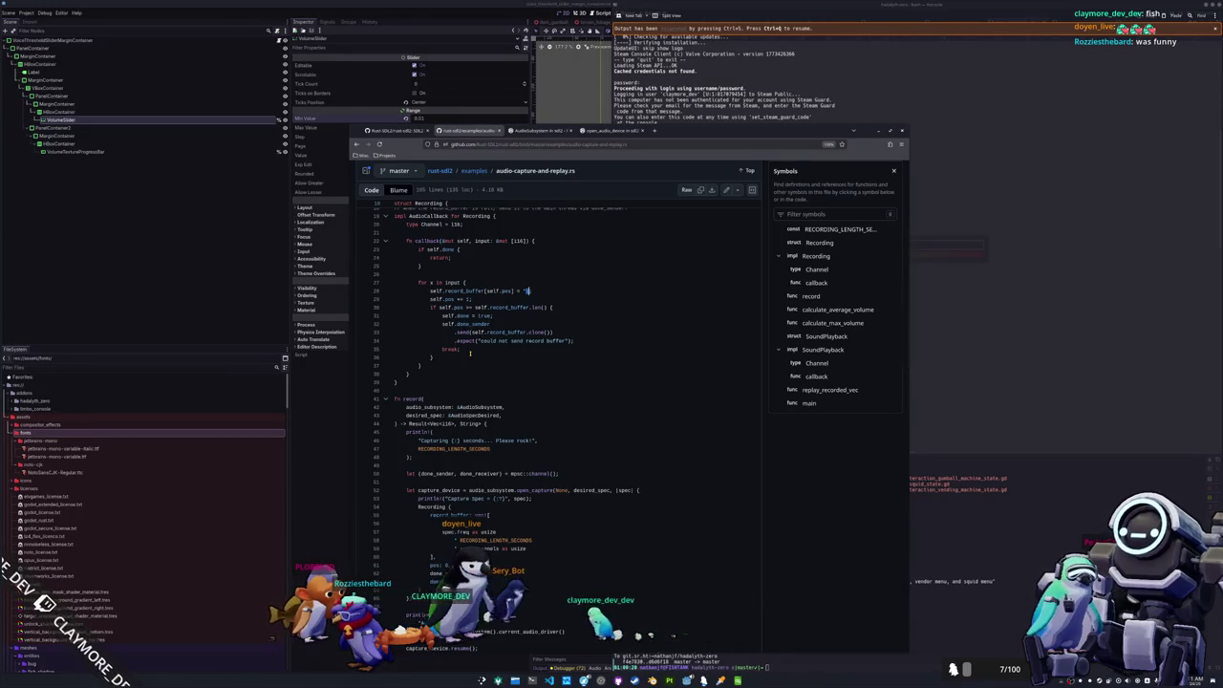
- Scroll through the open SDL2 audio documentation page
{"action": "scroll", "coordinate": [469, 352], "scroll_direction": "down", "scroll_amount": 3}
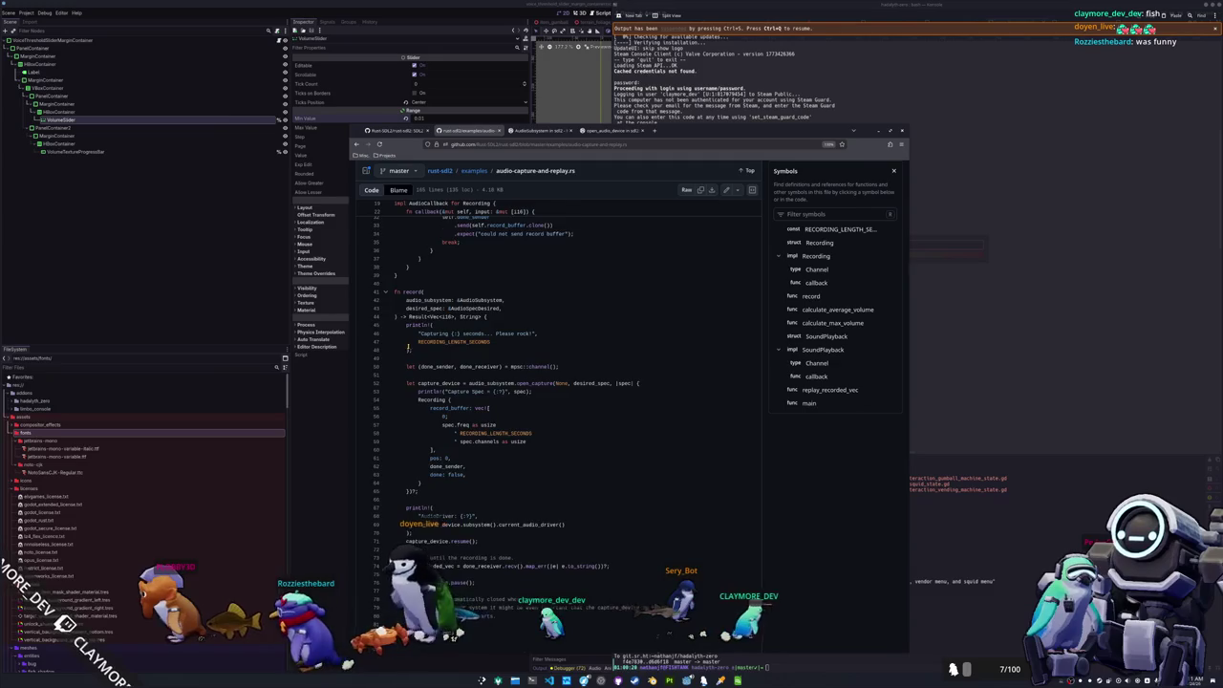
{"action": "scroll", "coordinate": [406, 349], "scroll_direction": "down", "scroll_amount": 3}
{"action": "scroll", "coordinate": [402, 355], "scroll_direction": "down", "scroll_amount": 2}
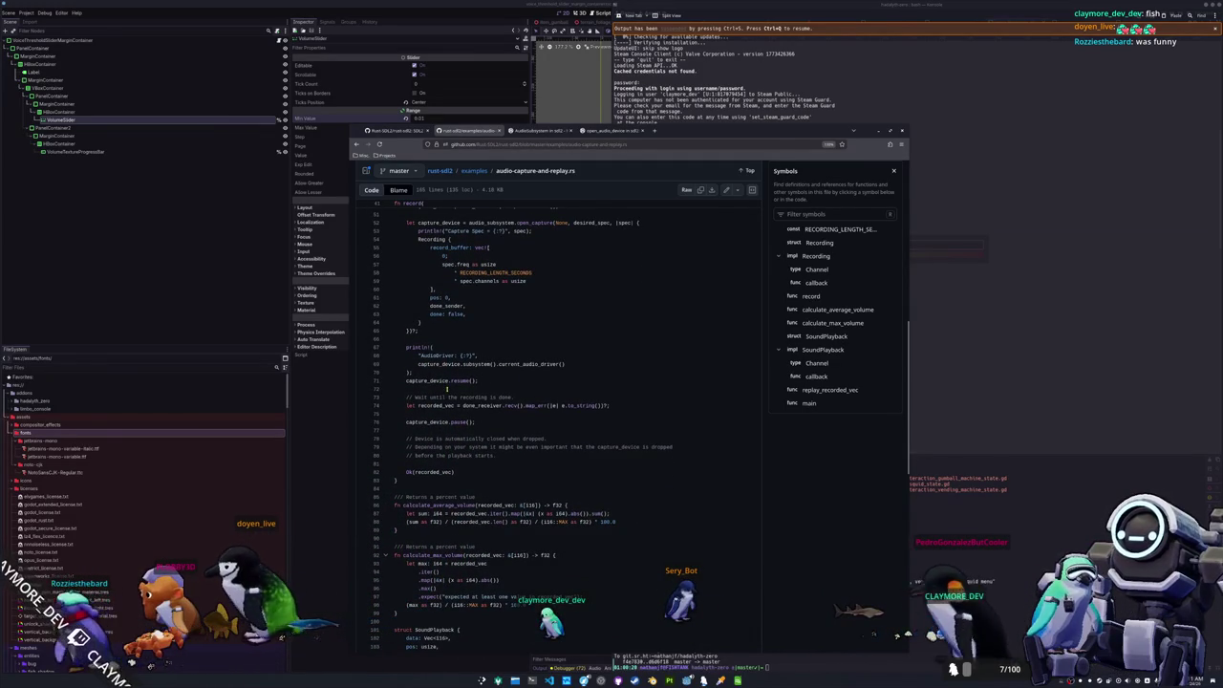
{"action": "scroll", "coordinate": [446, 392], "scroll_direction": "down", "scroll_amount": 2}
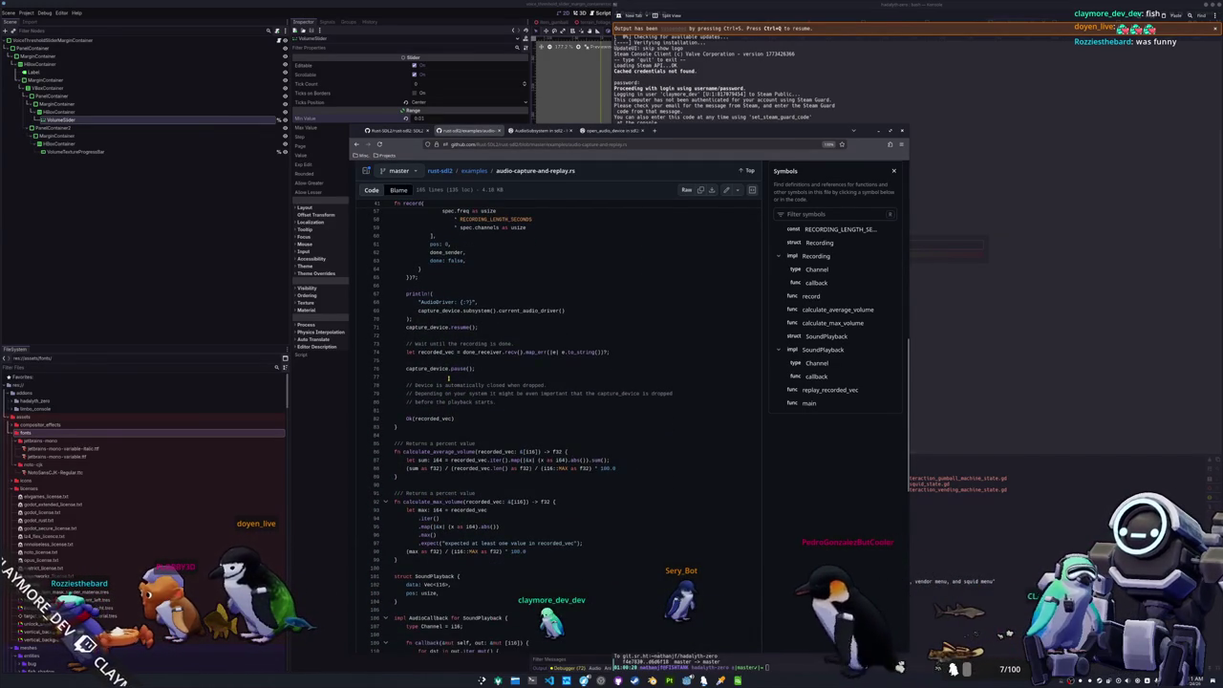
{"action": "scroll", "coordinate": [448, 378], "scroll_direction": "down", "scroll_amount": 2}
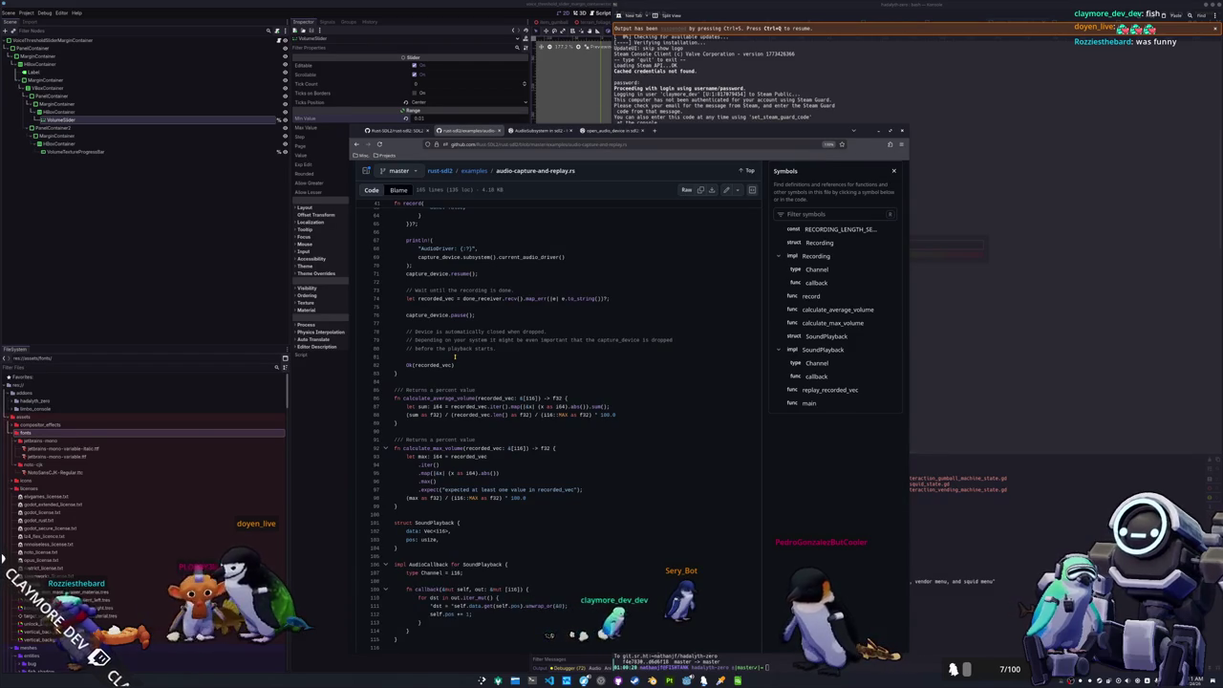
{"action": "scroll", "coordinate": [455, 363], "scroll_direction": "down", "scroll_amount": 2}
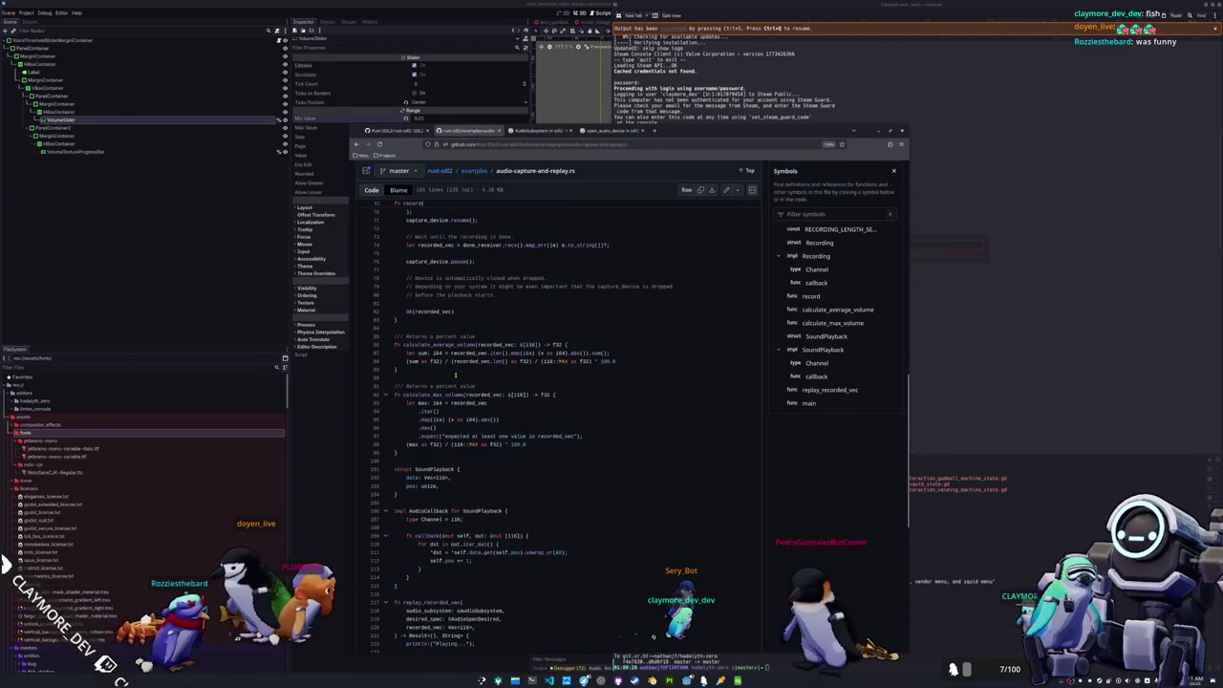
{"action": "scroll", "coordinate": [455, 374], "scroll_direction": "up", "scroll_amount": 2}
{"action": "scroll", "coordinate": [456, 375], "scroll_direction": "up", "scroll_amount": 4}
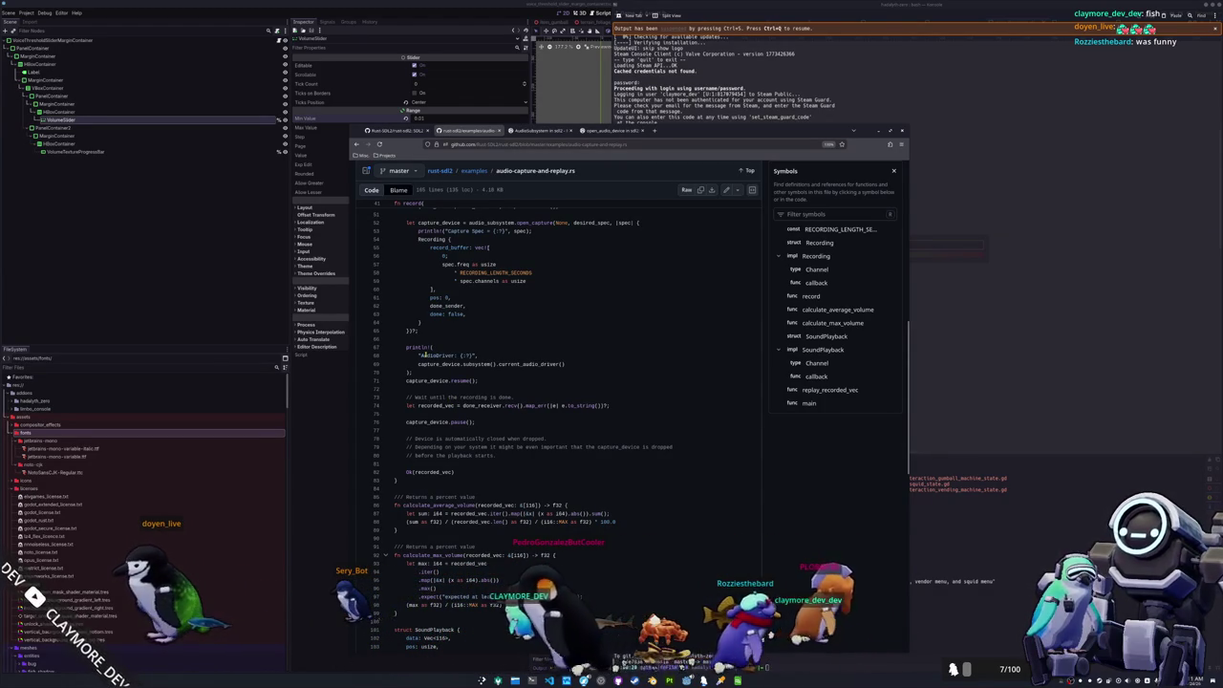
{"action": "scroll", "coordinate": [435, 338], "scroll_direction": "down", "scroll_amount": 6}
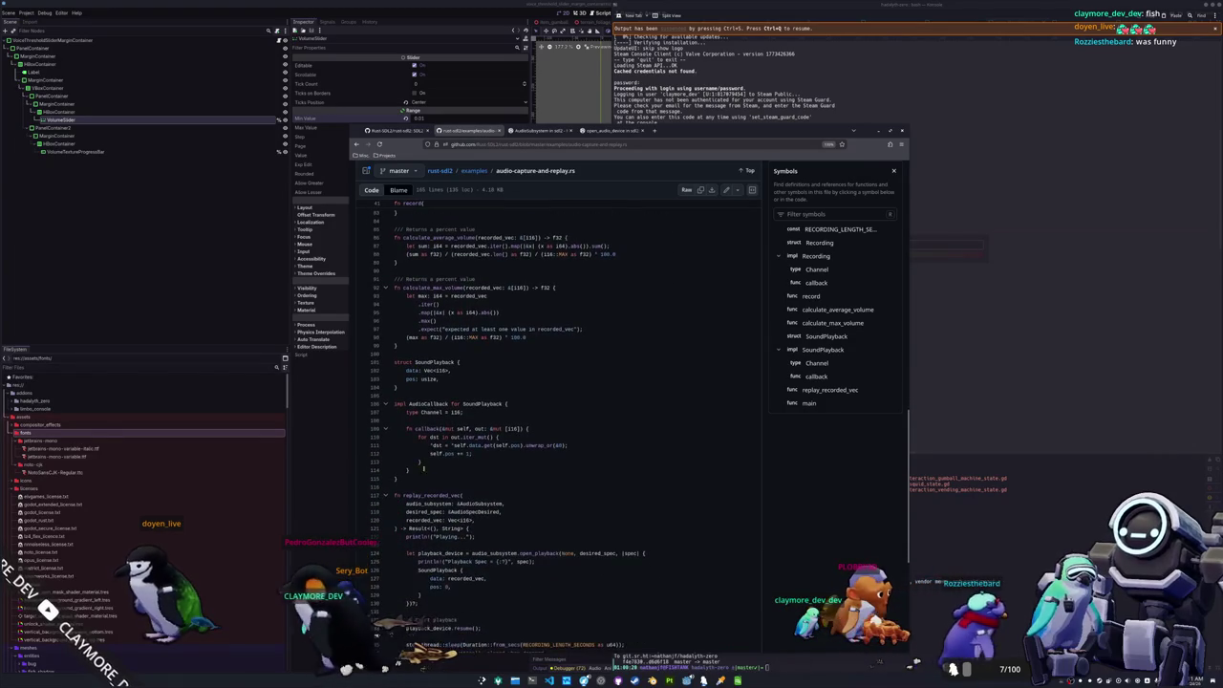
{"action": "scroll", "coordinate": [456, 481], "scroll_direction": "down", "scroll_amount": 5}
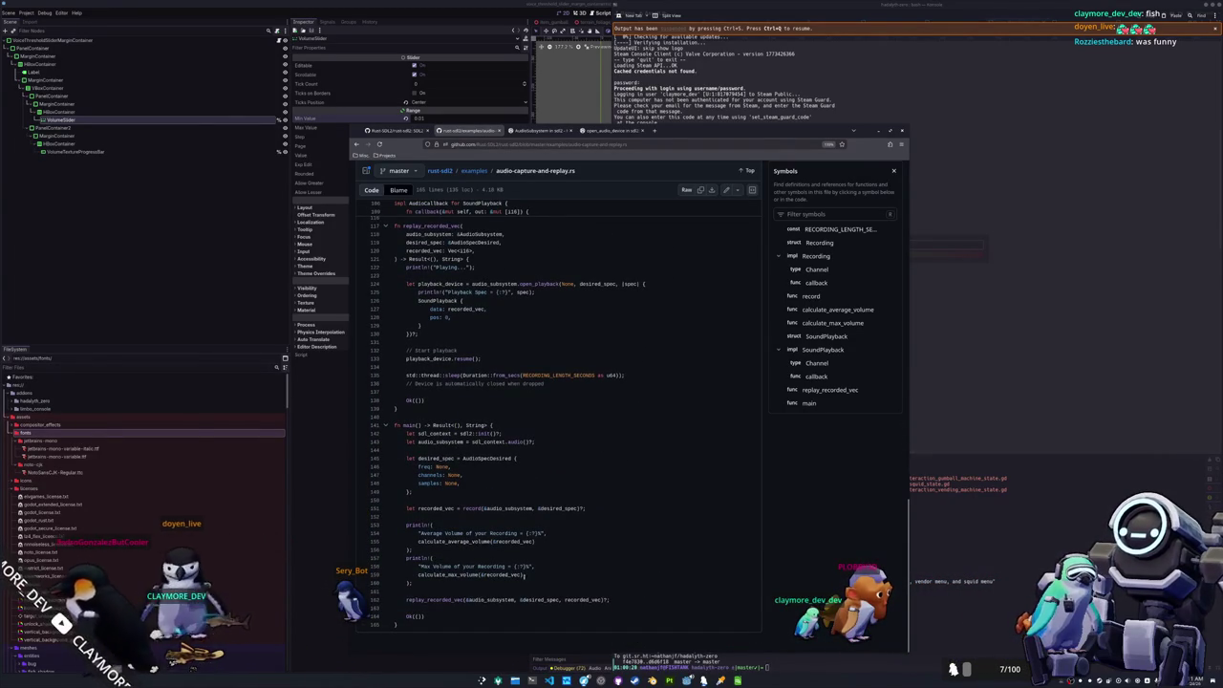
{"action": "scroll", "coordinate": [570, 543], "scroll_direction": "up", "scroll_amount": 4}
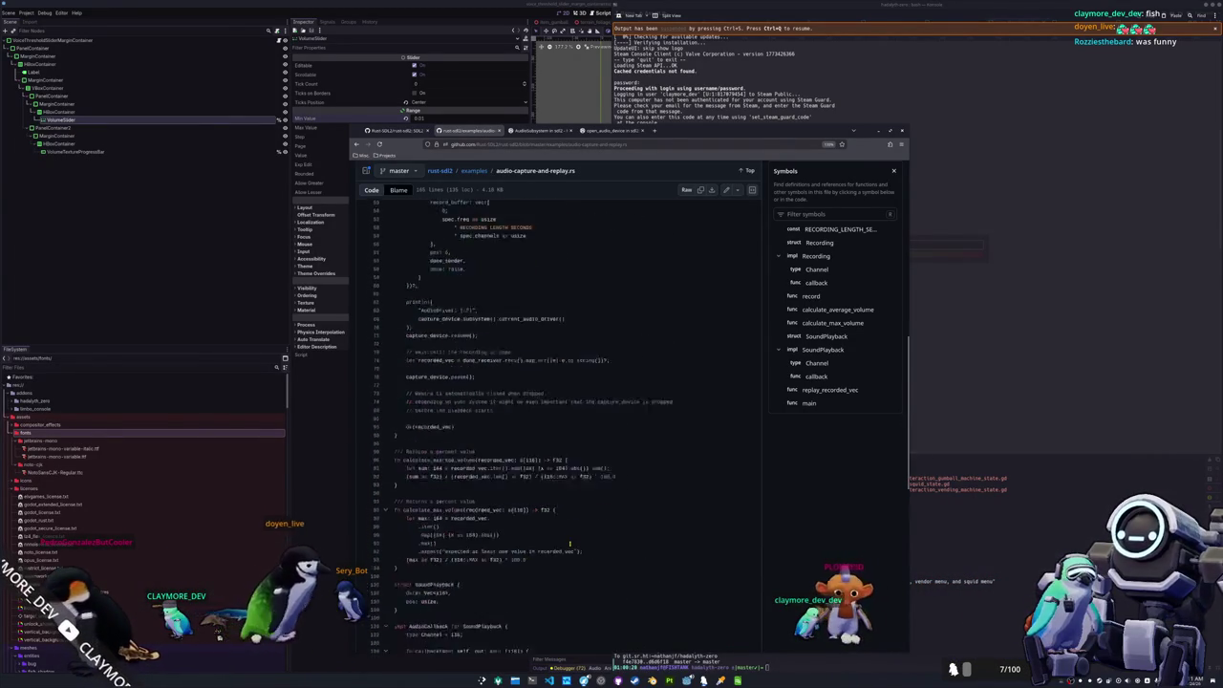
- Read through the rust-sdl2 README page
{"action": "left_click", "coordinate": [379, 130]}
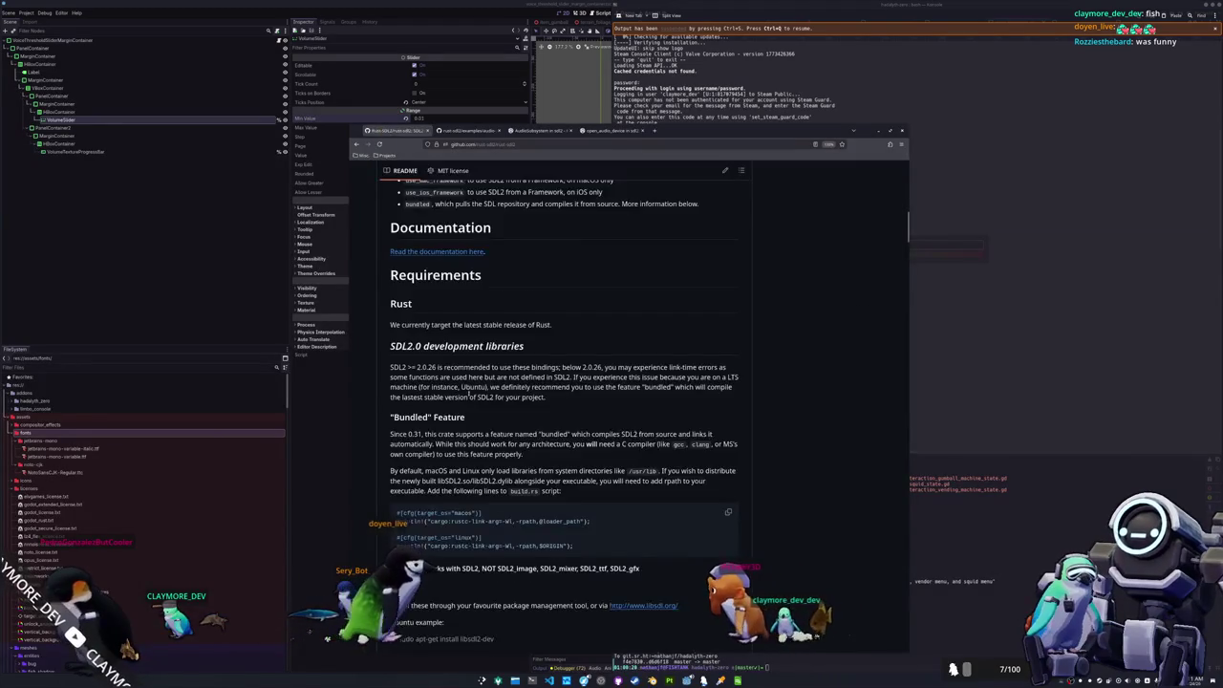
{"action": "scroll", "coordinate": [469, 397], "scroll_direction": "down", "scroll_amount": 10}
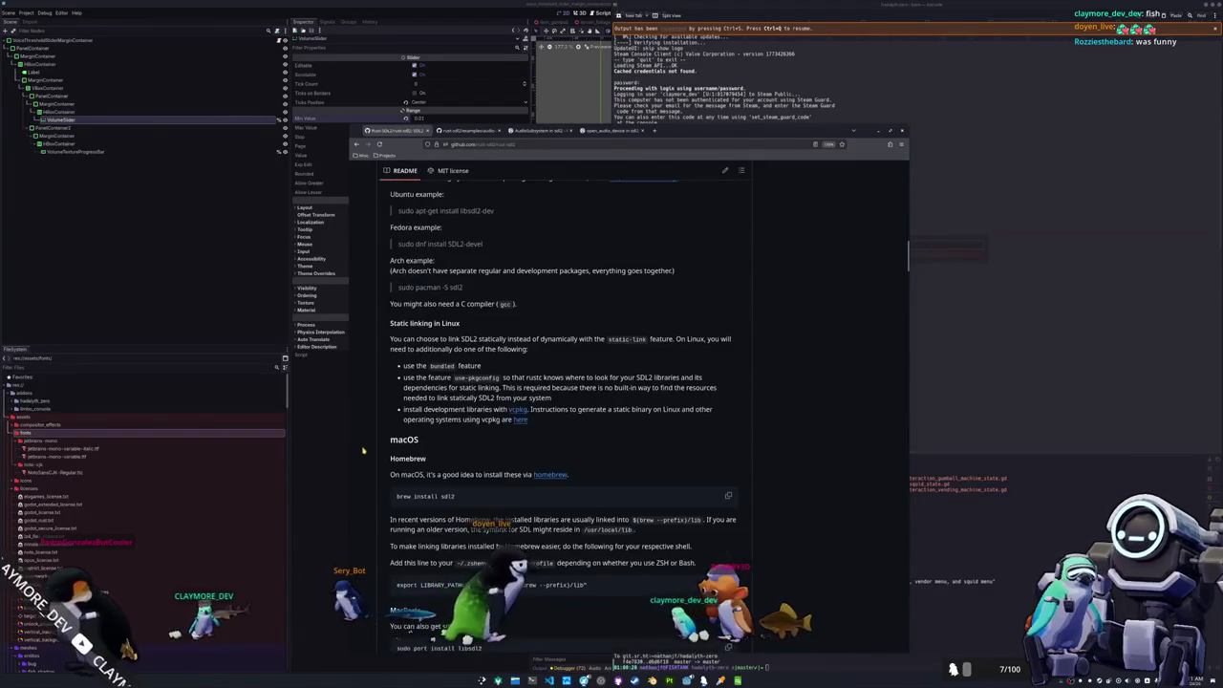
{"action": "scroll", "coordinate": [382, 396], "scroll_direction": "down", "scroll_amount": 15}
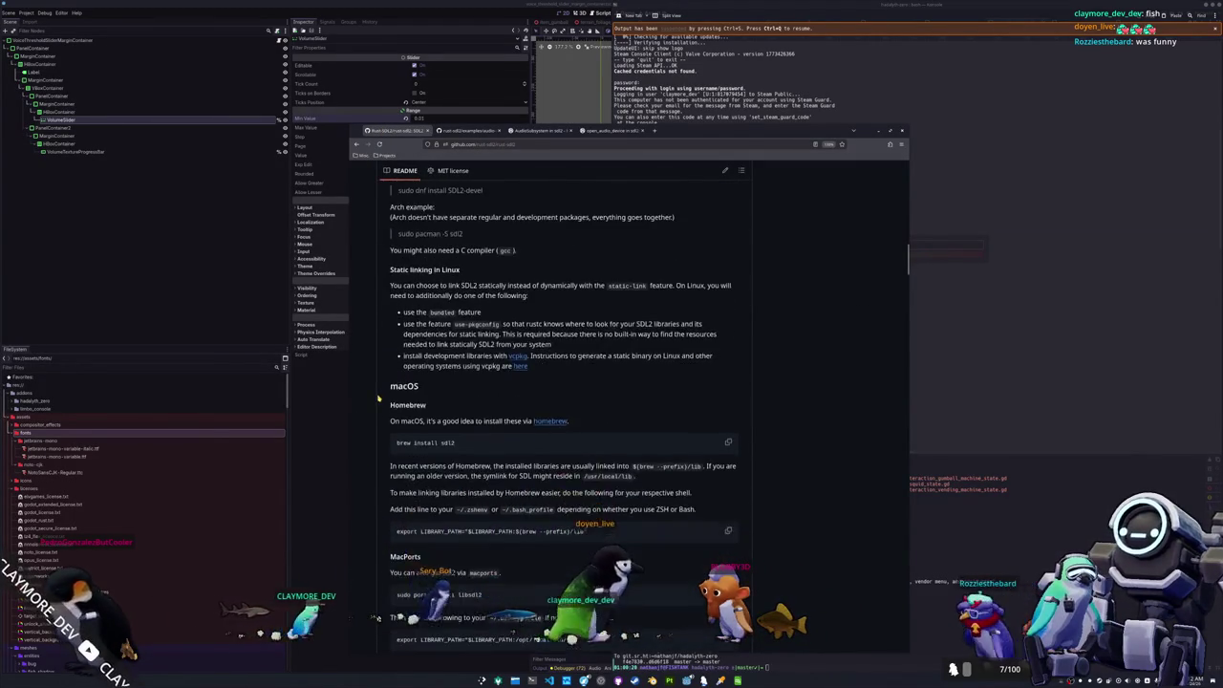
{"action": "scroll", "coordinate": [378, 400], "scroll_direction": "down", "scroll_amount": 15}
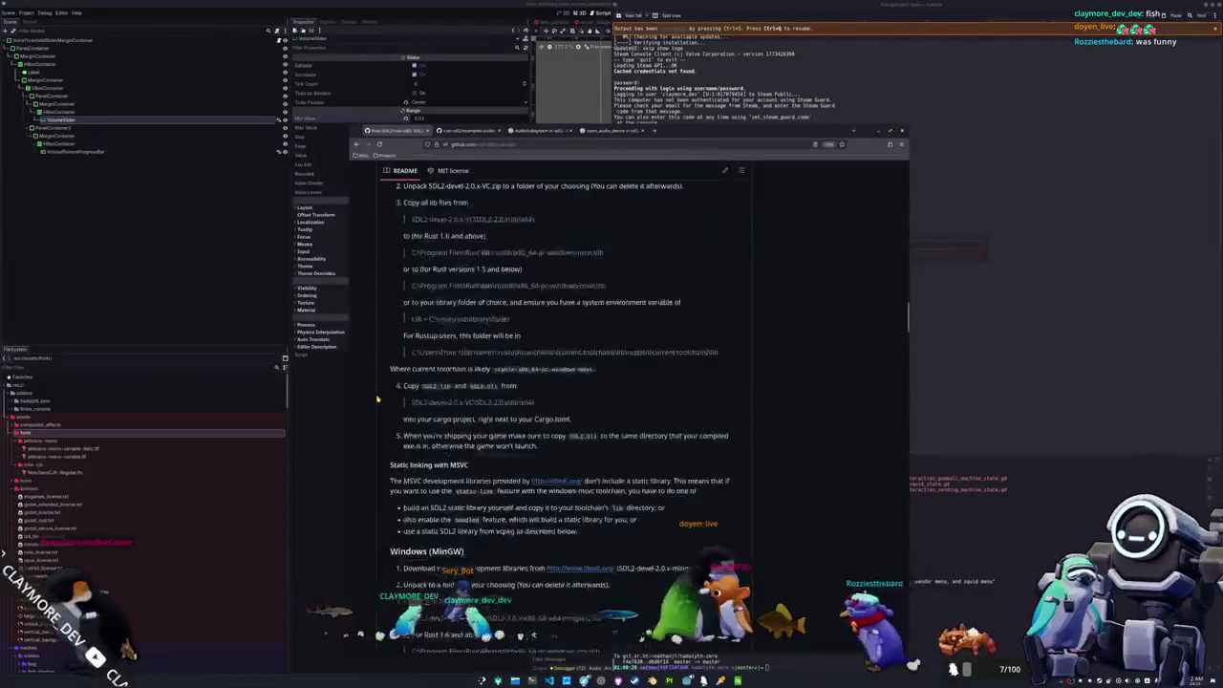
{"action": "scroll", "coordinate": [378, 400], "scroll_direction": "down", "scroll_amount": 20}
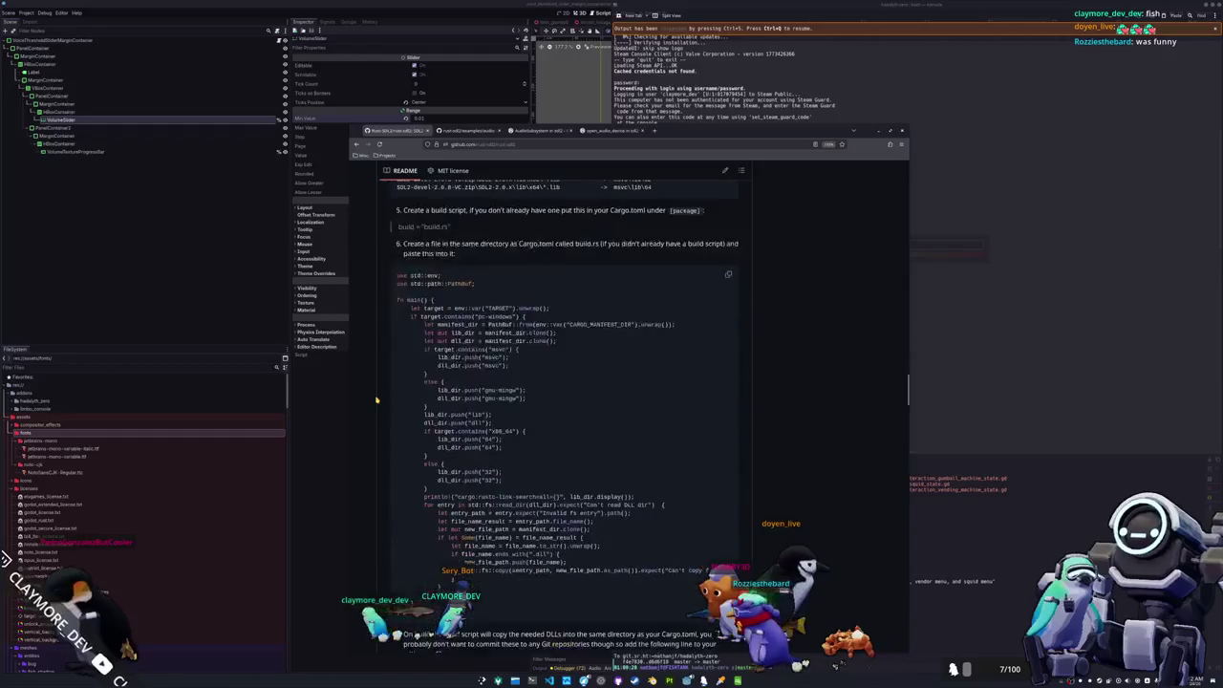
{"action": "scroll", "coordinate": [377, 400], "scroll_direction": "down", "scroll_amount": 3}
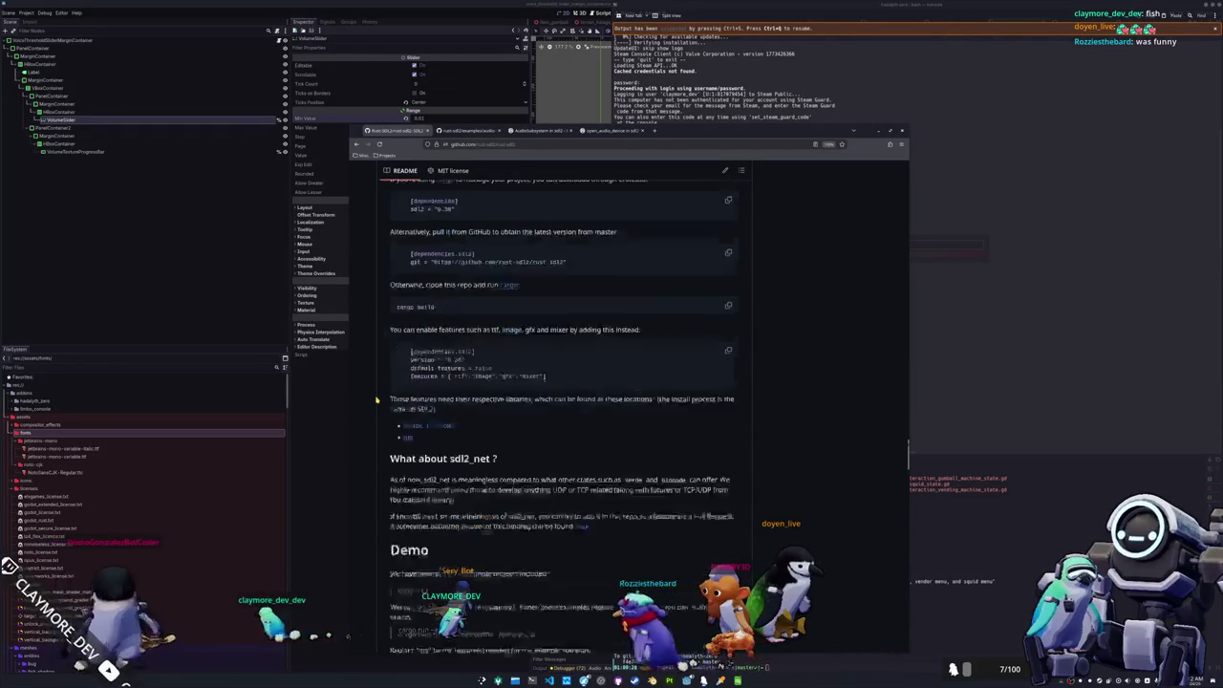
{"action": "scroll", "coordinate": [380, 372], "scroll_direction": "up", "scroll_amount": 3}
- Close the README, audio-capture-and-replay.rs, AudioSubsystem and open_audio_device browser tabs
{"action": "middle_click", "coordinate": [401, 132]}
{"action": "middle_click", "coordinate": [401, 132]}
{"action": "middle_click", "coordinate": [401, 132]}
{"action": "middle_click", "coordinate": [401, 132]}
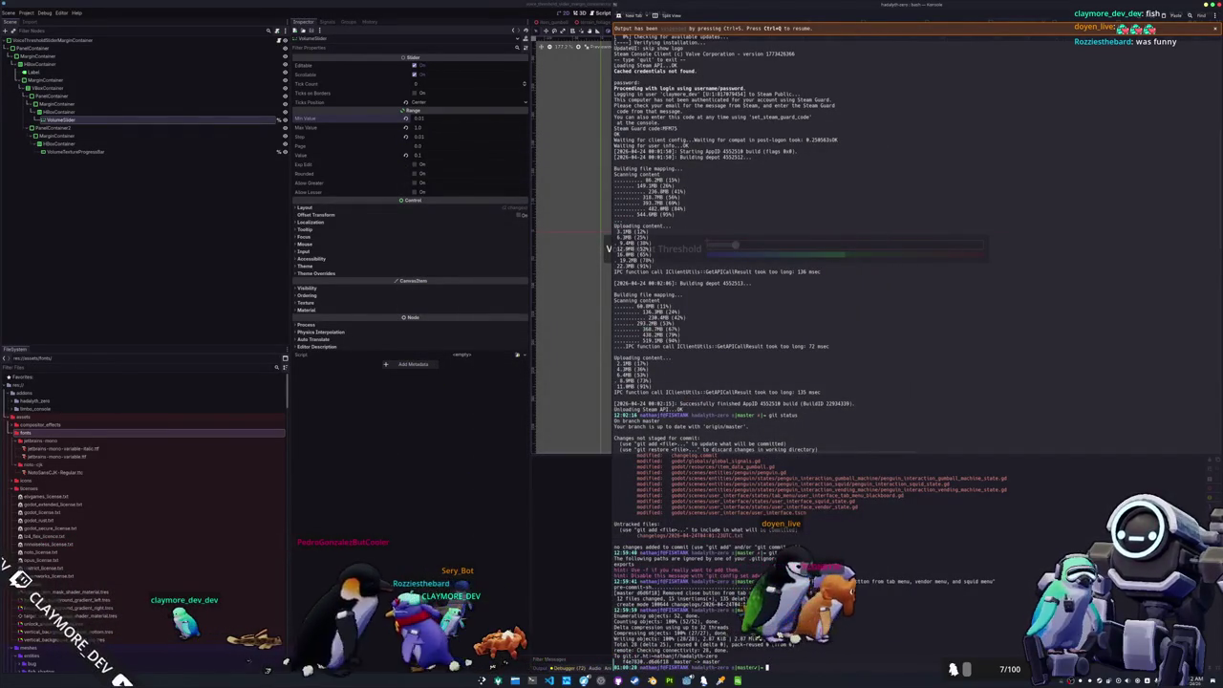
- Run the game and check the stack trace from penguin_lab_state.gd's _ready function
{"action": "key", "text": "F6"}
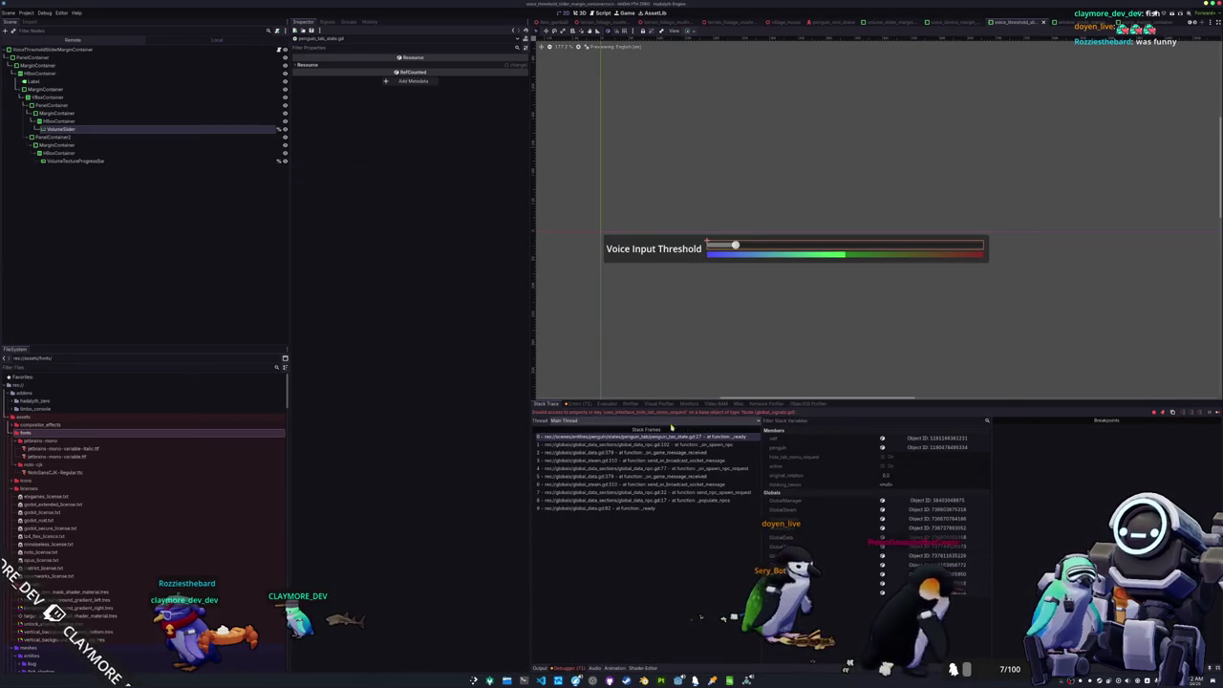
- Open penguin_tab_state.gd in VS Code through the quick file search
{"action": "key", "text": "alt+Tab"}
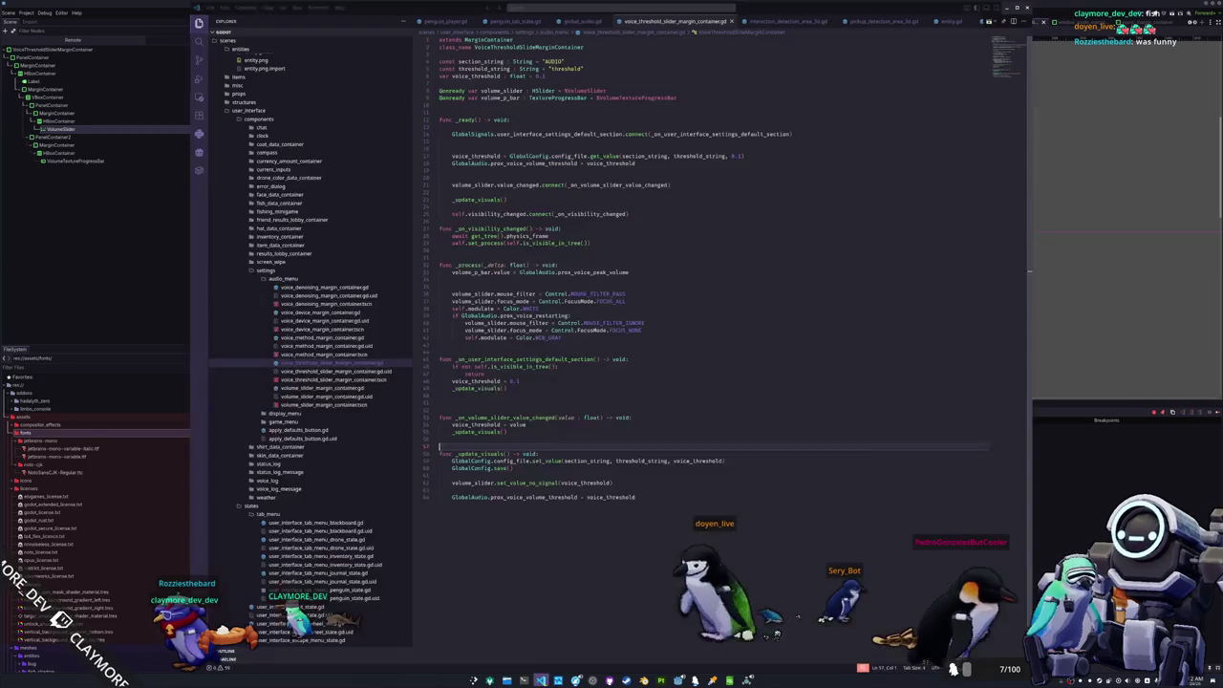
{"action": "key", "text": "ctrl+p"}
{"action": "type", "text": "user_interface_tab_menu"}
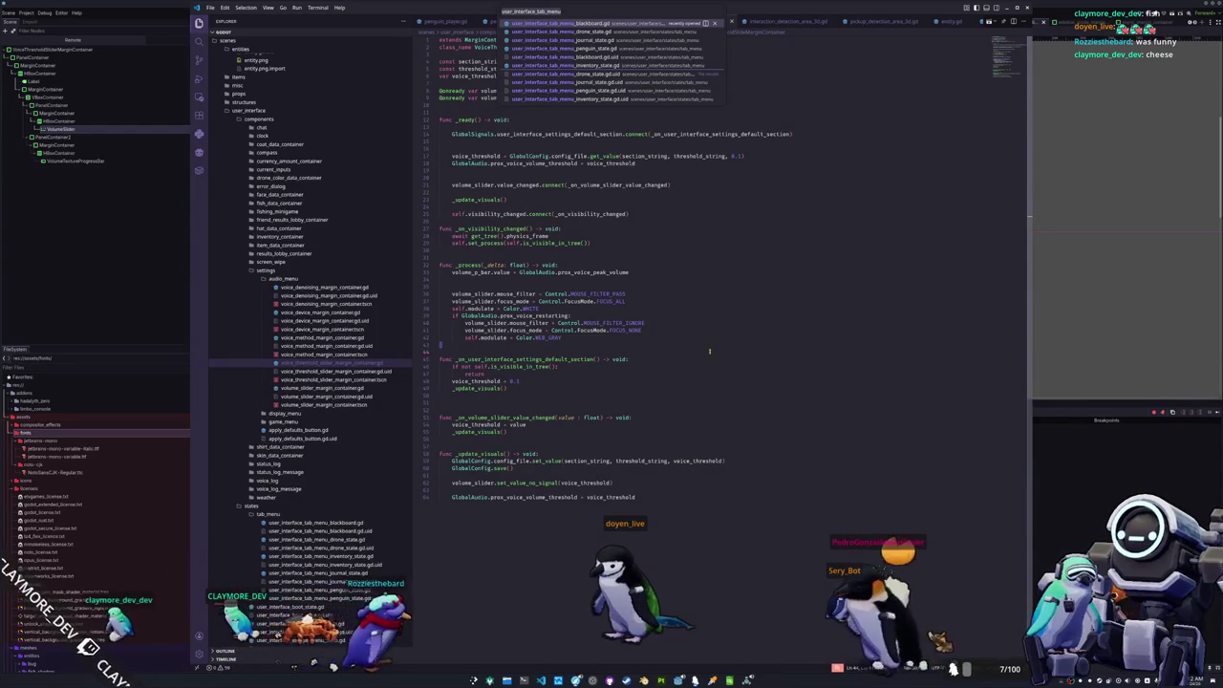
{"action": "key", "text": "ctrl+a"}
{"action": "type", "text": "penguin_"}
{"action": "type", "text": "tab_state"}
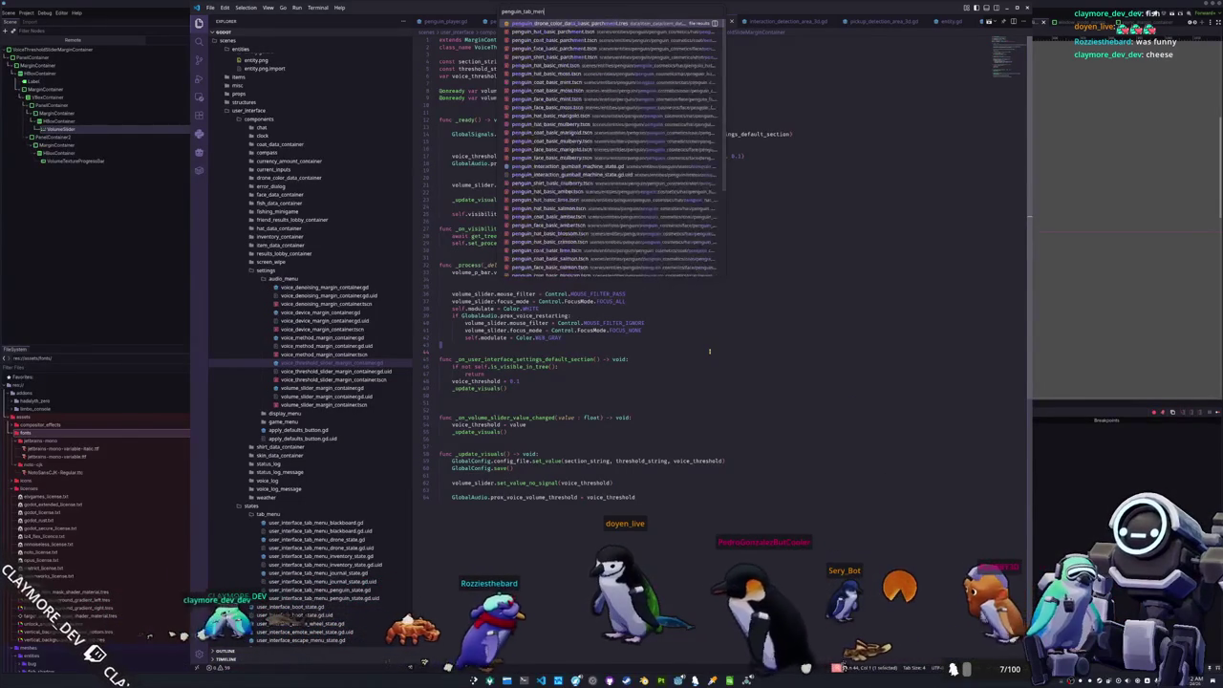
{"action": "key", "text": "Return"}
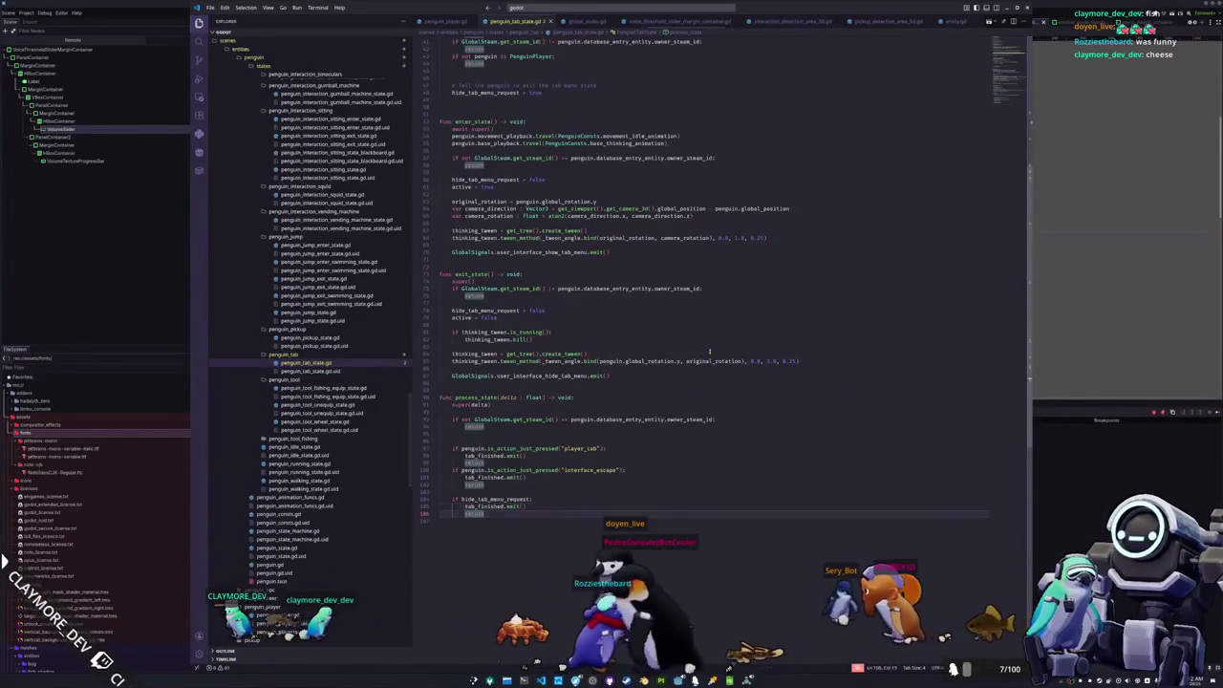
- Delete the hide_tab_menu_request connect line from _ready
{"action": "key", "text": "Up"}
{"action": "key", "text": "Up"}
{"action": "key", "text": "Up"}
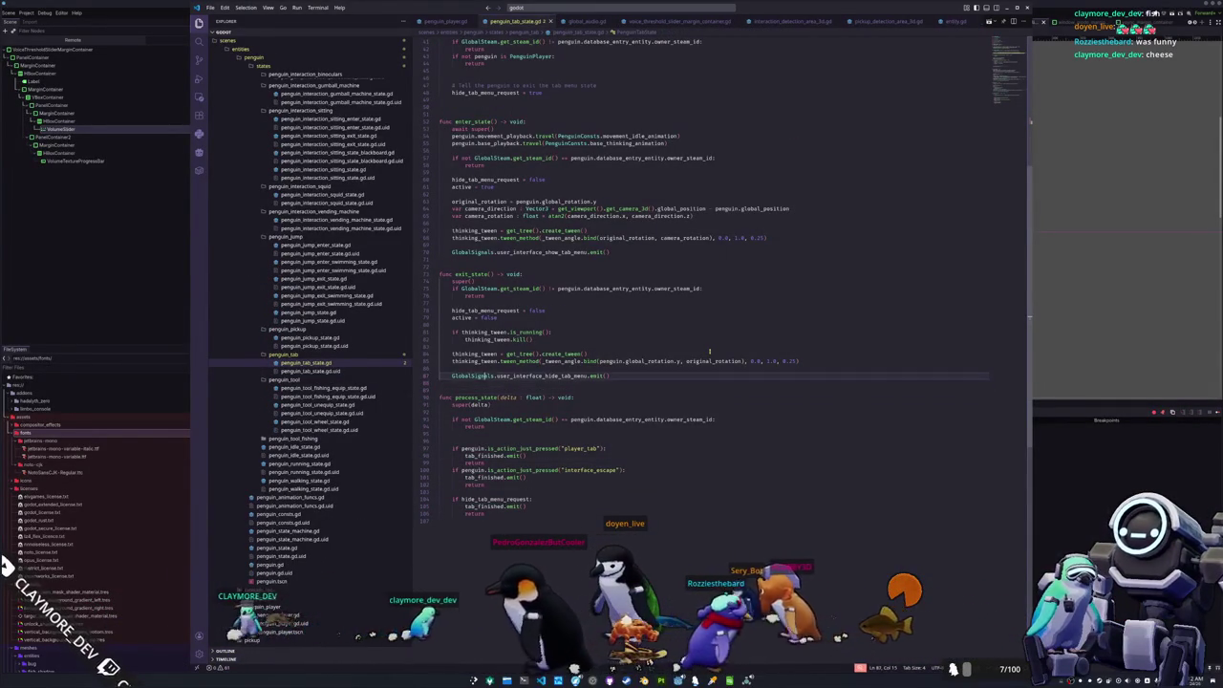
{"action": "key", "text": "Up"}
{"action": "key", "text": "Up"}
{"action": "key", "text": "Up"}
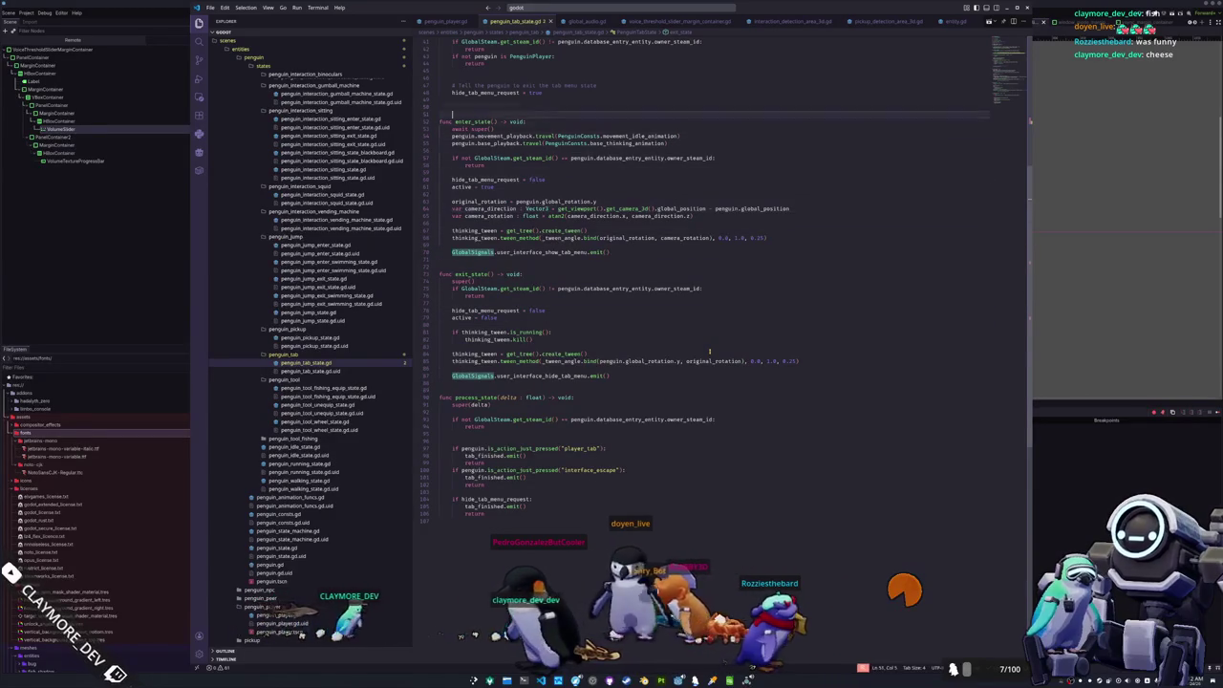
{"action": "key", "text": "Up"}
{"action": "key", "text": "Up"}
{"action": "key", "text": "Up"}
{"action": "key", "text": "Down"}
{"action": "key", "text": "Down"}
{"action": "key", "text": "Down"}
{"action": "key", "text": "shift+Down"}
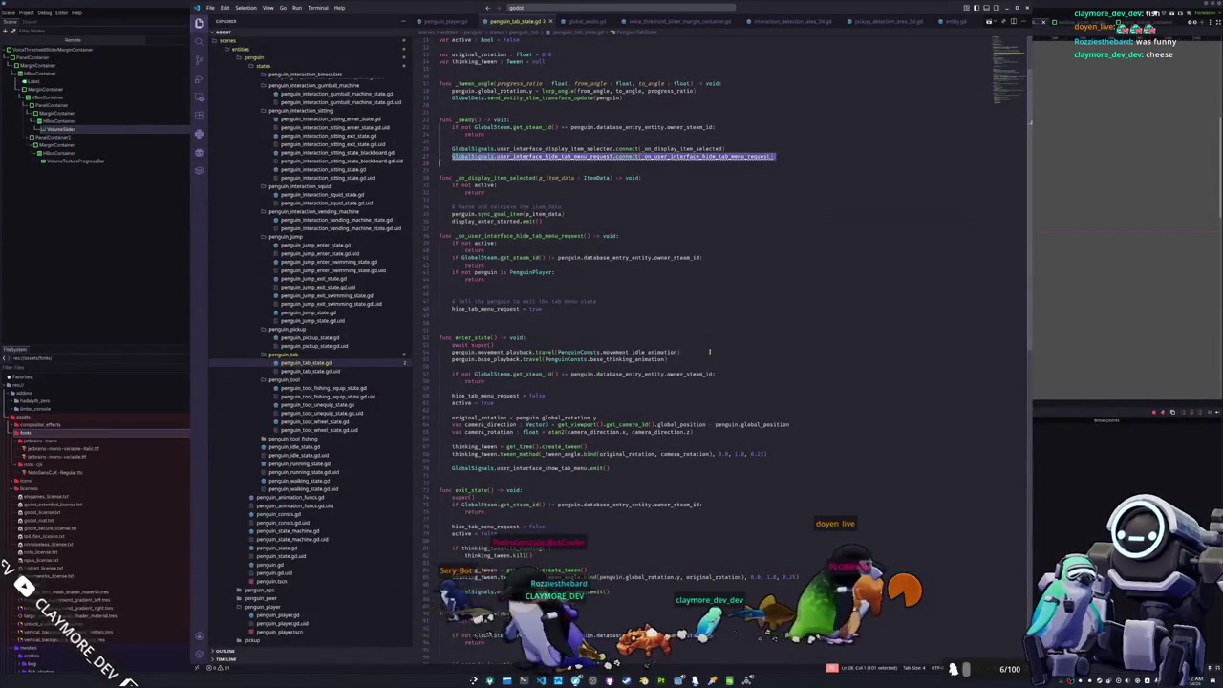
{"action": "key", "text": "BackSpace"}
- Try a super() line above the if check in _ready, remove it, and save
{"action": "key", "text": "Up"}
{"action": "key", "text": "Up"}
{"action": "key", "text": "Up"}
{"action": "key", "text": "Return"}
{"action": "key", "text": "Up"}
{"action": "type", "text": "super()"}
{"action": "key", "text": "Escape"}
{"action": "key", "text": "shift+Home"}
{"action": "key", "text": "BackSpace"}
{"action": "key", "text": "BackSpace"}
{"action": "key", "text": "ctrl+s"}
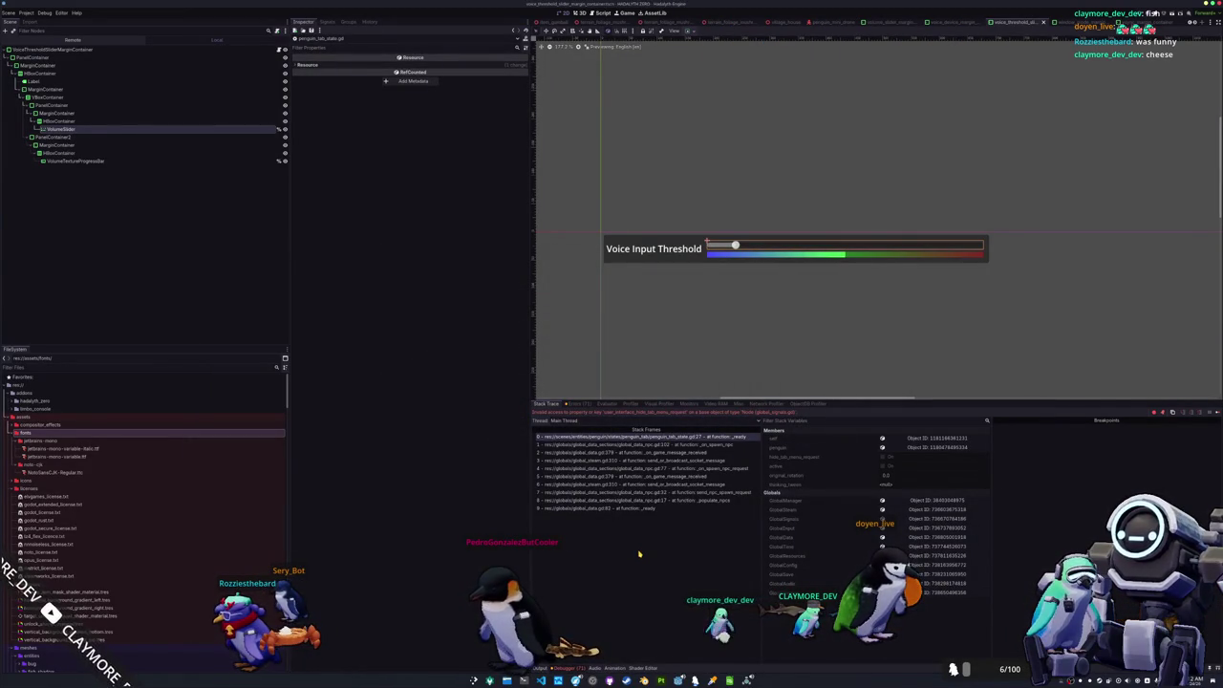
- Restart the game and test closing the inventory and escape menu with Tab and Escape
{"action": "key", "text": "F8"}
{"action": "key", "text": "F5"}
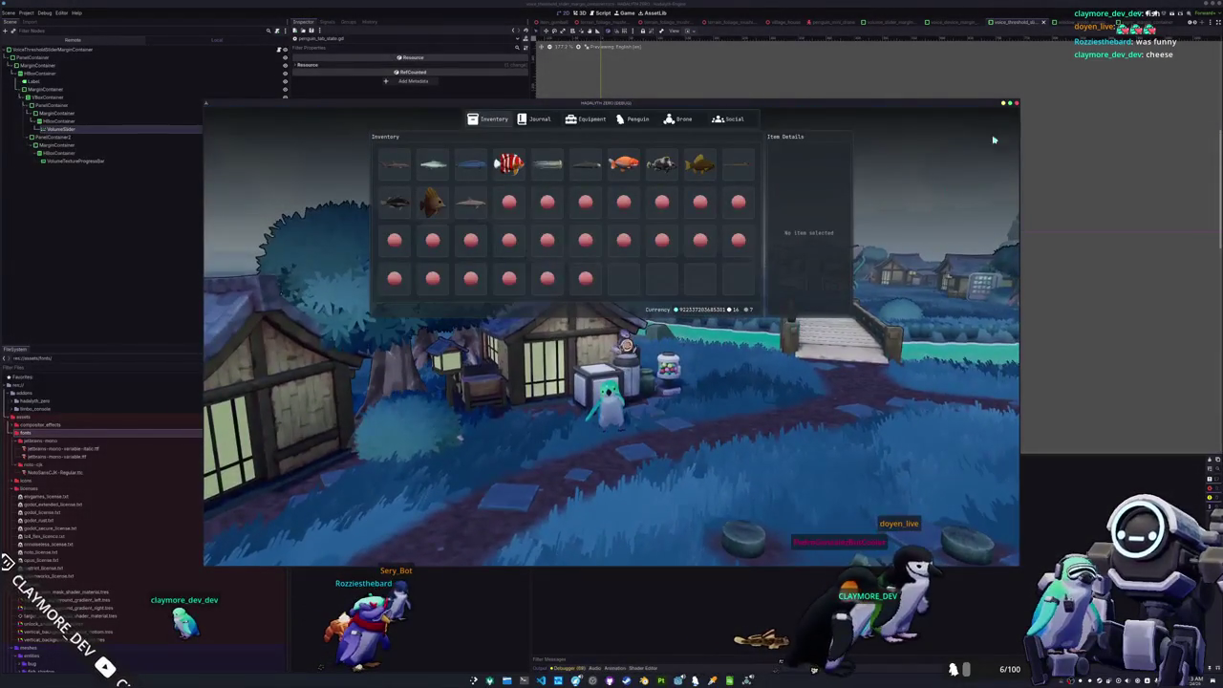
{"action": "key", "text": "Escape"}
{"action": "key", "text": "Escape"}
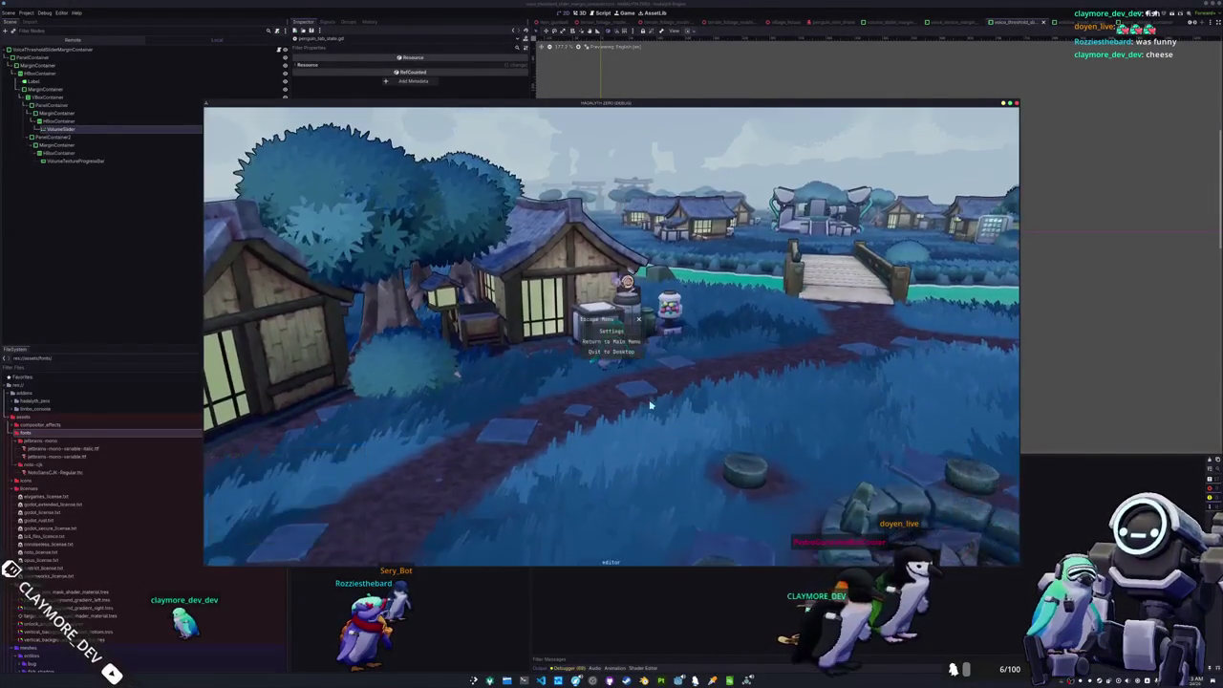
{"action": "key", "text": "Escape"}
{"action": "key", "text": "Tab"}
{"action": "key", "text": "Tab"}
{"action": "key", "text": "Tab"}
{"action": "key", "text": "Escape"}
{"action": "key", "text": "Escape"}
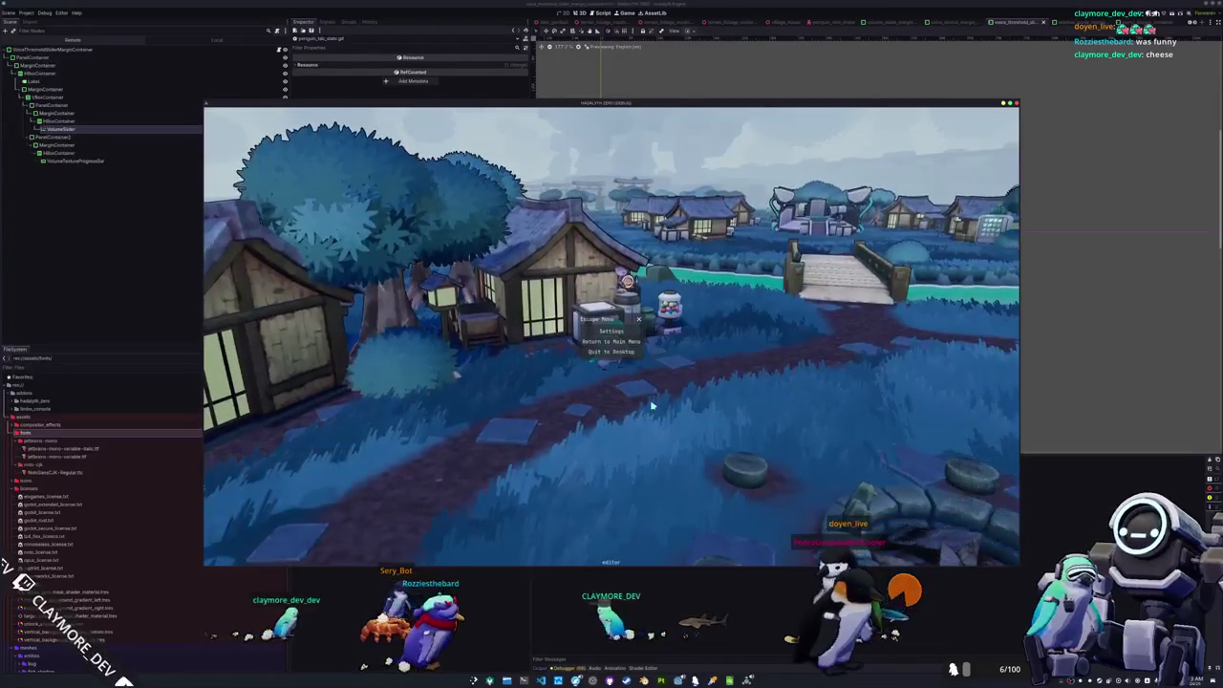
{"action": "key", "text": "Escape"}
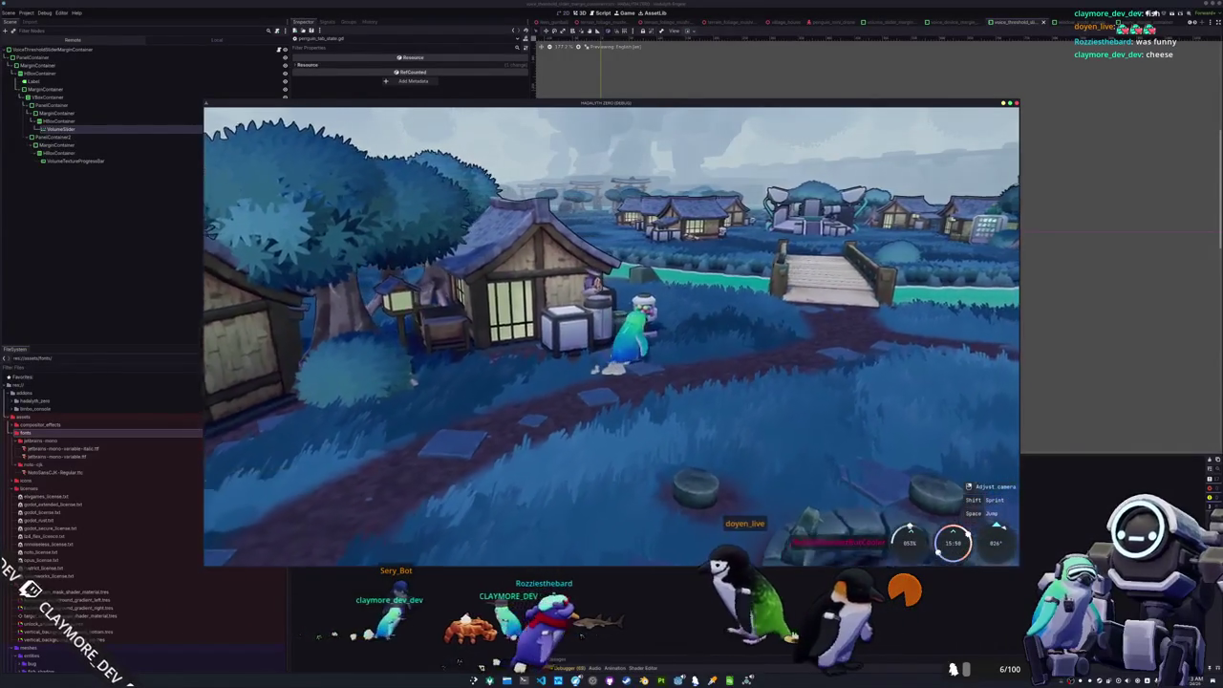
- Toggle the vendor inventory with E, open the player inventory with I, then return to penguin_tab_state.gd
{"action": "key", "text": "e"}
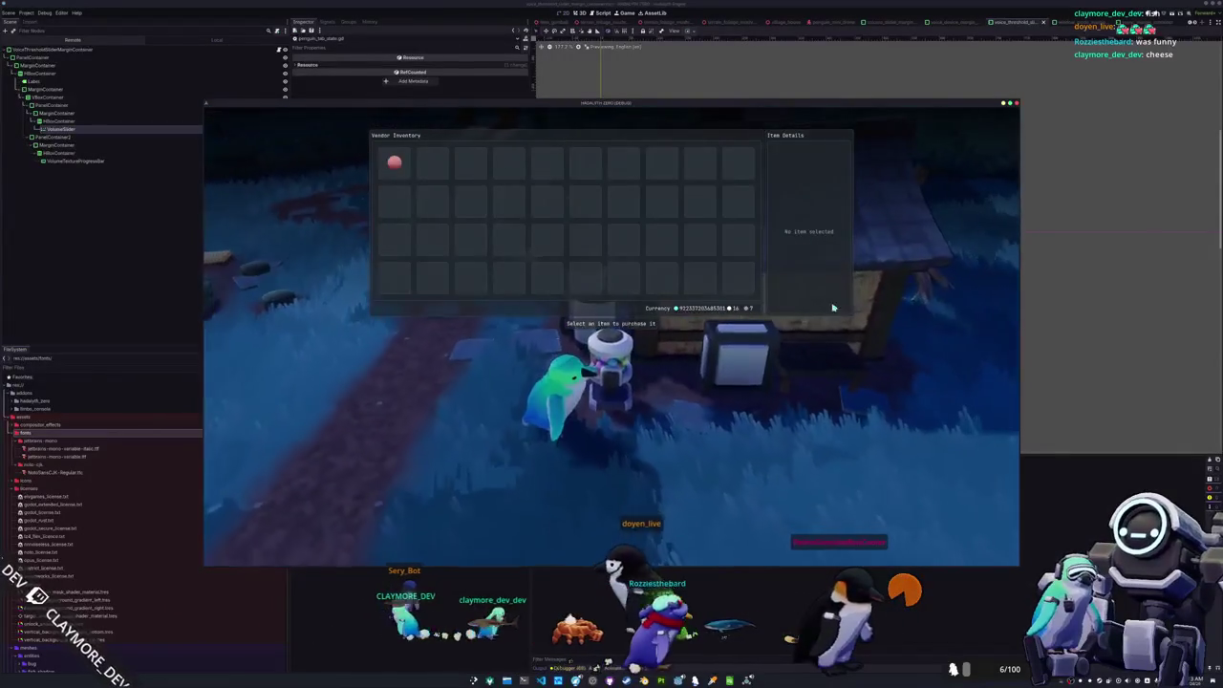
{"action": "key", "text": "e"}
{"action": "key", "text": "e"}
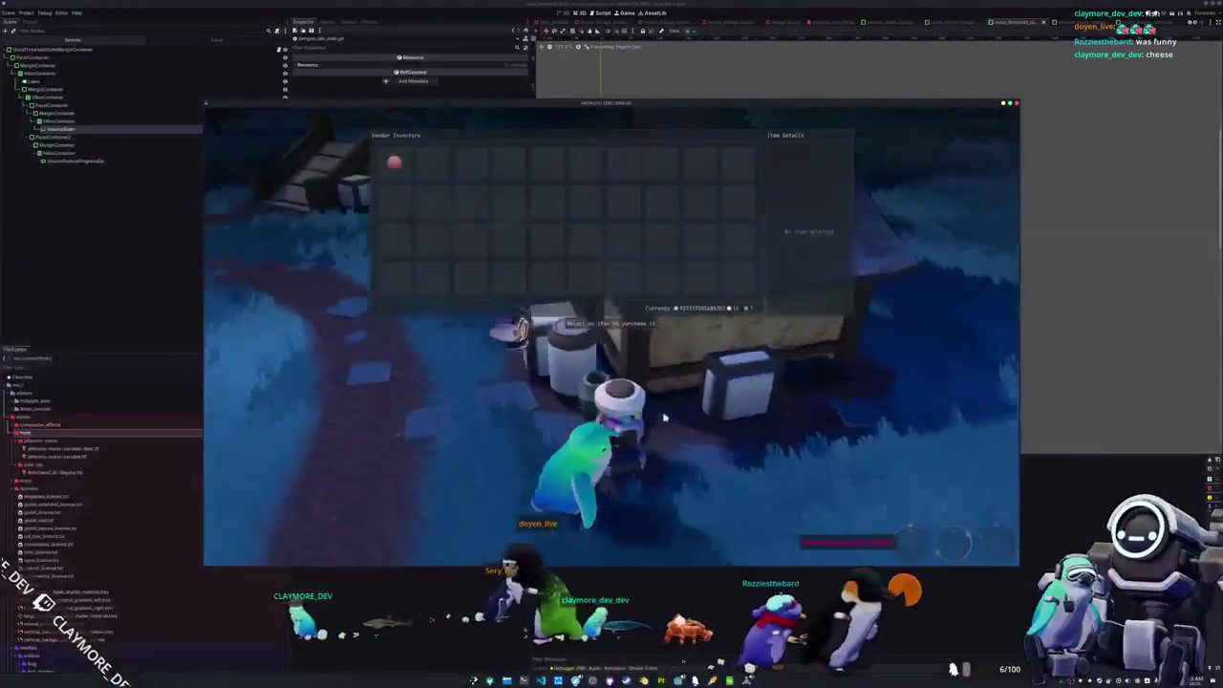
{"action": "key", "text": "e"}
{"action": "key", "text": "e"}
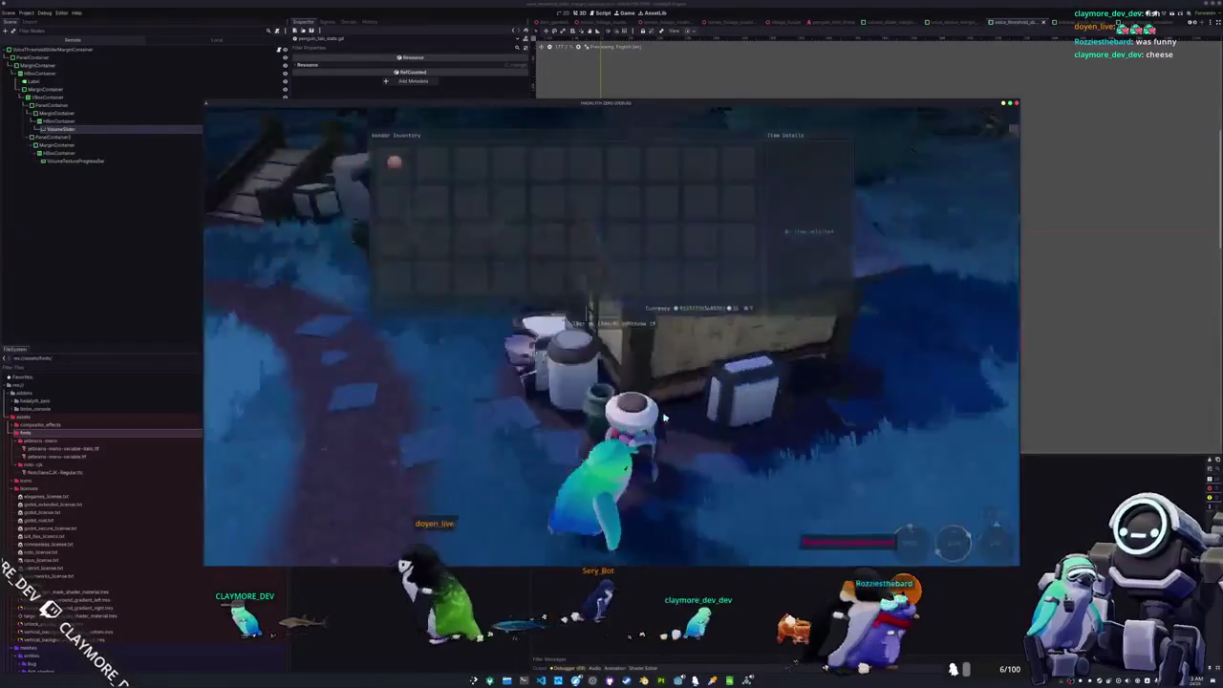
{"action": "key", "text": "e"}
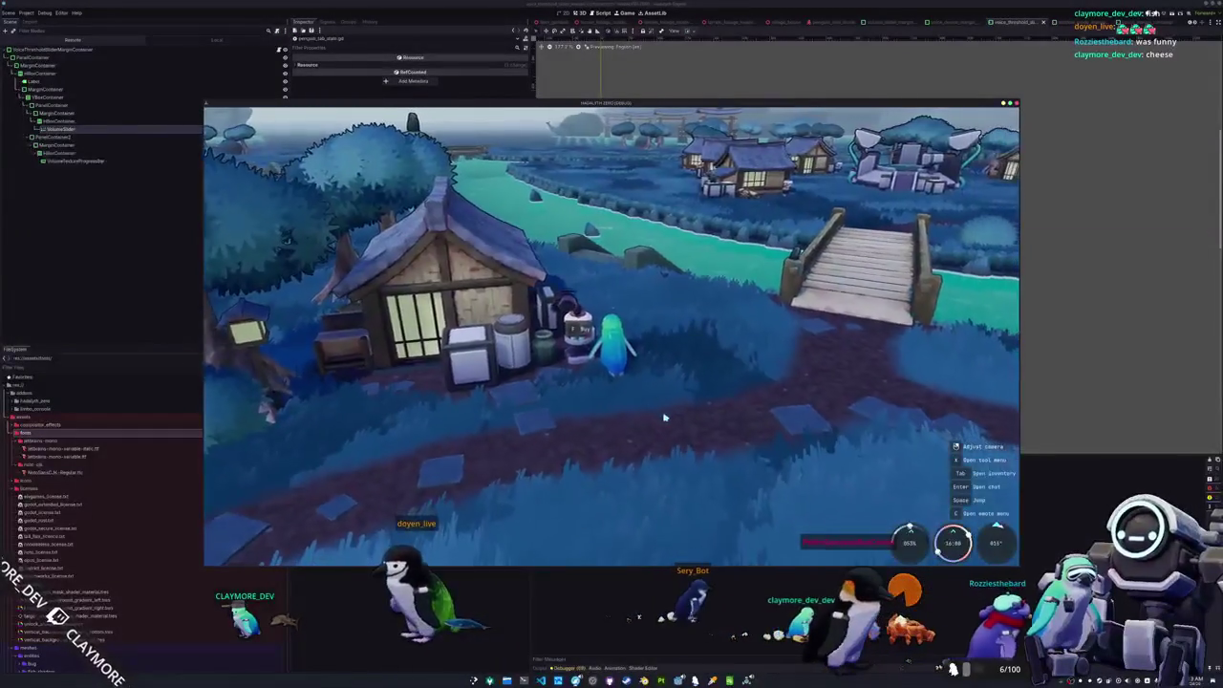
{"action": "key", "text": "i"}
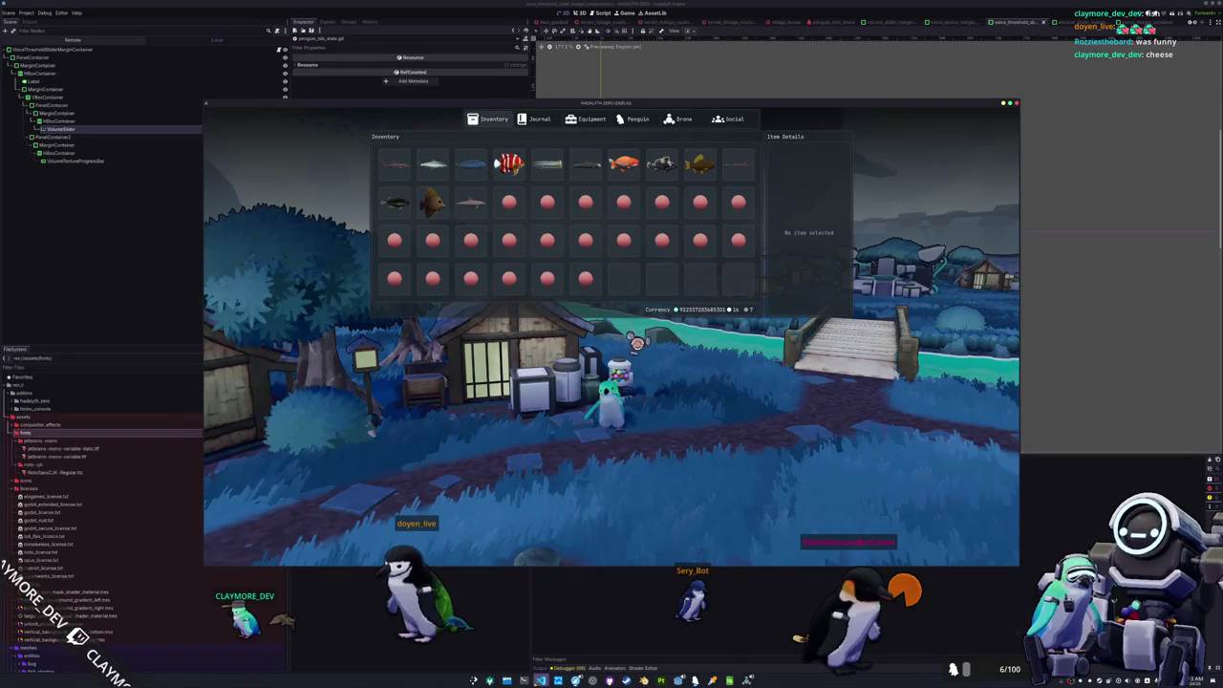
{"action": "key", "text": "alt+Tab"}
{"action": "scroll", "coordinate": [583, 507], "scroll_direction": "down", "scroll_amount": 5}
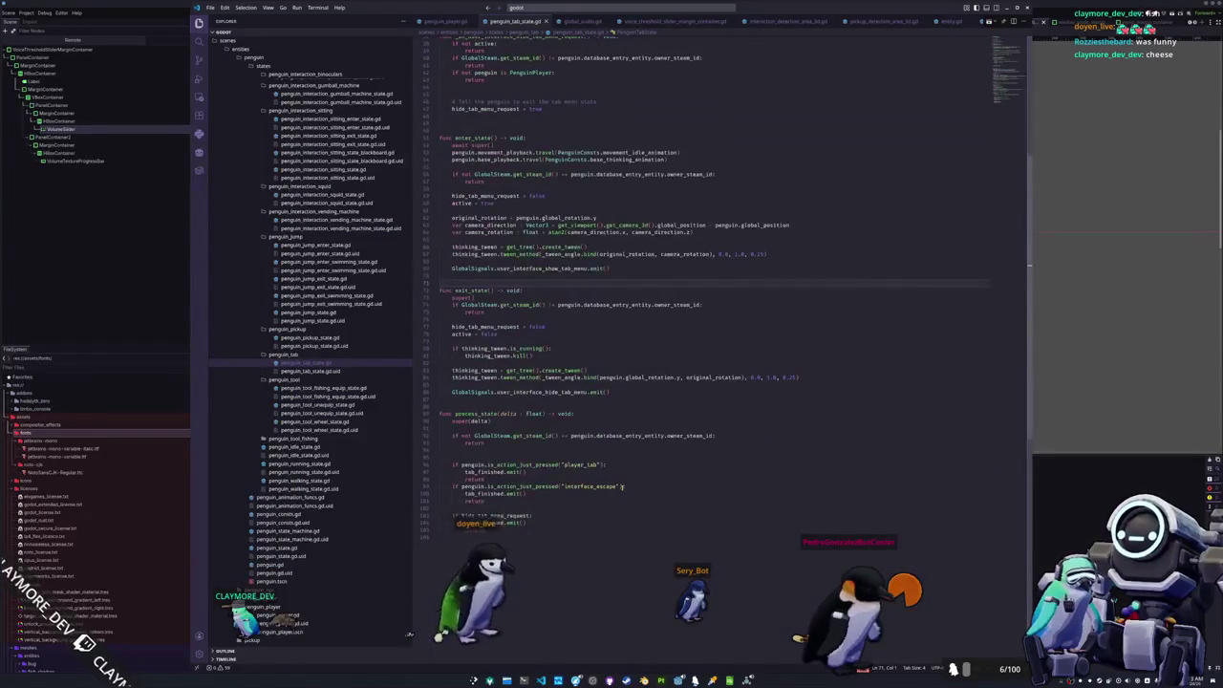
- Add a "penguin_interaction" check to process_state that emits tab_finished and returns, then retest in game
{"action": "left_click", "coordinate": [583, 506]}
{"action": "key", "text": "Return"}
{"action": "key", "text": "Up"}
{"action": "type", "text": "i"}
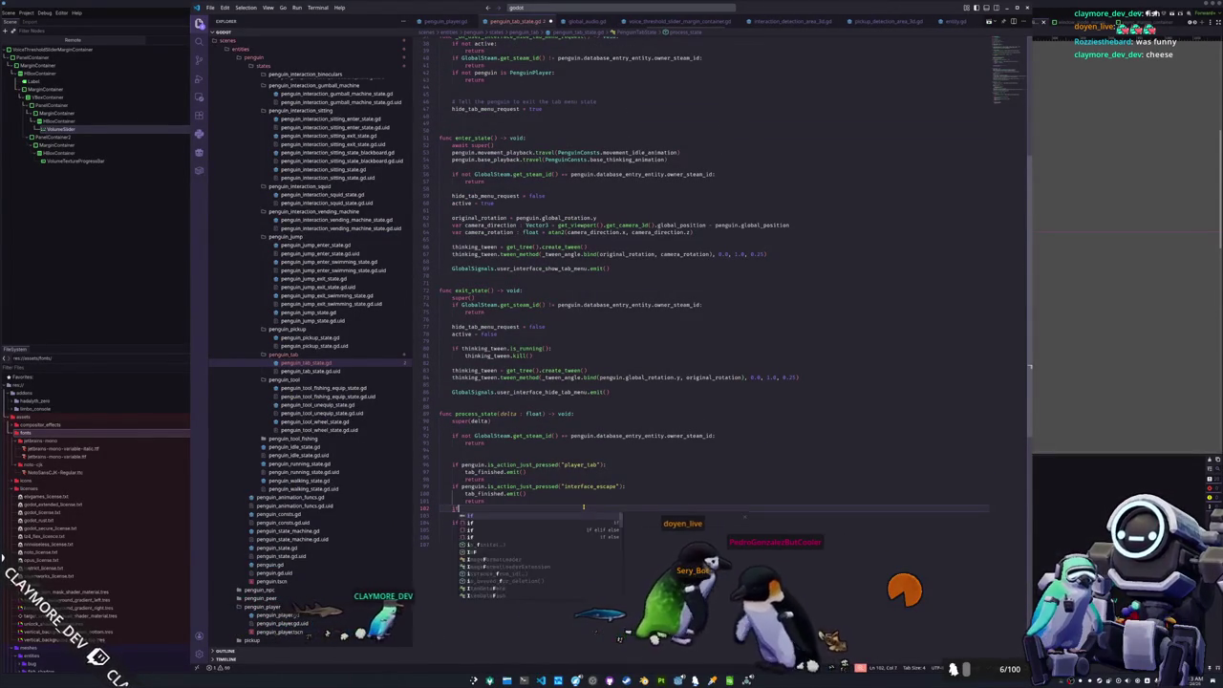
{"action": "type", "text": "f penguin.is"}
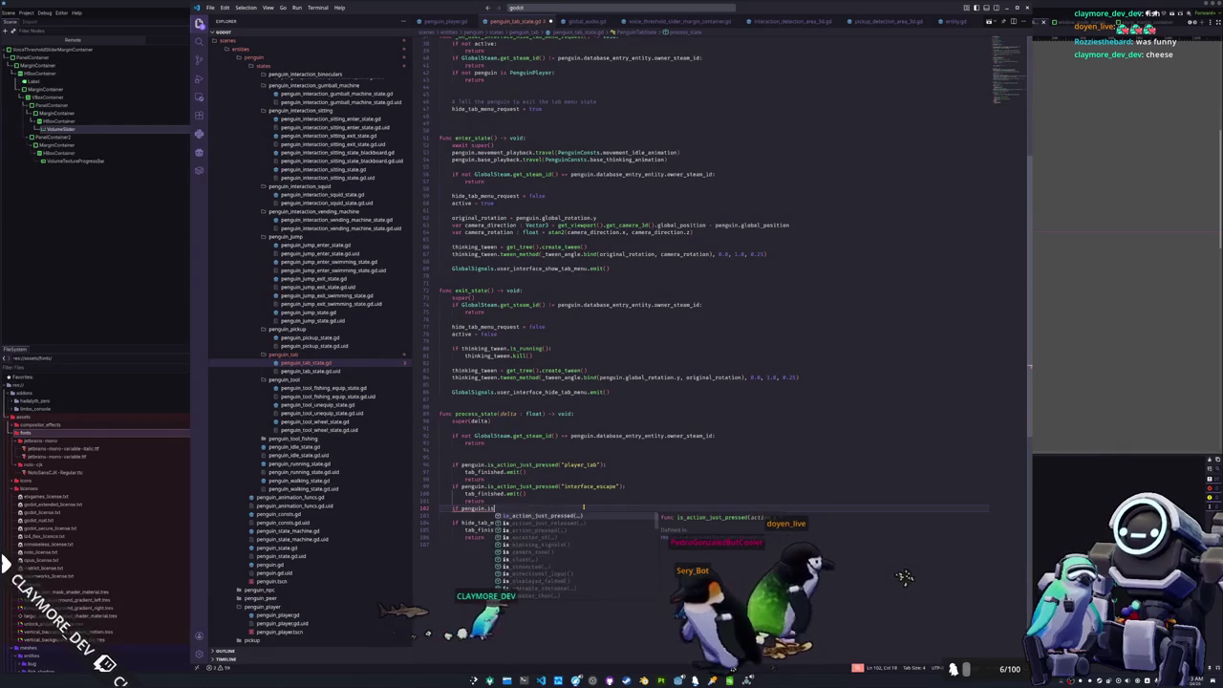
{"action": "type", "text": "_acti"}
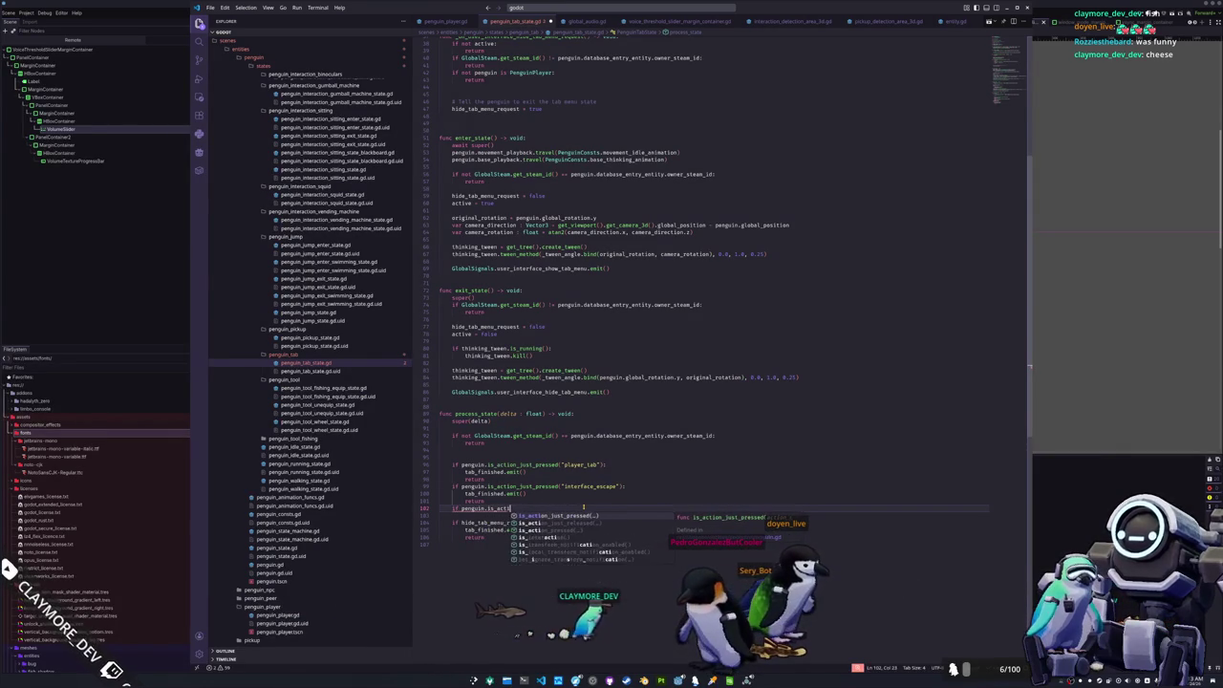
{"action": "type", "text": "on_just_"}
{"action": "type", "text": "pressed(\"penguin_inter"}
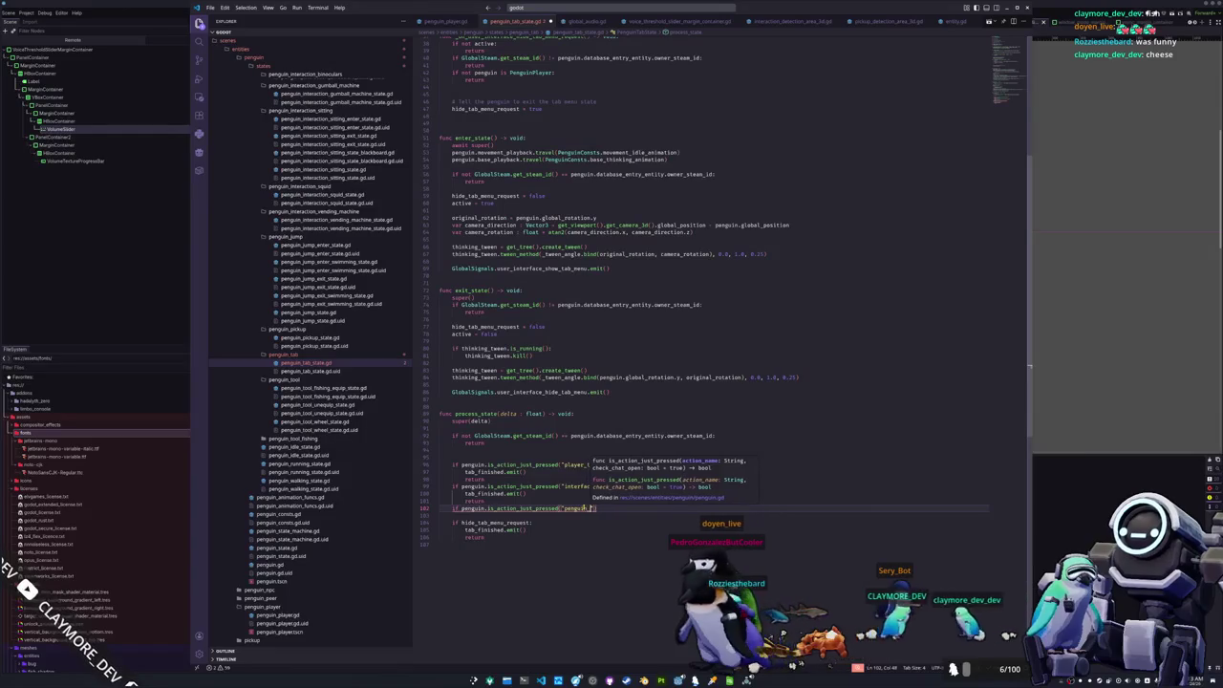
{"action": "type", "text": "action\")"}
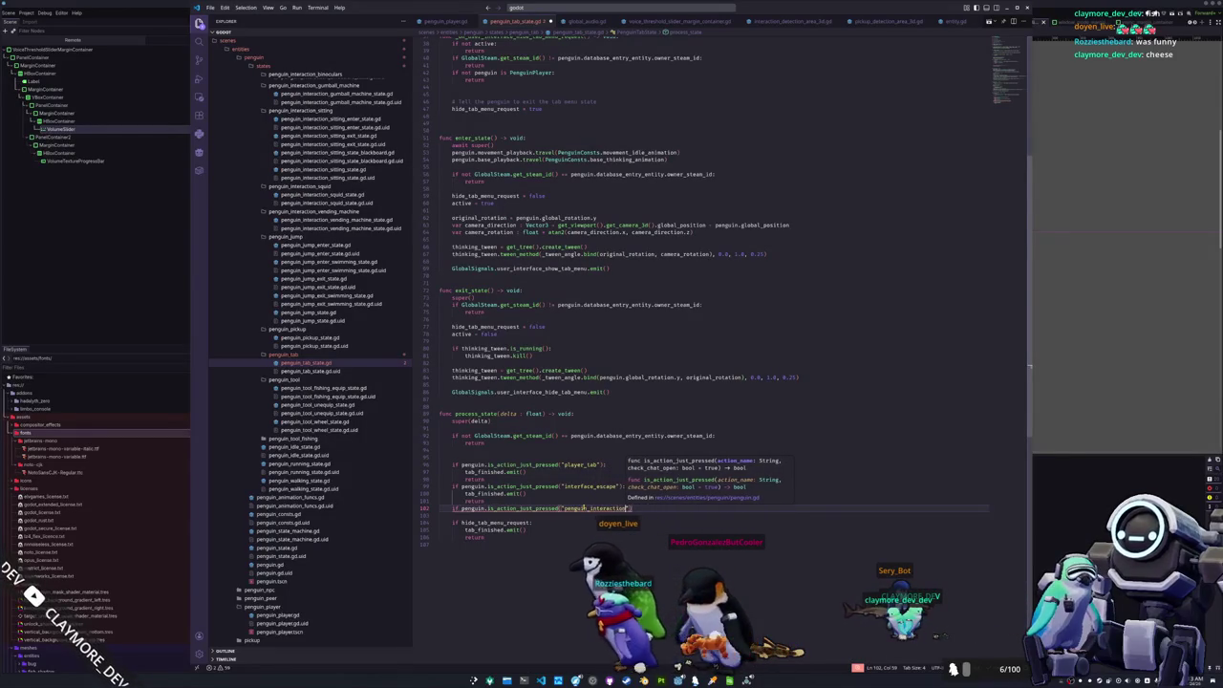
{"action": "type", "text": ":"}
{"action": "key", "text": "Return"}
{"action": "type", "text": "tab_finished.emit()"}
{"action": "key", "text": "Return"}
{"action": "type", "text": "return"}
{"action": "key", "text": "Tab"}
{"action": "key", "text": "F5"}
{"action": "key", "text": "Tab"}
{"action": "key", "text": "Tab"}
{"action": "key", "text": "Tab"}
{"action": "key", "text": "Tab"}
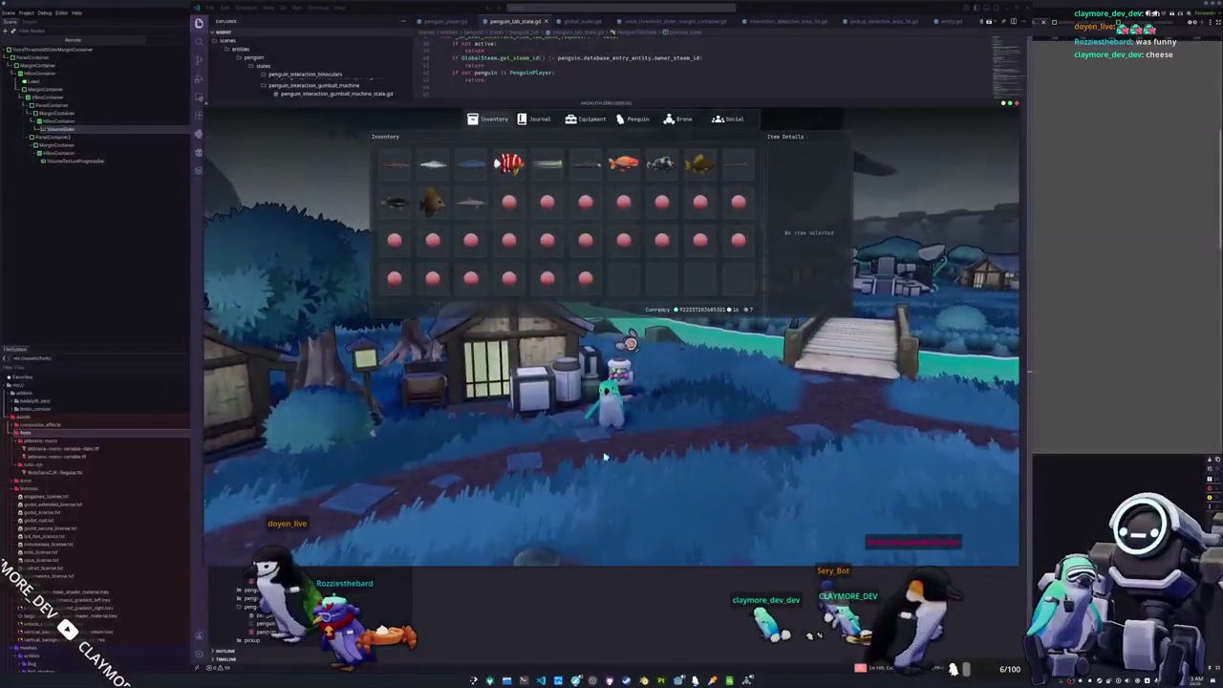
- Stop the running game and return to the Godot editor
{"action": "key", "text": "F8"}
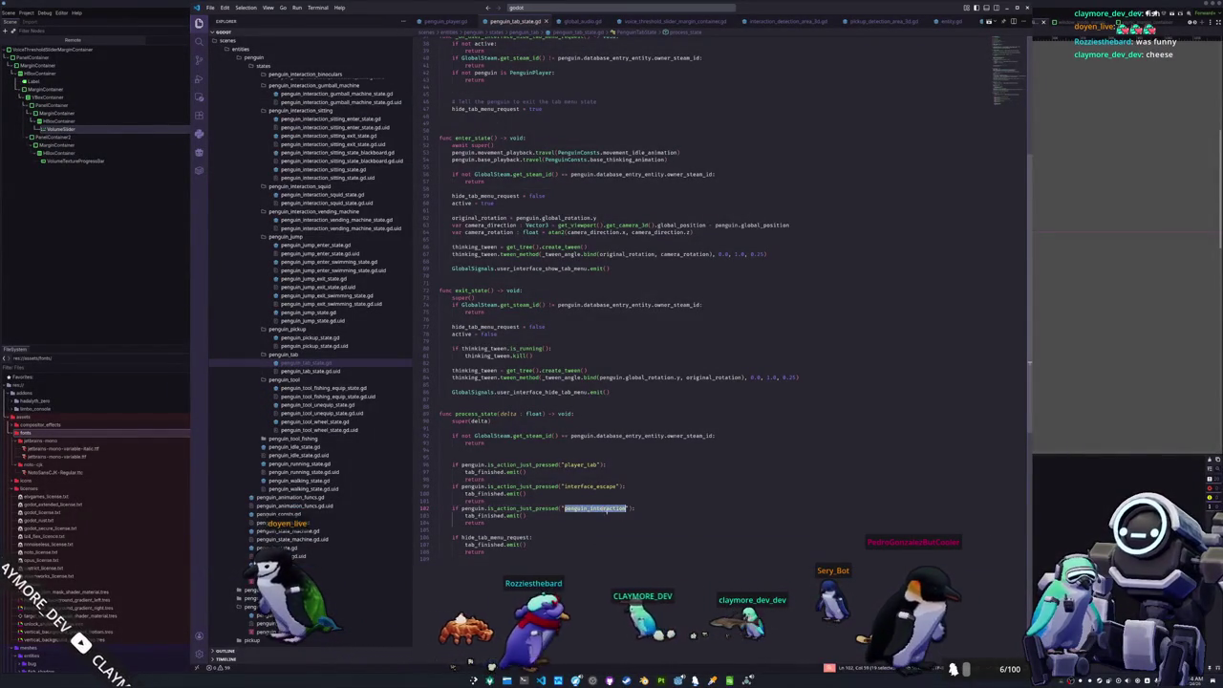
{"action": "key", "text": "alt+Tab"}
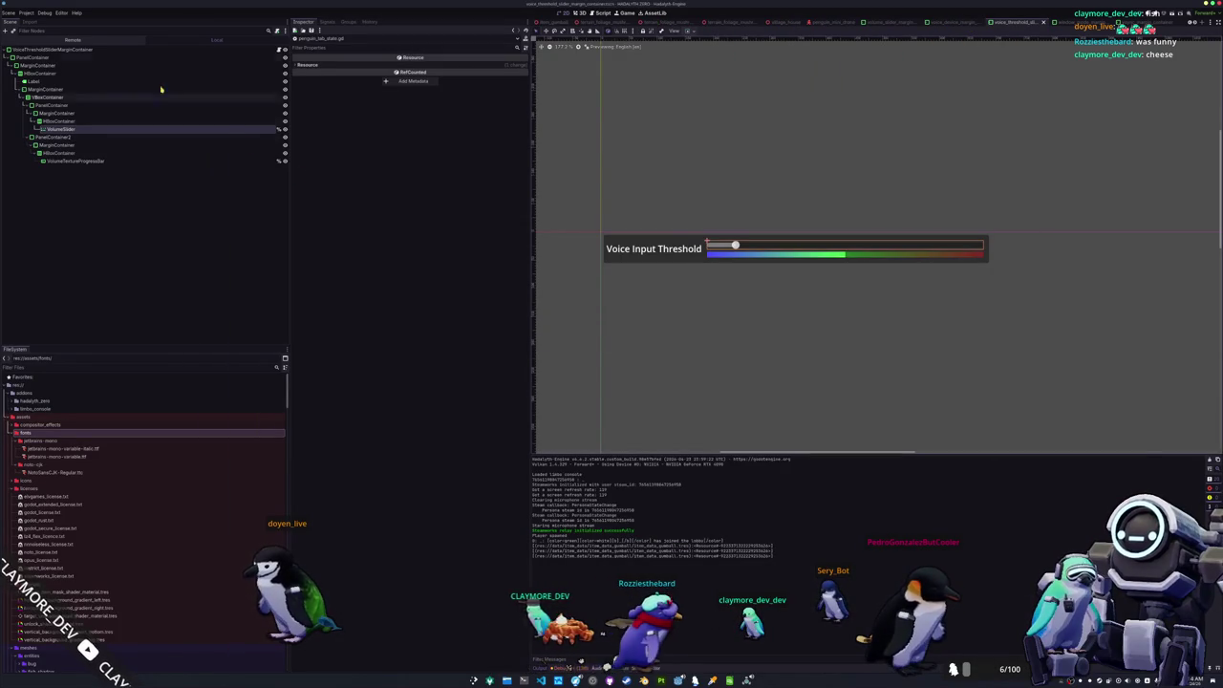
- Filter the Project Settings Input Map by "player" to check the action names
{"action": "left_click", "coordinate": [29, 14]}
{"action": "left_click", "coordinate": [57, 34]}
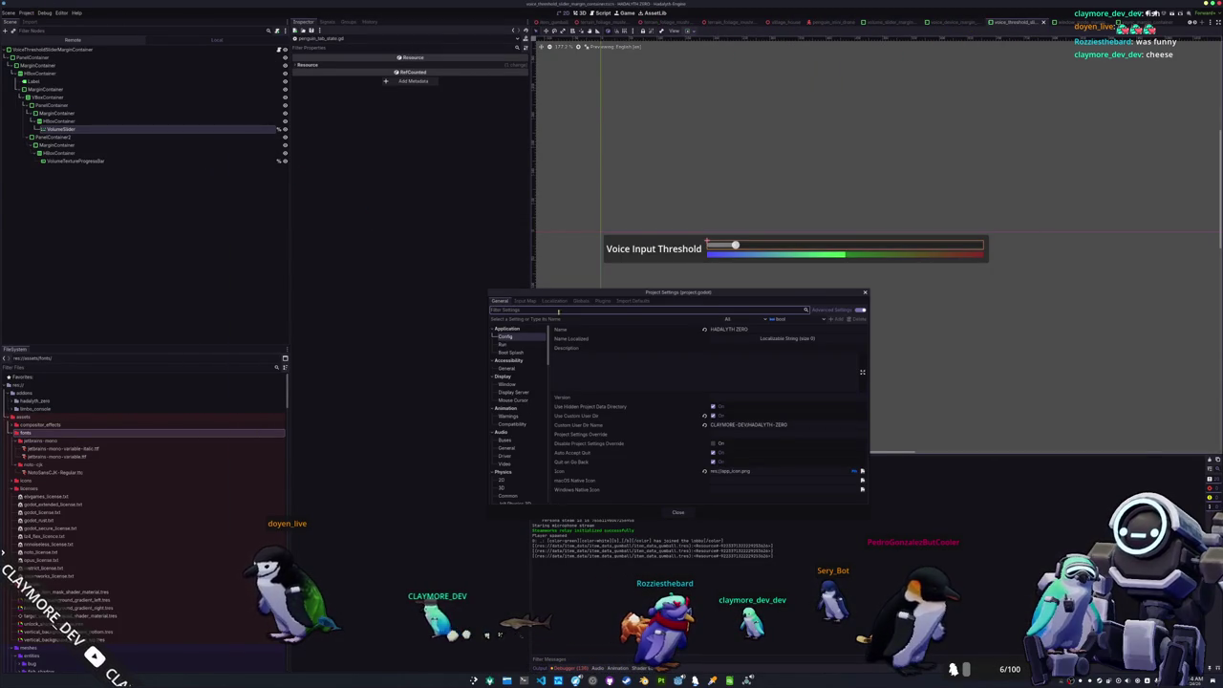
{"action": "left_click", "coordinate": [525, 301]}
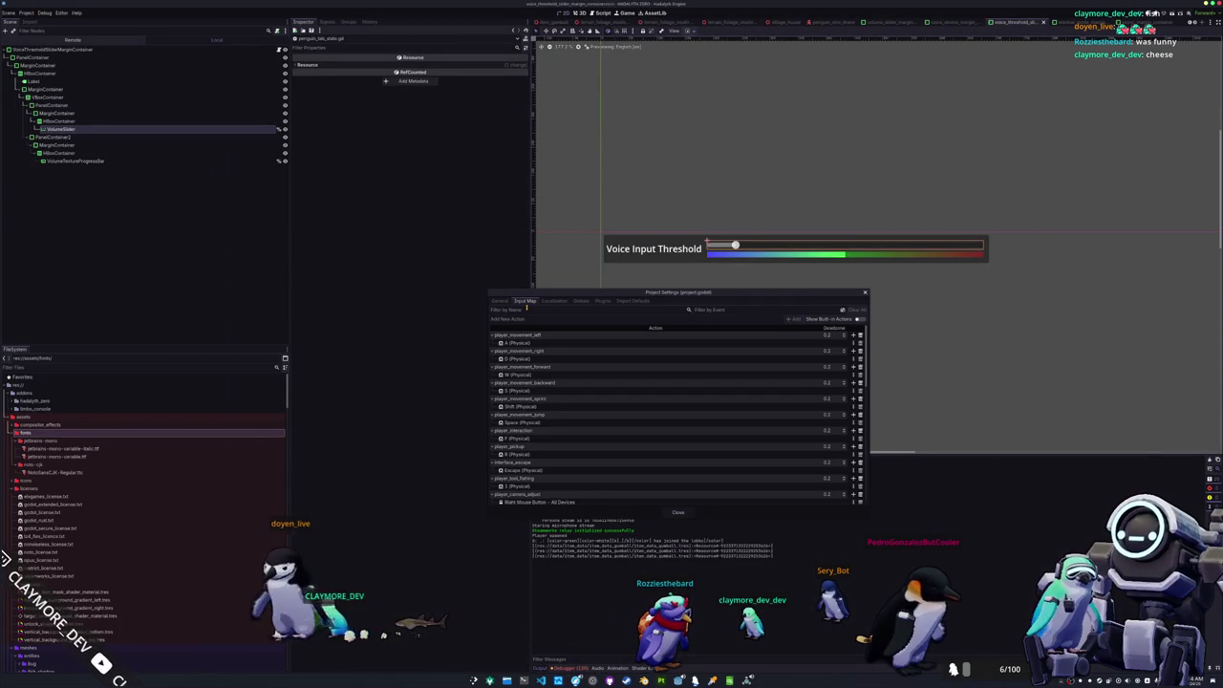
{"action": "type", "text": "player"}
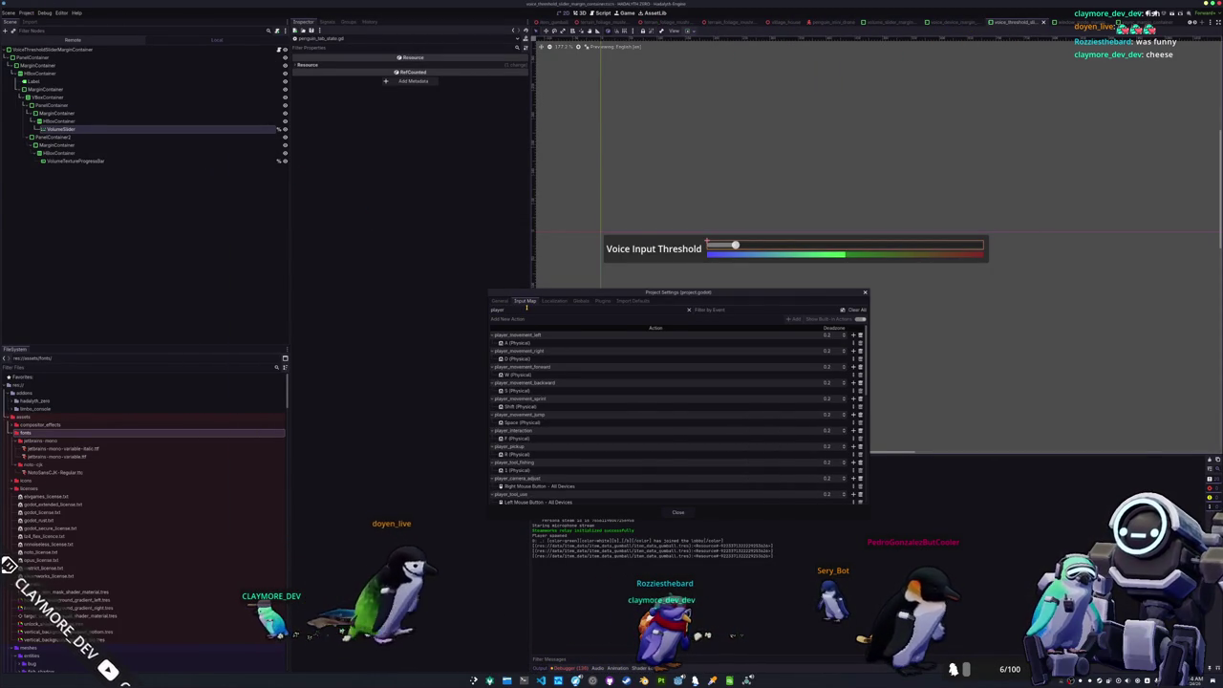
- Change the script's action from "penguin_interaction" to "player_interaction" and resume the game
{"action": "key", "text": "alt+Tab"}
{"action": "left_click", "coordinate": [616, 512]}
{"action": "key", "text": "shift+Left"}
{"action": "key", "text": "shift+Left"}
{"action": "key", "text": "shift+Left"}
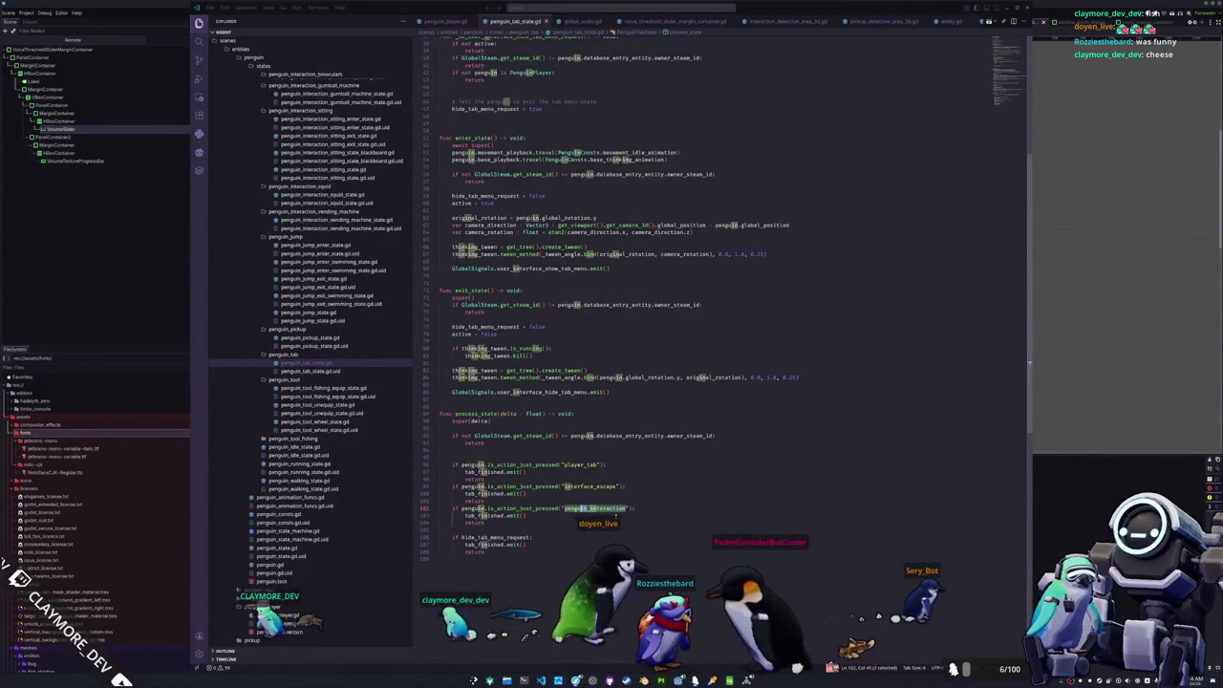
{"action": "type", "text": "player"}
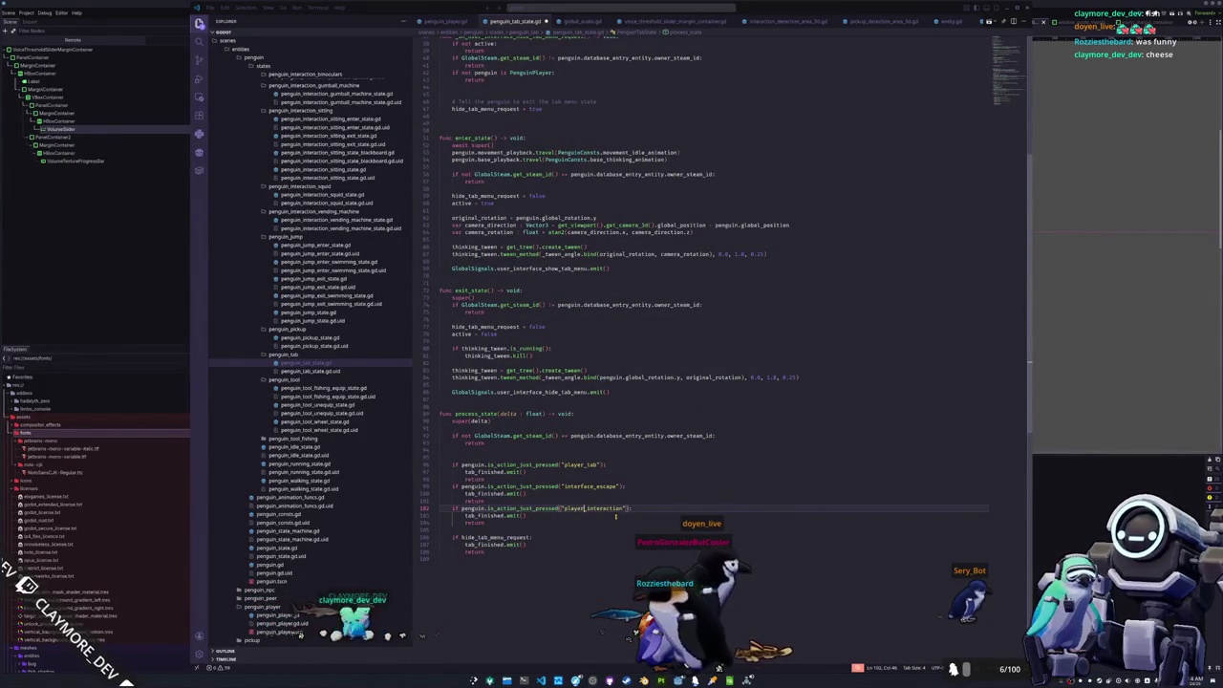
{"action": "key", "text": "alt+Tab"}
{"action": "key", "text": "Tab"}
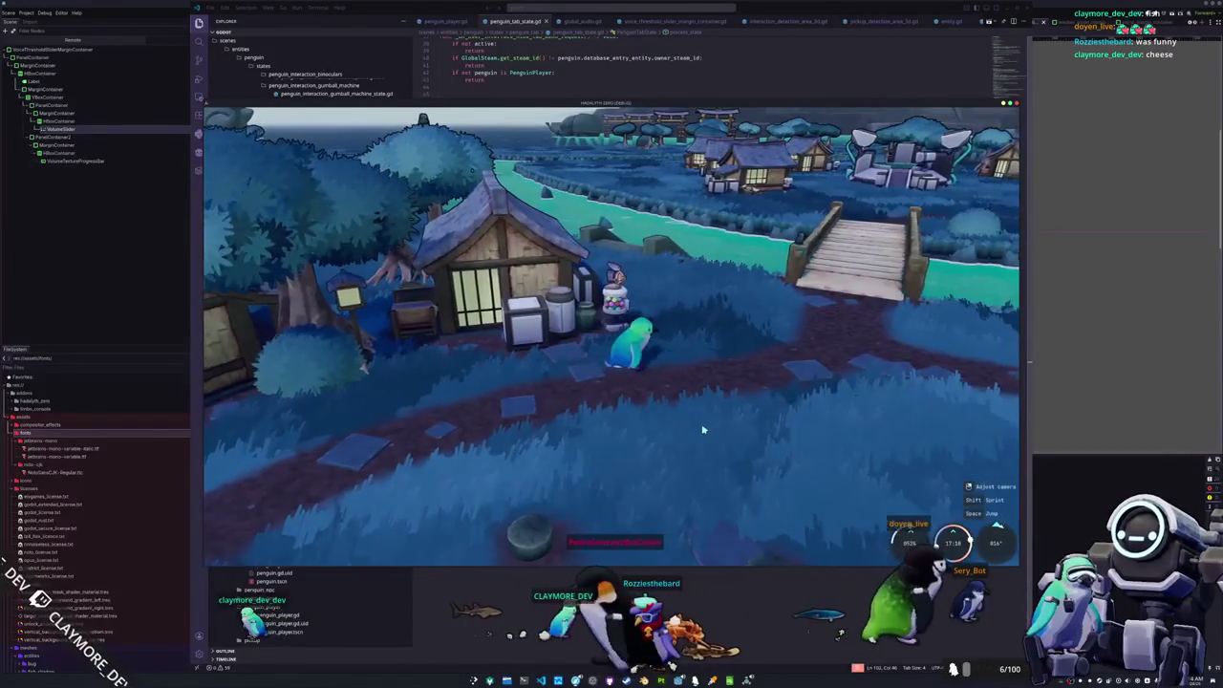
- Check that the inventory, pause menu and vendor panel close, then walk the penguin across the bridge
{"action": "key", "text": "Tab"}
{"action": "key", "text": "Tab"}
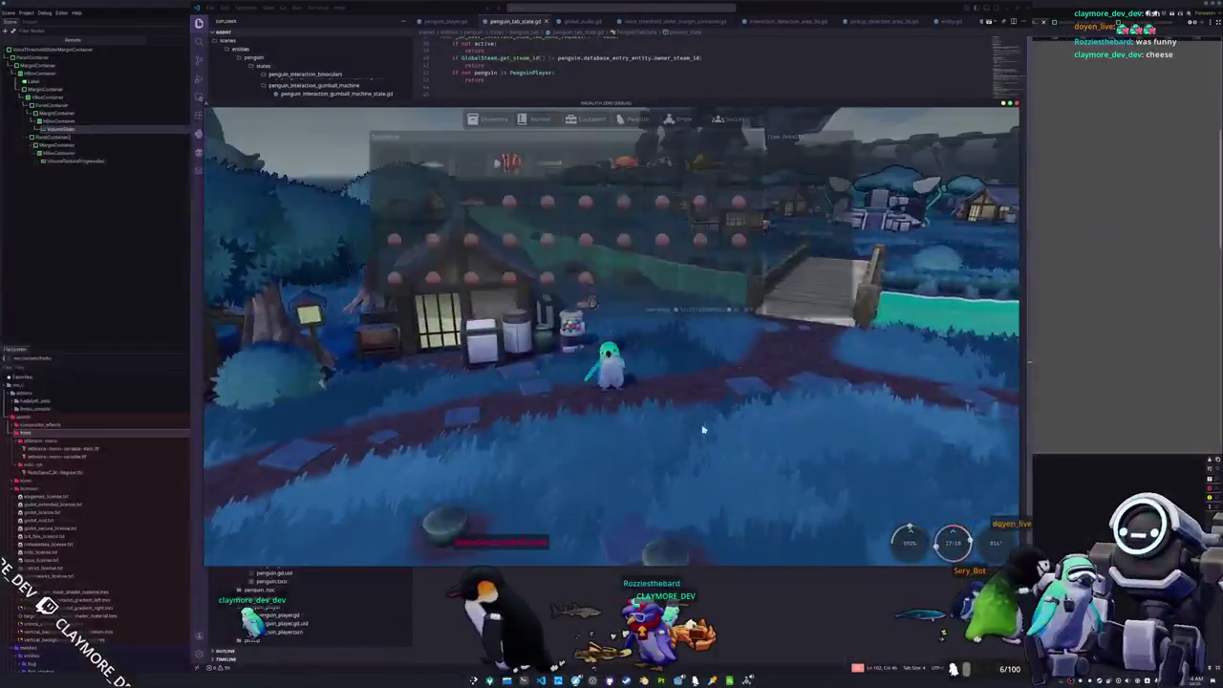
{"action": "key", "text": "Tab"}
{"action": "key", "text": "Tab"}
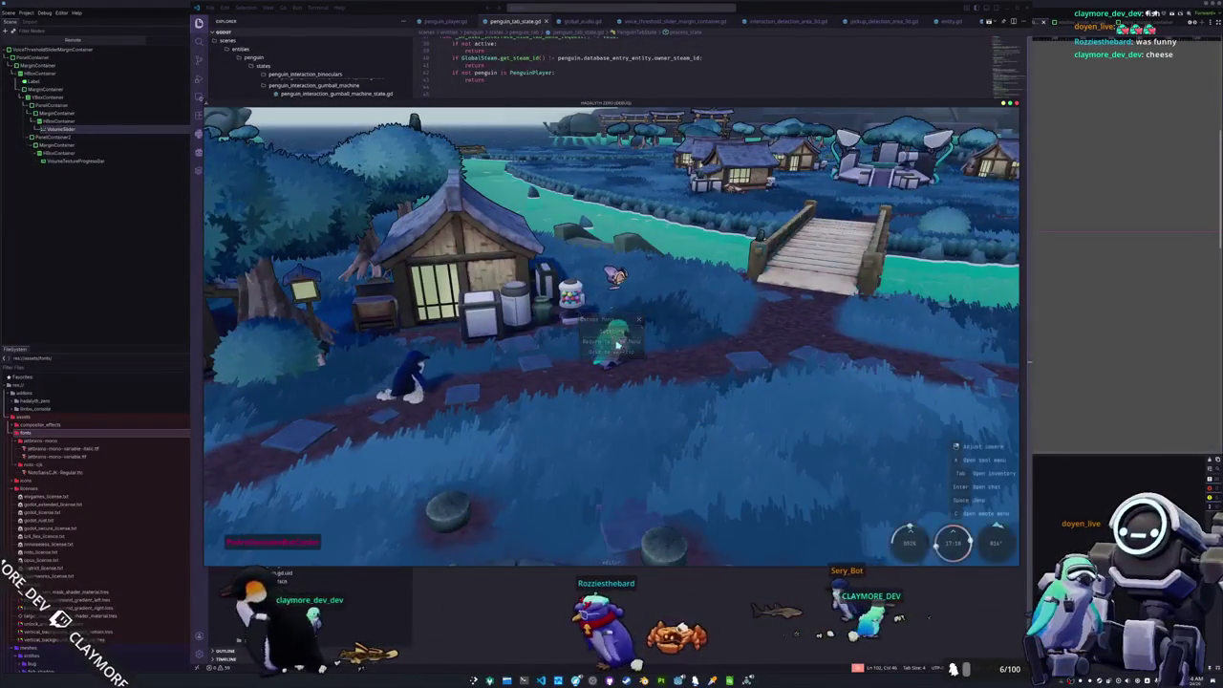
{"action": "key", "text": "Escape"}
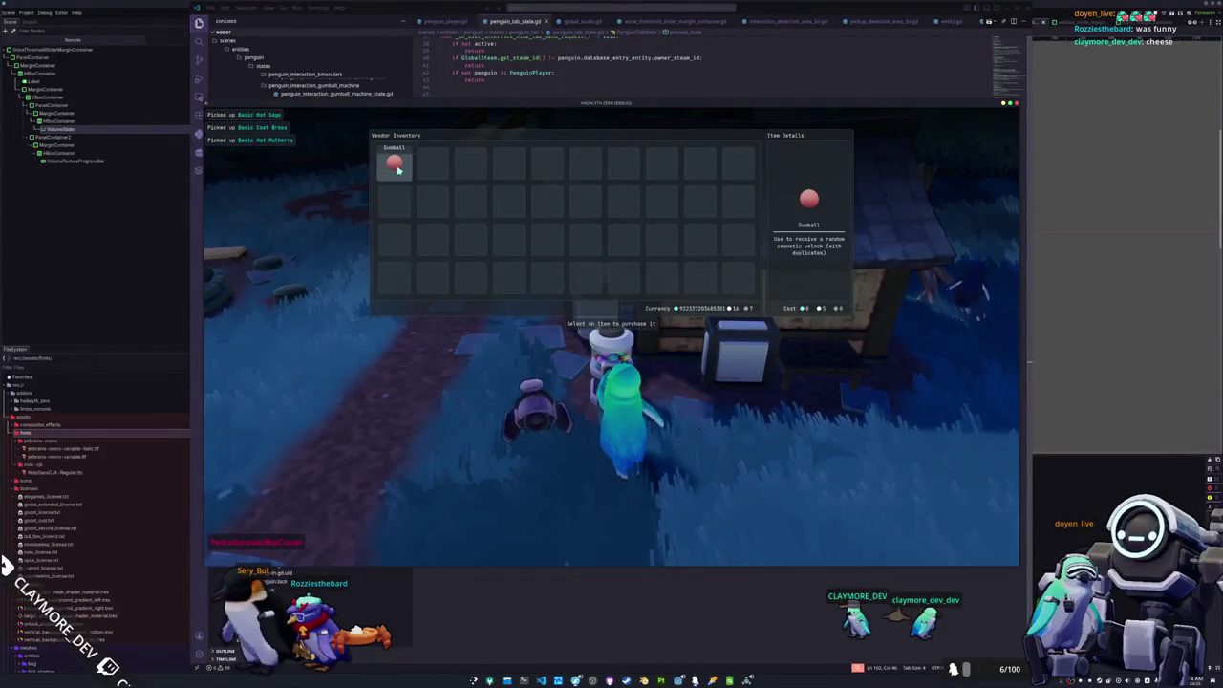
{"action": "key", "text": "Escape"}
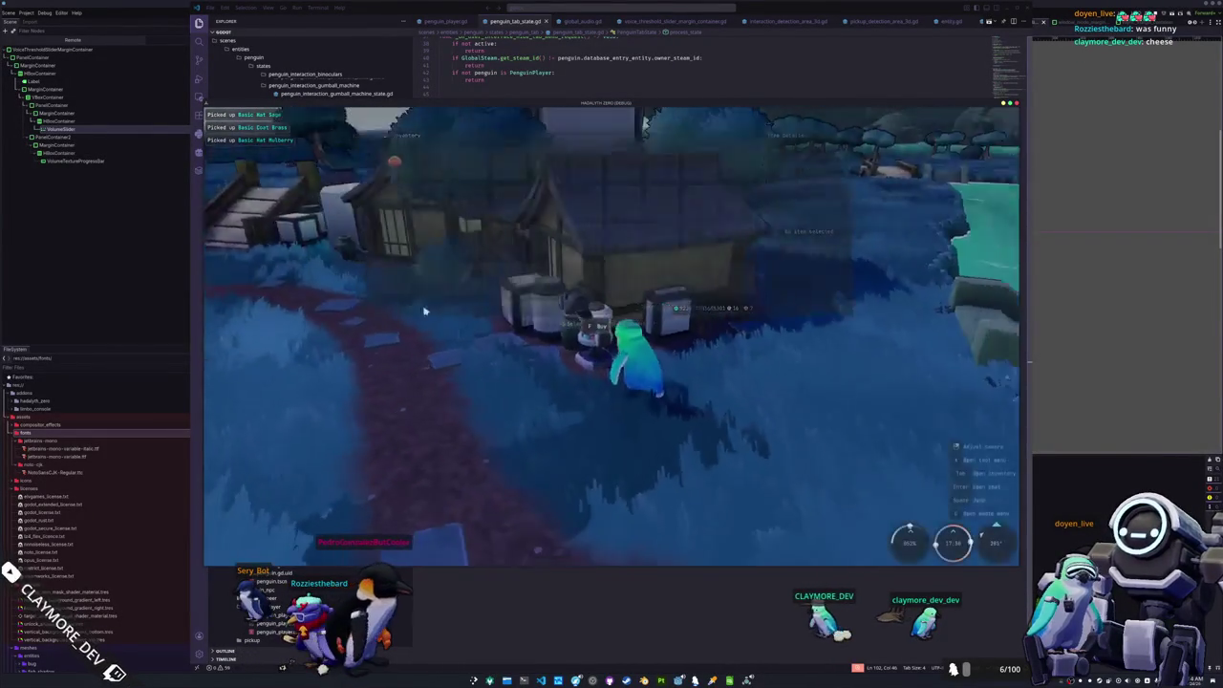
{"action": "key", "text": "w"}
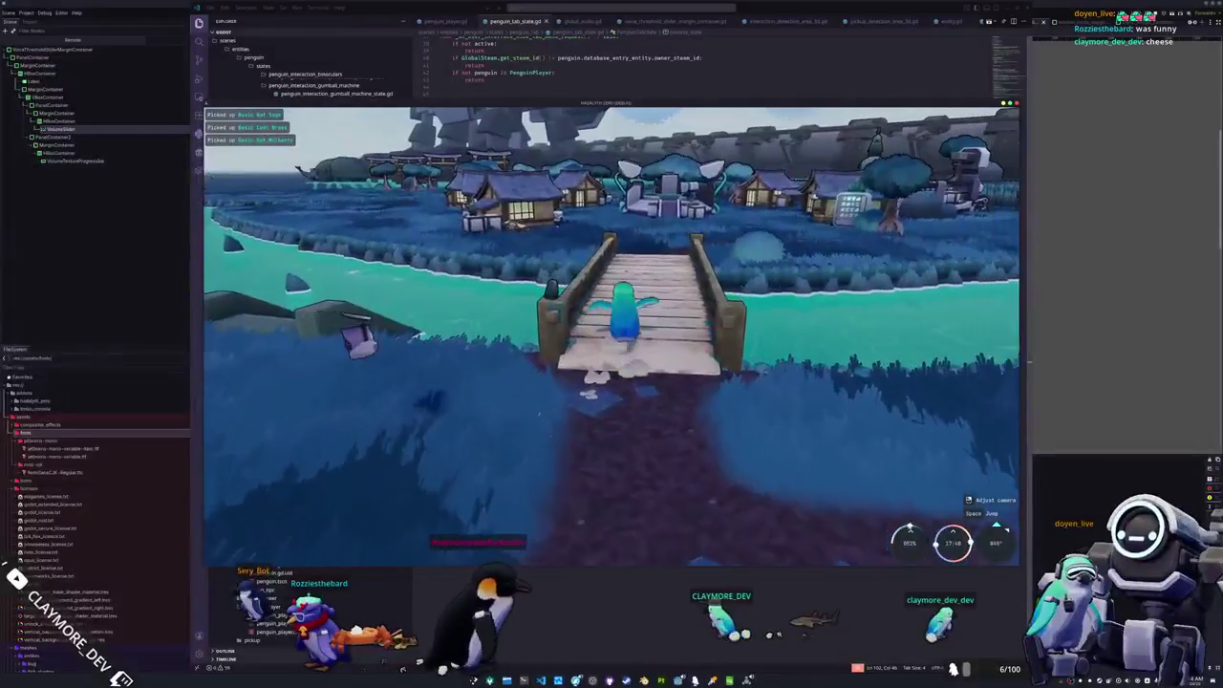
{"action": "key", "text": "w"}
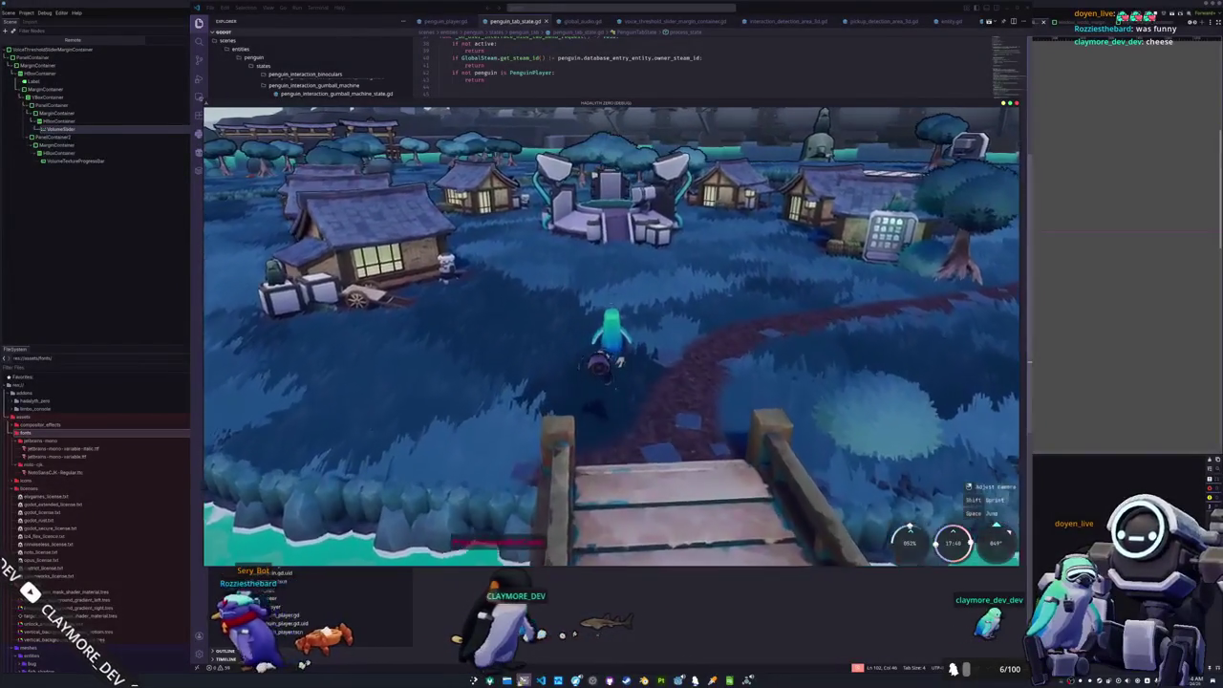
{"action": "key", "text": "alt+Tab"}
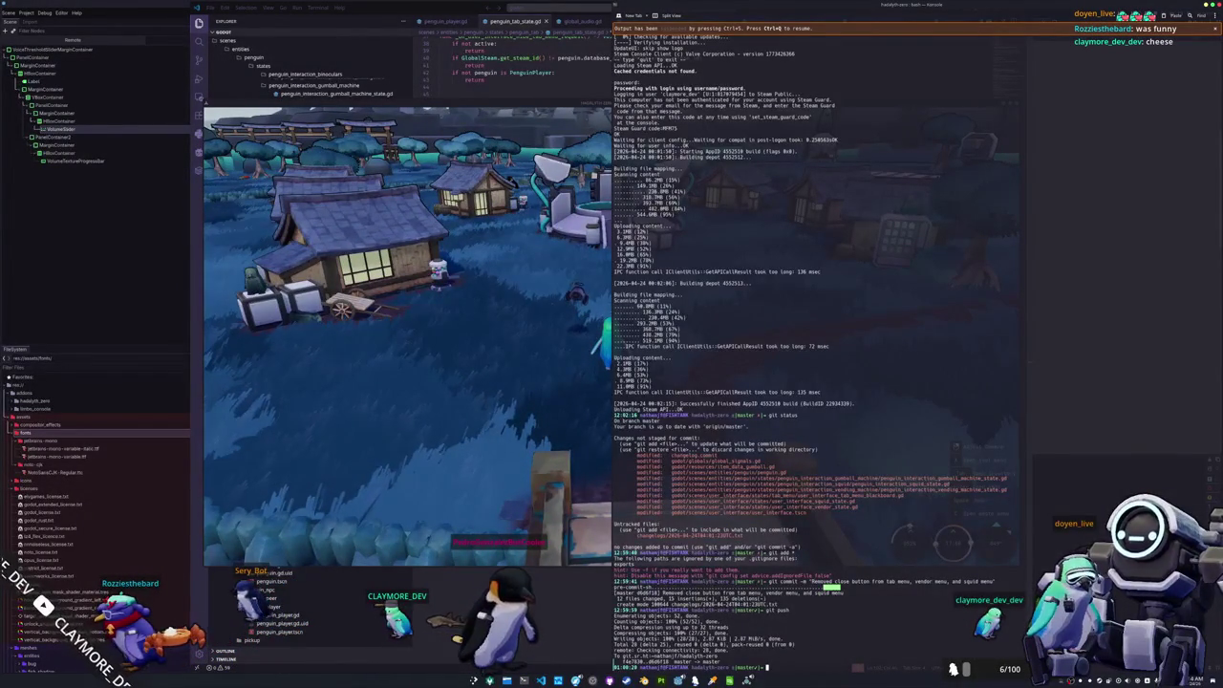
- Run git status and stage all changes with git add *
{"action": "key", "text": "ctrl+c"}
{"action": "type", "text": "git sta"}
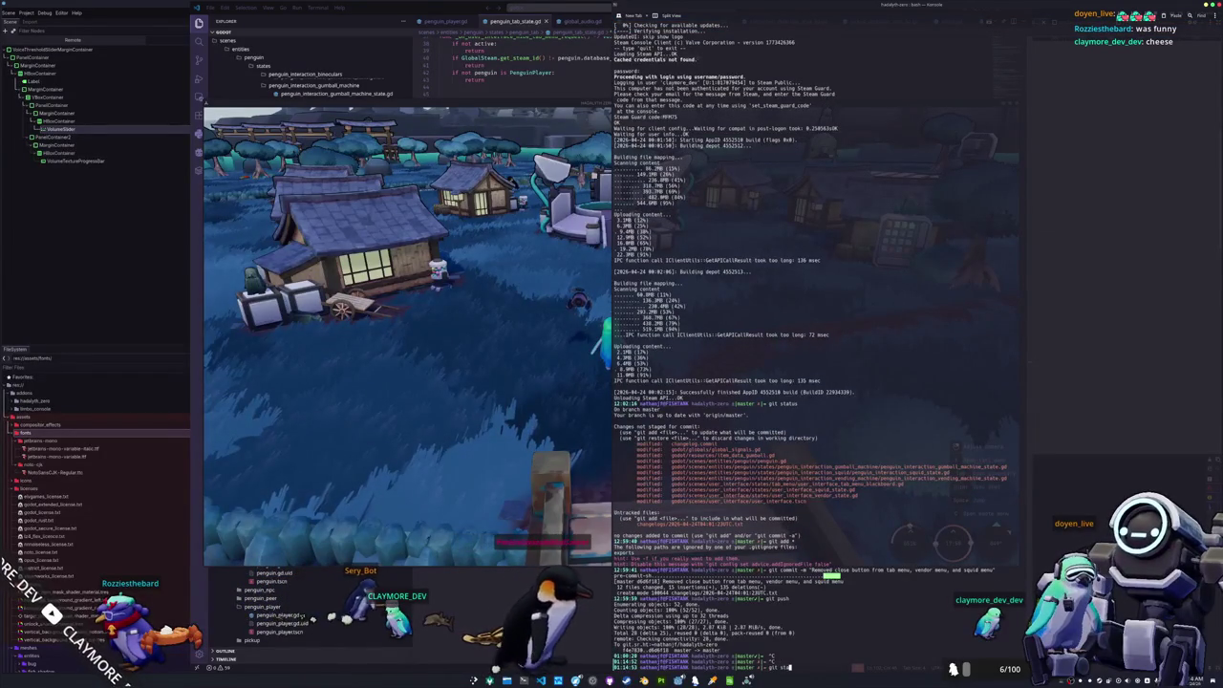
{"action": "type", "text": "tus"}
{"action": "key", "text": "Return"}
{"action": "type", "text": "git add"}
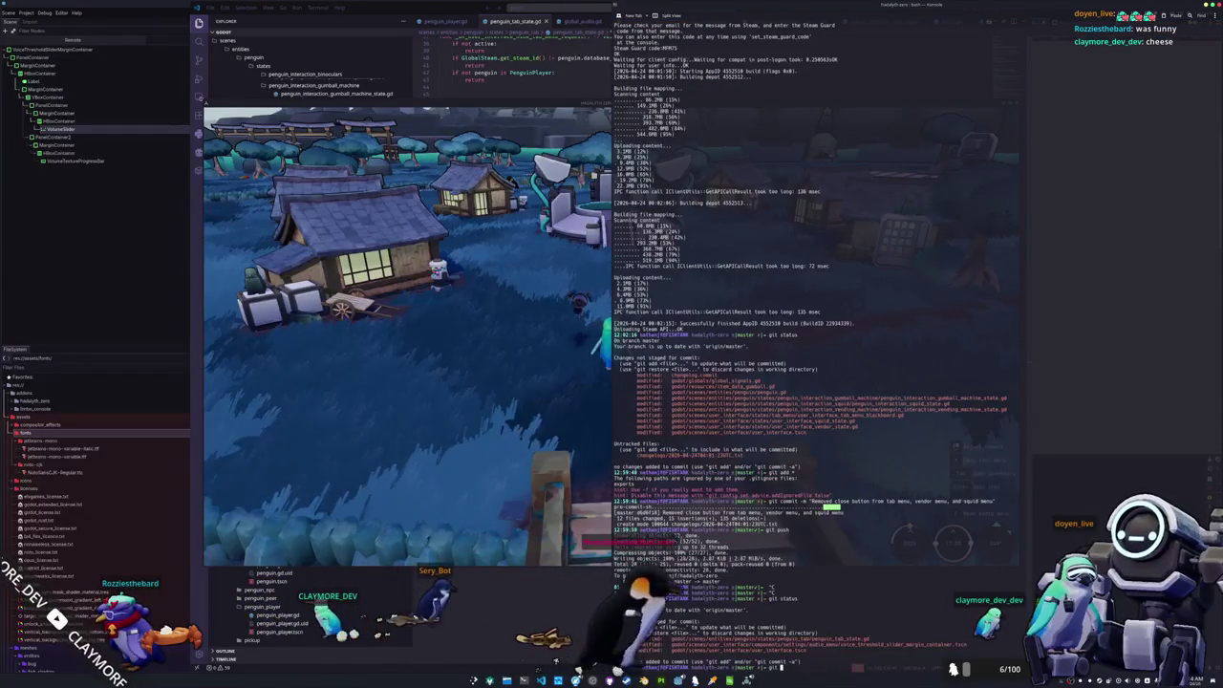
{"action": "type", "text": " *"}
{"action": "key", "text": "Return"}
{"action": "type", "text": "git commit -m"}
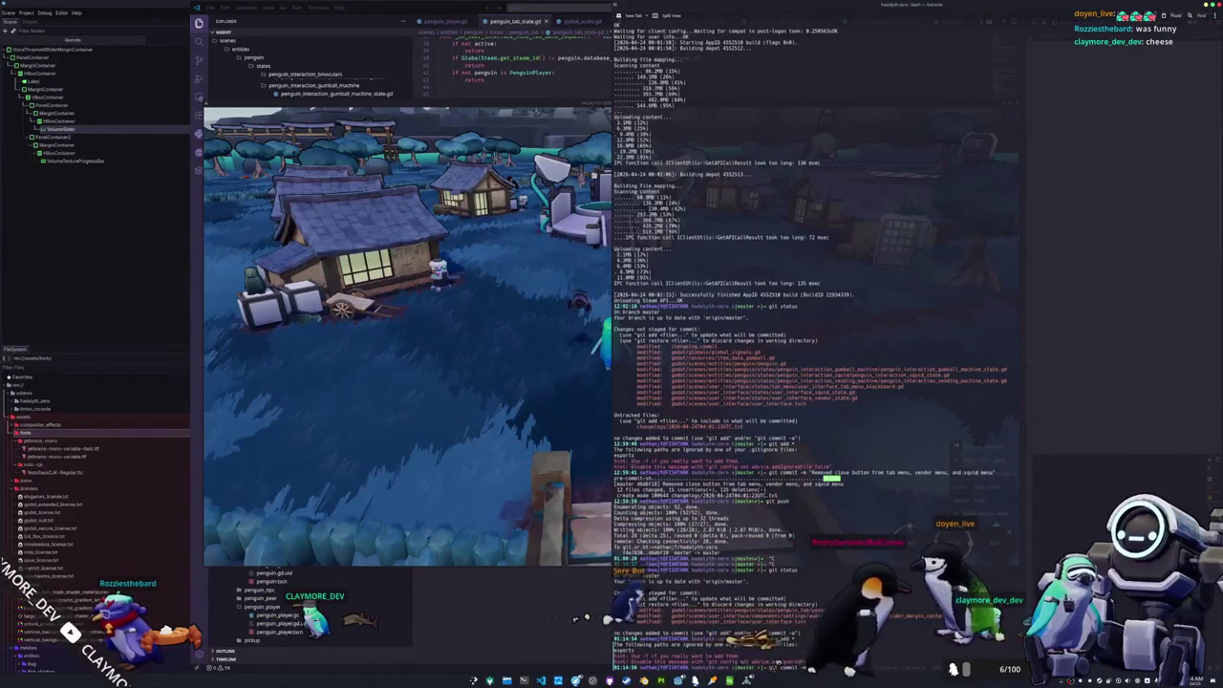
- Commit with message "Forced voice threshold to be above 0 to prevent deadlocks"
{"action": "type", "text": "\"Fo"}
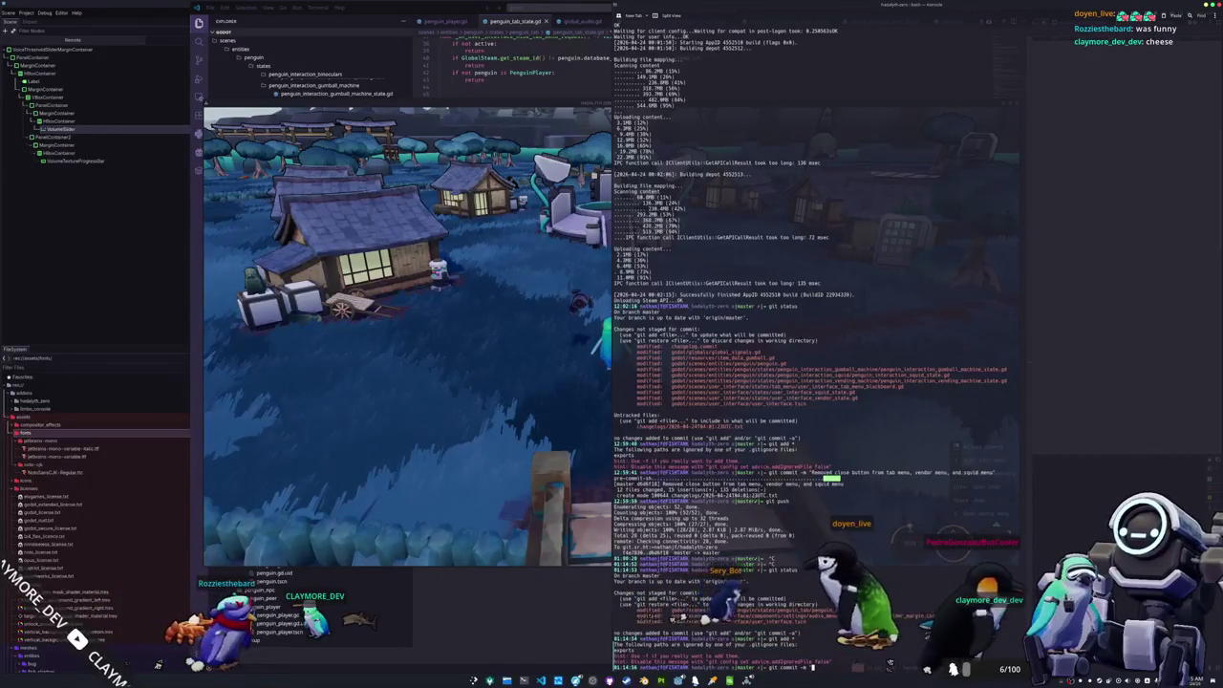
{"action": "type", "text": "rced voice th"}
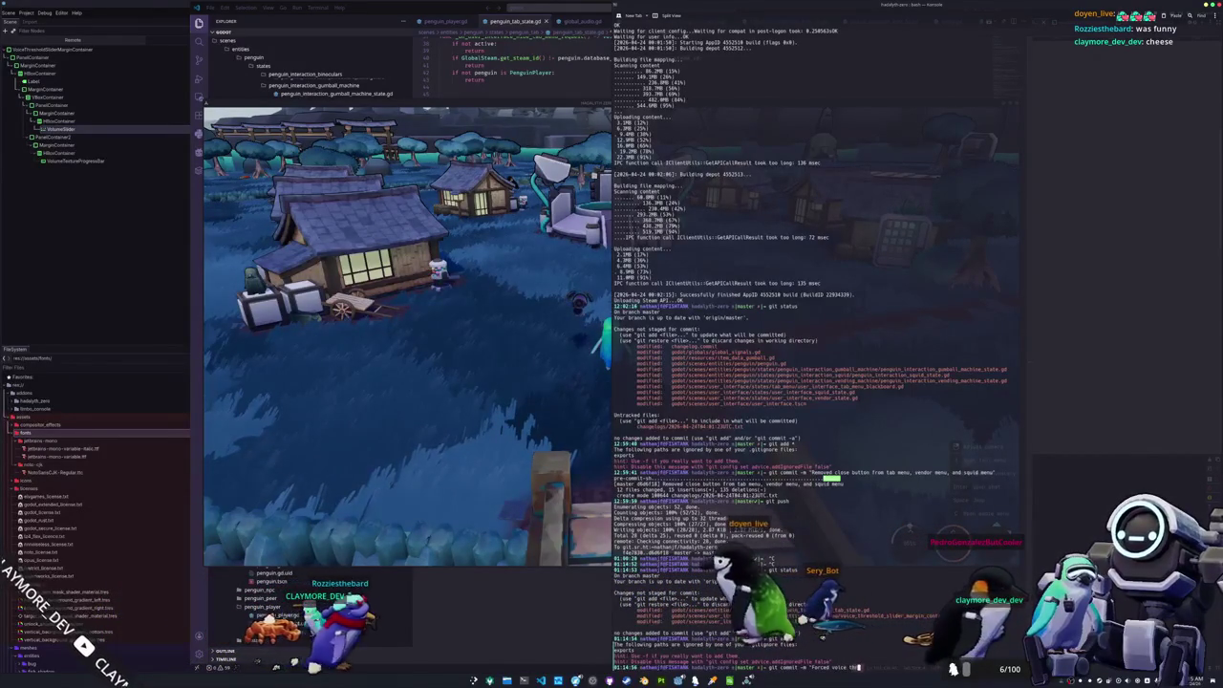
{"action": "type", "text": "reshold to be above 0 to prevent deadlocks\""}
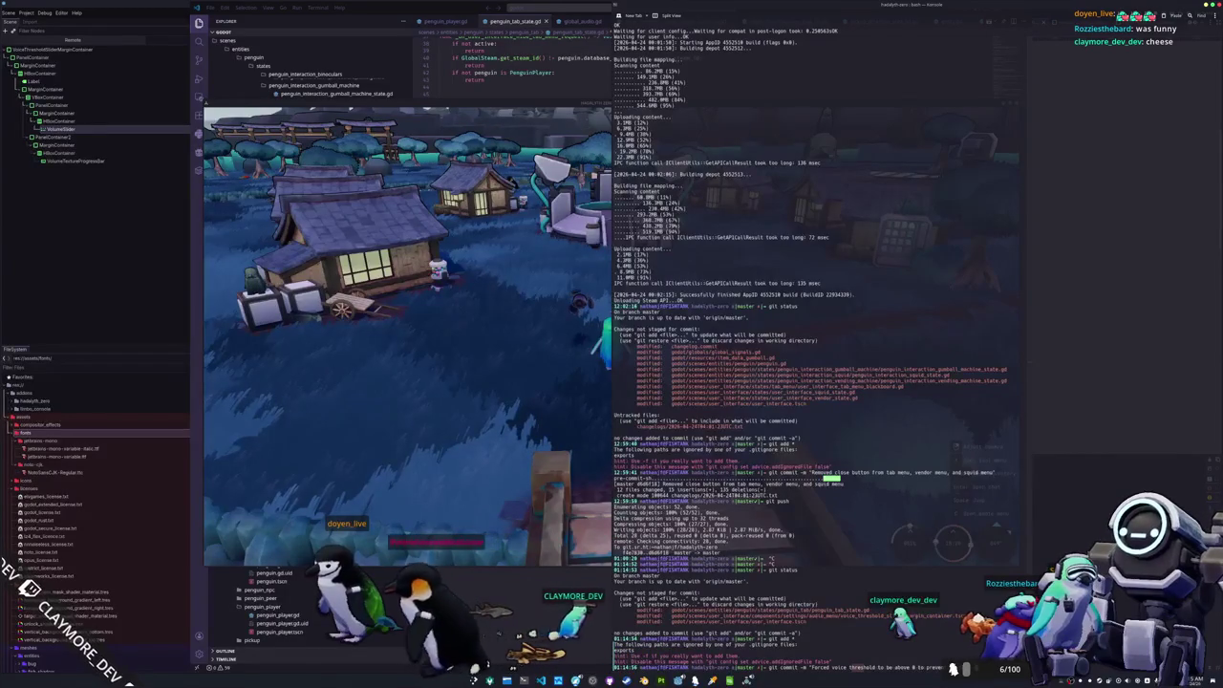
{"action": "key", "text": "Return"}
{"action": "key", "text": "alt+Tab"}
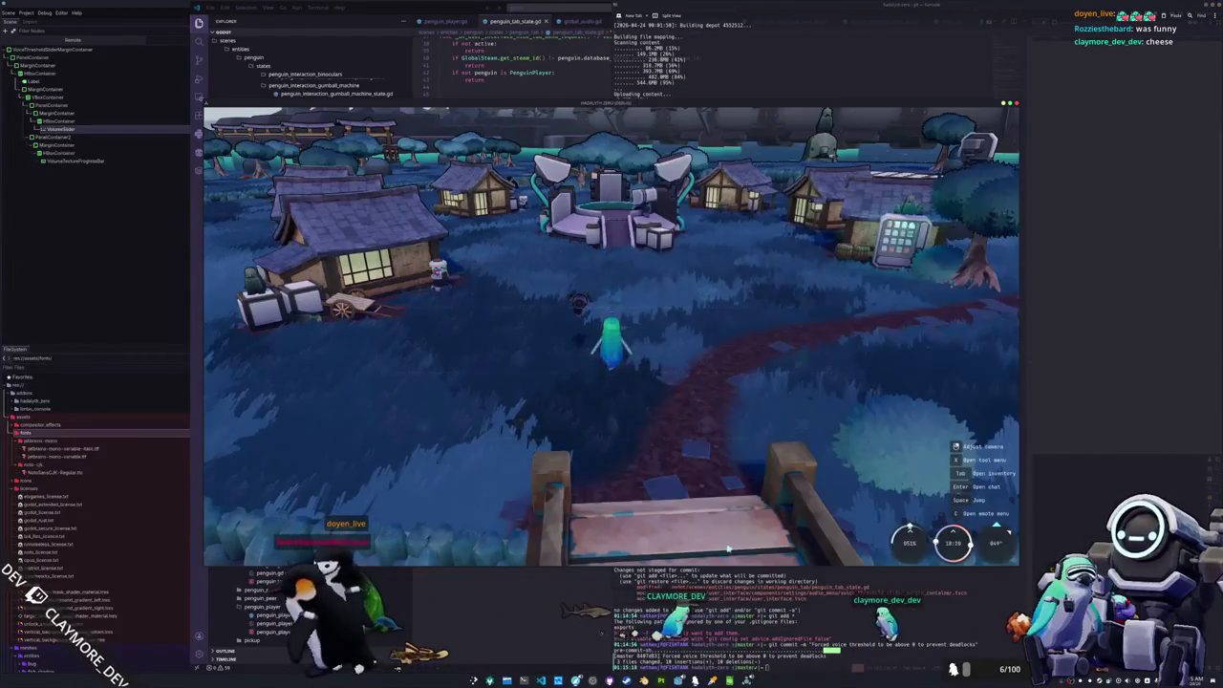
- Close Project Settings and clear all logged errors in the Debugger's Errors tab
{"action": "key", "text": "w"}
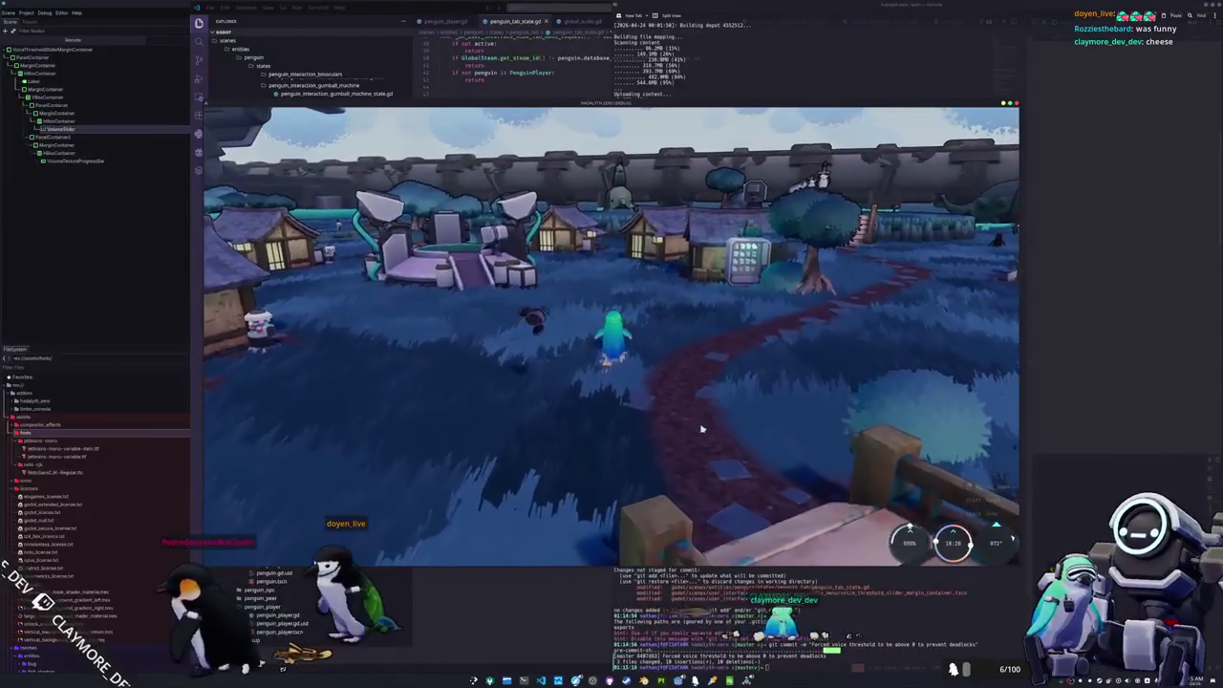
{"action": "key", "text": "alt+Tab"}
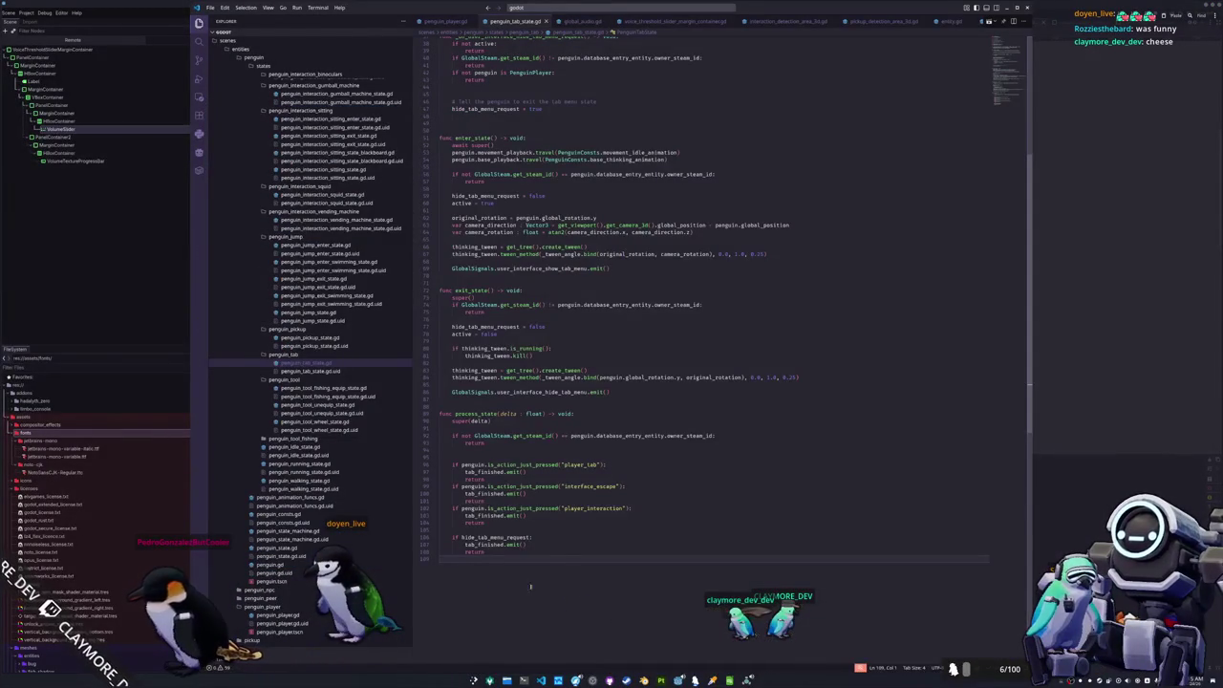
{"action": "key", "text": "alt+Tab"}
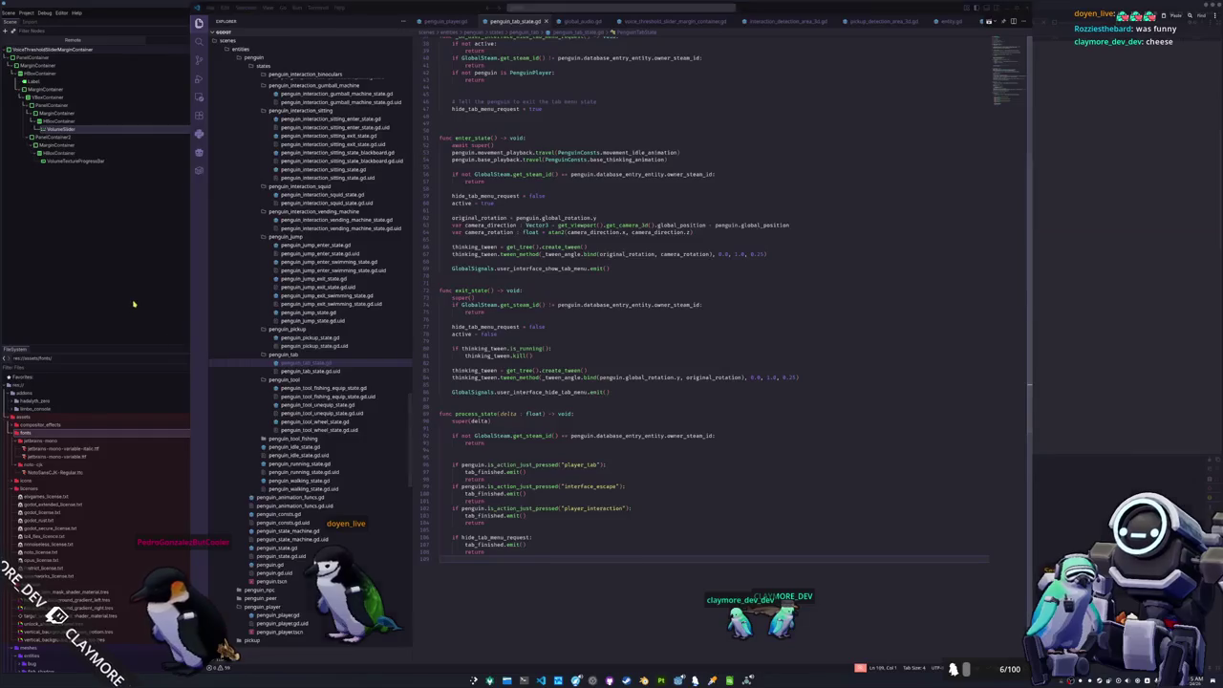
{"action": "left_click", "coordinate": [678, 513]}
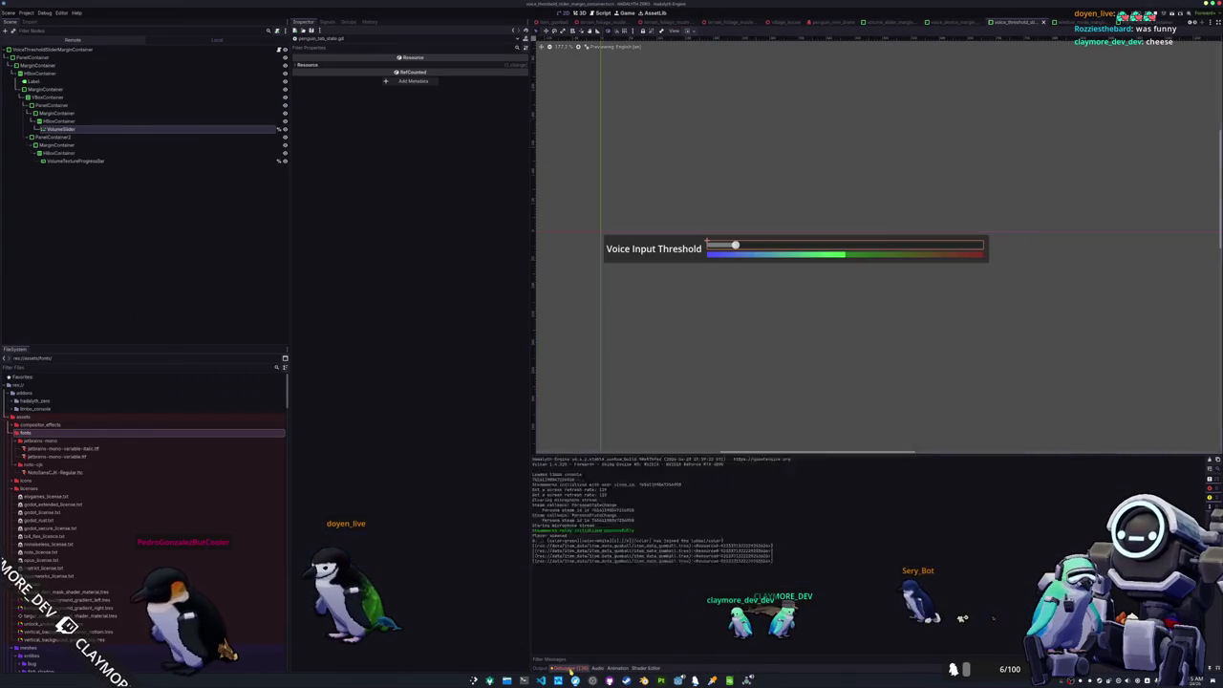
{"action": "left_click", "coordinate": [585, 405]}
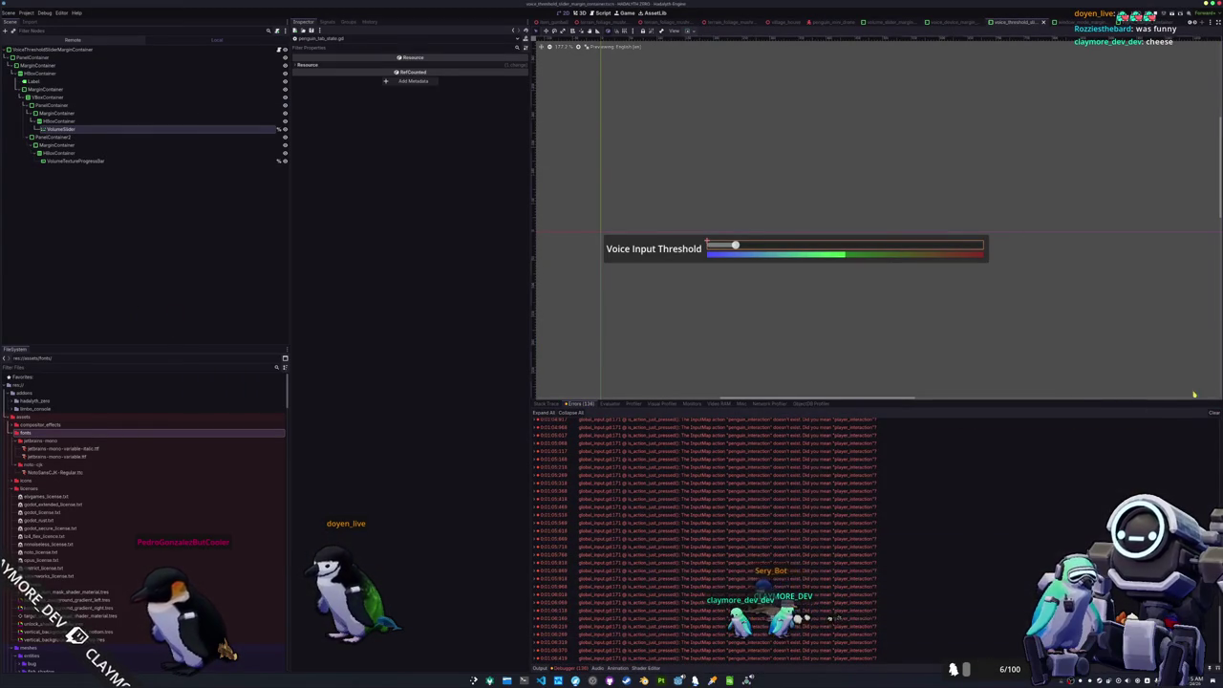
{"action": "left_click", "coordinate": [1213, 413]}
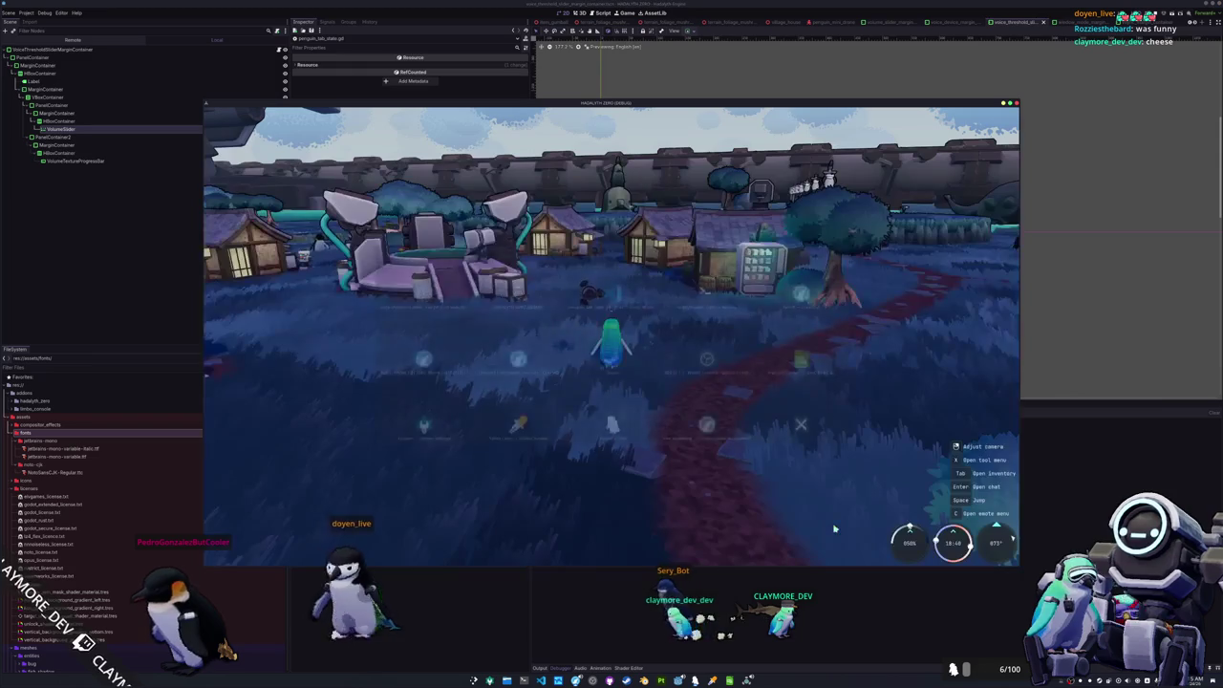
- Turn the camera toward the torii gates, walk toward the water, then stop the game
{"action": "left_click_drag", "start_coordinate": [685, 467], "coordinate": [841, 467]}
{"action": "key", "text": "w"}
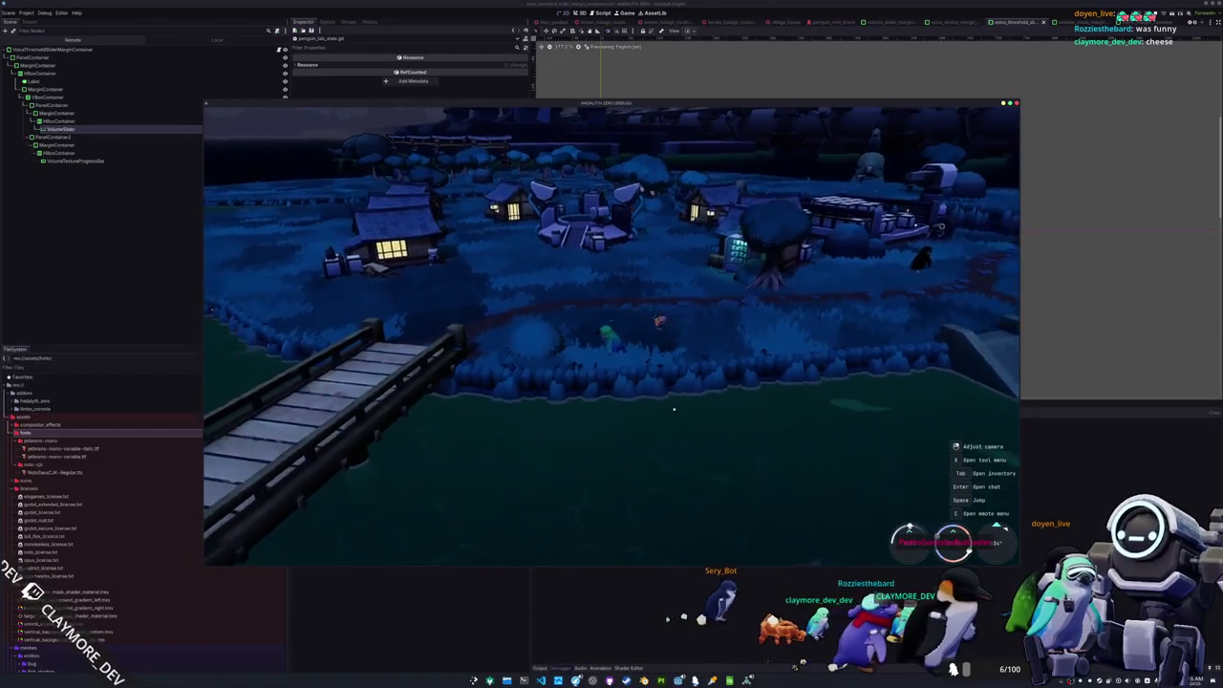
{"action": "key", "text": "F8"}
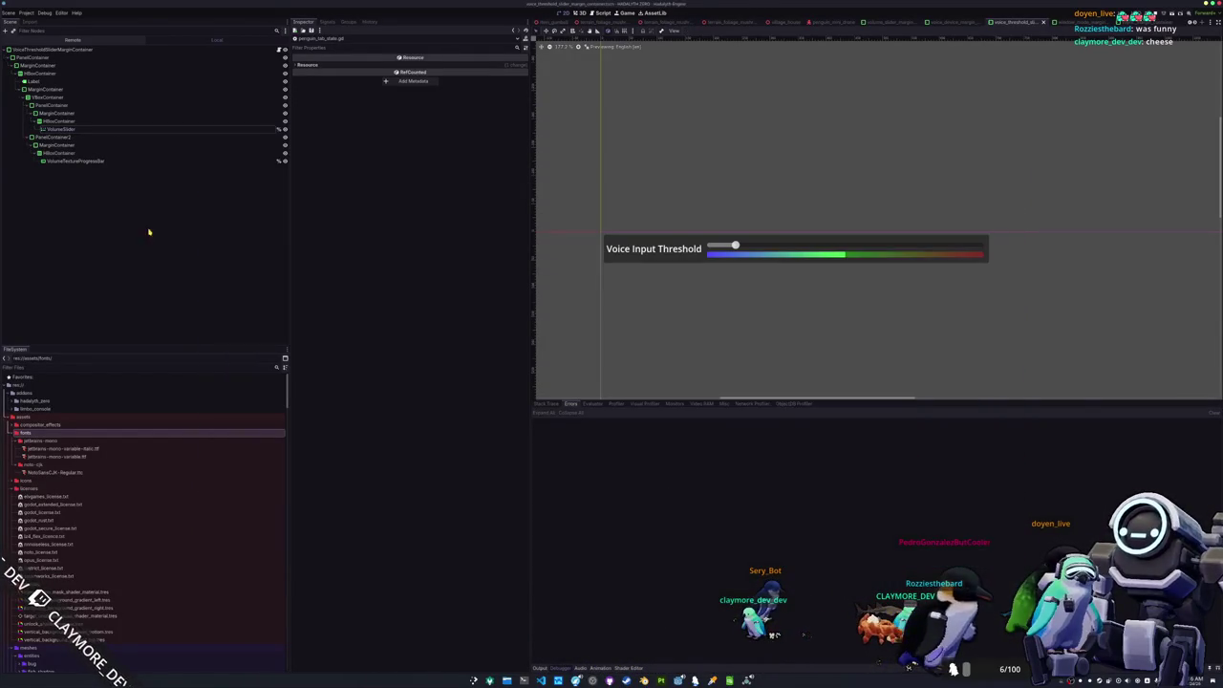
- Quick-open the main.tscn scene
{"action": "key", "text": "alt+shift+o"}
{"action": "type", "text": "main"}
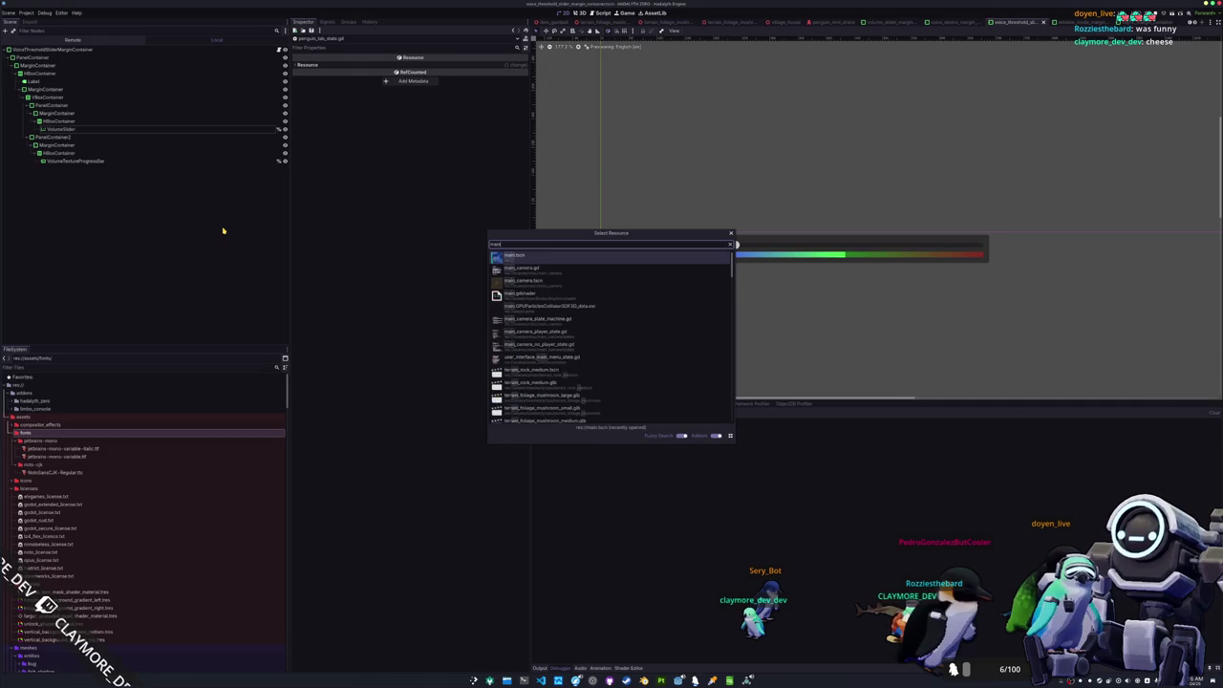
{"action": "key", "text": "Return"}
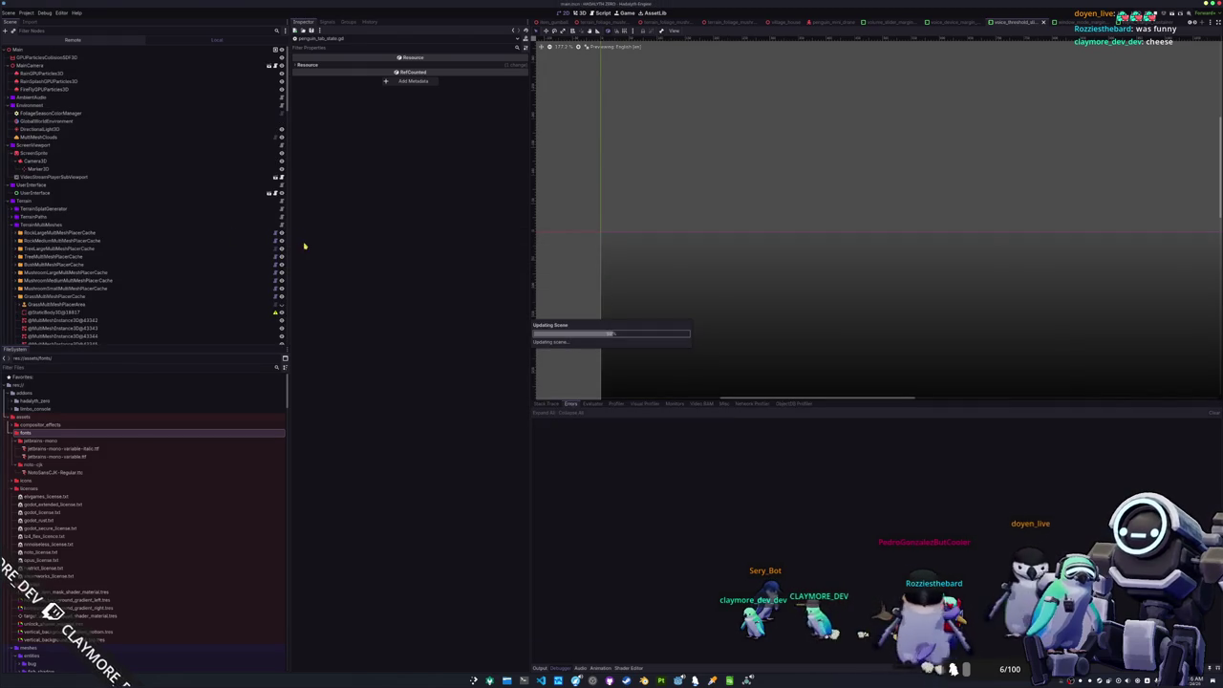
- Select the five grass MultiMeshInstance3D nodes and set their Visibility Range fade mode to Dependencies
{"action": "scroll", "coordinate": [95, 239], "scroll_direction": "down", "scroll_amount": 3}
{"action": "left_click", "coordinate": [82, 246]}
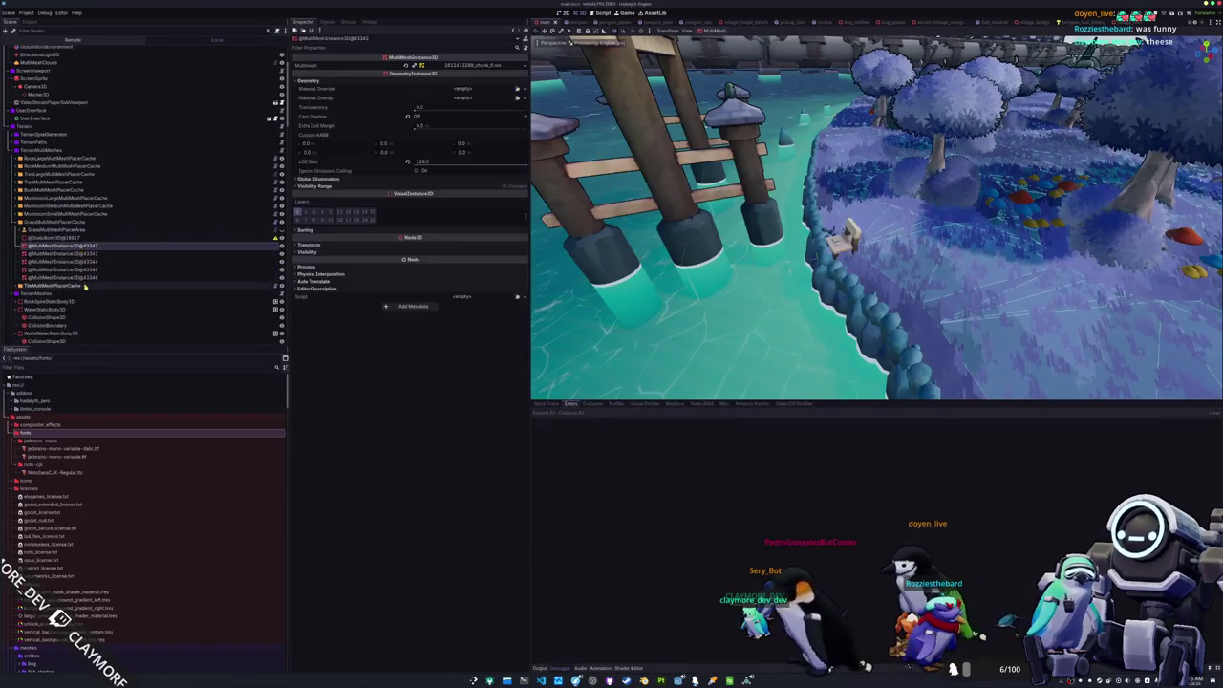
{"action": "left_click", "coordinate": [94, 278], "text": "shift"}
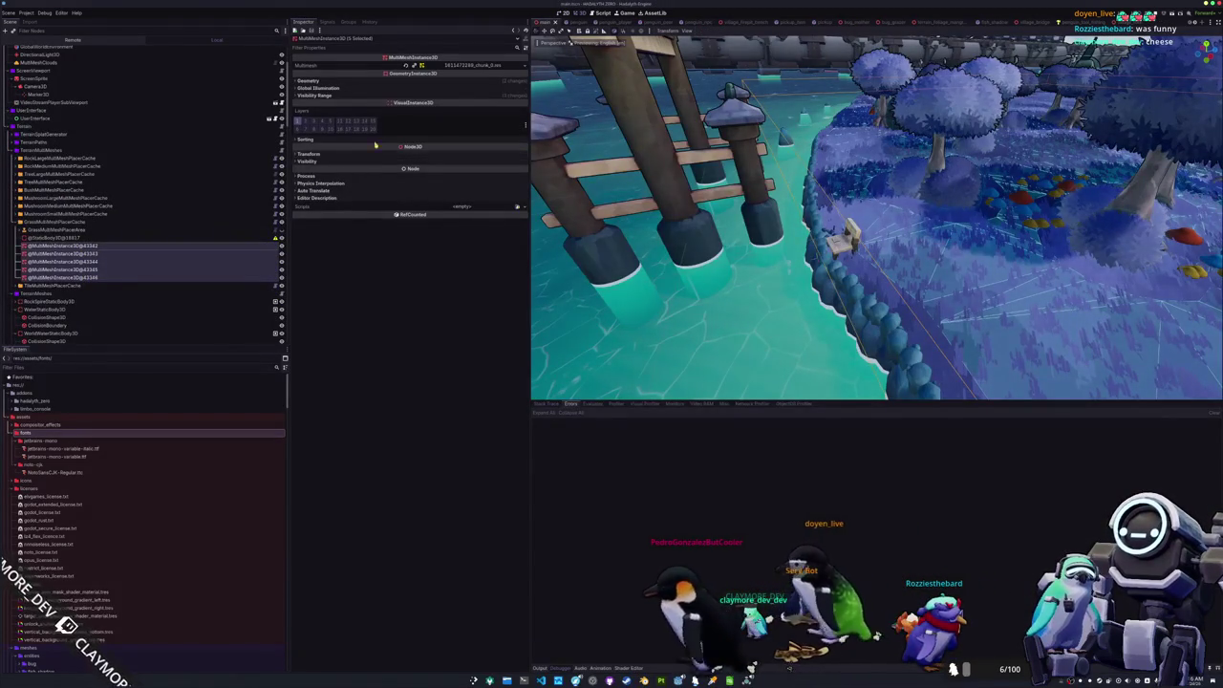
{"action": "left_click", "coordinate": [392, 95]}
{"action": "left_click", "coordinate": [387, 81]}
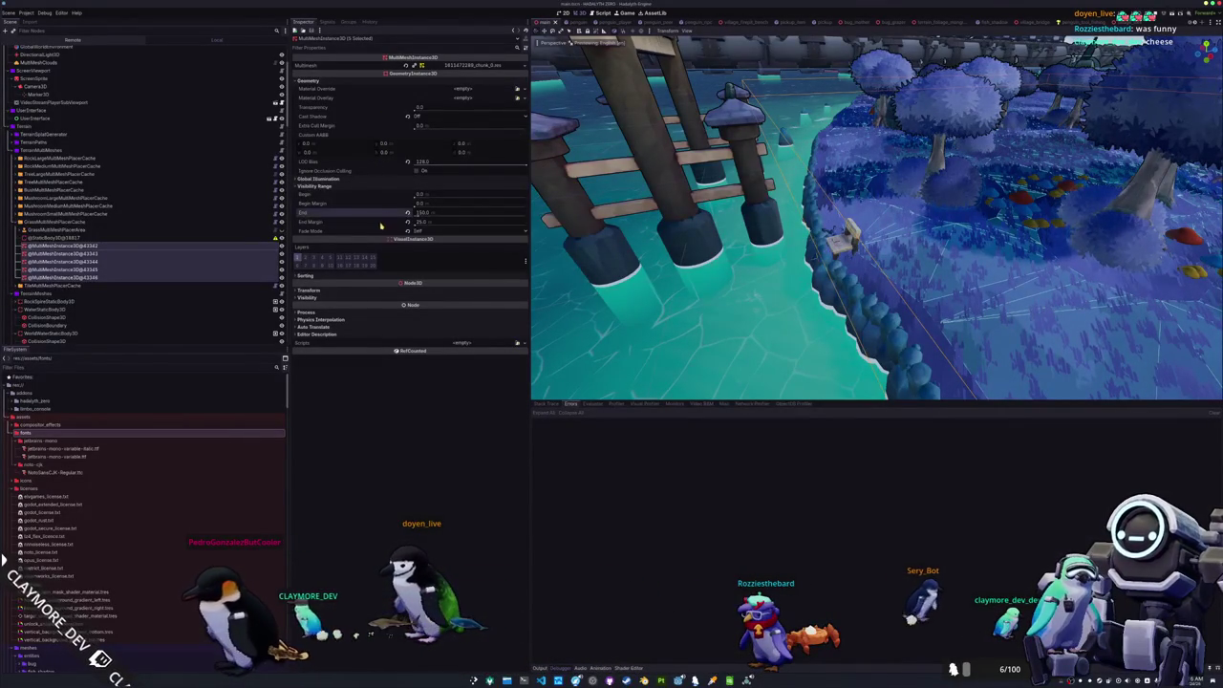
{"action": "left_click", "coordinate": [424, 231]}
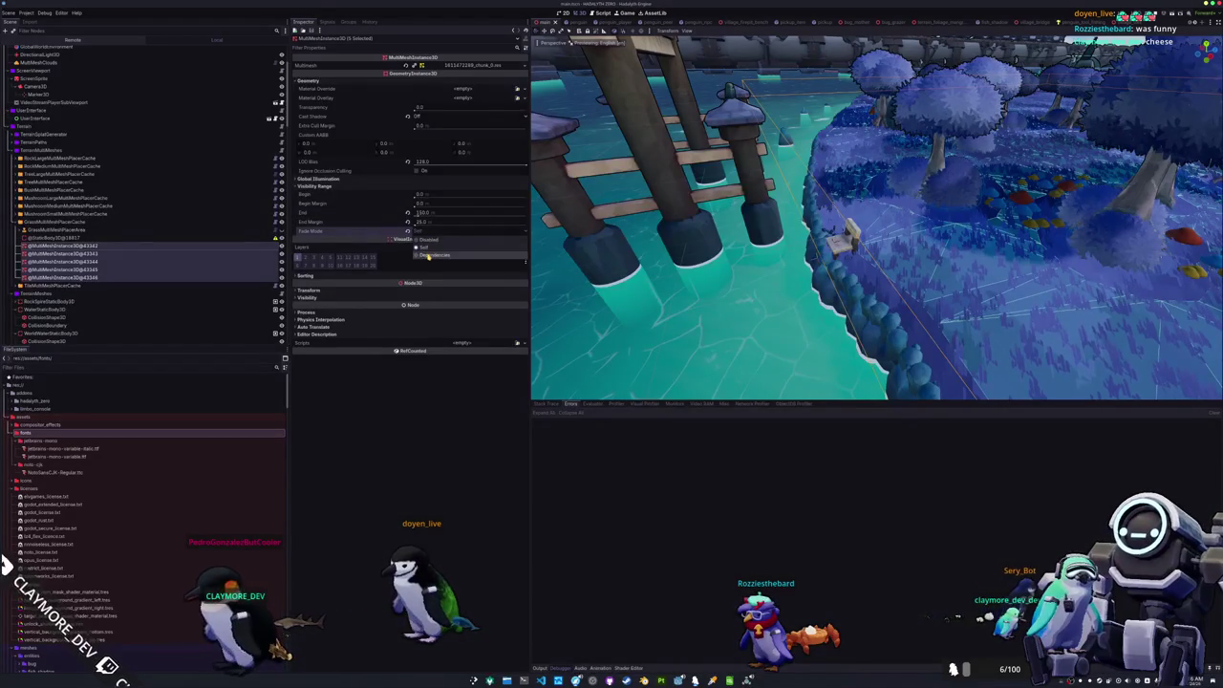
{"action": "left_click", "coordinate": [428, 256]}
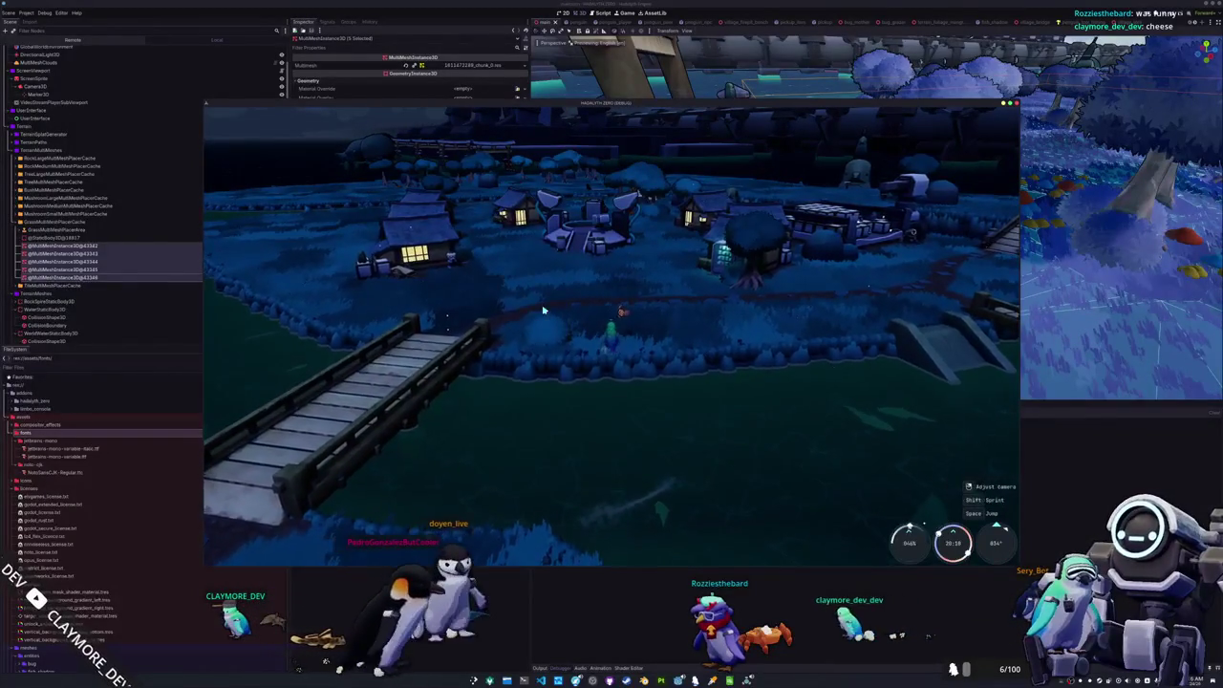
- Walk the character through the village to check the grass fade, then stop the game
{"action": "key", "text": "w"}
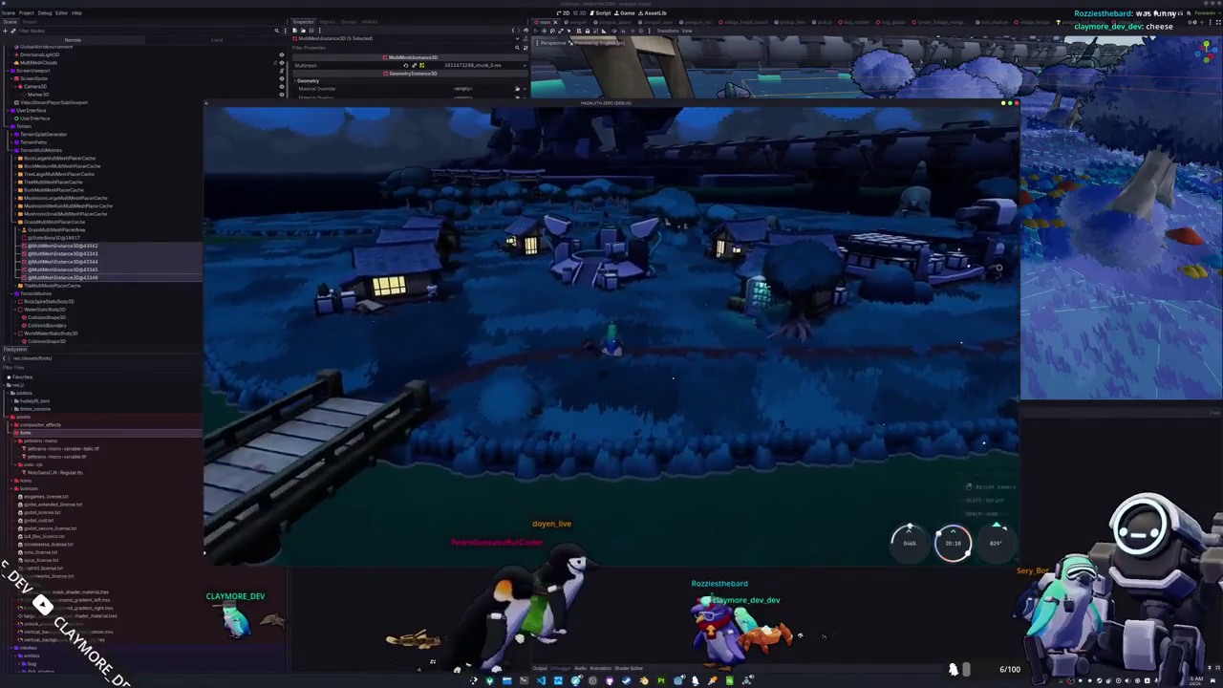
{"action": "key", "text": "w"}
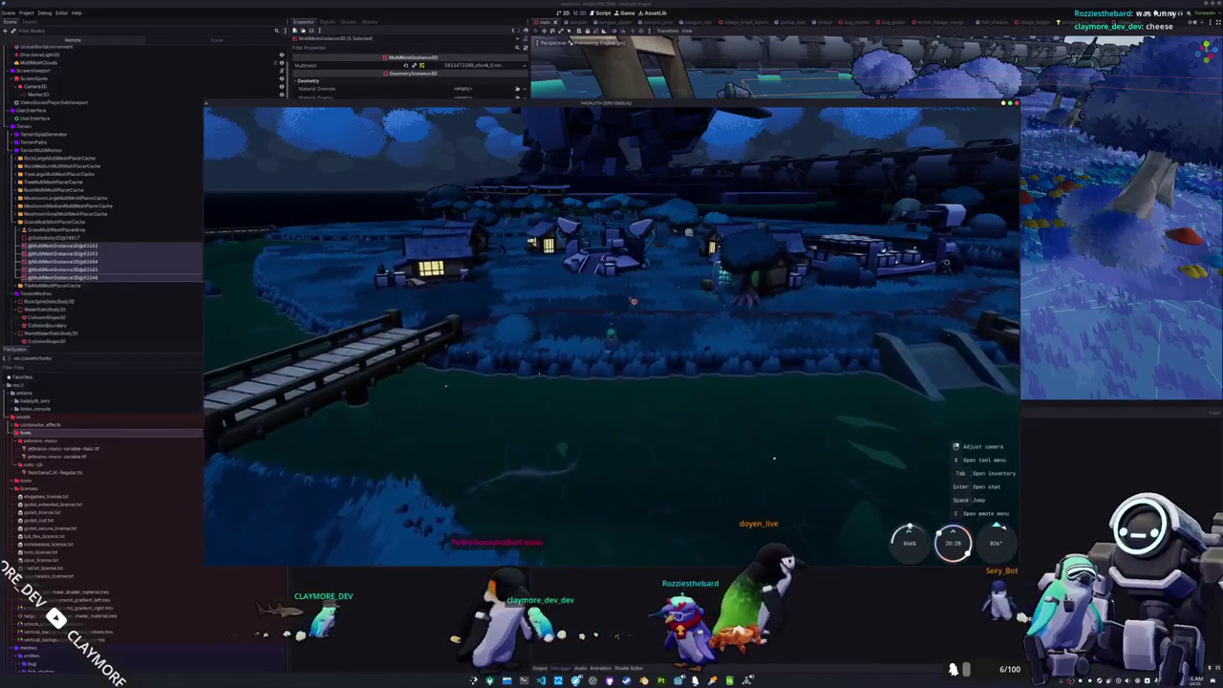
{"action": "key", "text": "Escape"}
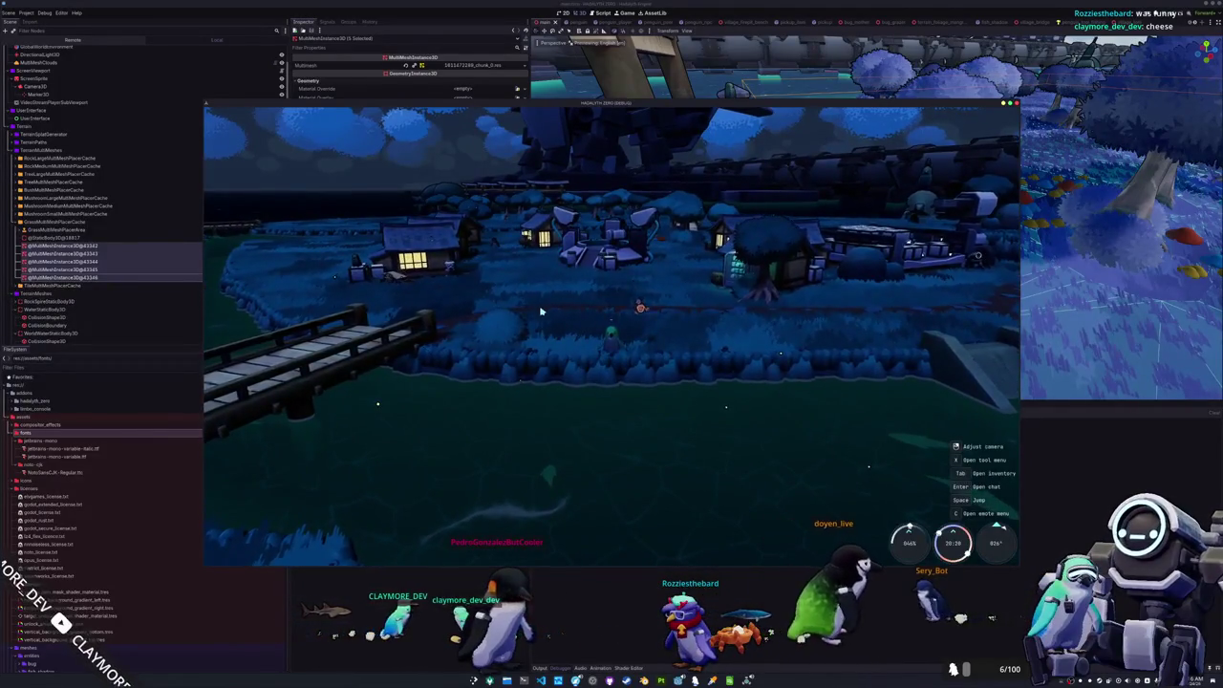
{"action": "key", "text": "alt+F4"}
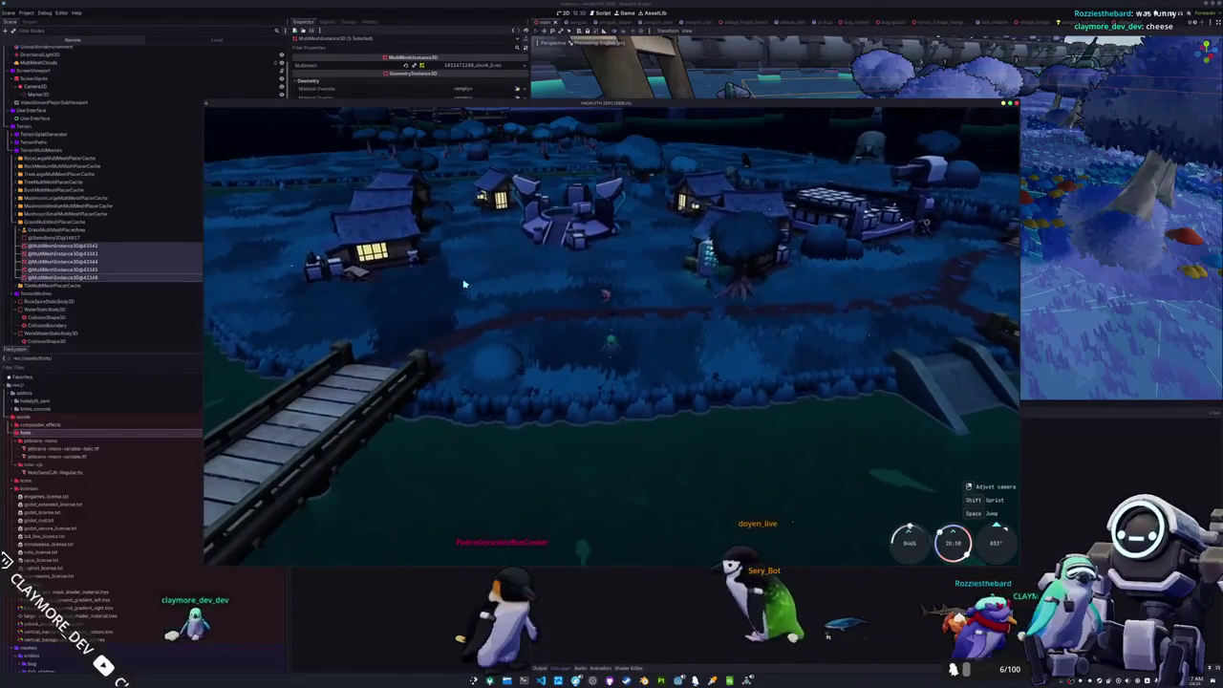
{"action": "key", "text": "F8"}
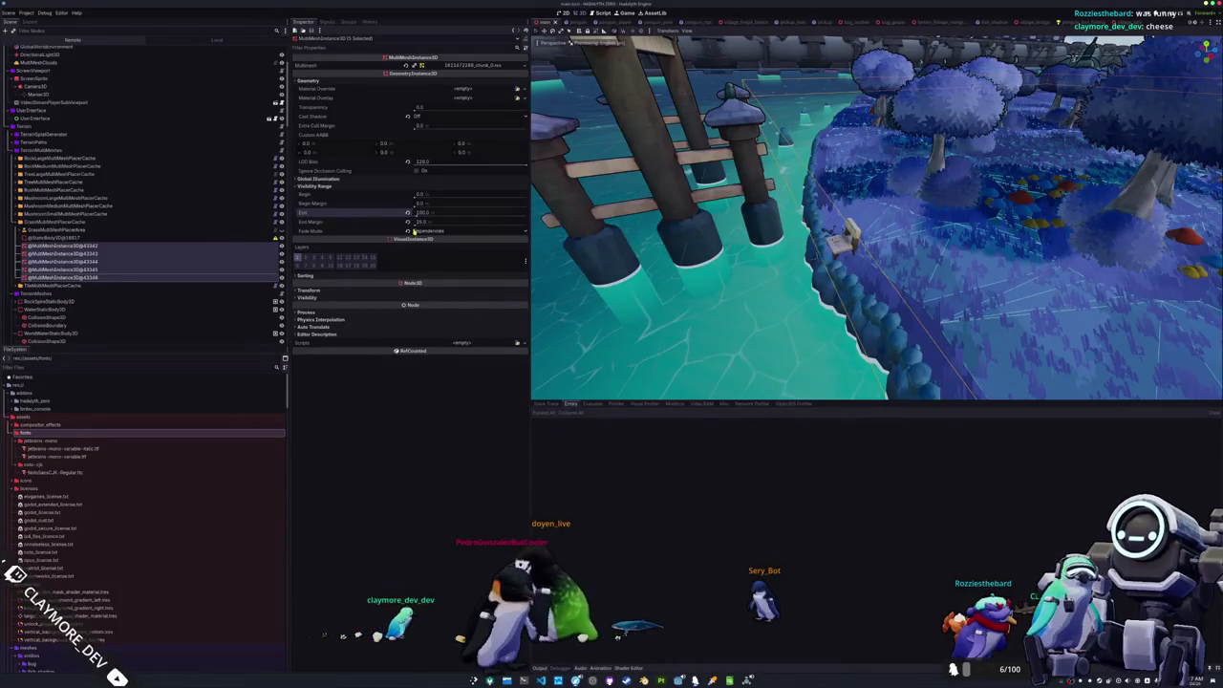
- Keep fade mode on Dependencies, test-run the game, then drag the grass Visibility Range End value
{"action": "left_click", "coordinate": [427, 231]}
{"action": "left_click", "coordinate": [430, 240]}
{"action": "key", "text": "F5"}
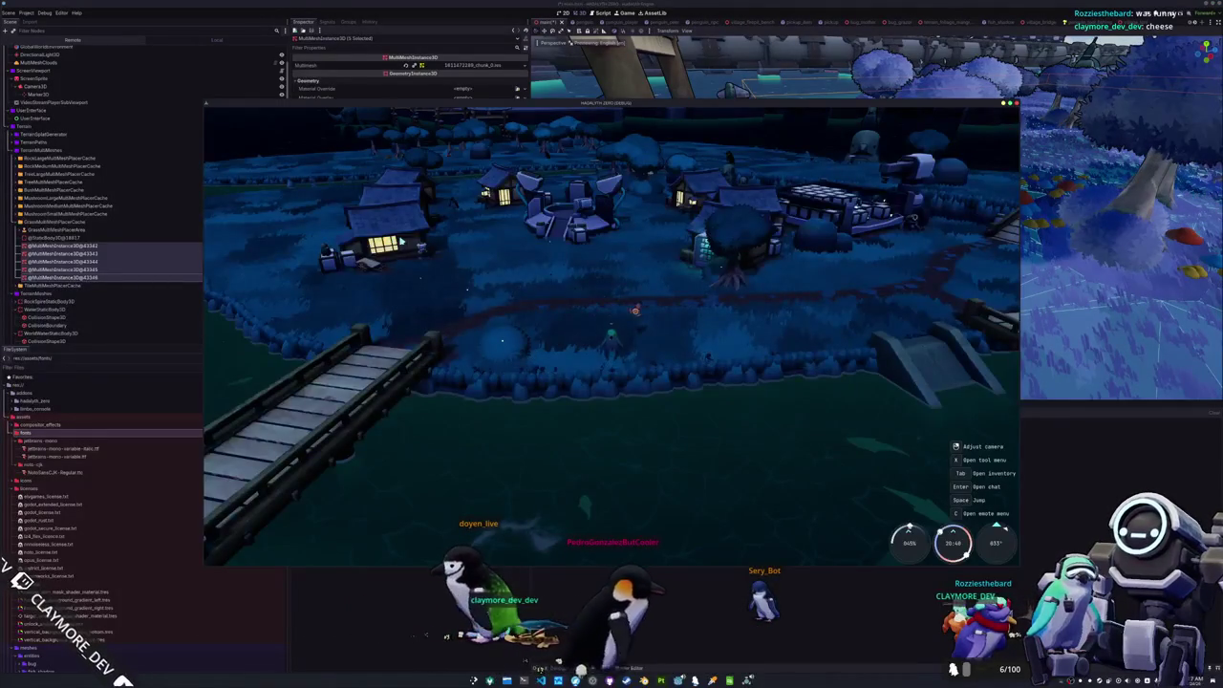
{"action": "key", "text": "F8"}
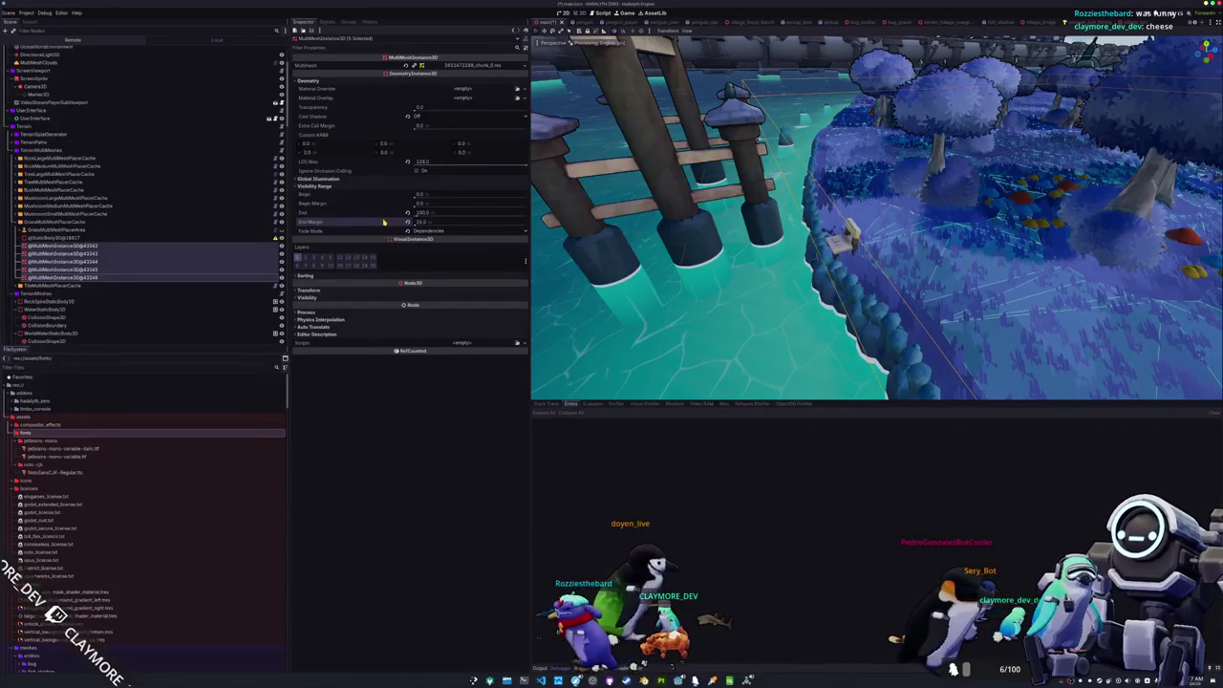
{"action": "mouse_move", "coordinate": [430, 214]}
{"action": "left_mouse_down"}
{"action": "mouse_move", "coordinate": [450, 214]}
{"action": "mouse_move", "coordinate": [430, 215]}
{"action": "left_mouse_up"}
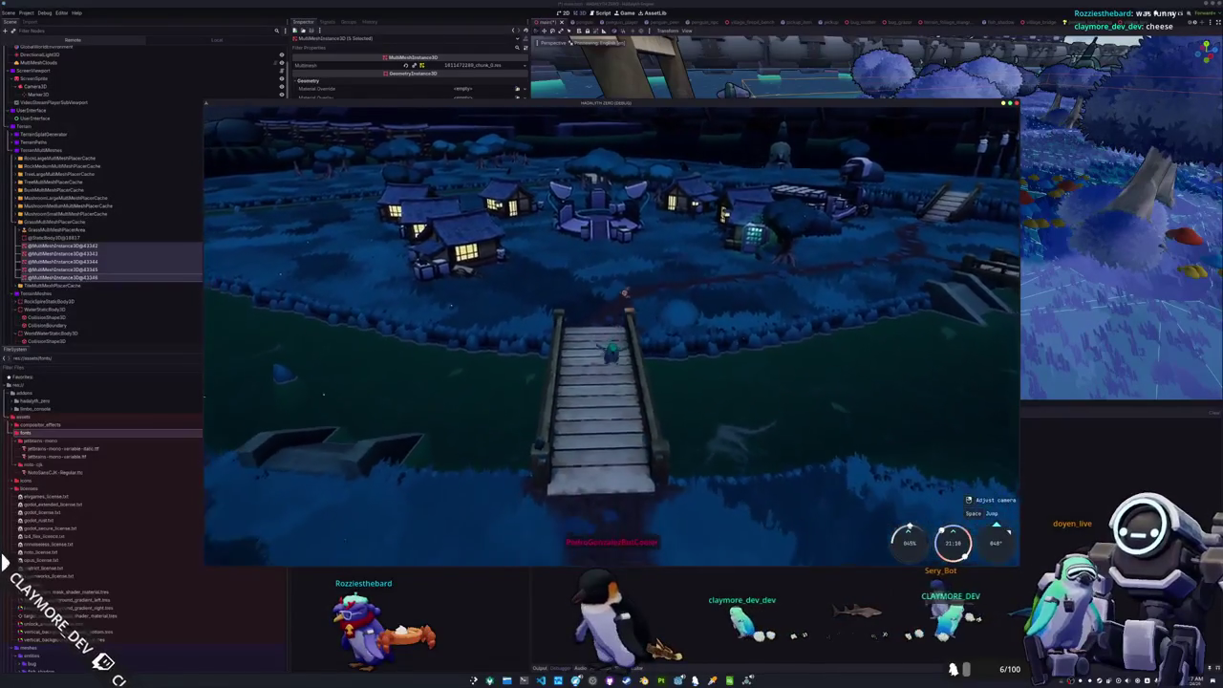
- Walk the penguin back off and then onto the wooden bridge, then stop the game
{"action": "key", "text": "s"}
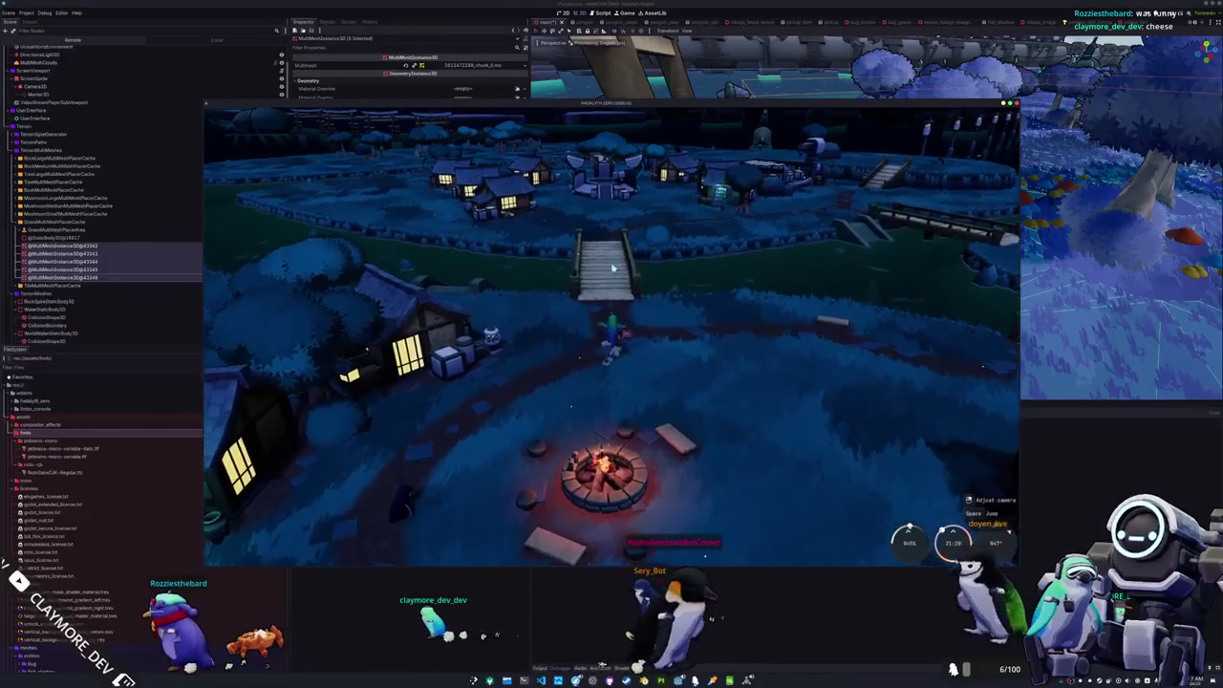
{"action": "key", "text": "w"}
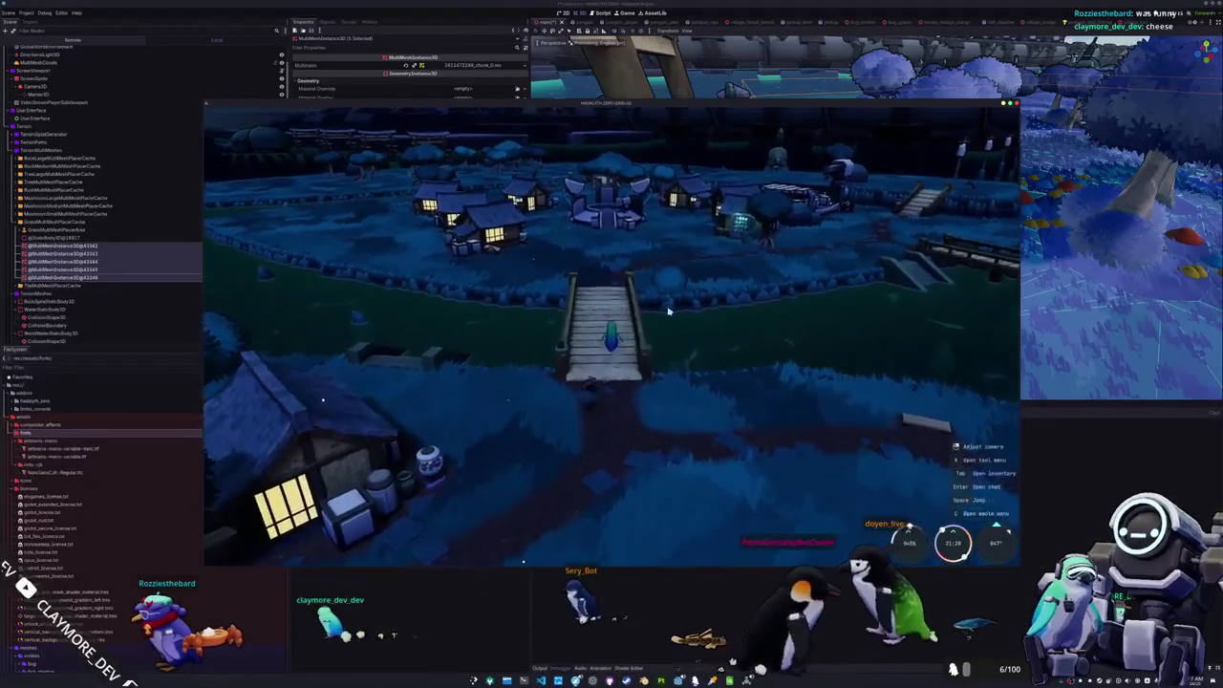
{"action": "key", "text": "F8"}
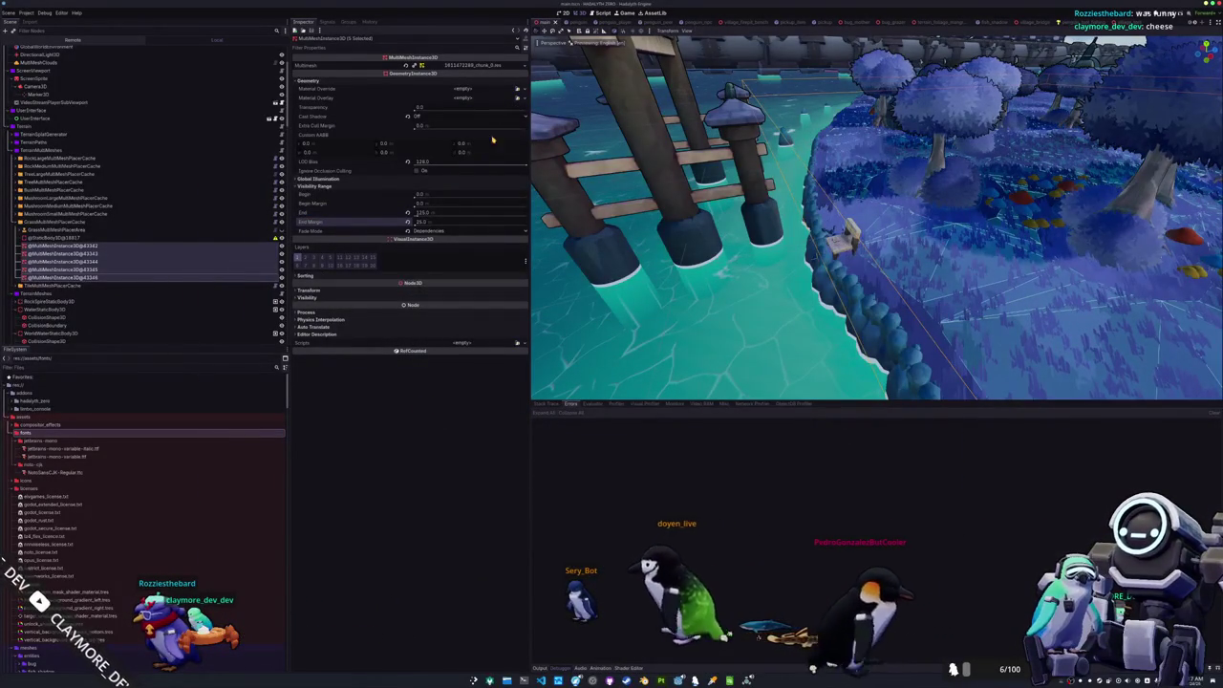
- Expand the MultiMesh's mesh, Surface 0 and its material to open terrain_grass_foliage_shader.gdshader
{"action": "left_click", "coordinate": [470, 67]}
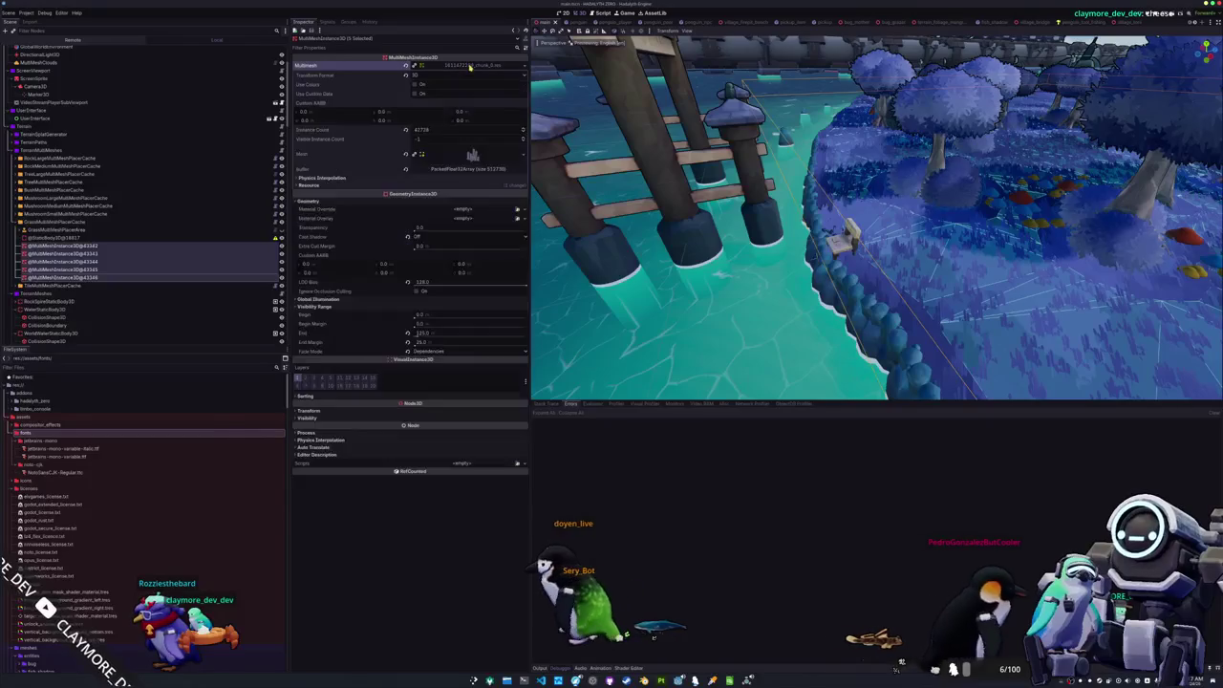
{"action": "left_click", "coordinate": [472, 155]}
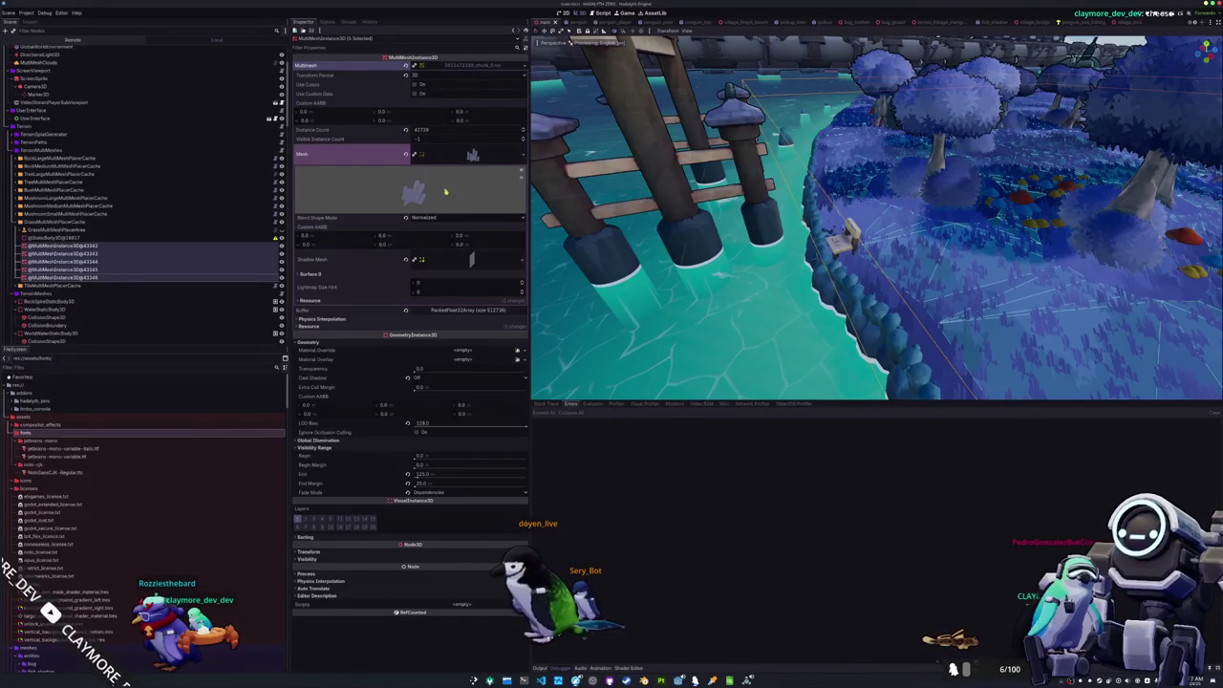
{"action": "left_click", "coordinate": [453, 267]}
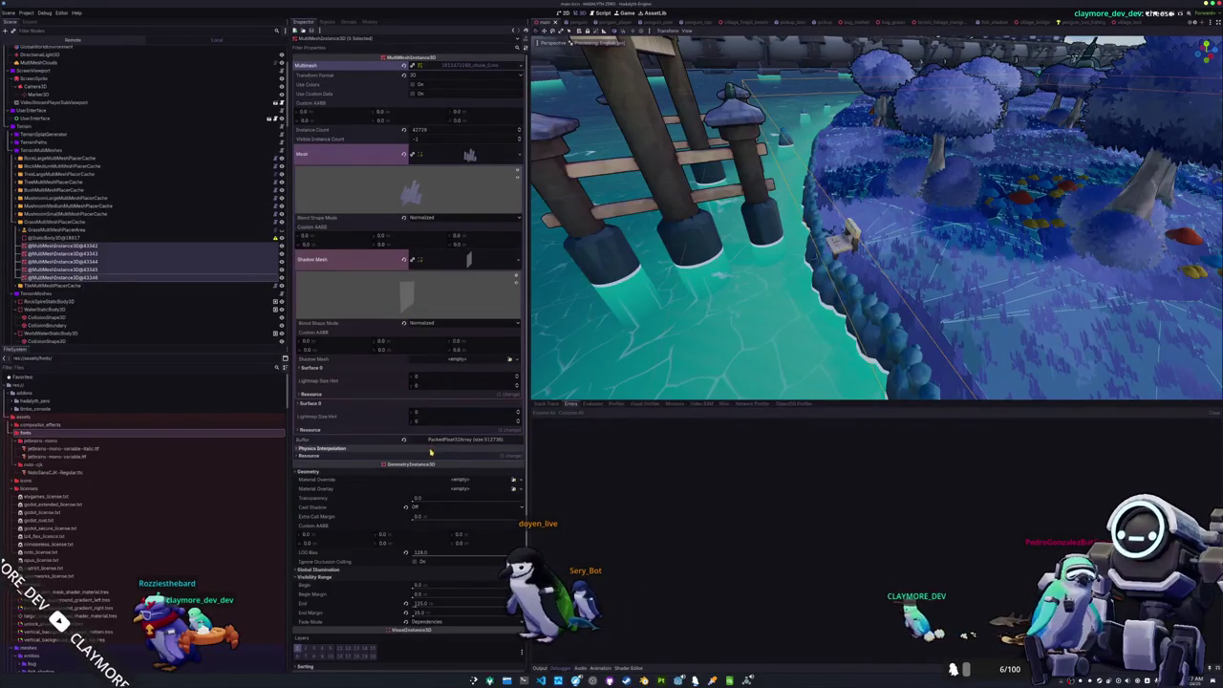
{"action": "scroll", "coordinate": [406, 496], "scroll_direction": "down", "scroll_amount": 2}
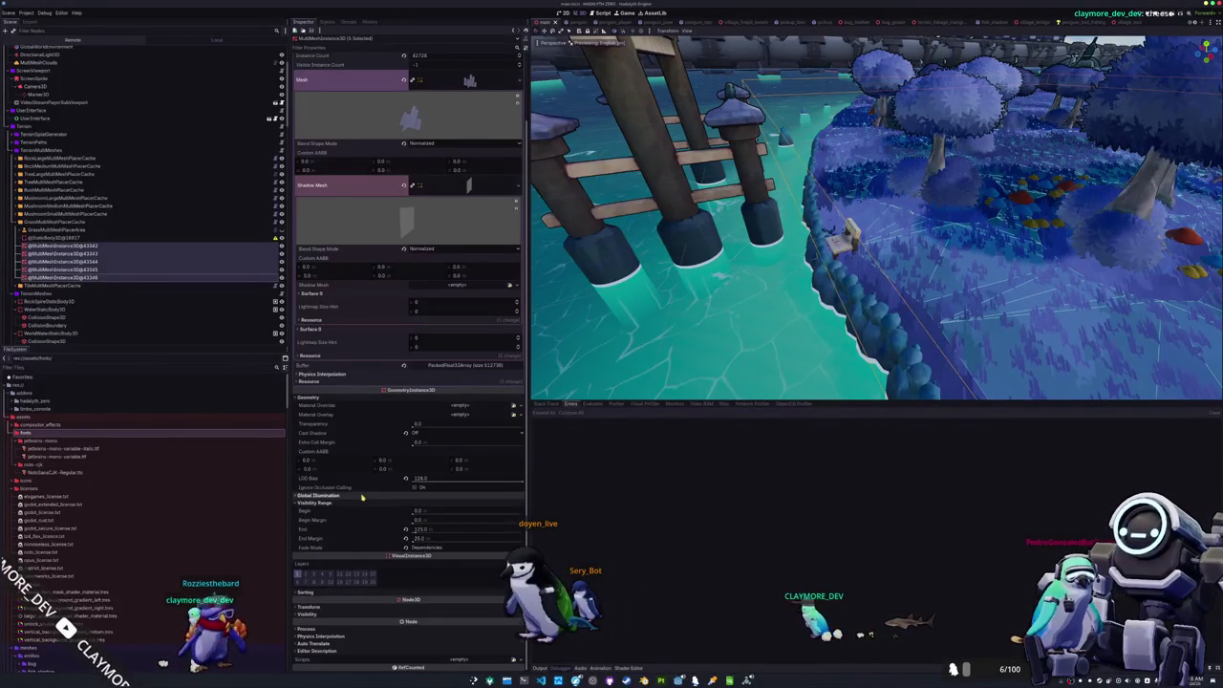
{"action": "left_click", "coordinate": [405, 496]}
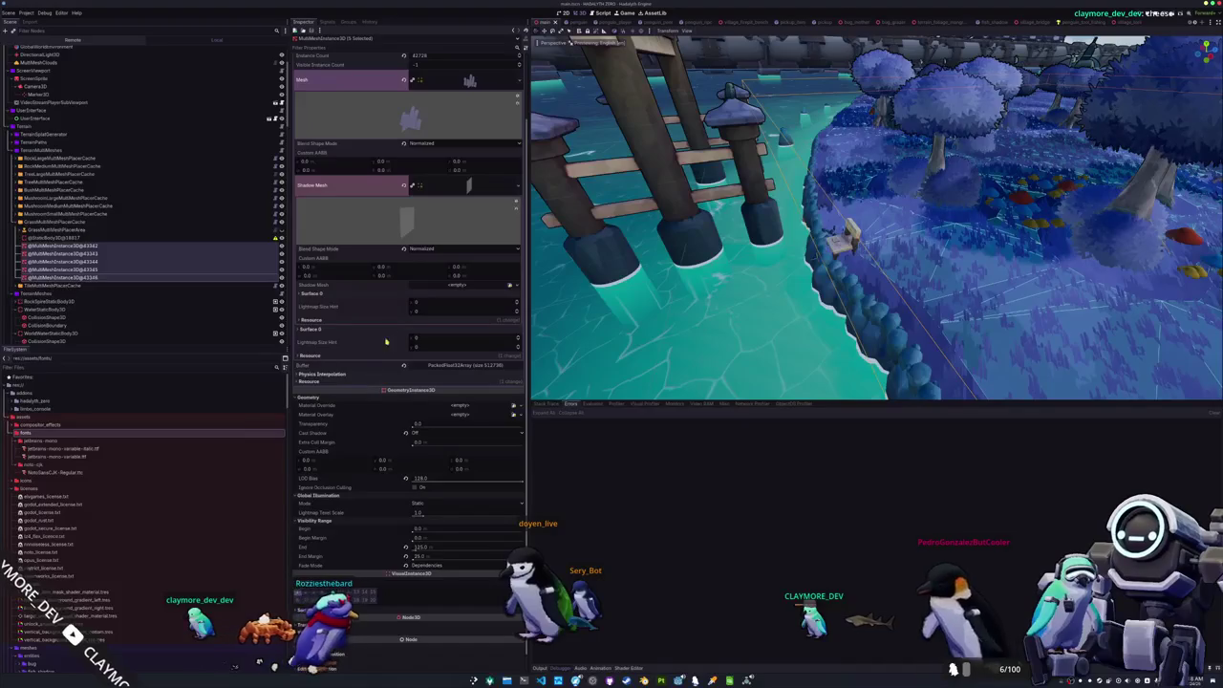
{"action": "left_click", "coordinate": [469, 79]}
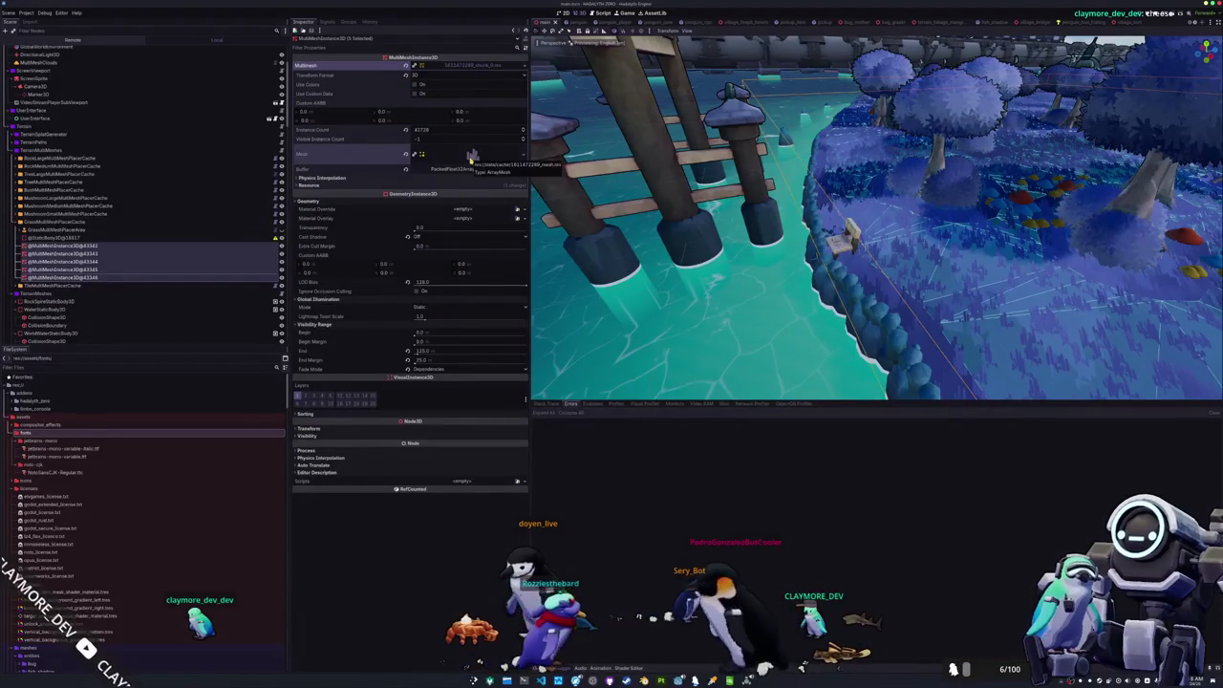
{"action": "left_click", "coordinate": [405, 180]}
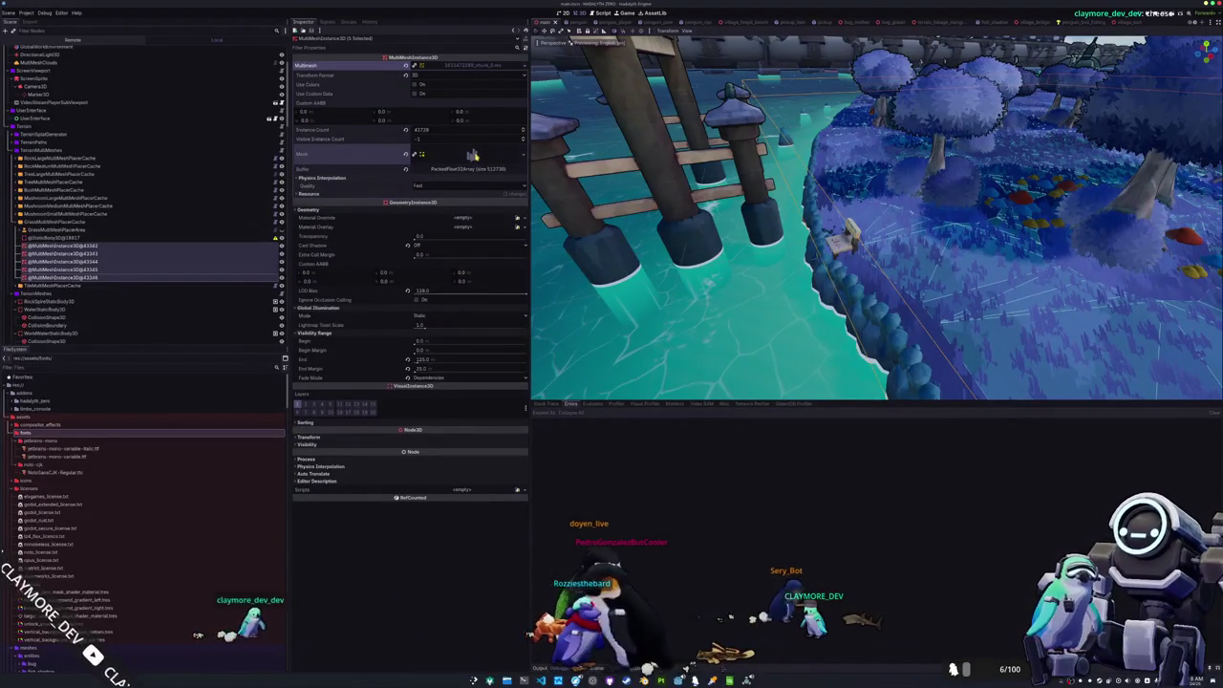
{"action": "left_click", "coordinate": [472, 155]}
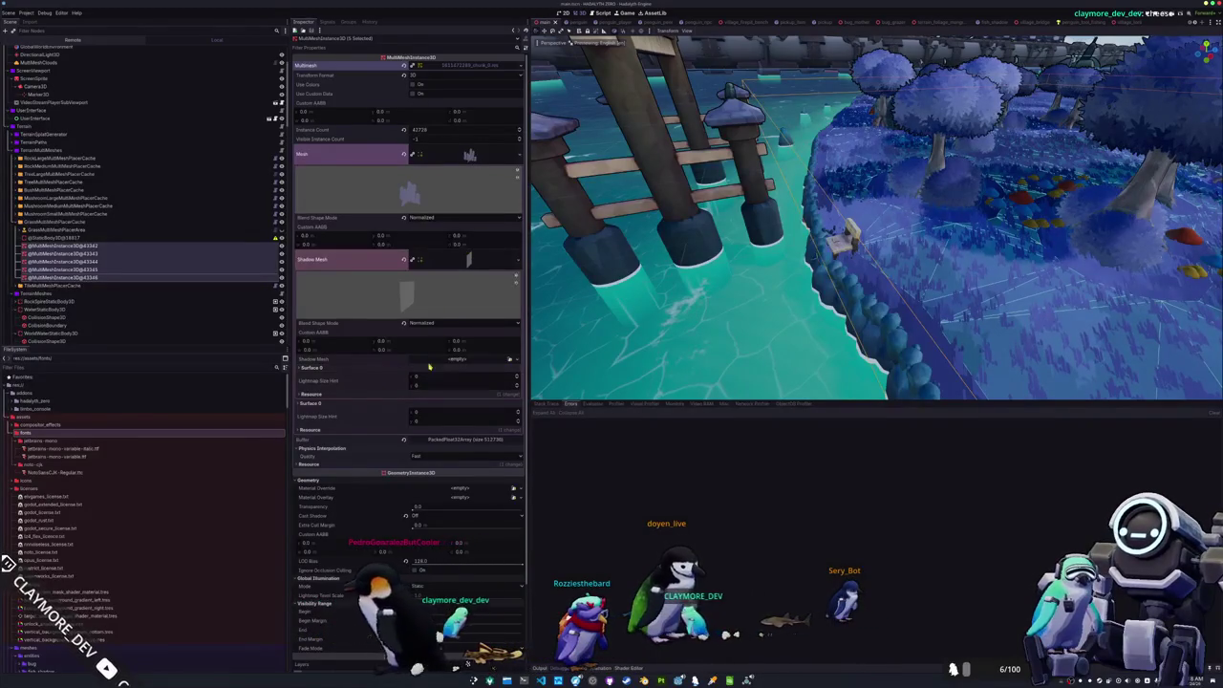
{"action": "left_click", "coordinate": [367, 406]}
{"action": "left_click", "coordinate": [469, 426]}
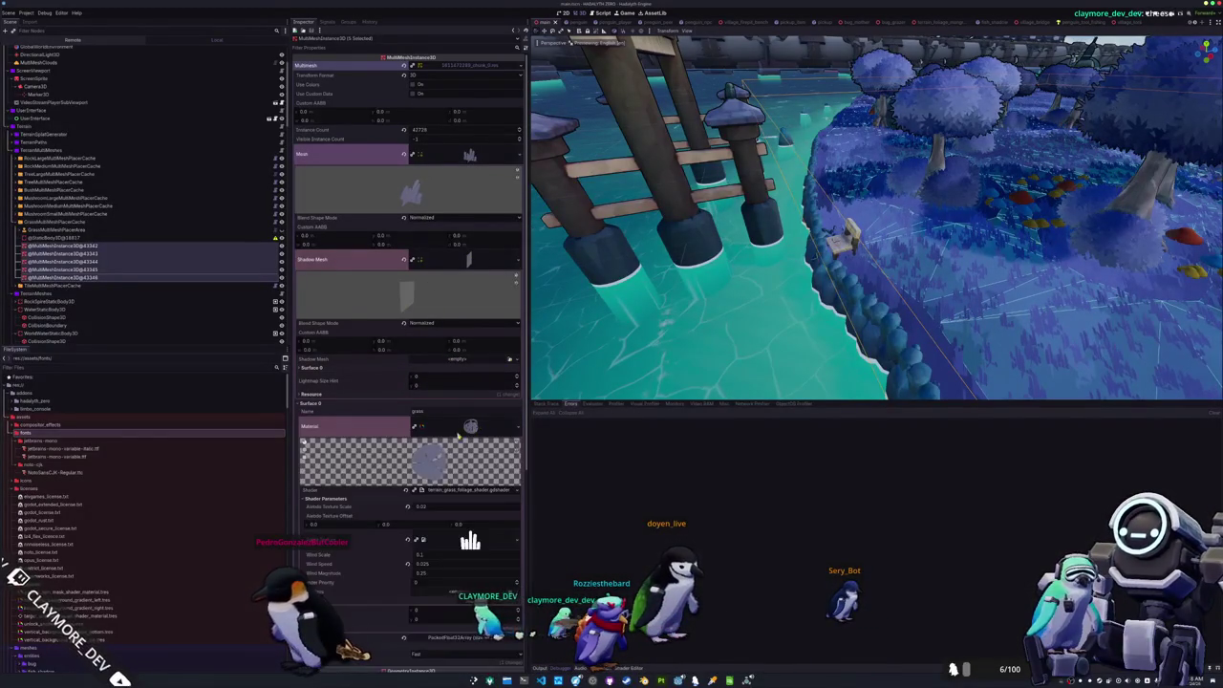
{"action": "left_click", "coordinate": [461, 491]}
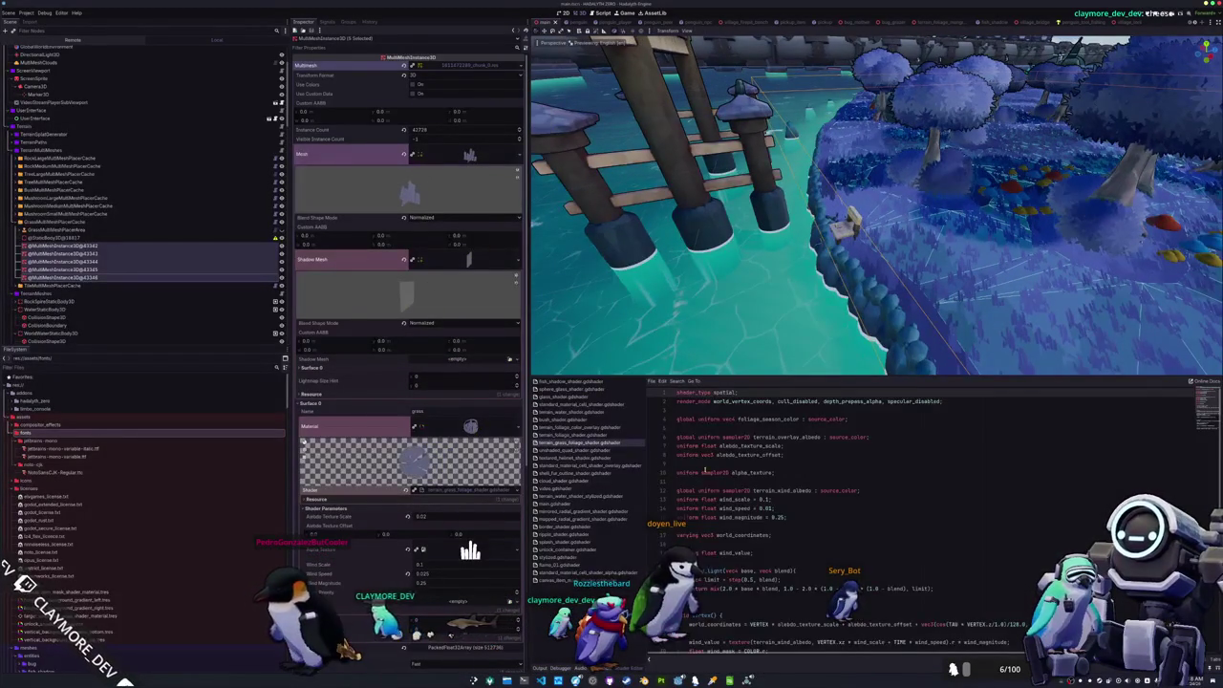
- Insert new lines after the NORMAL assignment in fragment(), then move up to the wind_scale uniform
{"action": "scroll", "coordinate": [705, 471], "scroll_direction": "down", "scroll_amount": 6}
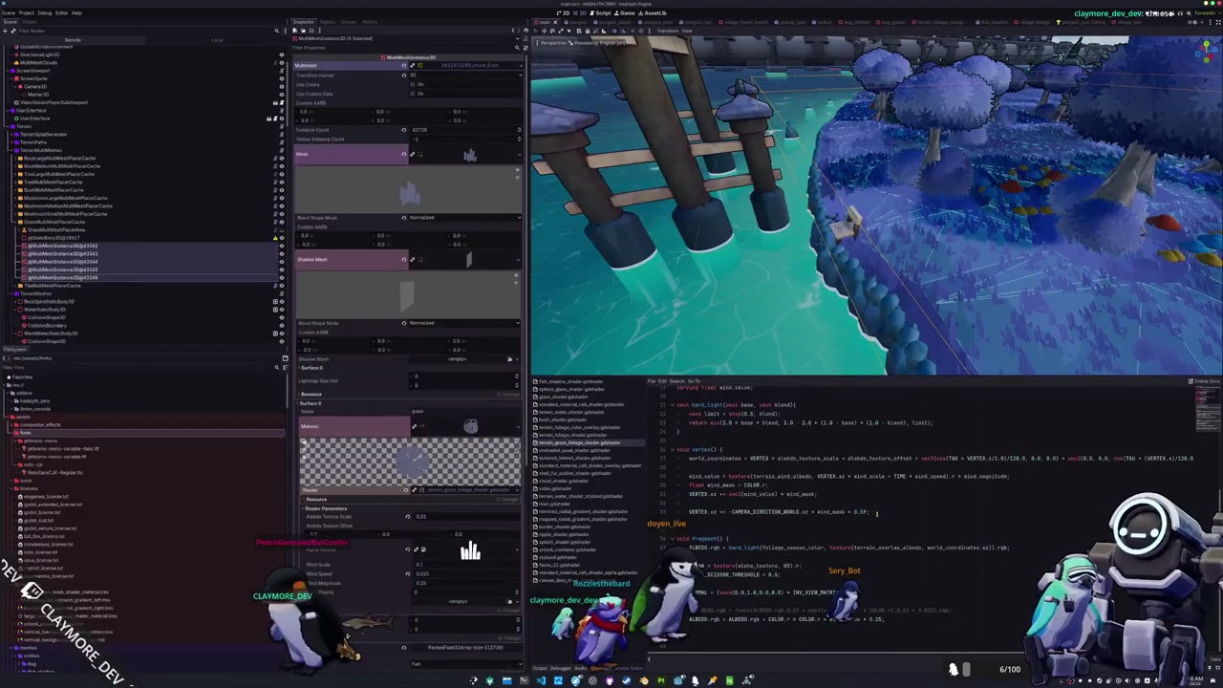
{"action": "key", "text": "Down"}
{"action": "key", "text": "Down"}
{"action": "key", "text": "Down"}
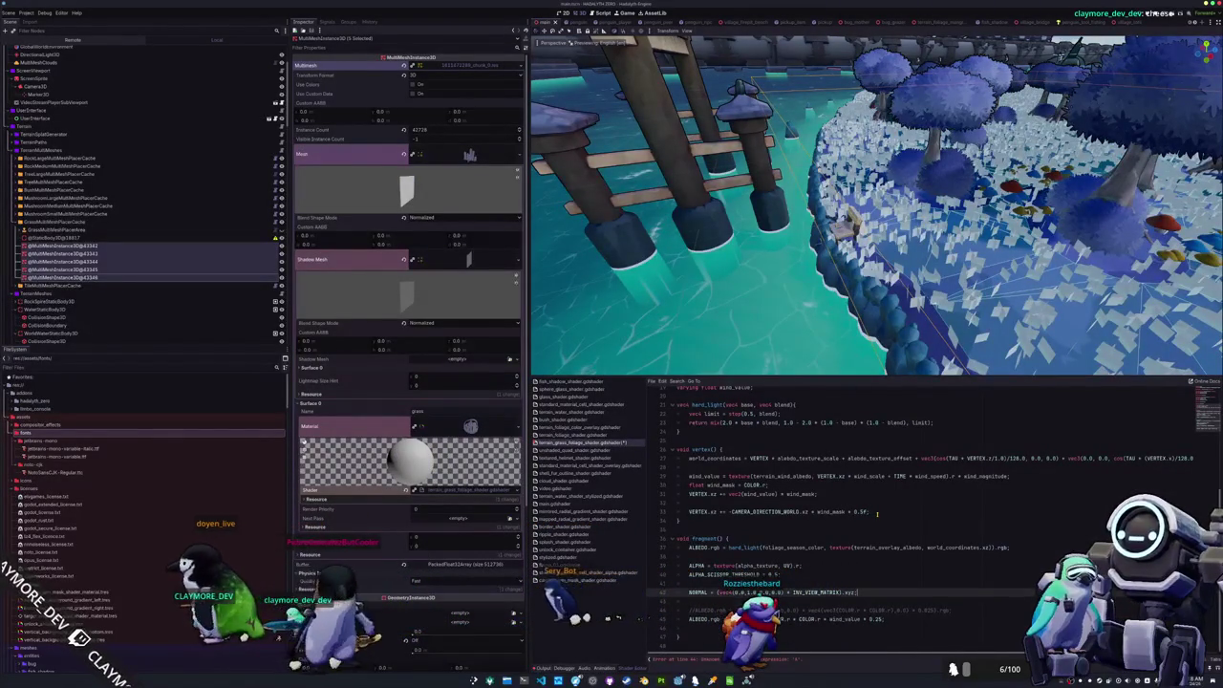
{"action": "key", "text": "Return"}
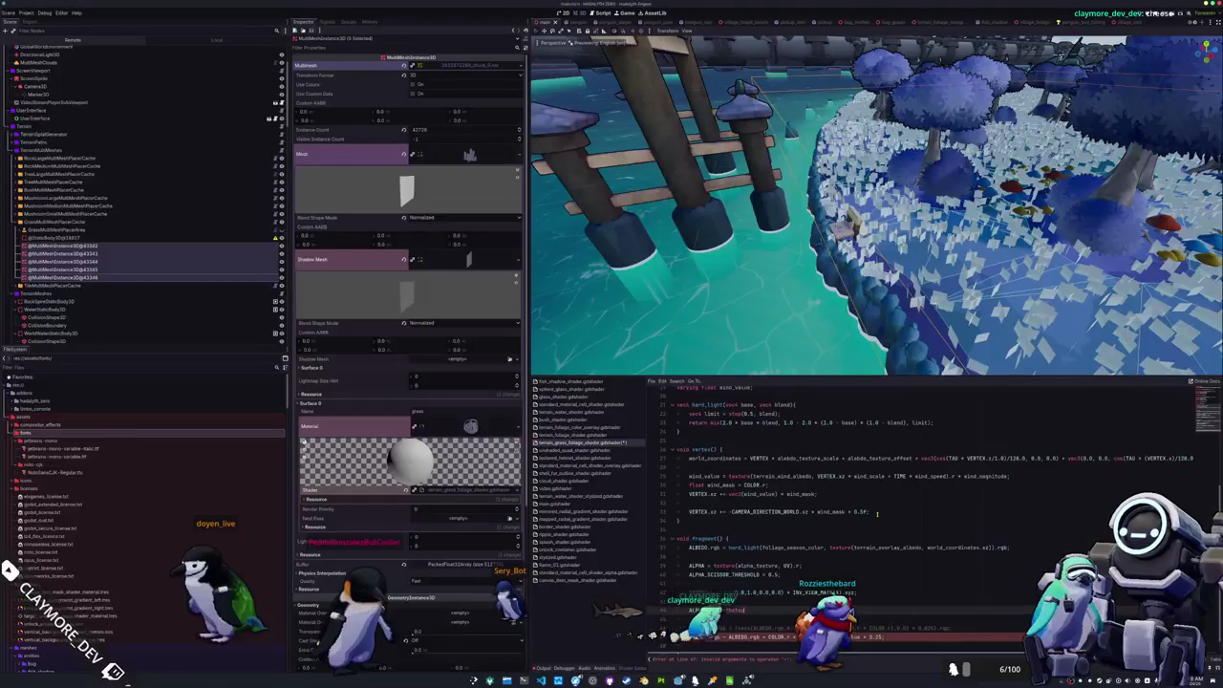
{"action": "key", "text": "Return"}
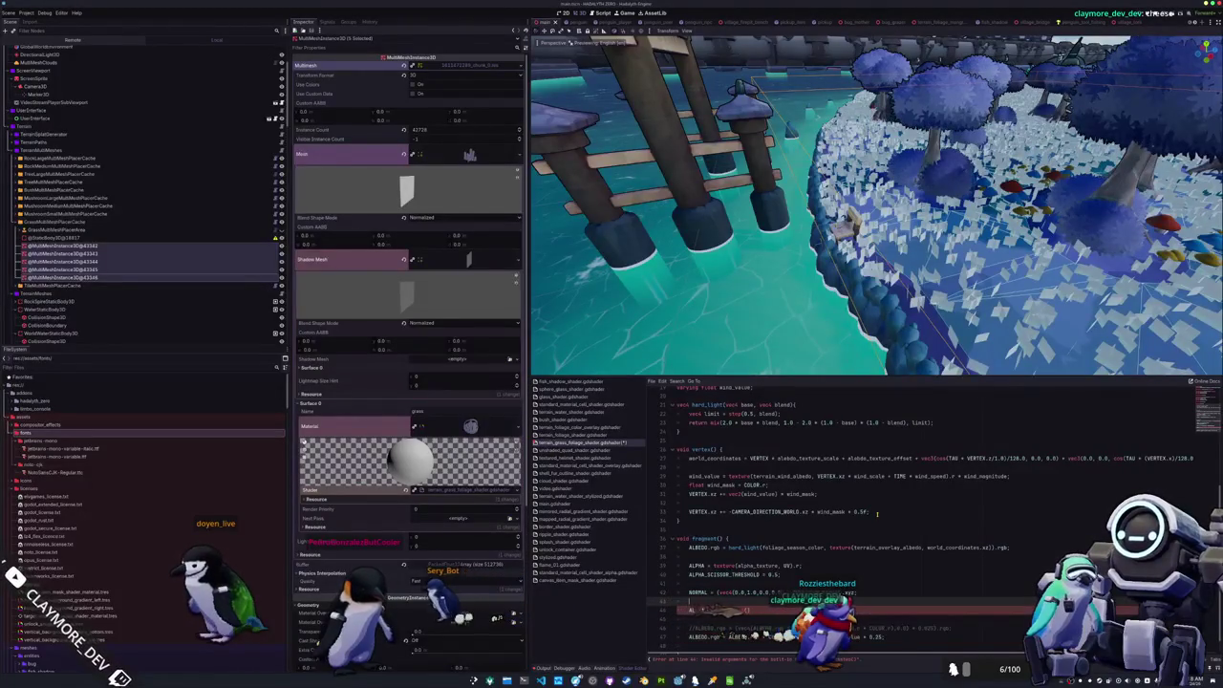
{"action": "key", "text": "Up"}
{"action": "key", "text": "Up"}
{"action": "key", "text": "Up"}
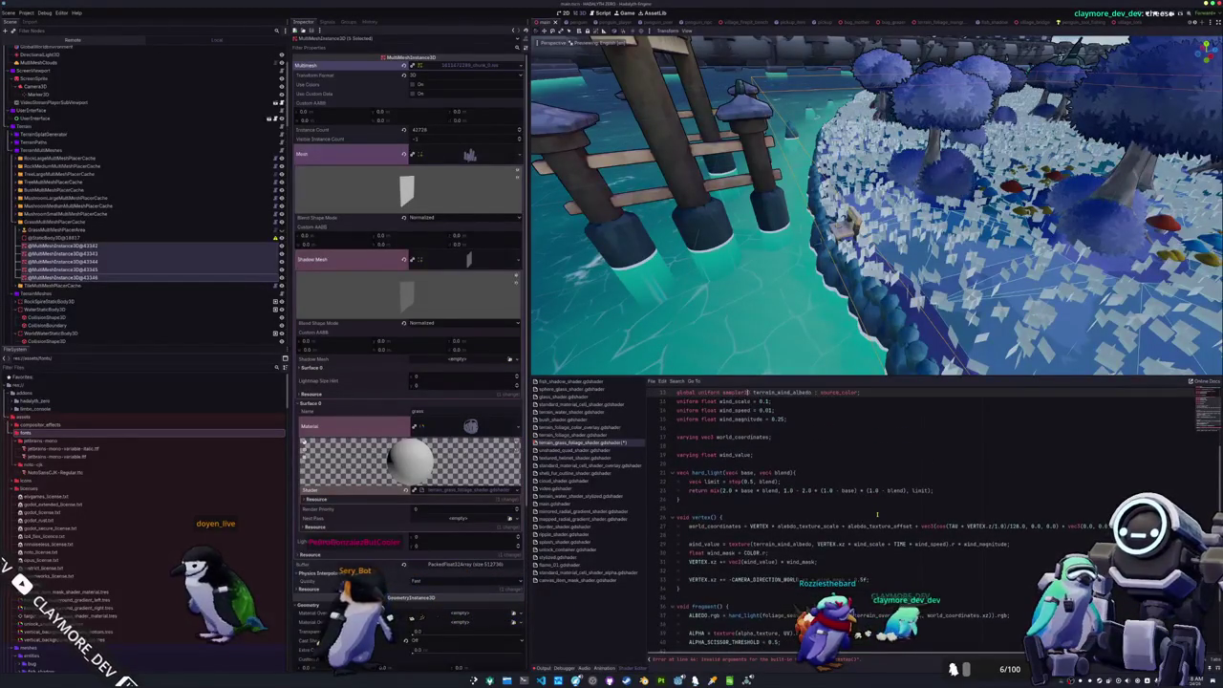
{"action": "key", "text": "Down"}
{"action": "key", "text": "Down"}
{"action": "key", "text": "Down"}
{"action": "key", "text": "Down"}
{"action": "key", "text": "Down"}
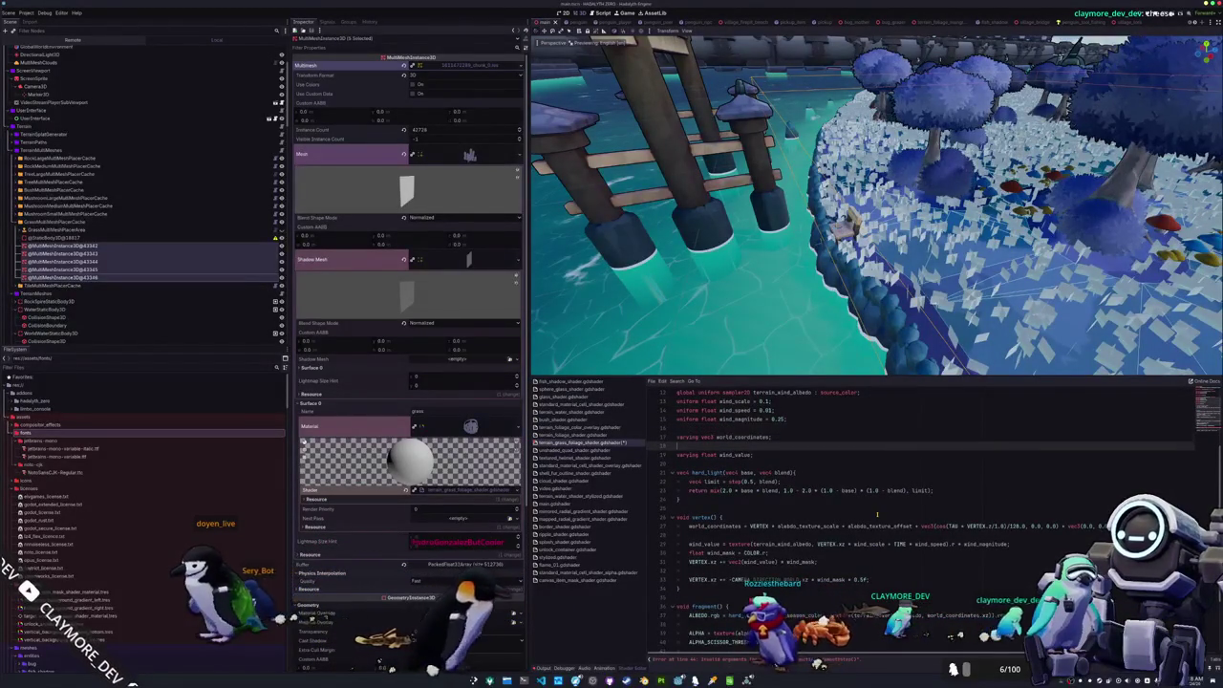
{"action": "key", "text": "Up"}
{"action": "key", "text": "Up"}
{"action": "key", "text": "Up"}
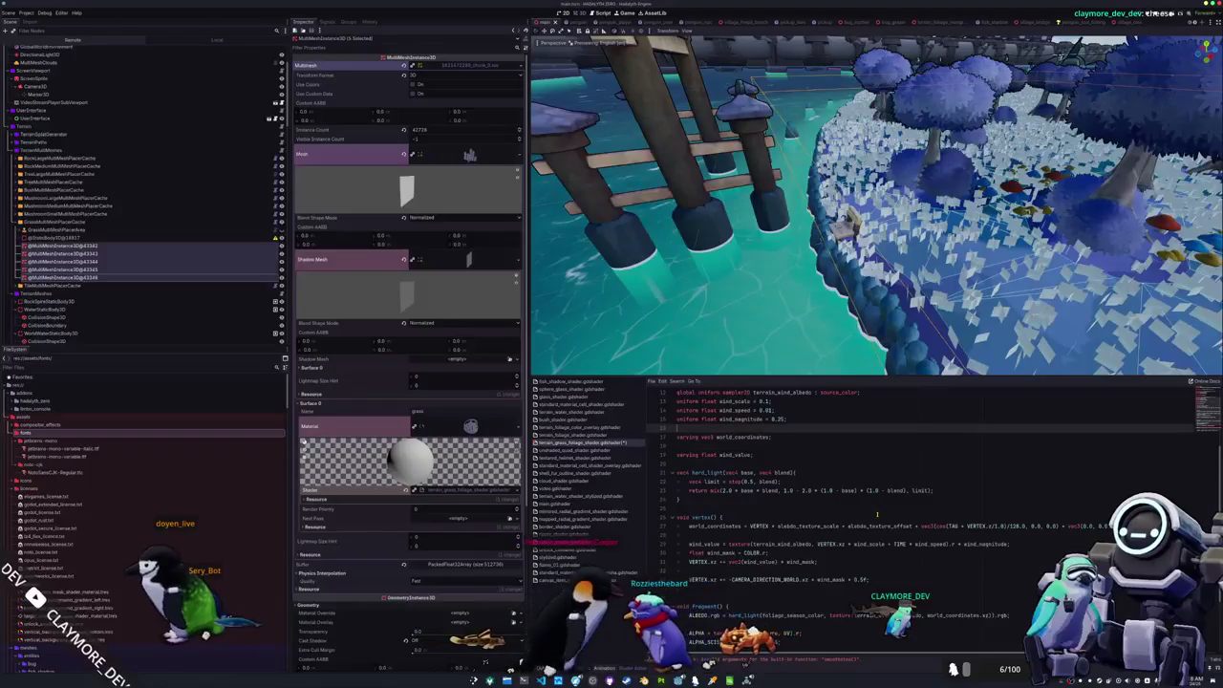
- Add 'uniform sampler2D depth_texture : hint_depth_texture;' below the render_mode line
{"action": "key", "text": "Up"}
{"action": "key", "text": "Up"}
{"action": "key", "text": "Up"}
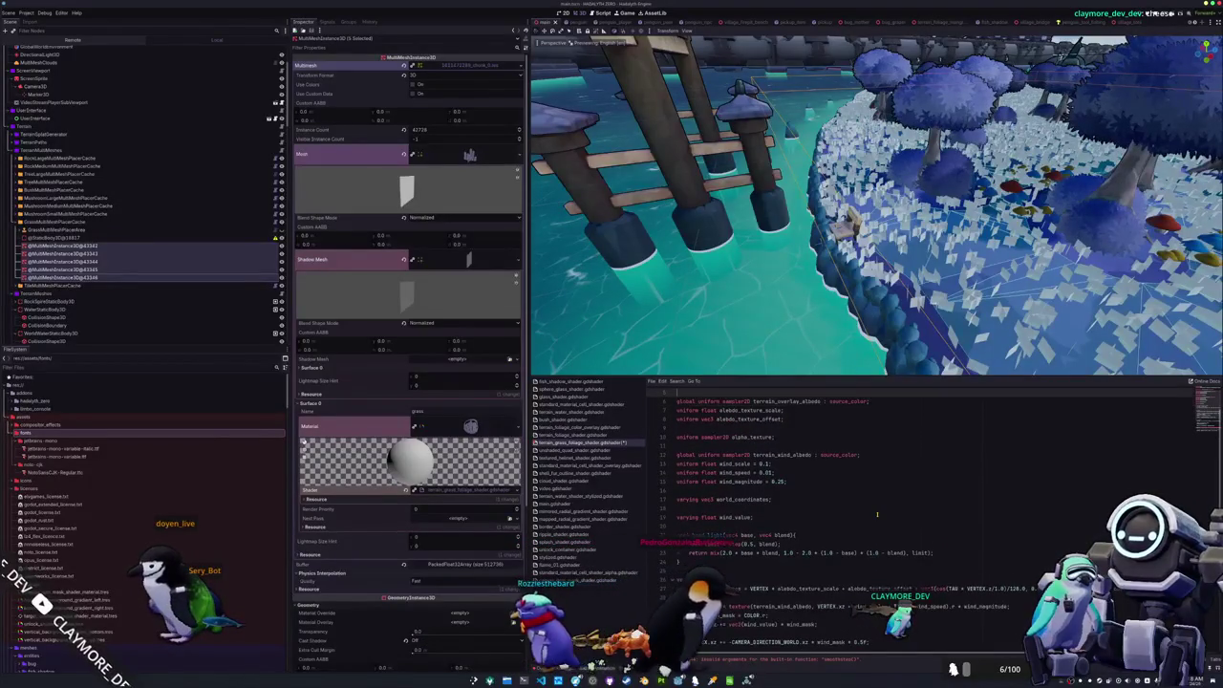
{"action": "key", "text": "Down"}
{"action": "key", "text": "Down"}
{"action": "key", "text": "Return"}
{"action": "key", "text": "Return"}
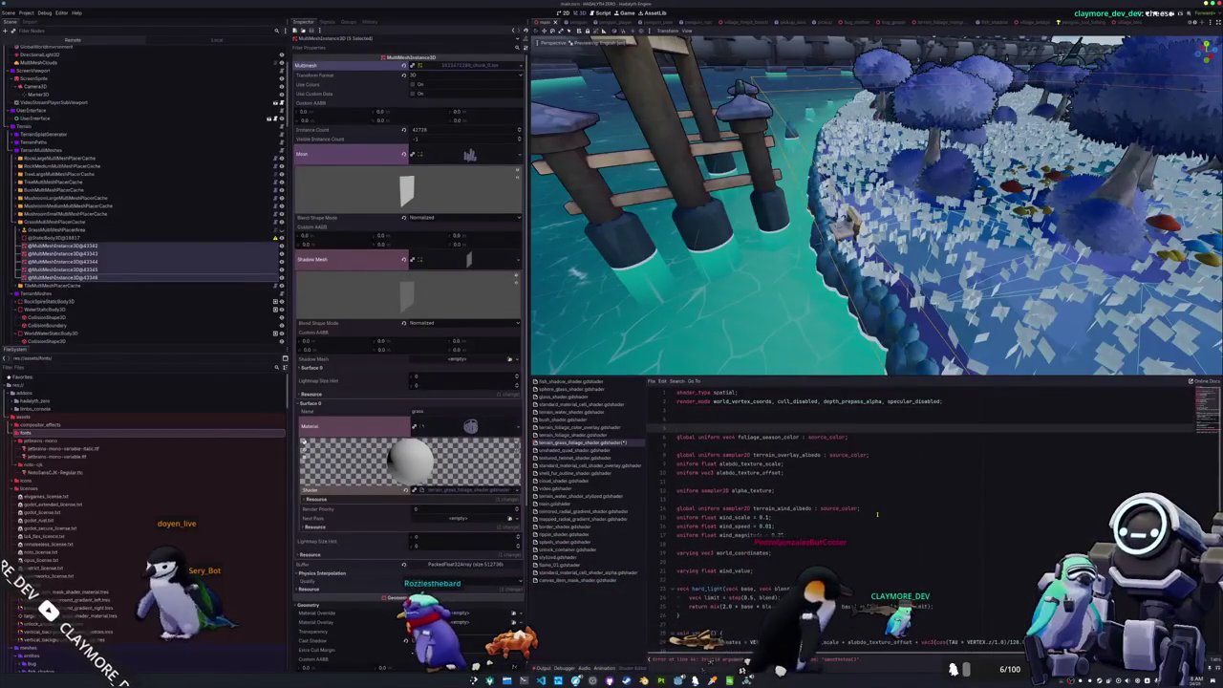
{"action": "key", "text": "Up"}
{"action": "type", "text": "uniform sam"}
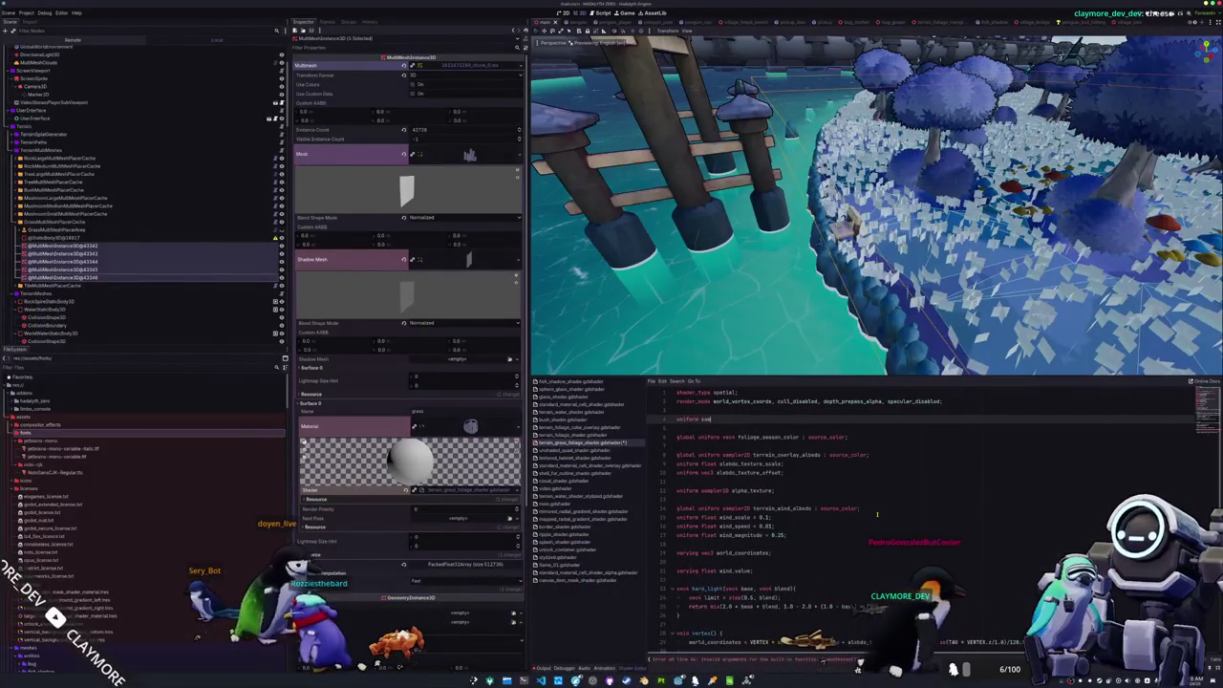
{"action": "type", "text": "pler2D de"}
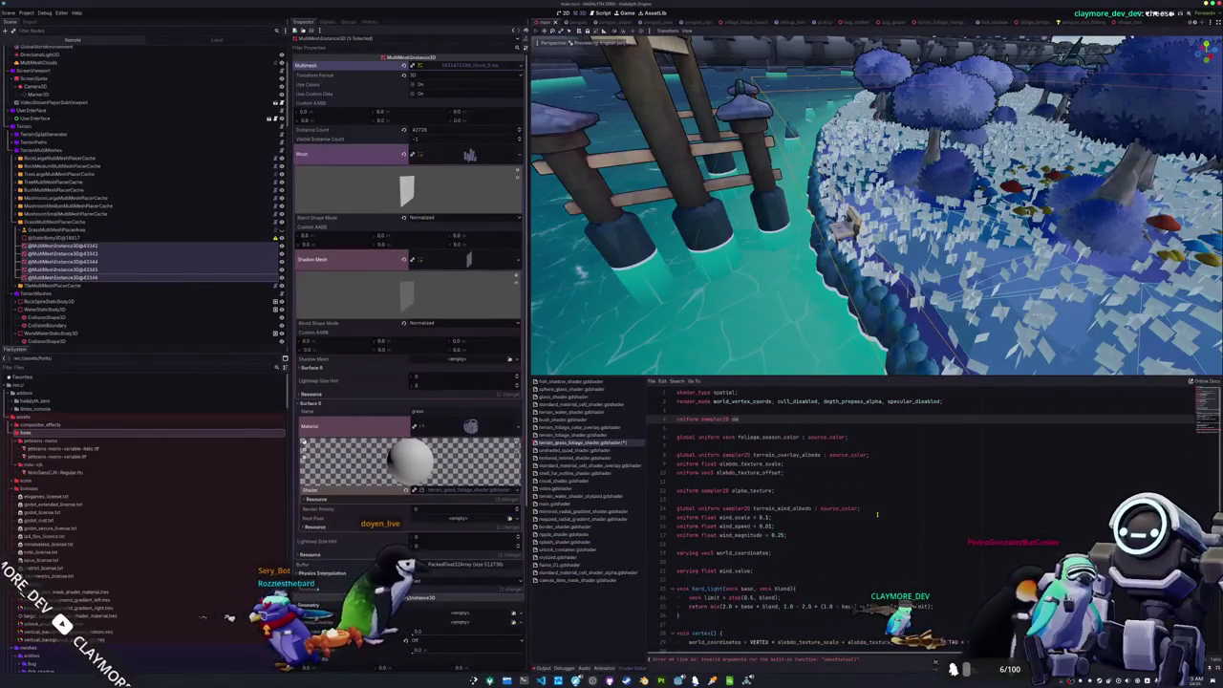
{"action": "type", "text": "pth_texture : hint_depth_texture"}
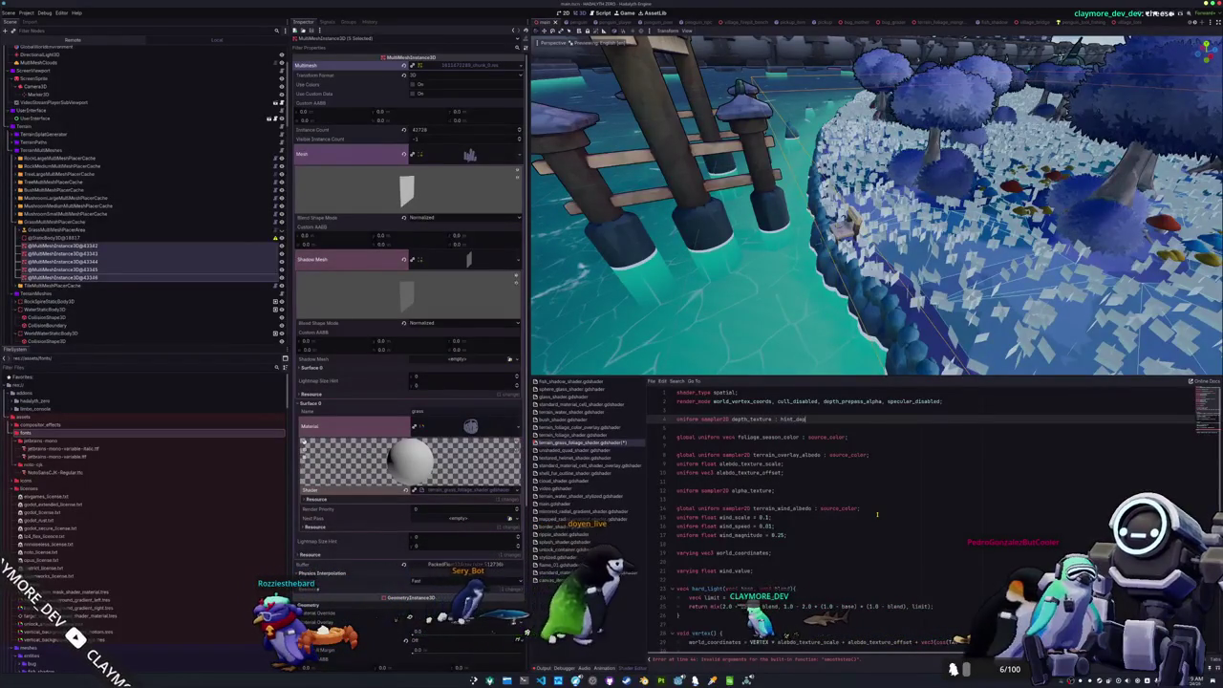
{"action": "type", "text": ";"}
{"action": "key", "text": "Down"}
{"action": "key", "text": "Down"}
{"action": "key", "text": "Down"}
{"action": "key", "text": "Down"}
{"action": "key", "text": "Down"}
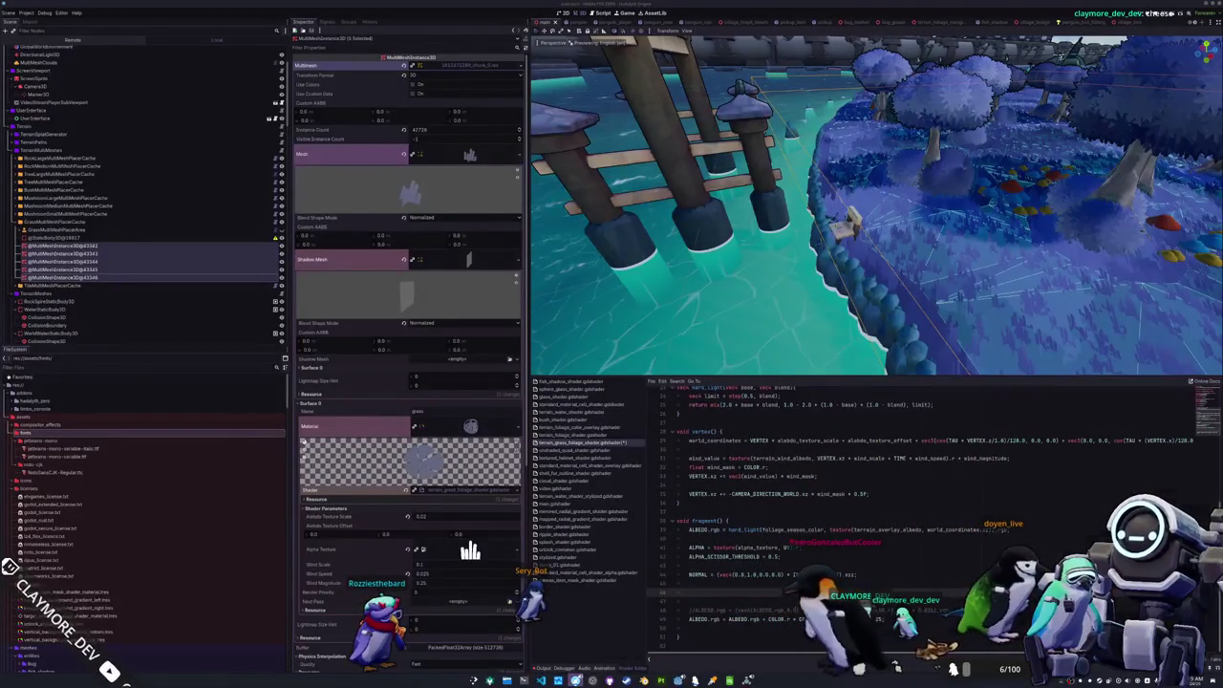
{"action": "key", "text": "alt+Tab"}
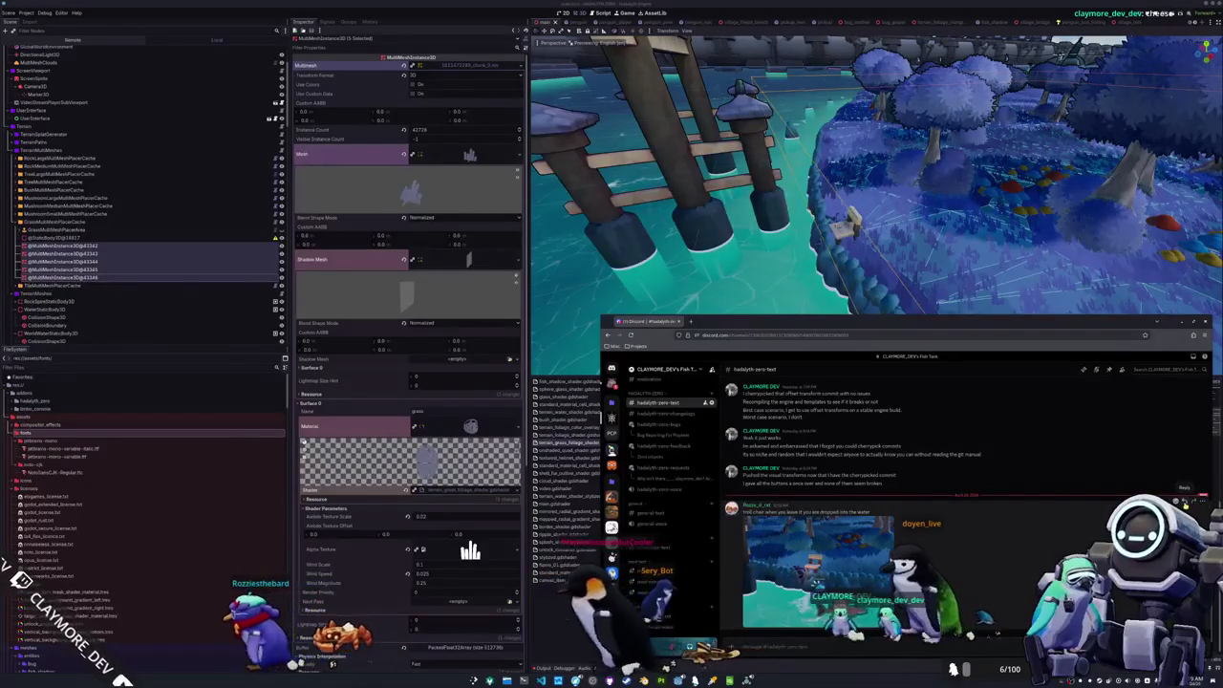
- Reply to the posted clip with a short 'You found it' message
{"action": "left_click", "coordinate": [1185, 499]}
{"action": "type", "text": "You found it"}
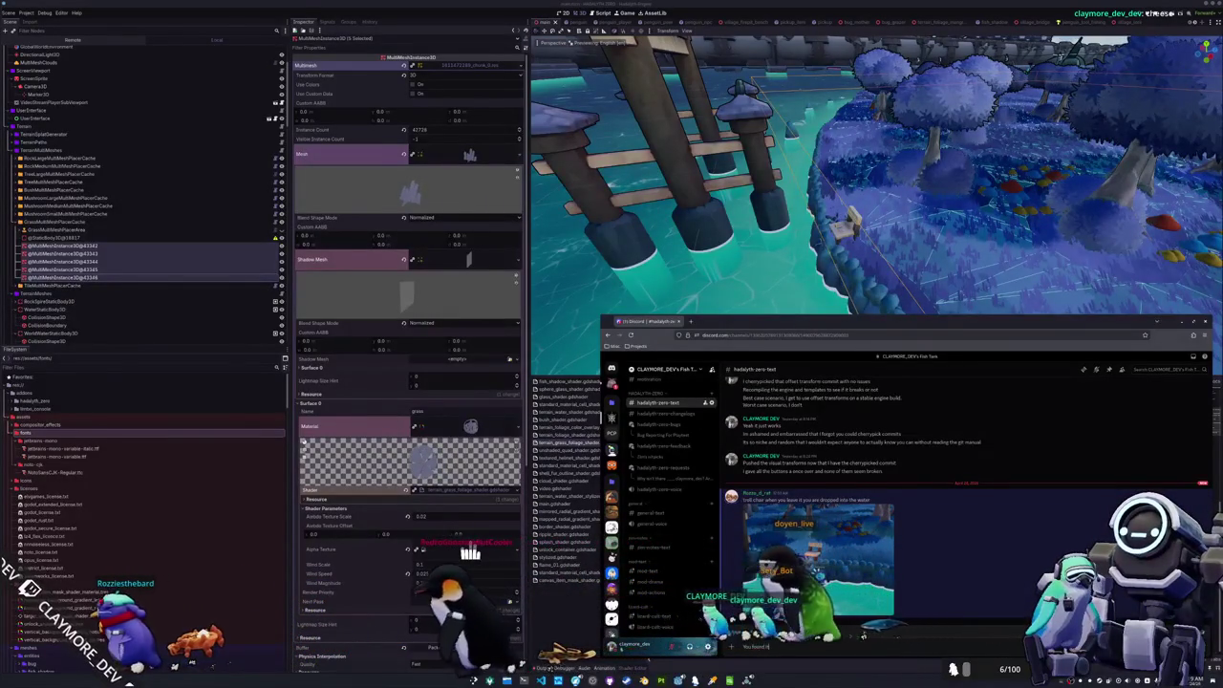
{"action": "key", "text": "Return"}
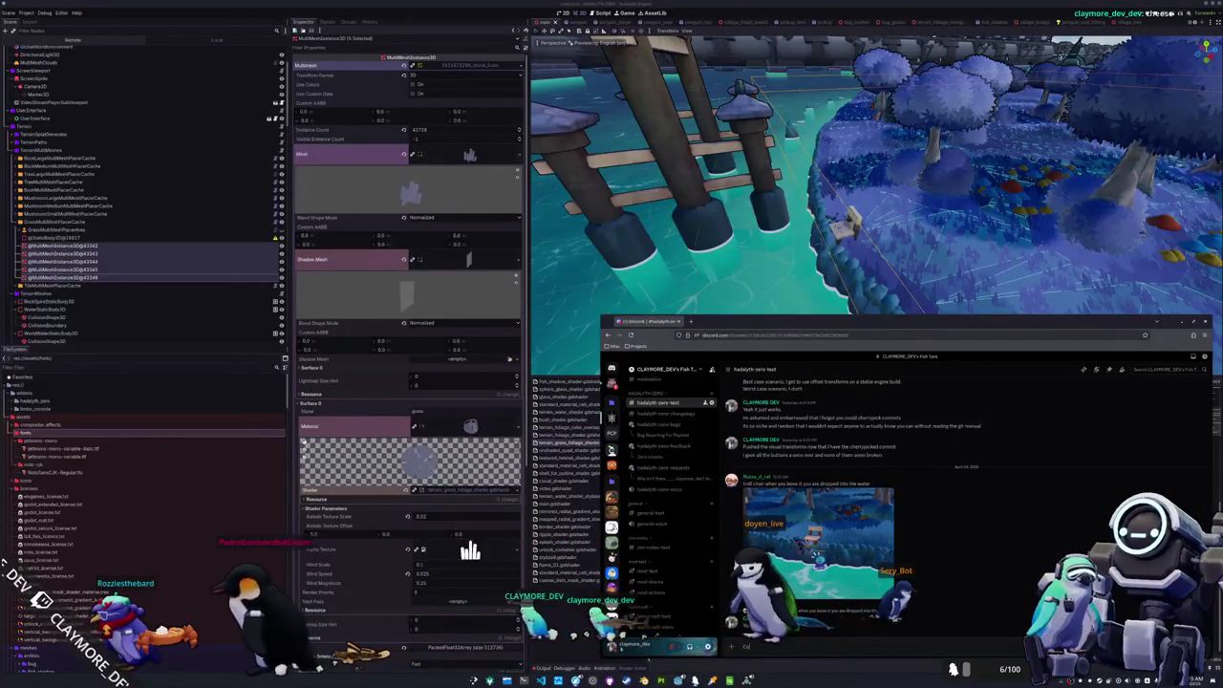
- Post a 'Congratulations' message in the channel and return to Godot
{"action": "type", "text": "ngratul"}
{"action": "key", "text": "BackSpace"}
{"action": "key", "text": "BackSpace"}
{"action": "key", "text": "BackSpace"}
{"action": "type", "text": "ngratulations"}
{"action": "key", "text": "Return"}
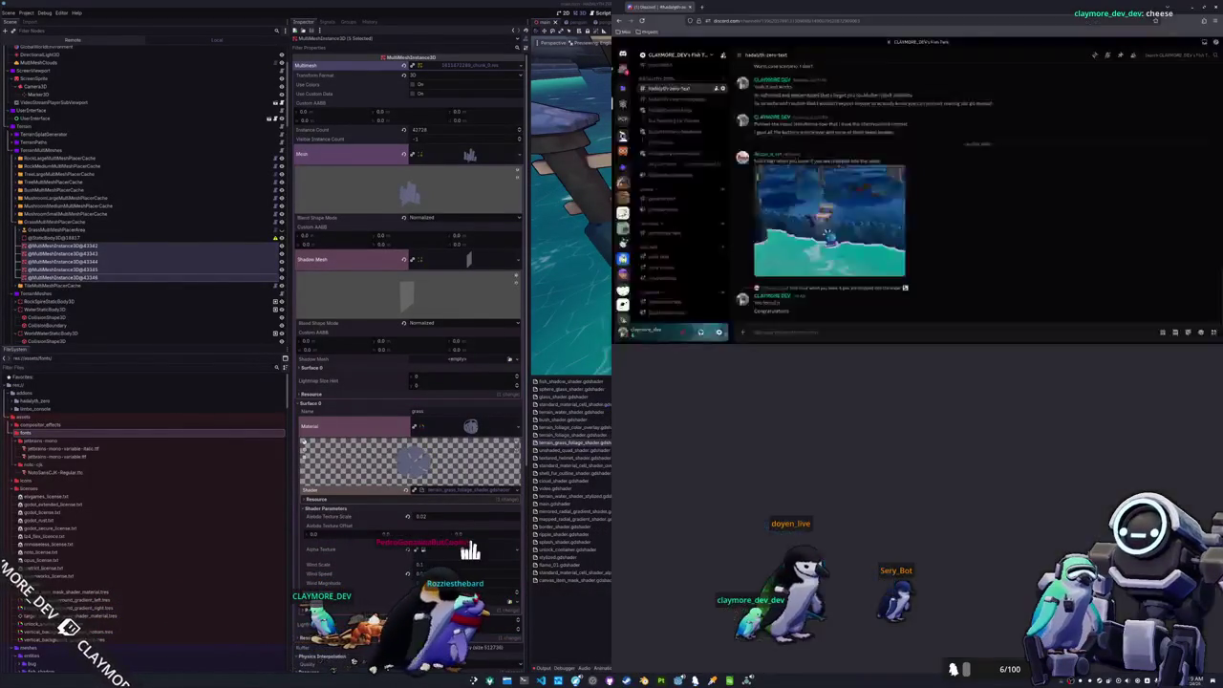
{"action": "key", "text": "alt+Tab"}
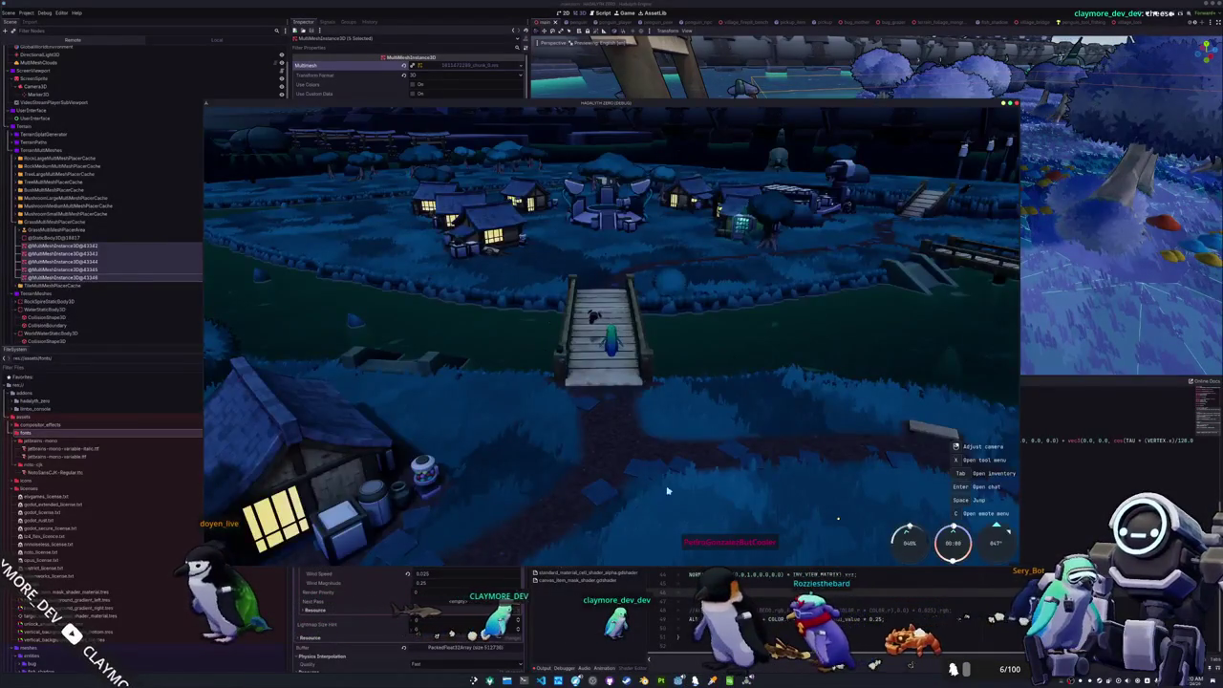
- Relaunch the game, dismiss the Multiplayer menu and capture overlay, and orbit the camera skyward
{"action": "key", "text": "F8"}
{"action": "key", "text": "F5"}
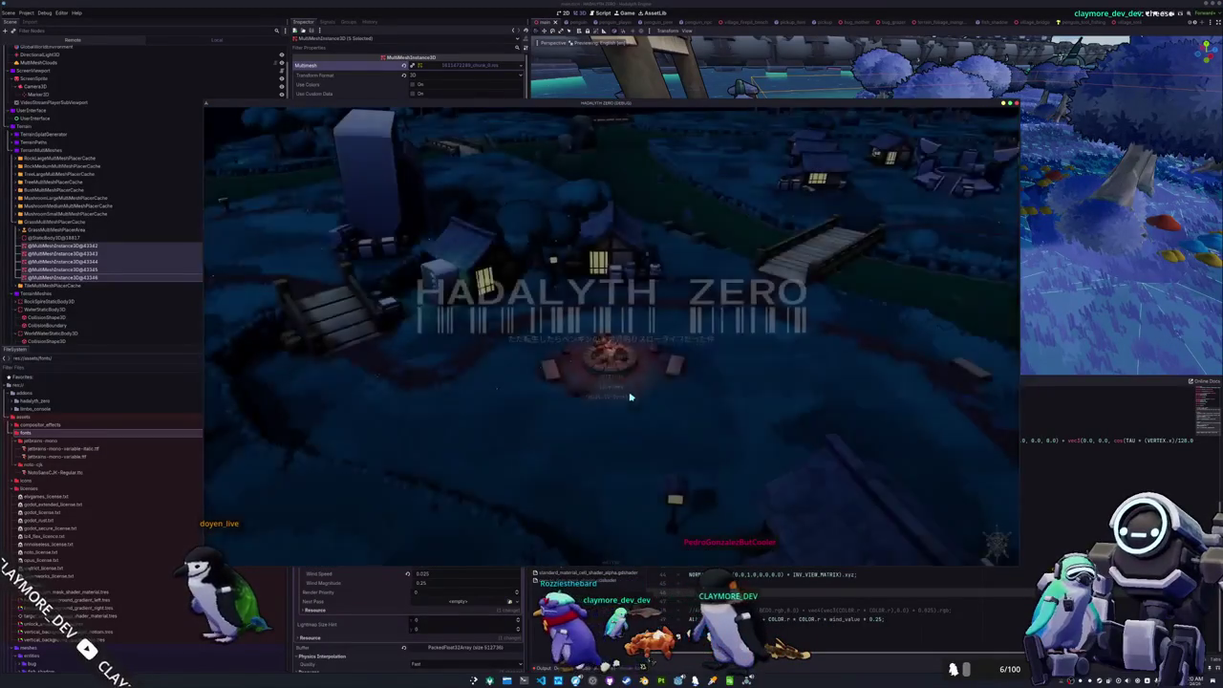
{"action": "left_click", "coordinate": [630, 397]}
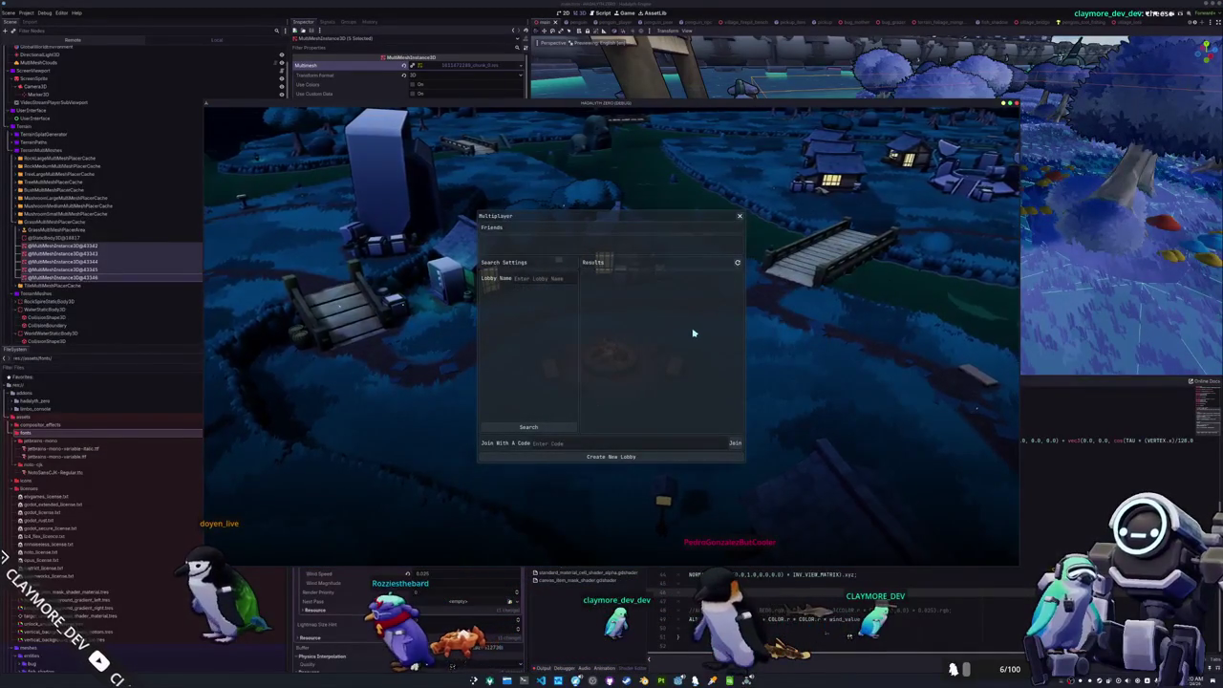
{"action": "key", "text": "Escape"}
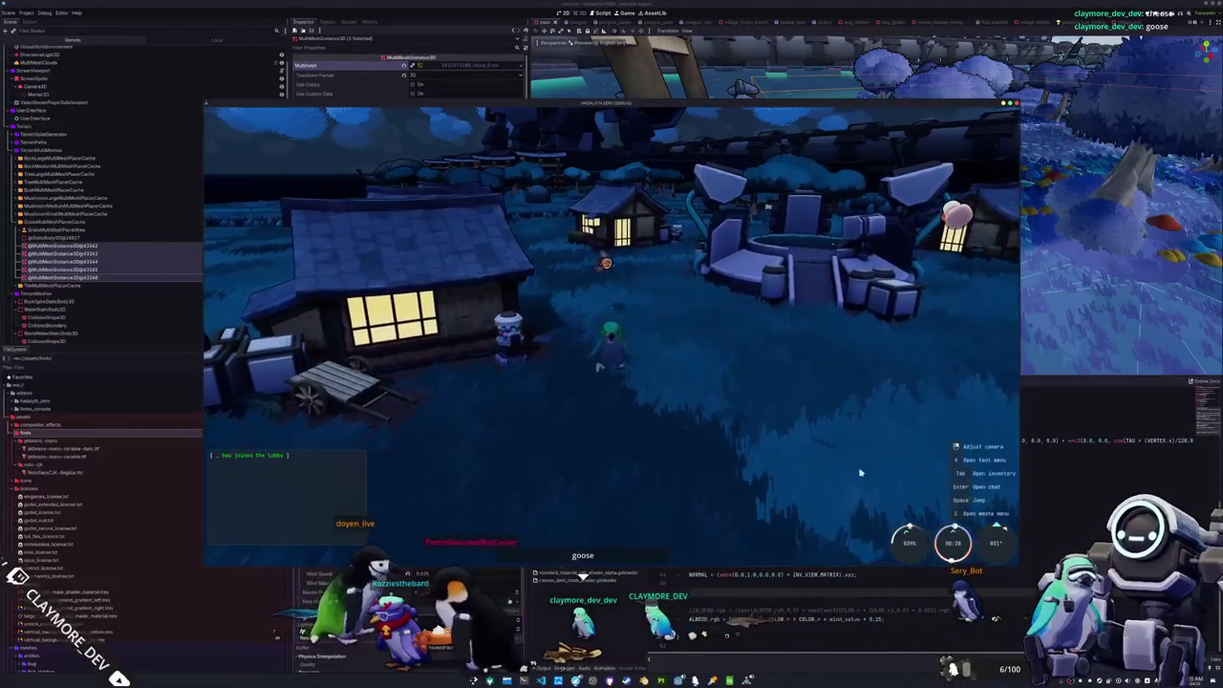
{"action": "key", "text": "Print"}
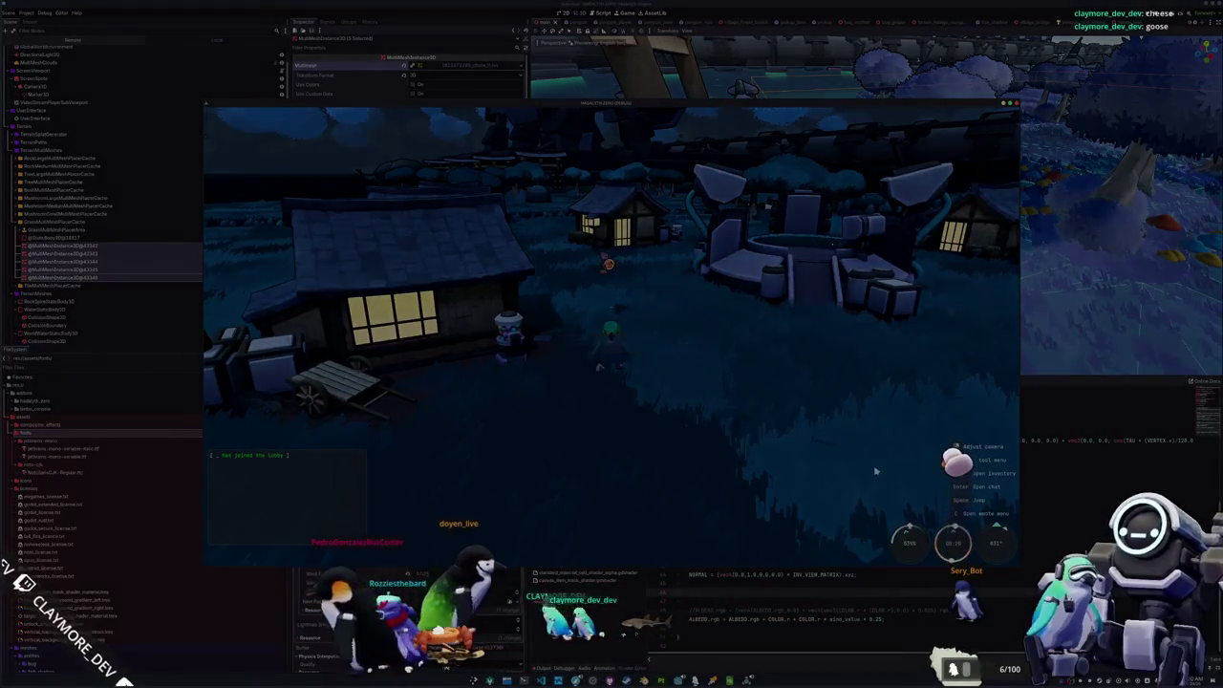
{"action": "key", "text": "Escape"}
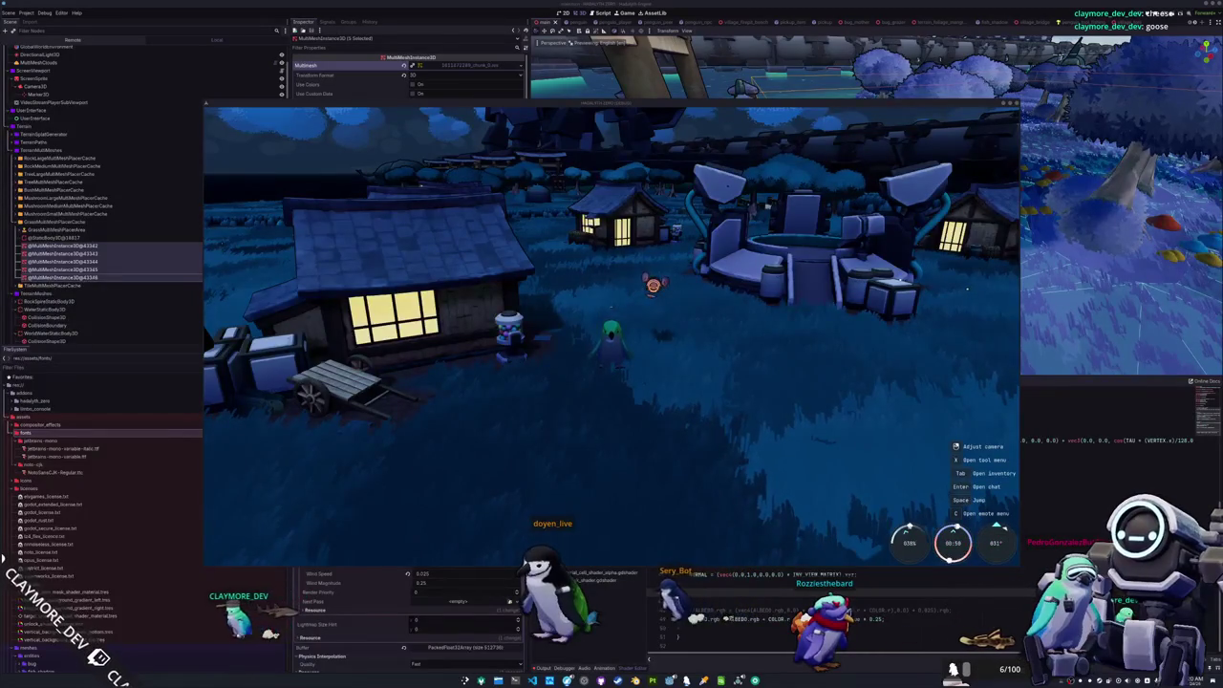
{"action": "mouse_move", "coordinate": [645, 394]}
{"action": "left_mouse_down"}
{"action": "mouse_move", "coordinate": [880, 357]}
{"action": "mouse_move", "coordinate": [798, 450]}
{"action": "left_mouse_up"}
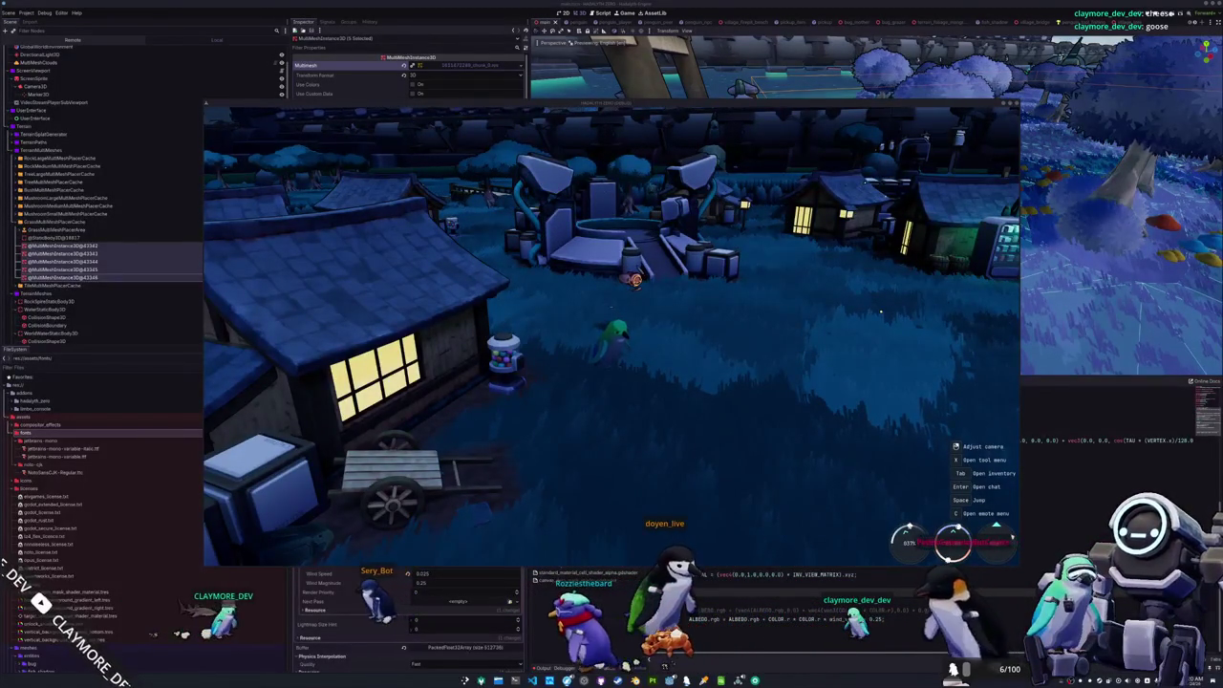
{"action": "key", "text": "alt+Tab"}
- Copy the float depth through linear_depth lines from the docs' example shader, then return to Godot
{"action": "scroll", "coordinate": [898, 334], "scroll_direction": "down", "scroll_amount": 10}
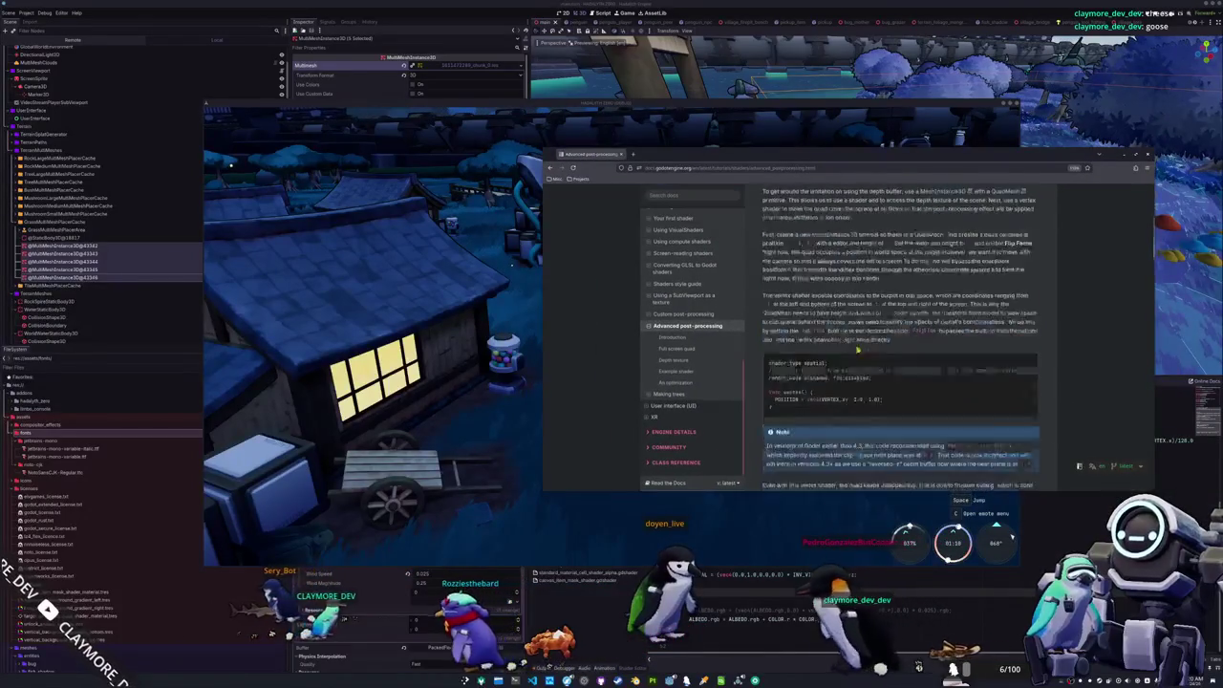
{"action": "scroll", "coordinate": [805, 336], "scroll_direction": "down", "scroll_amount": 10}
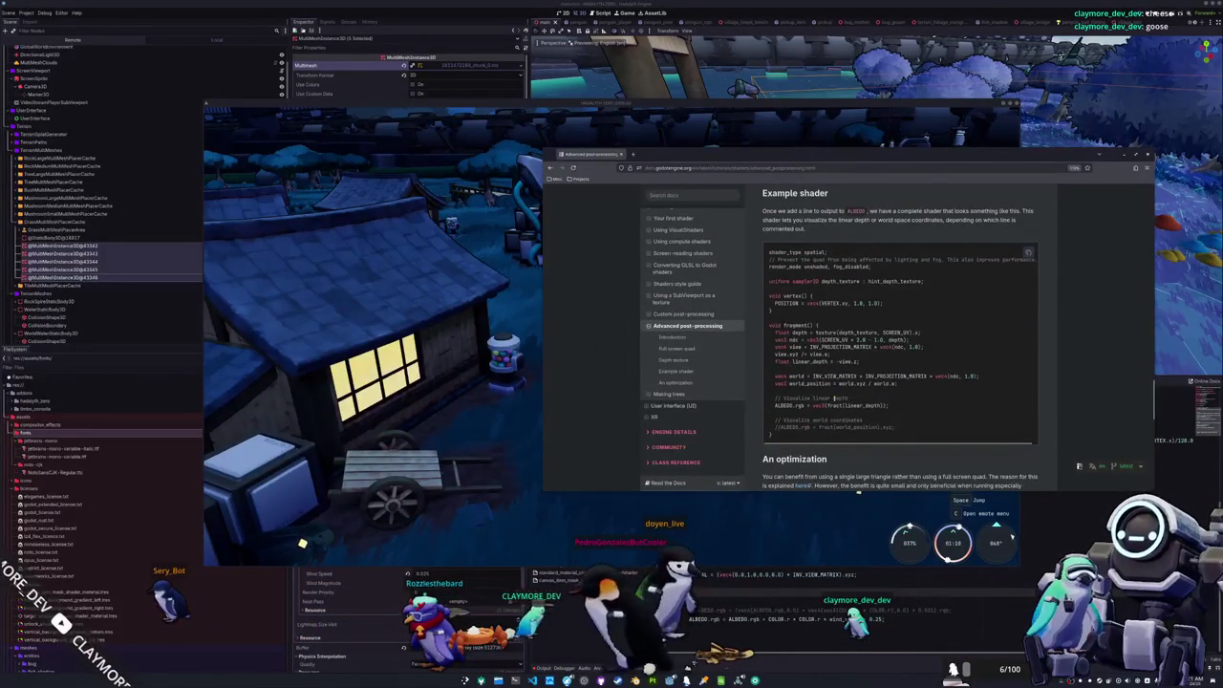
{"action": "left_click_drag", "start_coordinate": [837, 361], "coordinate": [771, 332]}
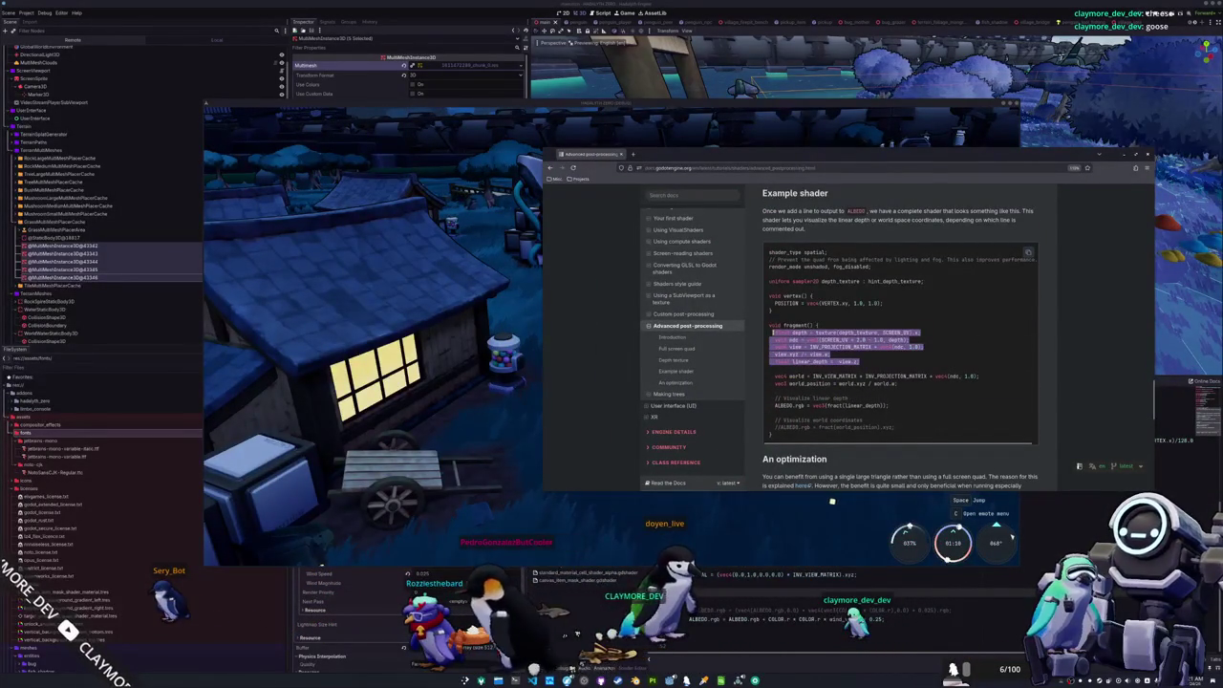
{"action": "right_click", "coordinate": [776, 333]}
{"action": "left_click", "coordinate": [803, 340]}
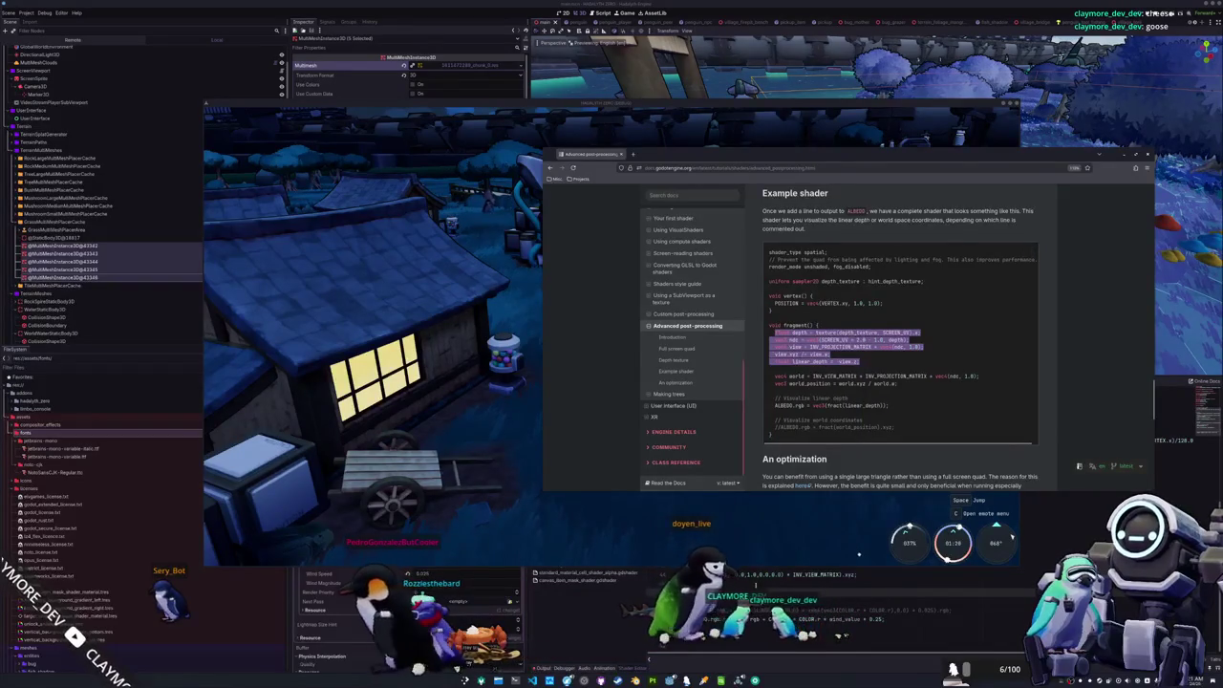
{"action": "key", "text": "alt+Tab"}
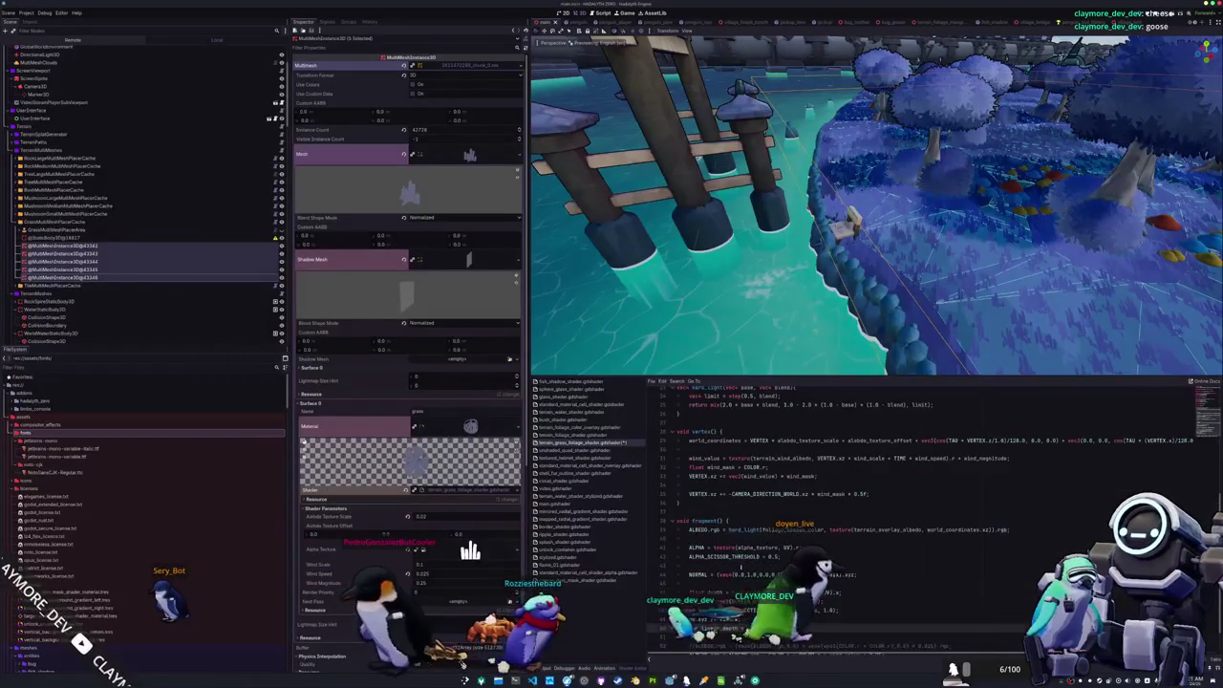
- Re-indent the pasted depth, view and linear_depth lines inside the grass shader's fragment()
{"action": "scroll", "coordinate": [741, 564], "scroll_direction": "down", "scroll_amount": 1}
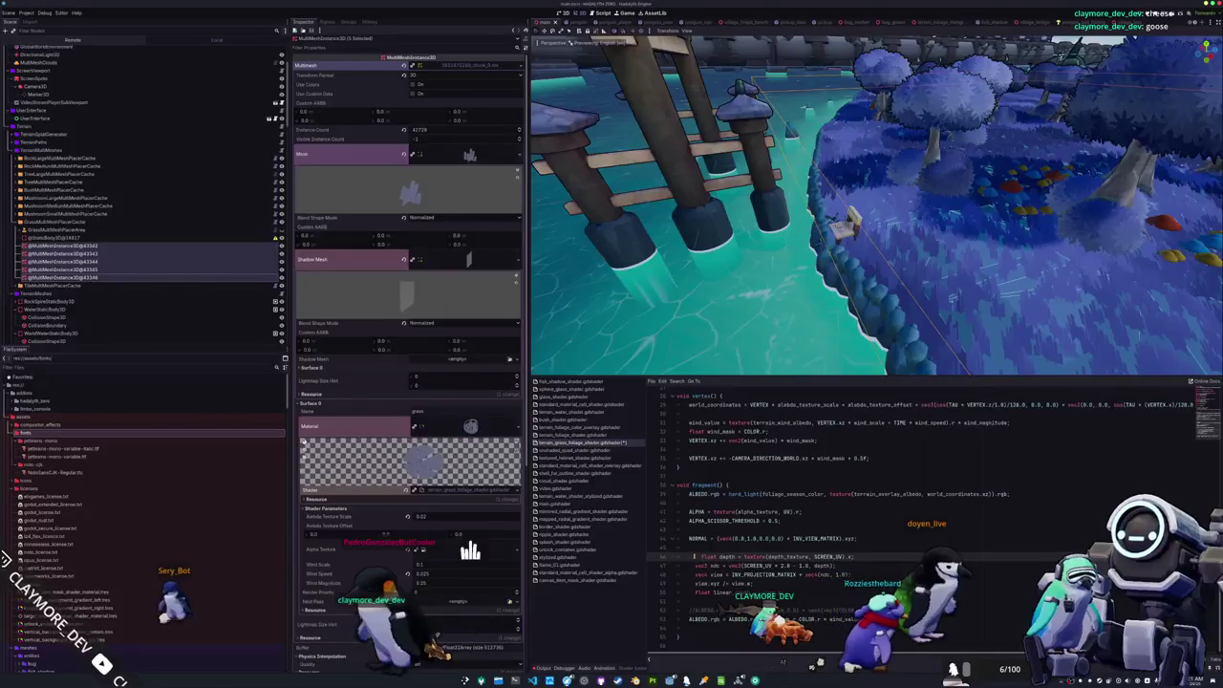
{"action": "key", "text": "Tab"}
{"action": "key", "text": "Down"}
{"action": "key", "text": "shift+Tab"}
{"action": "key", "text": "Down"}
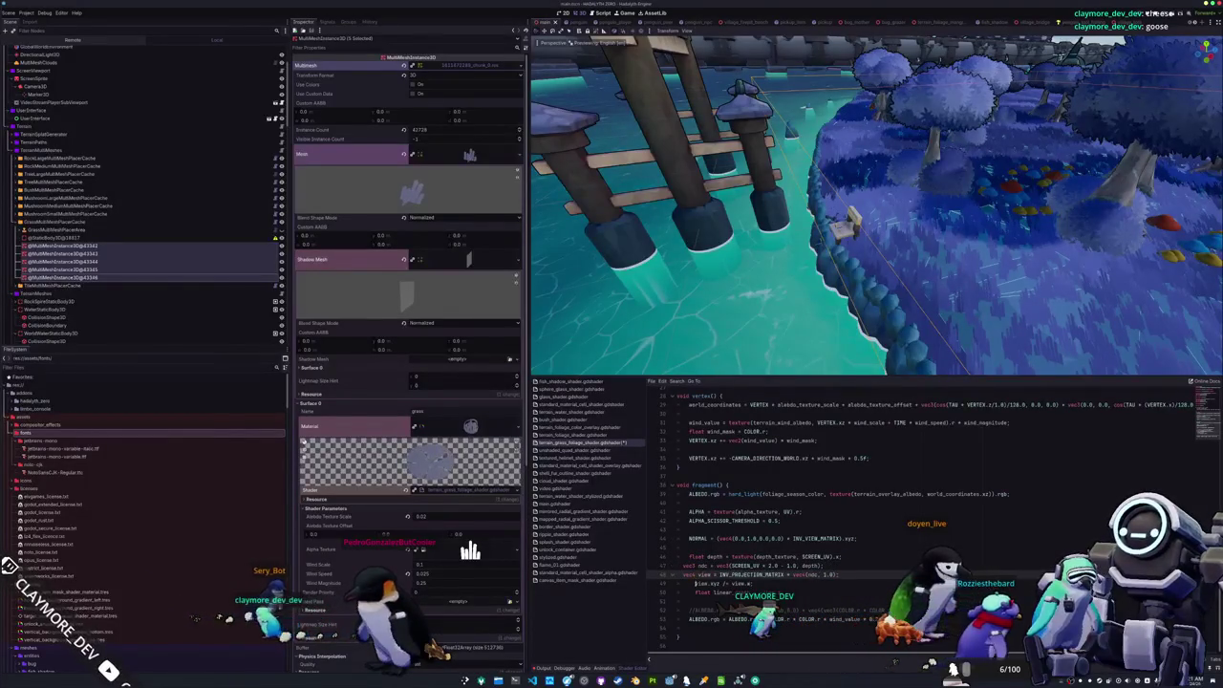
{"action": "key", "text": "shift+Tab"}
{"action": "key", "text": "Up"}
{"action": "key", "text": "shift+Tab"}
{"action": "key", "text": "Up"}
{"action": "key", "text": "shift+Tab"}
{"action": "key", "text": "Up"}
{"action": "key", "text": "Down"}
{"action": "key", "text": "Down"}
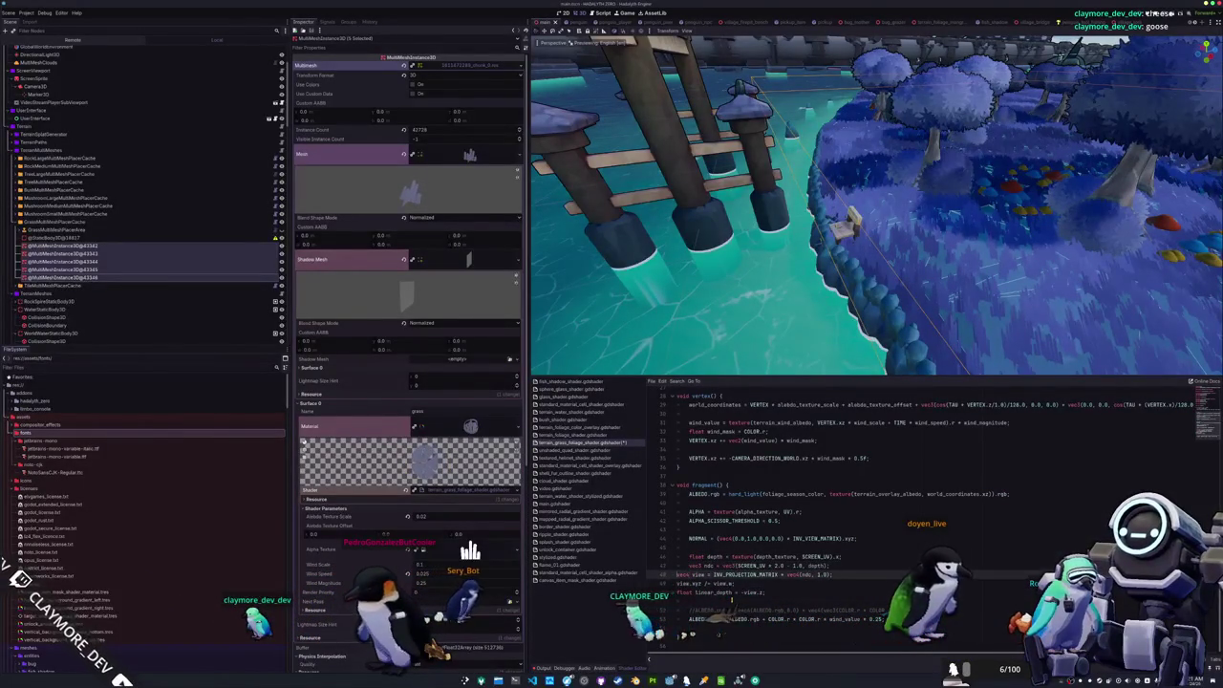
{"action": "key", "text": "Tab"}
{"action": "key", "text": "Down"}
- Add an ALPHA *= smoothstep(...) line driven by linear_depth below the depth code
{"action": "type", "text": "float"}
{"action": "key", "text": "Return"}
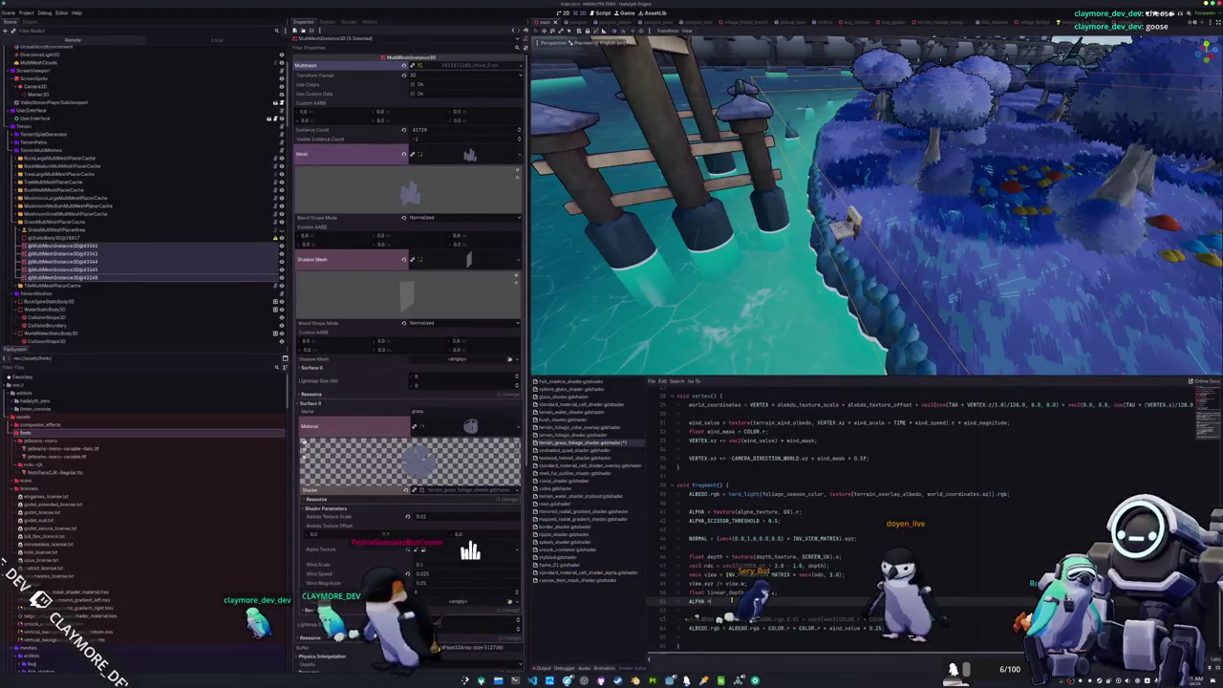
{"action": "type", "text": "smoothstep(128"}
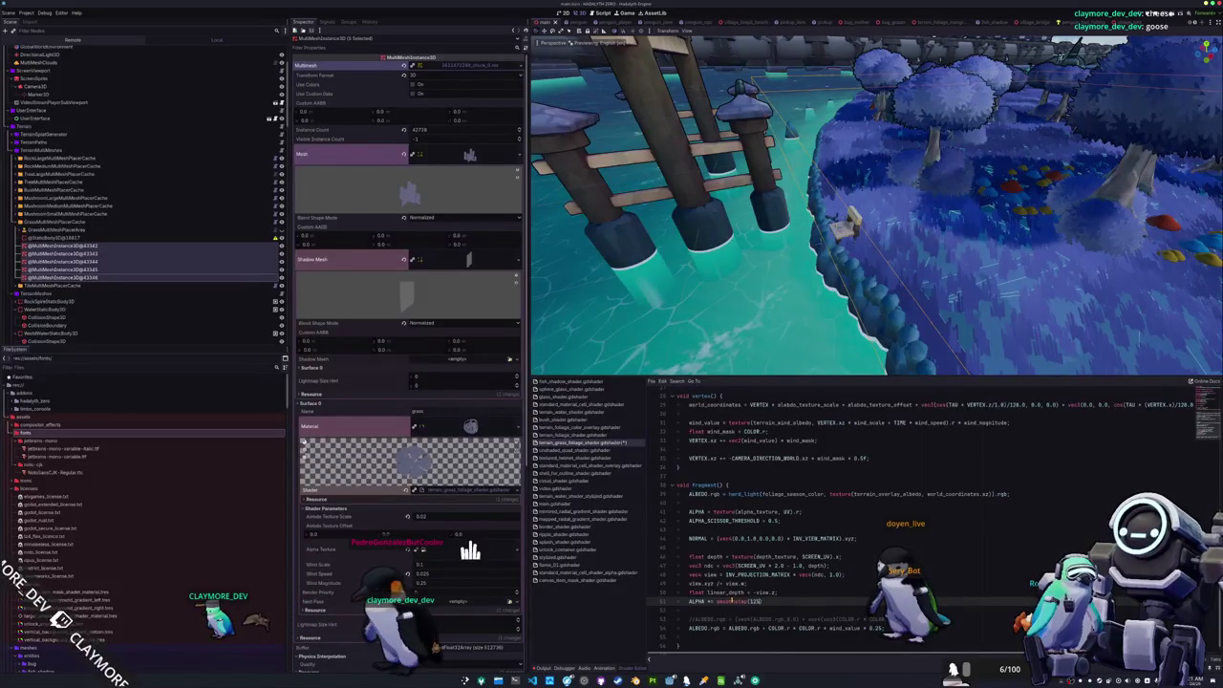
{"action": "type", "text": ".1"}
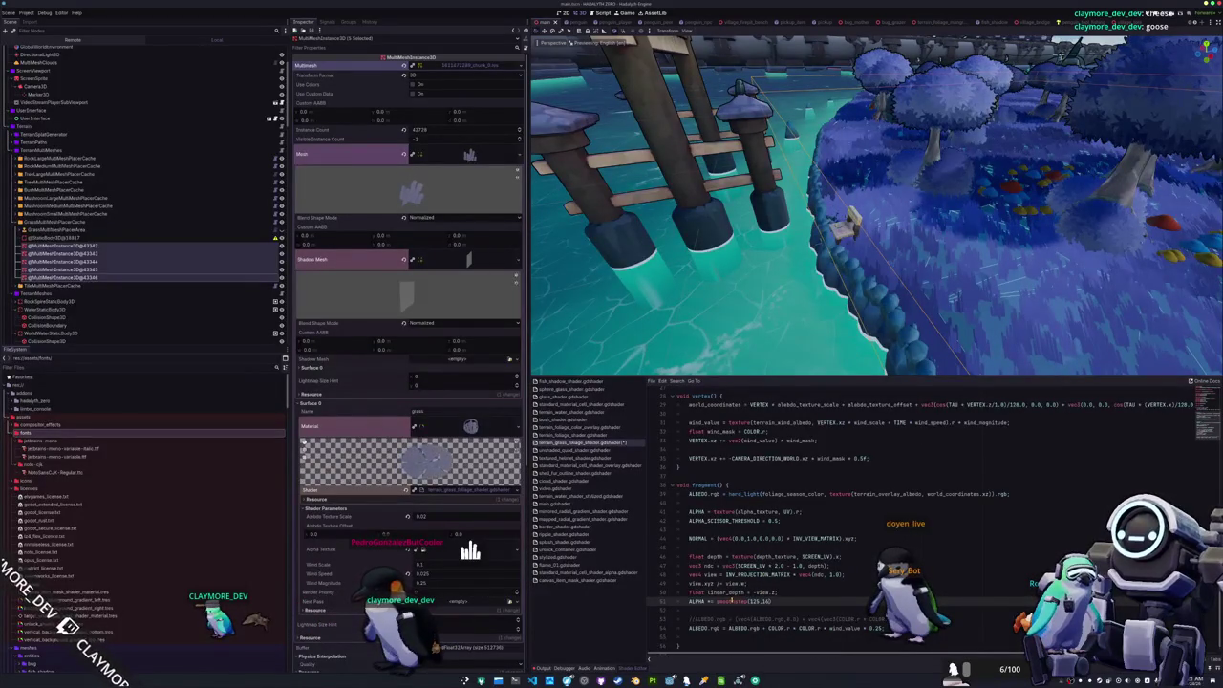
{"action": "type", "text": ", 0."}
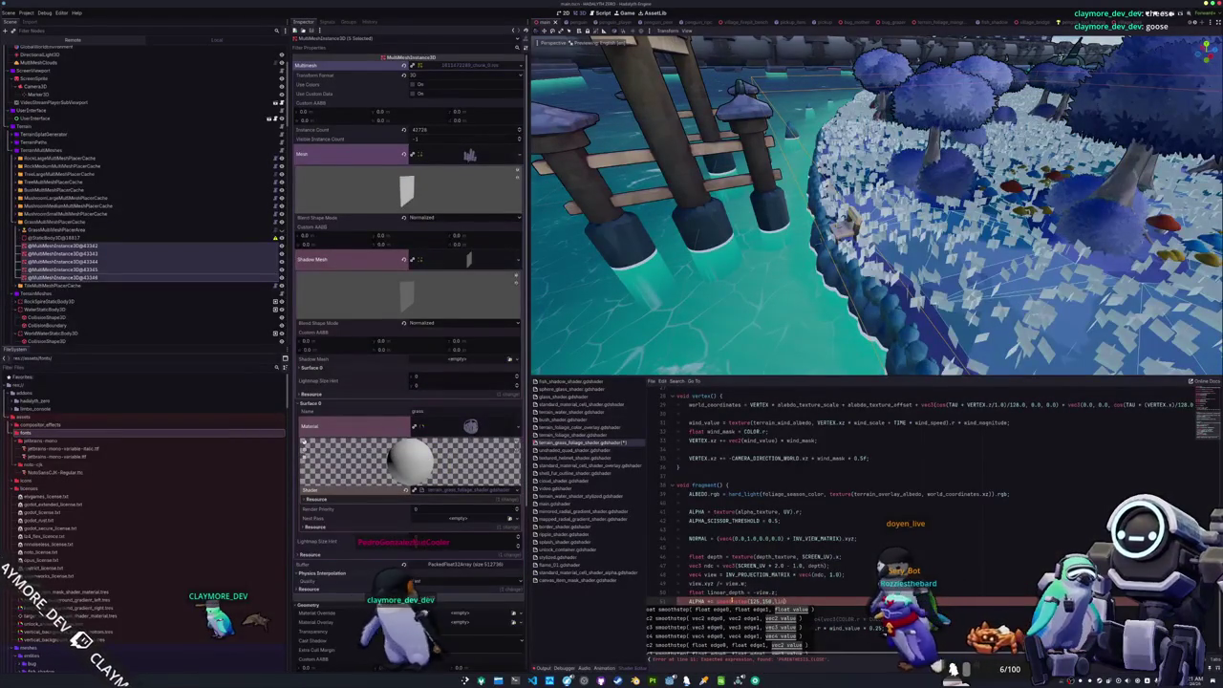
{"action": "type", "text": "th);"}
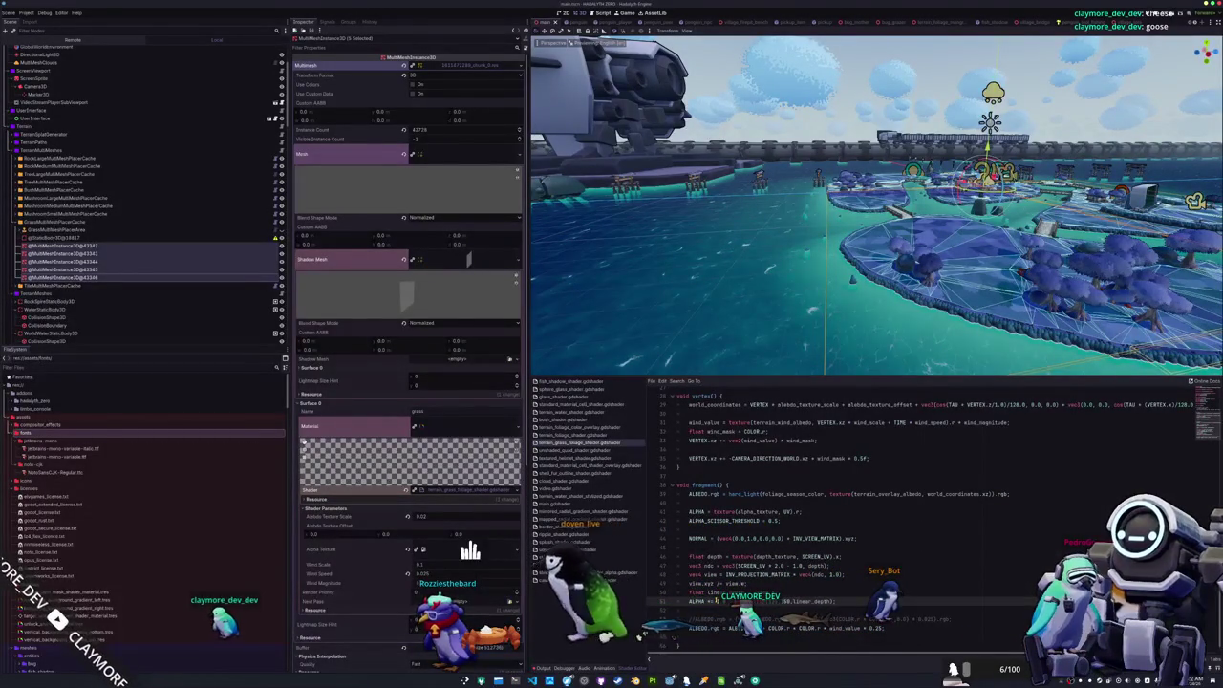
{"action": "scroll", "coordinate": [830, 275], "scroll_direction": "up", "scroll_amount": 3}
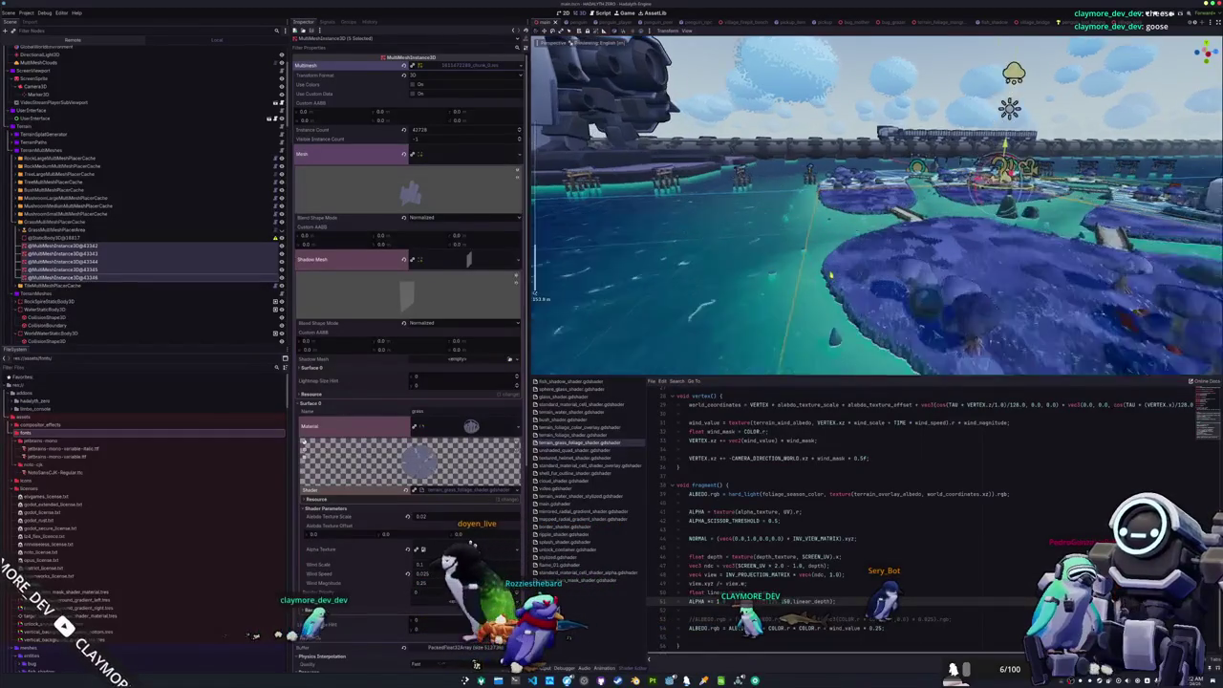
{"action": "scroll", "coordinate": [829, 275], "scroll_direction": "up", "scroll_amount": 3}
{"action": "scroll", "coordinate": [820, 268], "scroll_direction": "up", "scroll_amount": 5}
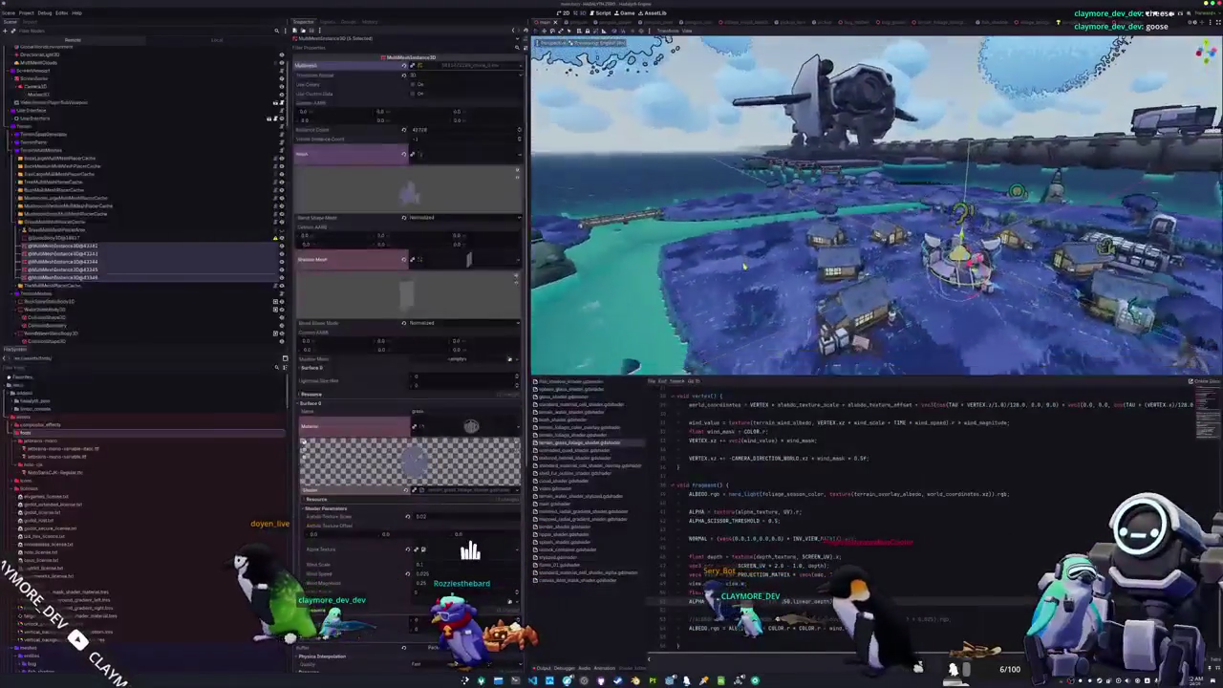
{"action": "scroll", "coordinate": [745, 265], "scroll_direction": "down", "scroll_amount": 5}
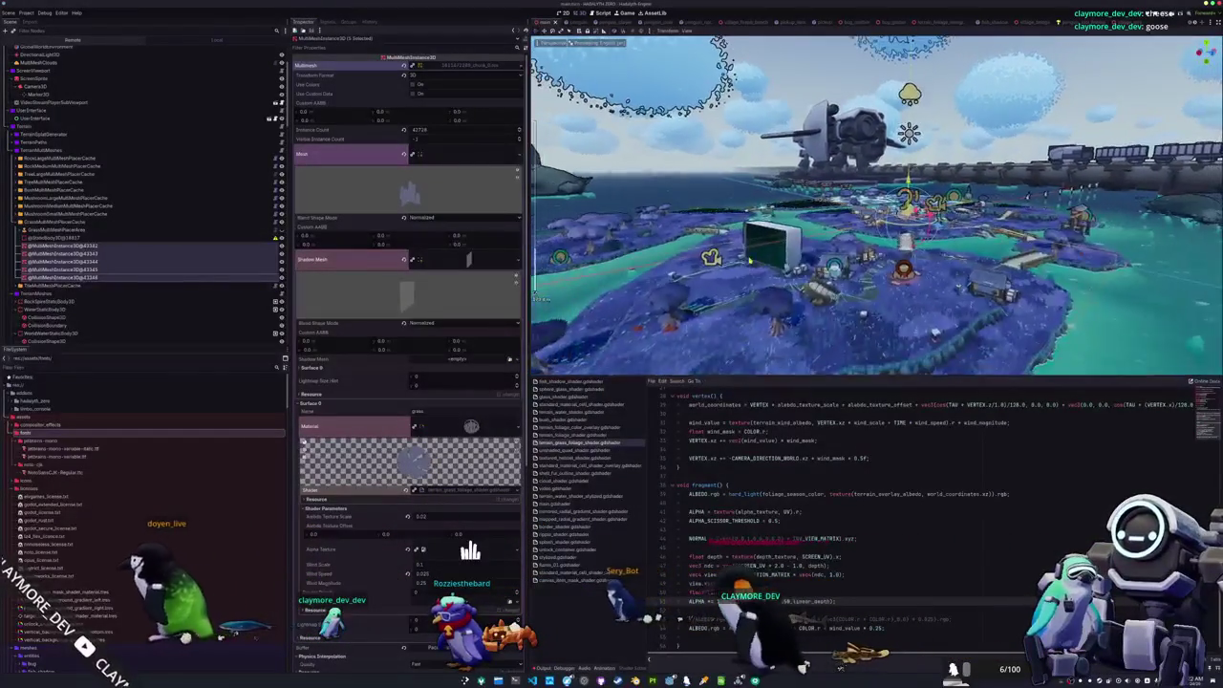
- Make the fade ALPHA *= 1.0 - smoothstep(100, 125, linear_depth) and save the scene
{"action": "scroll", "coordinate": [750, 260], "scroll_direction": "up", "scroll_amount": 5}
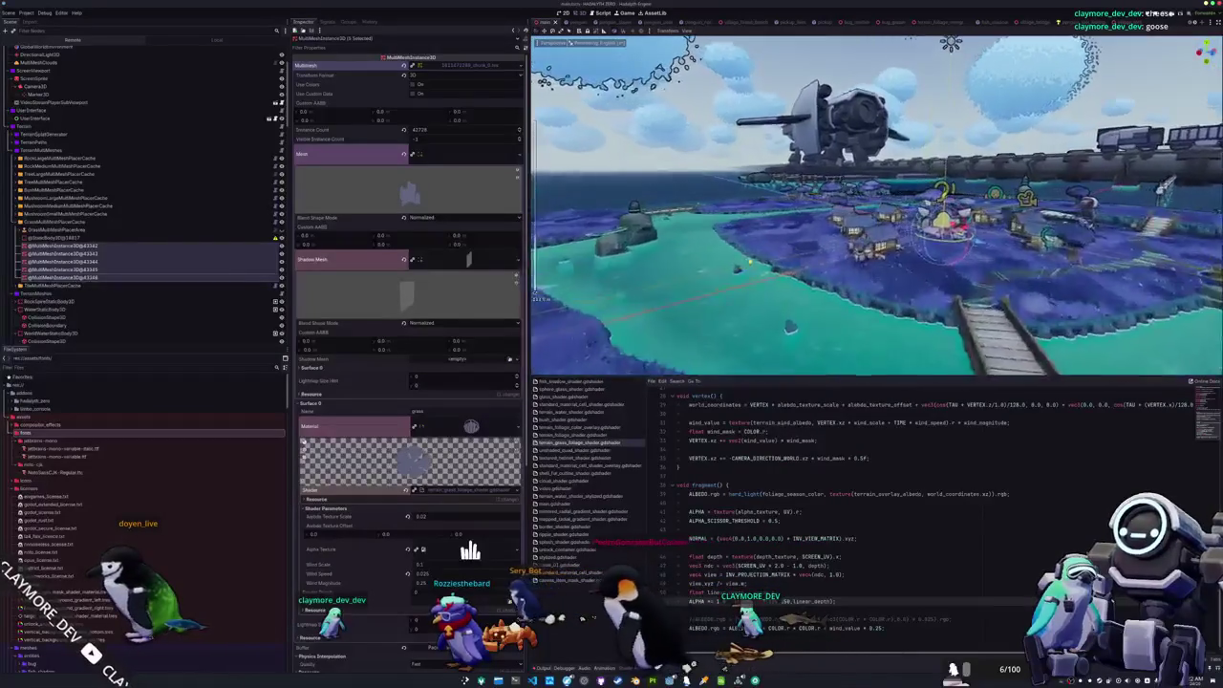
{"action": "scroll", "coordinate": [750, 260], "scroll_direction": "up", "scroll_amount": 3}
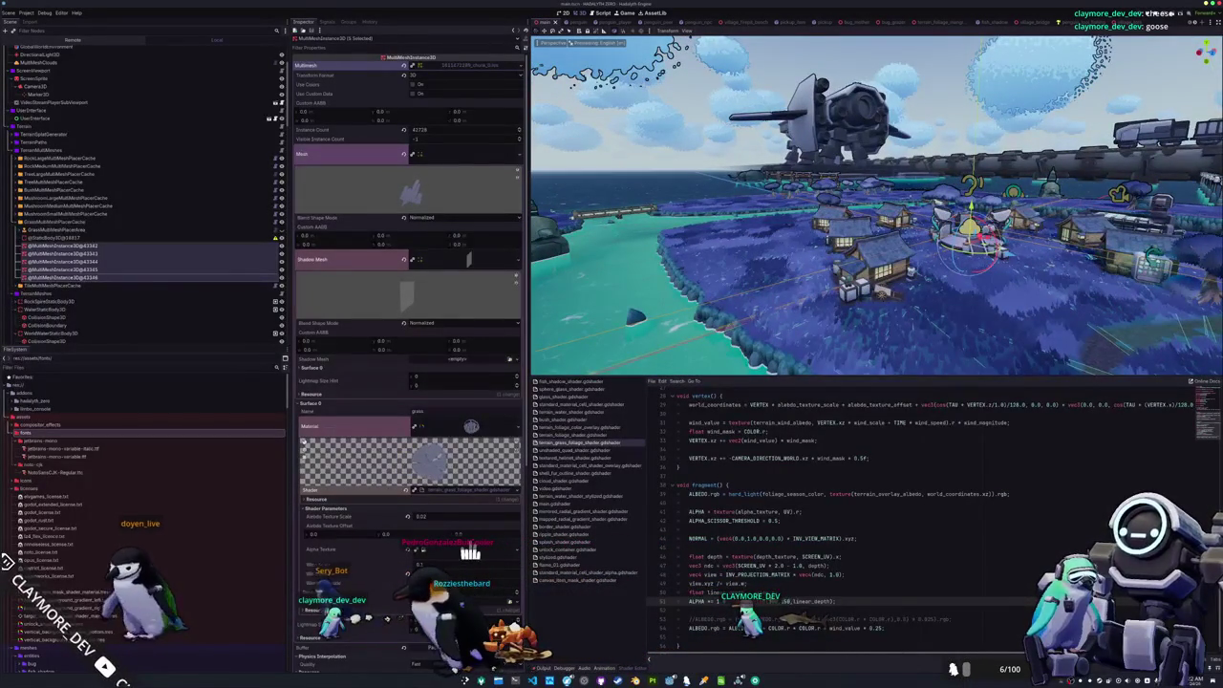
{"action": "key", "text": "ctrl+s"}
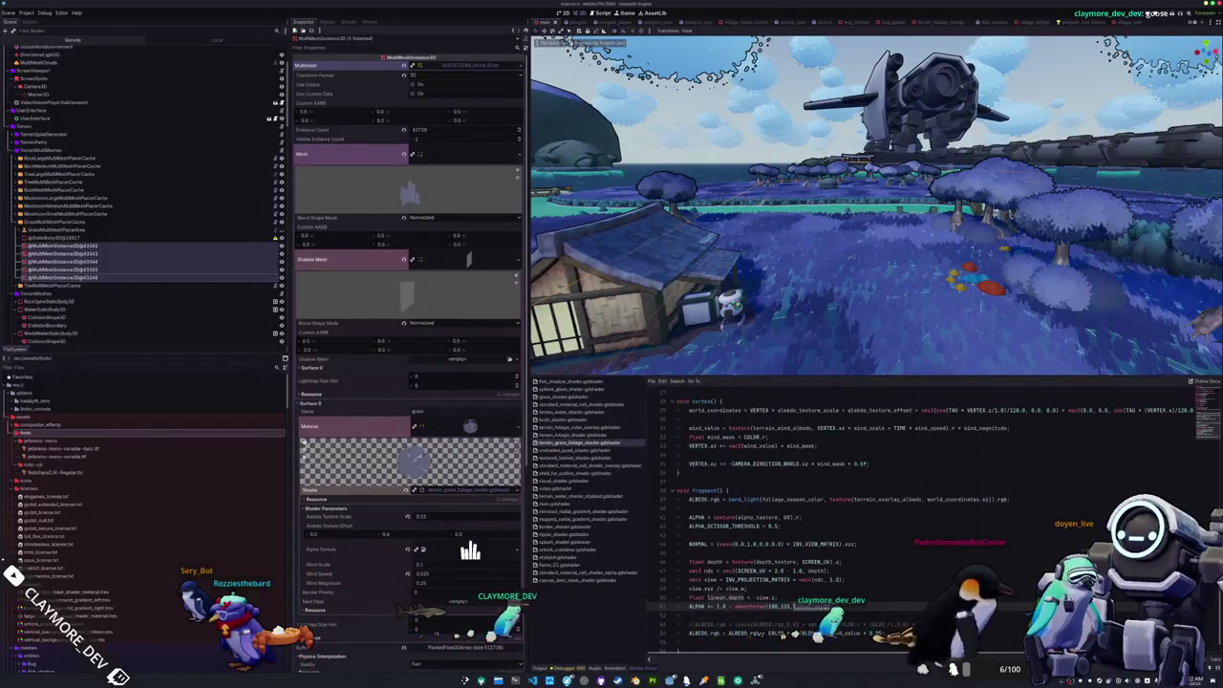
- Run the game to check the grass distance fade, then stop it
{"action": "key", "text": "F5"}
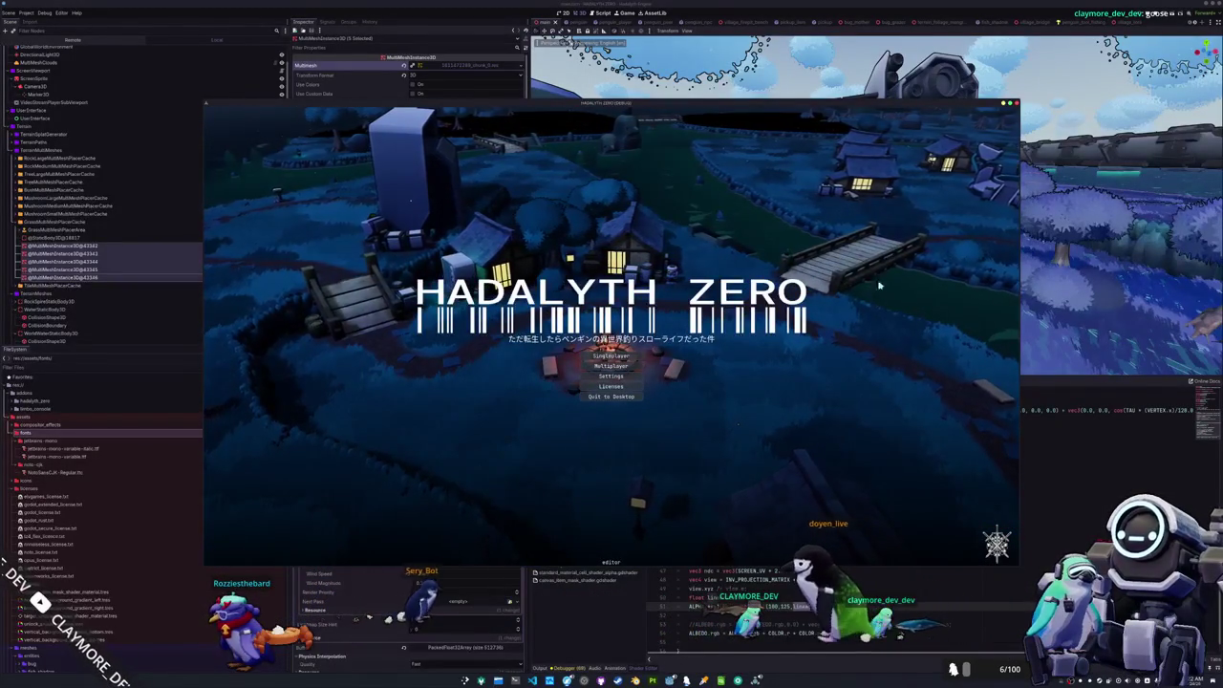
{"action": "key", "text": "F8"}
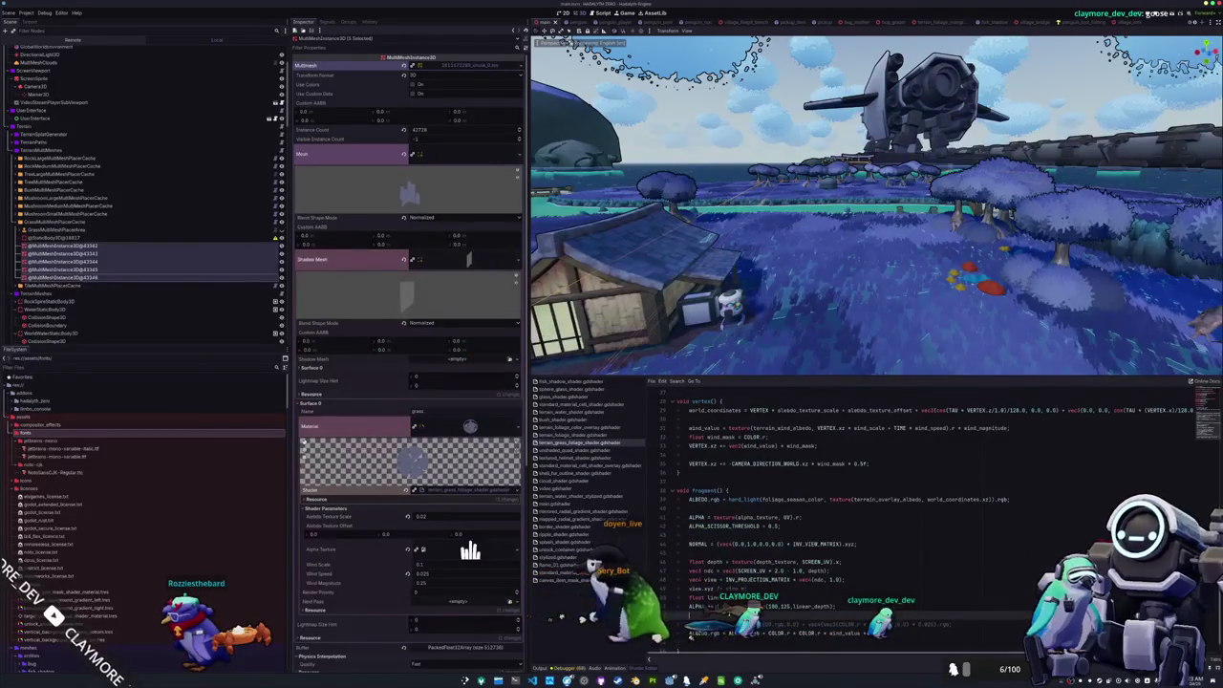
{"action": "scroll", "coordinate": [846, 330], "scroll_direction": "down", "scroll_amount": 10}
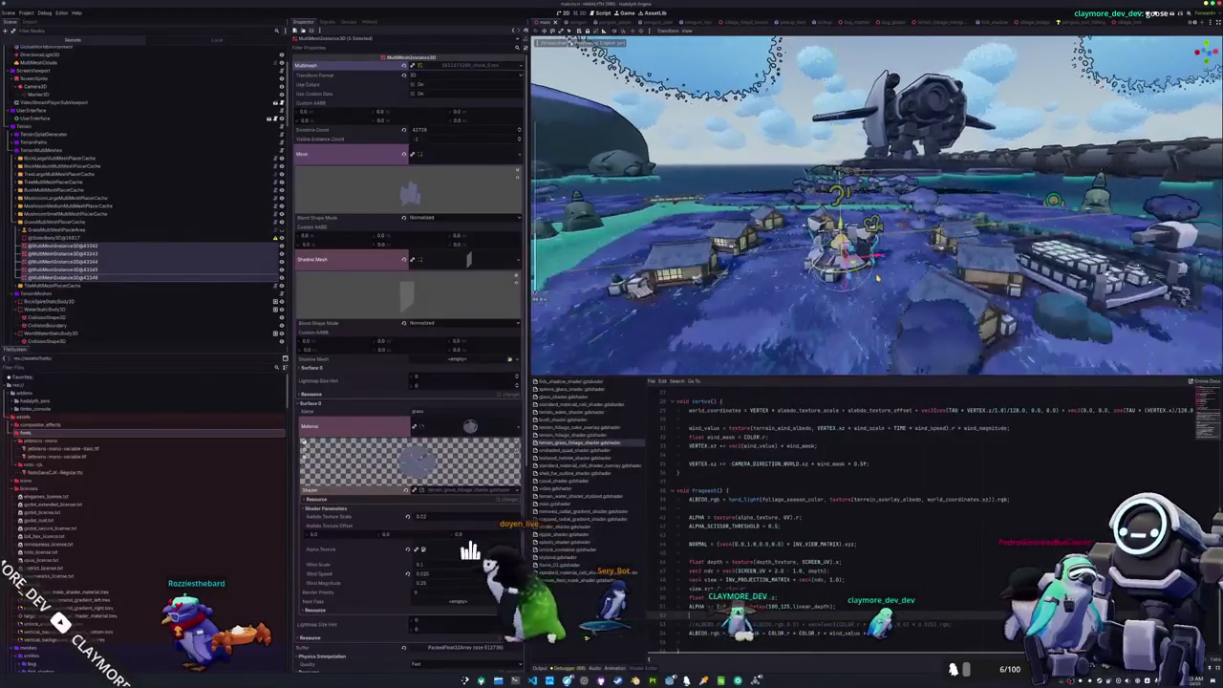
{"action": "scroll", "coordinate": [845, 268], "scroll_direction": "up", "scroll_amount": 5}
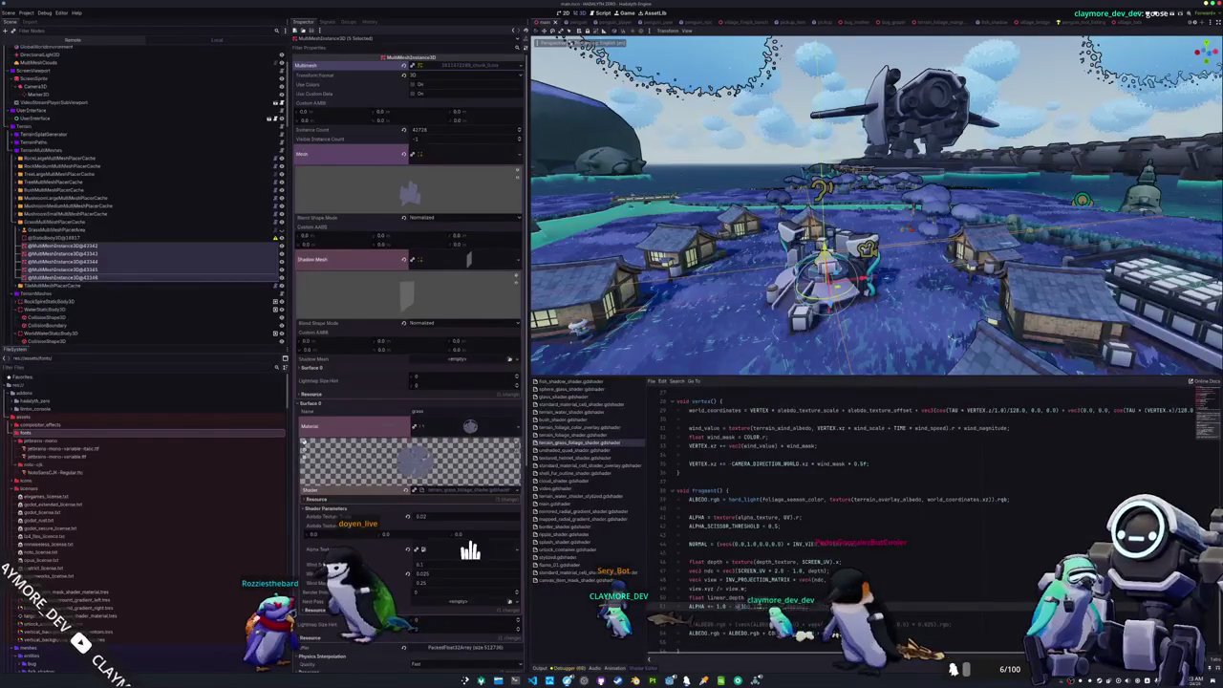
- Switch the fade to 1.0 - step(100, linear_depth) and start a test ALPHA line beneath it
{"action": "type", "text": "aLPHA"}
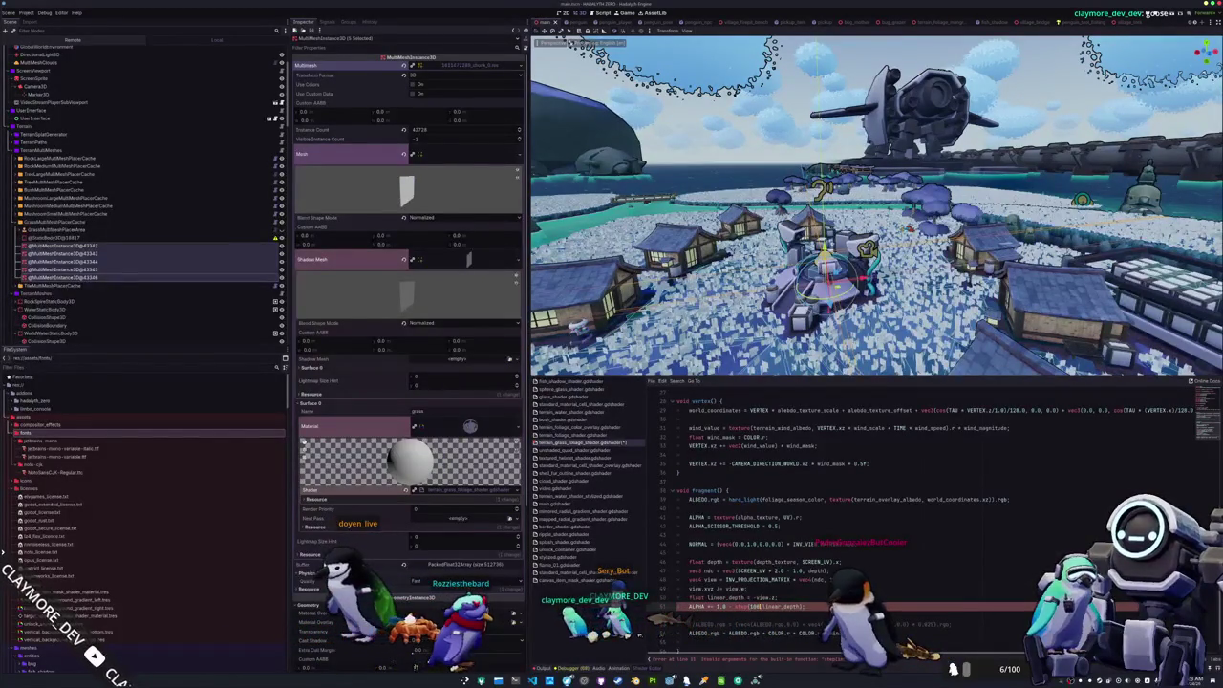
{"action": "type", "text": ","}
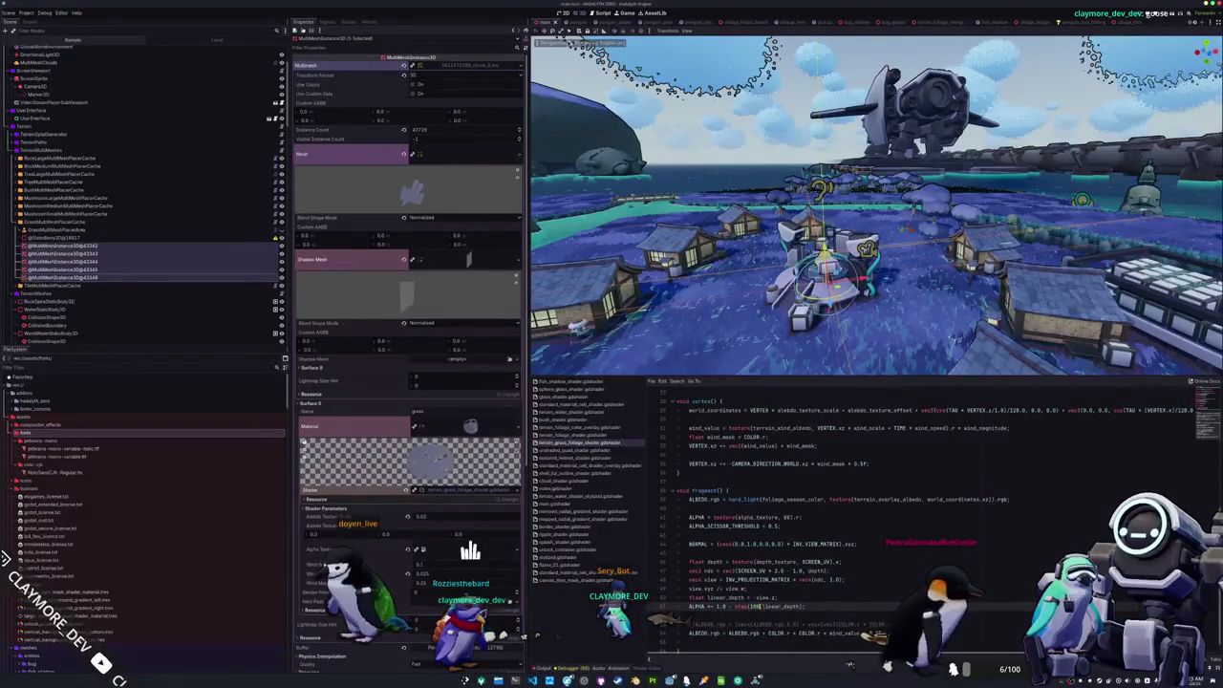
{"action": "left_click_drag", "start_coordinate": [755, 287], "coordinate": [779, 272]}
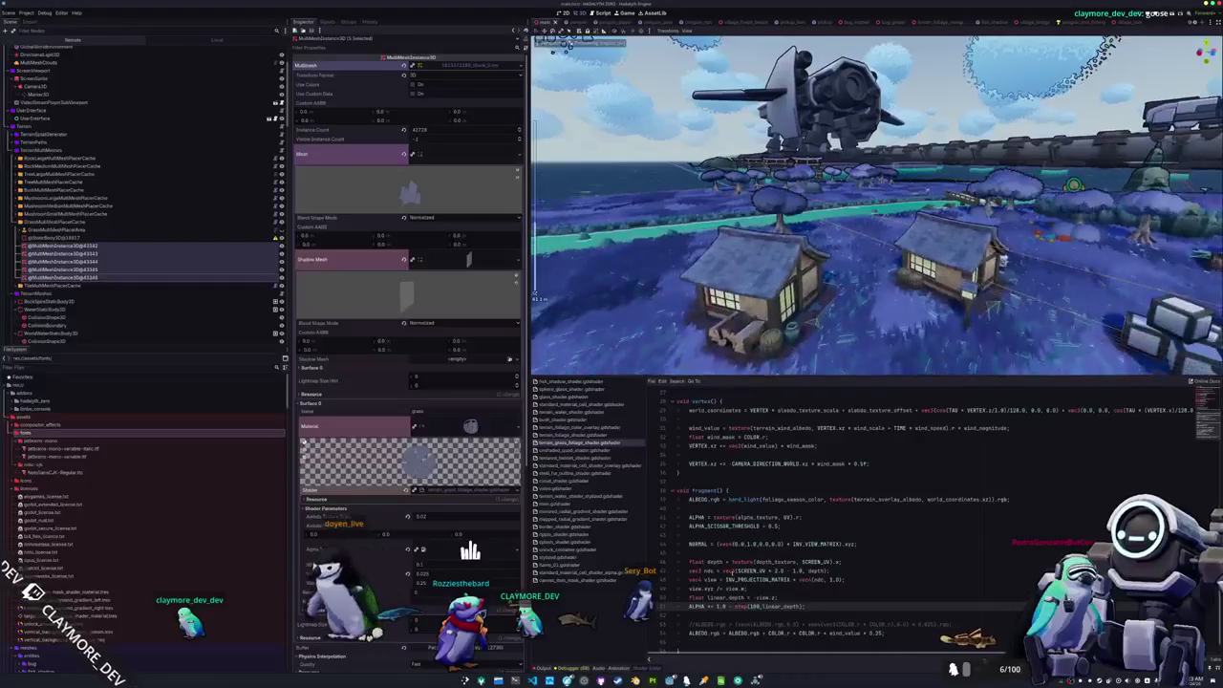
{"action": "key", "text": "Return"}
{"action": "type", "text": "ALPHA = b"}
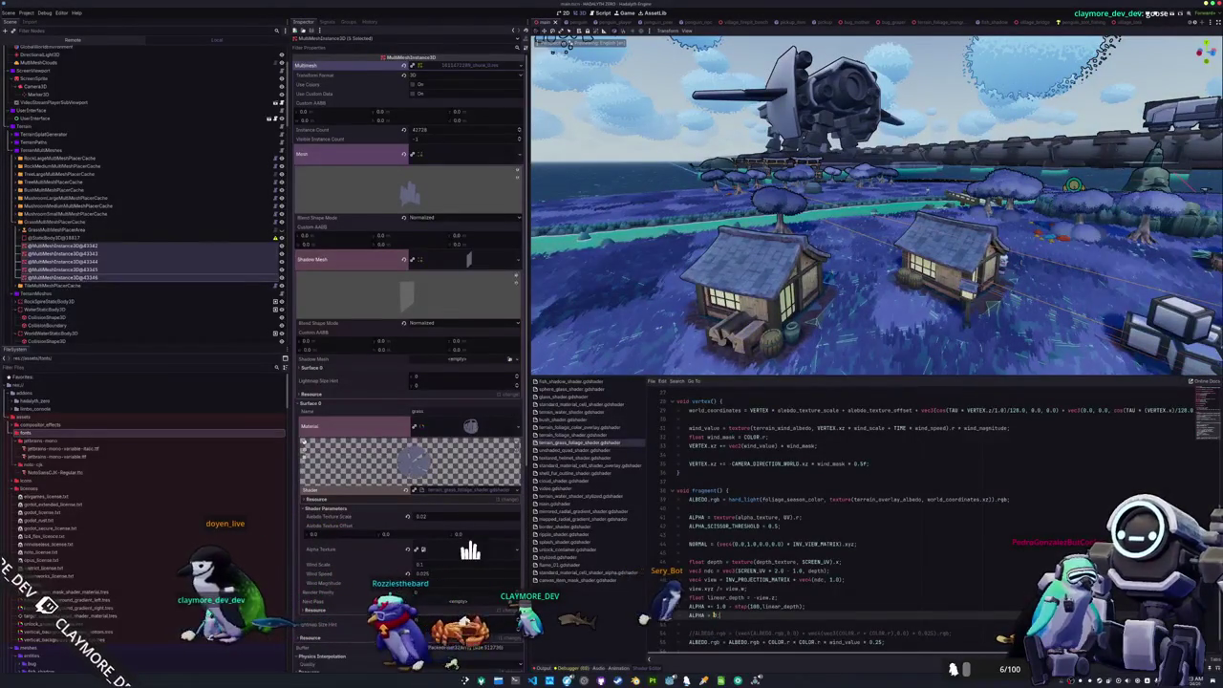
{"action": "type", "text": "1.0 - "}
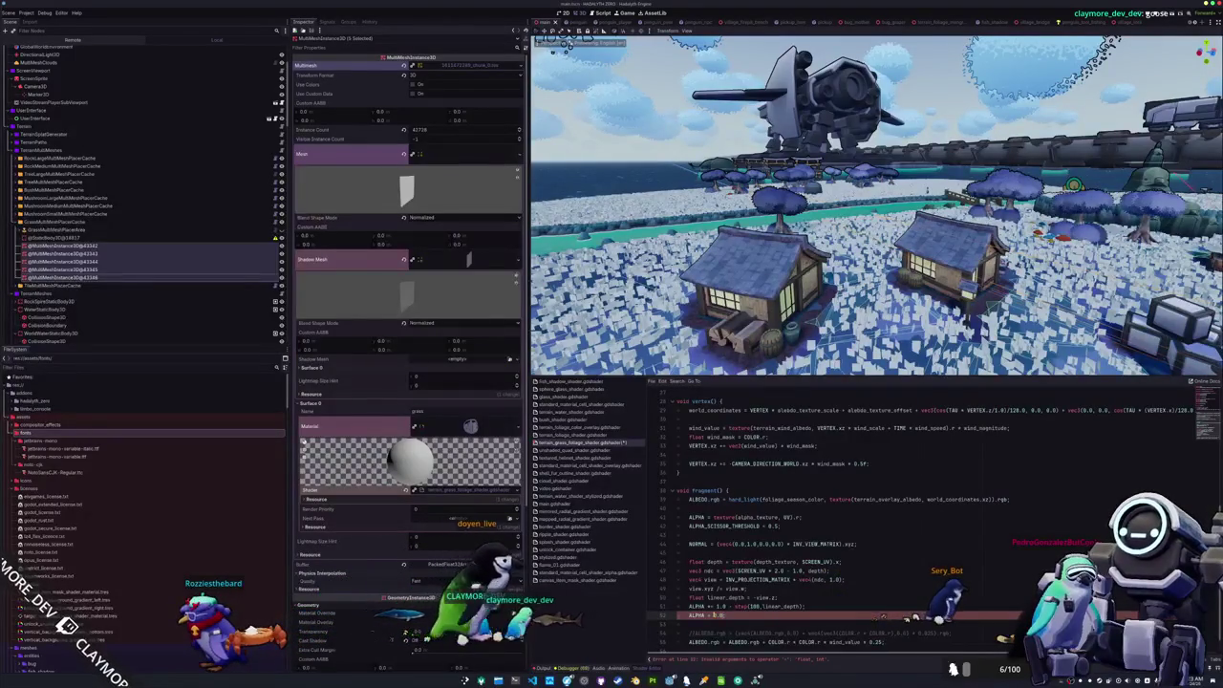
{"action": "type", "text": ";"}
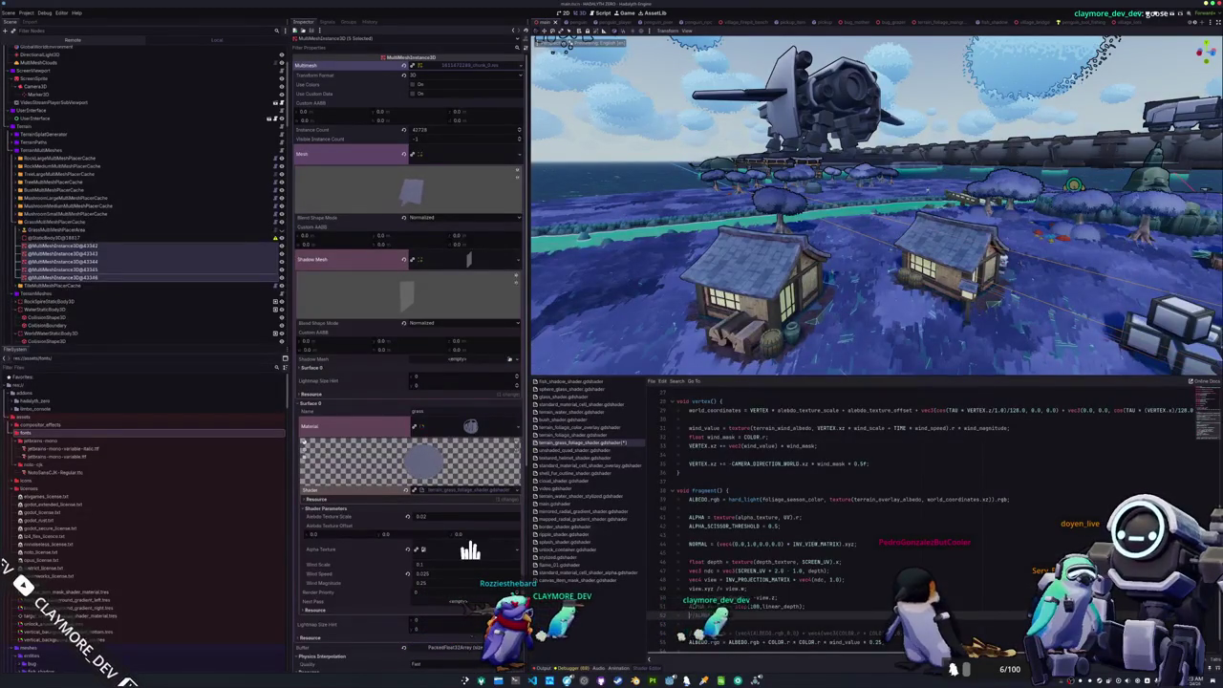
- Comment out ALPHA_SCISSOR_THRESHOLD and restore the 1.0 - smoothstep(100, 125, linear_depth) fade
{"action": "key", "text": "Up"}
{"action": "key", "text": "Up"}
{"action": "key", "text": "Up"}
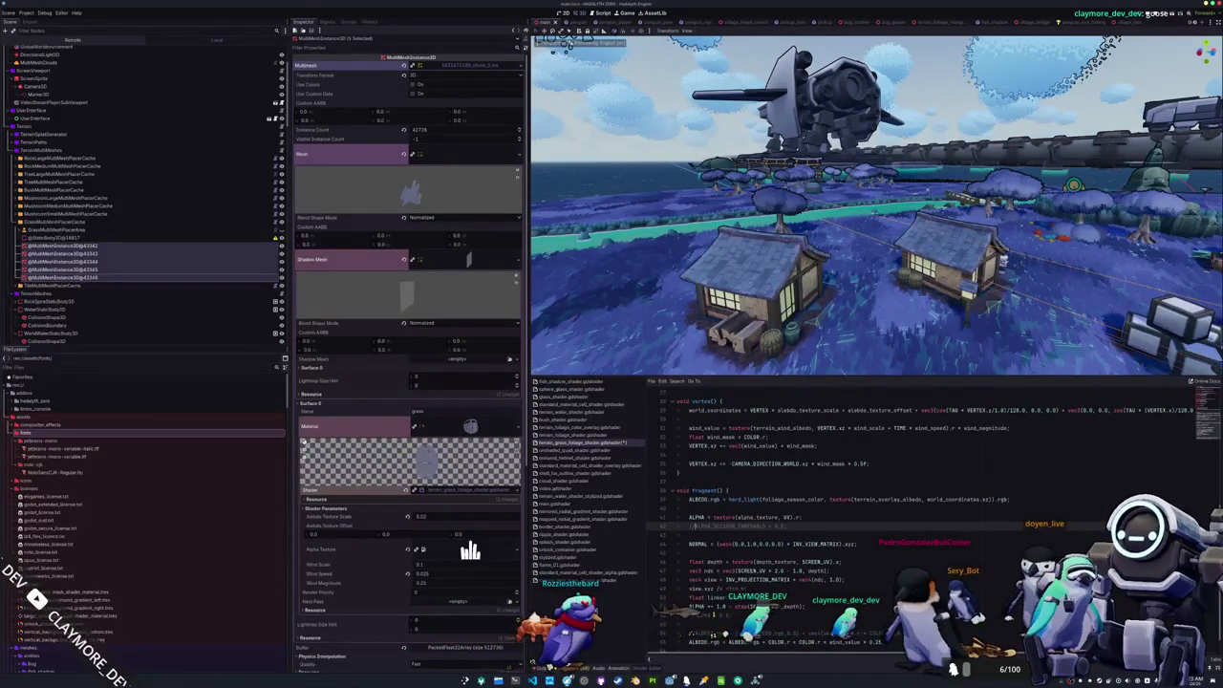
{"action": "key", "text": "Down"}
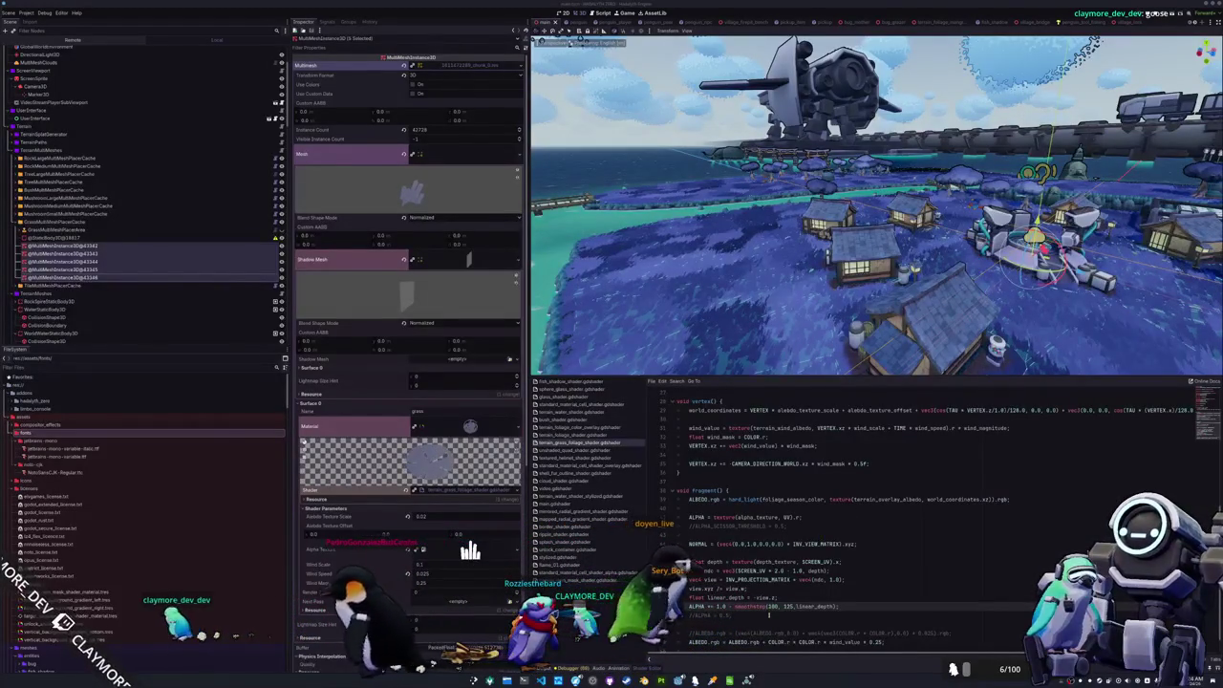
{"action": "scroll", "coordinate": [774, 612], "scroll_direction": "down", "scroll_amount": 1}
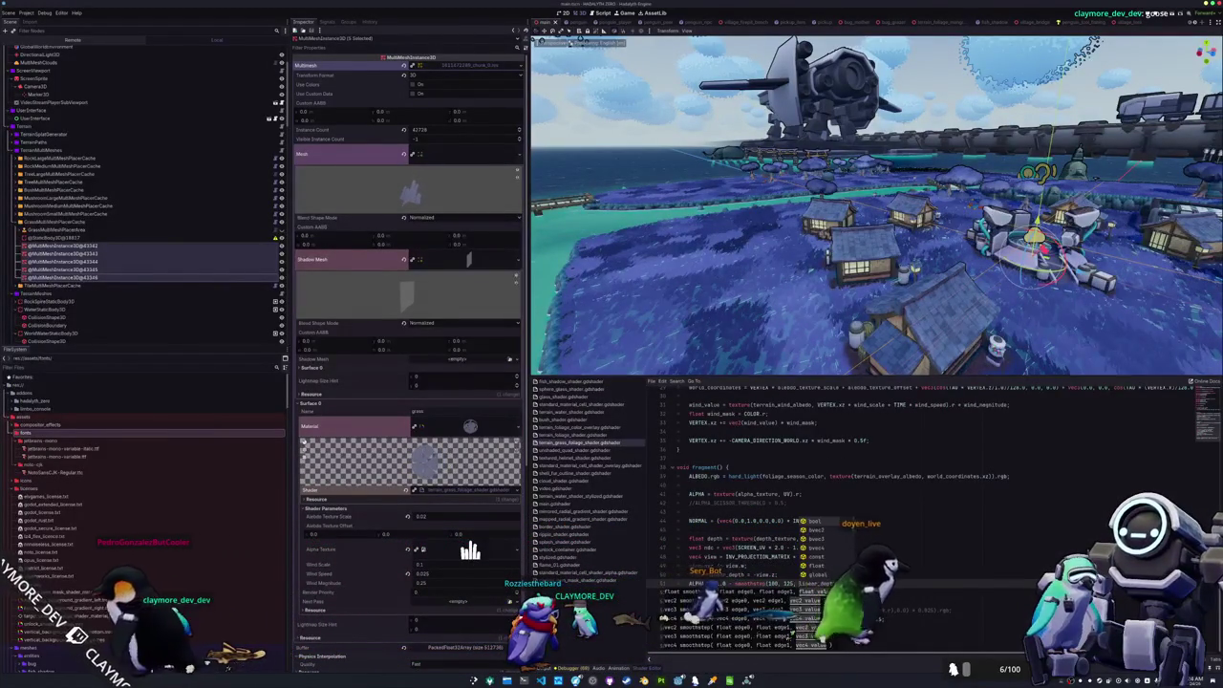
- Check the depth_prepass_alpha render mode at the top of the grass shader
{"action": "scroll", "coordinate": [801, 566], "scroll_direction": "up", "scroll_amount": 3}
{"action": "scroll", "coordinate": [801, 565], "scroll_direction": "up", "scroll_amount": 5}
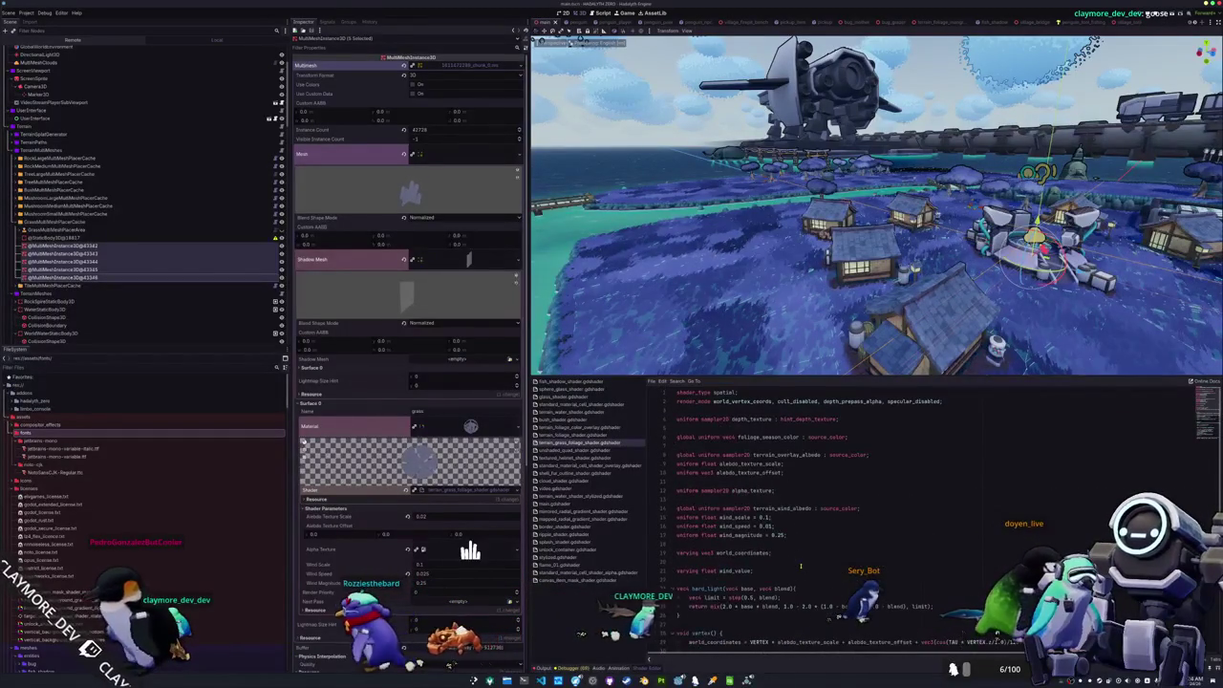
{"action": "left_click", "coordinate": [828, 401]}
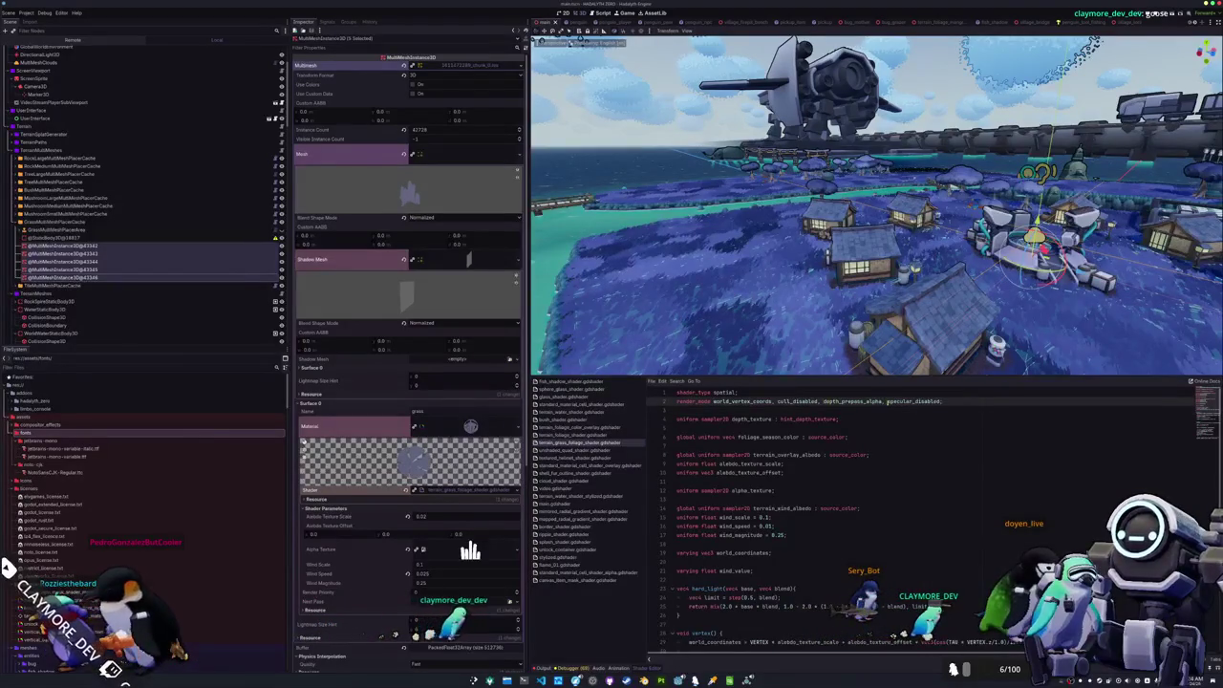
- Uncomment the depth-based ALPHA fade lines, now using smoothstep(1, 20, linear_depth)
{"action": "scroll", "coordinate": [875, 409], "scroll_direction": "down", "scroll_amount": 1}
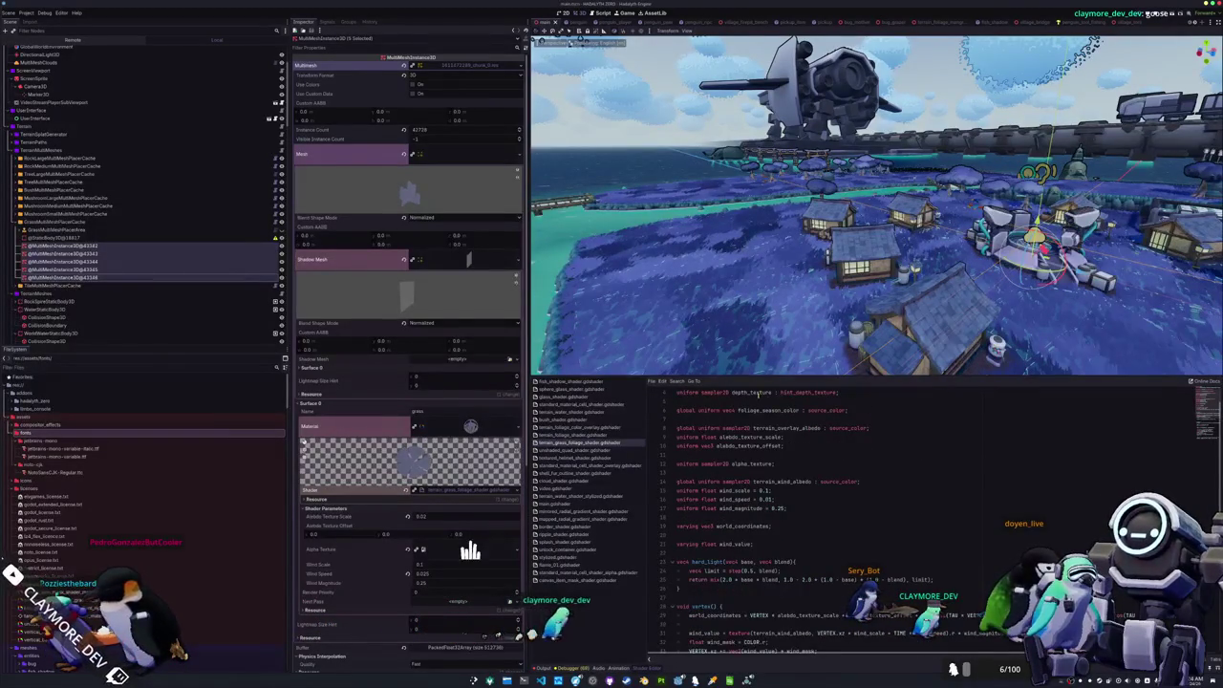
{"action": "scroll", "coordinate": [755, 494], "scroll_direction": "down", "scroll_amount": 8}
{"action": "left_click", "coordinate": [711, 538]}
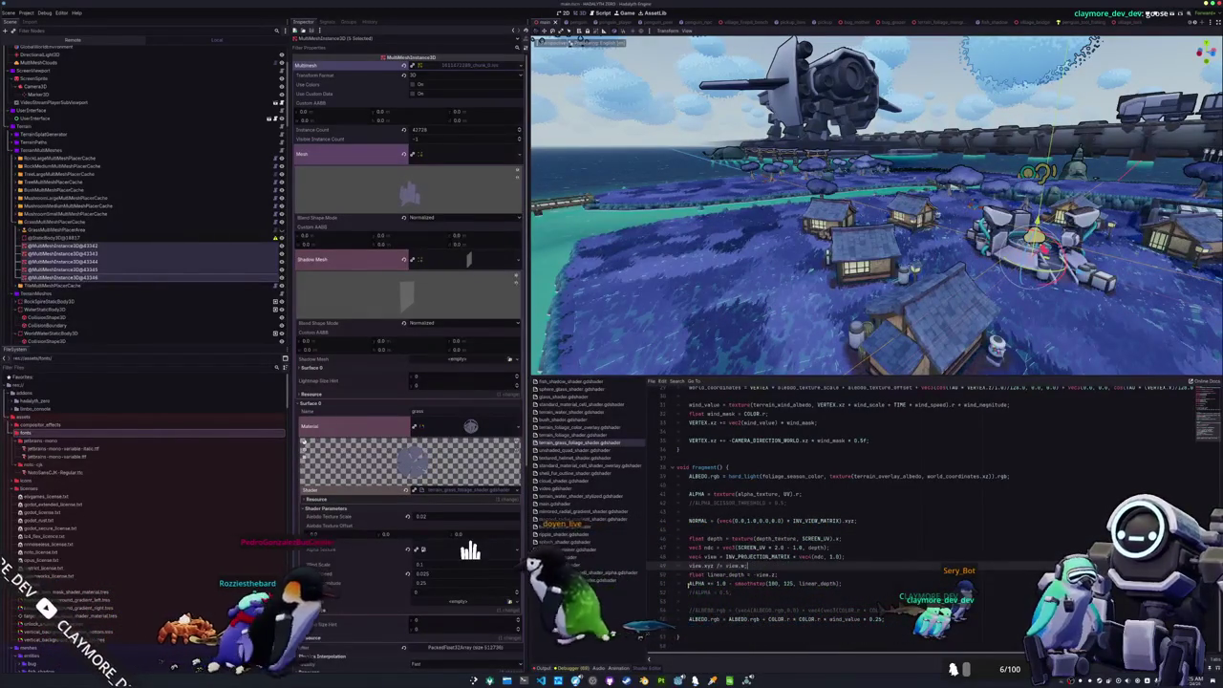
{"action": "key", "text": "ctrl+k"}
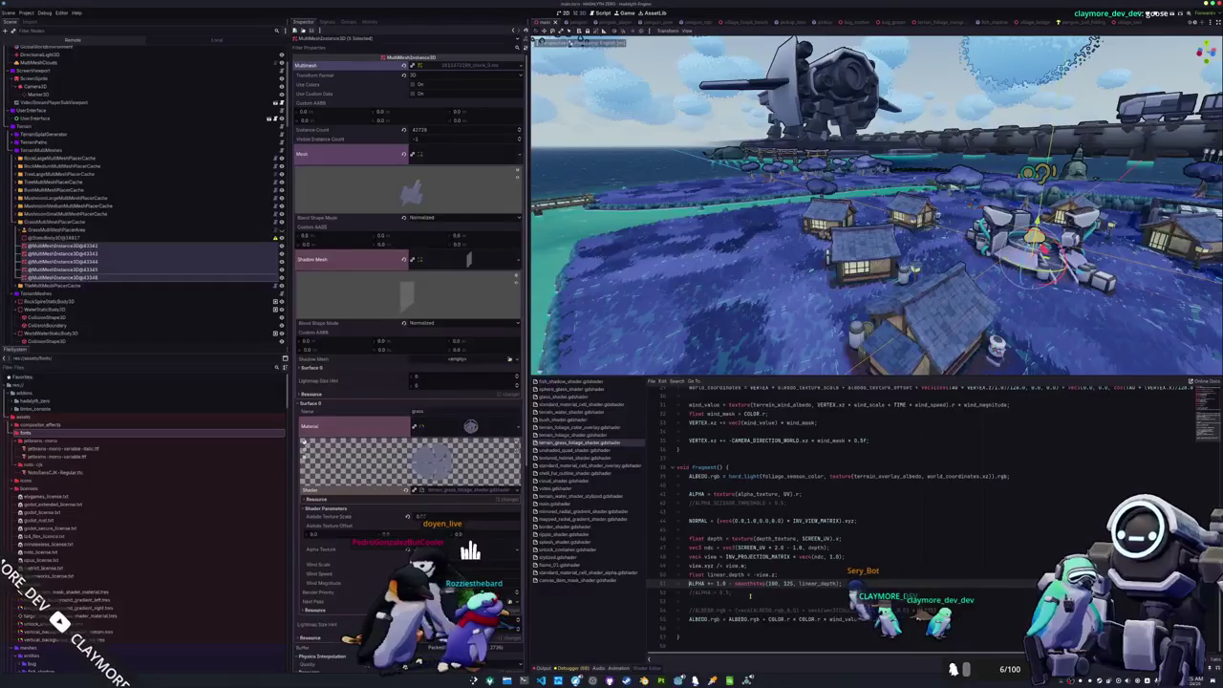
{"action": "left_click", "coordinate": [691, 593]}
{"action": "type", "text": "0"}
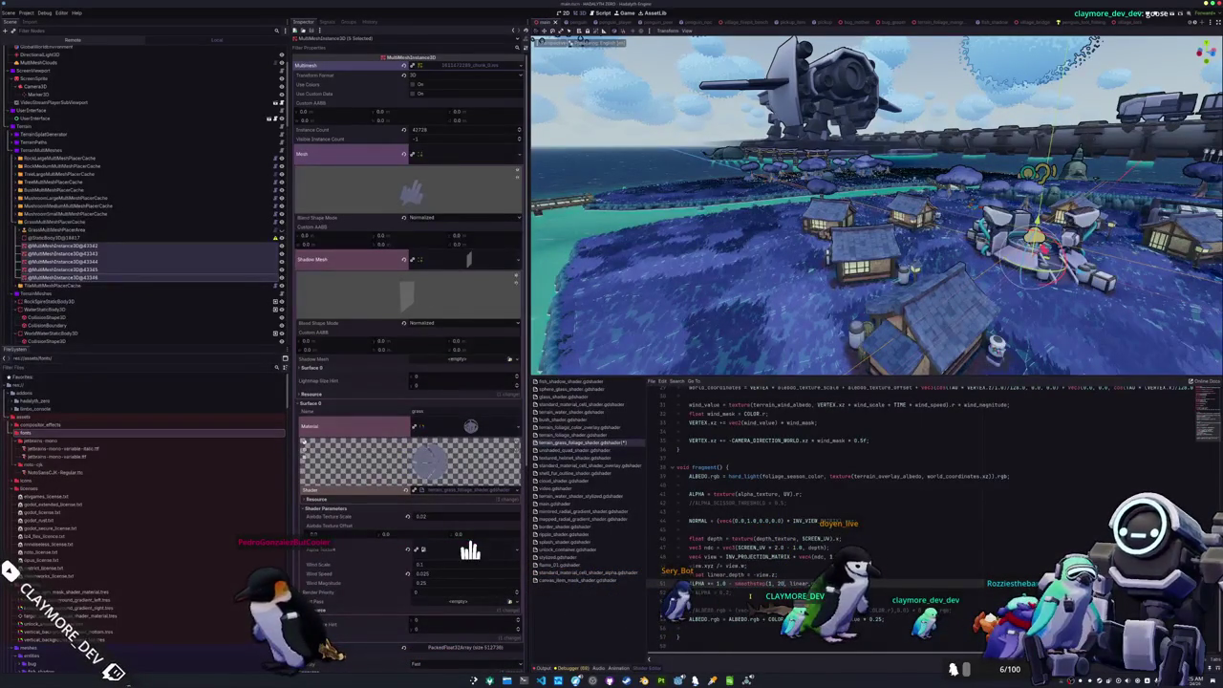
- Fly the freelook camera down over the water into the village to inspect nearby grass
{"action": "key", "text": "w"}
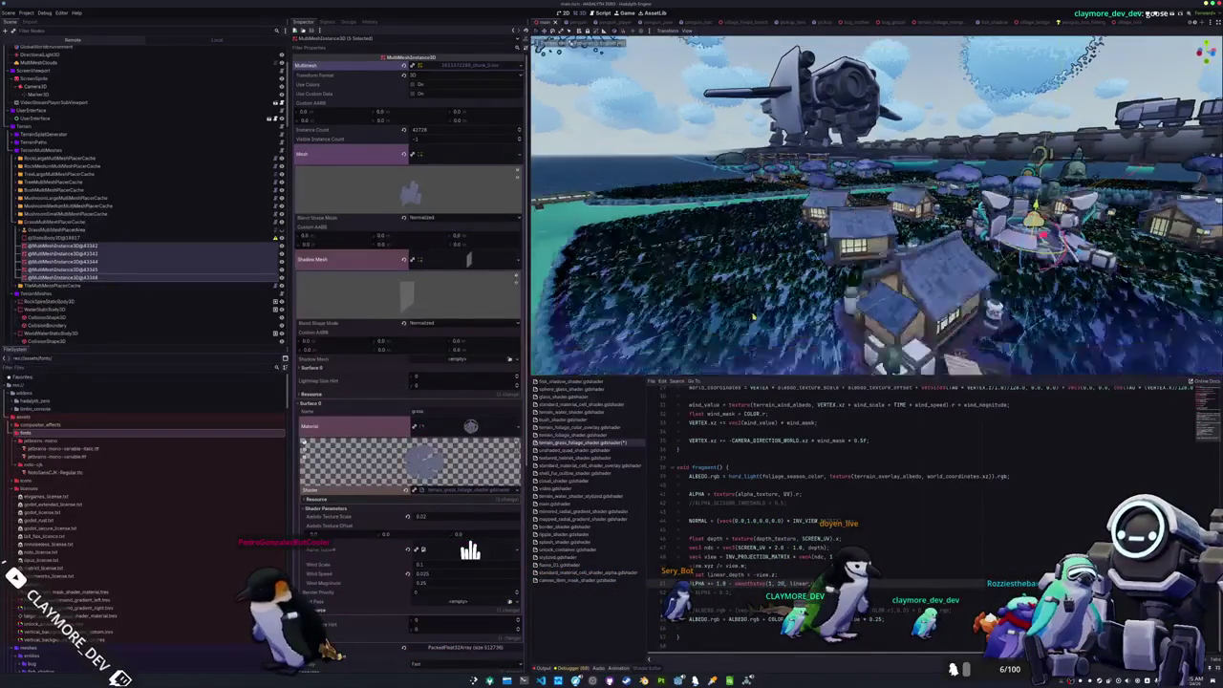
{"action": "key", "text": "a"}
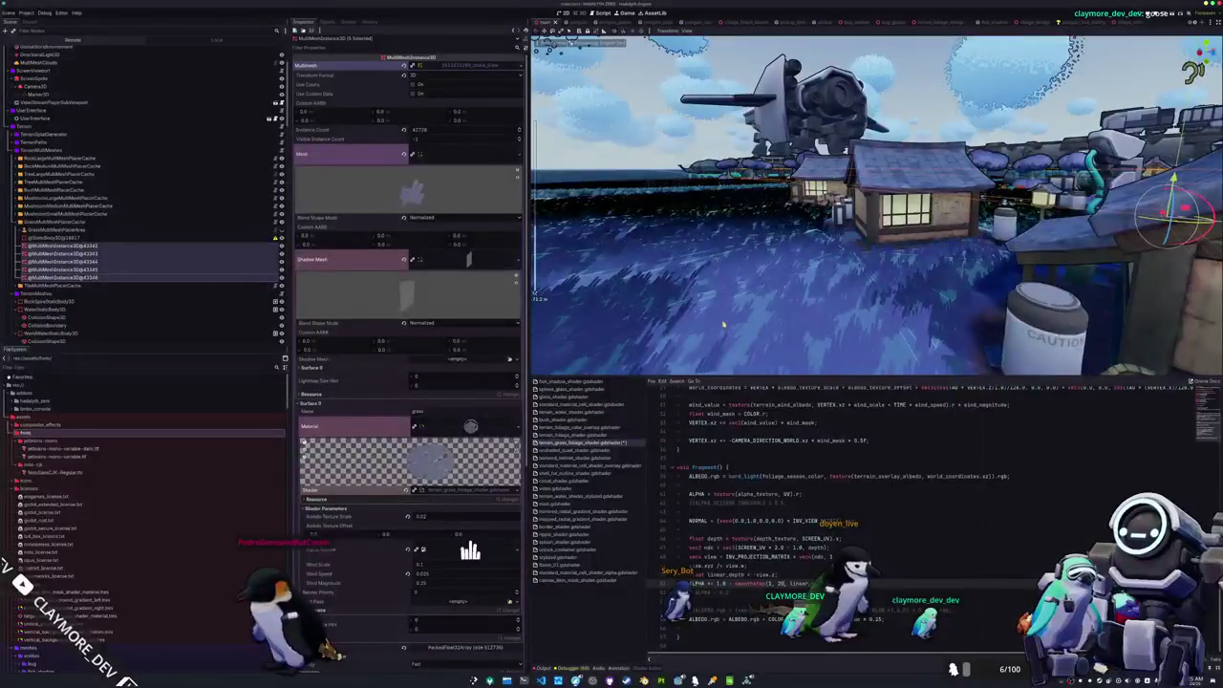
{"action": "key", "text": "d"}
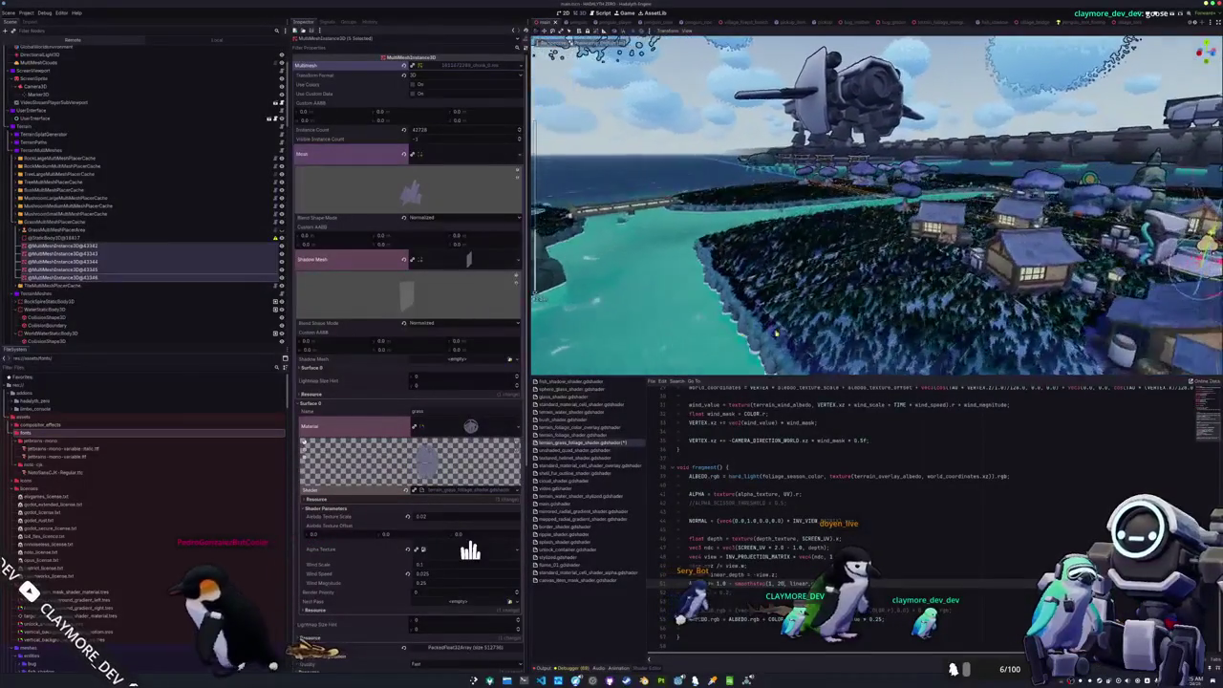
{"action": "key", "text": "w"}
{"action": "key", "text": "q"}
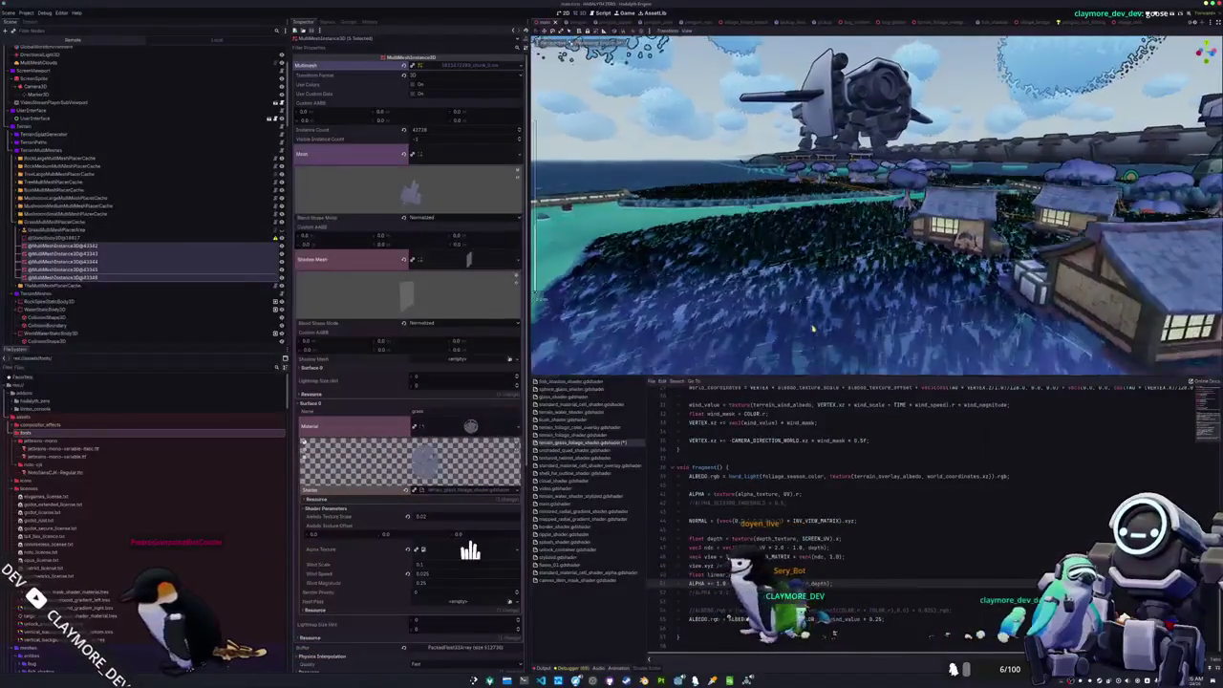
{"action": "key", "text": "w"}
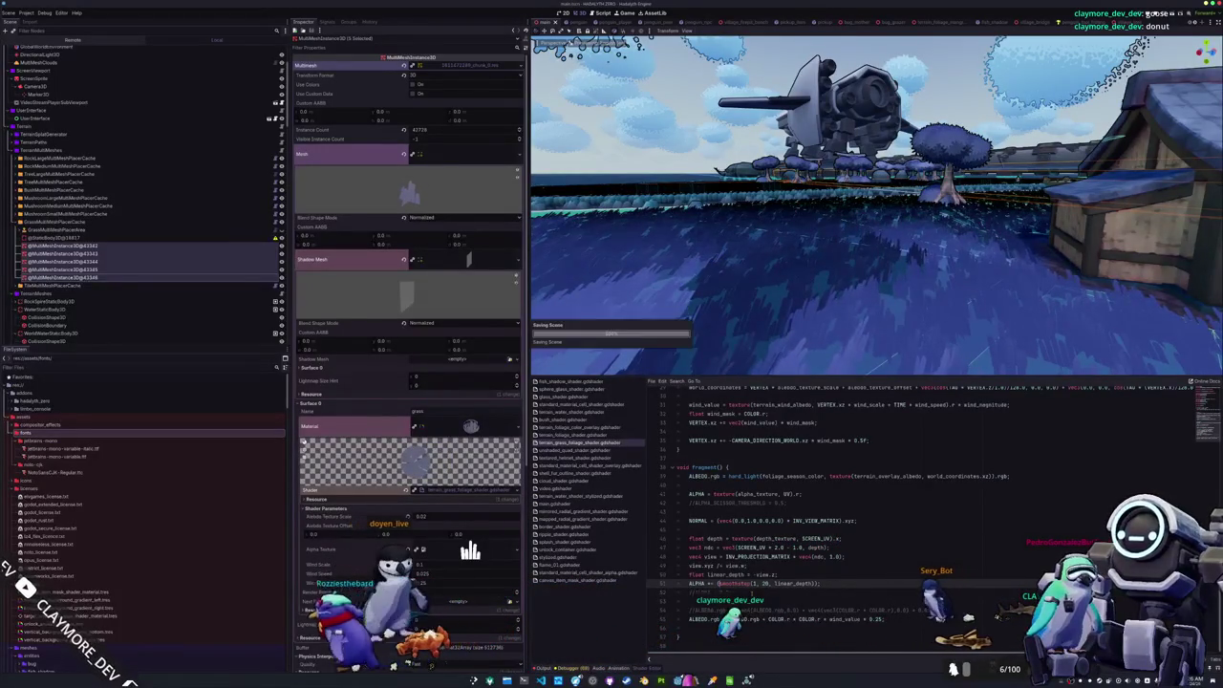
- Wrap the 1.0 - smoothstep depth fade in clamp(), keeping the inversion
{"action": "key", "text": "BackSpace"}
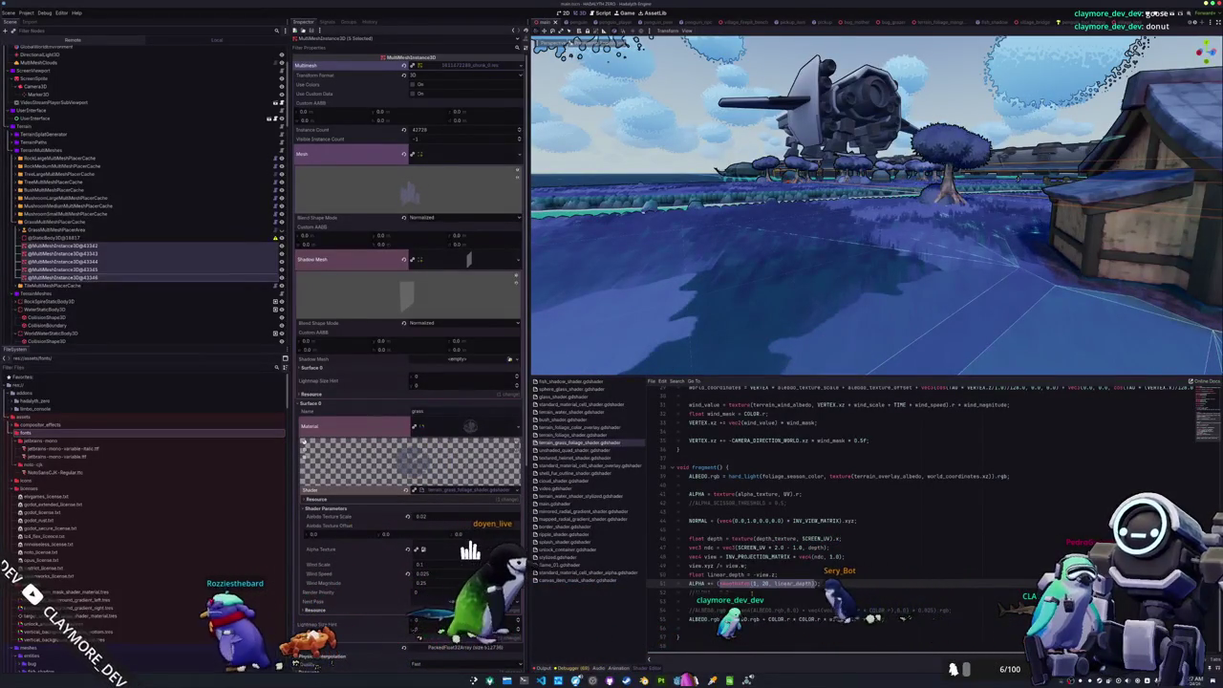
{"action": "key", "text": "ctrl+z"}
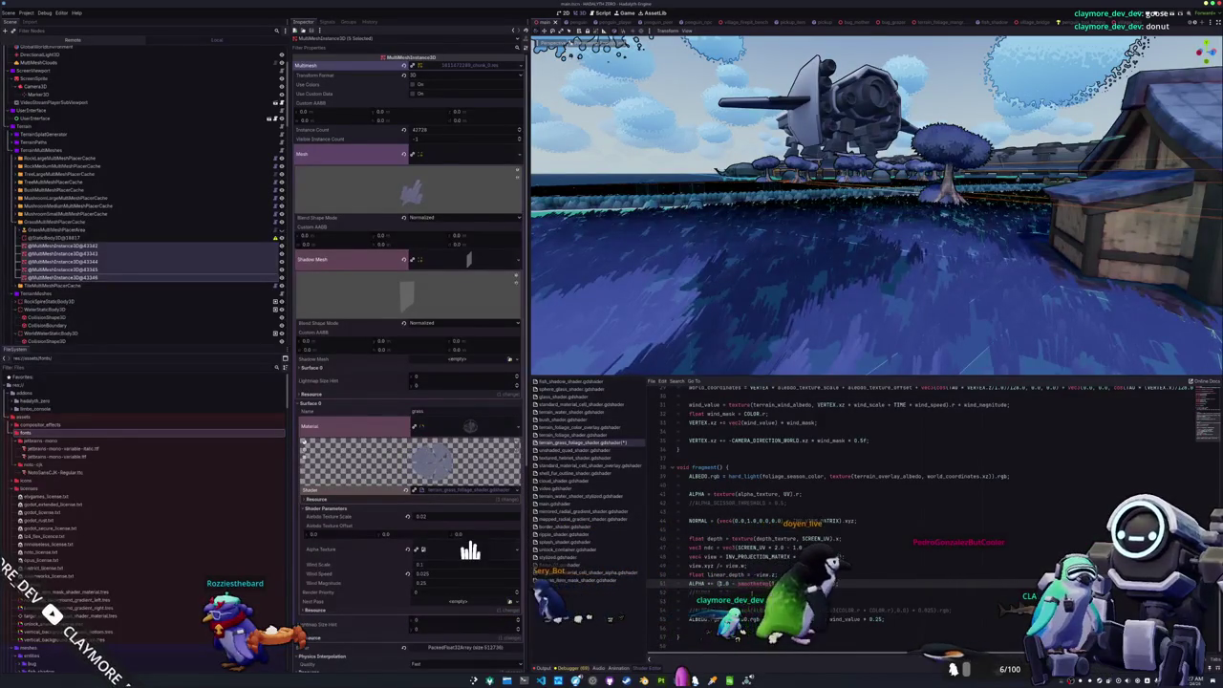
{"action": "type", "text": "clamp"}
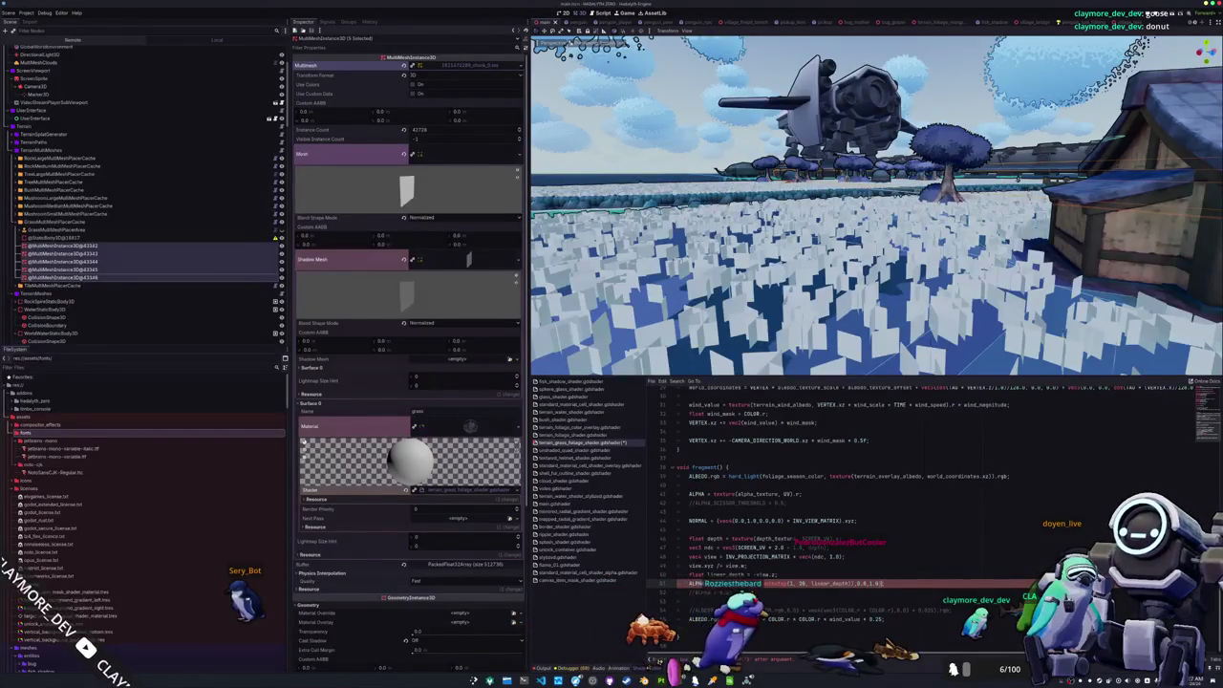
{"action": "type", "text": ")"}
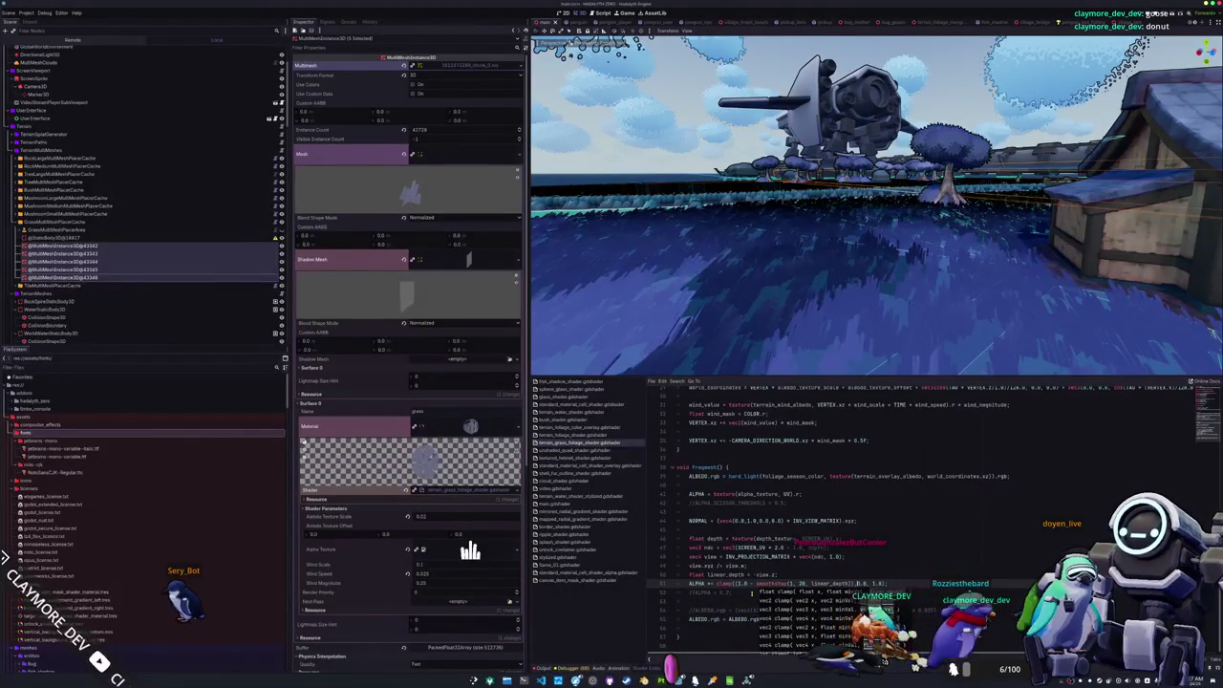
{"action": "key", "text": "Escape"}
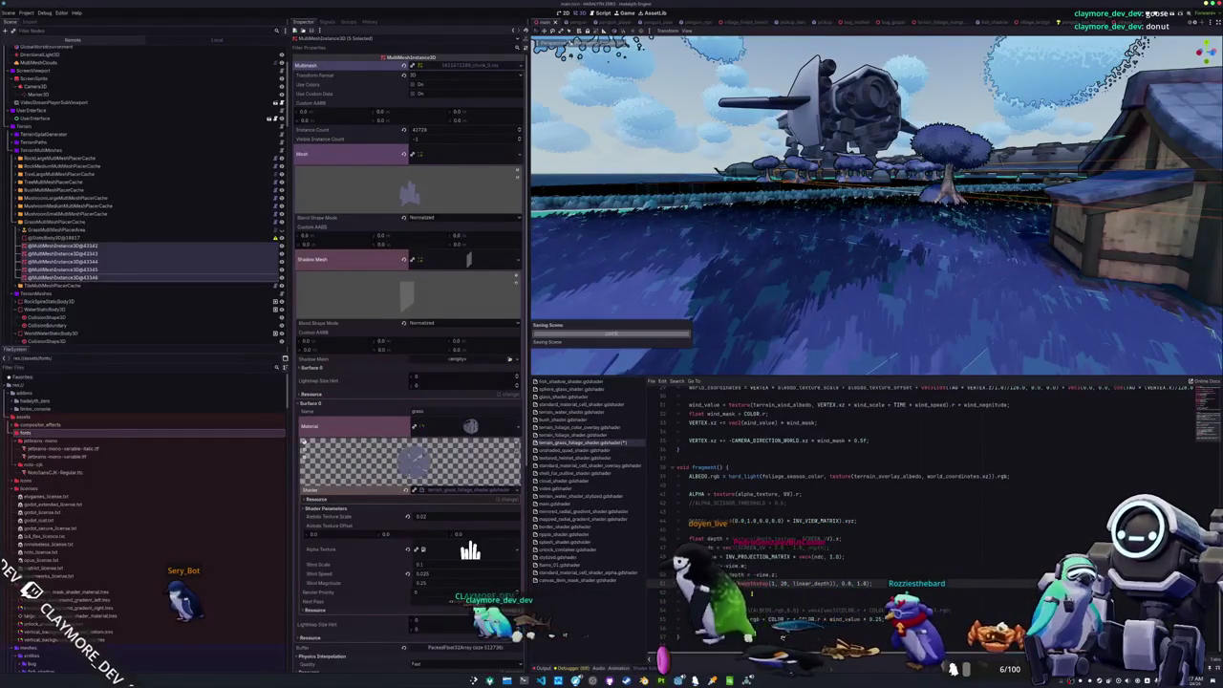
{"action": "key", "text": "ctrl+k"}
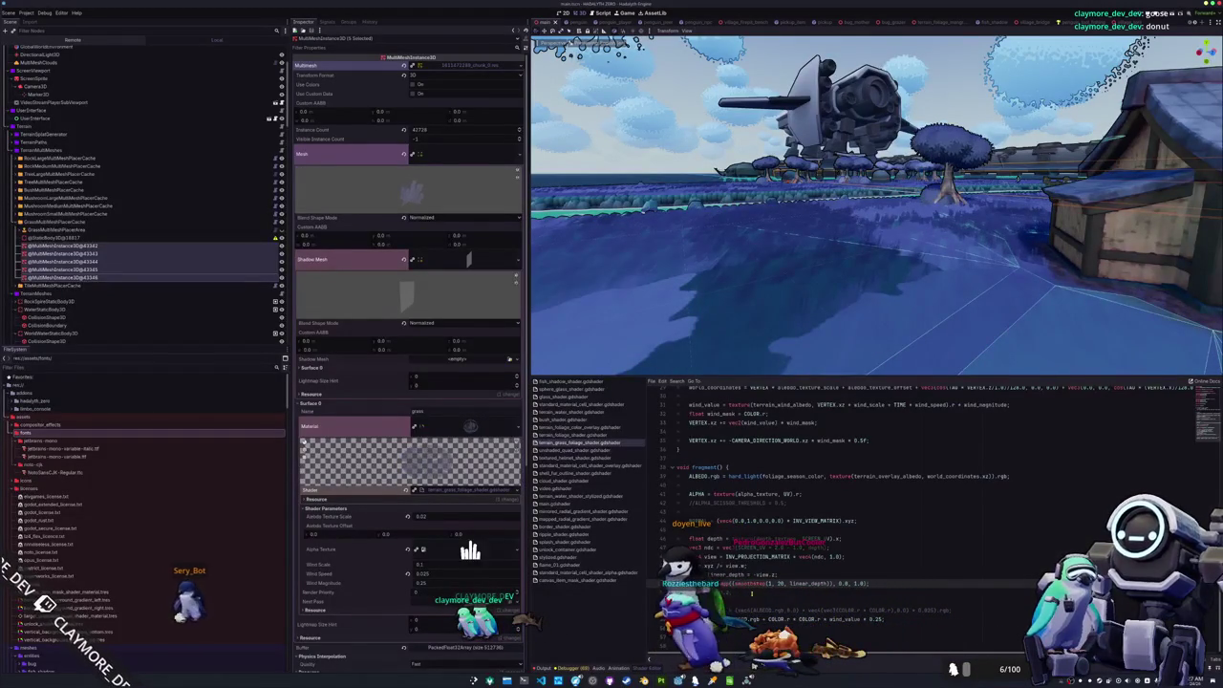
{"action": "key", "text": "ctrl+k"}
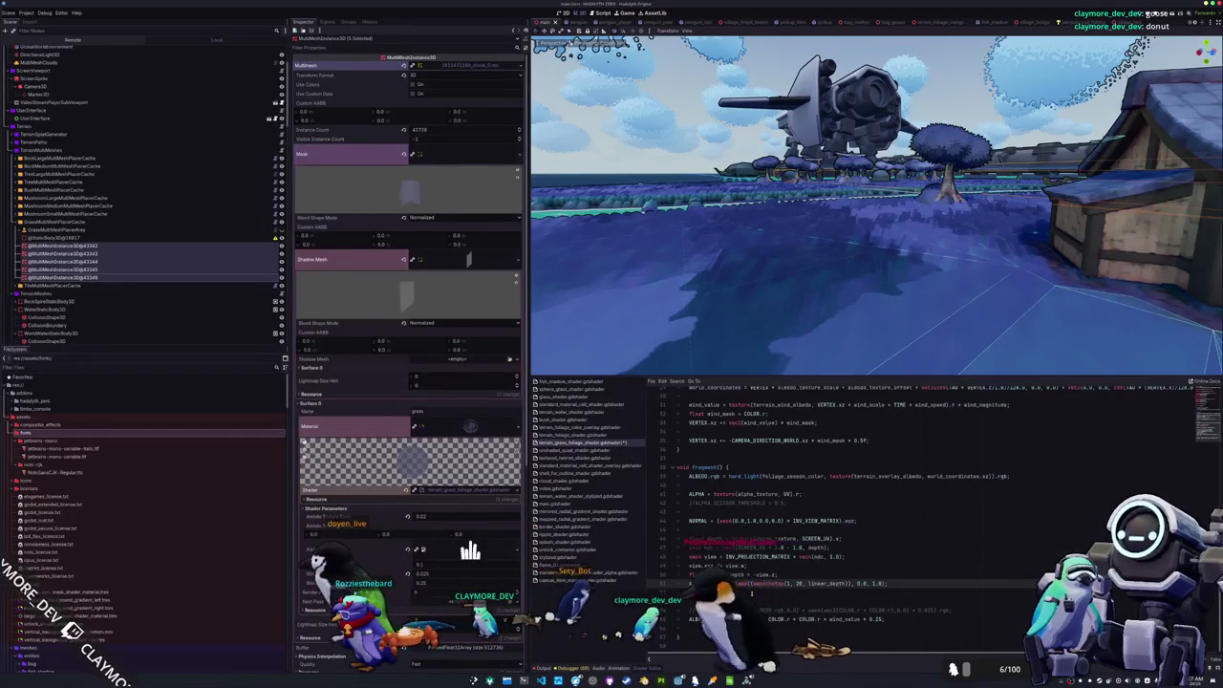
- Comment out the fade line and repair the line that broke the grass colours
{"action": "key", "text": "ctrl+k"}
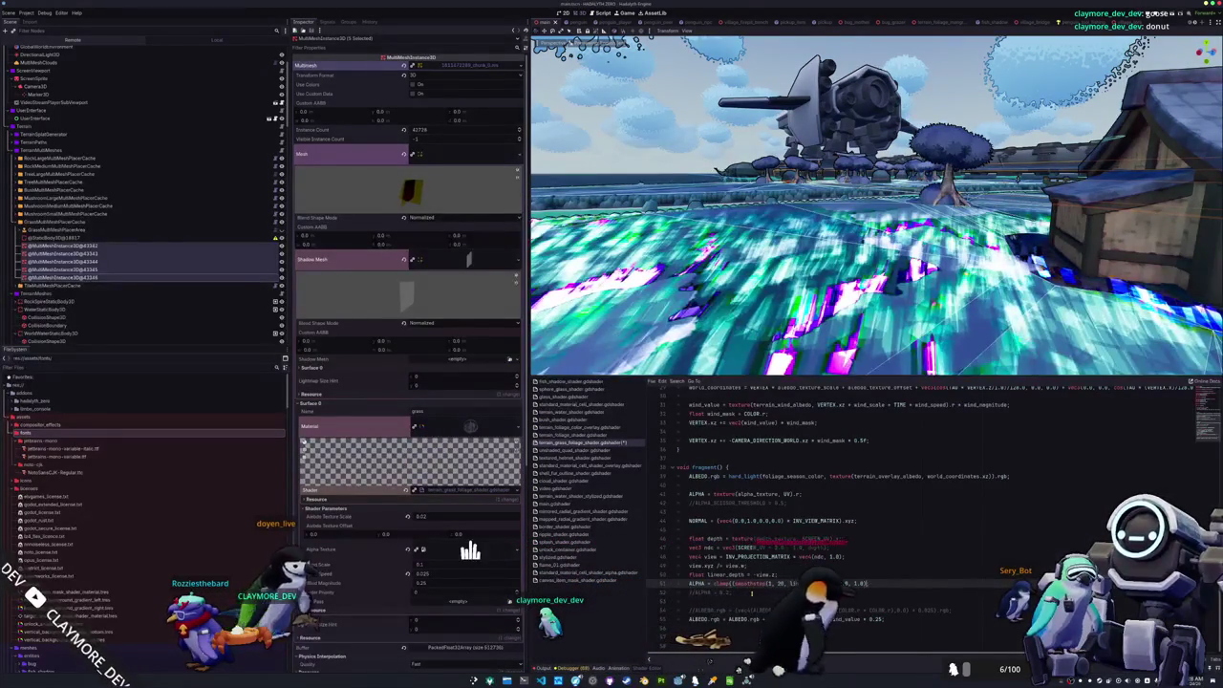
{"action": "key", "text": "ctrl+z"}
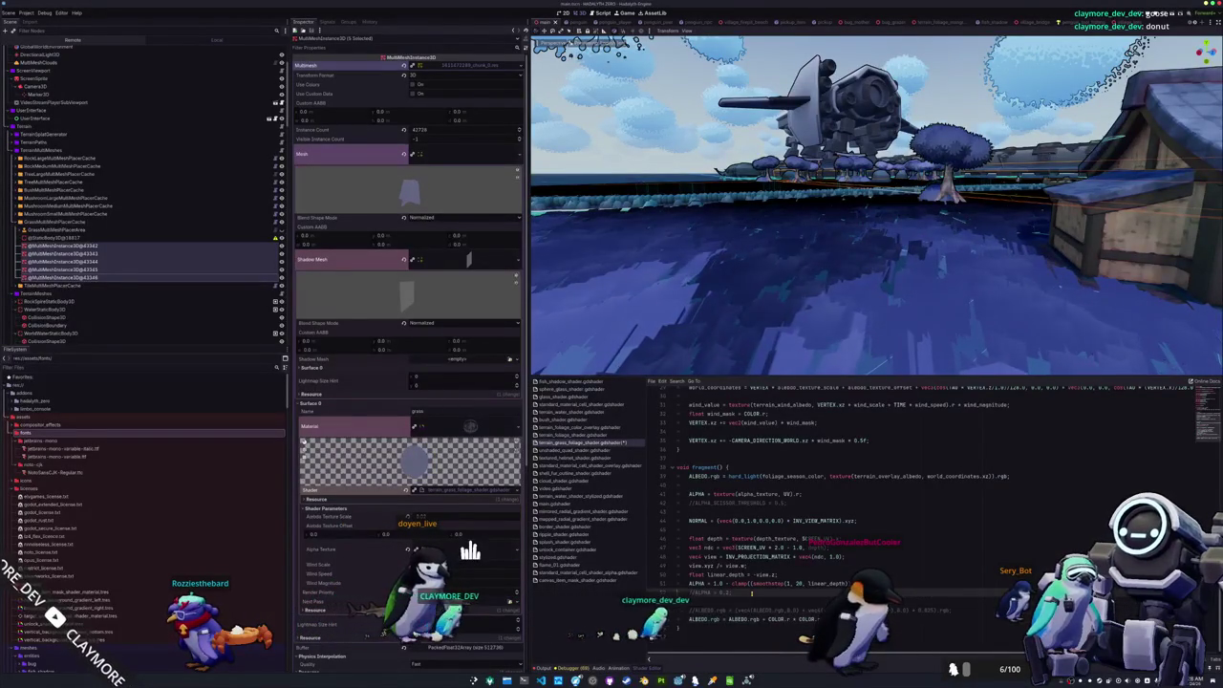
{"action": "key", "text": "BackSpace"}
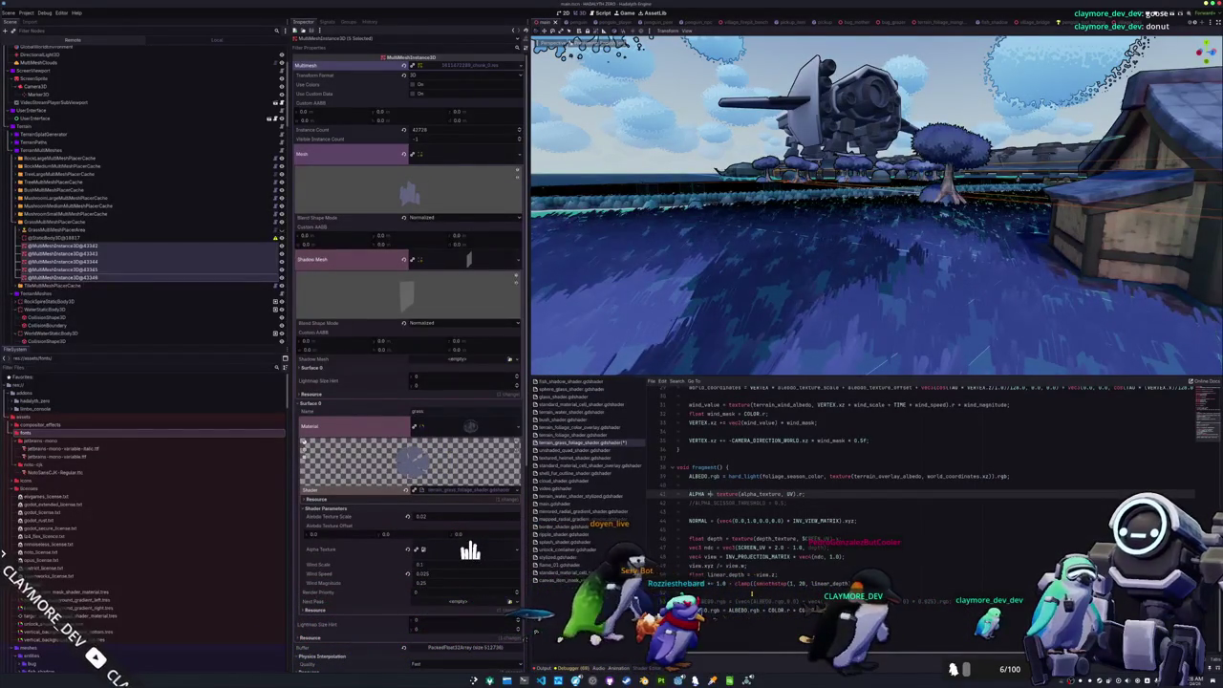
{"action": "key", "text": "Down"}
{"action": "key", "text": "Down"}
{"action": "key", "text": "Down"}
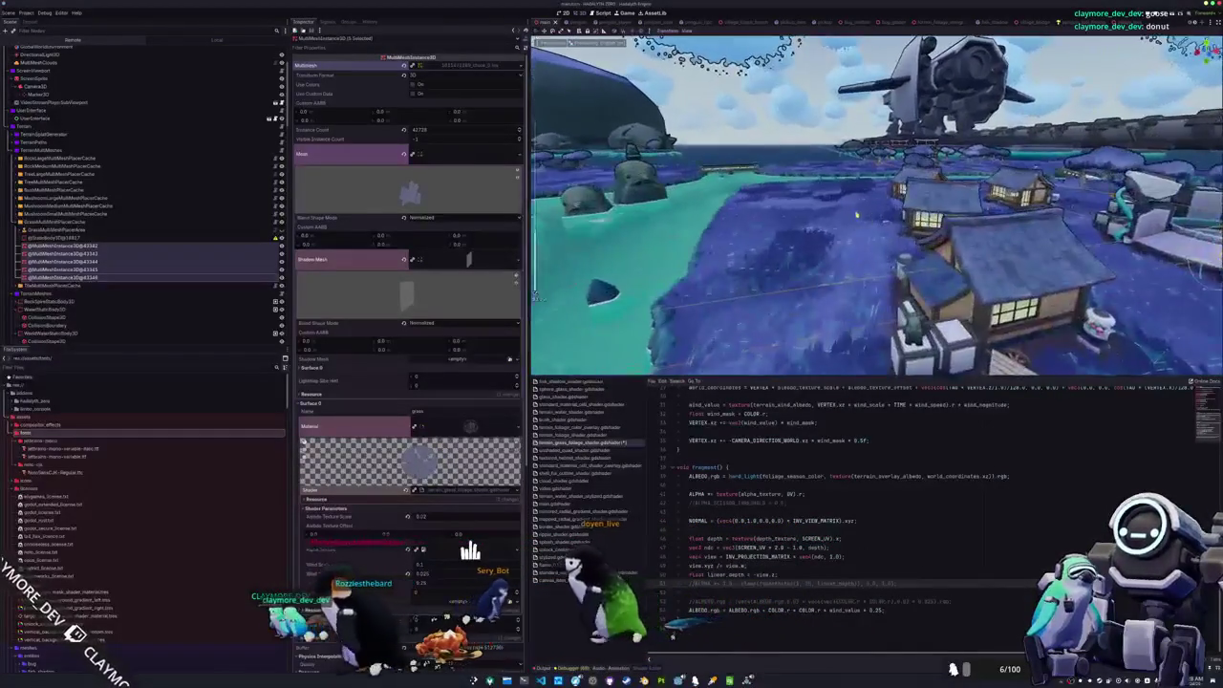
- Uncomment the clamped fade line, set its far distance to 40, and save
{"action": "key", "text": "ctrl+k"}
{"action": "key", "text": "ctrl+s"}
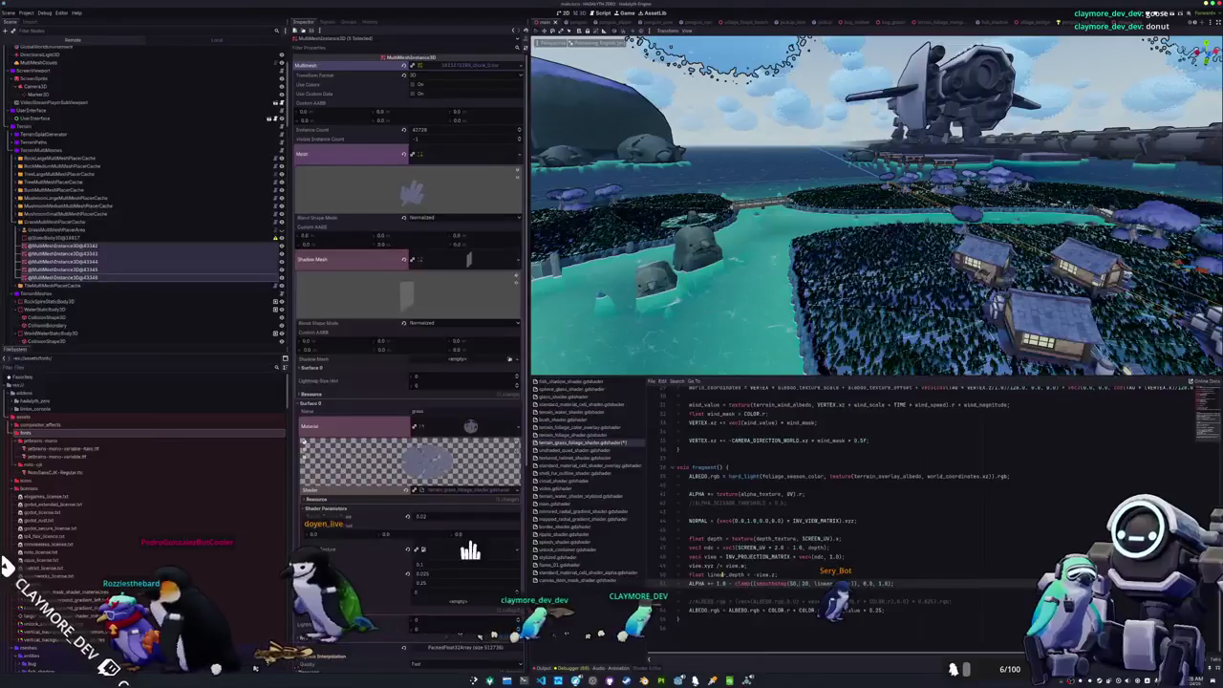
{"action": "type", "text": "40"}
{"action": "key", "text": "ctrl+s"}
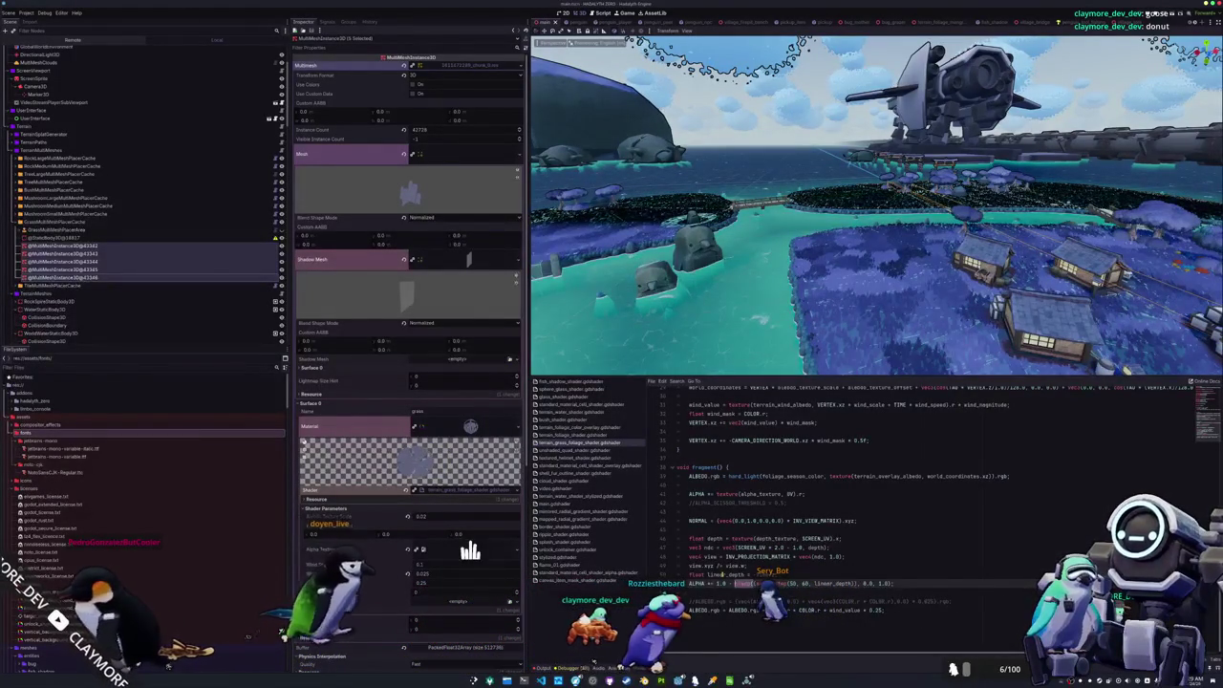
- Raise the clamp's lower limit from 0.0 to 0.1 and save the scene
{"action": "key", "text": "BackSpace"}
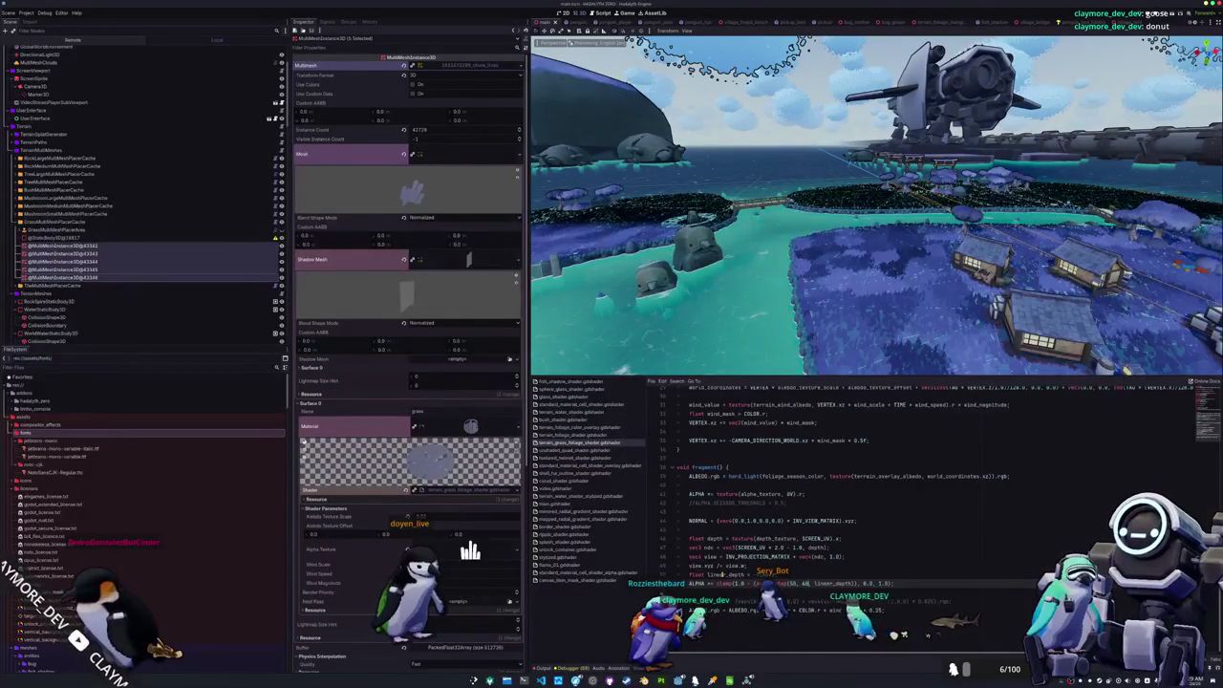
{"action": "type", "text": "1"}
{"action": "key", "text": "ctrl+s"}
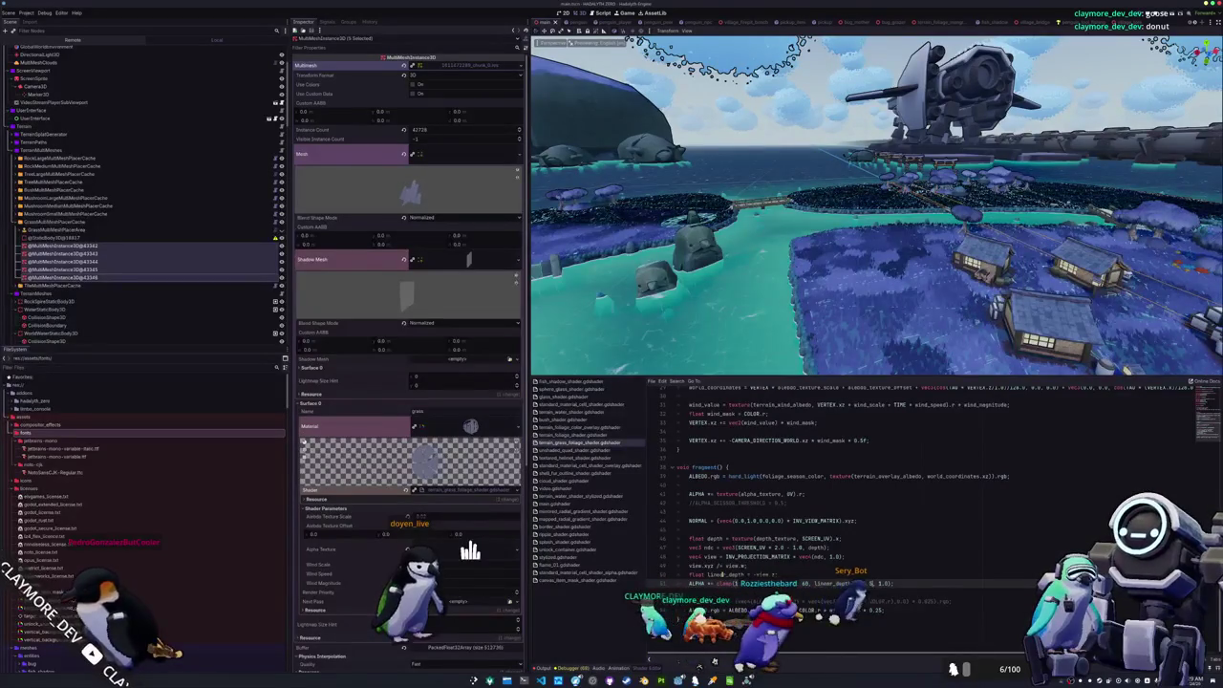
{"action": "key", "text": "ctrl+s"}
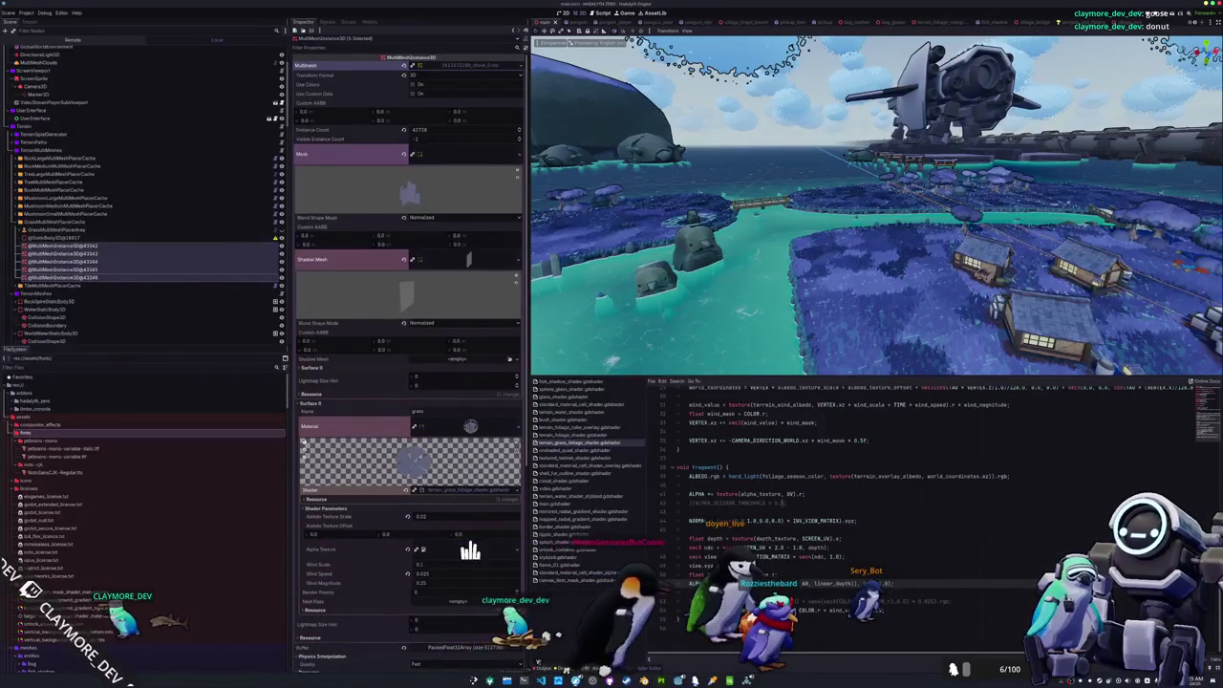
{"action": "scroll", "coordinate": [762, 524], "scroll_direction": "up", "scroll_amount": 10}
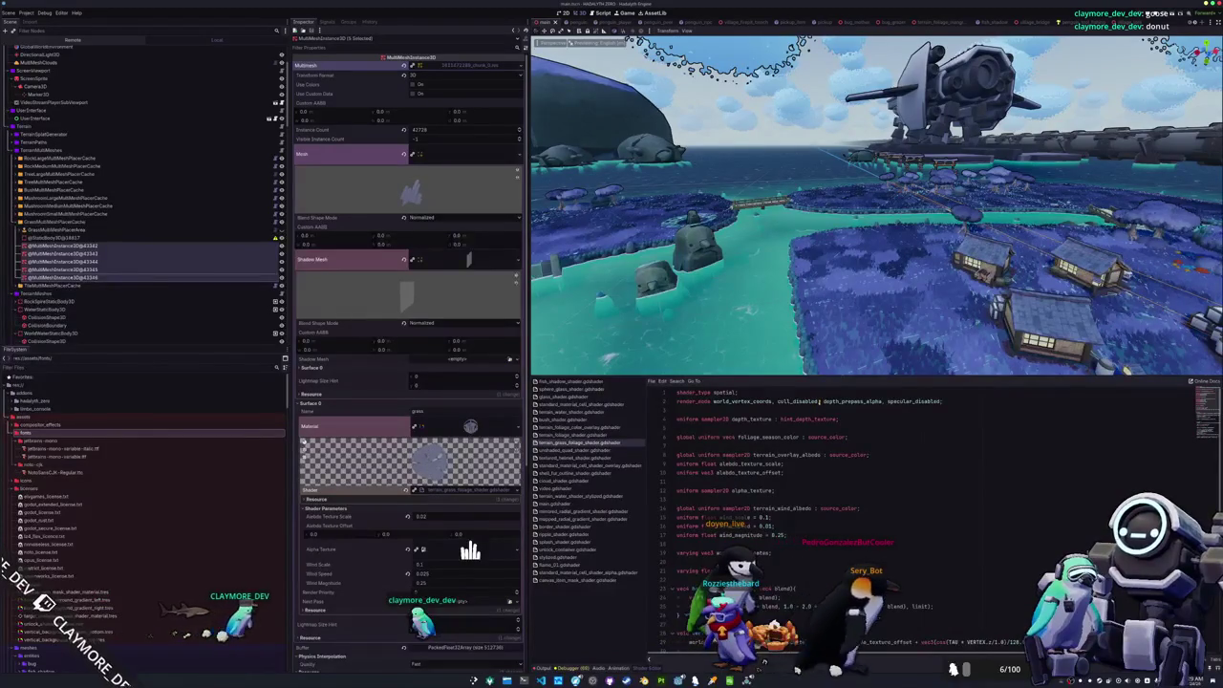
- Remove depth_prepass_alpha from the grass shader's render modes
{"action": "left_click_drag", "start_coordinate": [823, 401], "coordinate": [866, 401]}
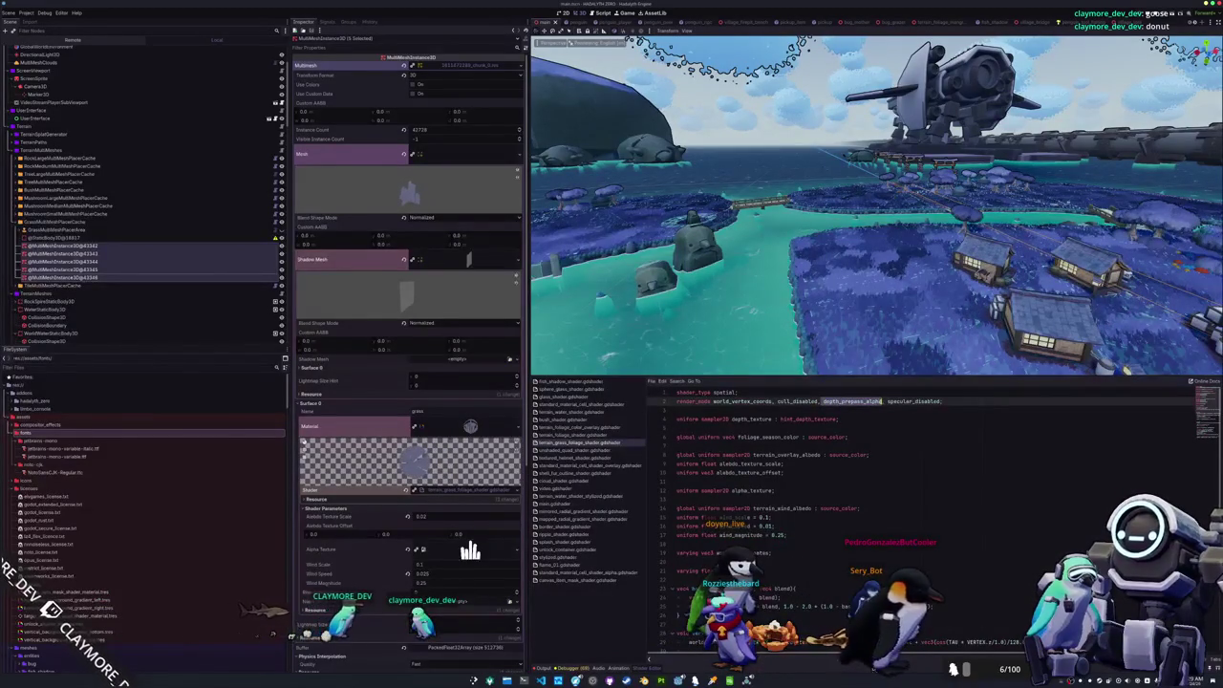
{"action": "key", "text": "BackSpace"}
{"action": "key", "text": "ctrl+space"}
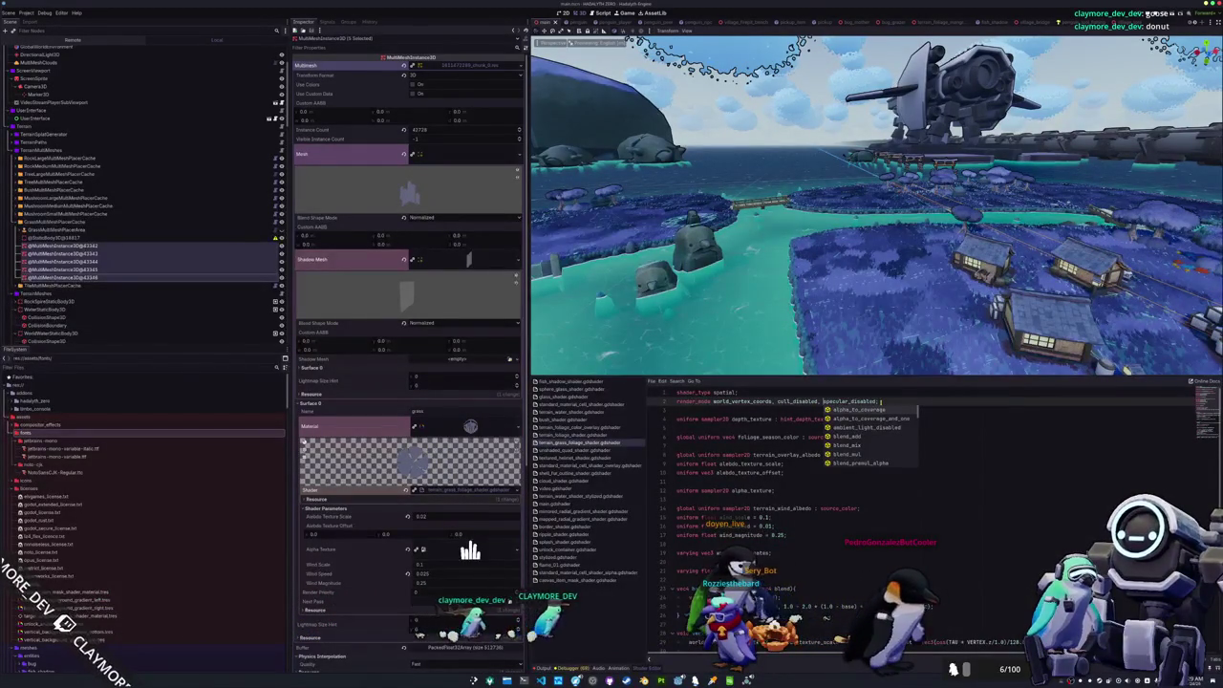
{"action": "key", "text": "Escape"}
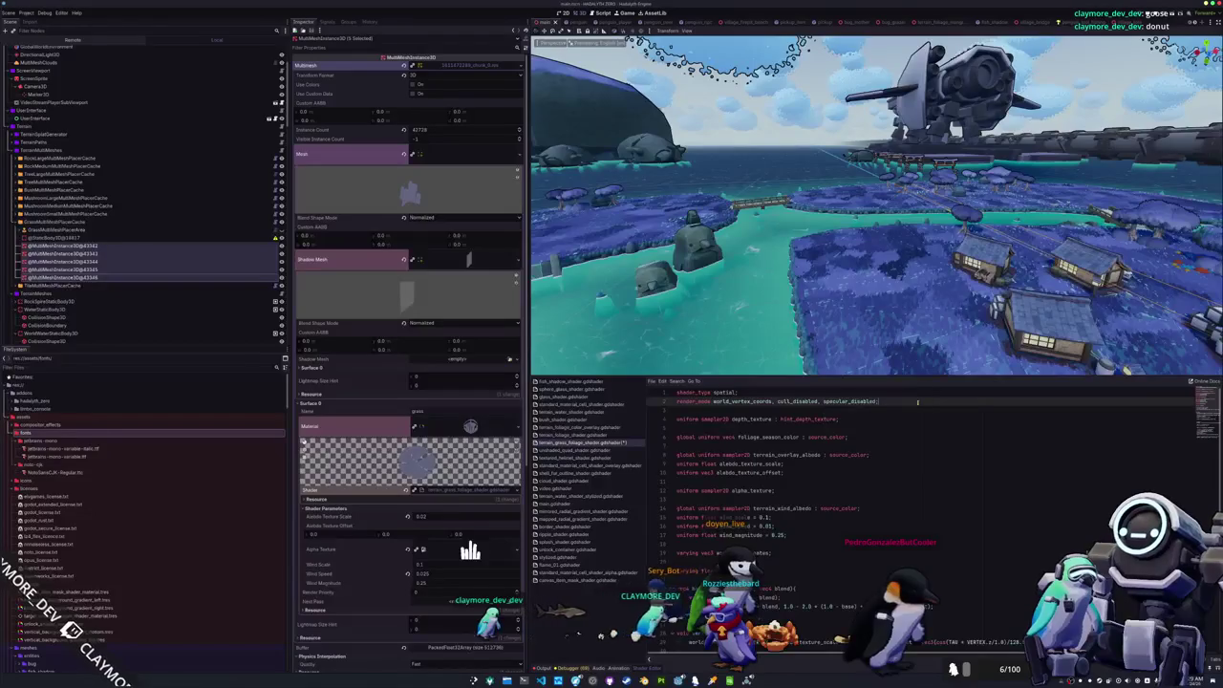
- Collapse the MultiMesh resource to show the MultiMeshInstance3D node's property sections
{"action": "scroll", "coordinate": [812, 459], "scroll_direction": "down", "scroll_amount": 7}
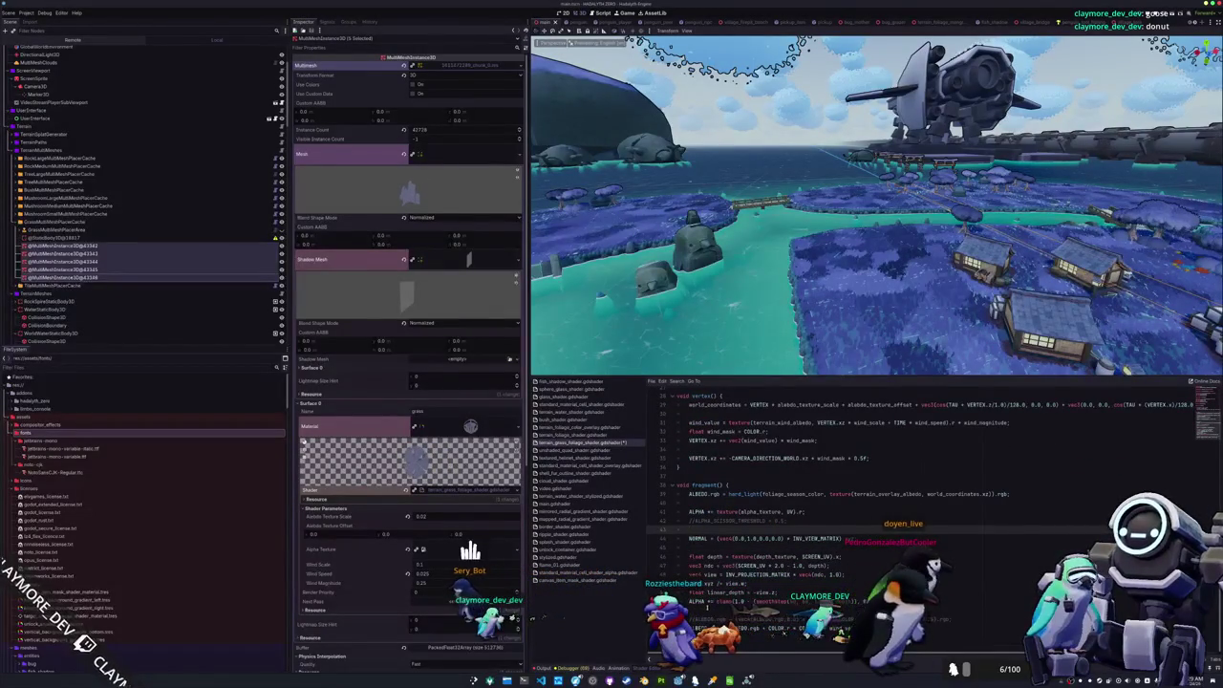
{"action": "mouse_move", "coordinate": [956, 325]}
{"action": "left_mouse_down"}
{"action": "mouse_move", "coordinate": [926, 310]}
{"action": "mouse_move", "coordinate": [882, 332]}
{"action": "left_mouse_up"}
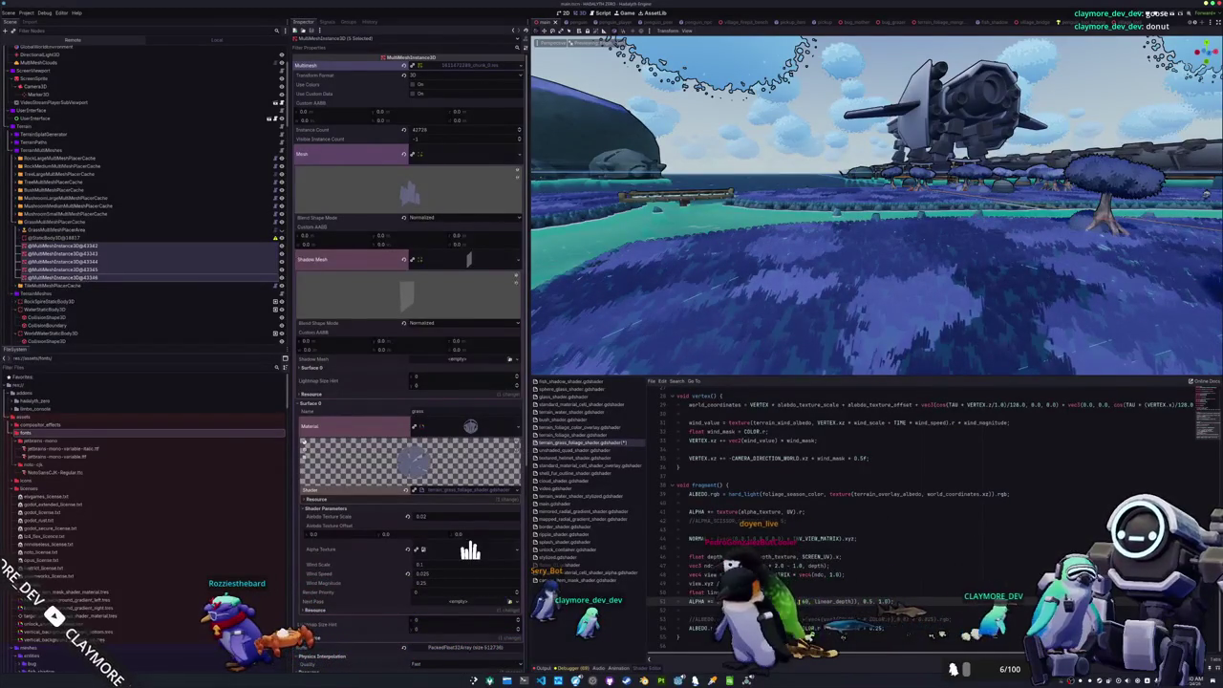
{"action": "left_click", "coordinate": [110, 247]}
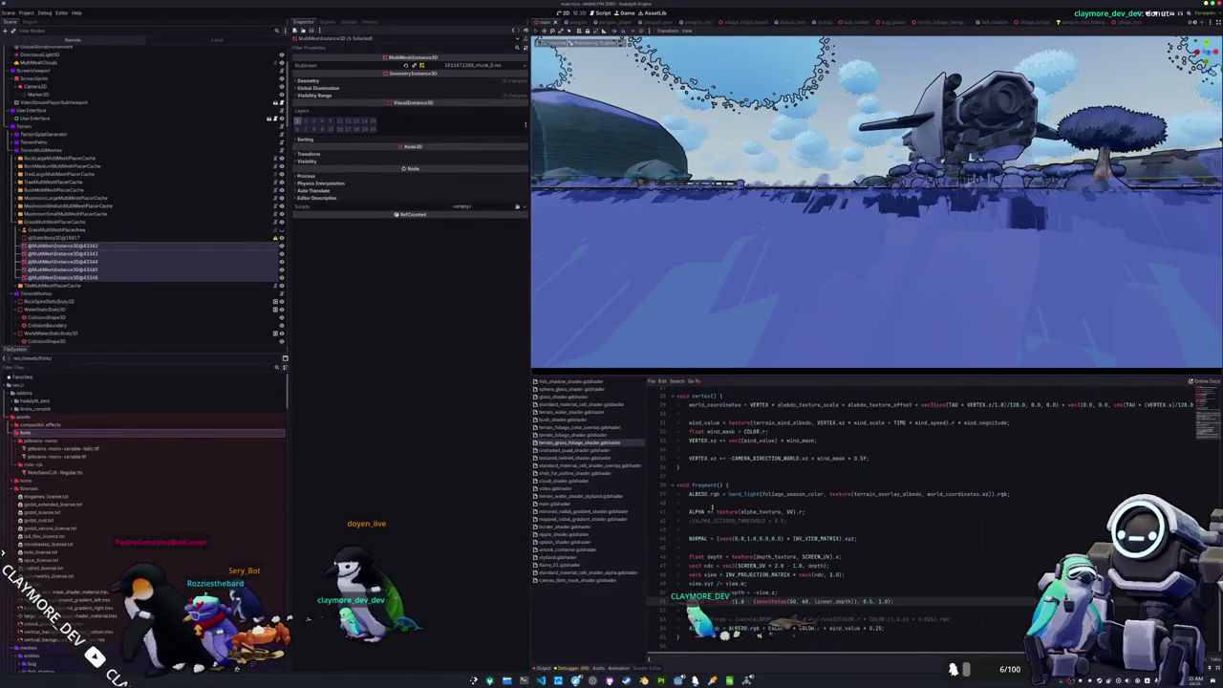
- Replace the 0.5 in line 52's depth alpha-fade with 0 so it reads 0.0
{"action": "double_click", "coordinate": [868, 601]}
{"action": "type", "text": "0"}
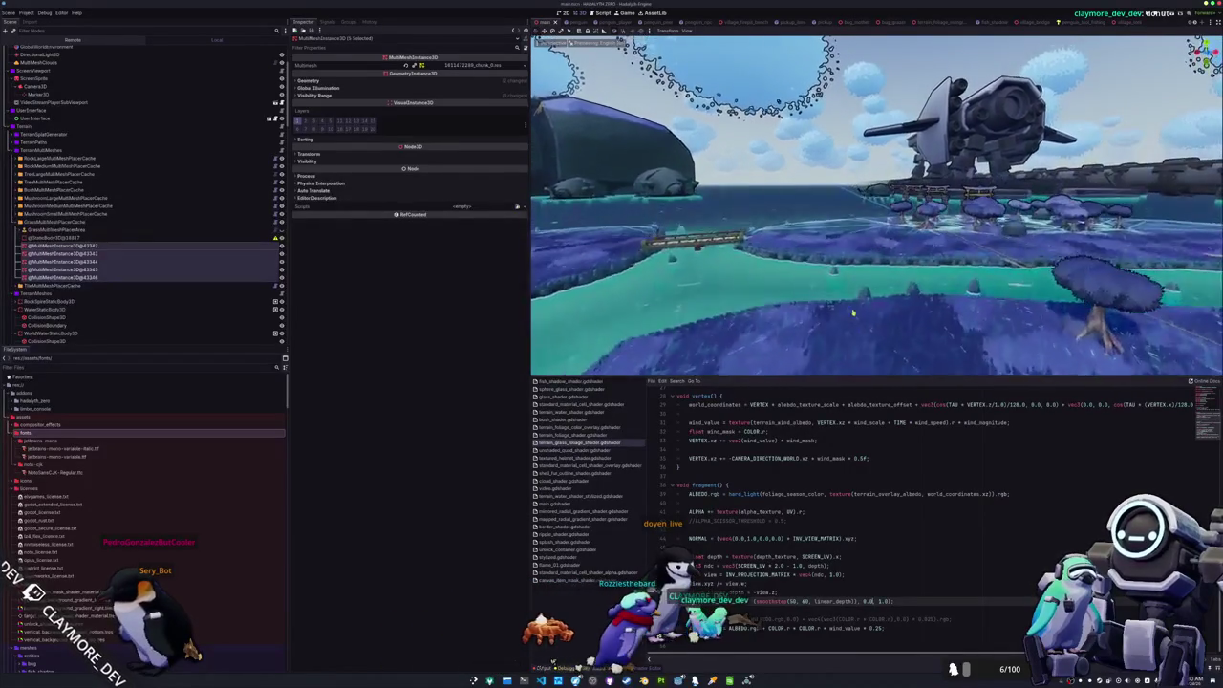
{"action": "scroll", "coordinate": [860, 281], "scroll_direction": "up", "scroll_amount": 5}
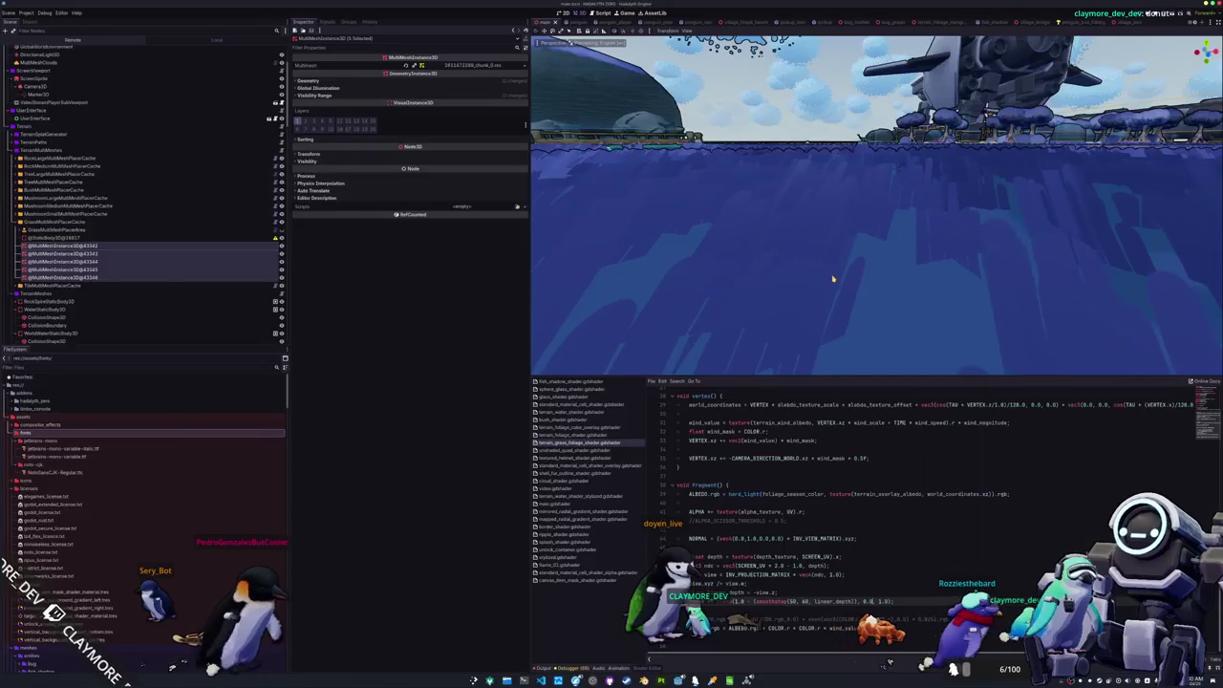
- Append depth_prepass_alpha to the grass shader's render_mode line and save the shader
{"action": "scroll", "coordinate": [889, 451], "scroll_direction": "up", "scroll_amount": 10}
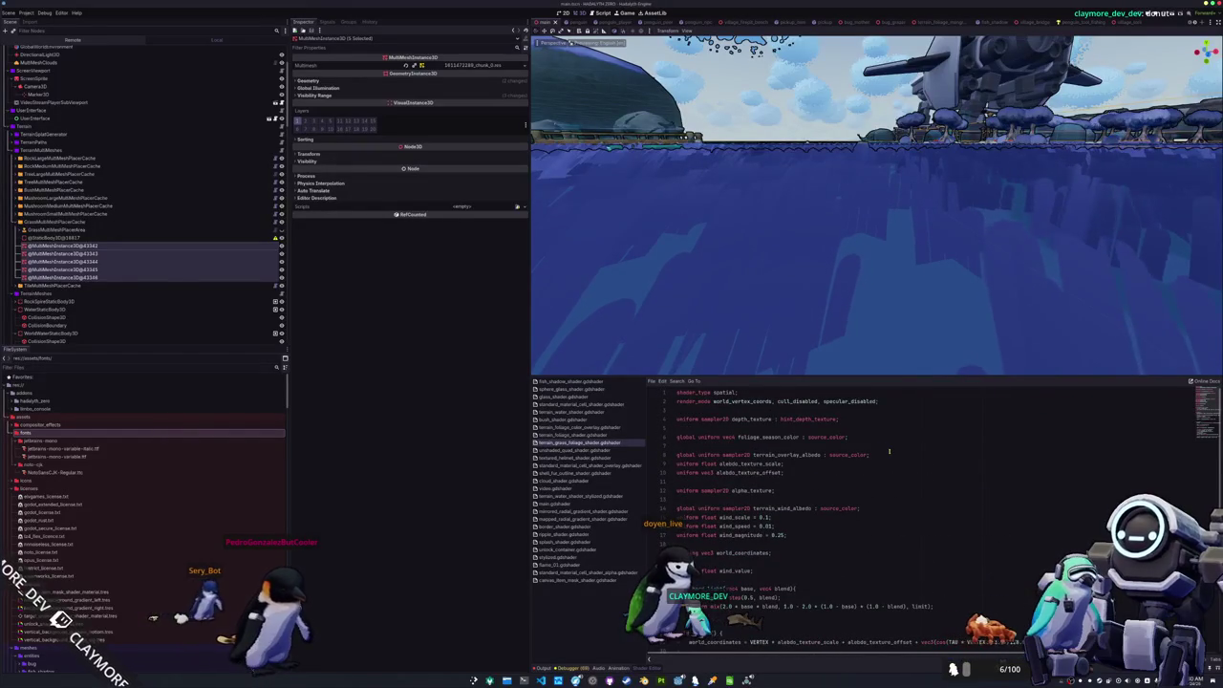
{"action": "left_click", "coordinate": [880, 401]}
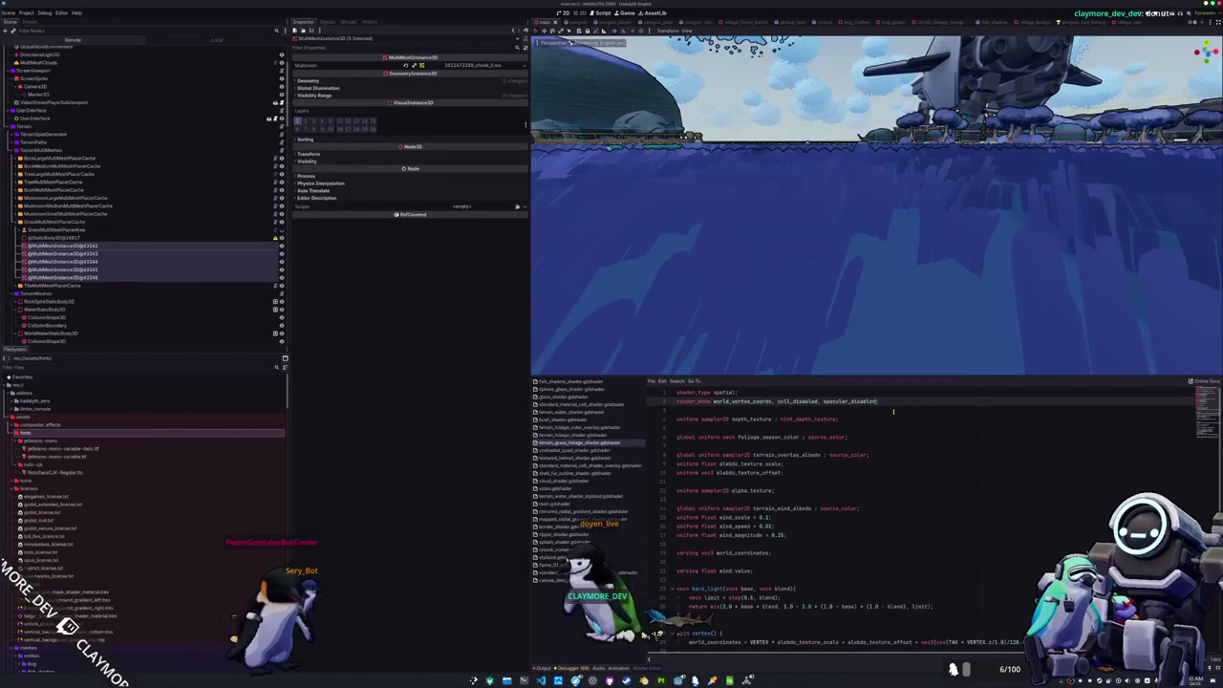
{"action": "type", "text": ", depth_"}
{"action": "type", "text": "prepass_alpha"}
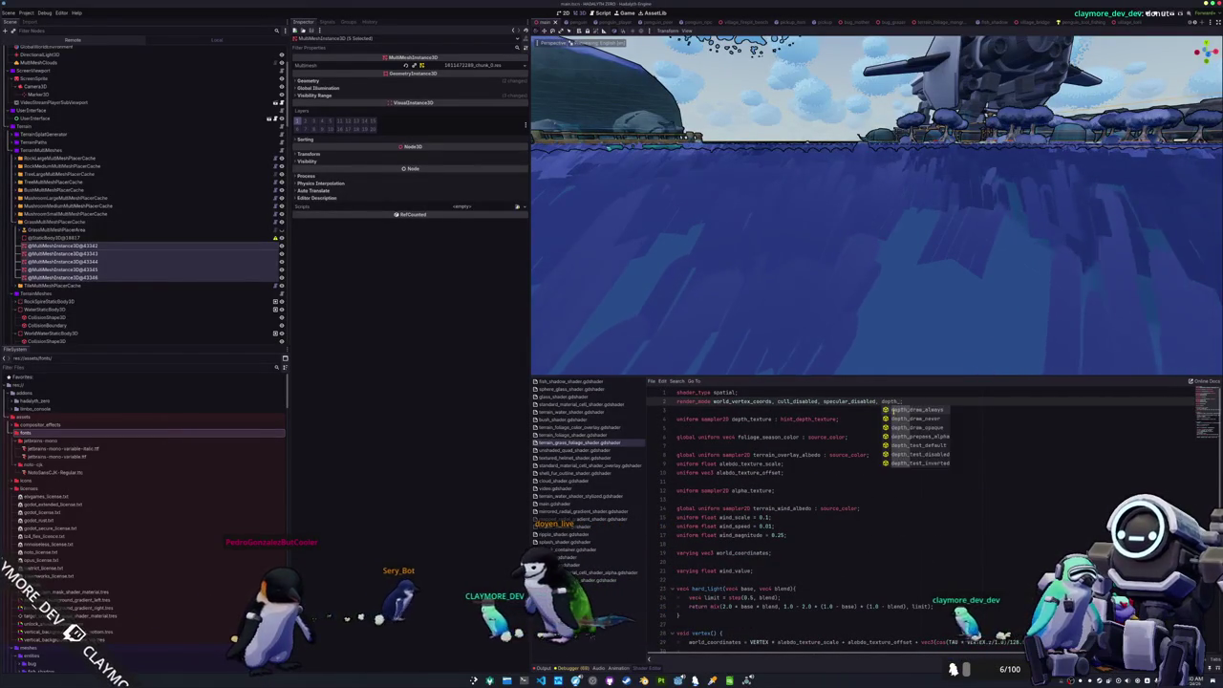
{"action": "type", "text": ";"}
{"action": "left_click", "coordinate": [893, 411]}
{"action": "key", "text": "ctrl+s"}
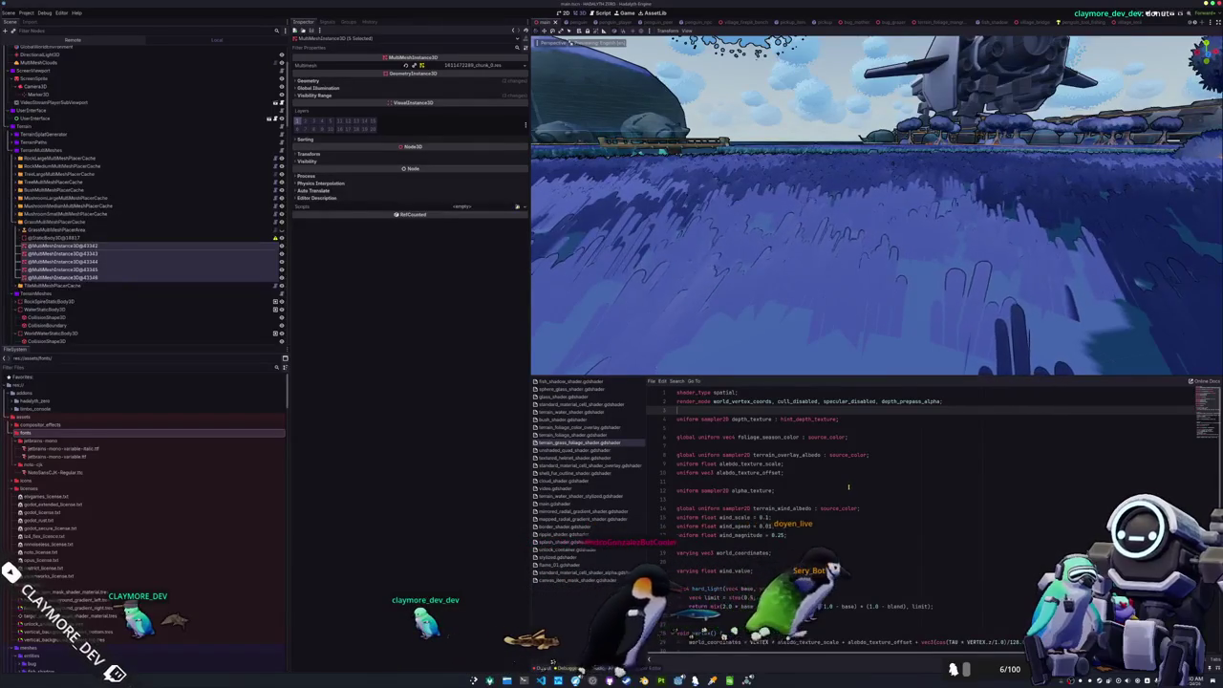
- Open terrain_foliage_shader.gdshader from the script list
{"action": "scroll", "coordinate": [849, 488], "scroll_direction": "down", "scroll_amount": 1}
{"action": "left_click", "coordinate": [761, 517]}
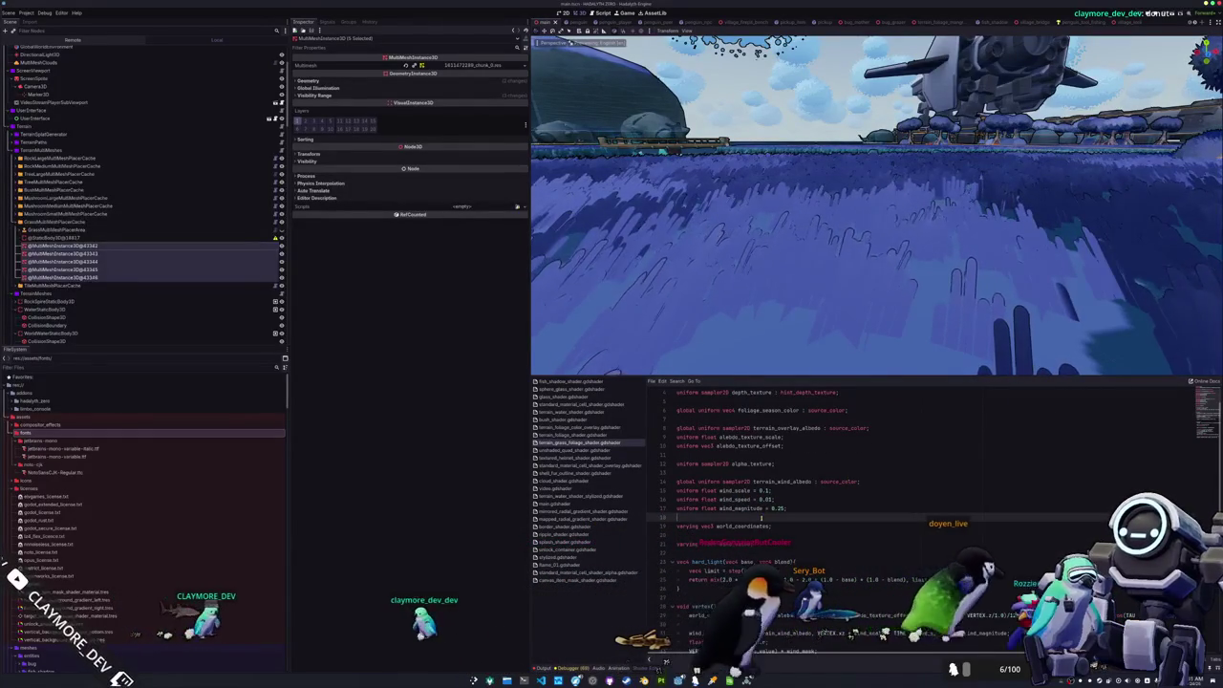
{"action": "scroll", "coordinate": [762, 517], "scroll_direction": "up", "scroll_amount": 1}
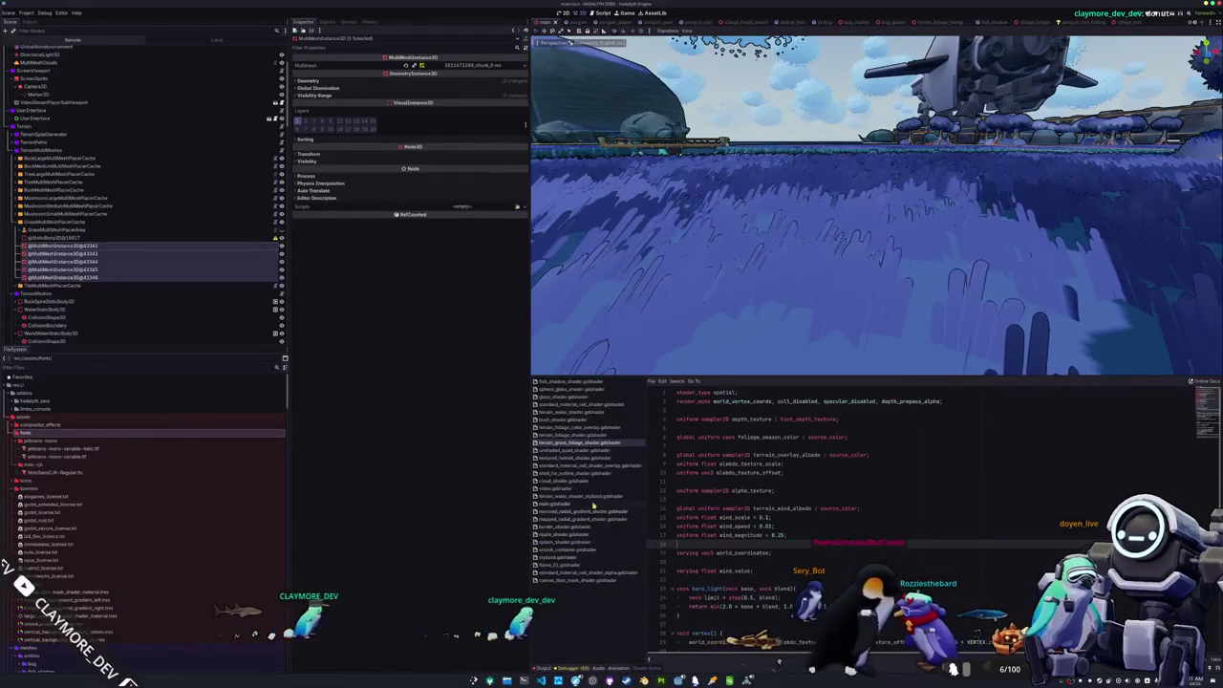
{"action": "left_click", "coordinate": [580, 435]}
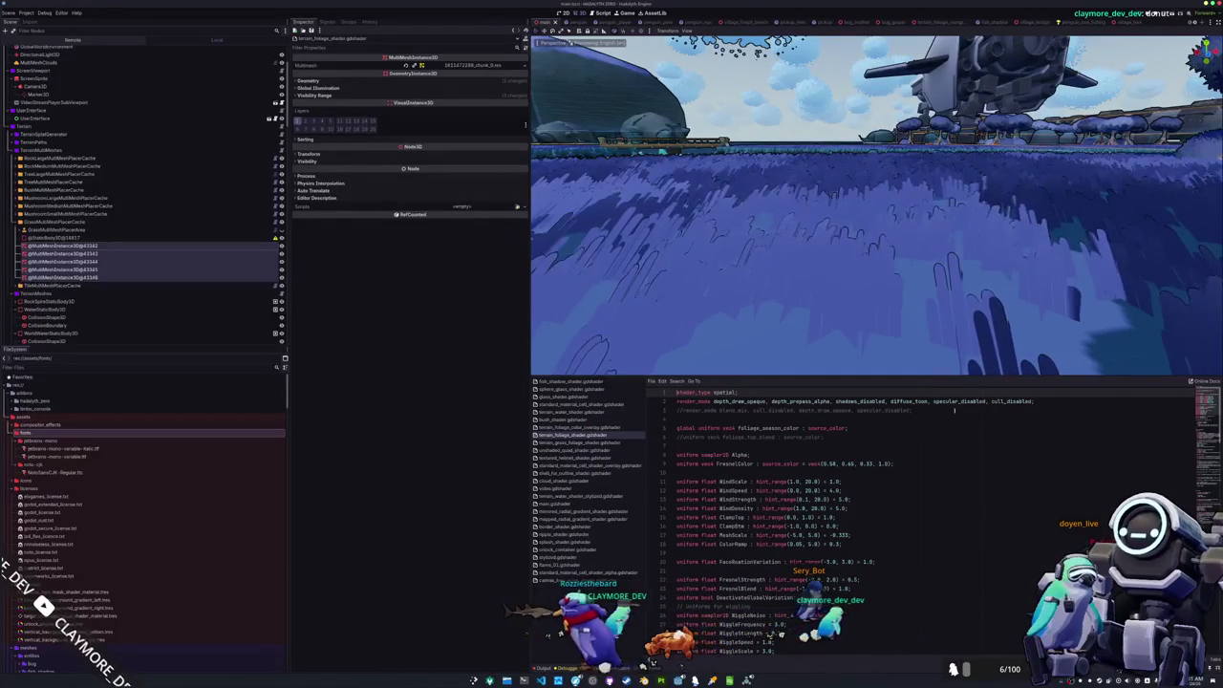
- Delete diffuse_toon from terrain_foliage_shader's render_mode, save, and switch back to the grass shader
{"action": "left_click", "coordinate": [925, 401]}
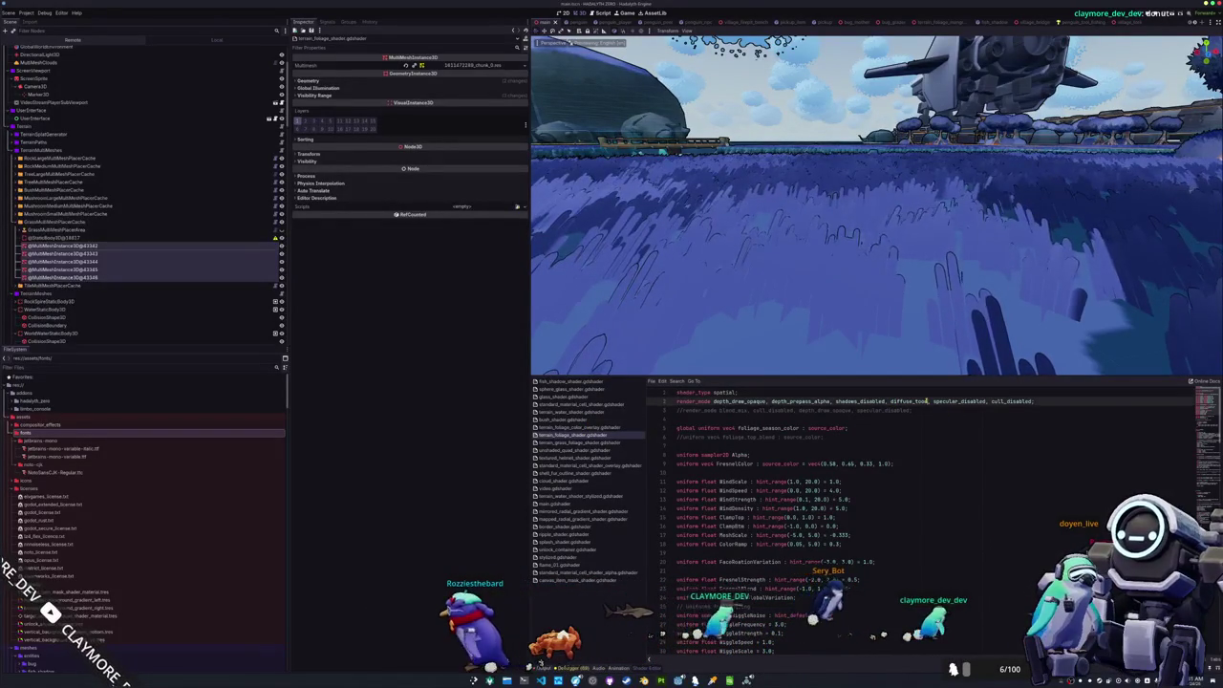
{"action": "left_click_drag", "start_coordinate": [925, 401], "coordinate": [887, 401]}
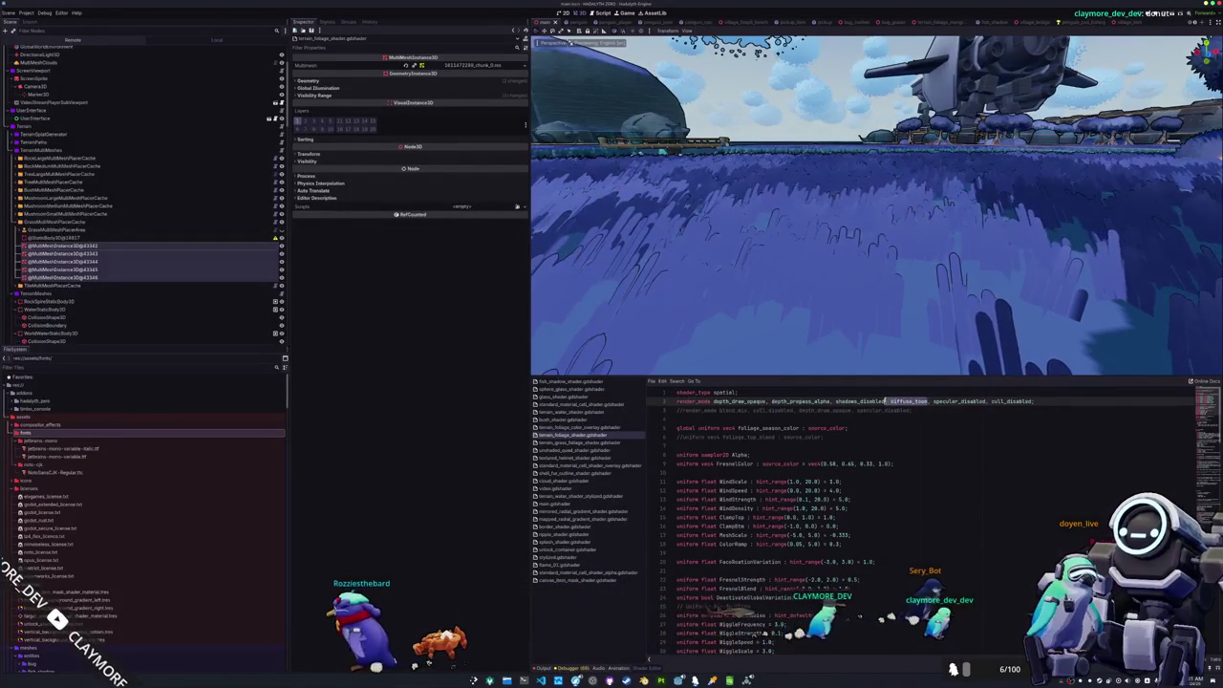
{"action": "key", "text": "BackSpace"}
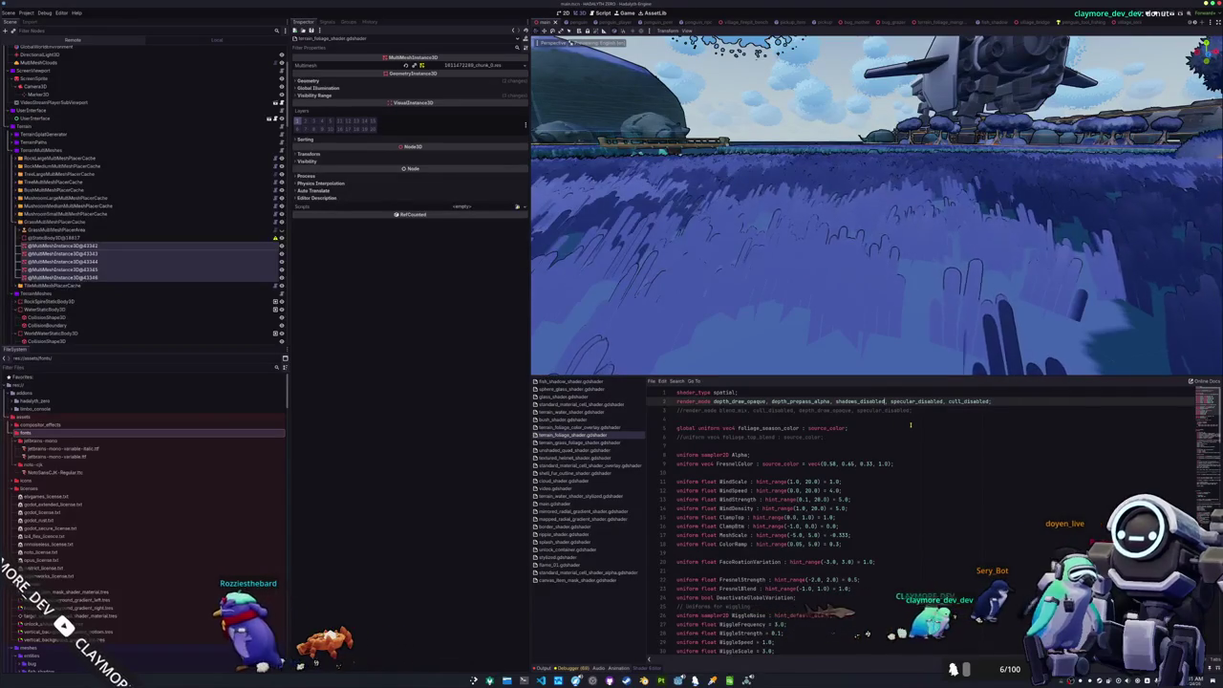
{"action": "key", "text": "ctrl+s"}
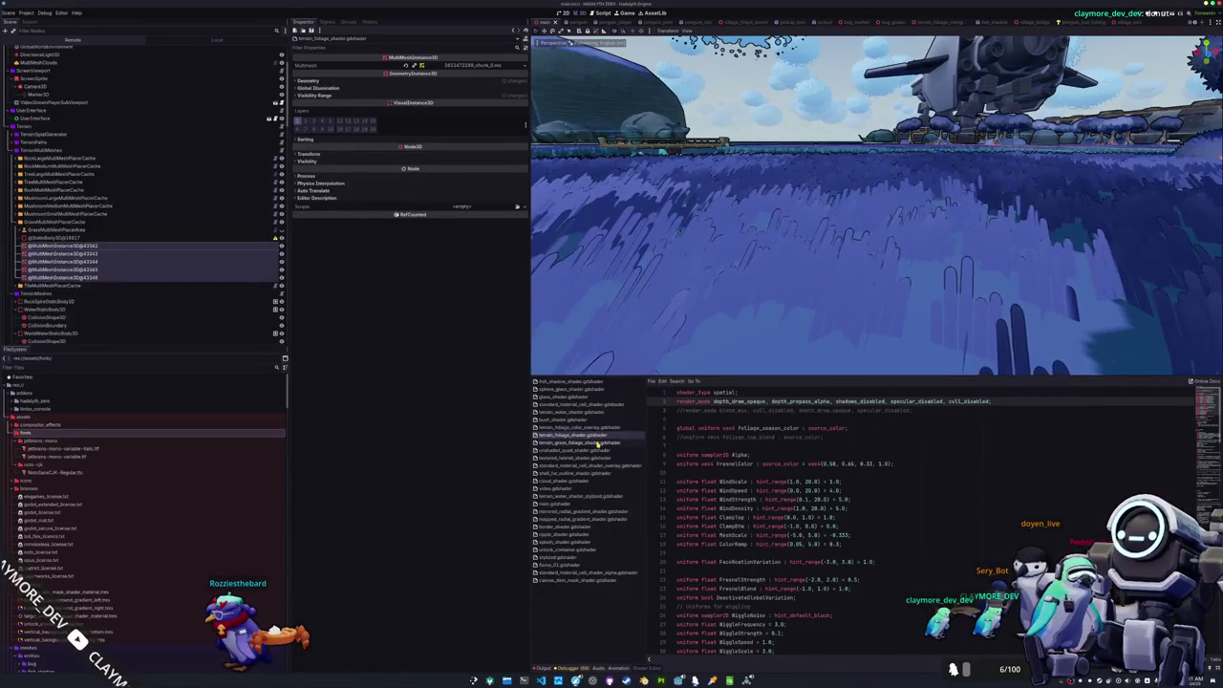
{"action": "left_click", "coordinate": [598, 444]}
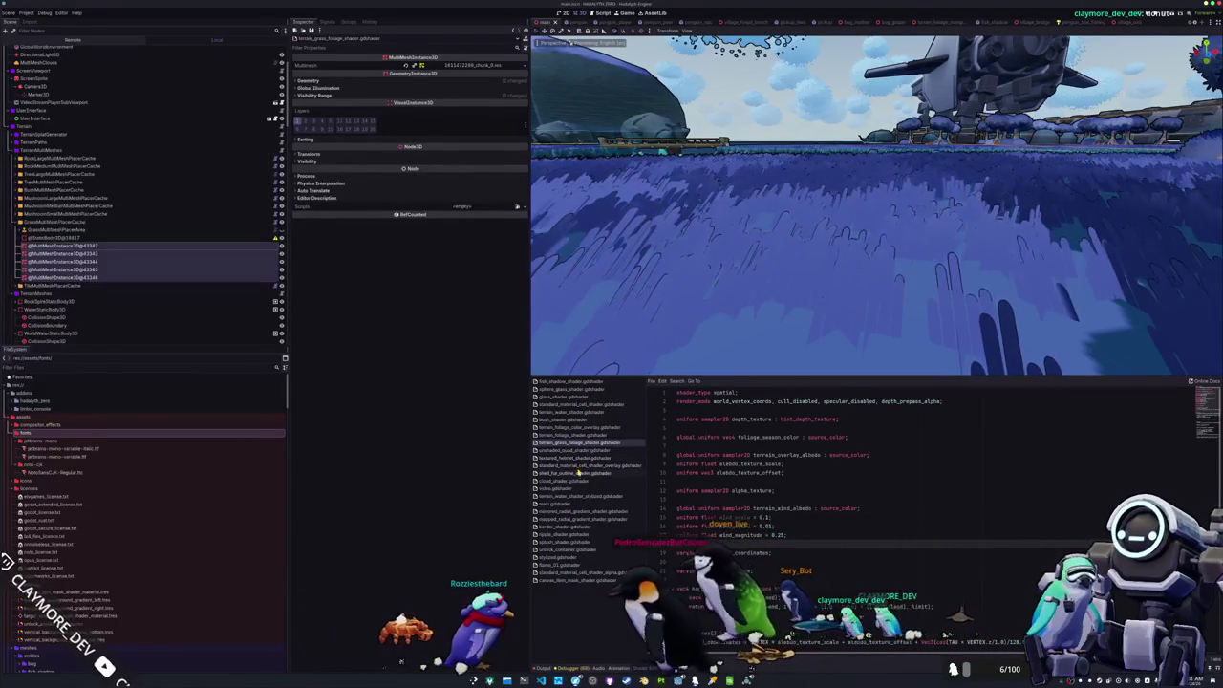
- Add ALPHA = clamp(ALPHA, 0.0, 1.0); after the smoothstep fade line and save
{"action": "scroll", "coordinate": [712, 545], "scroll_direction": "down", "scroll_amount": 9}
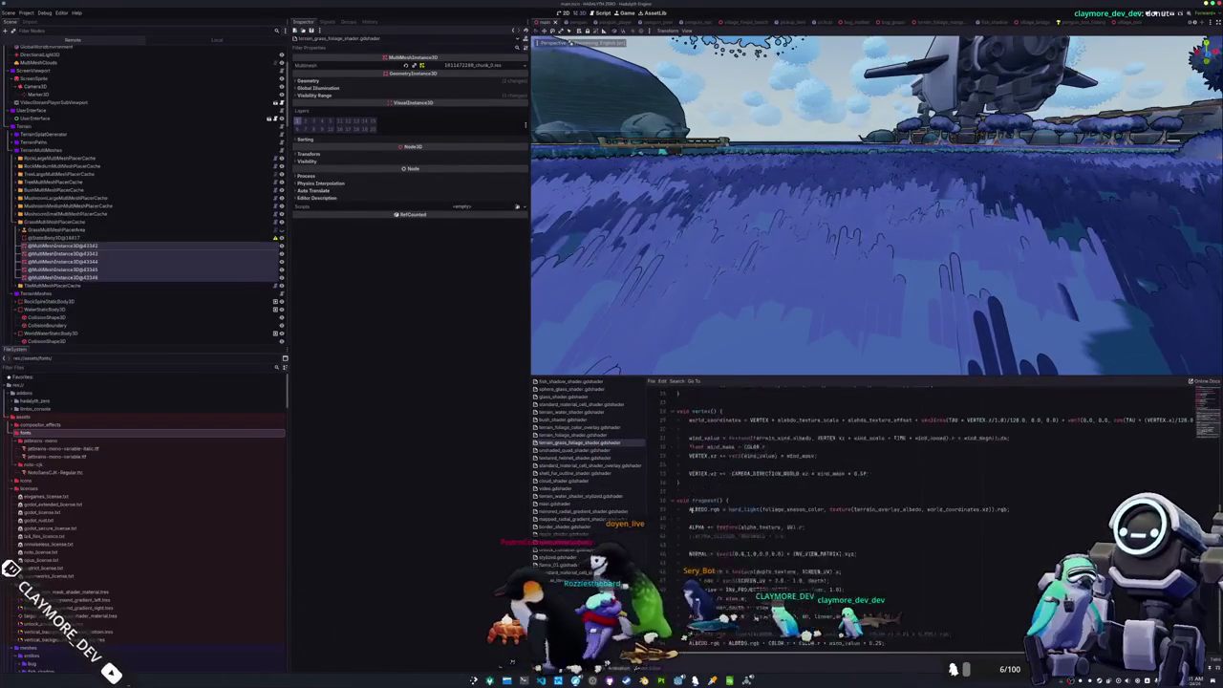
{"action": "mouse_move", "coordinate": [802, 316]}
{"action": "left_mouse_down"}
{"action": "mouse_move", "coordinate": [844, 312]}
{"action": "mouse_move", "coordinate": [889, 335]}
{"action": "mouse_move", "coordinate": [873, 363]}
{"action": "left_mouse_up"}
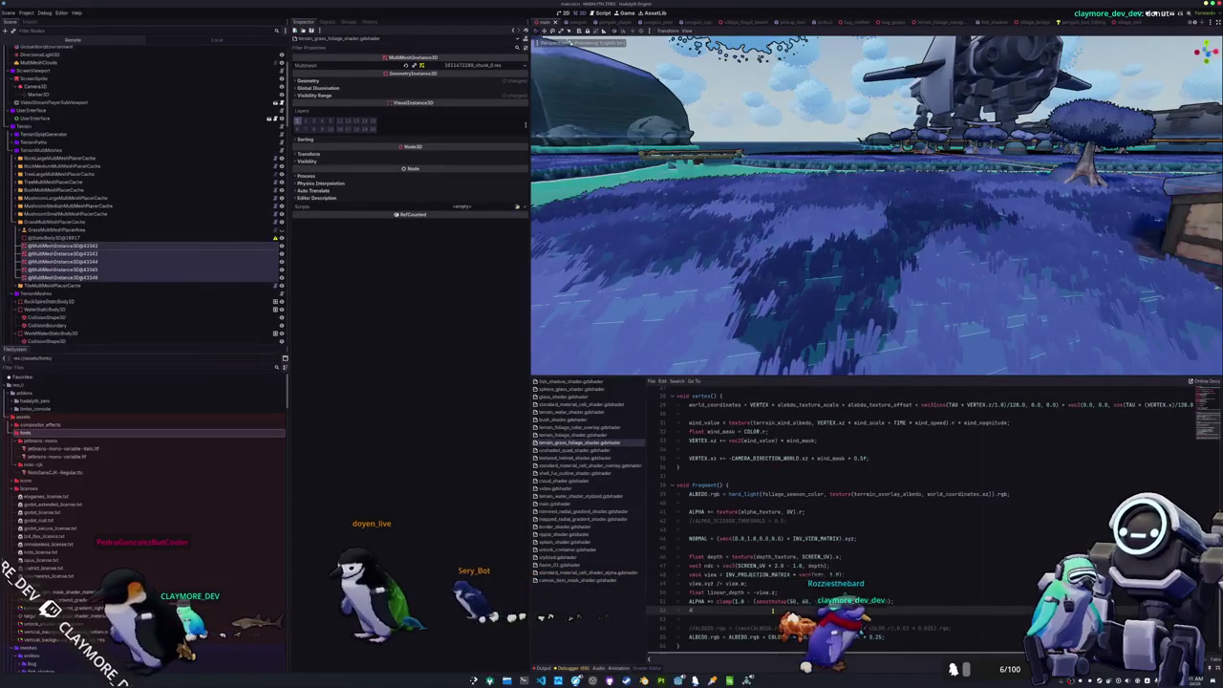
{"action": "type", "text": "ALPHA *clamp(ALPHA, 0.0, 1.0);"}
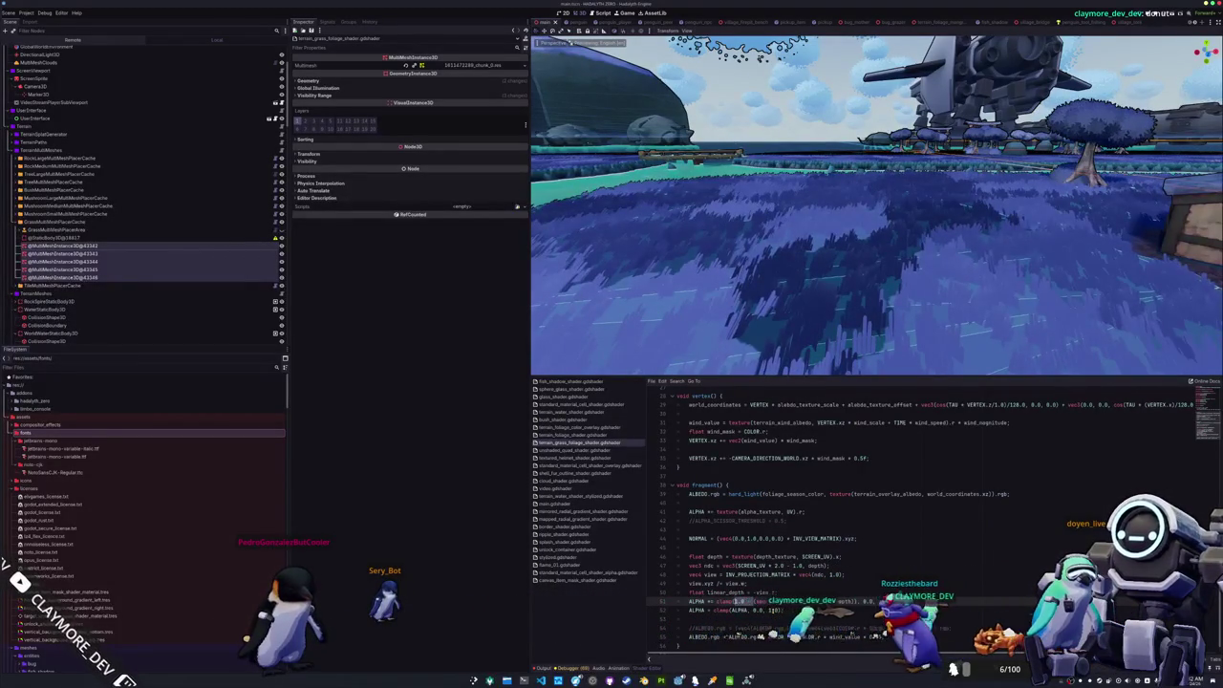
{"action": "key", "text": "ctrl+s"}
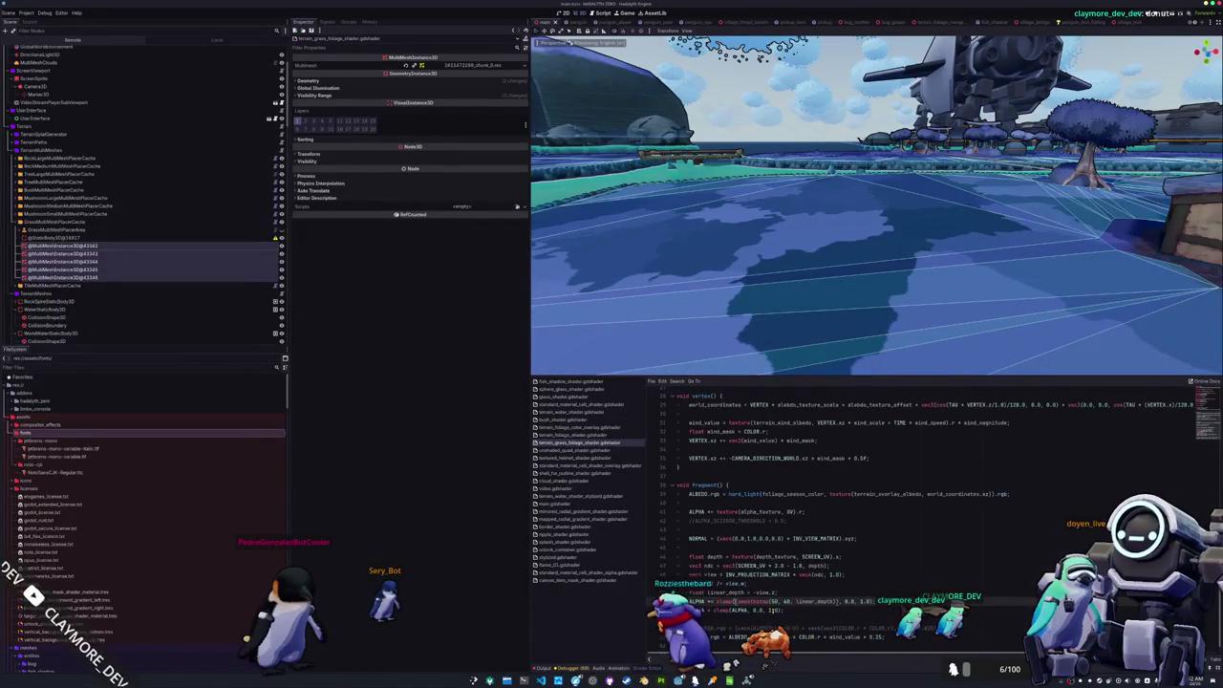
{"action": "left_click_drag", "start_coordinate": [875, 206], "coordinate": [831, 197]}
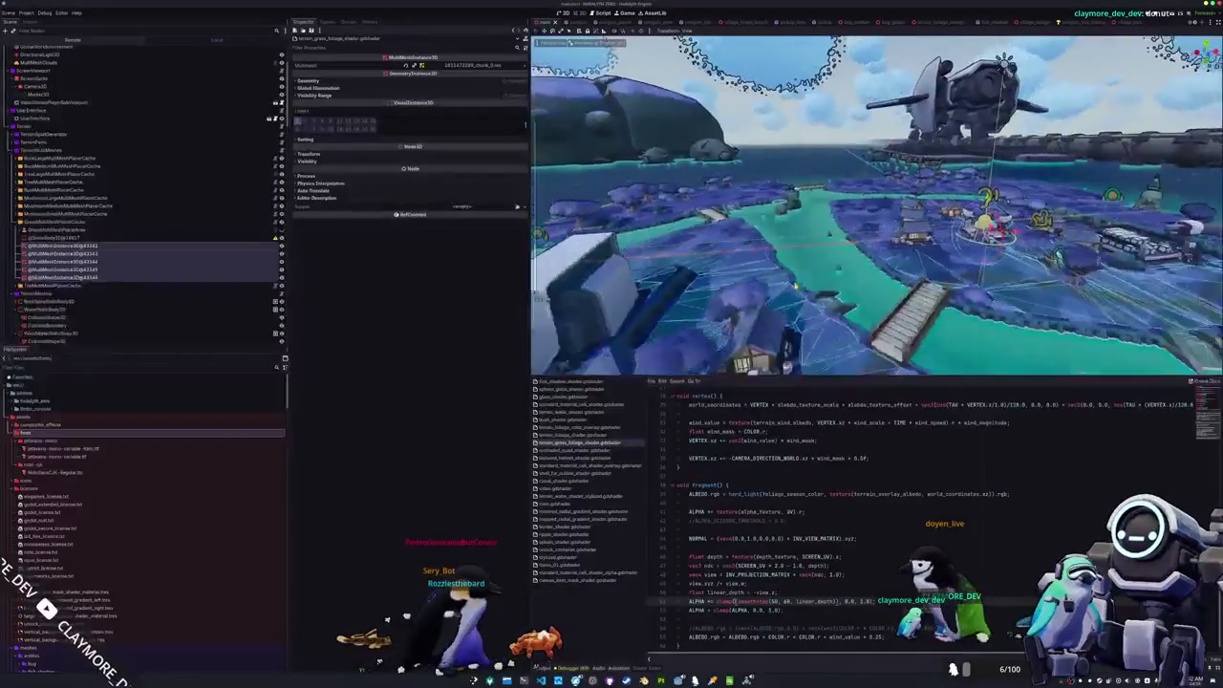
{"action": "key", "text": "w"}
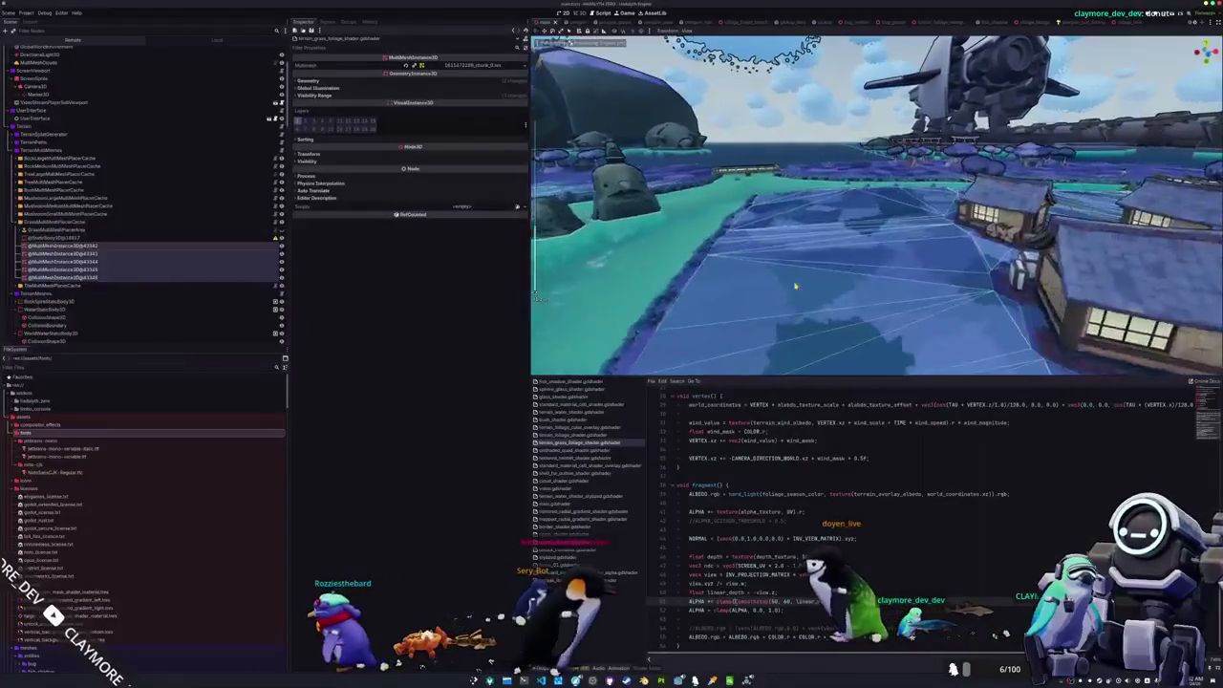
{"action": "key", "text": "w"}
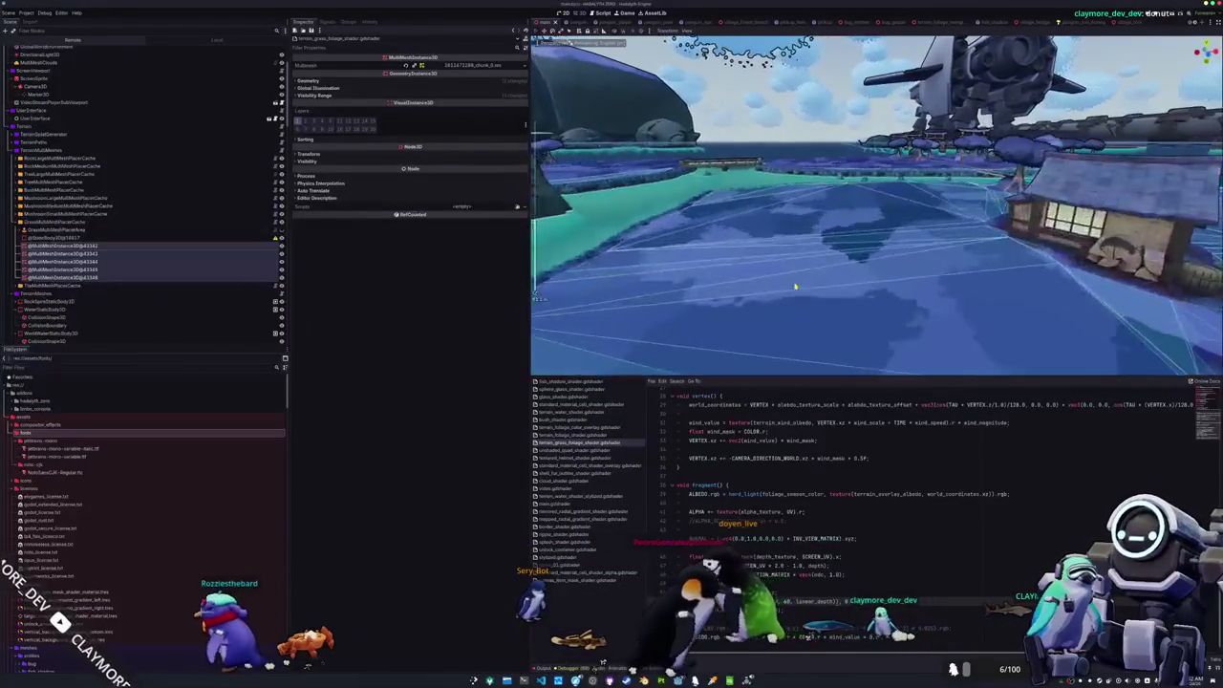
{"action": "key", "text": "s"}
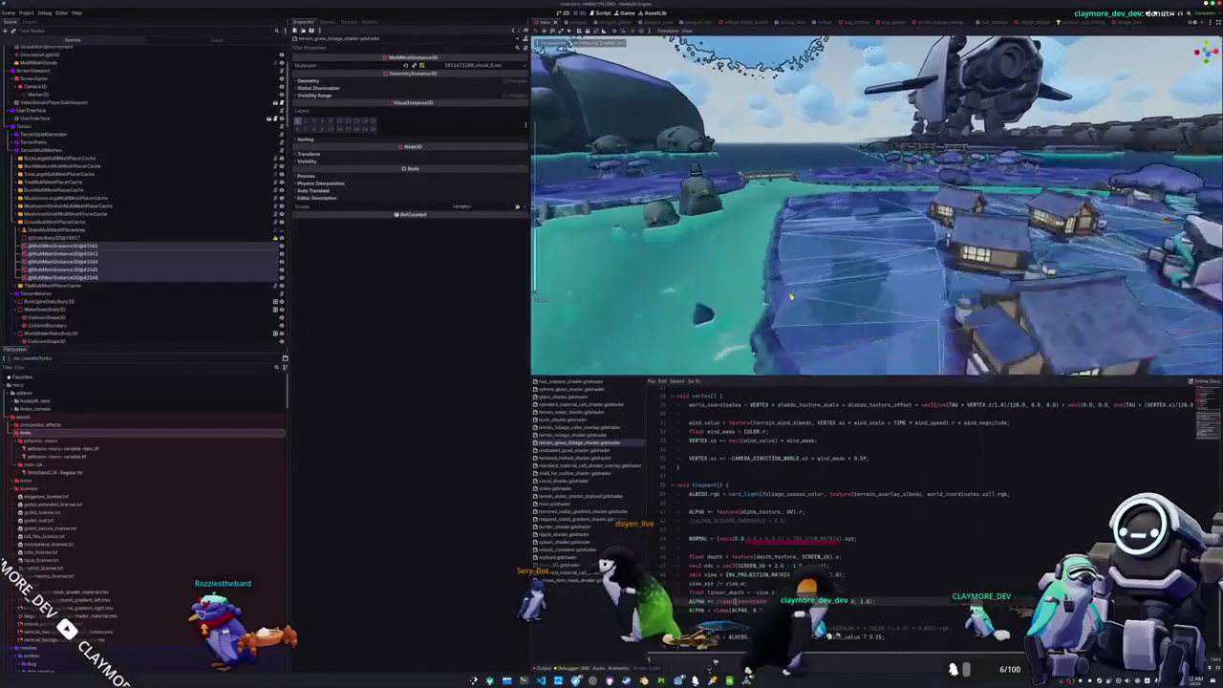
{"action": "key", "text": "s"}
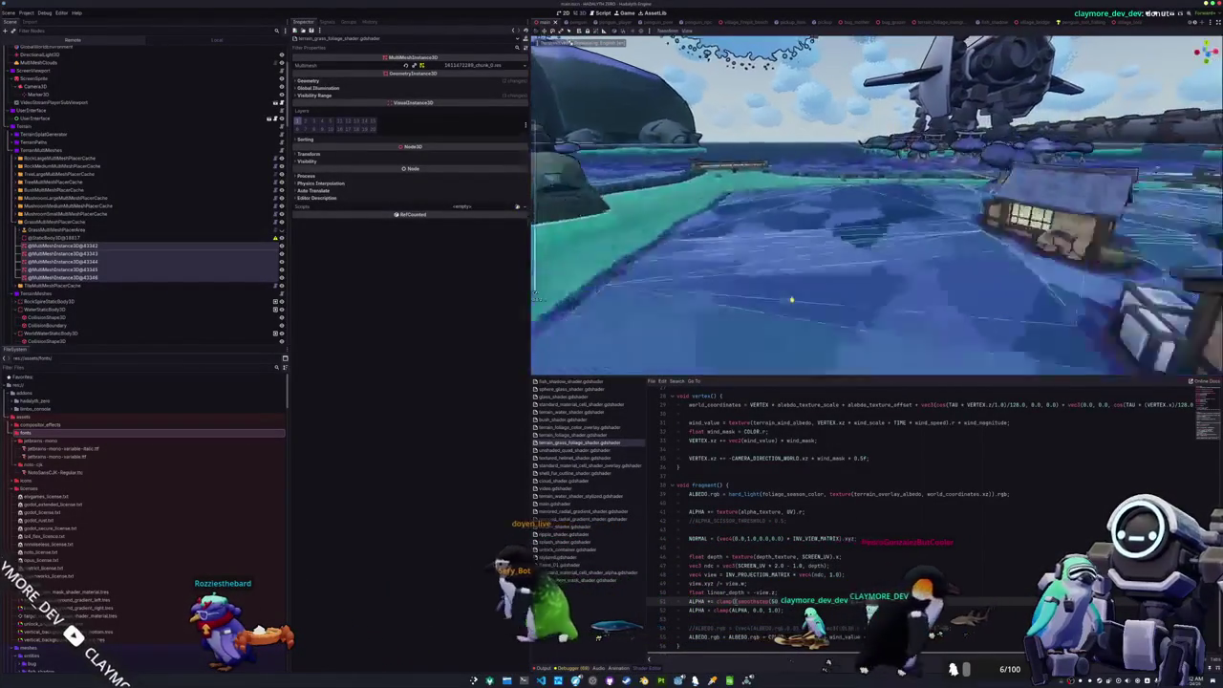
{"action": "key", "text": "w"}
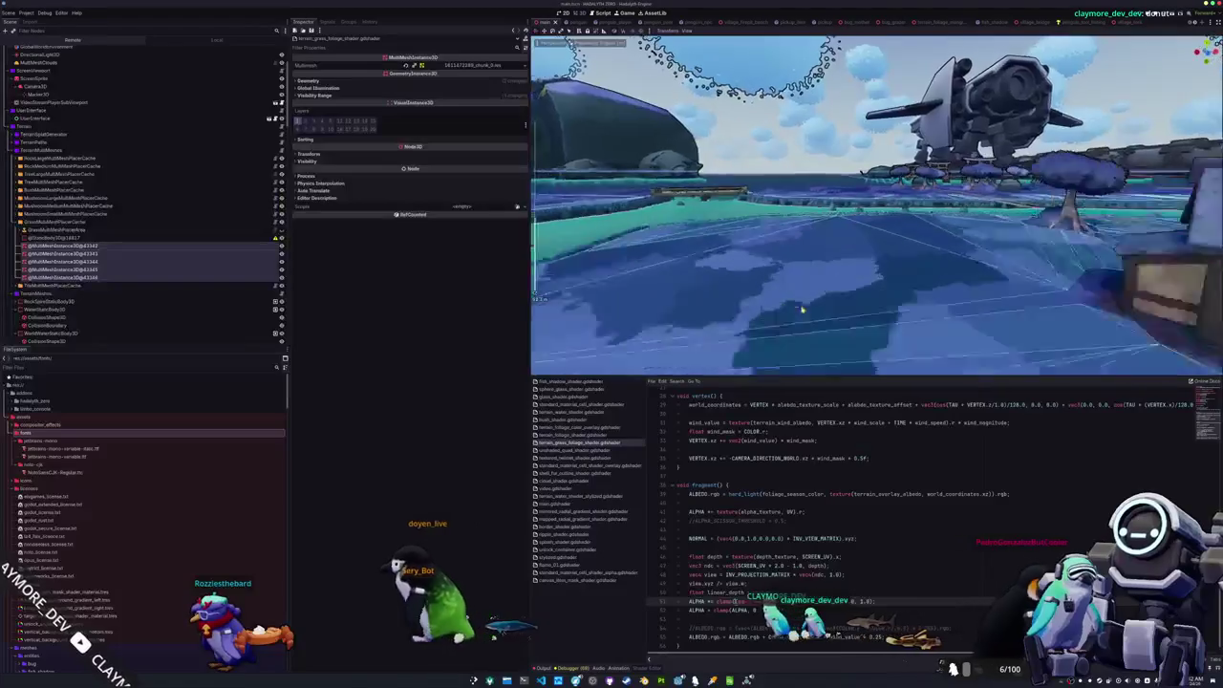
{"action": "key", "text": "s"}
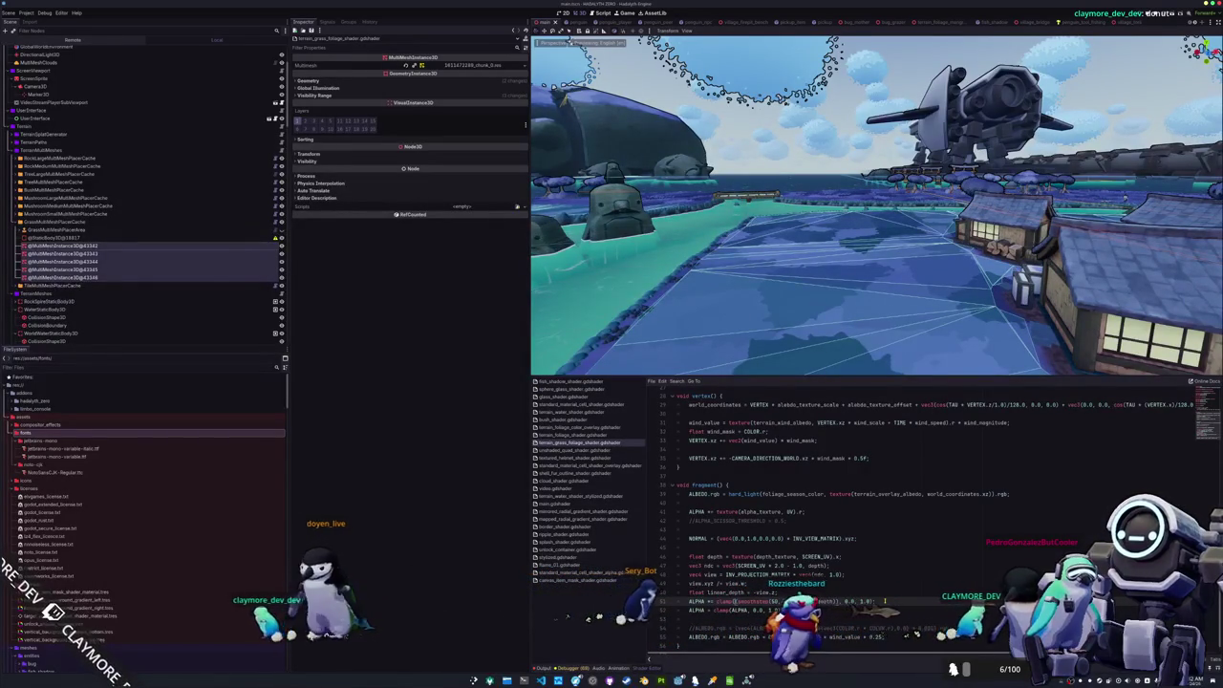
{"action": "key", "text": "ctrl+s"}
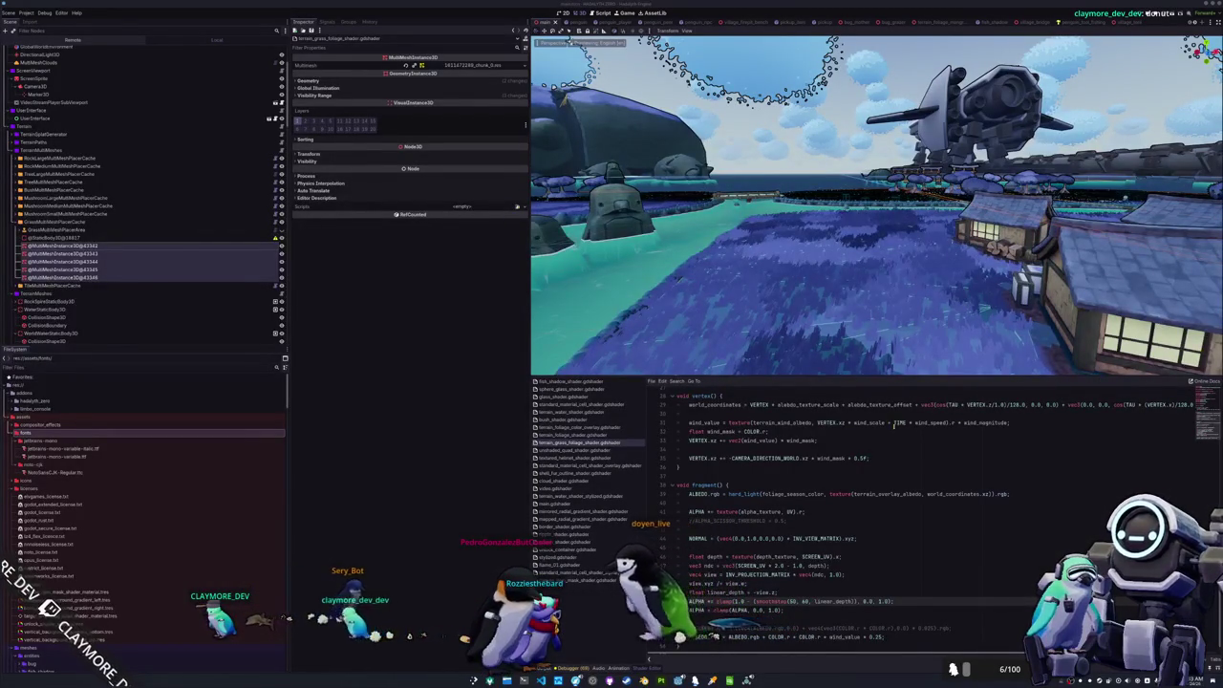
- Scroll up the grass shader to its render_mode line
{"action": "scroll", "coordinate": [895, 423], "scroll_direction": "up", "scroll_amount": 10}
{"action": "left_click", "coordinate": [947, 402]}
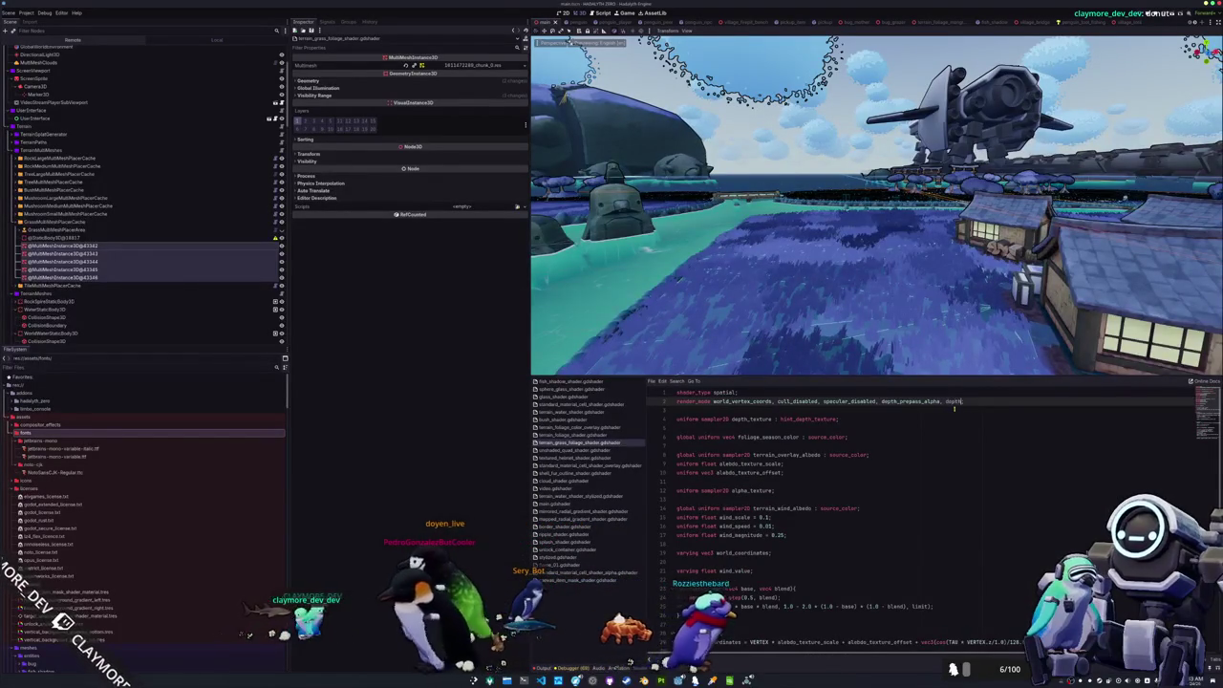
{"action": "type", "text": ", depth_draw_always;"}
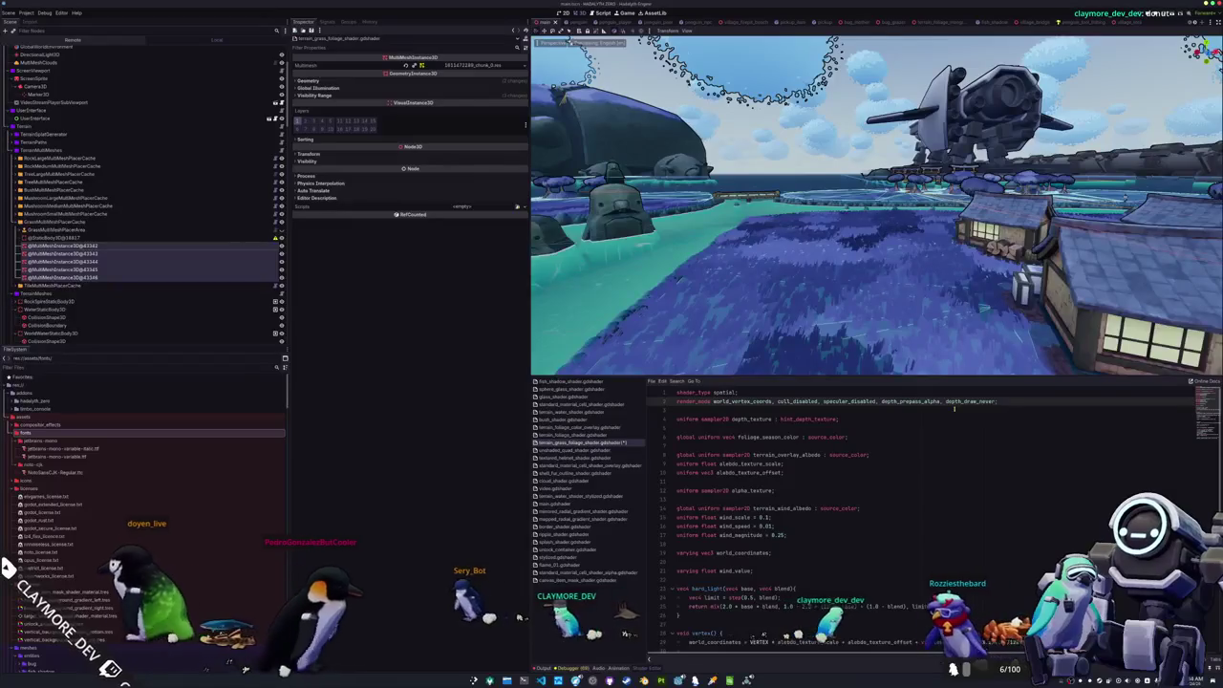
{"action": "mouse_move", "coordinate": [1099, 211]}
{"action": "left_mouse_down"}
{"action": "mouse_move", "coordinate": [1144, 174]}
{"action": "mouse_move", "coordinate": [1099, 205]}
{"action": "mouse_move", "coordinate": [1003, 239]}
{"action": "left_mouse_up"}
{"action": "scroll", "coordinate": [872, 294], "scroll_direction": "up", "scroll_amount": 3}
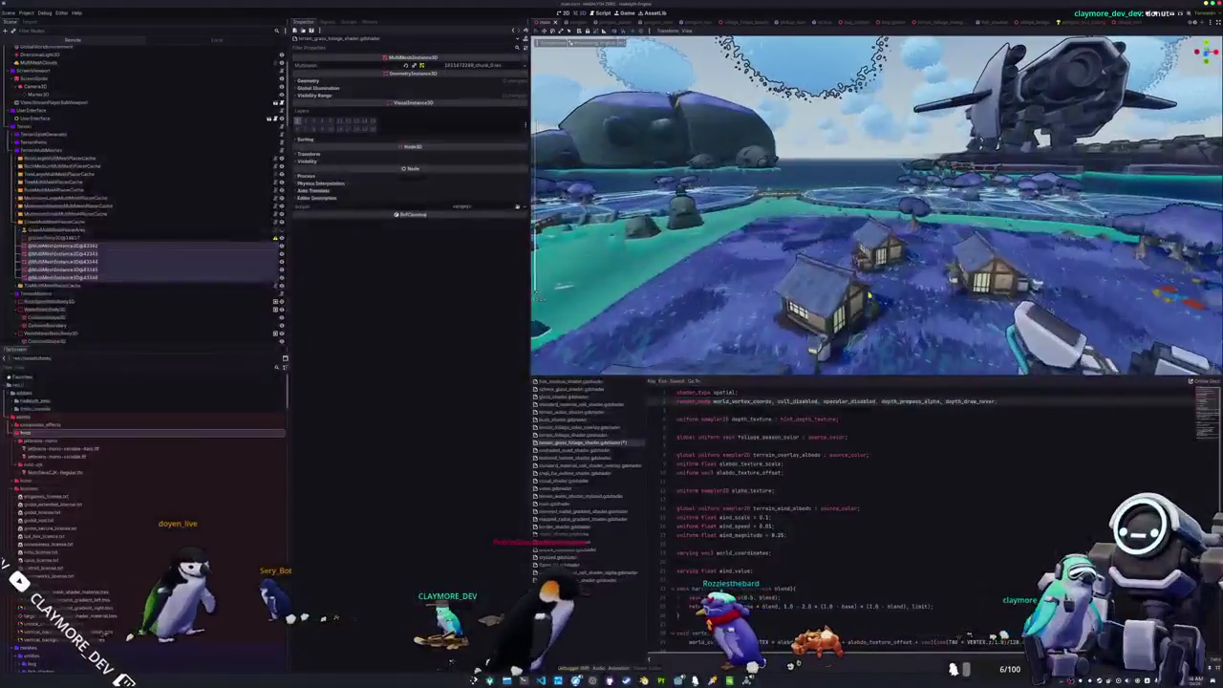
{"action": "scroll", "coordinate": [858, 288], "scroll_direction": "up", "scroll_amount": 3}
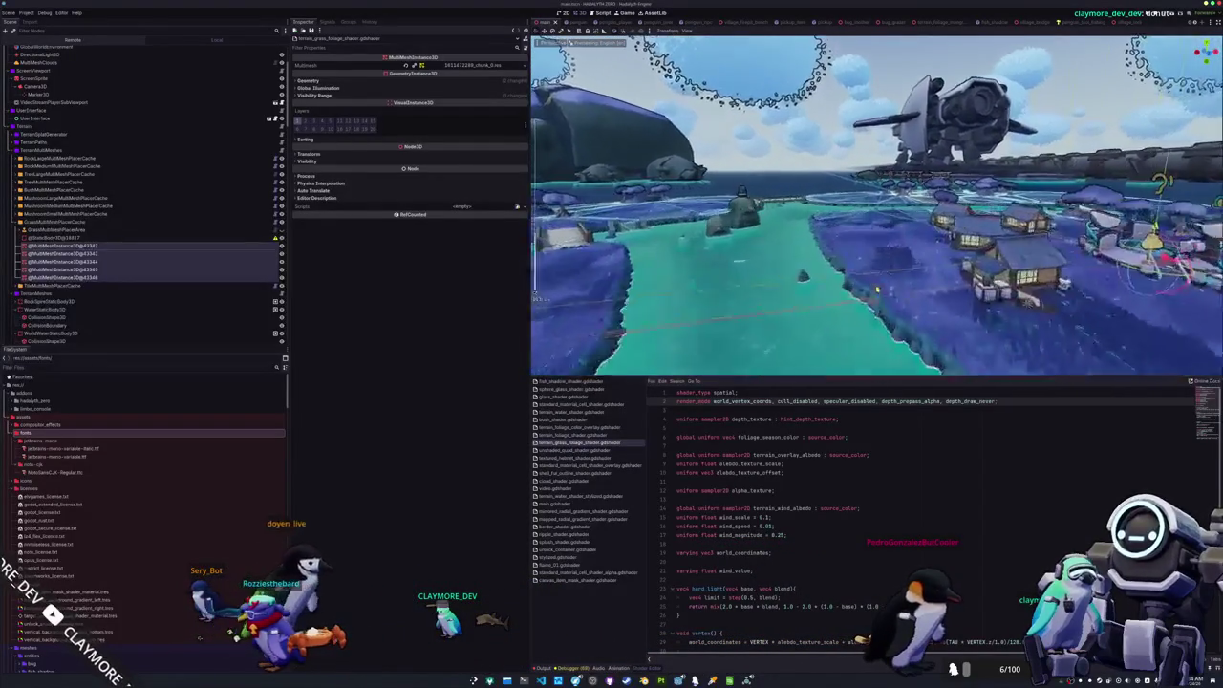
- Change the smoothstep fade start from 50 to 40, save, and expand Visibility Range in the Inspector
{"action": "scroll", "coordinate": [781, 524], "scroll_direction": "down", "scroll_amount": 3}
{"action": "scroll", "coordinate": [782, 524], "scroll_direction": "down", "scroll_amount": 6}
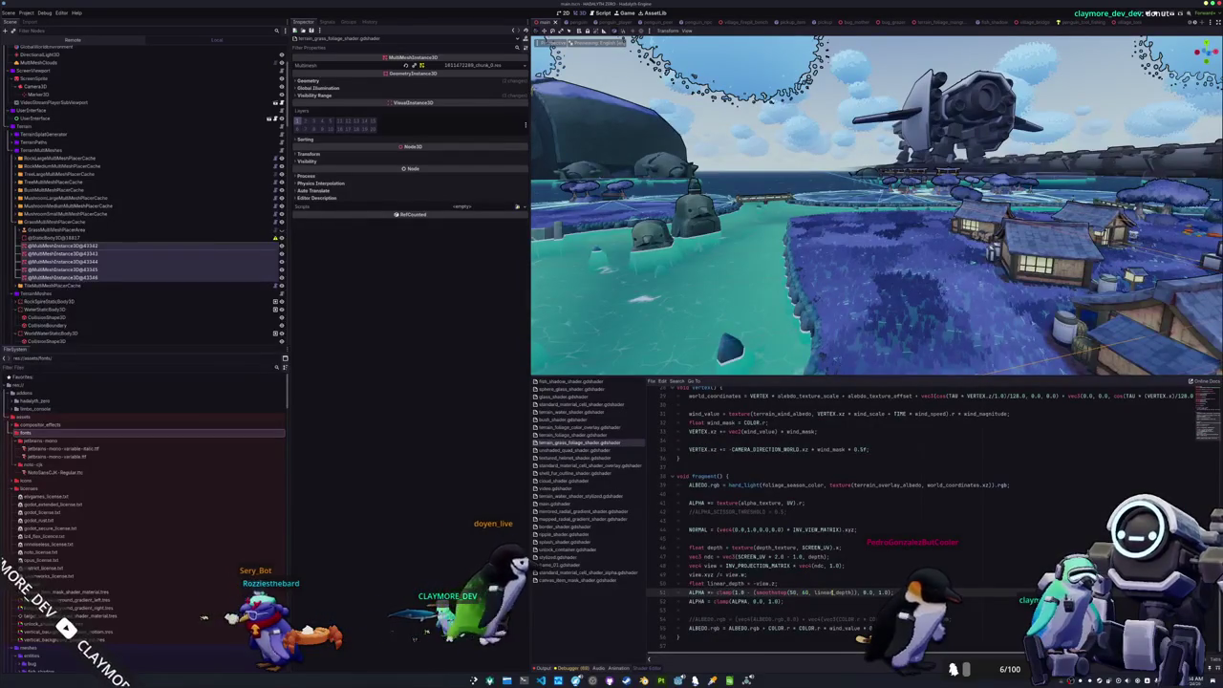
{"action": "type", "text": "40"}
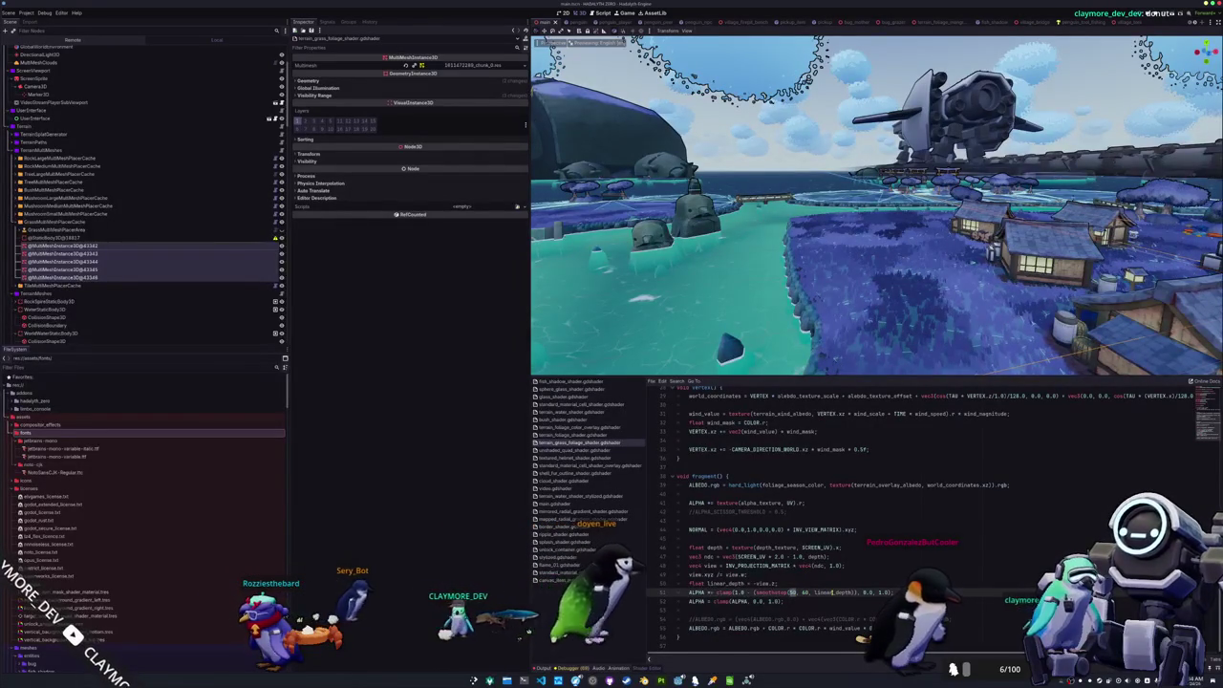
{"action": "double_click", "coordinate": [805, 593]}
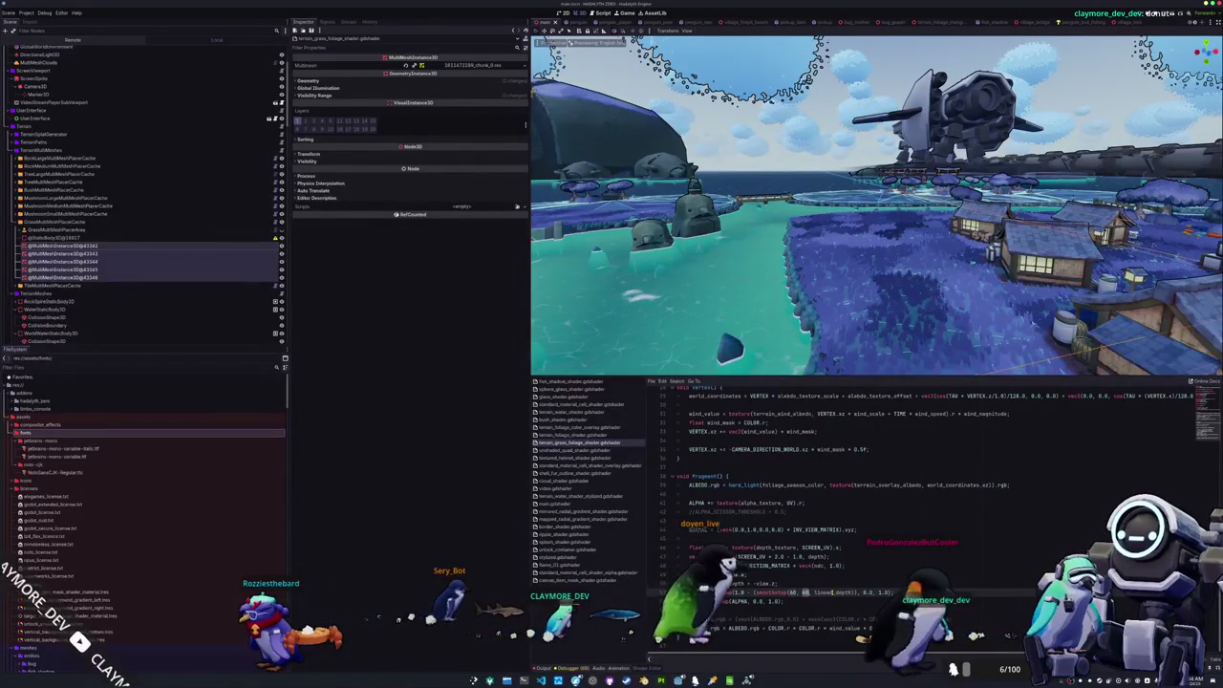
{"action": "type", "text": "8"}
{"action": "key", "text": "ctrl+s"}
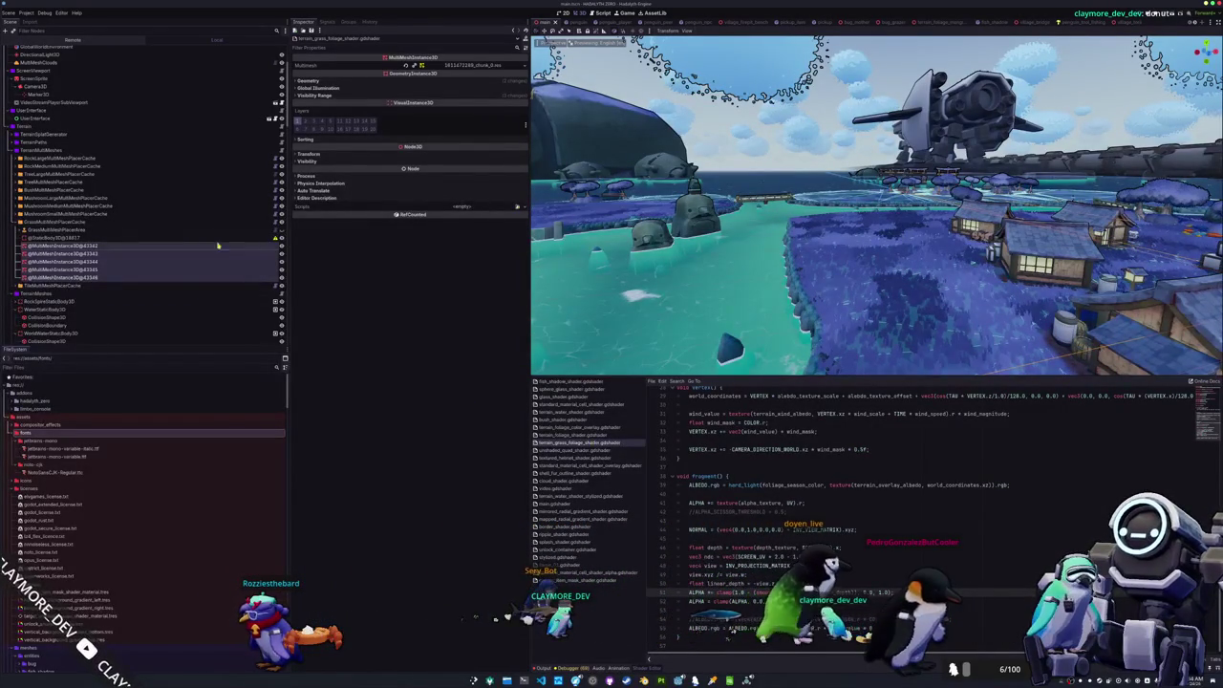
{"action": "left_click", "coordinate": [396, 96]}
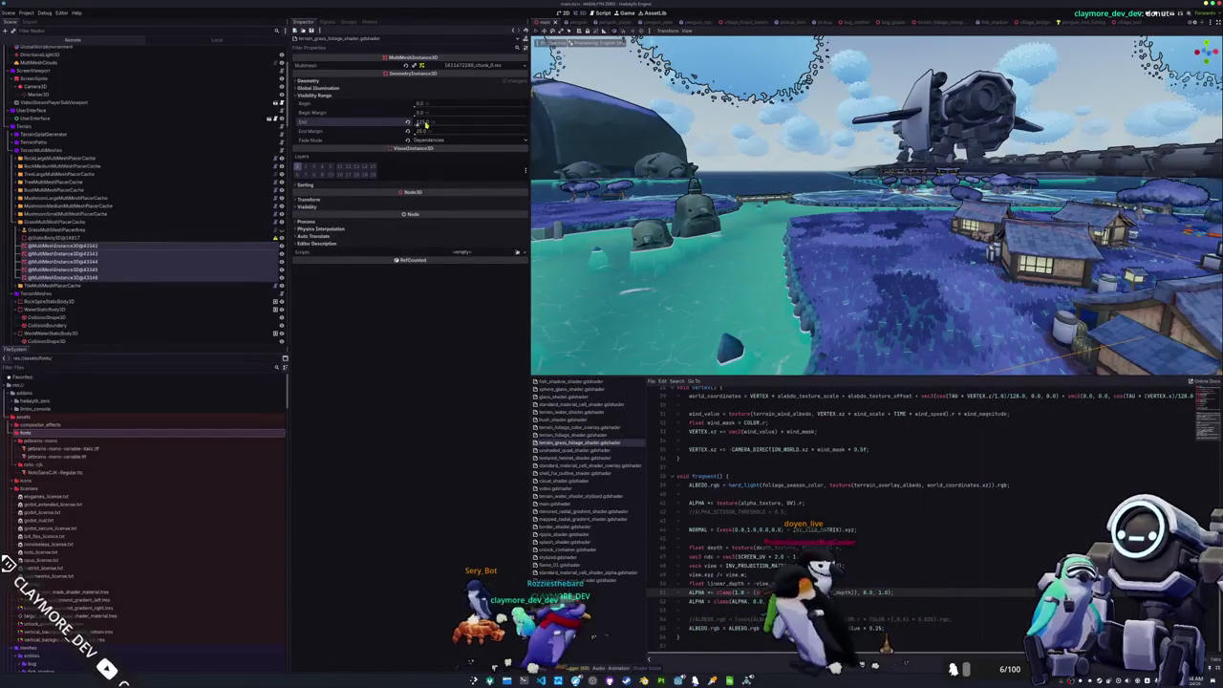
- Set the grass chunks' visibility End to 100 and End Margin to 20, then run with F5
{"action": "type", "text": "60"}
{"action": "key", "text": "Return"}
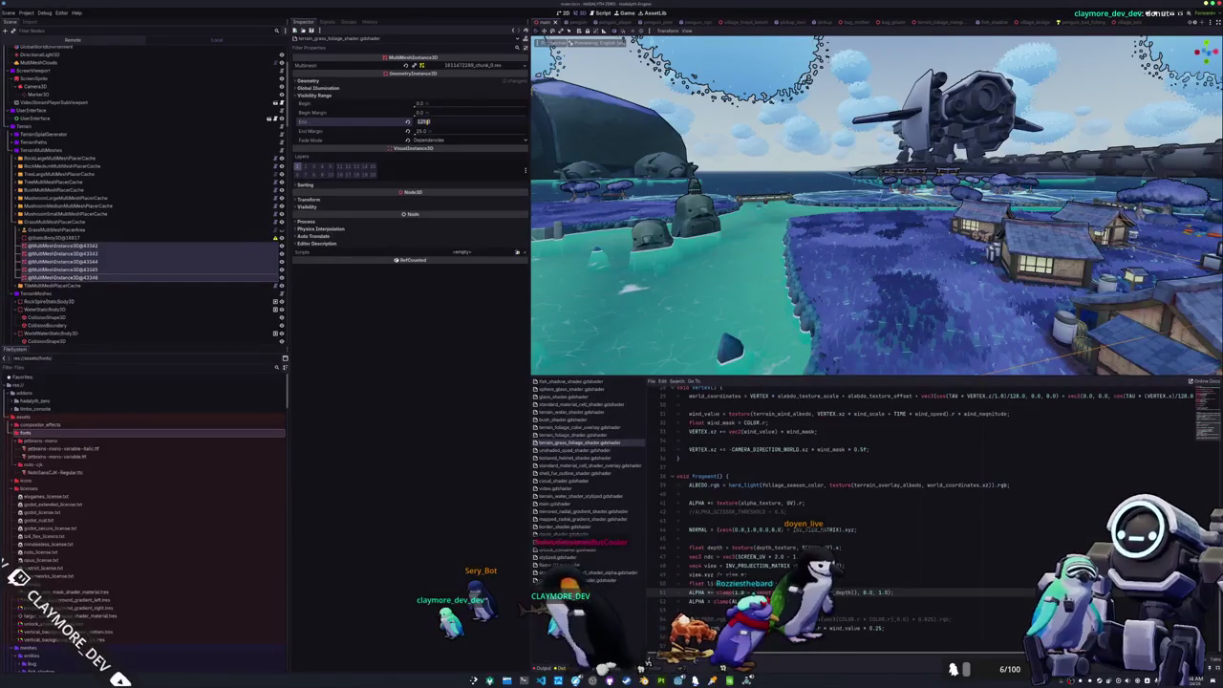
{"action": "left_click", "coordinate": [429, 133]}
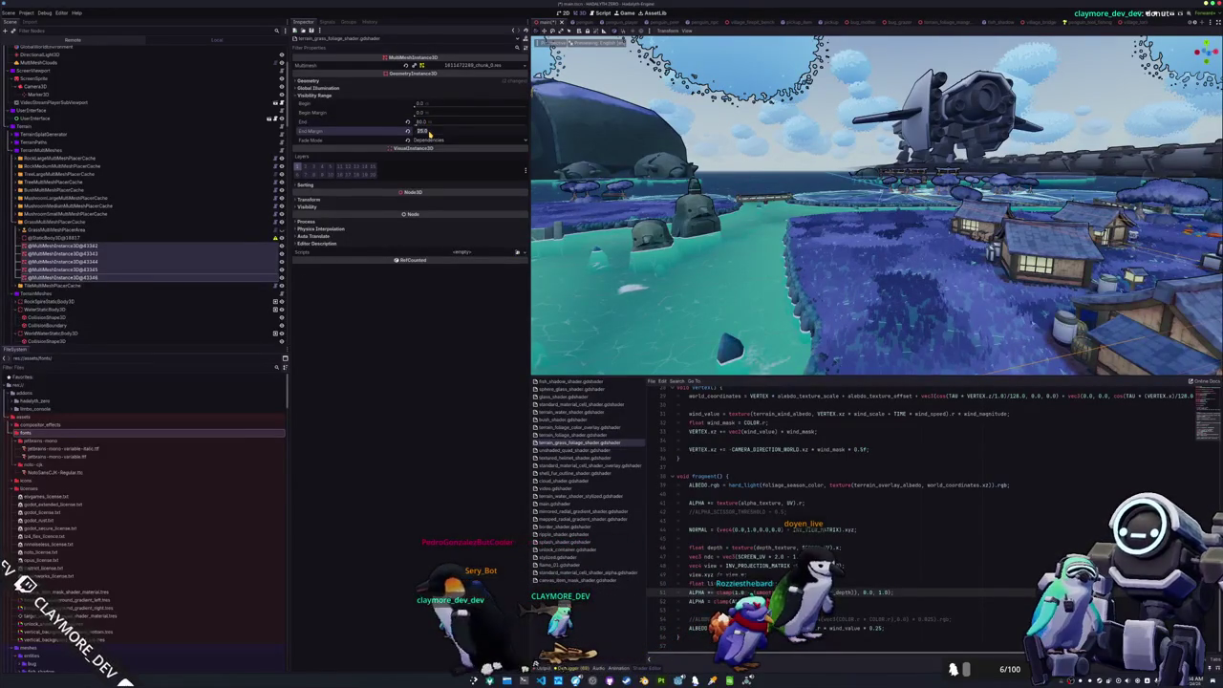
{"action": "key", "text": "Return"}
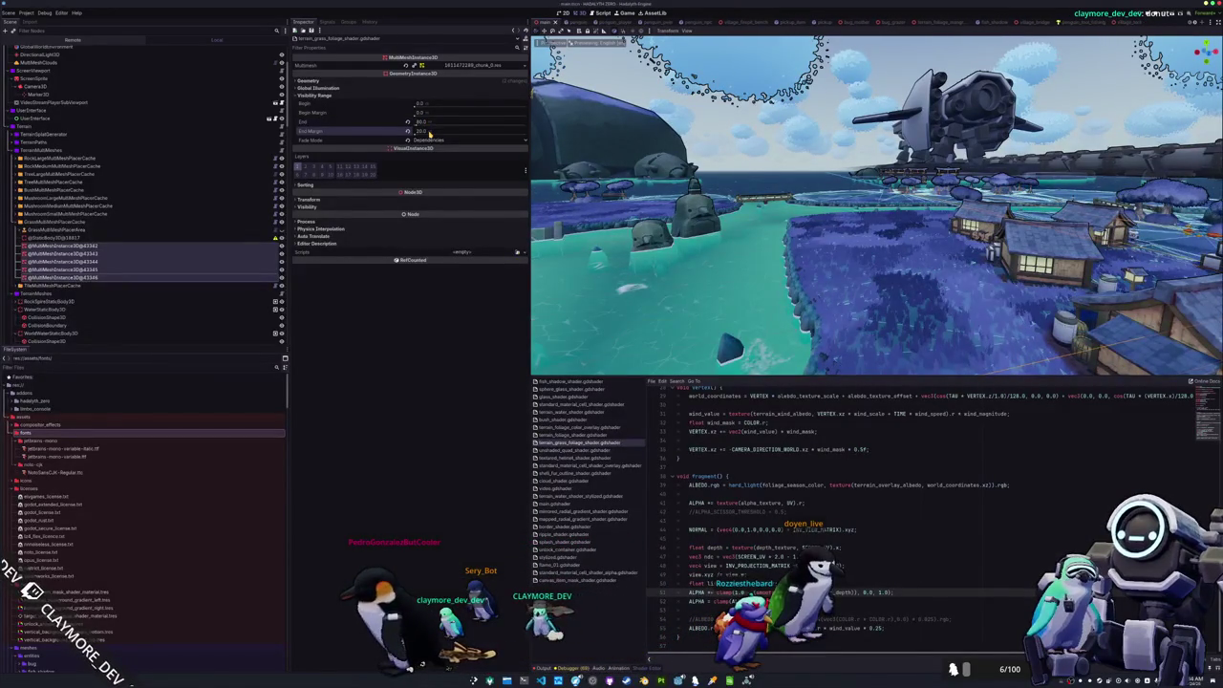
{"action": "left_click_drag", "start_coordinate": [726, 239], "coordinate": [793, 262]}
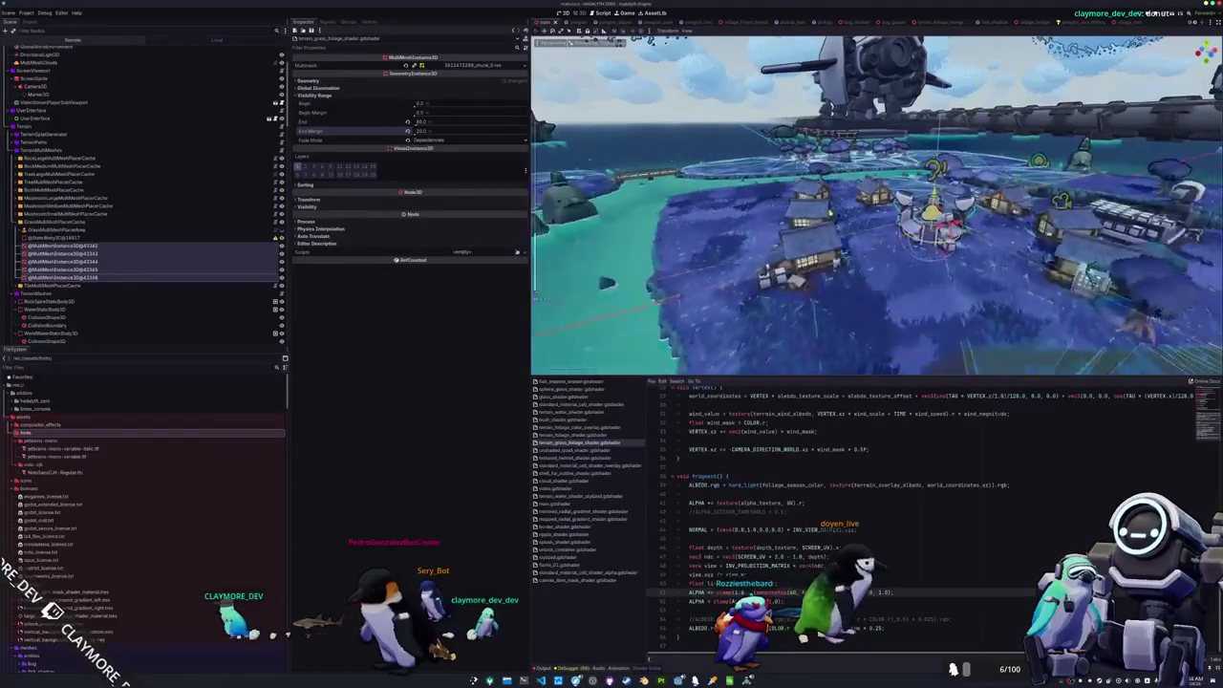
{"action": "left_click", "coordinate": [419, 123]}
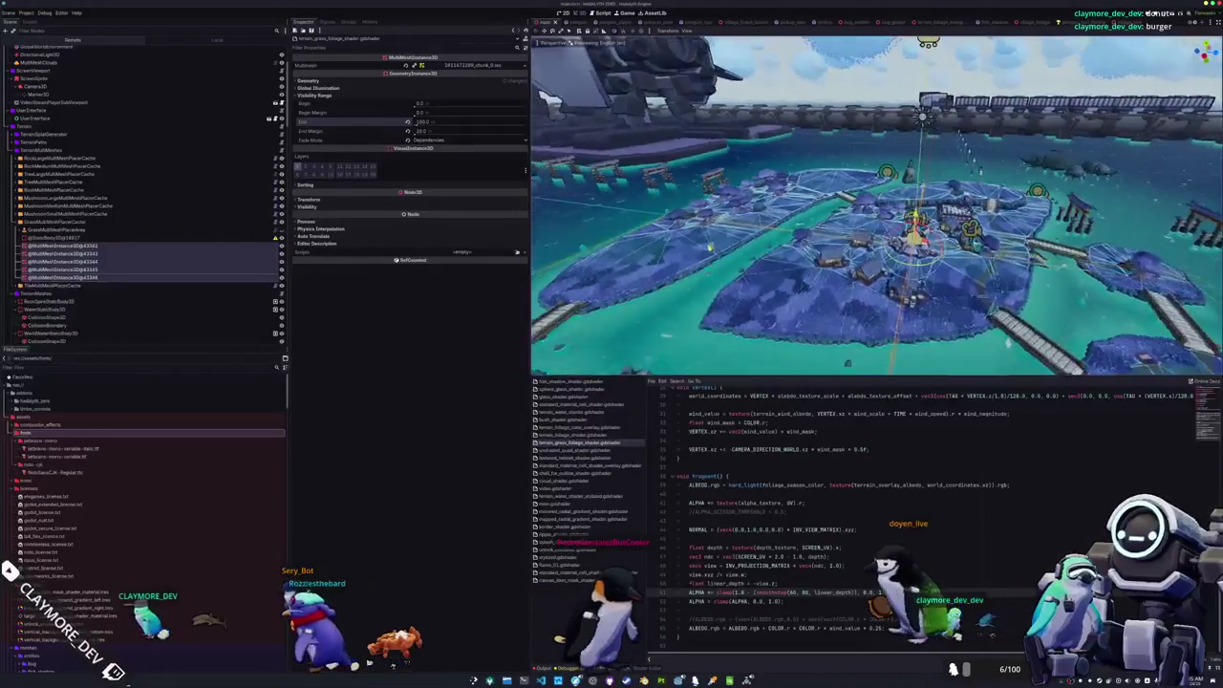
{"action": "key", "text": "alt+o"}
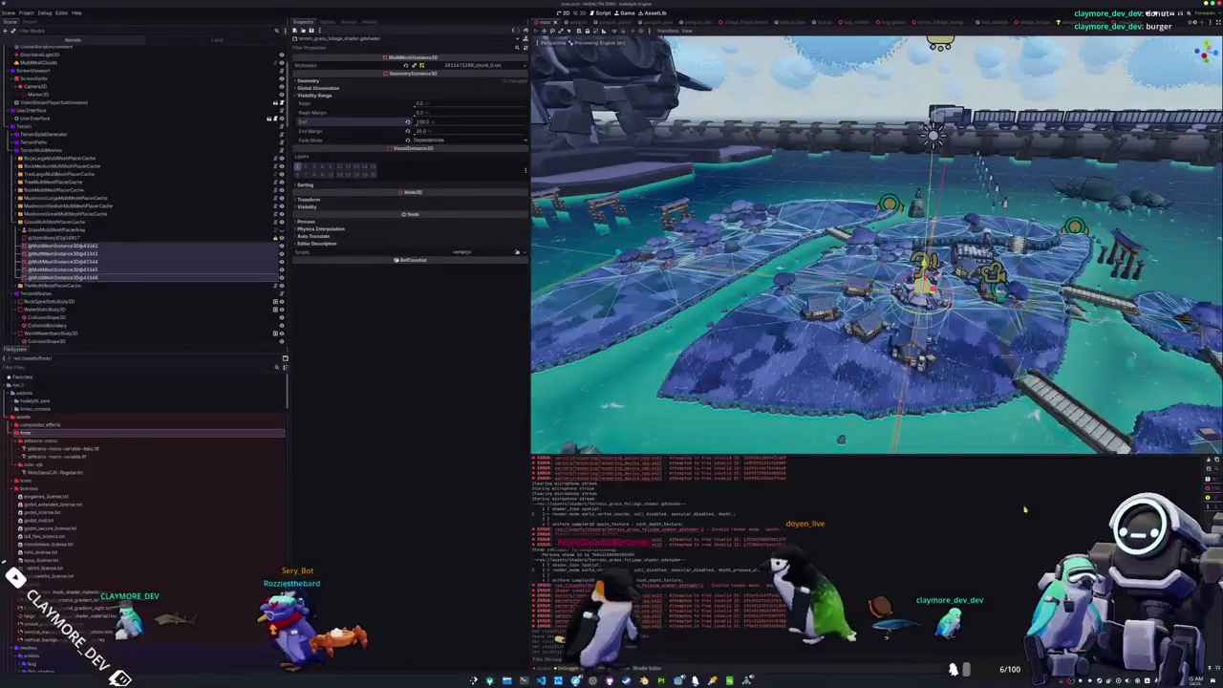
{"action": "key", "text": "F5"}
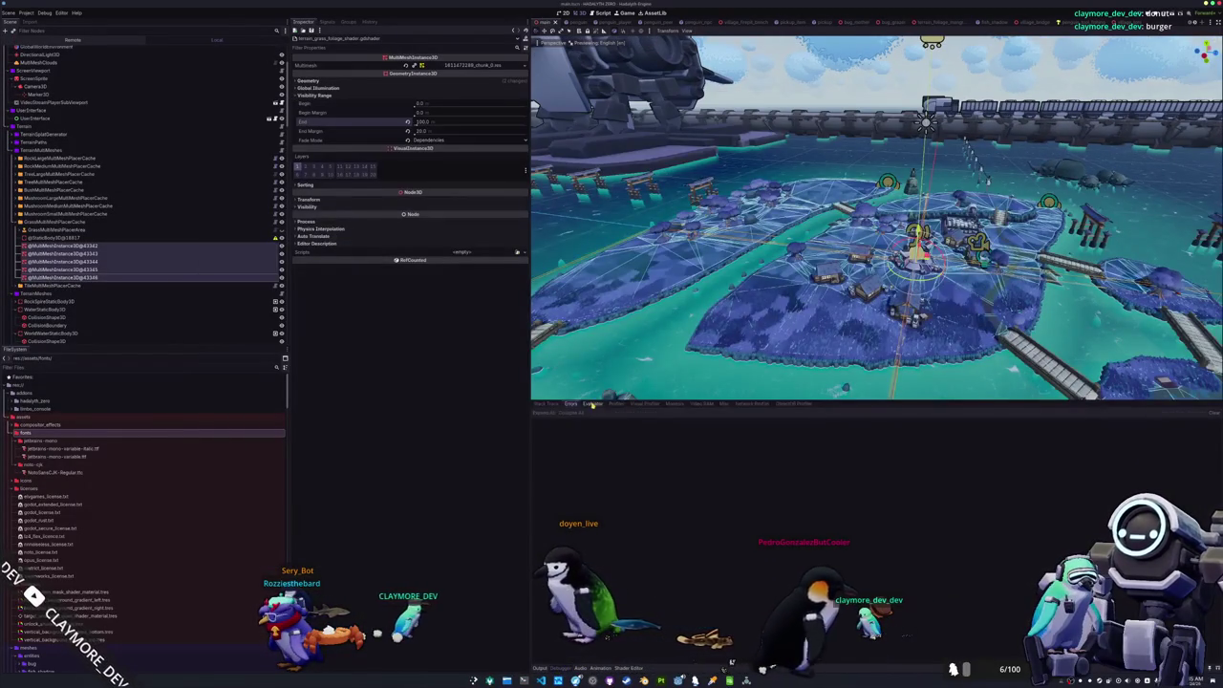
- Show the Debugger's Profiler below a taller viewport and click Play on the game's title screen
{"action": "left_click", "coordinate": [616, 403]}
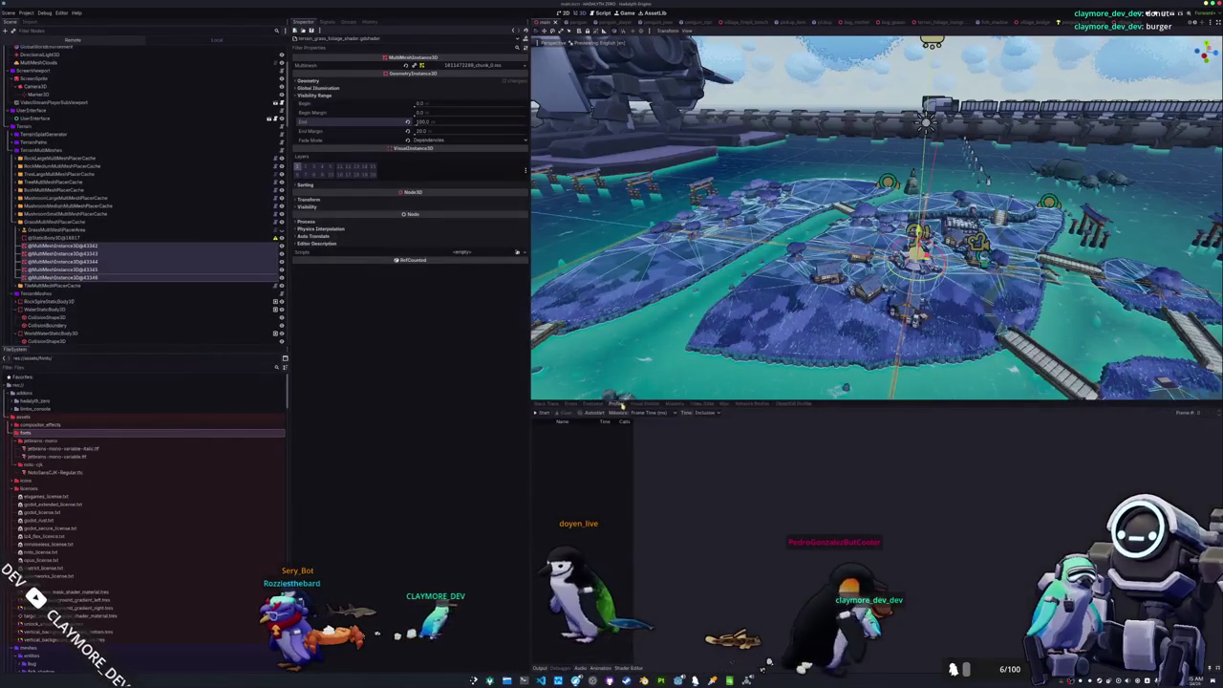
{"action": "left_click_drag", "start_coordinate": [631, 400], "coordinate": [651, 533]}
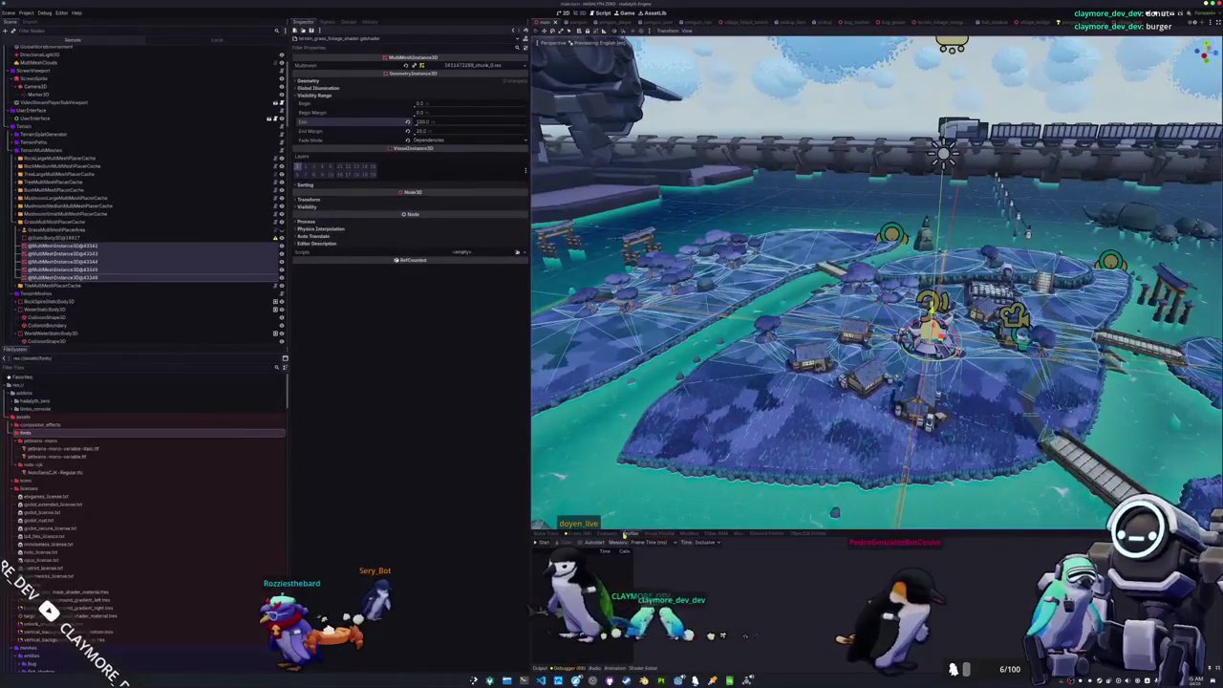
{"action": "key", "text": "F5"}
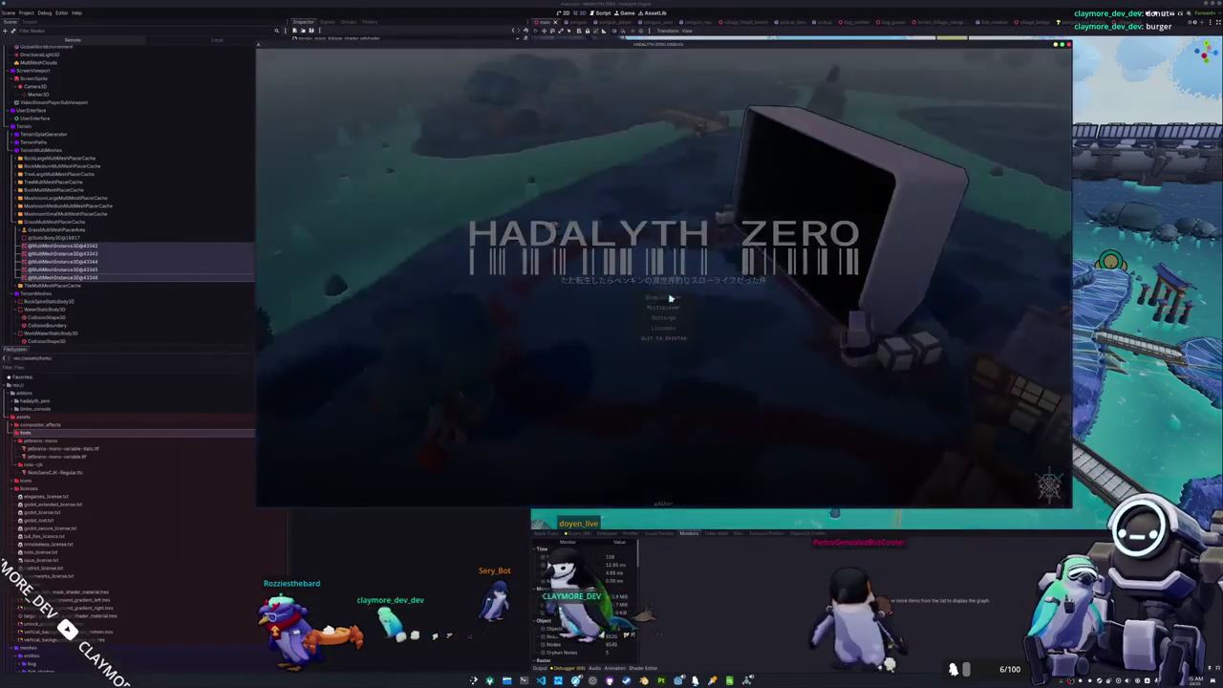
{"action": "left_click", "coordinate": [670, 299]}
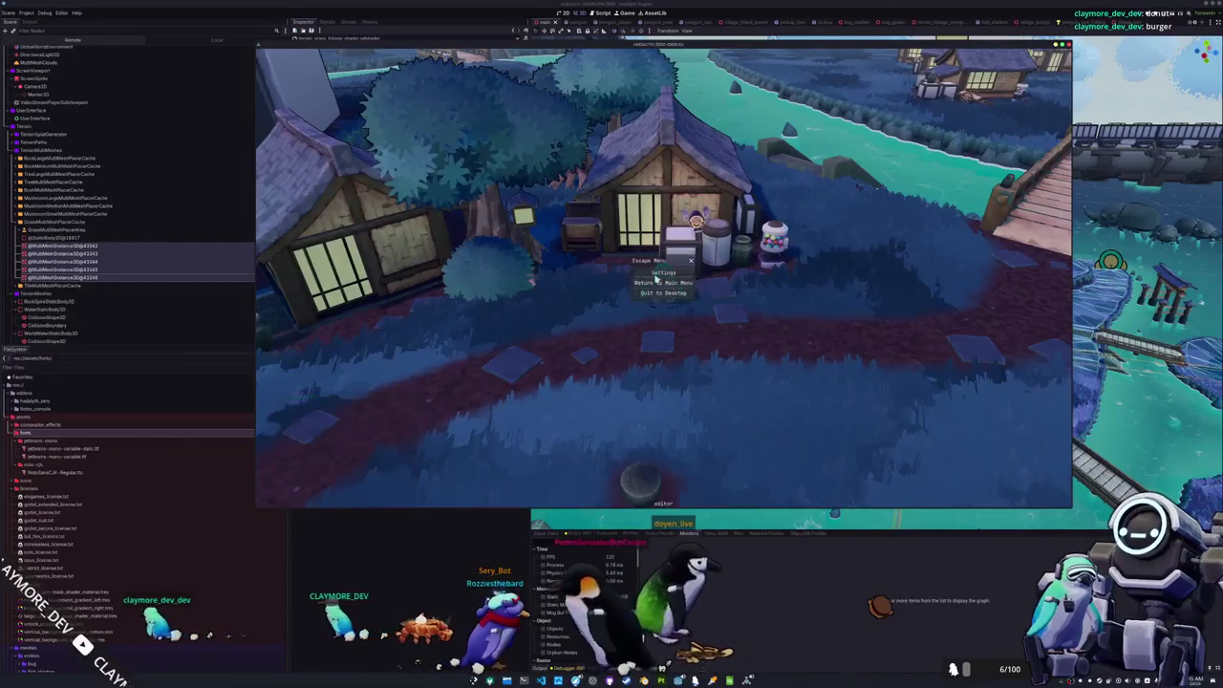
- Set VSync Mode to Disabled in the game's Display settings and resume play
{"action": "key", "text": "Escape"}
{"action": "left_click", "coordinate": [622, 162]}
{"action": "left_click", "coordinate": [754, 163]}
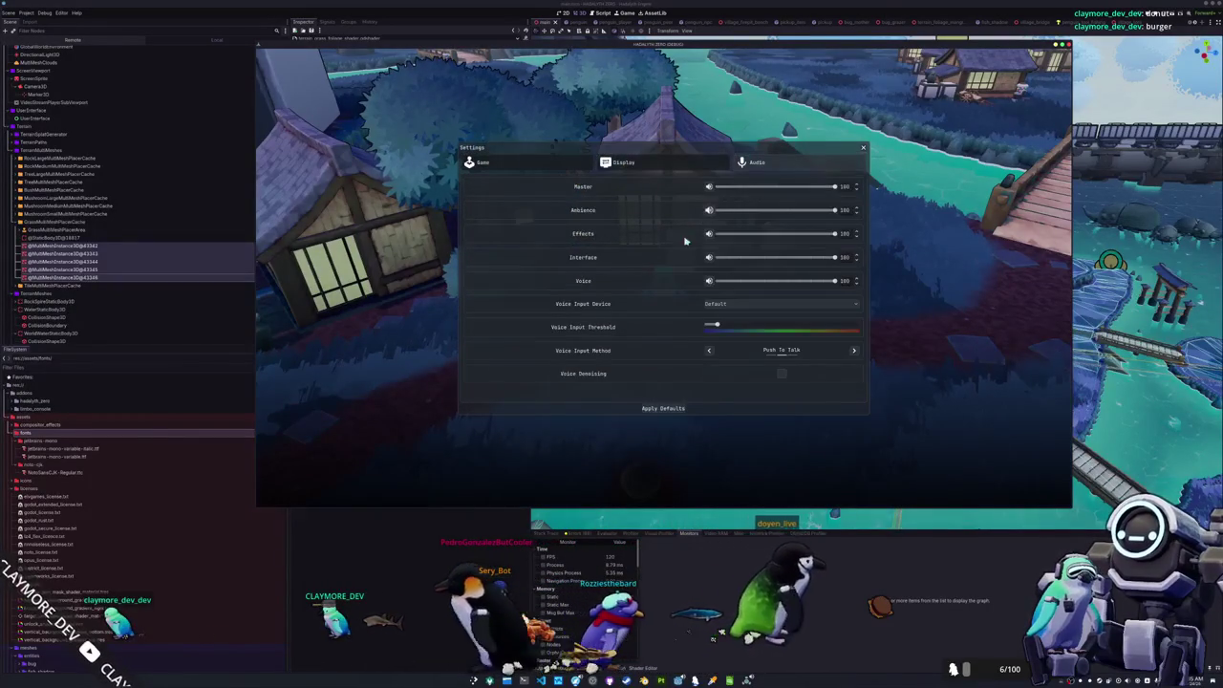
{"action": "left_click", "coordinate": [611, 165]}
{"action": "left_click", "coordinate": [709, 231]}
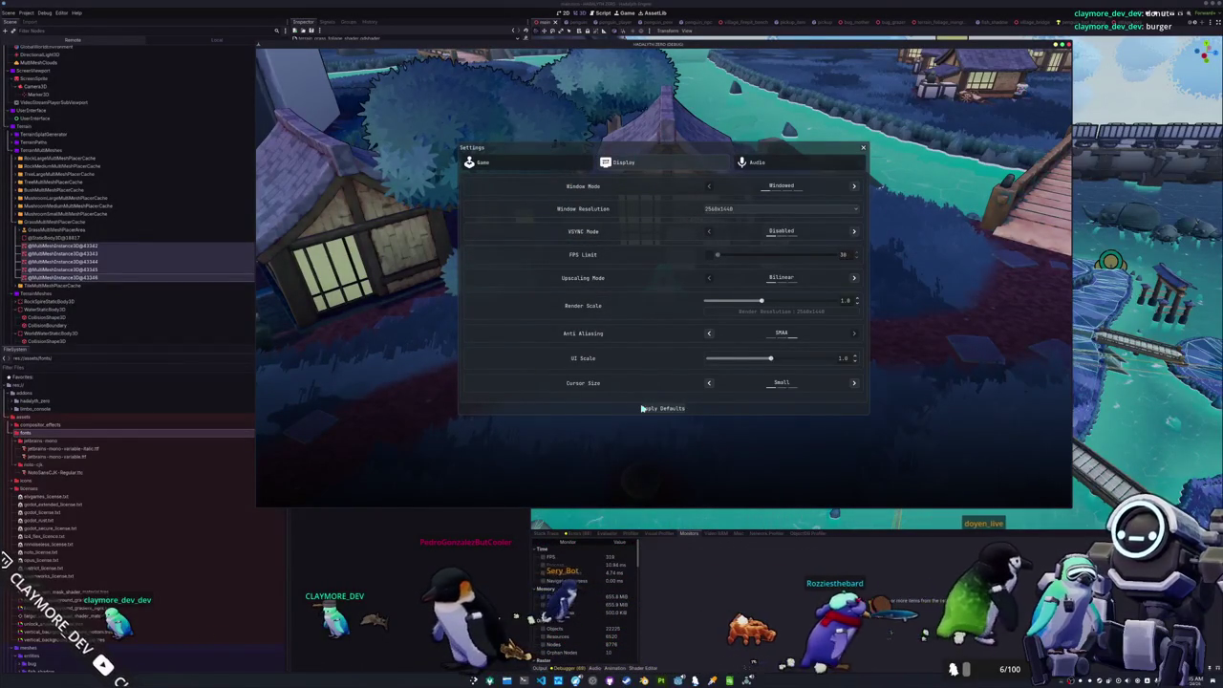
{"action": "key", "text": "Escape"}
{"action": "mouse_move", "coordinate": [643, 432]}
{"action": "left_mouse_down"}
{"action": "mouse_move", "coordinate": [669, 449]}
{"action": "mouse_move", "coordinate": [697, 441]}
{"action": "left_mouse_up"}
- Walk the penguin along the path and around the house, watching the grass fade
{"action": "key", "text": "d"}
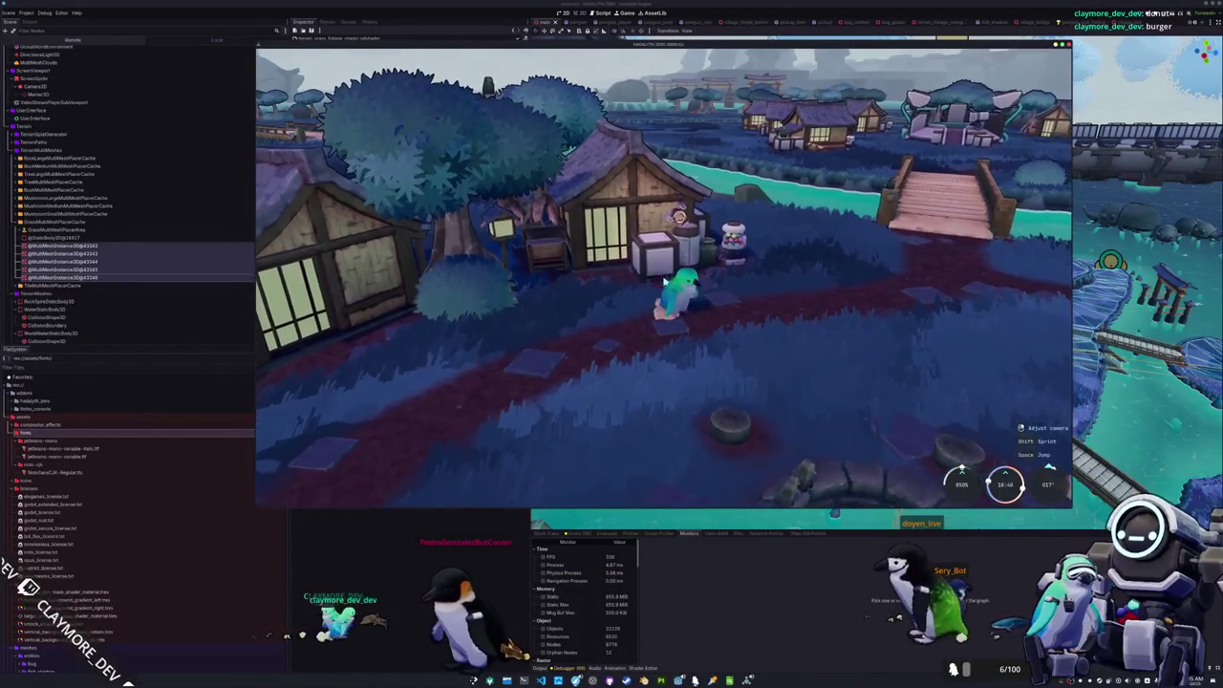
{"action": "key", "text": "d"}
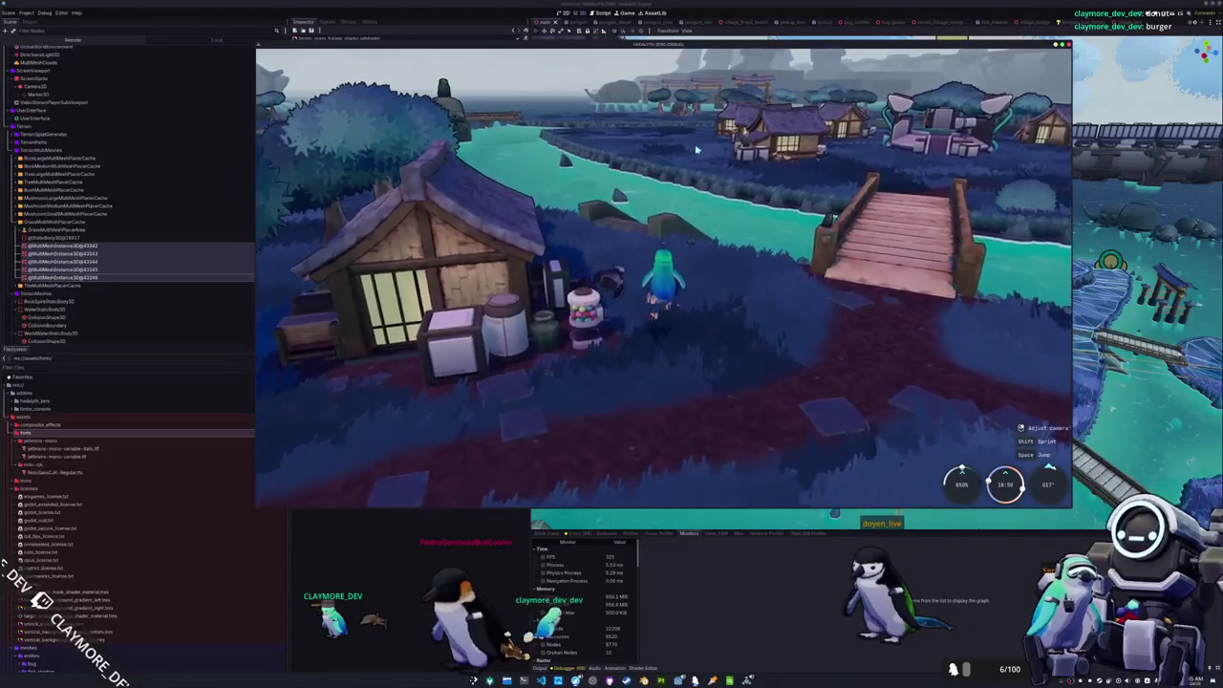
{"action": "left_click_drag", "start_coordinate": [705, 196], "coordinate": [705, 230]}
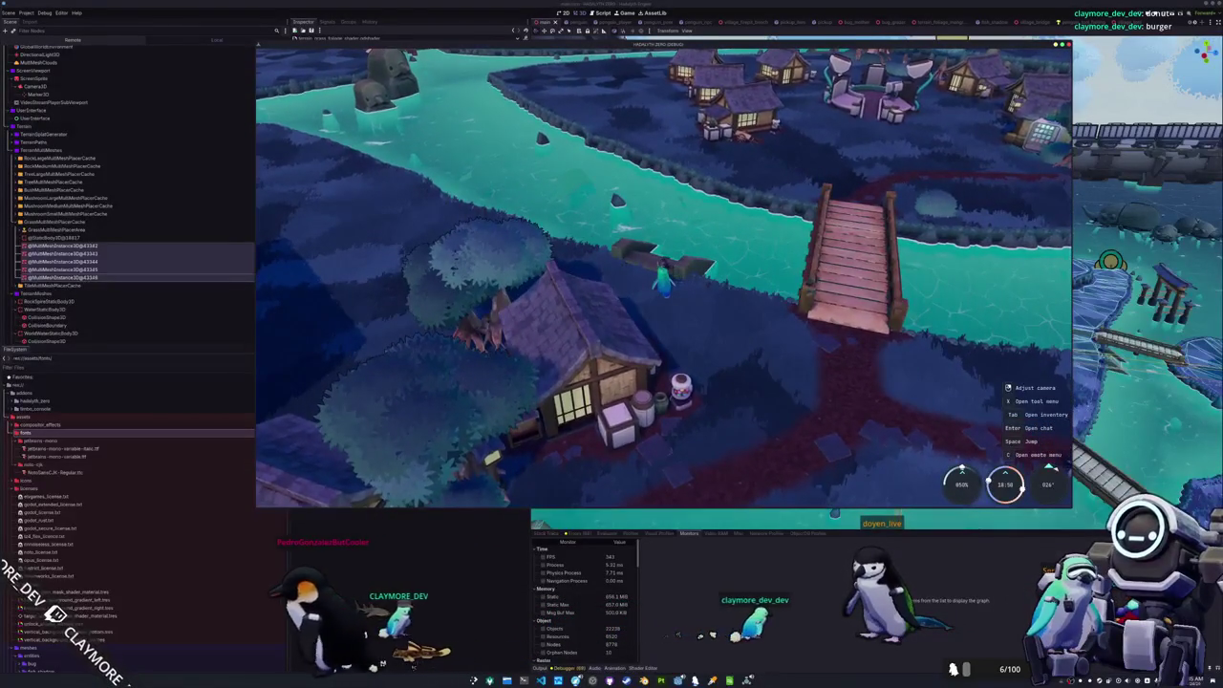
{"action": "key", "text": "a"}
{"action": "key", "text": "a"}
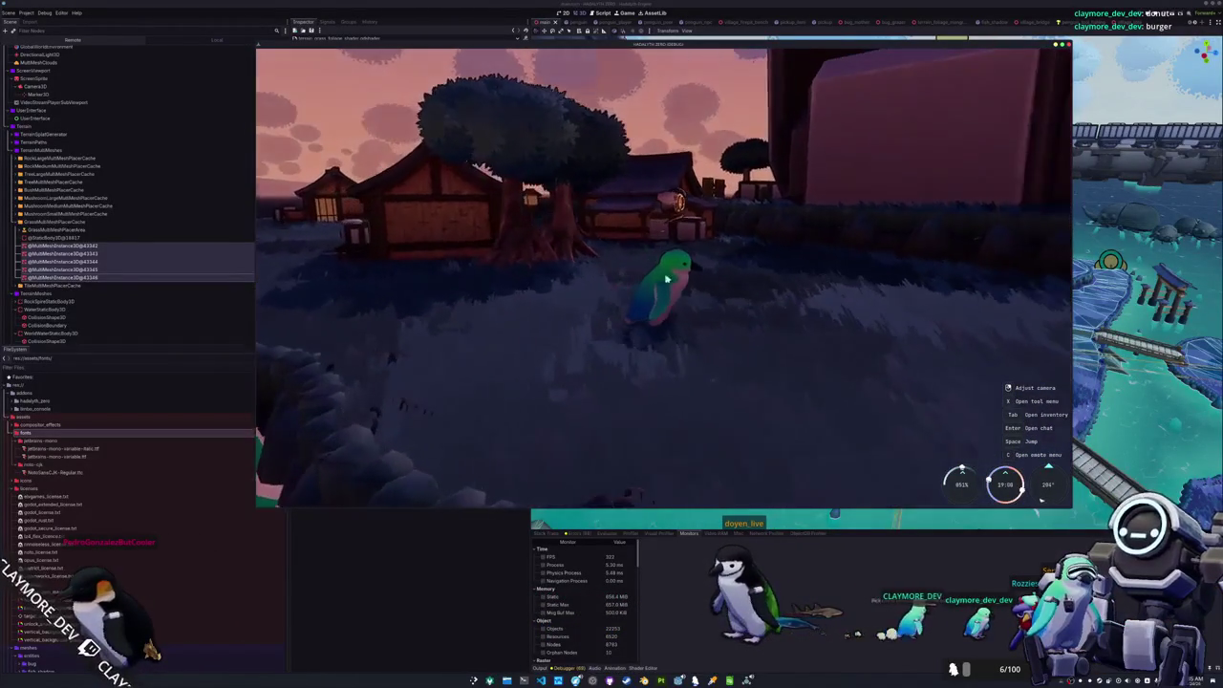
{"action": "key", "text": "w"}
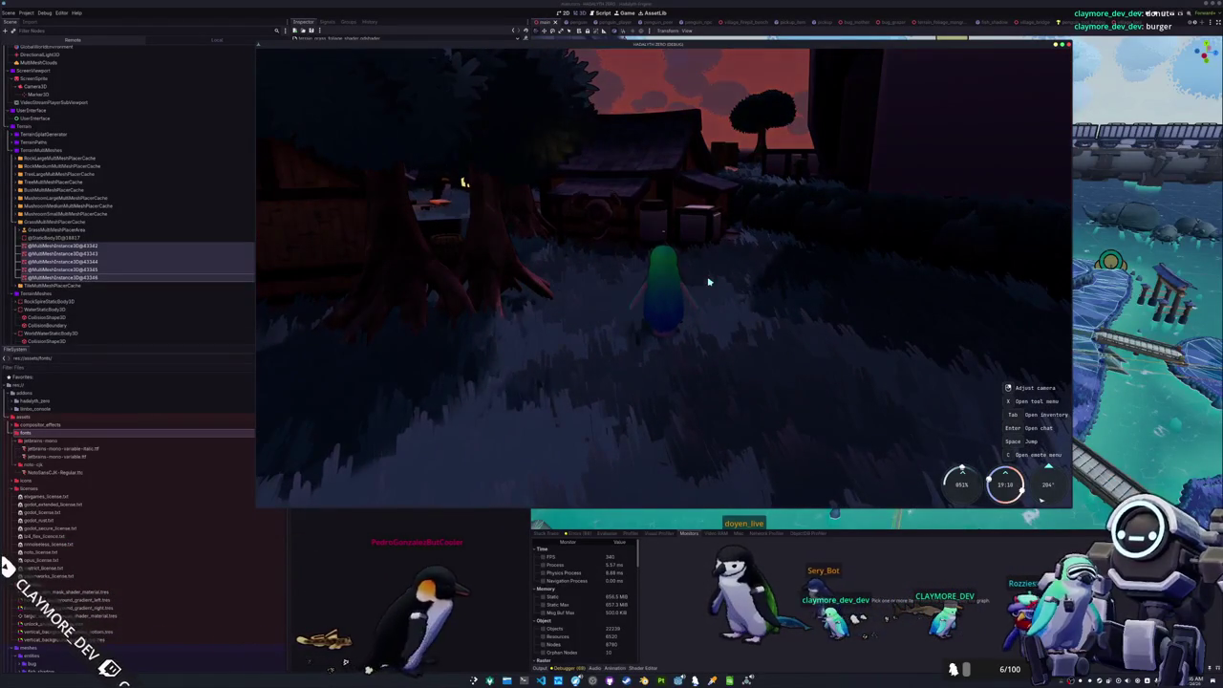
{"action": "scroll", "coordinate": [665, 277], "scroll_direction": "up", "scroll_amount": 3}
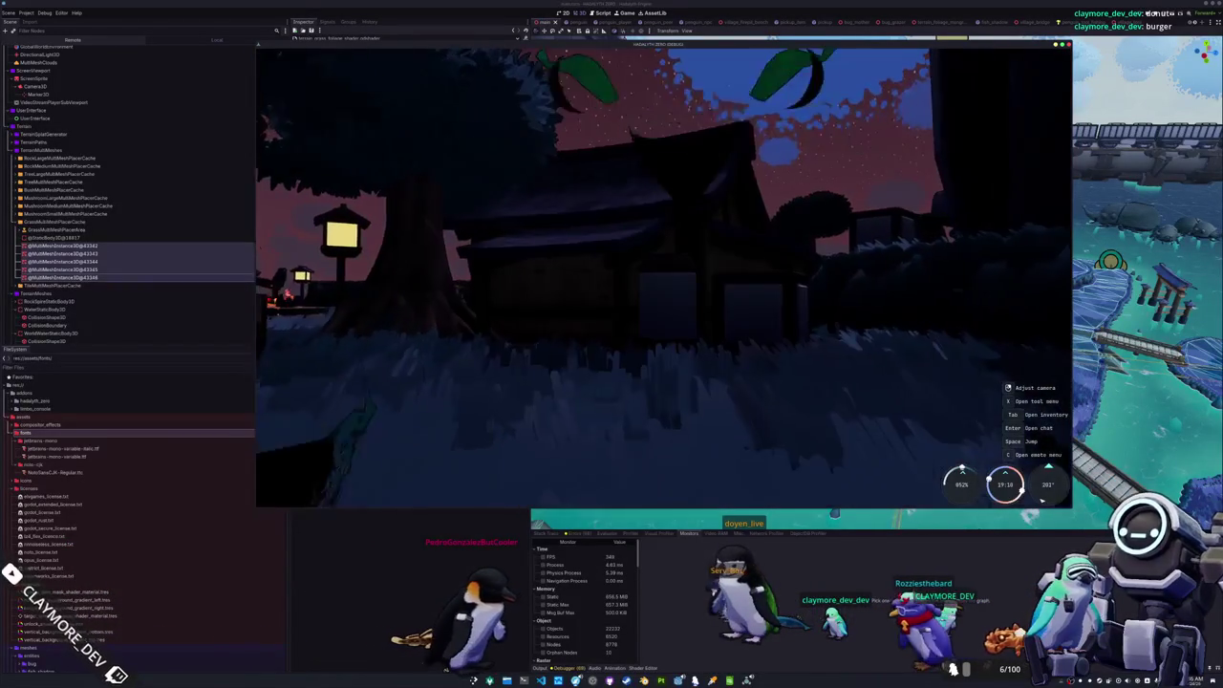
{"action": "key", "text": "w"}
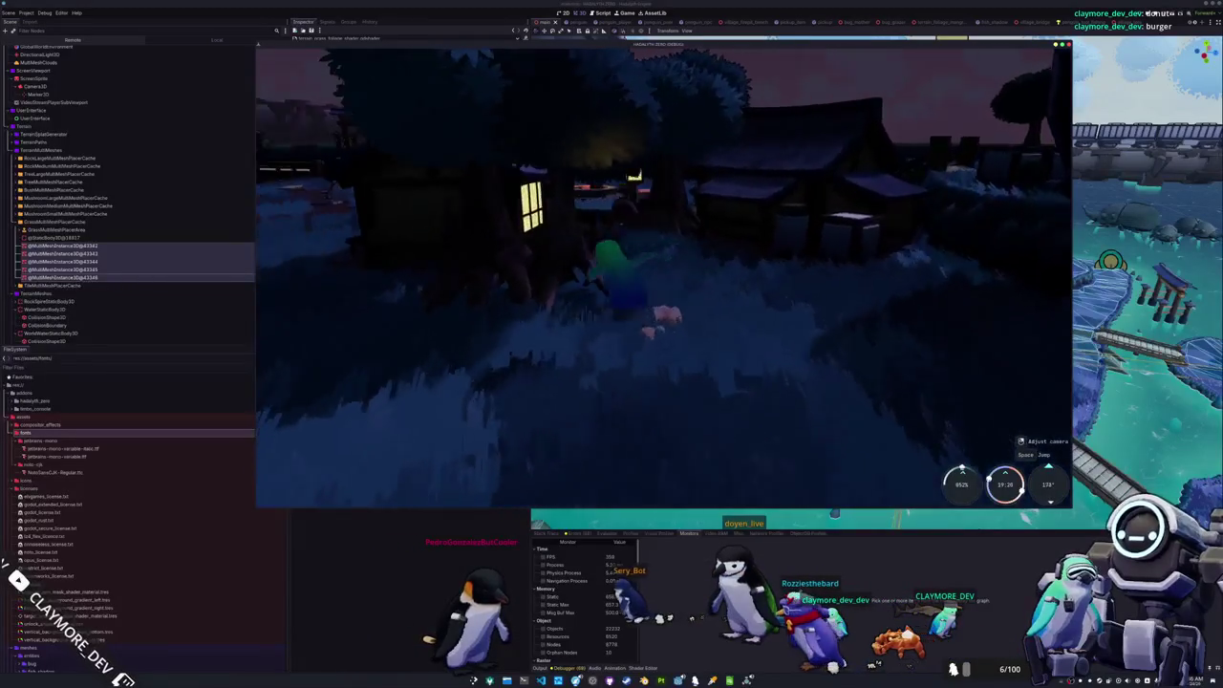
{"action": "key", "text": "w"}
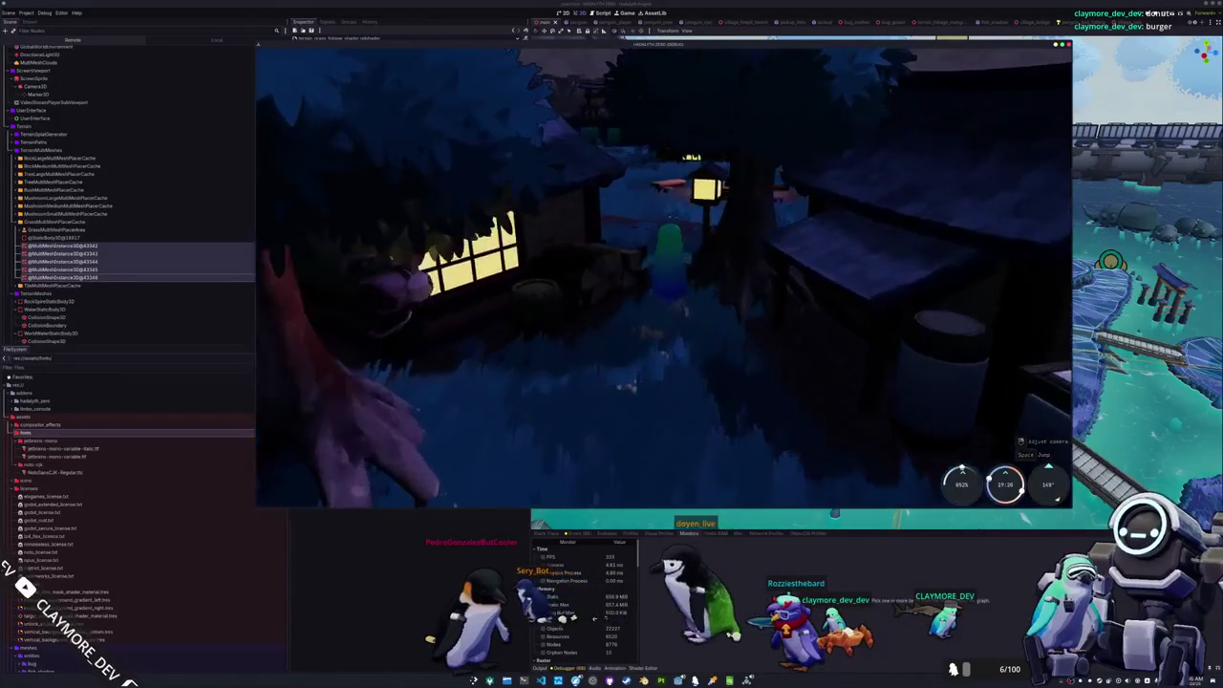
- Walk past the campfire to the lamp-lit house, then close the game with F8
{"action": "key", "text": "w"}
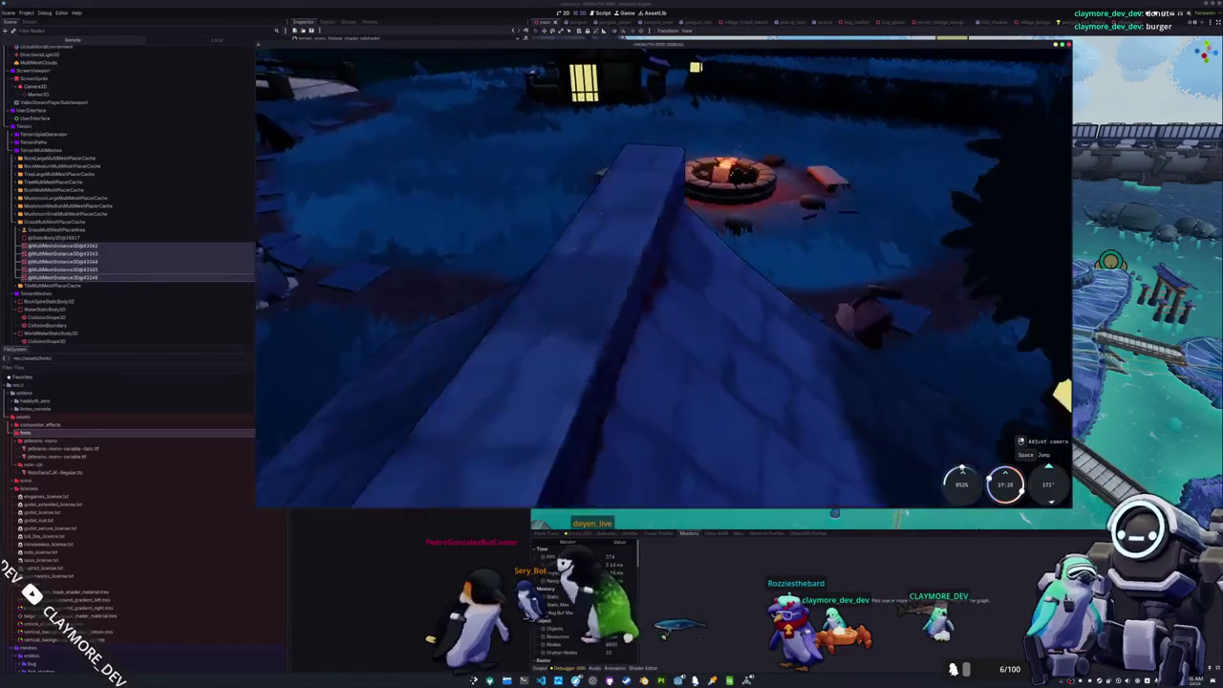
{"action": "key", "text": "w"}
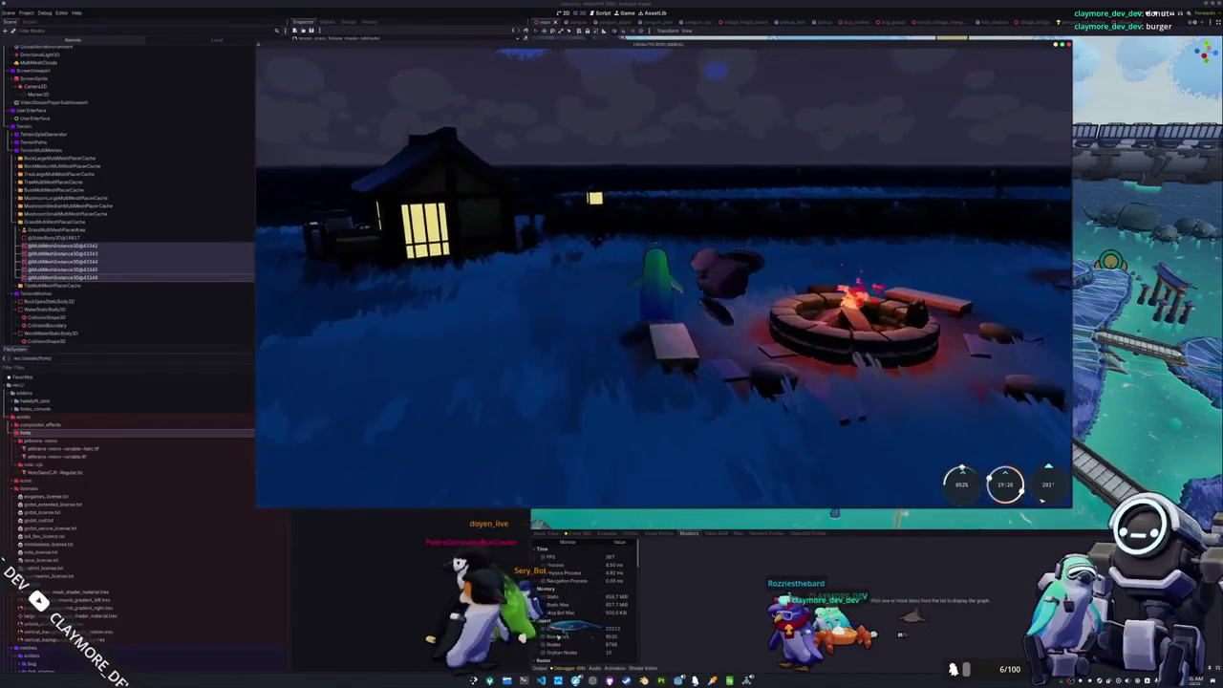
{"action": "key", "text": "w"}
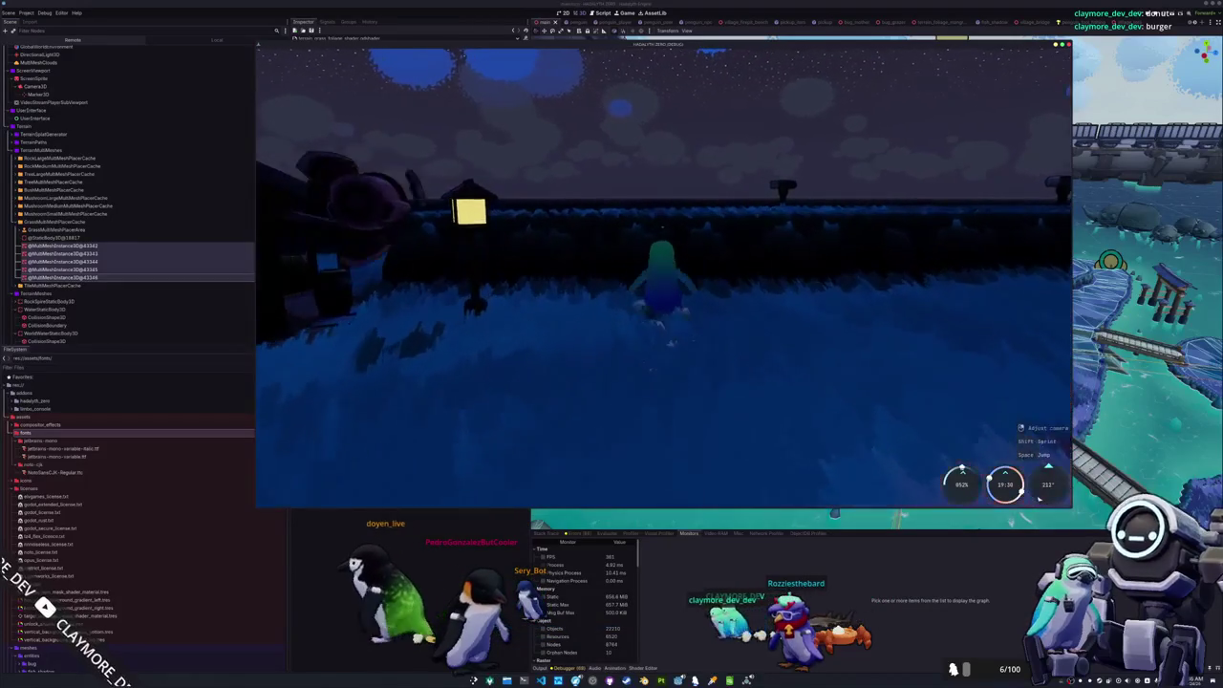
{"action": "key", "text": "w"}
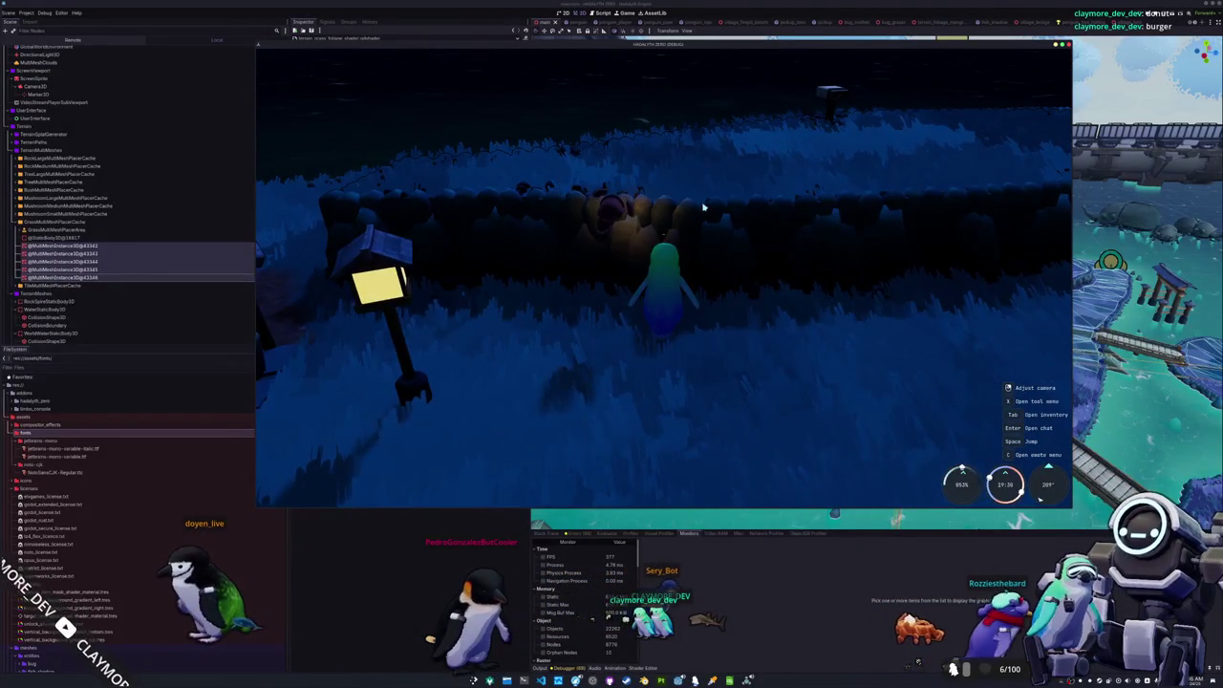
{"action": "key", "text": "w"}
{"action": "key", "text": "w"}
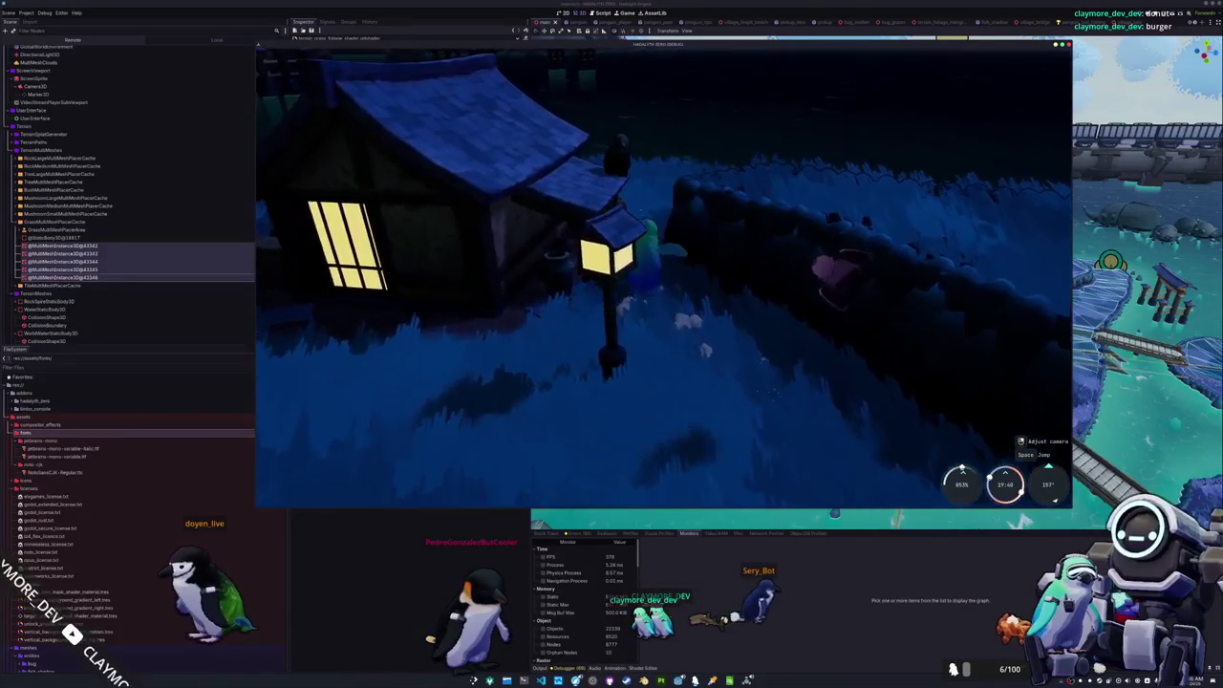
{"action": "key", "text": "w"}
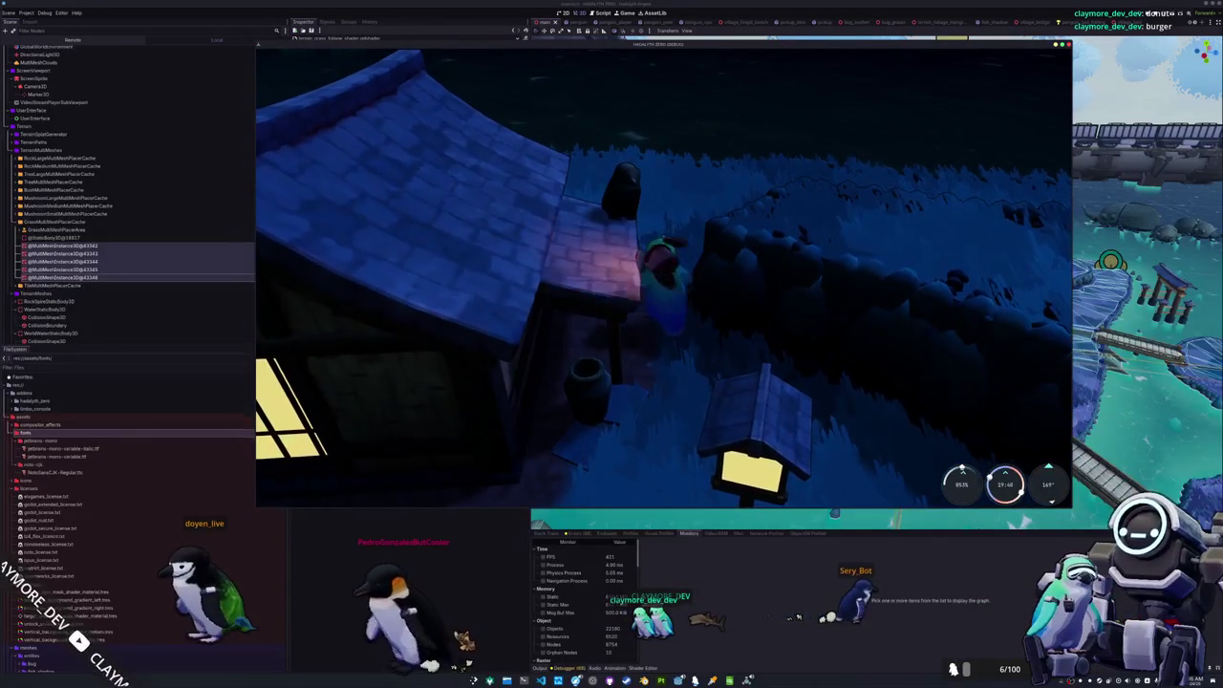
{"action": "key", "text": "w"}
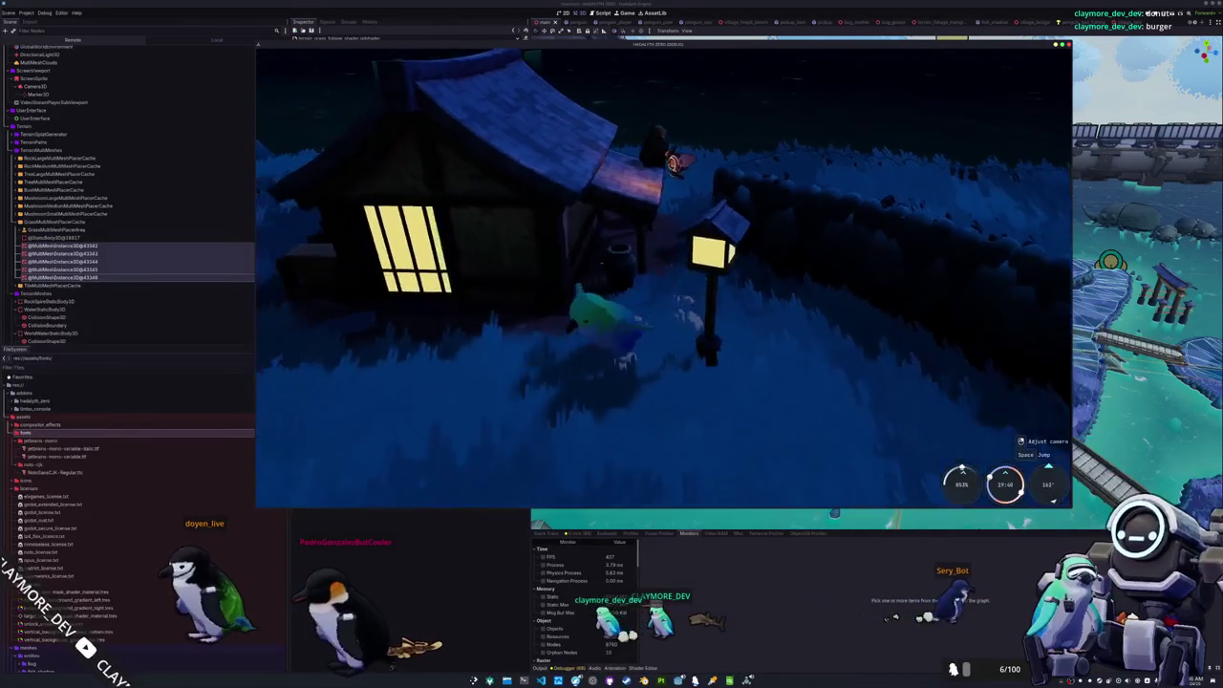
{"action": "key", "text": "w"}
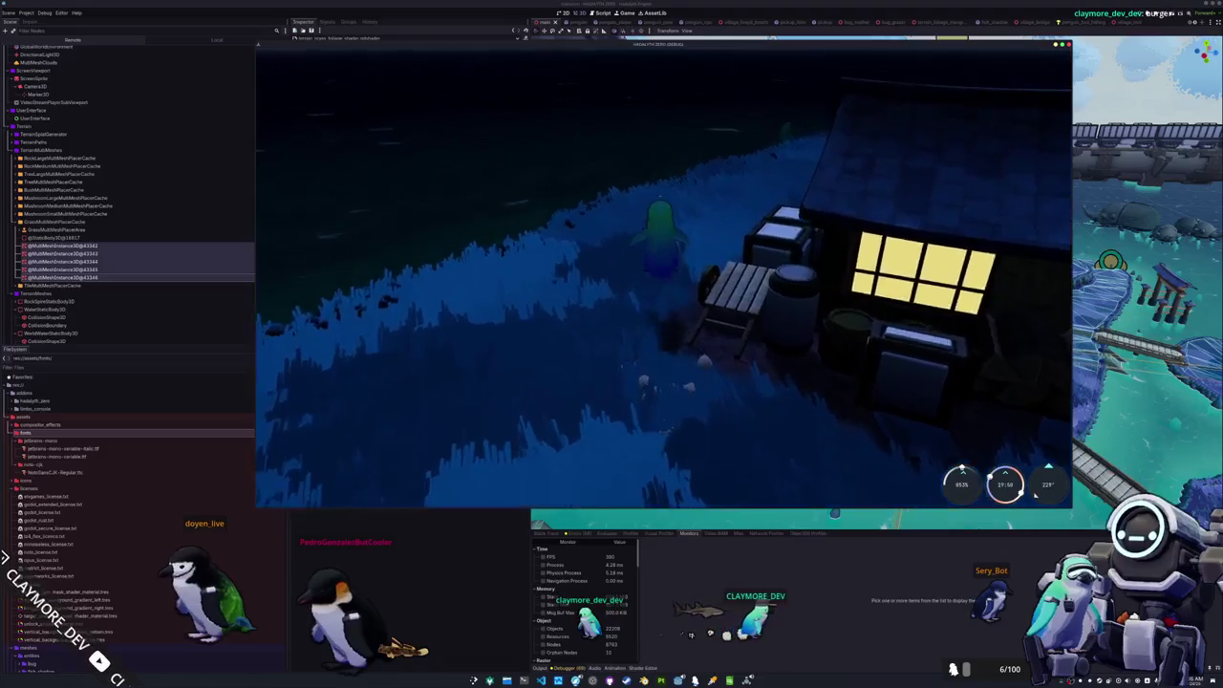
{"action": "key", "text": "F8"}
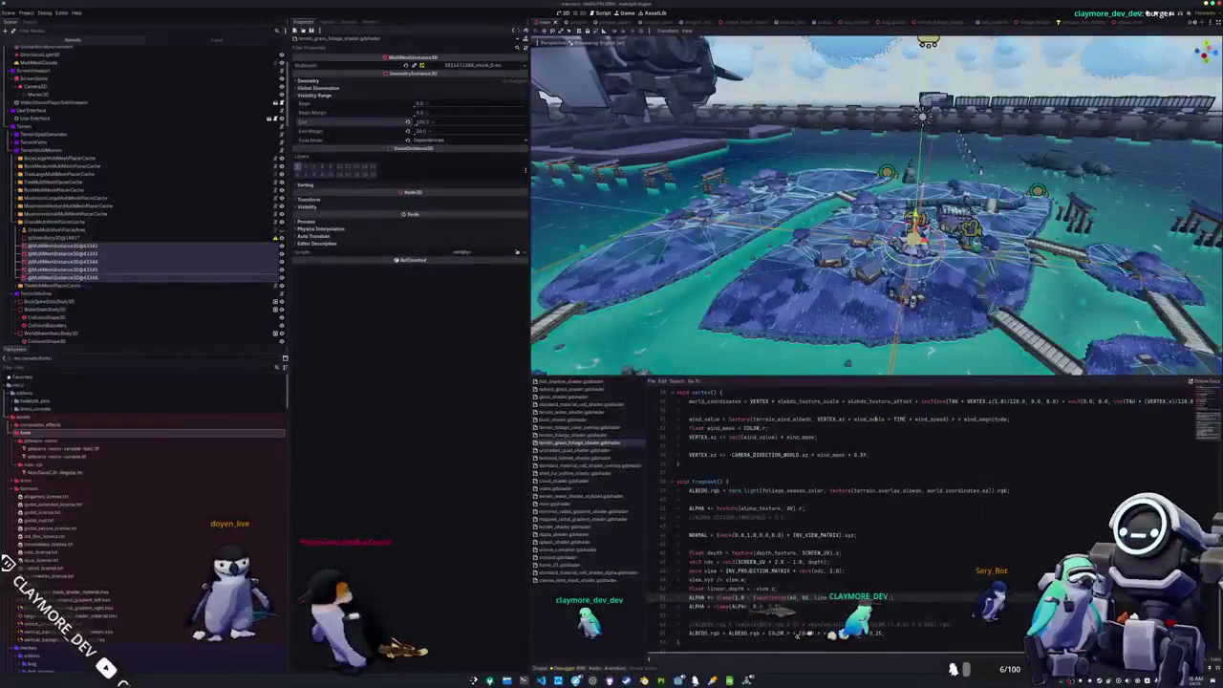
- Replace depth_draw_never in the render_mode line with depth_test_default via autocomplete
{"action": "scroll", "coordinate": [953, 398], "scroll_direction": "up", "scroll_amount": 10}
{"action": "left_click", "coordinate": [944, 401]}
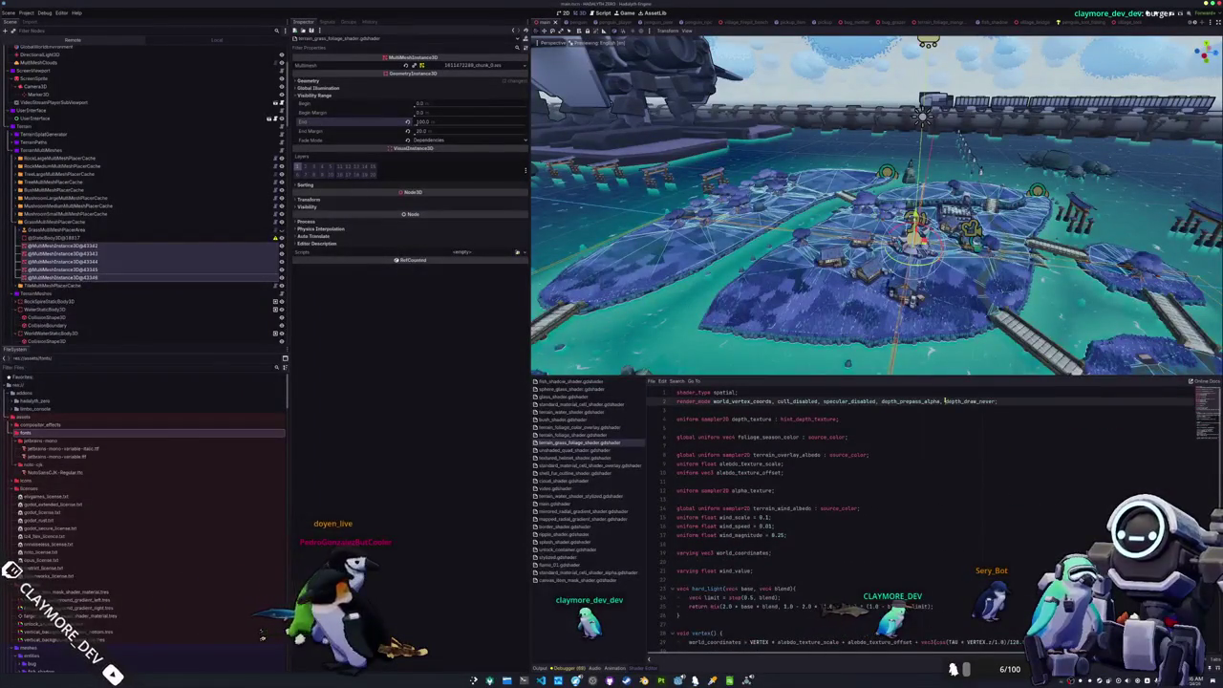
{"action": "type", "text": "de"}
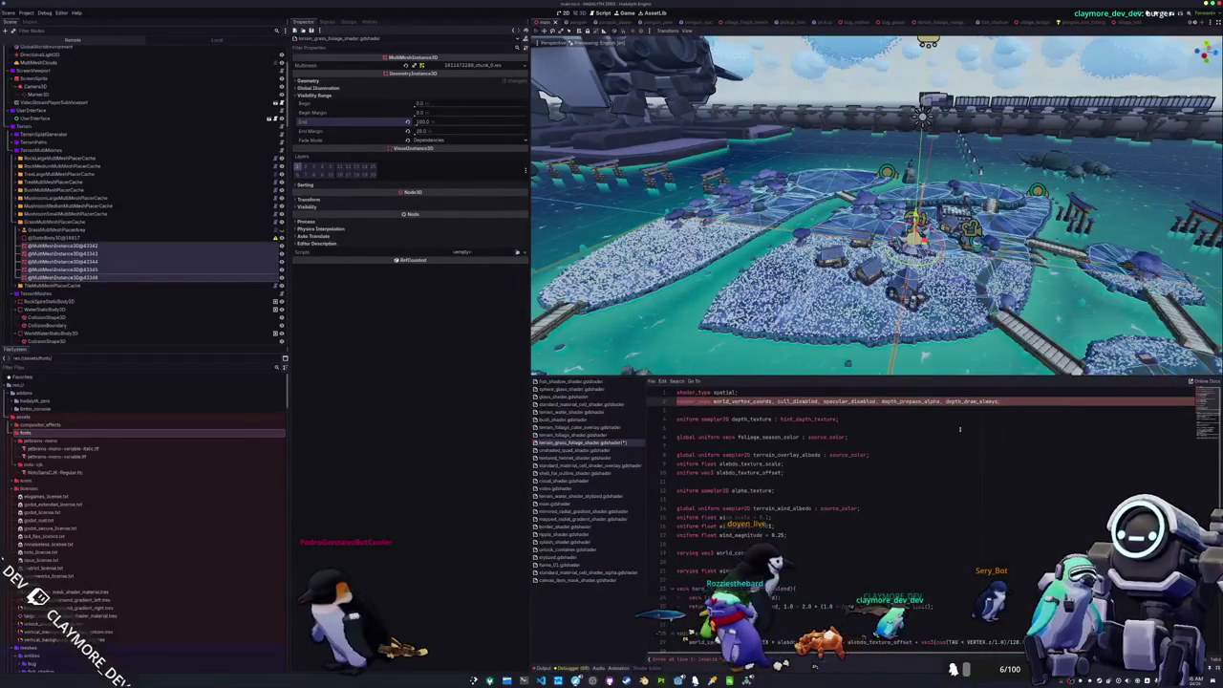
{"action": "mouse_move", "coordinate": [847, 365]}
{"action": "left_mouse_down"}
{"action": "mouse_move", "coordinate": [844, 307]}
{"action": "mouse_move", "coordinate": [861, 318]}
{"action": "left_mouse_up"}
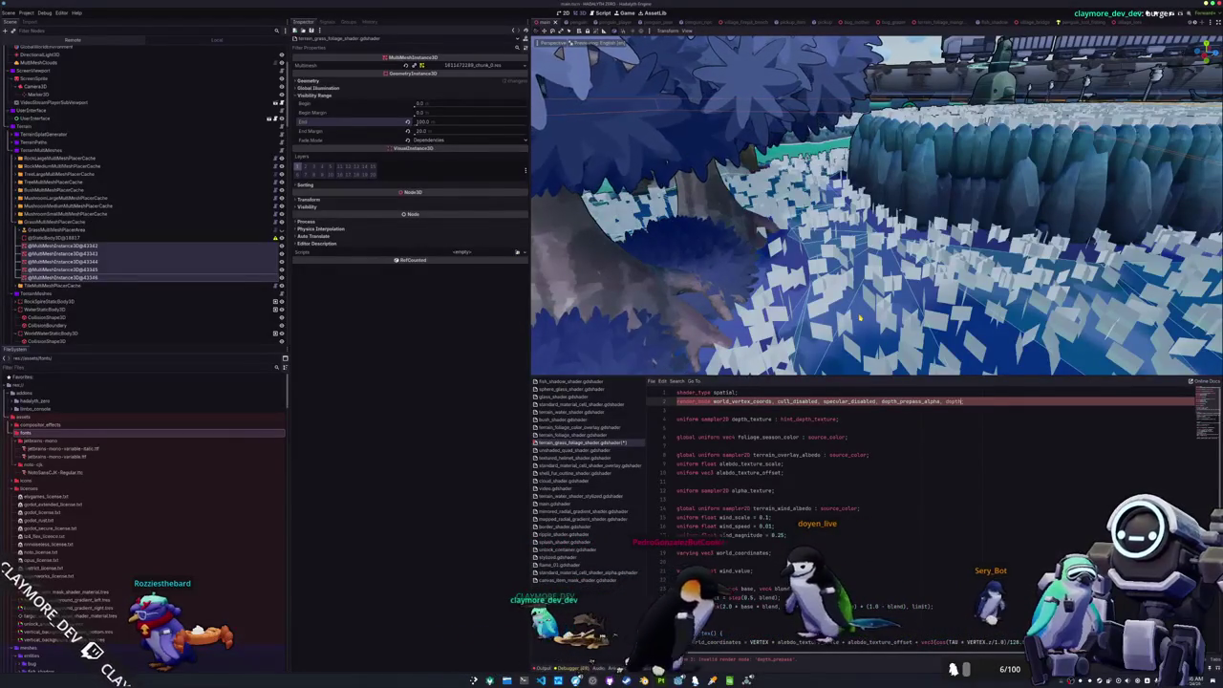
{"action": "type", "text": "_"}
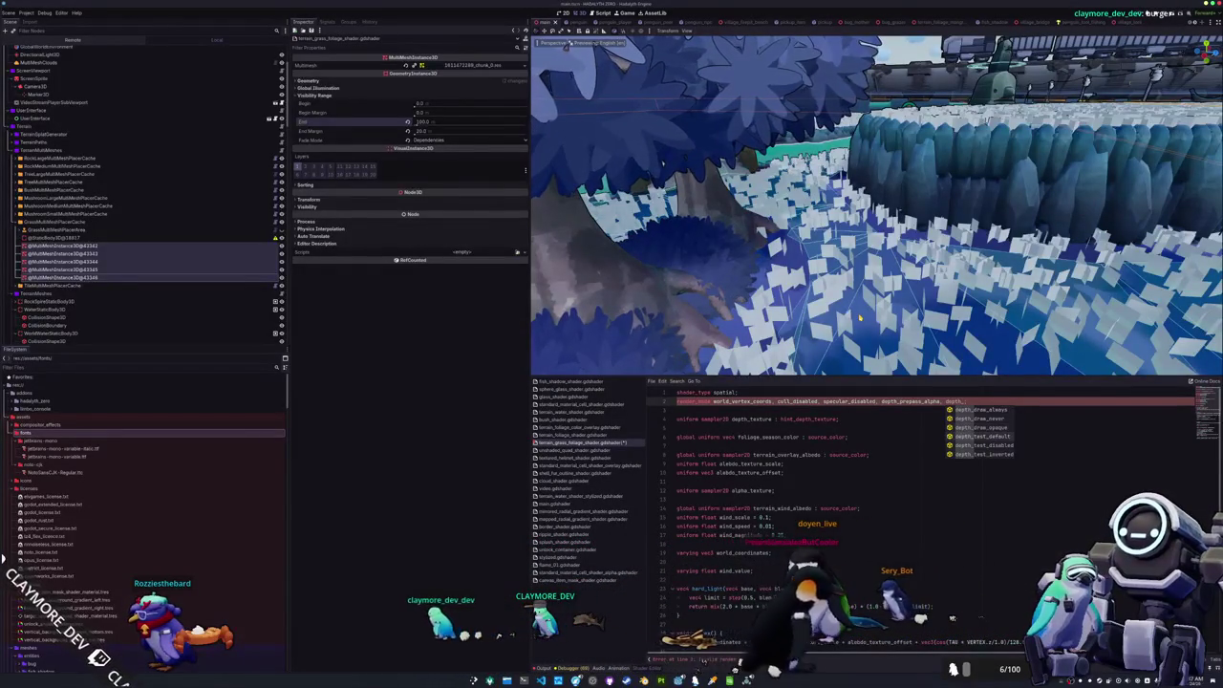
{"action": "key", "text": "Down"}
{"action": "key", "text": "Down"}
{"action": "key", "text": "Down"}
{"action": "key", "text": "Return"}
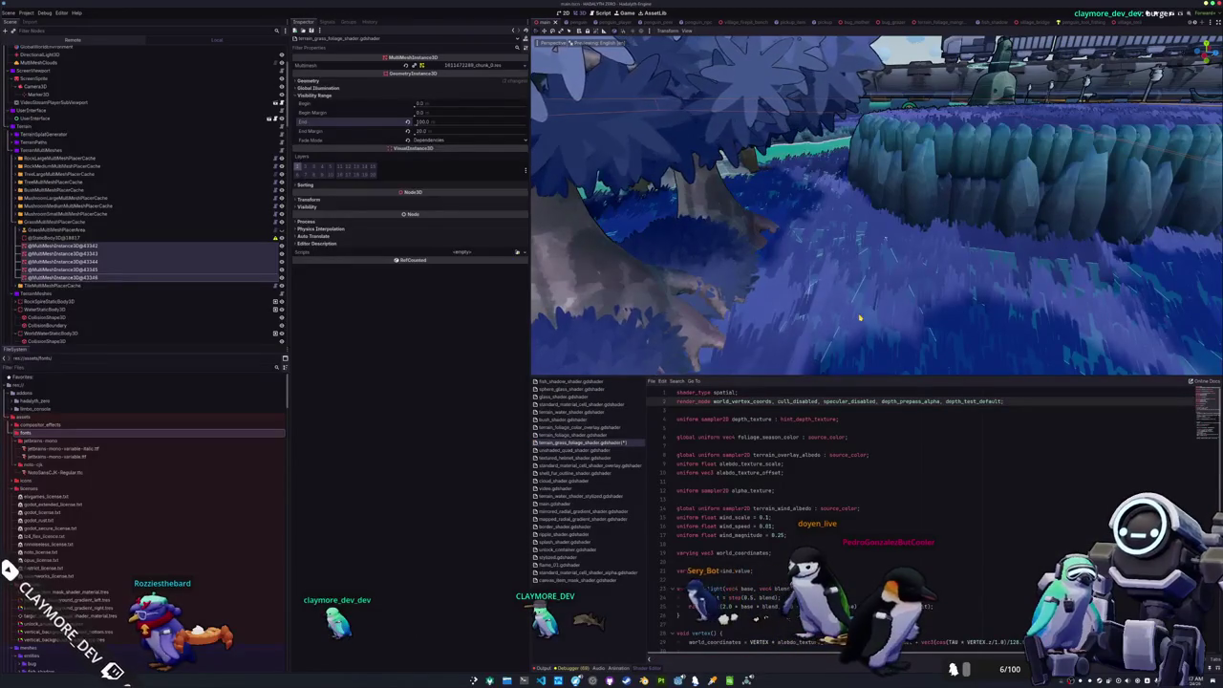
- Select the depth-based alpha fade lines 47–53 in the fragment code
{"action": "scroll", "coordinate": [860, 318], "scroll_direction": "down", "scroll_amount": 10}
{"action": "scroll", "coordinate": [822, 272], "scroll_direction": "up", "scroll_amount": 2}
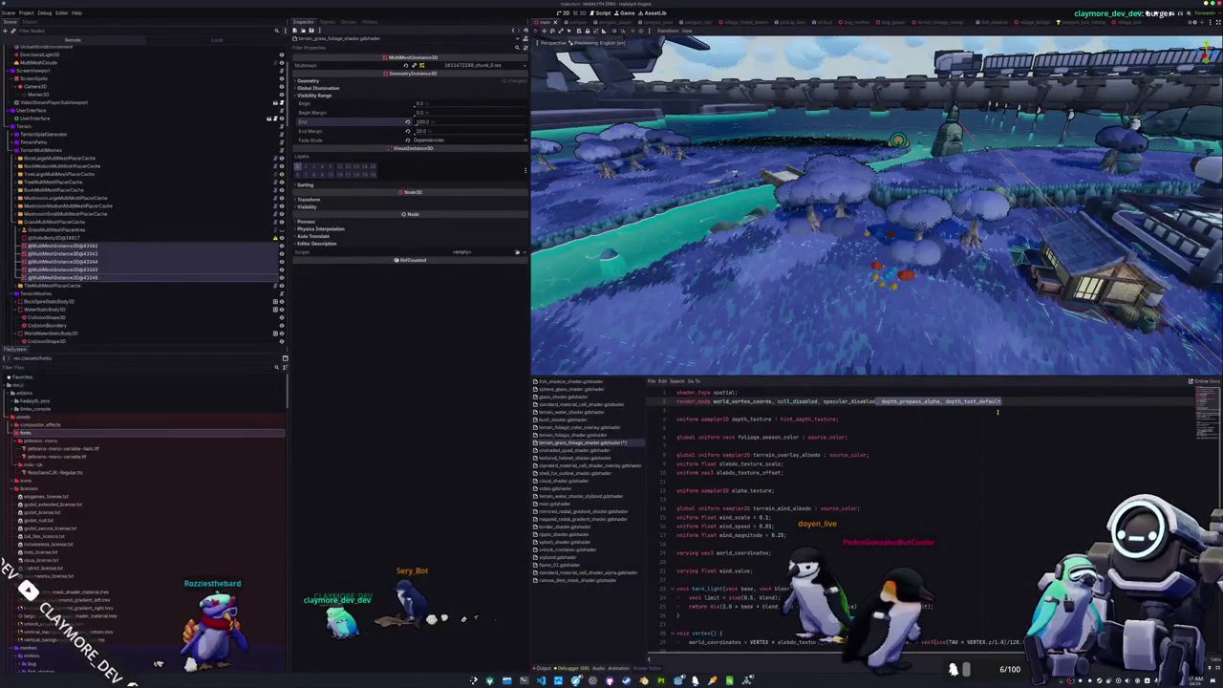
{"action": "scroll", "coordinate": [860, 409], "scroll_direction": "down", "scroll_amount": 5}
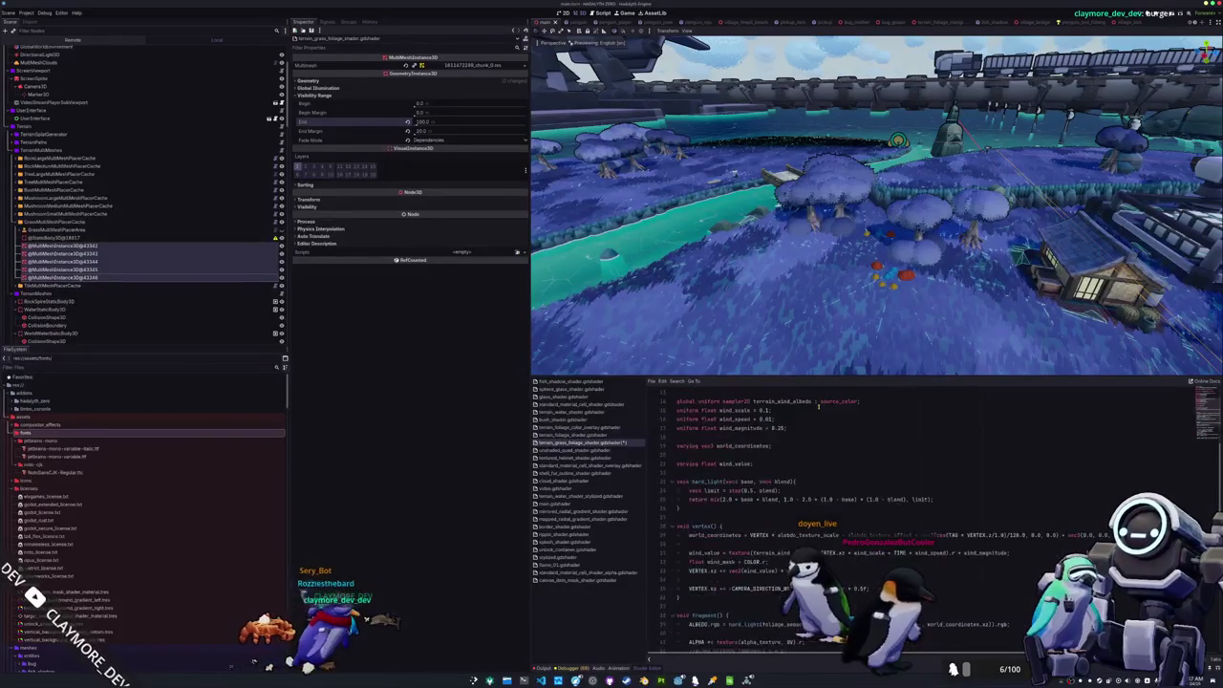
{"action": "scroll", "coordinate": [818, 405], "scroll_direction": "down", "scroll_amount": 5}
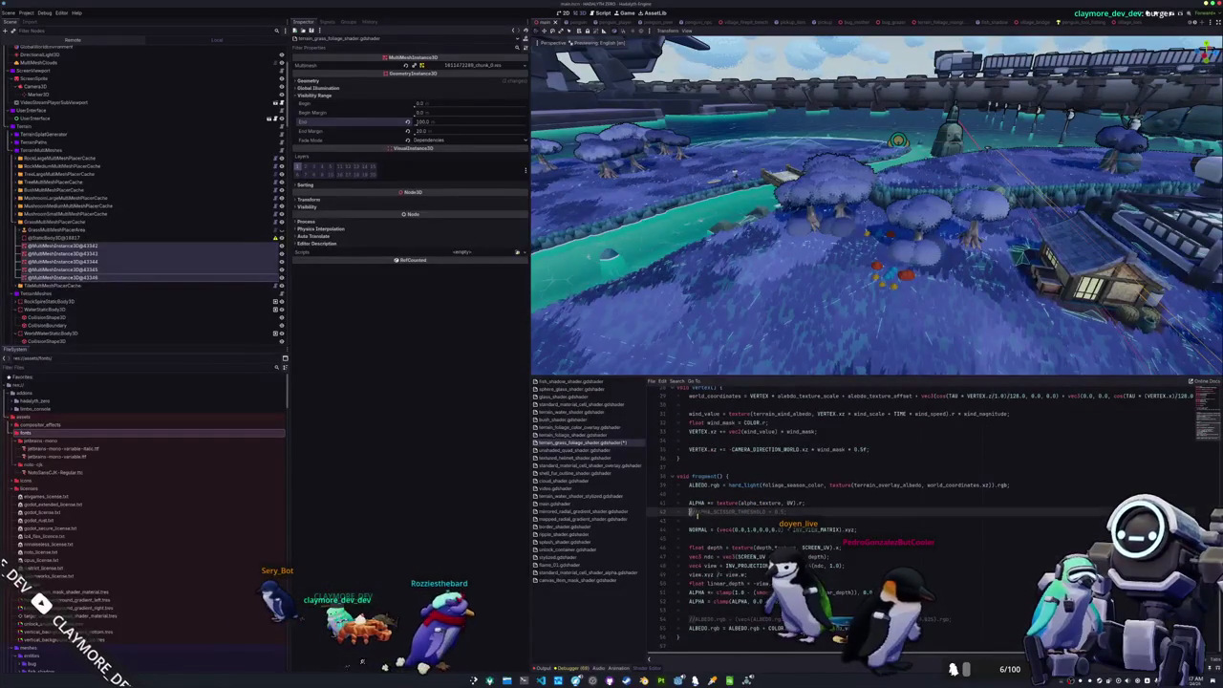
{"action": "key", "text": "Down"}
{"action": "key", "text": "Down"}
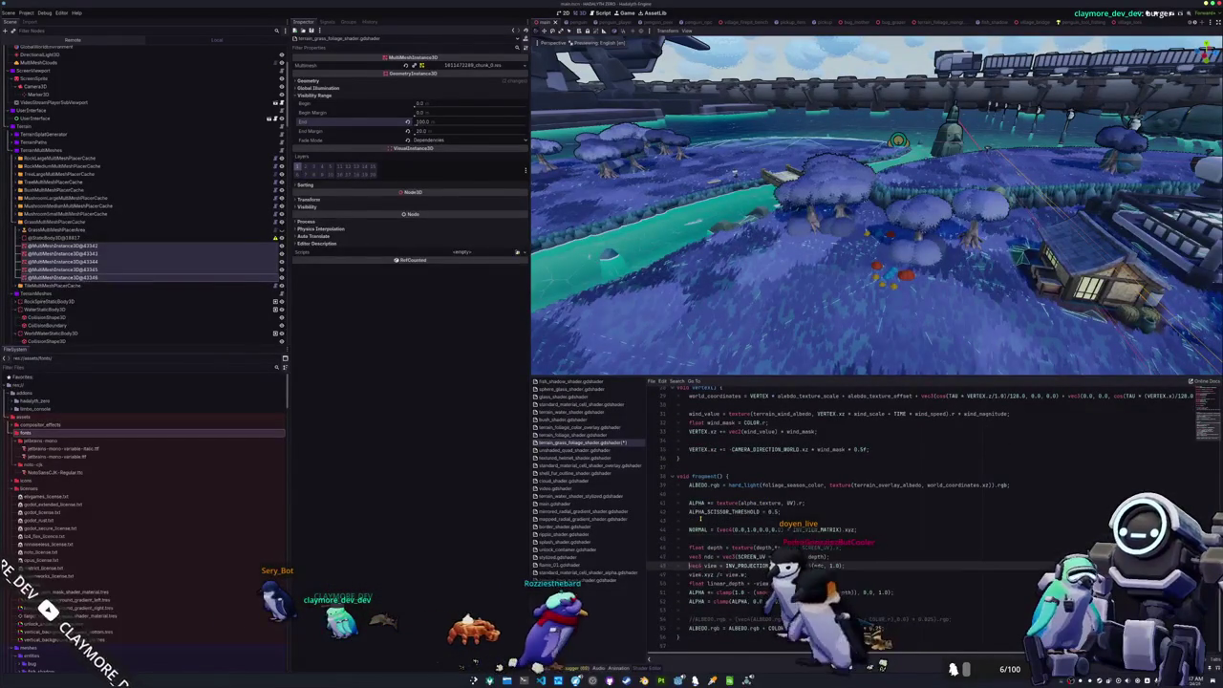
{"action": "key", "text": "shift+Down"}
{"action": "key", "text": "shift+Down"}
{"action": "key", "text": "shift+Down"}
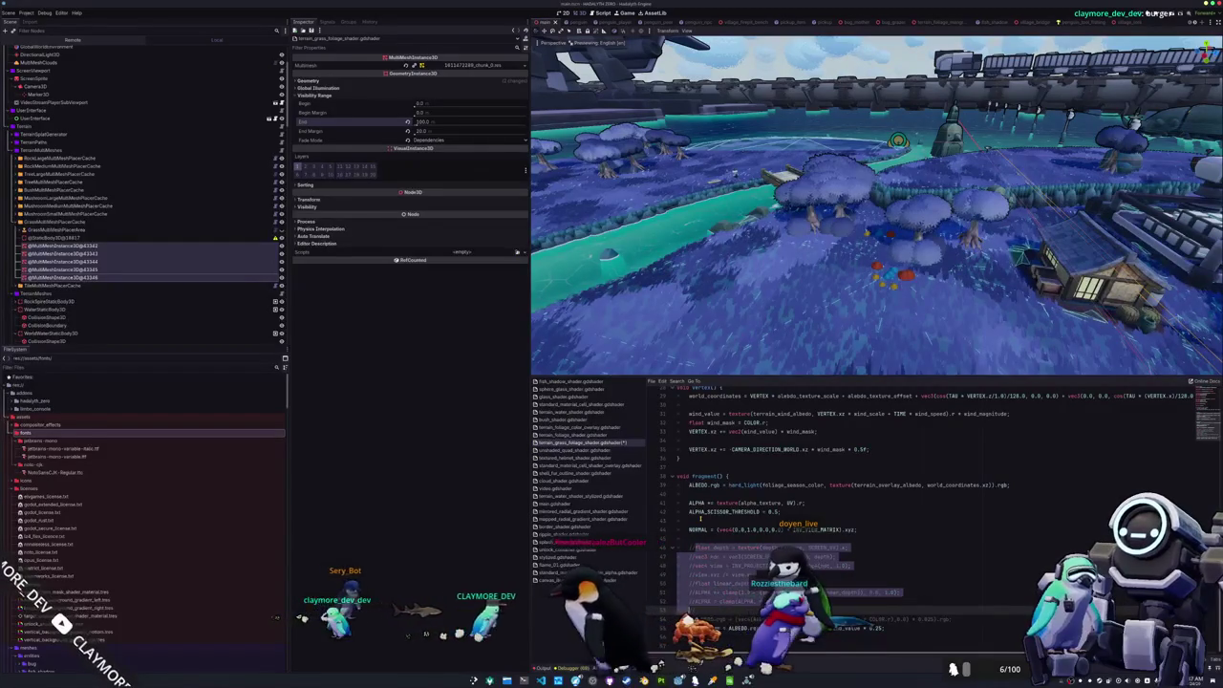
{"action": "scroll", "coordinate": [688, 459], "scroll_direction": "up", "scroll_amount": 10}
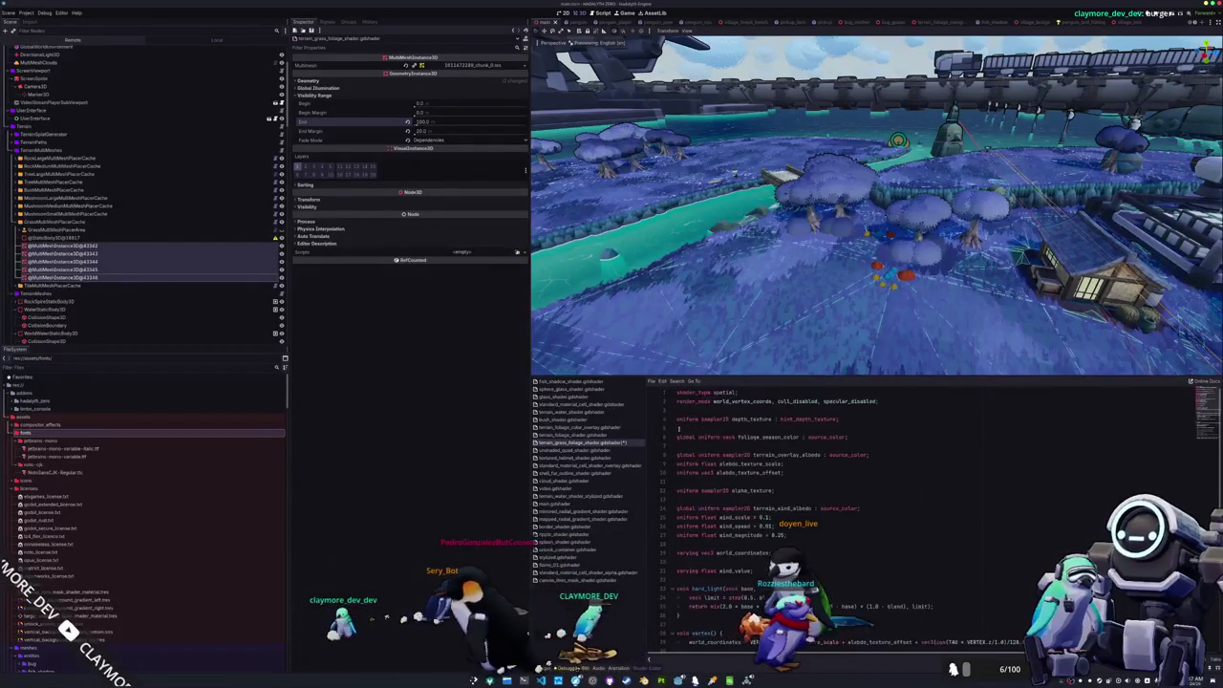
- Comment out the depth_texture uniform, hide the Shader Editor, and run the game with F5
{"action": "left_click", "coordinate": [697, 412]}
{"action": "double_click", "coordinate": [699, 418]}
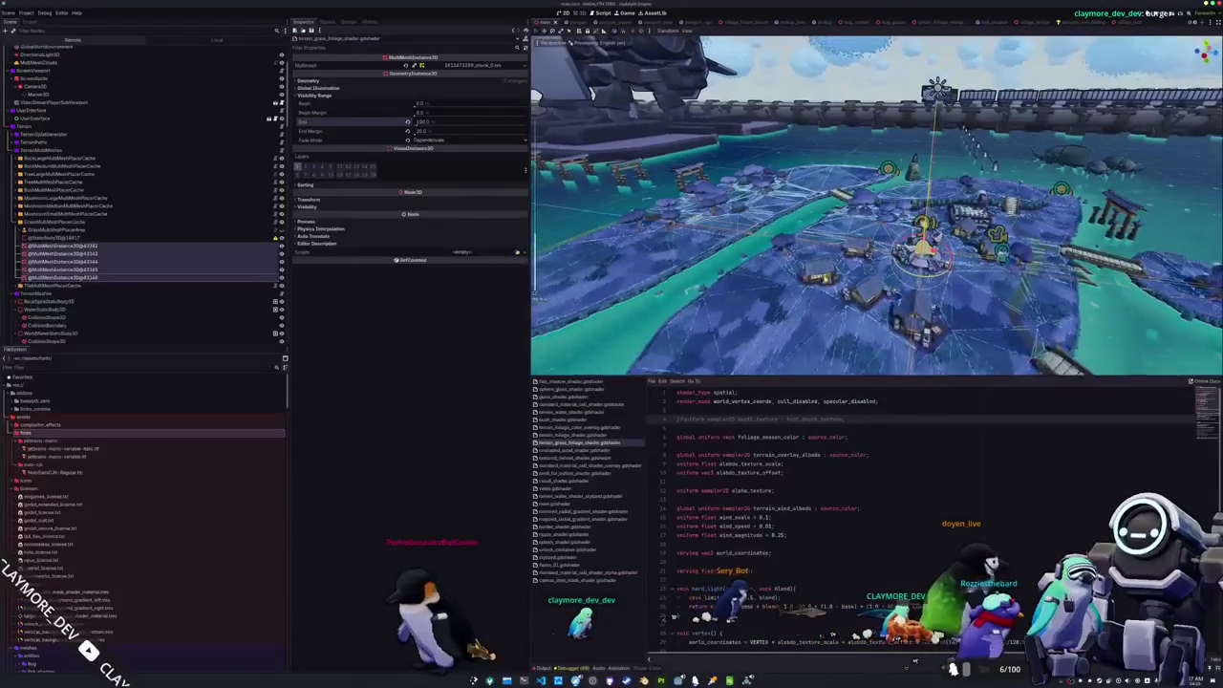
{"action": "key", "text": "ctrl+j"}
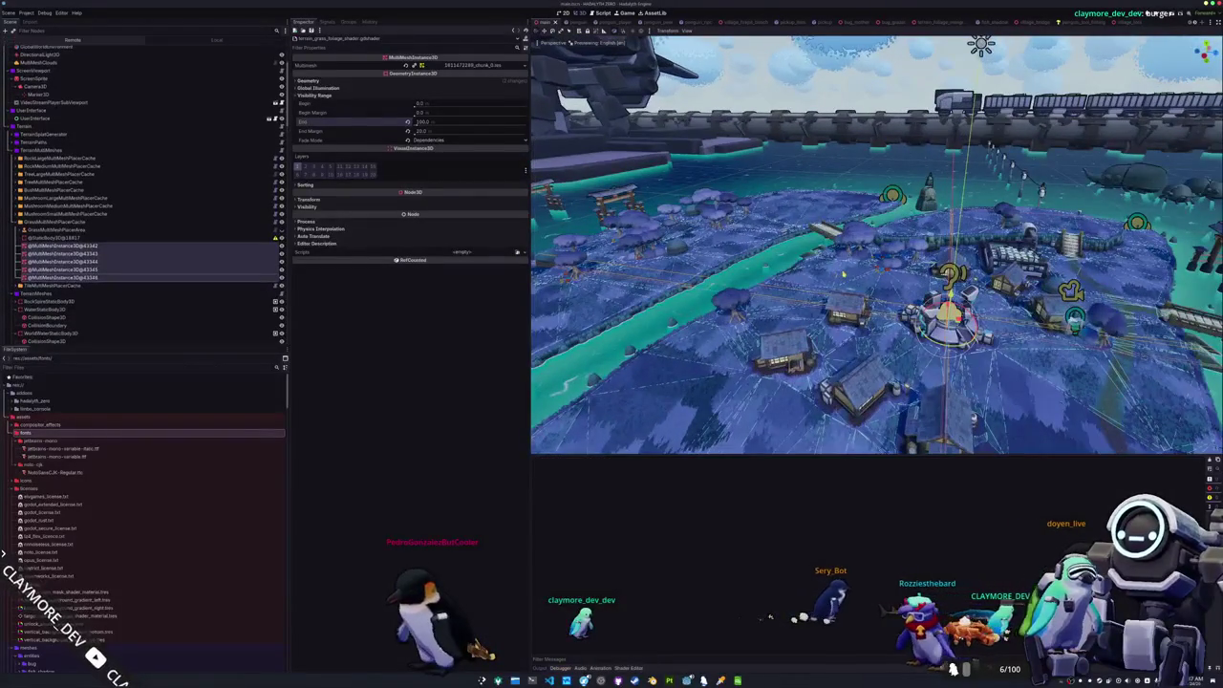
{"action": "key", "text": "F5"}
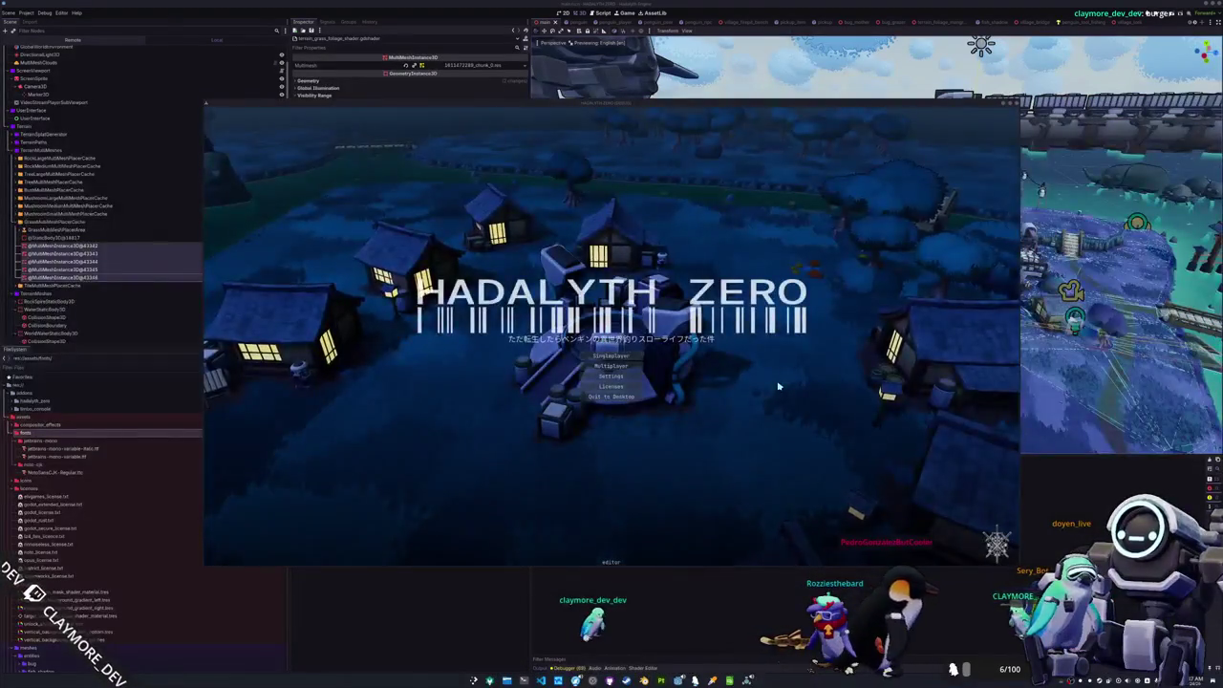
- Start a Singleplayer session and move the game window right to uncover the Inspector
{"action": "left_click", "coordinate": [635, 365]}
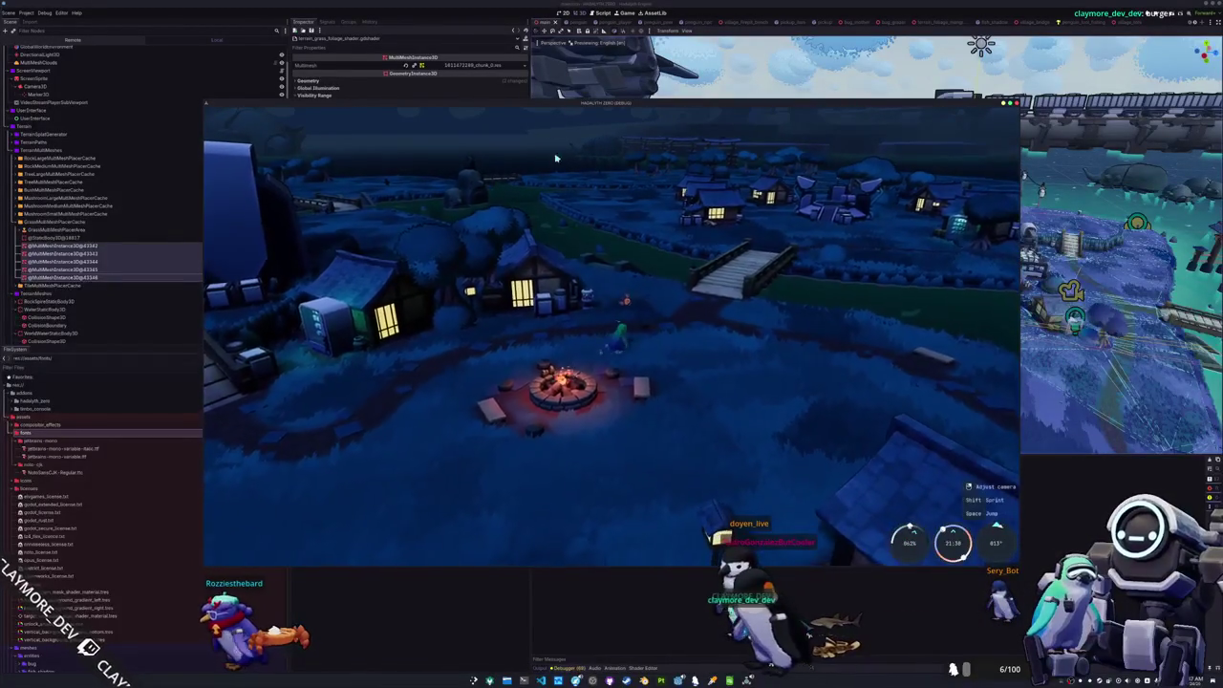
{"action": "left_click_drag", "start_coordinate": [544, 105], "coordinate": [838, 136]}
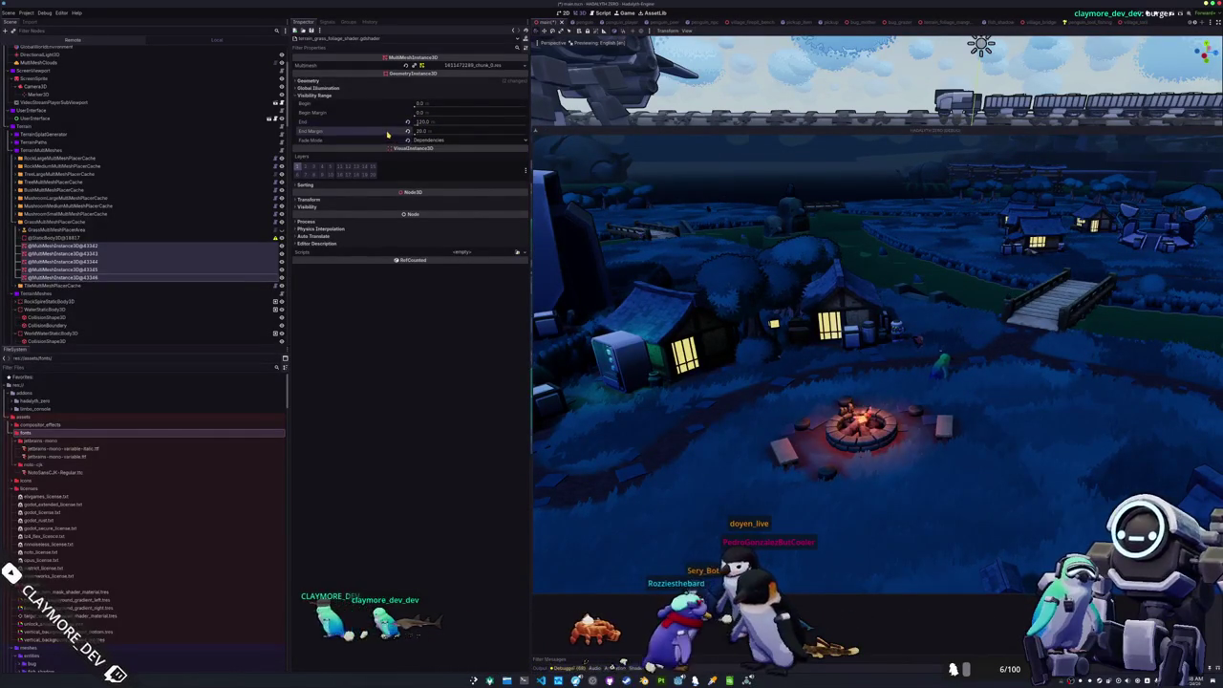
- Under Geometry, revert LOD Bias to 1.0 and set Visibility Range Fade Mode to Self
{"action": "left_click", "coordinate": [431, 80]}
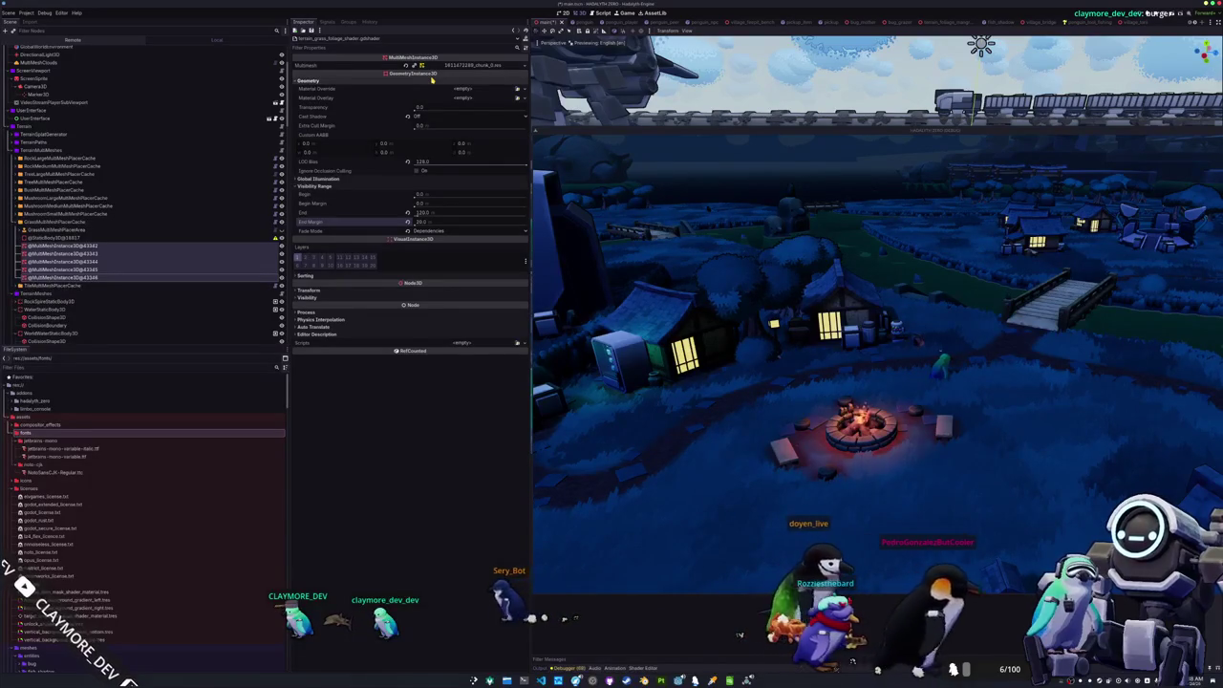
{"action": "left_click", "coordinate": [409, 163]}
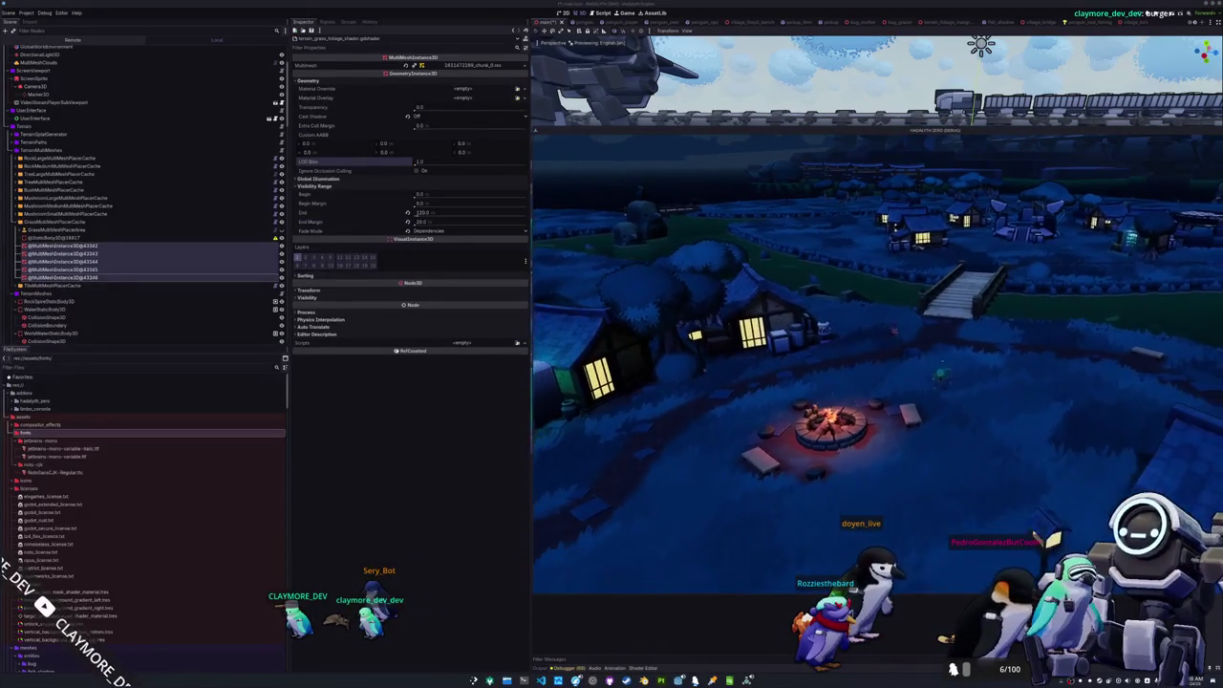
{"action": "left_click", "coordinate": [445, 231]}
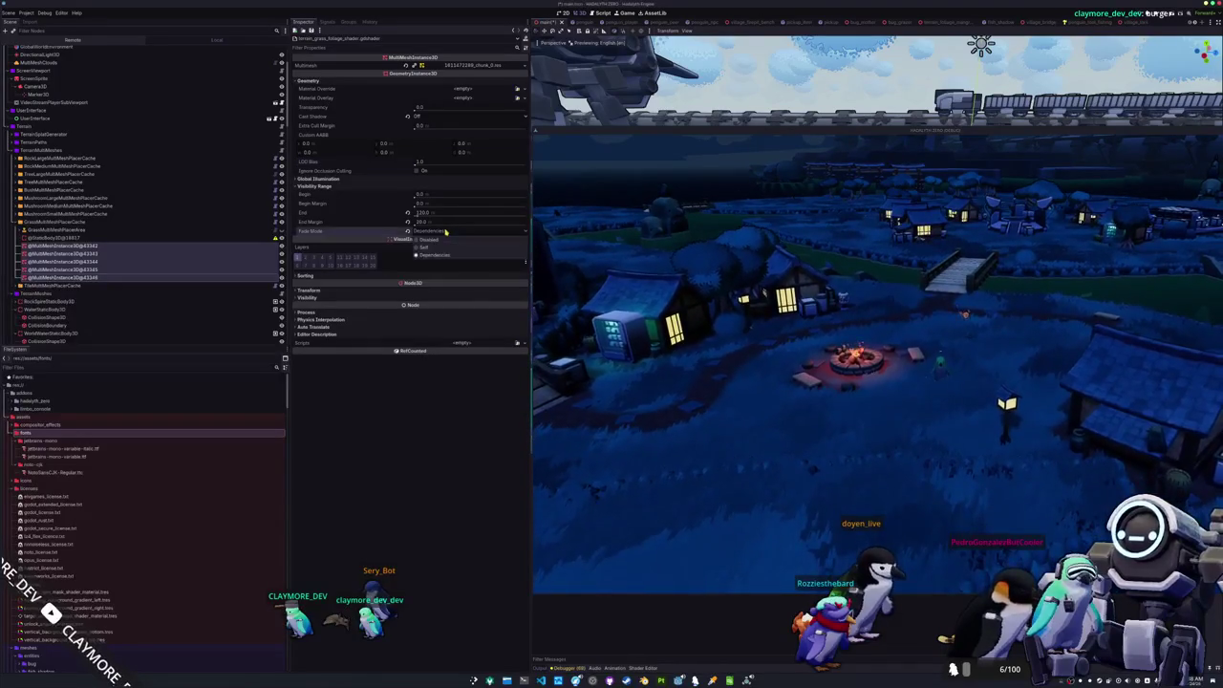
{"action": "left_click", "coordinate": [425, 248]}
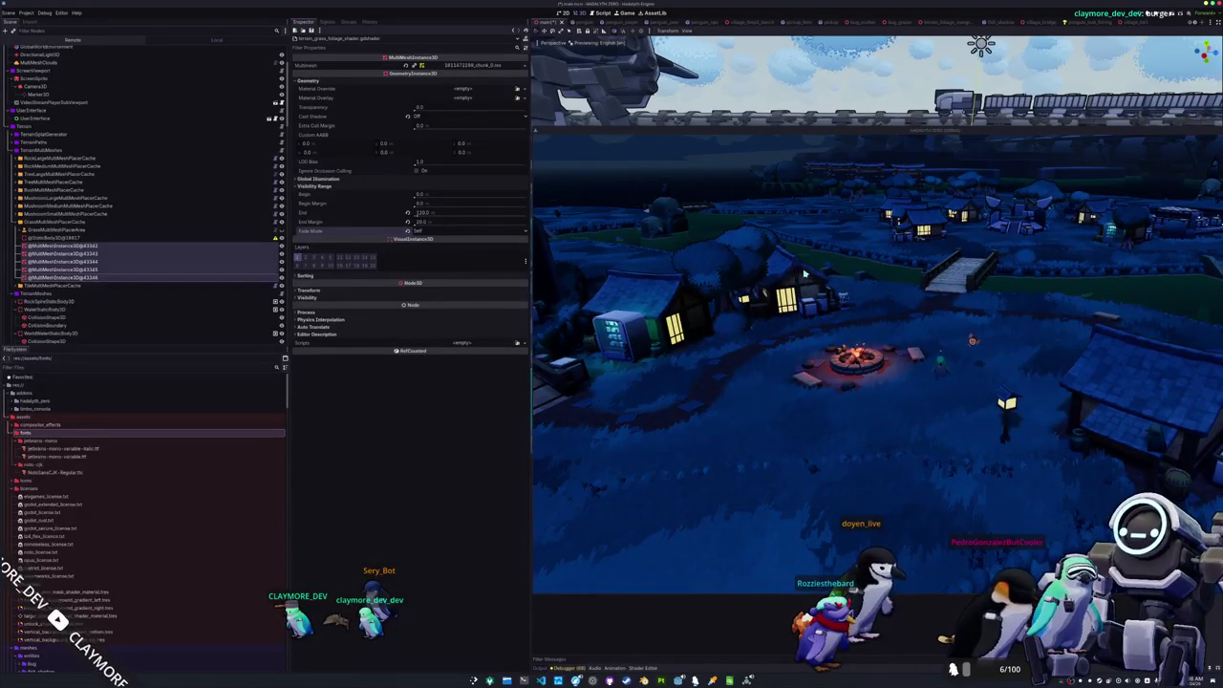
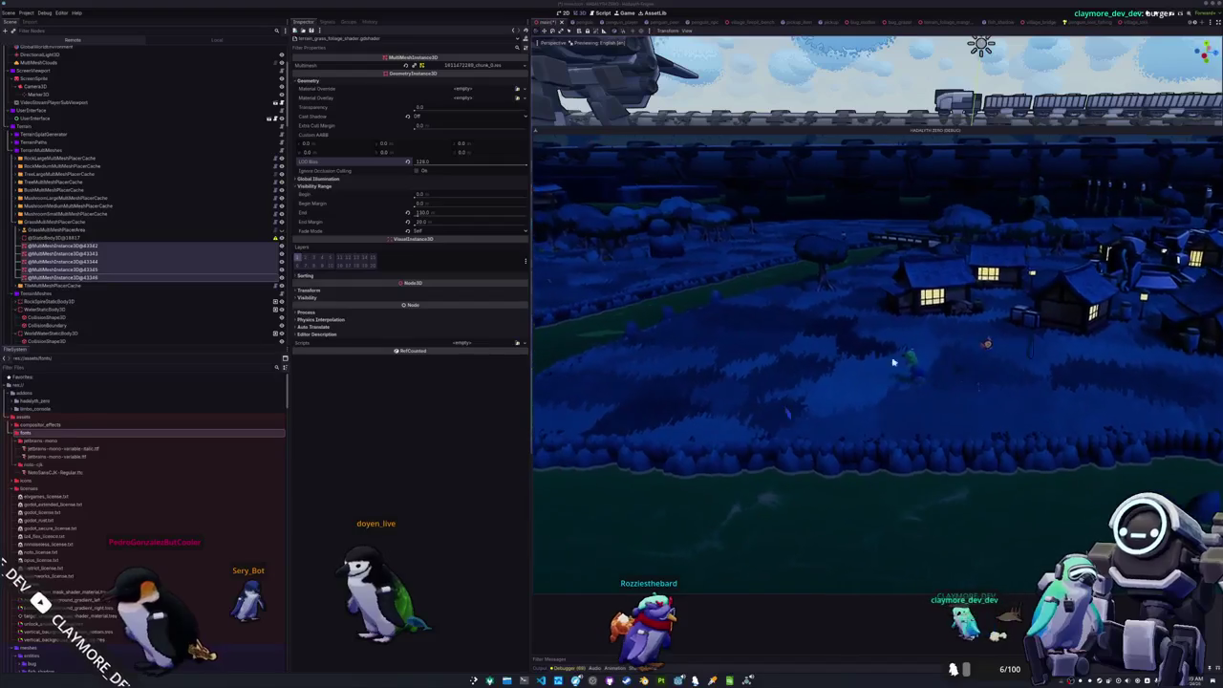
- Switch the grass MultiMesh visibility-range fade mode from Self to Dependencies, then stop the game
{"action": "left_click", "coordinate": [420, 231]}
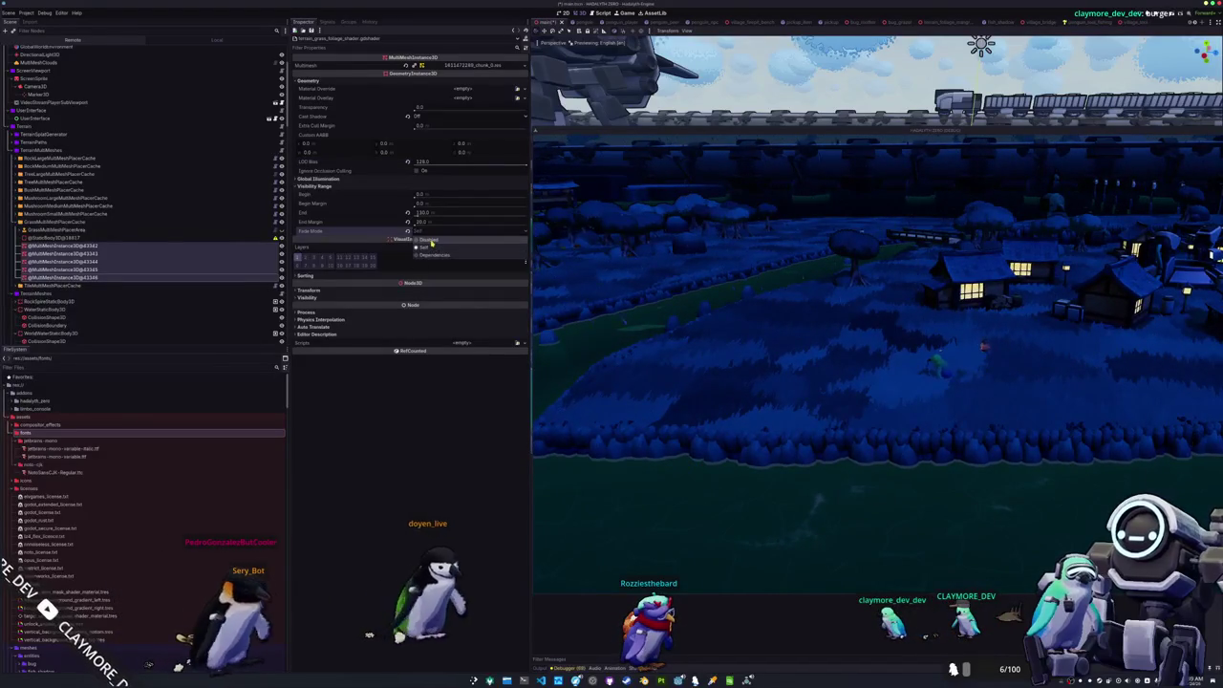
{"action": "left_click", "coordinate": [437, 255]}
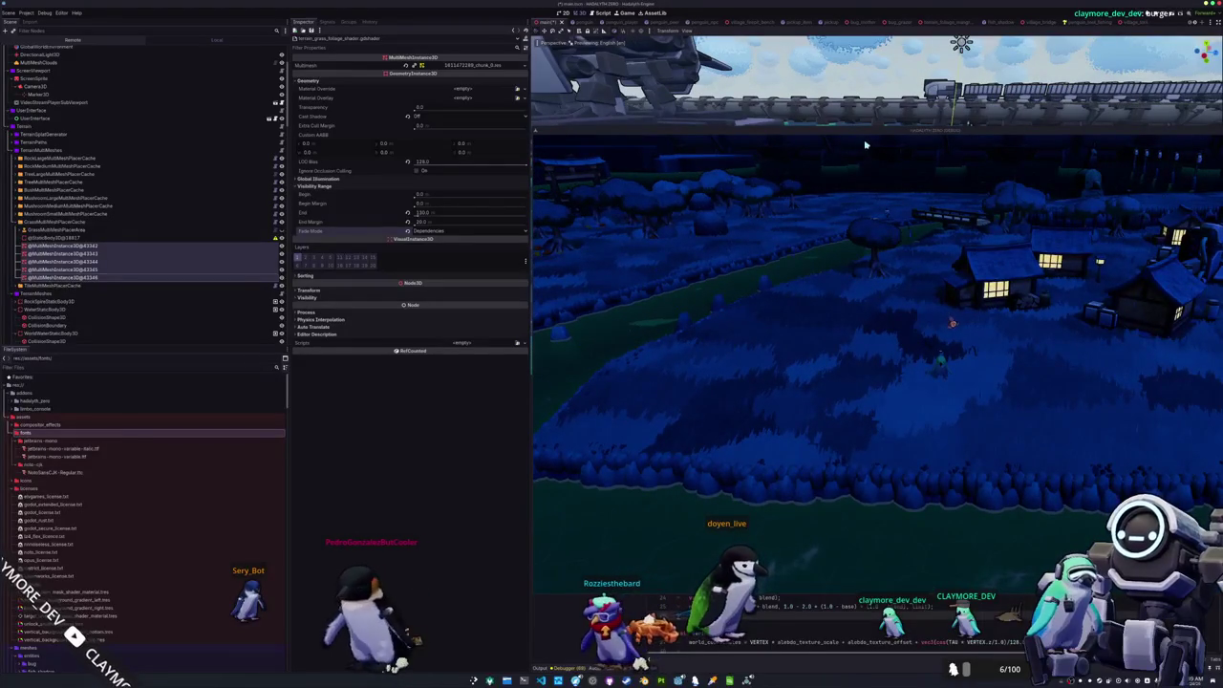
{"action": "key", "text": "F8"}
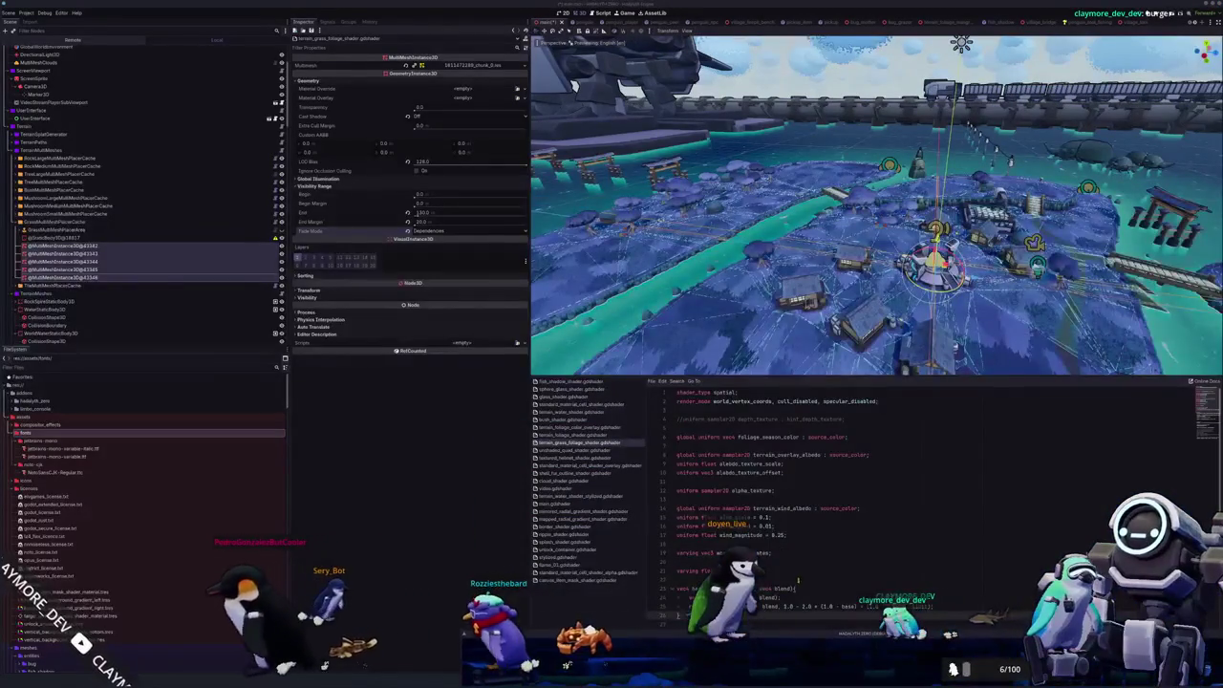
- Find the ALPHA texture lines in the grass shader's fragment function
{"action": "scroll", "coordinate": [918, 507], "scroll_direction": "down", "scroll_amount": 4}
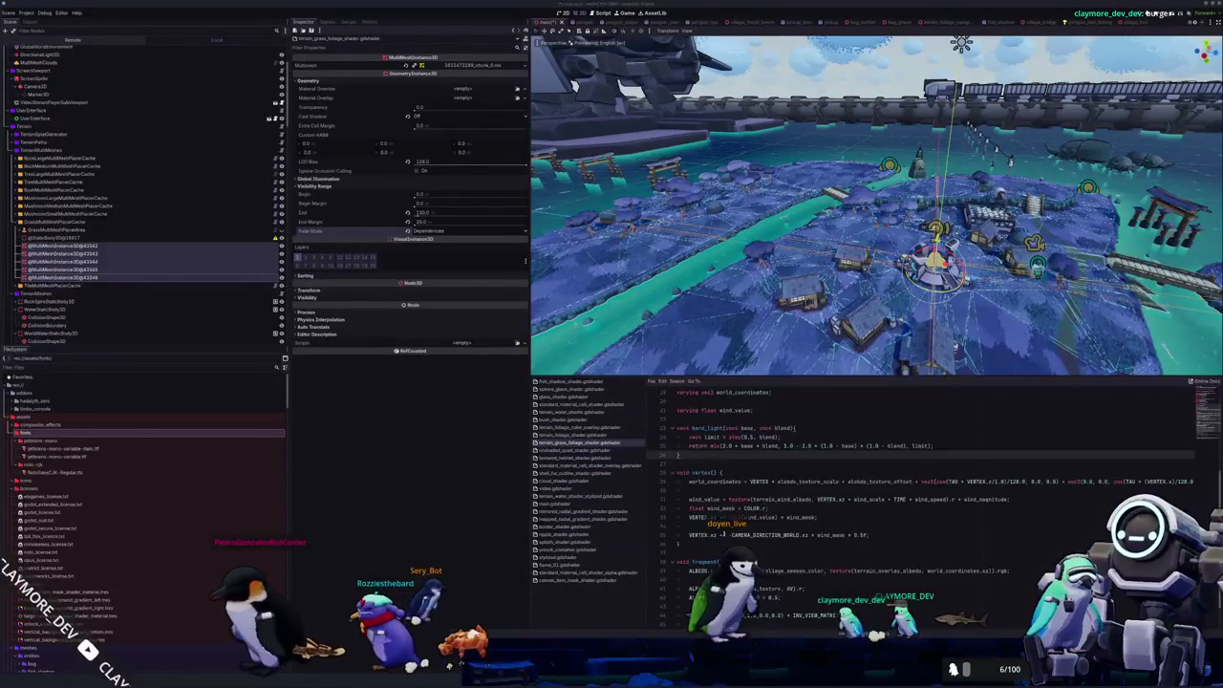
{"action": "scroll", "coordinate": [917, 506], "scroll_direction": "down", "scroll_amount": 2}
{"action": "left_click", "coordinate": [709, 535]}
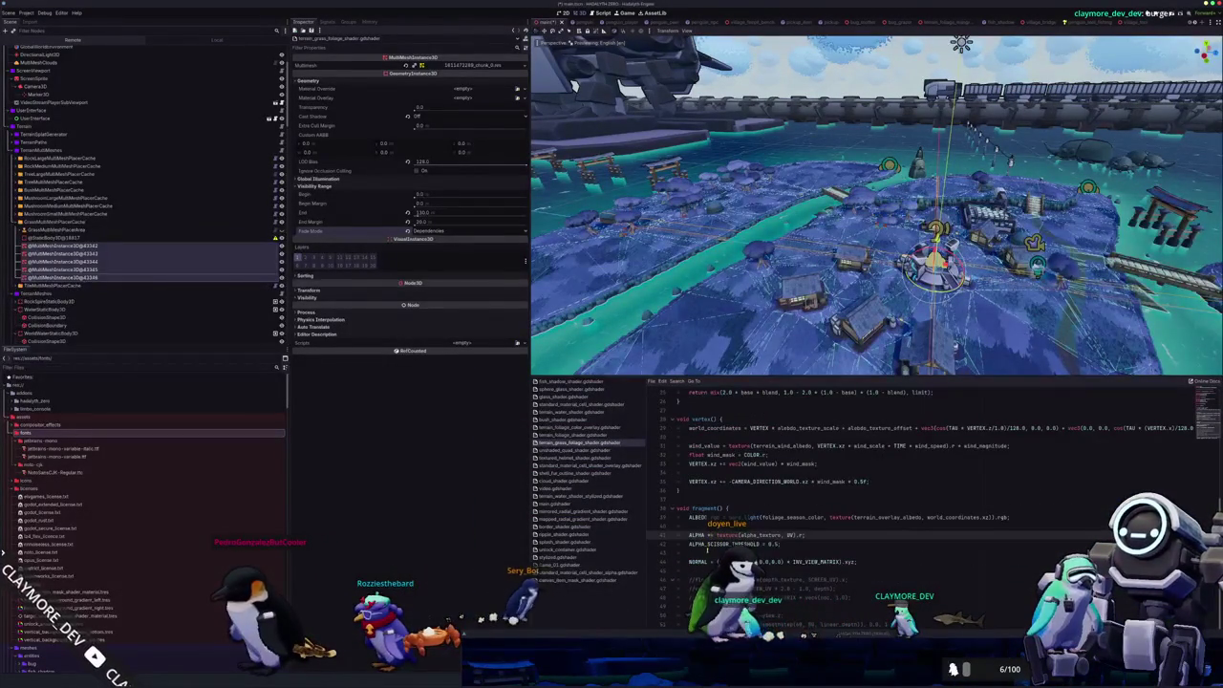
{"action": "scroll", "coordinate": [708, 551], "scroll_direction": "down", "scroll_amount": 2}
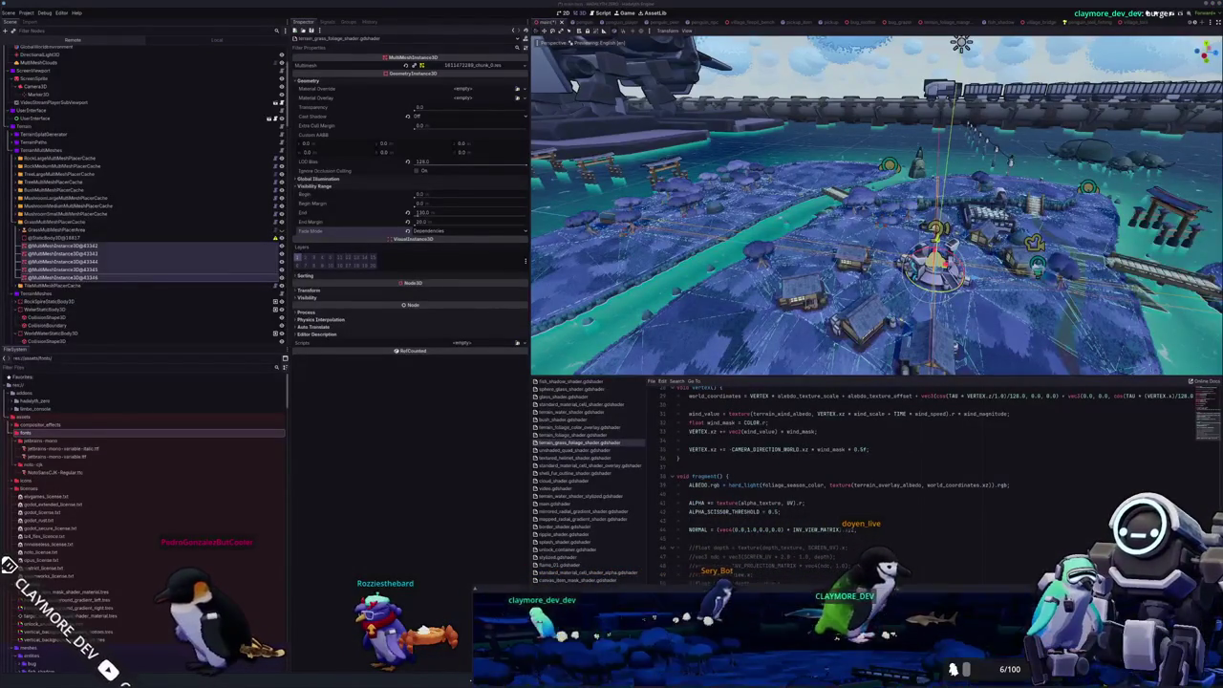
{"action": "scroll", "coordinate": [766, 529], "scroll_direction": "up", "scroll_amount": 1}
{"action": "scroll", "coordinate": [774, 521], "scroll_direction": "up", "scroll_amount": 12}
{"action": "scroll", "coordinate": [765, 521], "scroll_direction": "down", "scroll_amount": 5}
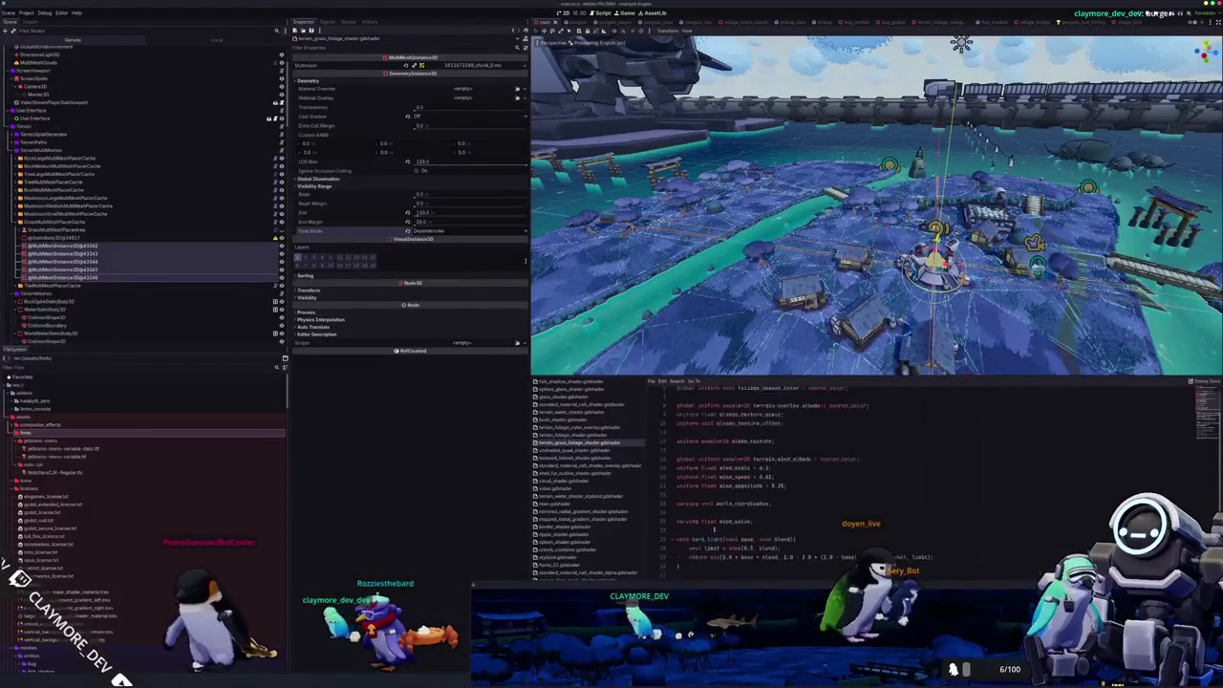
{"action": "scroll", "coordinate": [740, 511], "scroll_direction": "up", "scroll_amount": 5}
{"action": "scroll", "coordinate": [736, 510], "scroll_direction": "down", "scroll_amount": 8}
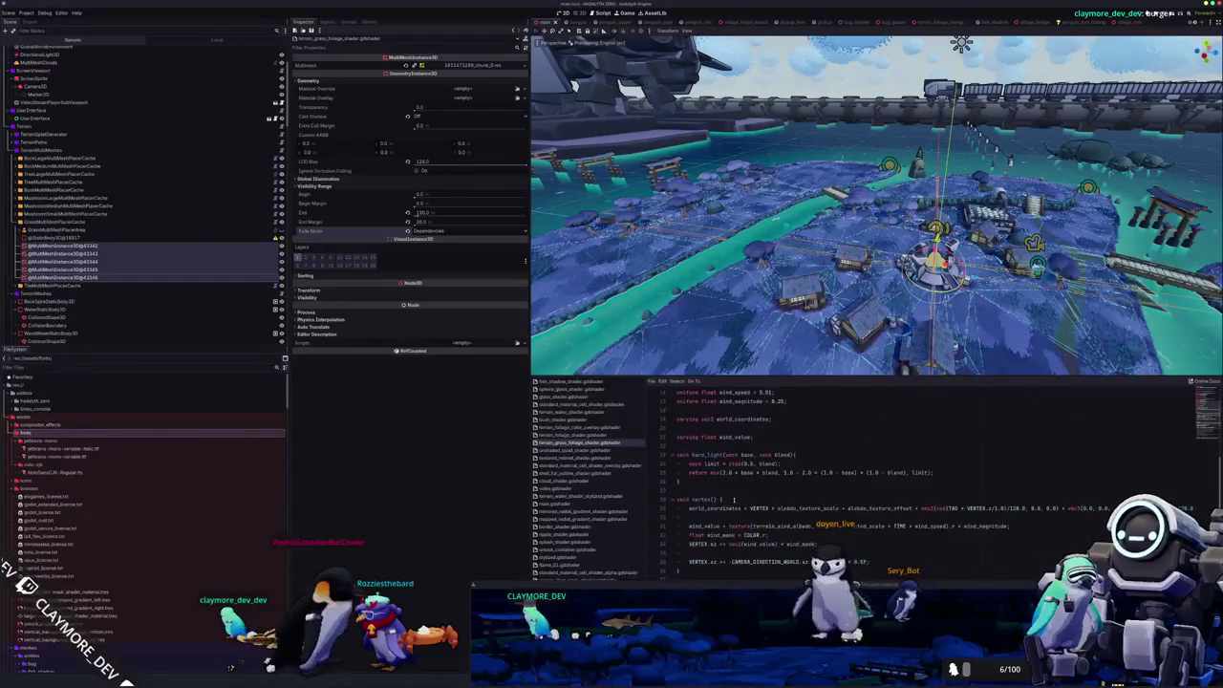
{"action": "scroll", "coordinate": [745, 478], "scroll_direction": "up", "scroll_amount": 3}
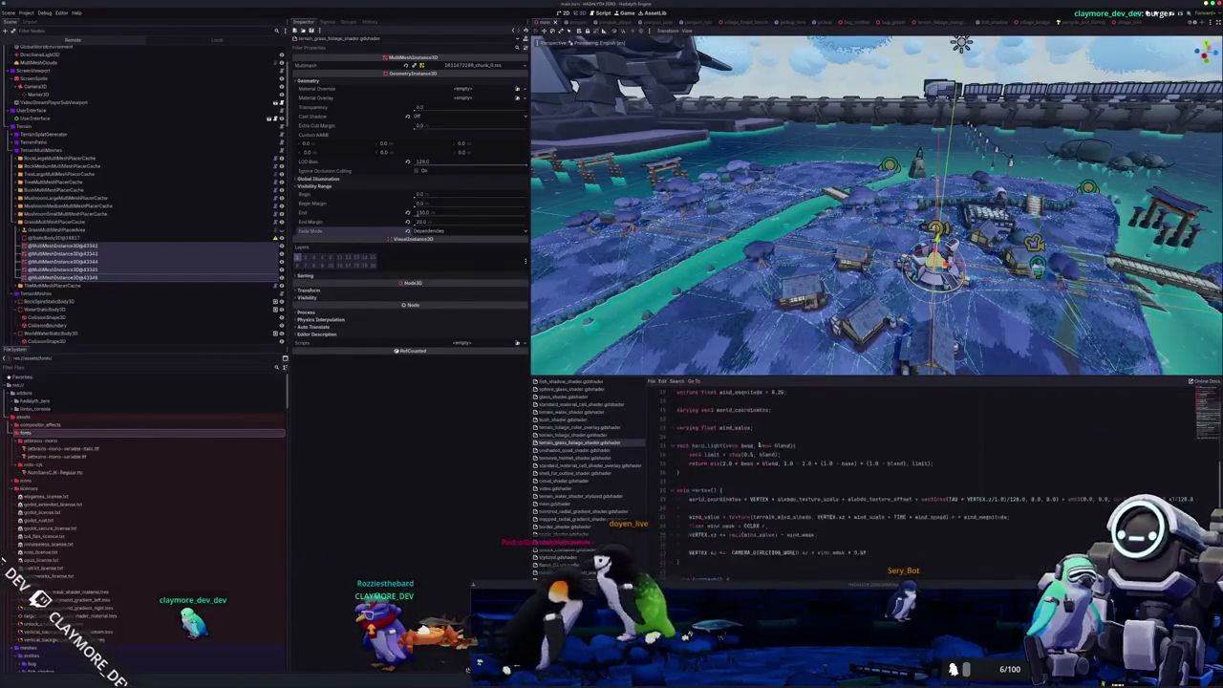
{"action": "scroll", "coordinate": [759, 443], "scroll_direction": "down", "scroll_amount": 5}
- Comment out the ALPHA_SCISSOR_THRESHOLD = 0.5 line and collapse the shader editor
{"action": "left_click", "coordinate": [690, 512]}
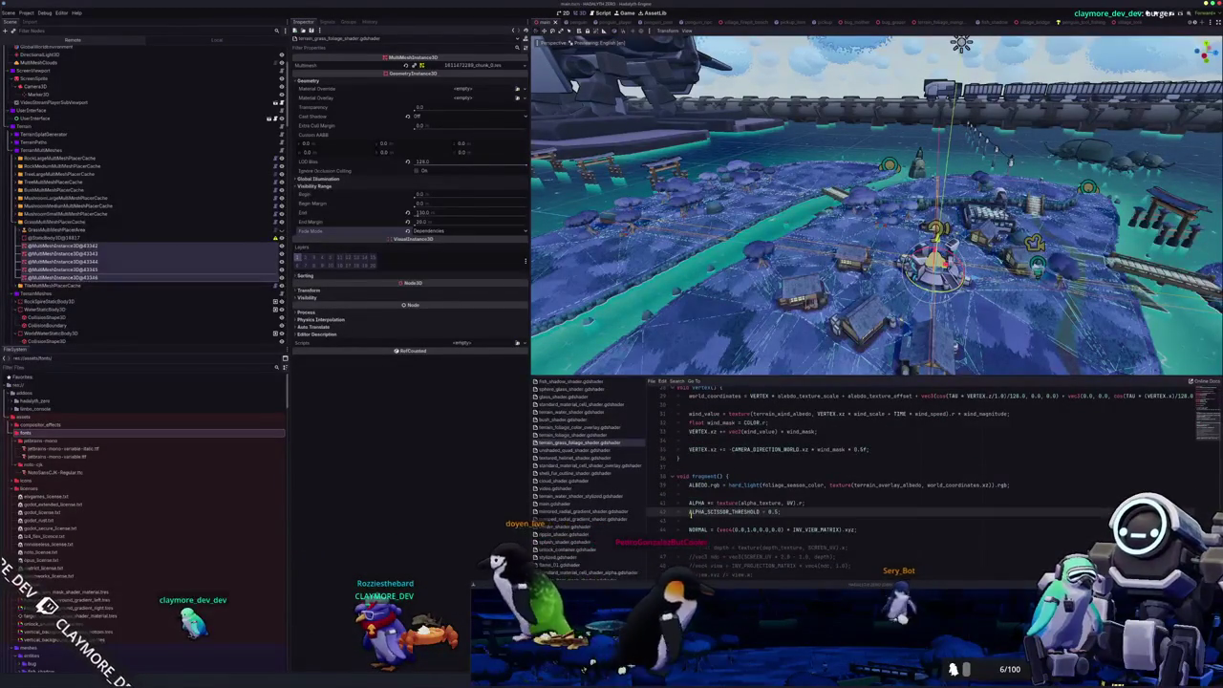
{"action": "key", "text": "ctrl+k"}
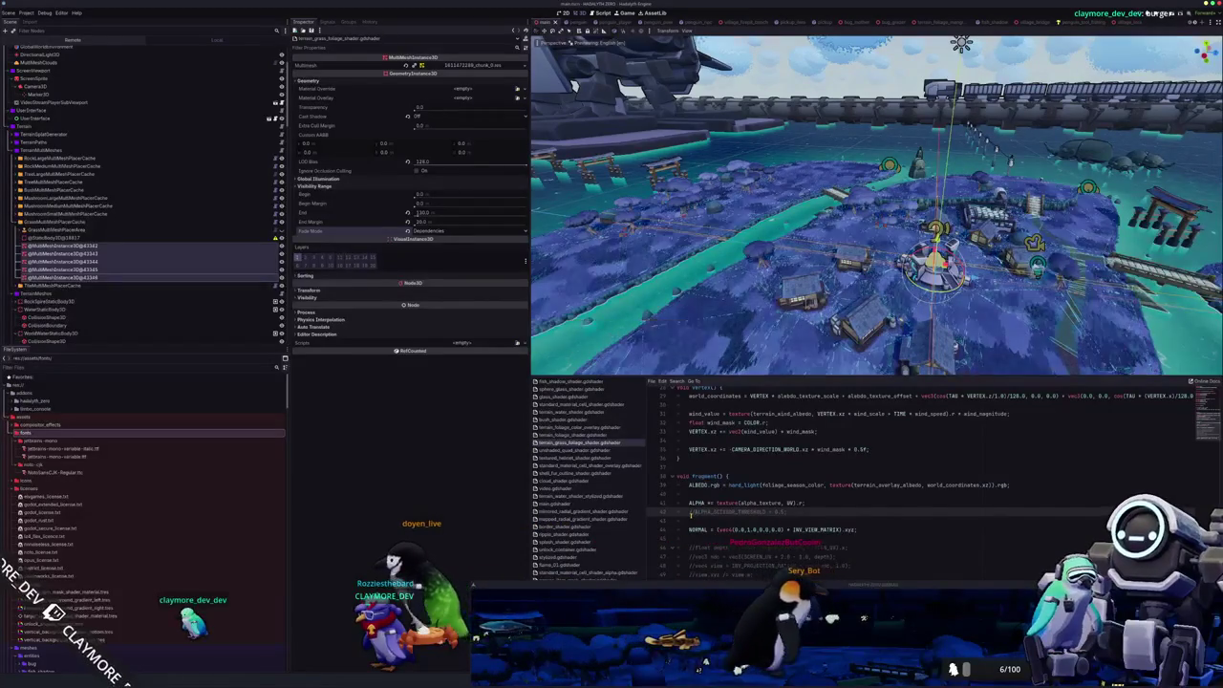
{"action": "key", "text": "ctrl+j"}
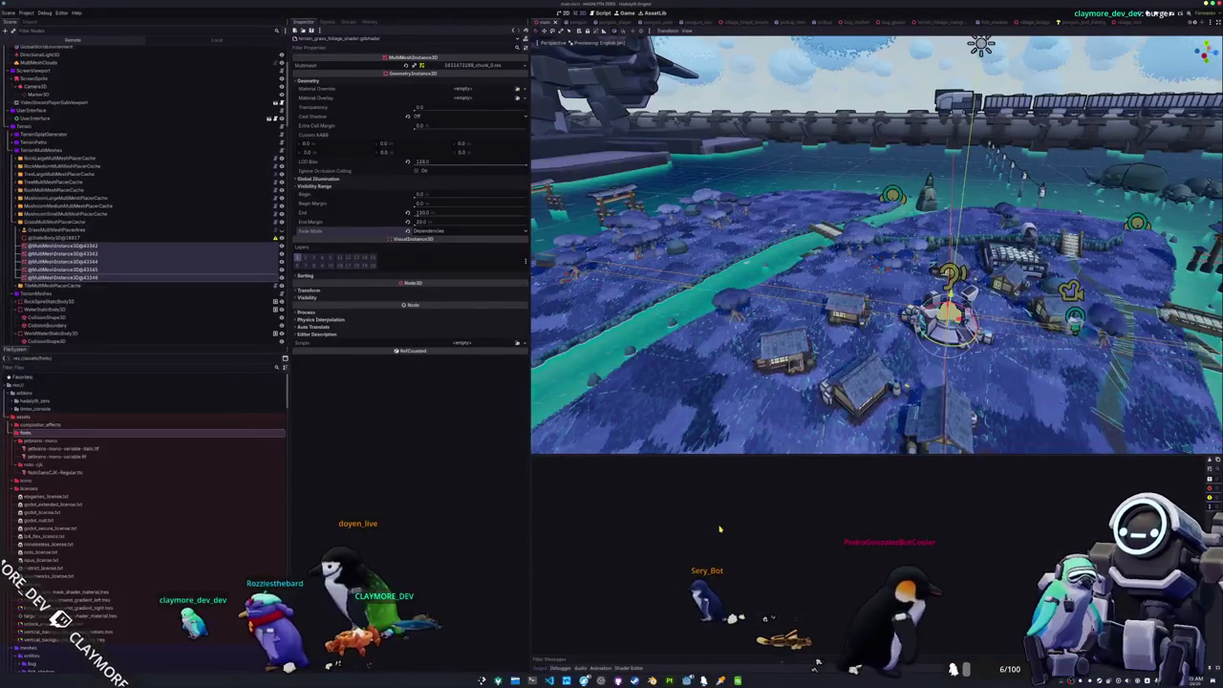
{"action": "key", "text": "F5"}
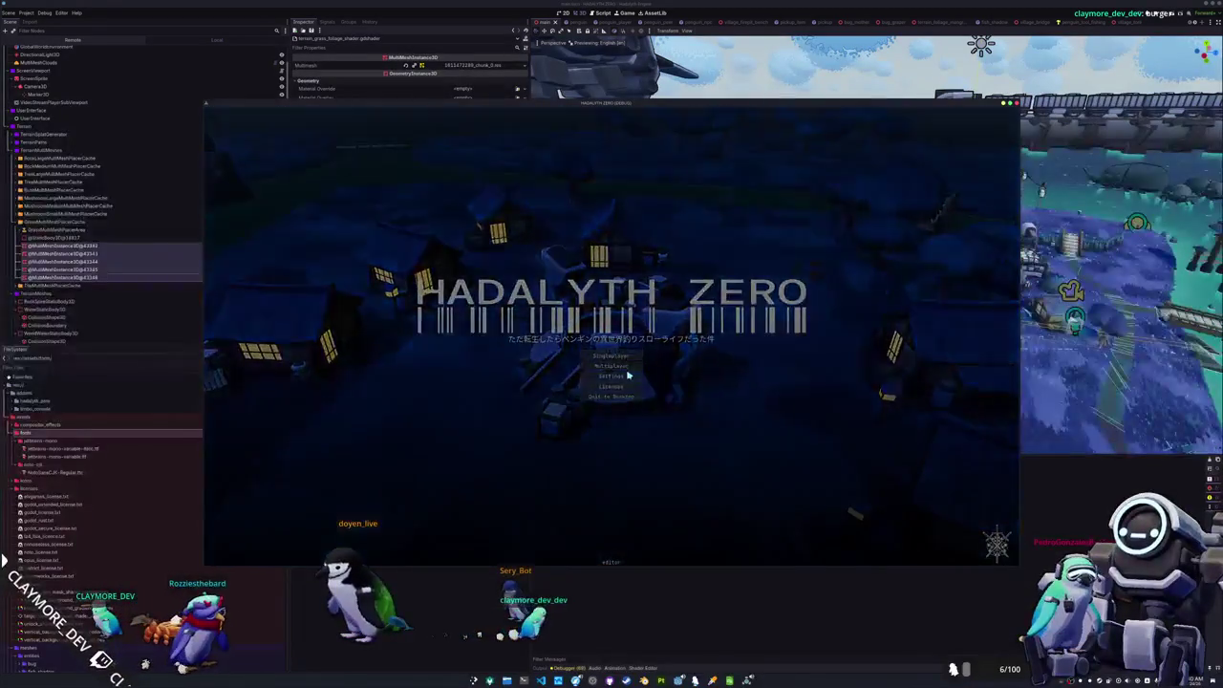
{"action": "left_click", "coordinate": [612, 356]}
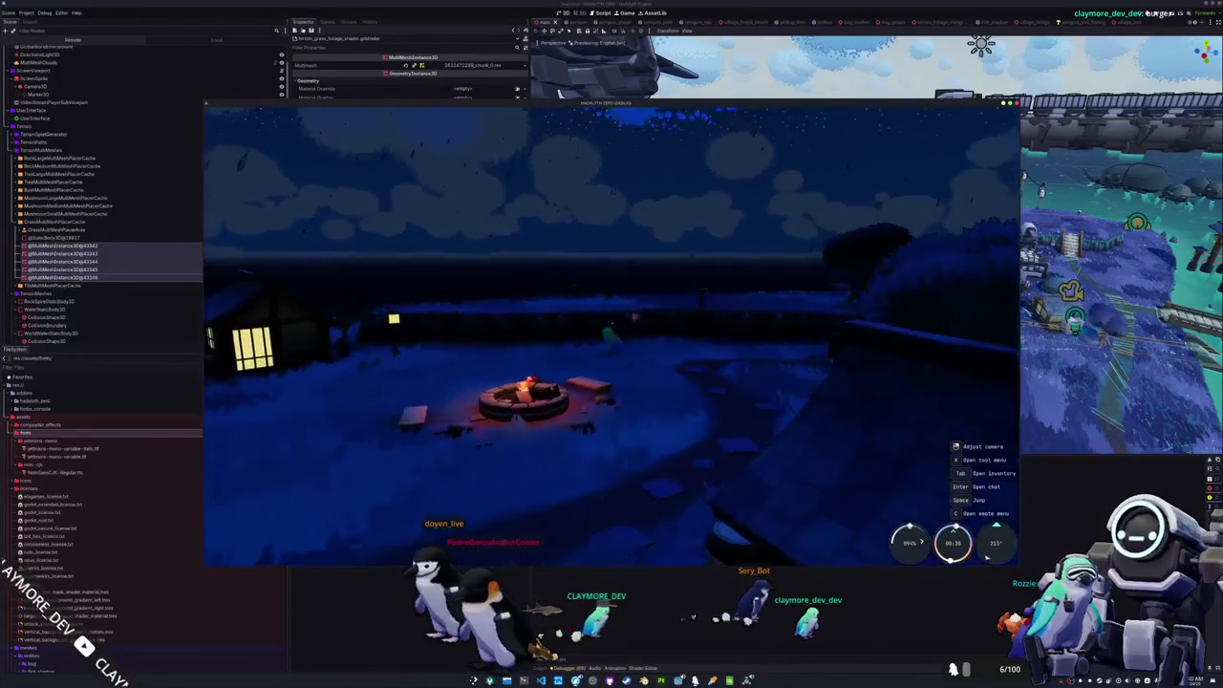
{"action": "left_click", "coordinate": [874, 503]}
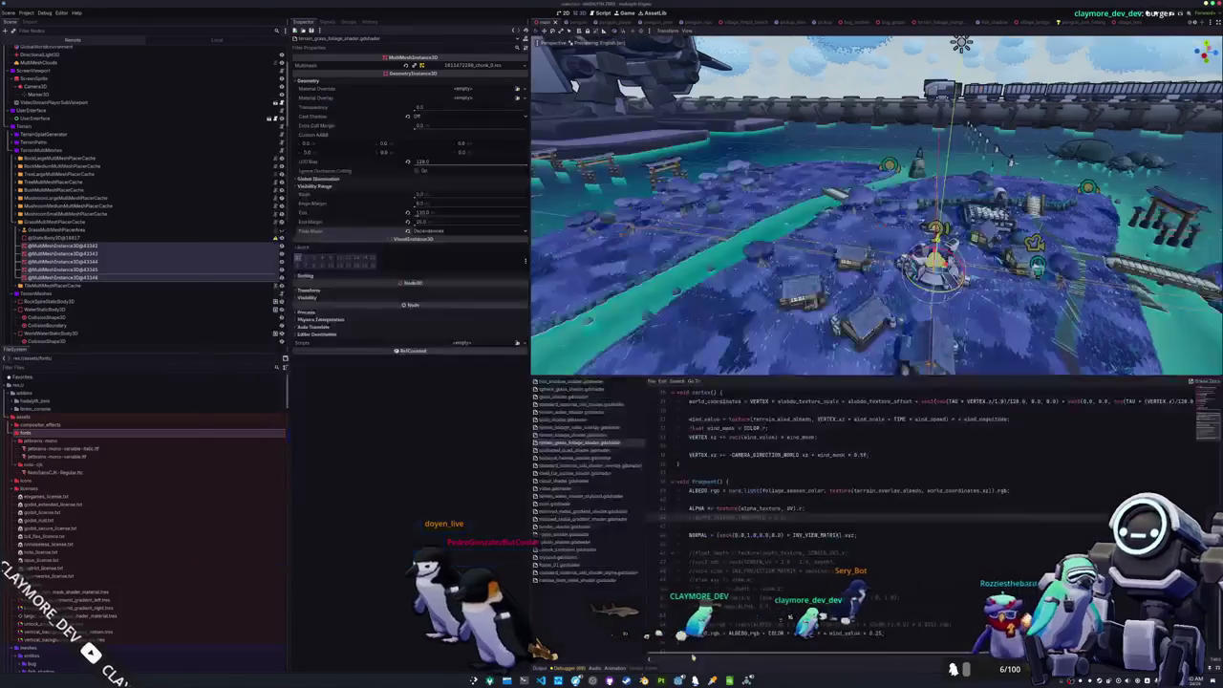
- Append depth_prepass_alpha to the grass shader's render_mode line
{"action": "key", "text": "ctrl+s"}
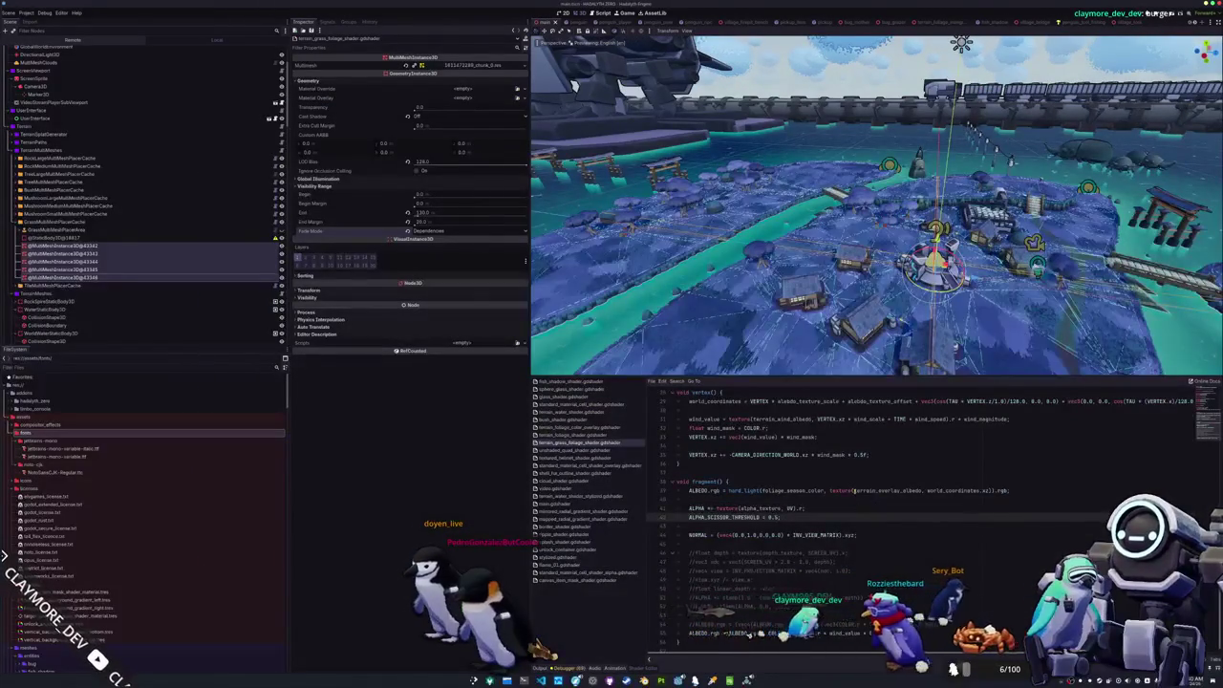
{"action": "scroll", "coordinate": [865, 497], "scroll_direction": "up", "scroll_amount": 5}
{"action": "left_click", "coordinate": [843, 409]}
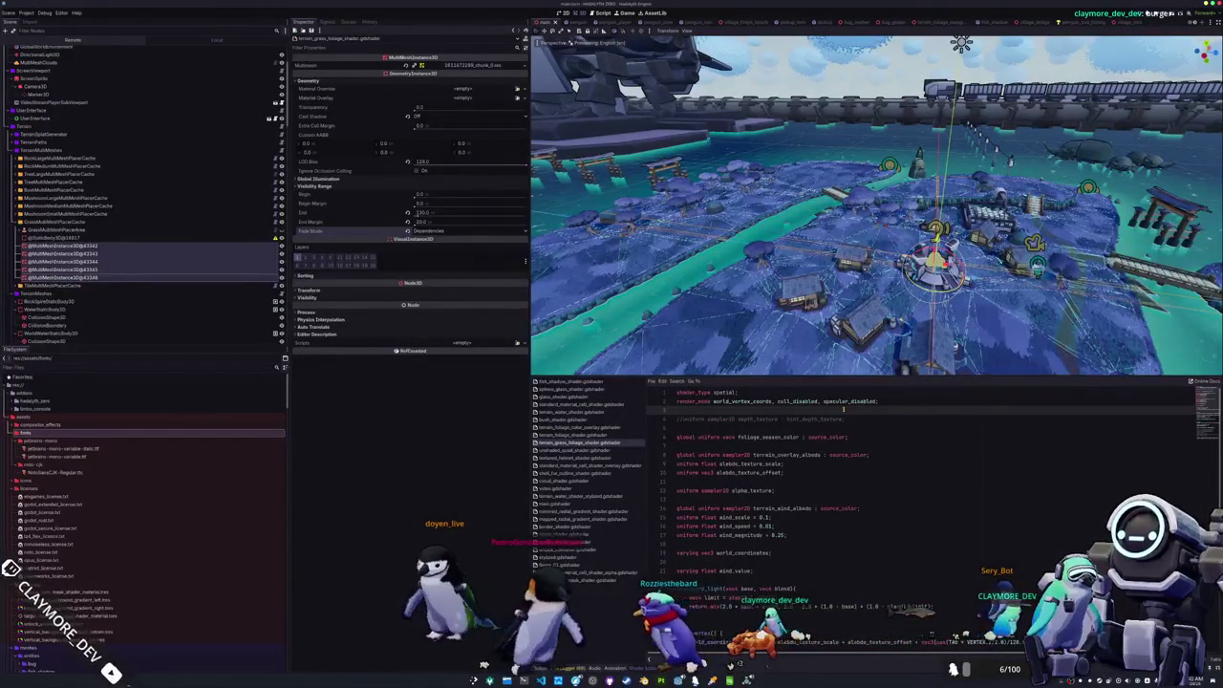
{"action": "key", "text": "BackSpace"}
{"action": "type", "text": ", dept"}
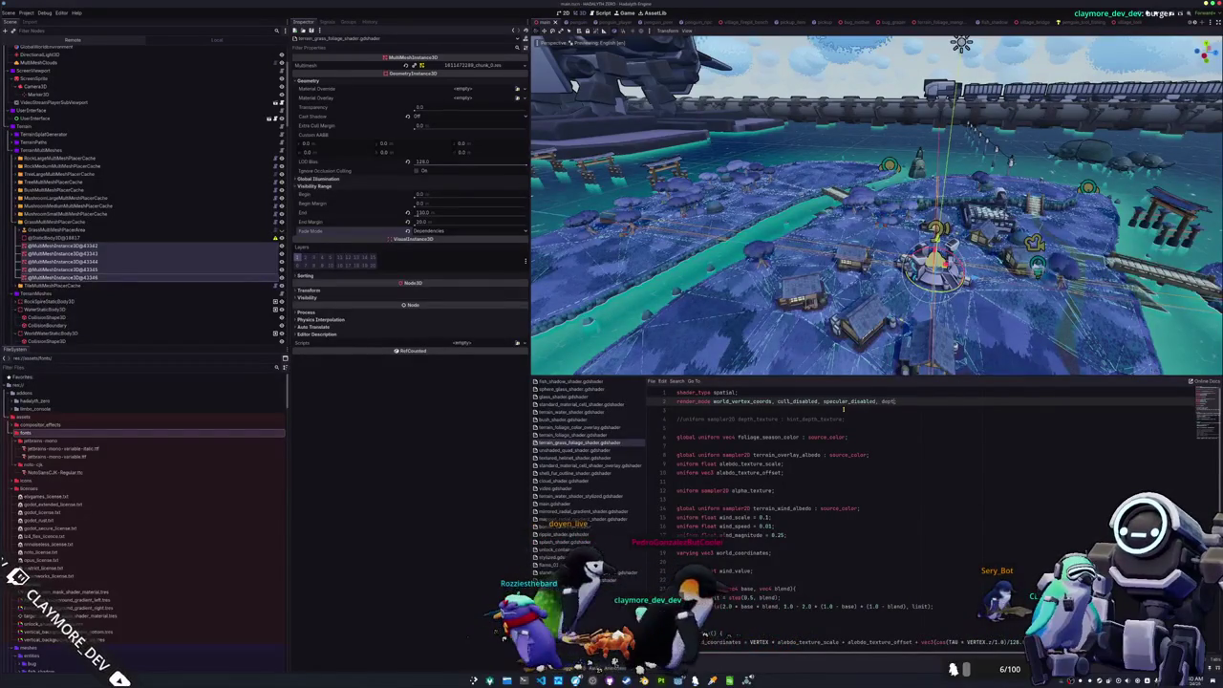
{"action": "type", "text": "h_prepass_alpha;"}
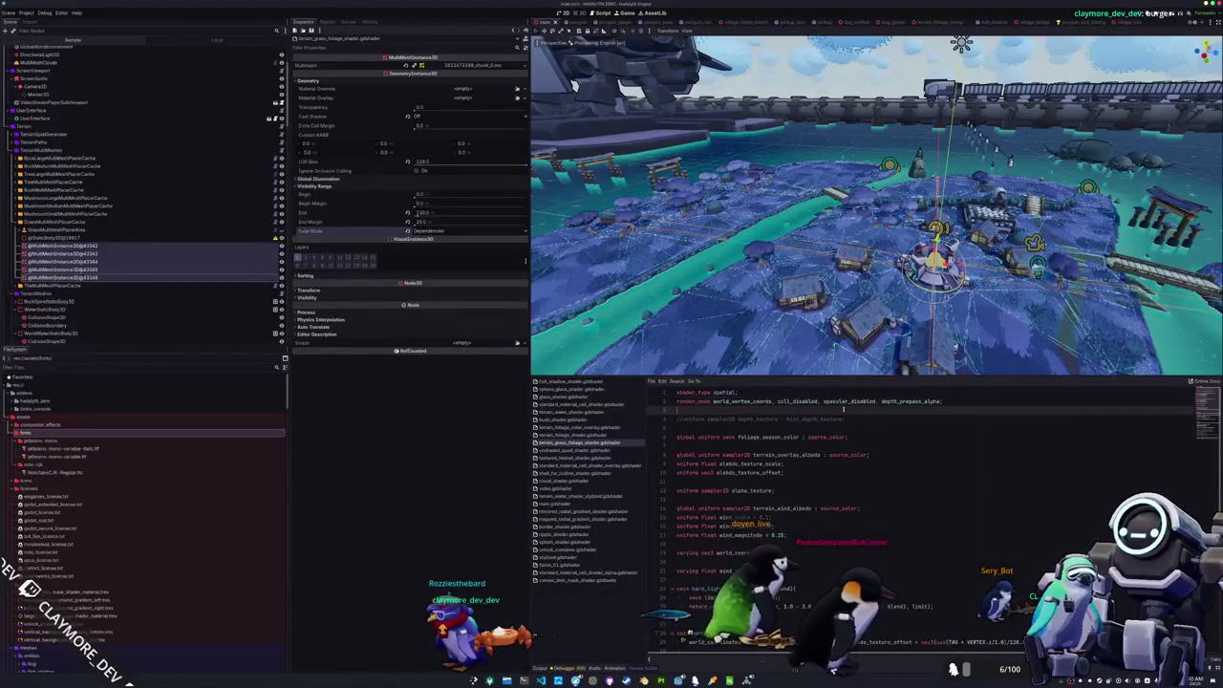
- Run the game to test the depth prepass, then quit to desktop
{"action": "key", "text": "alt+Tab"}
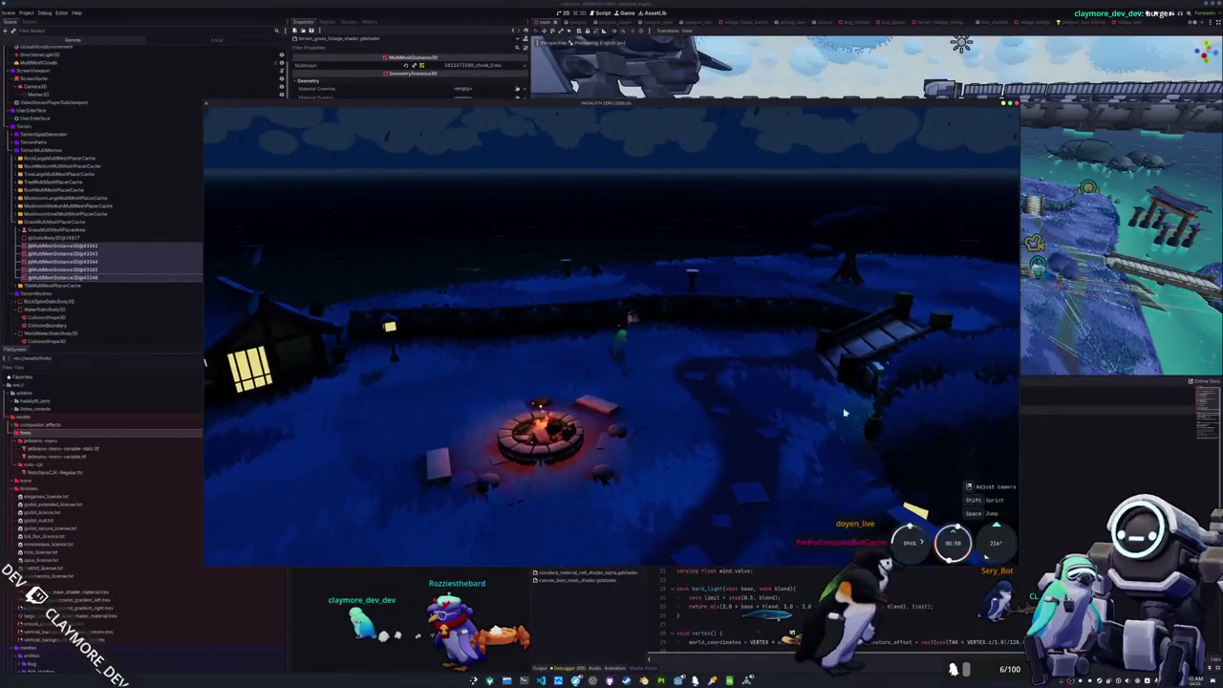
{"action": "key", "text": "Escape"}
{"action": "left_click", "coordinate": [609, 354]}
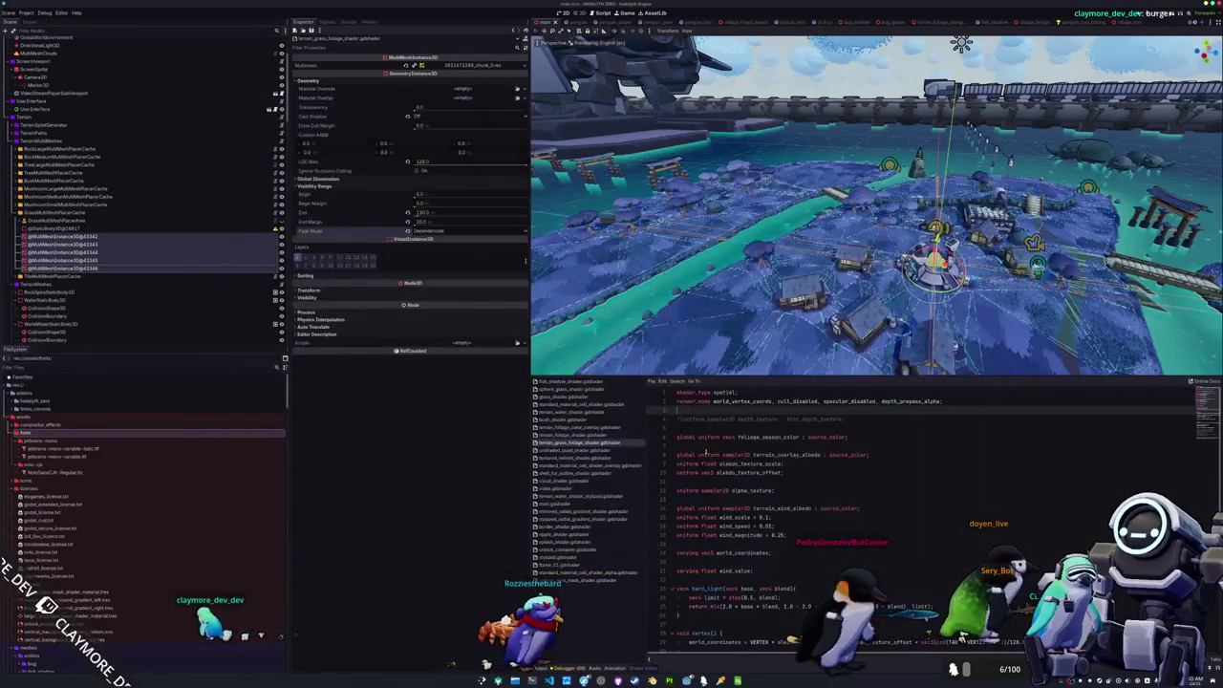
- Delete the commented depth_texture line, add a blank line near the fragment's end, then bring the translations spreadsheet forward
{"action": "left_click", "coordinate": [707, 427]}
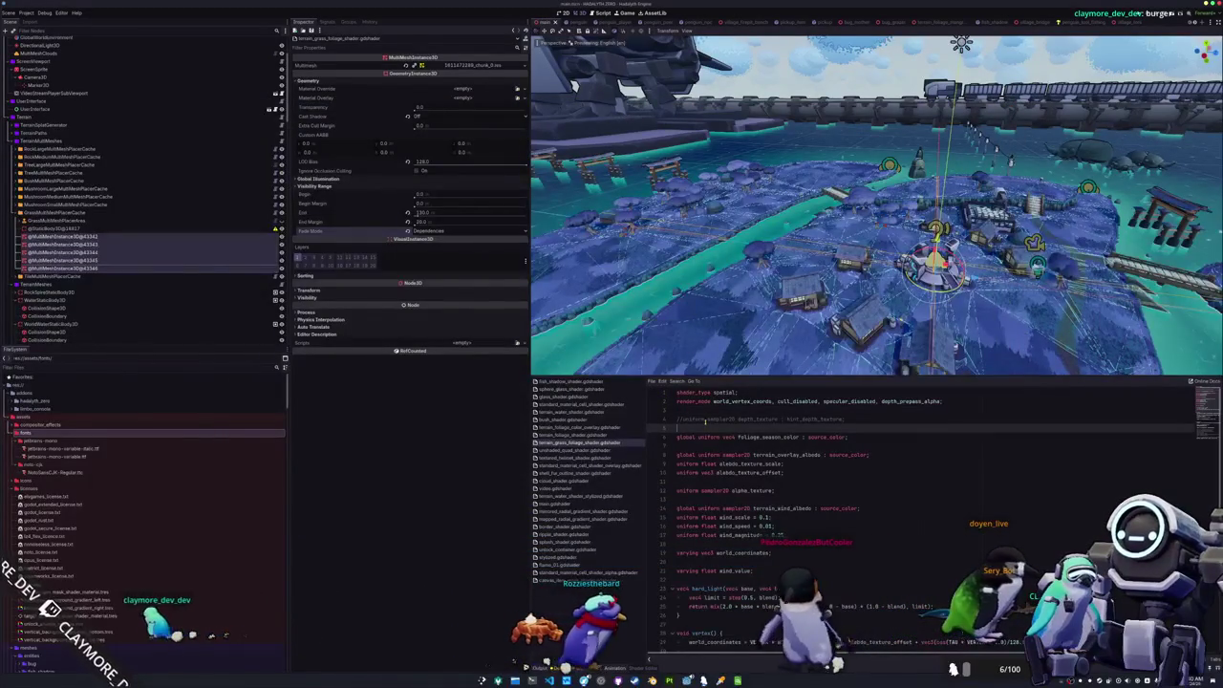
{"action": "left_click", "coordinate": [706, 421]}
{"action": "key", "text": "ctrl+shift+k"}
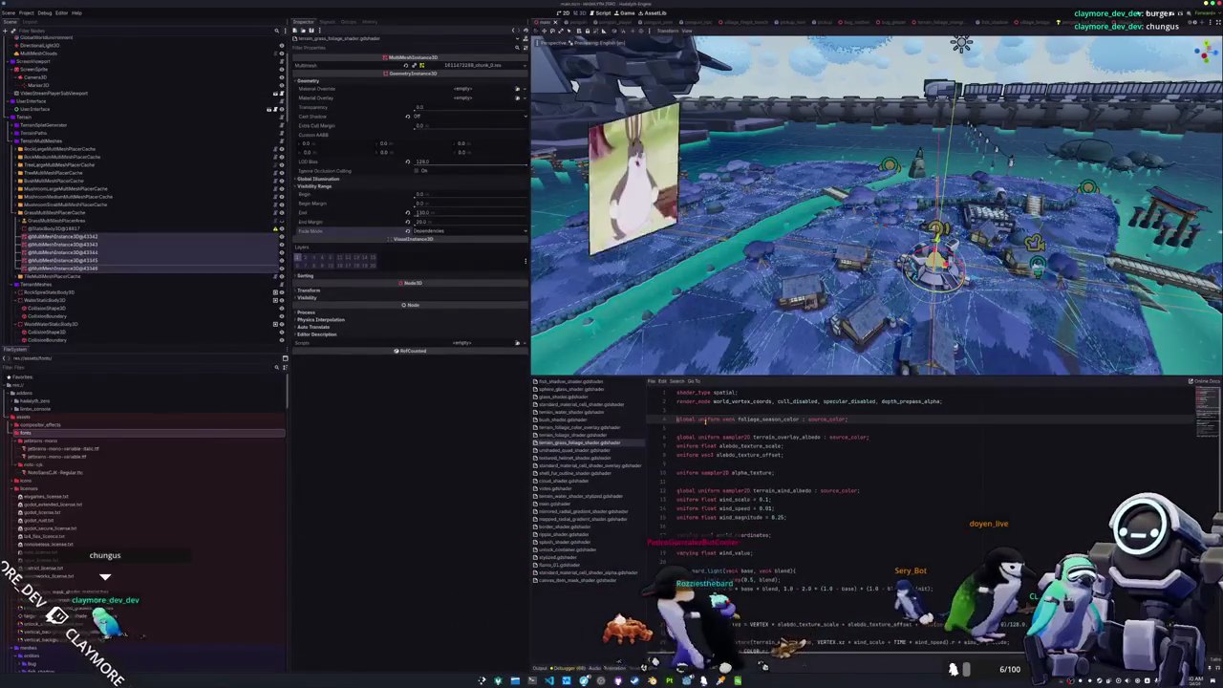
{"action": "scroll", "coordinate": [721, 501], "scroll_direction": "down", "scroll_amount": 4}
{"action": "scroll", "coordinate": [720, 501], "scroll_direction": "down", "scroll_amount": 4}
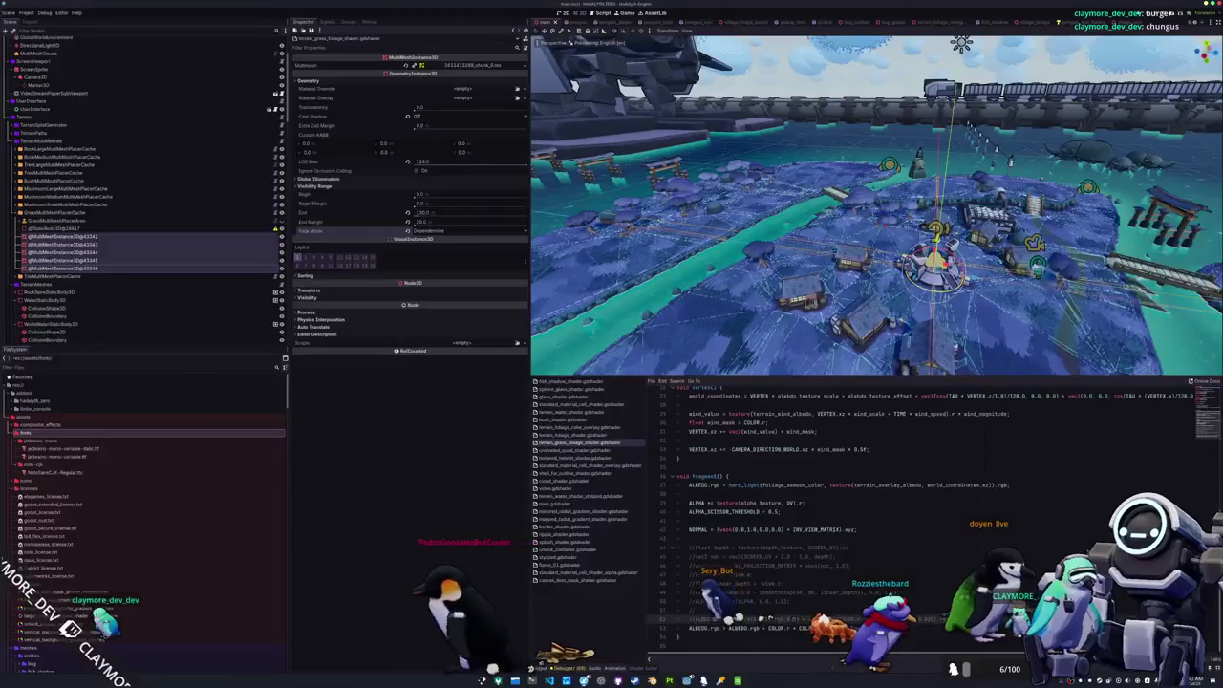
{"action": "key", "text": "Return"}
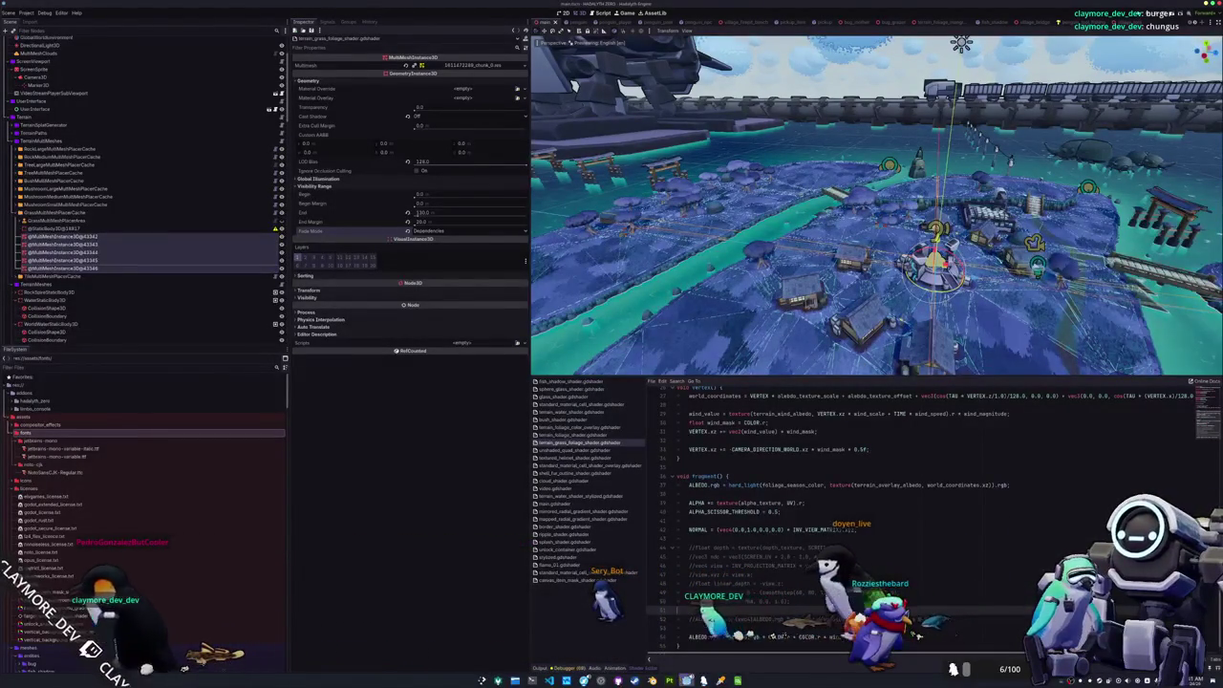
{"action": "left_click", "coordinate": [720, 680]}
{"action": "key", "text": "Escape"}
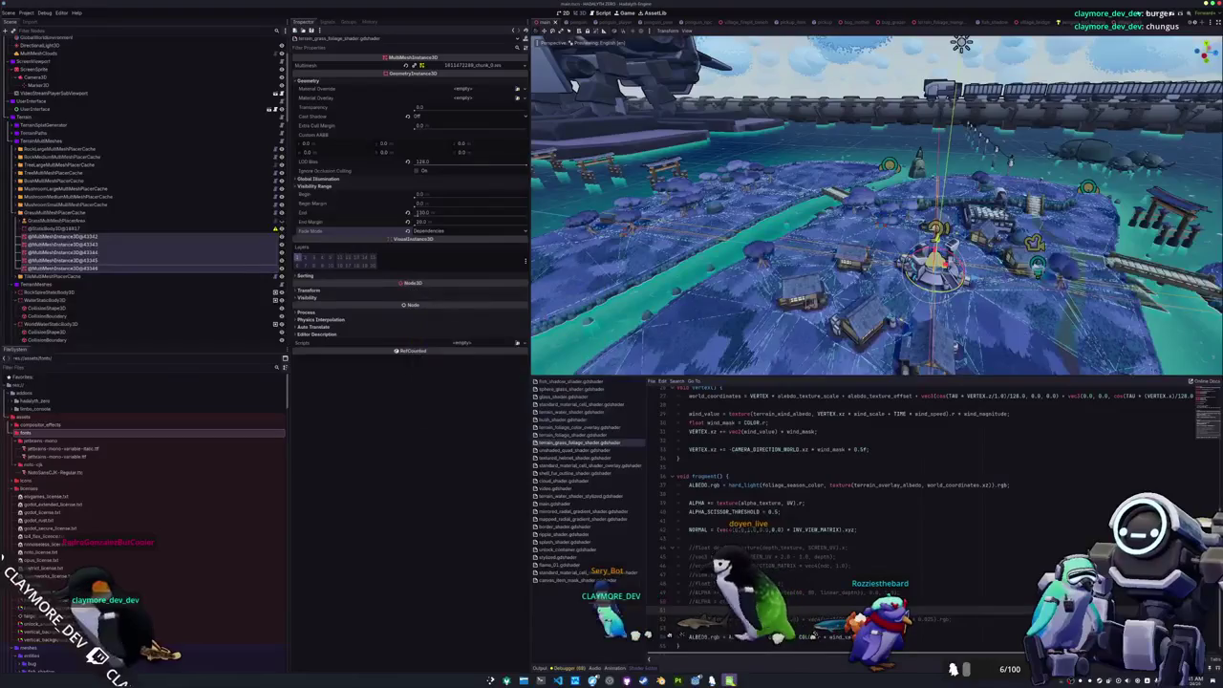
{"action": "key", "text": "alt+Tab"}
{"action": "key", "text": "Down"}
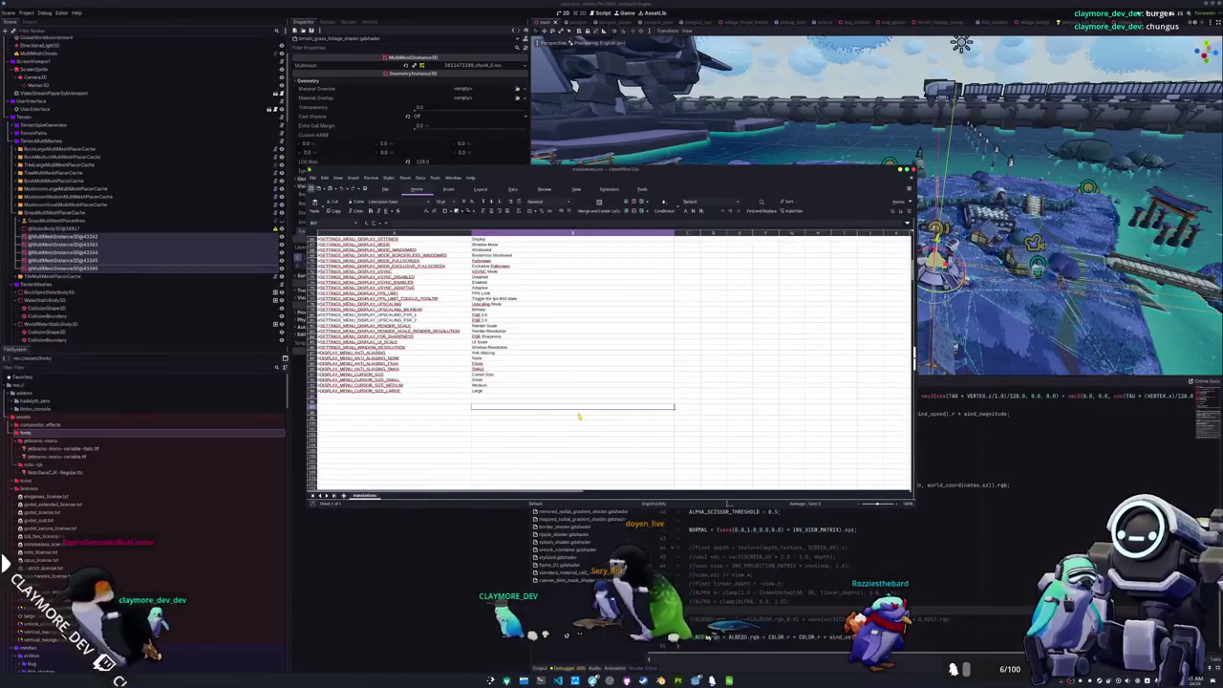
{"action": "scroll", "coordinate": [469, 413], "scroll_direction": "down", "scroll_amount": 15}
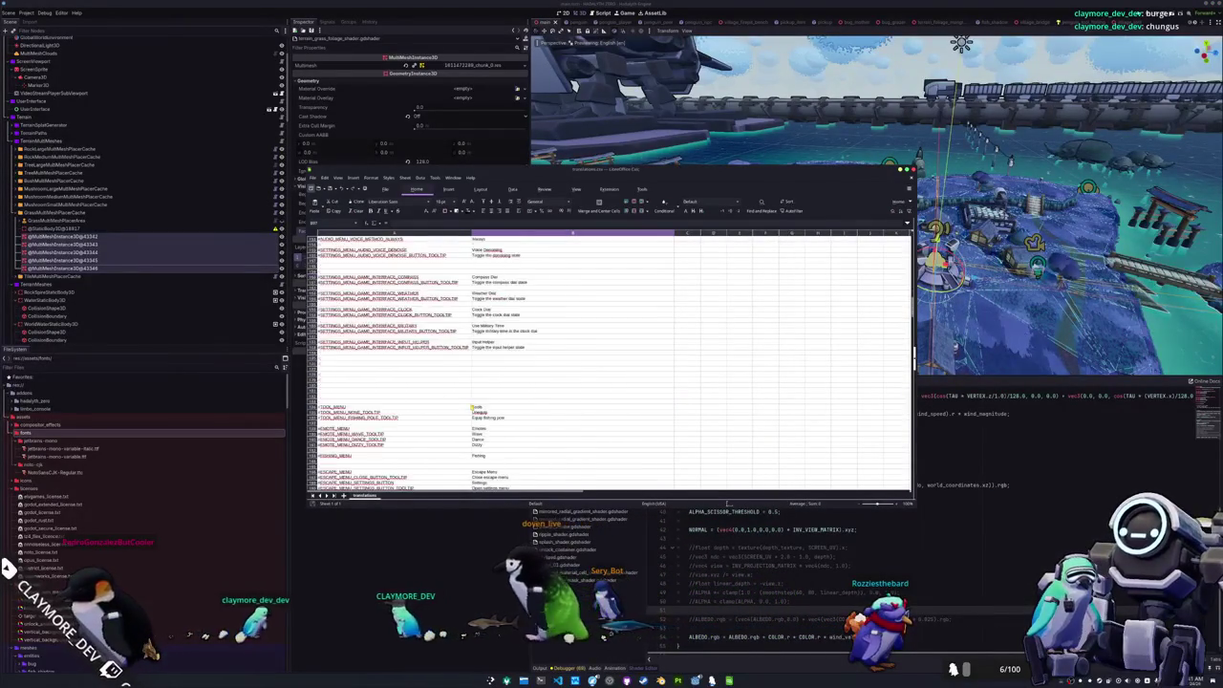
{"action": "scroll", "coordinate": [470, 407], "scroll_direction": "down", "scroll_amount": 15}
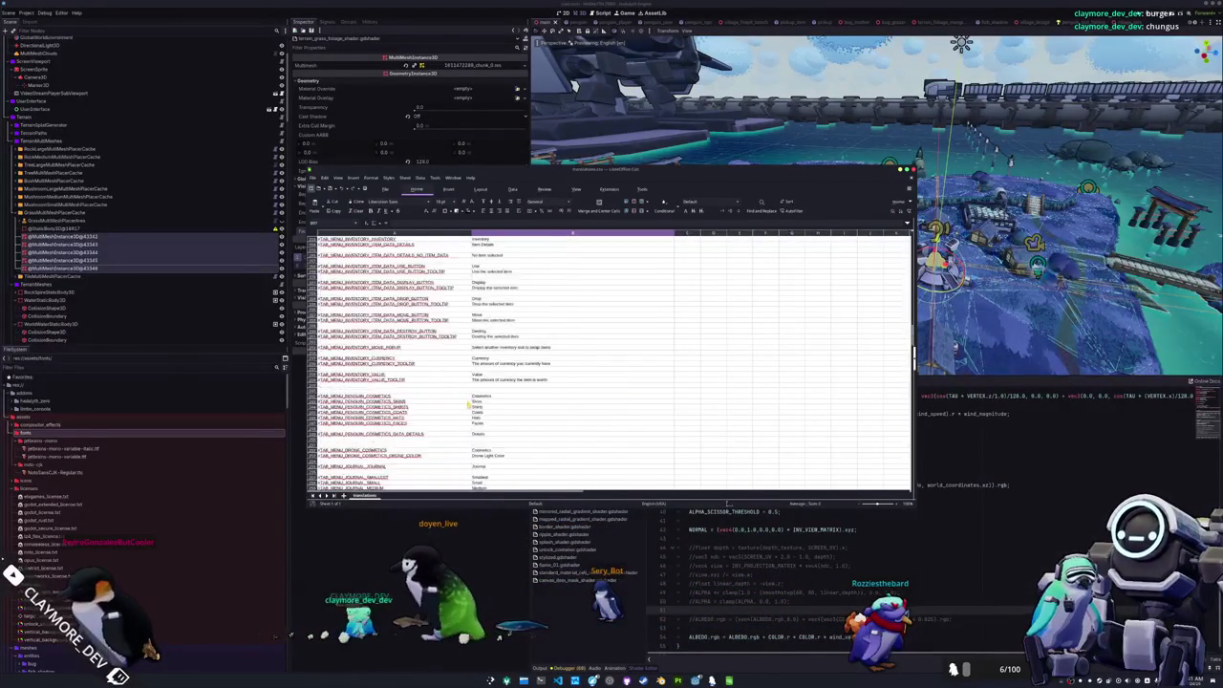
{"action": "scroll", "coordinate": [468, 401], "scroll_direction": "down", "scroll_amount": 2}
{"action": "left_click", "coordinate": [434, 343]}
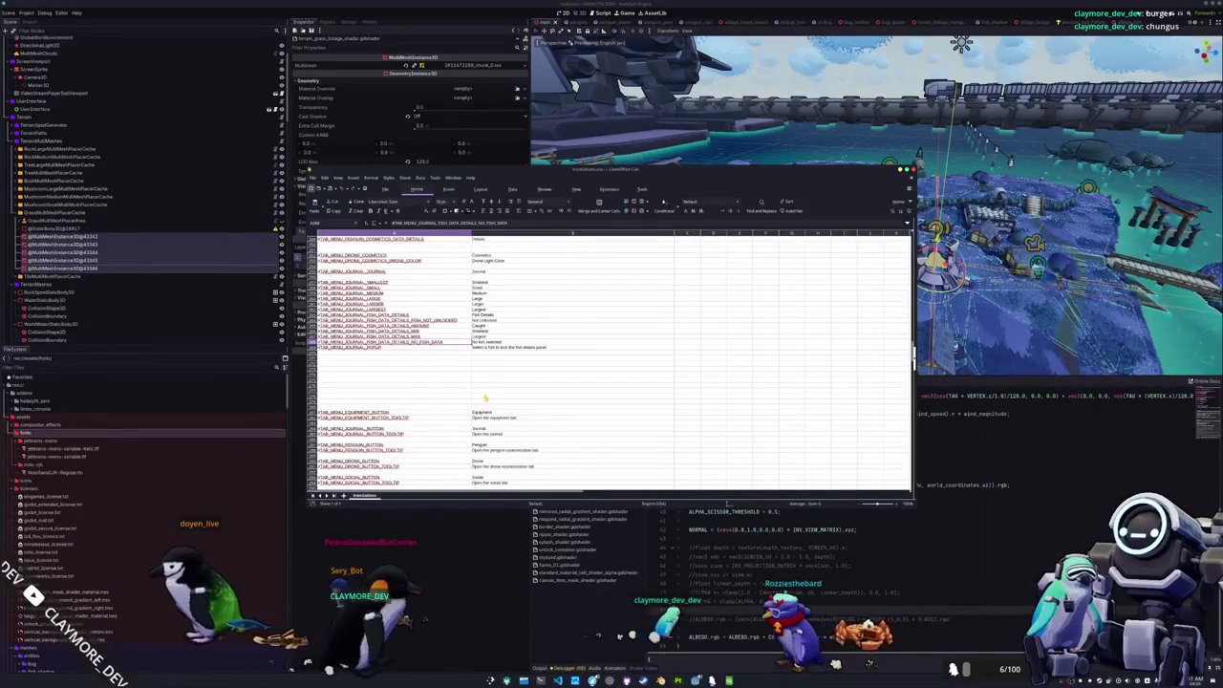
{"action": "scroll", "coordinate": [485, 397], "scroll_direction": "down", "scroll_amount": 10}
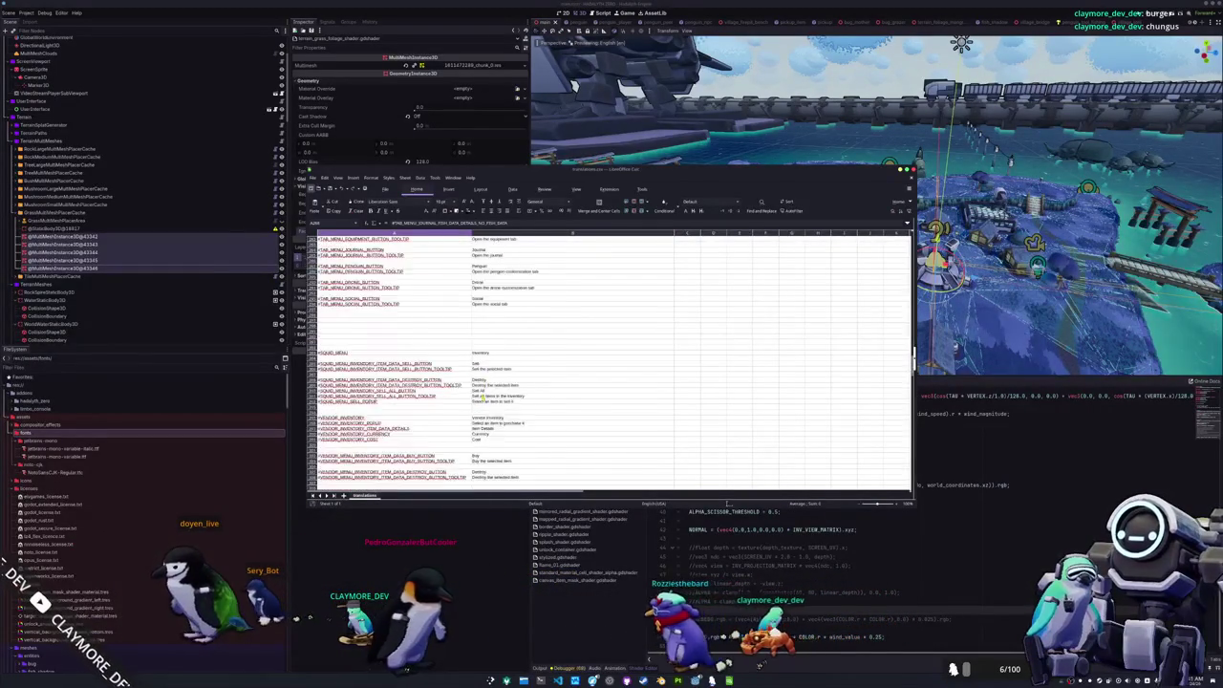
{"action": "scroll", "coordinate": [481, 396], "scroll_direction": "down", "scroll_amount": 15}
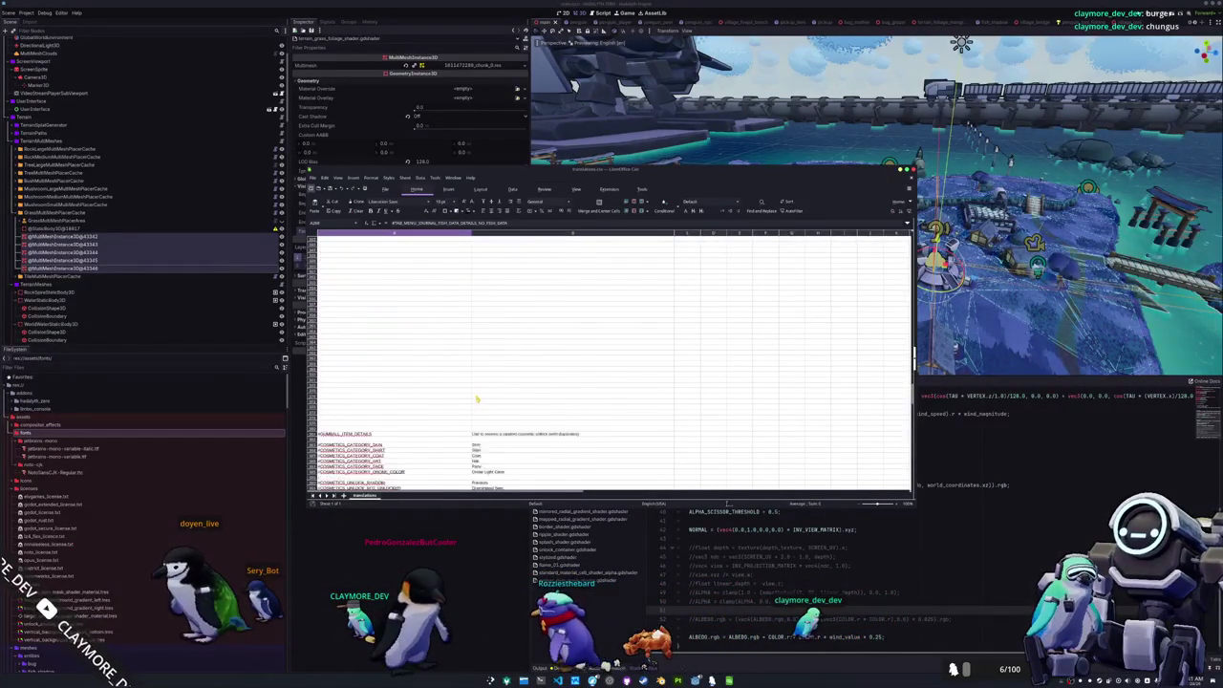
{"action": "scroll", "coordinate": [473, 400], "scroll_direction": "down", "scroll_amount": 20}
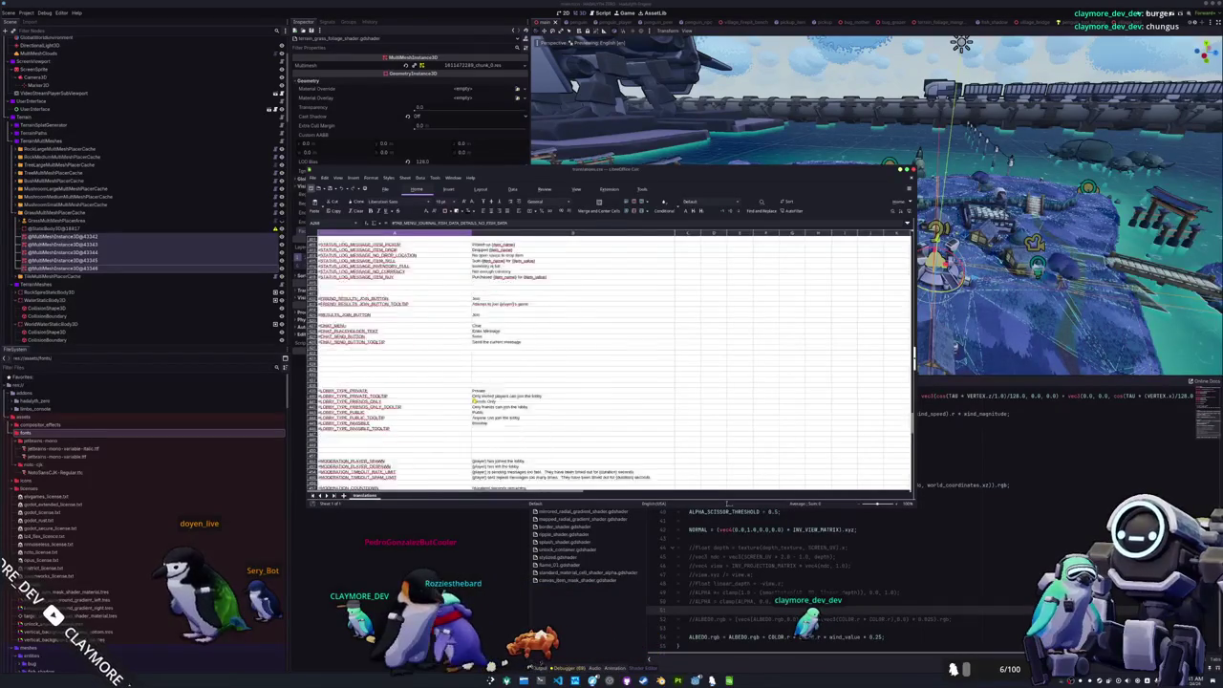
{"action": "scroll", "coordinate": [468, 402], "scroll_direction": "down", "scroll_amount": 20}
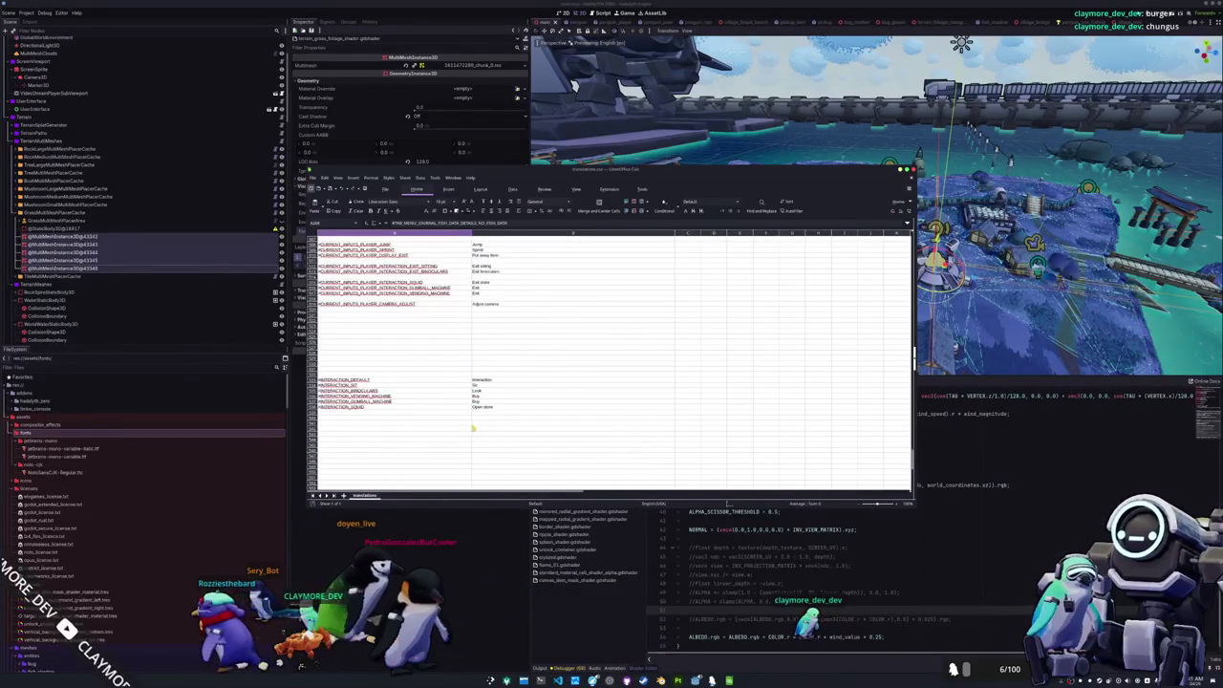
{"action": "scroll", "coordinate": [472, 428], "scroll_direction": "up", "scroll_amount": 10}
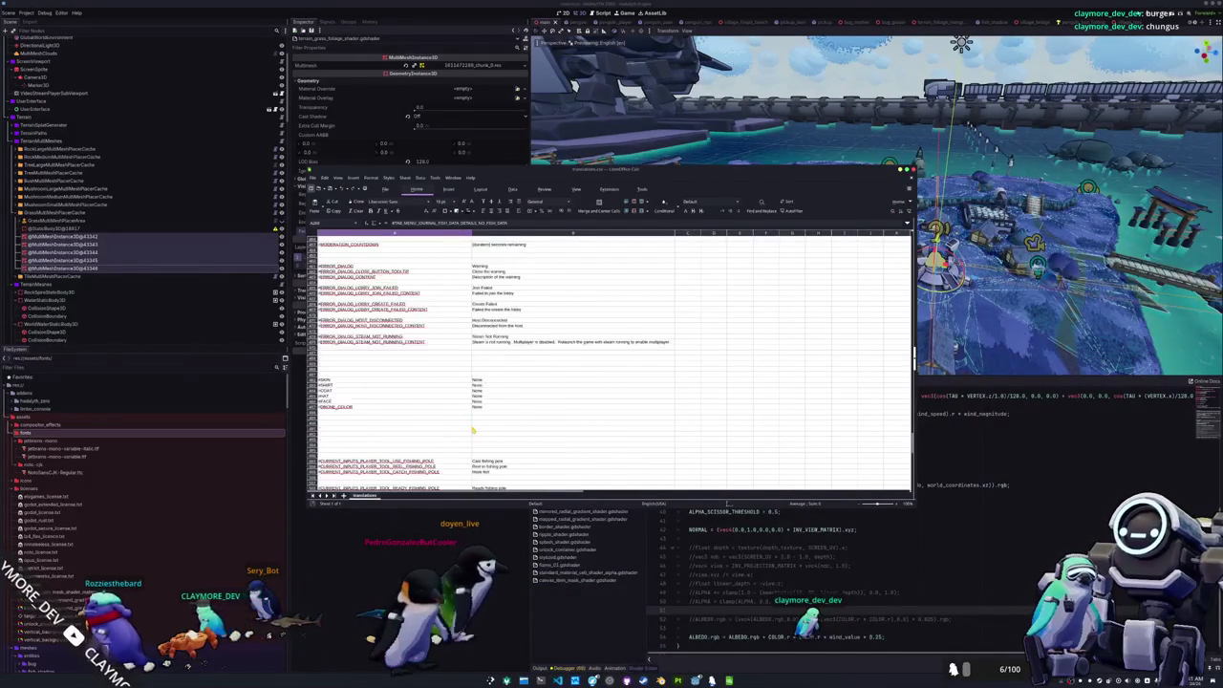
{"action": "scroll", "coordinate": [473, 432], "scroll_direction": "up", "scroll_amount": 12}
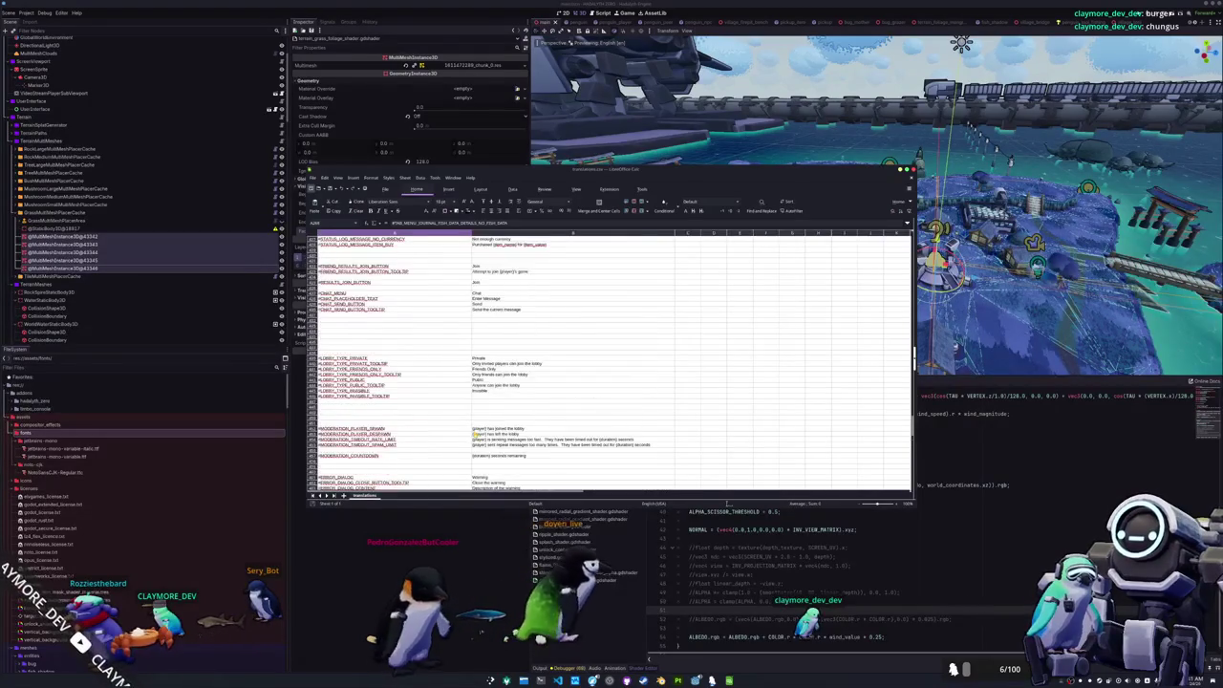
{"action": "scroll", "coordinate": [451, 359], "scroll_direction": "up", "scroll_amount": 10}
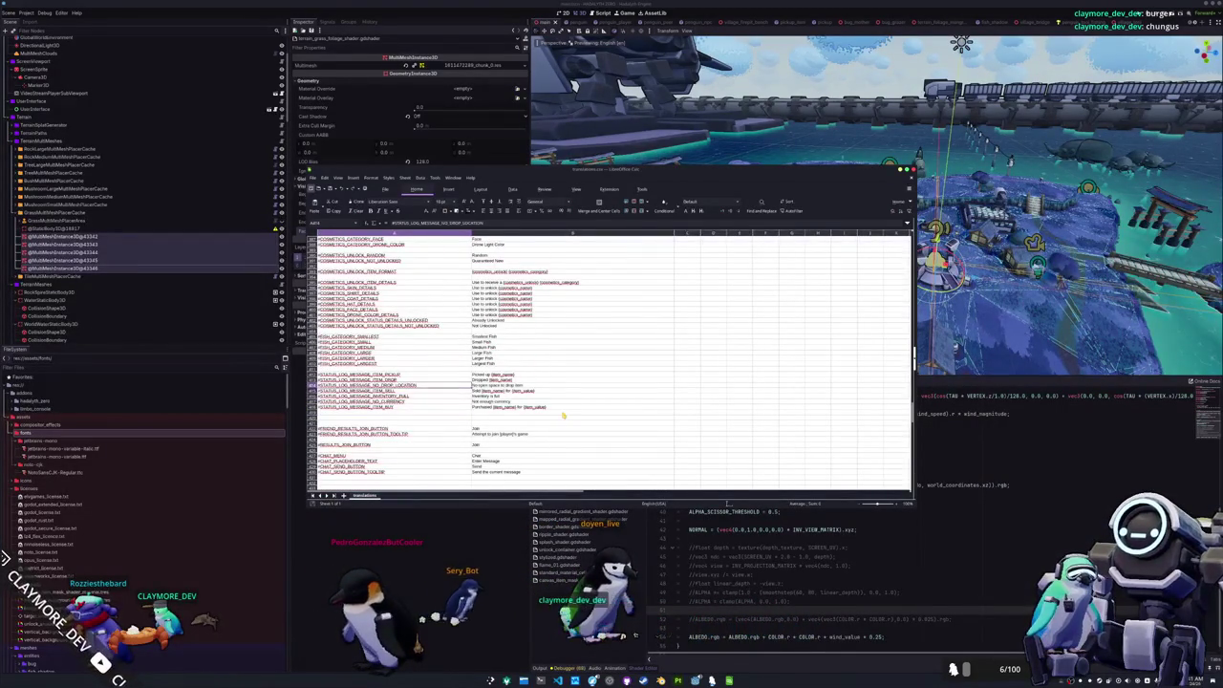
{"action": "key", "text": "shift+Down"}
{"action": "key", "text": "shift+Down"}
{"action": "key", "text": "shift+Down"}
- Insert a row above ITEM_PICKUP with key #STATUS_LOG_MESSAGE_FISH_CATCH and text 'Caught a {item_name}'
{"action": "key", "text": "shift+Right"}
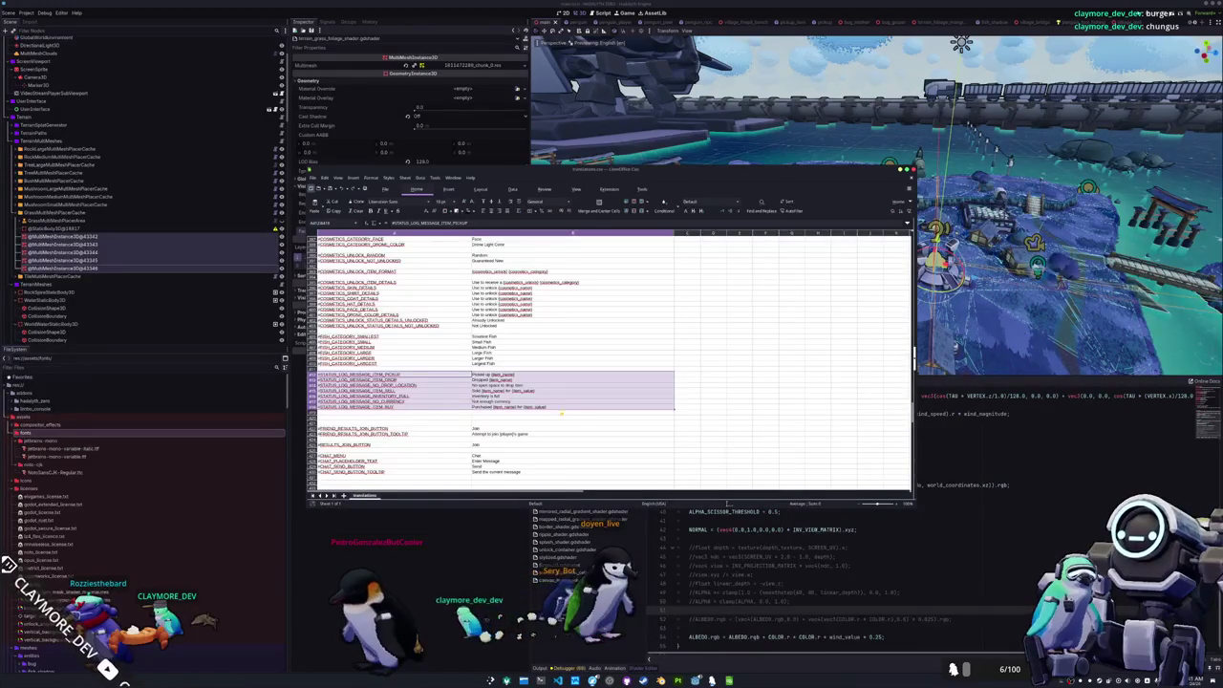
{"action": "key", "text": "ctrl+c"}
{"action": "key", "text": "Down"}
{"action": "key", "text": "shift+space"}
{"action": "key", "text": "ctrl+plus"}
{"action": "type", "text": "#STATUS_LOG_MESSAGE_"}
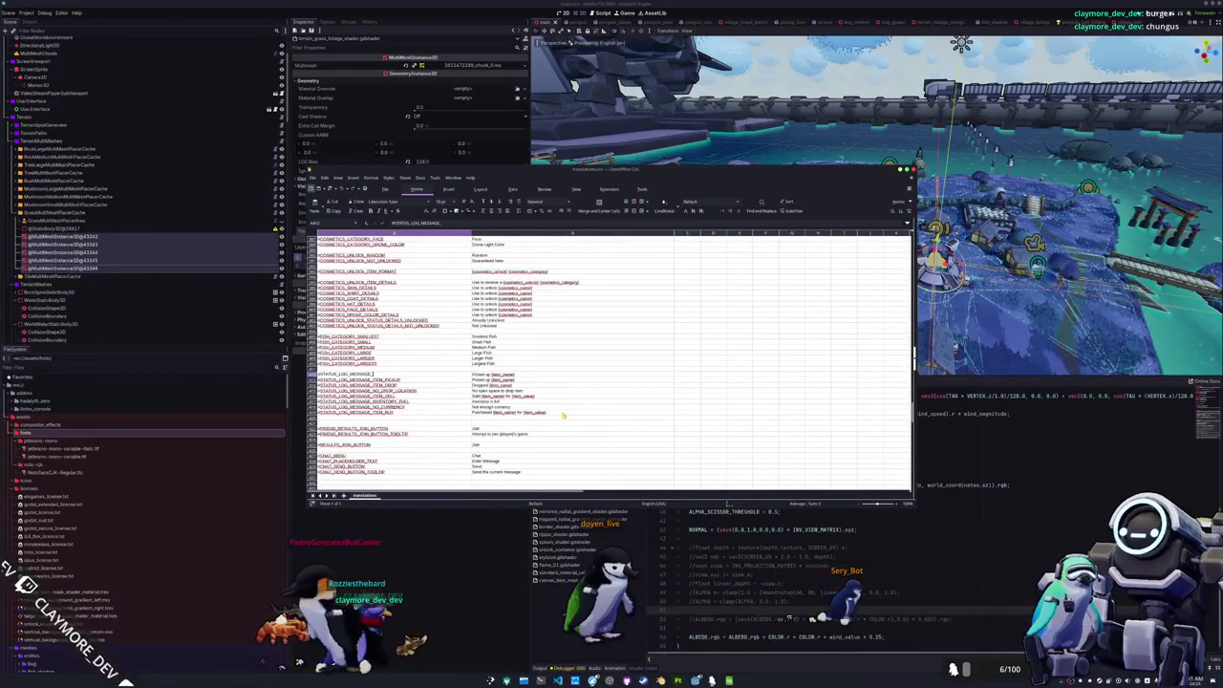
{"action": "type", "text": "FISH_CATCH"}
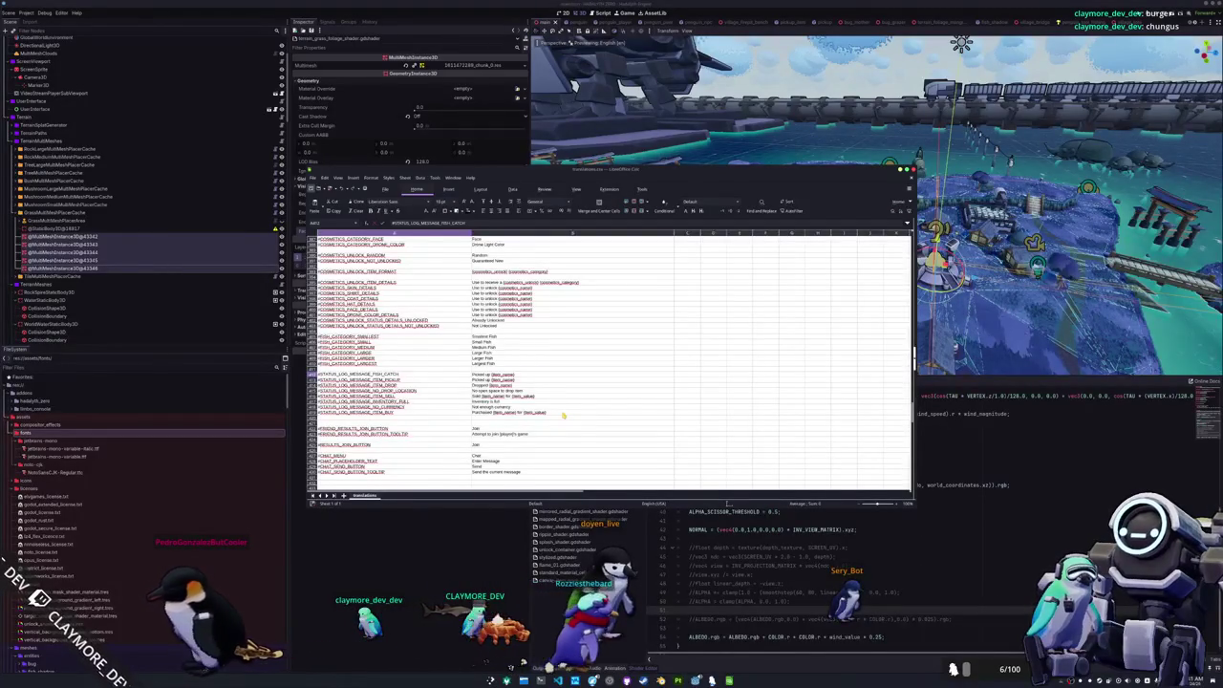
{"action": "key", "text": "Tab"}
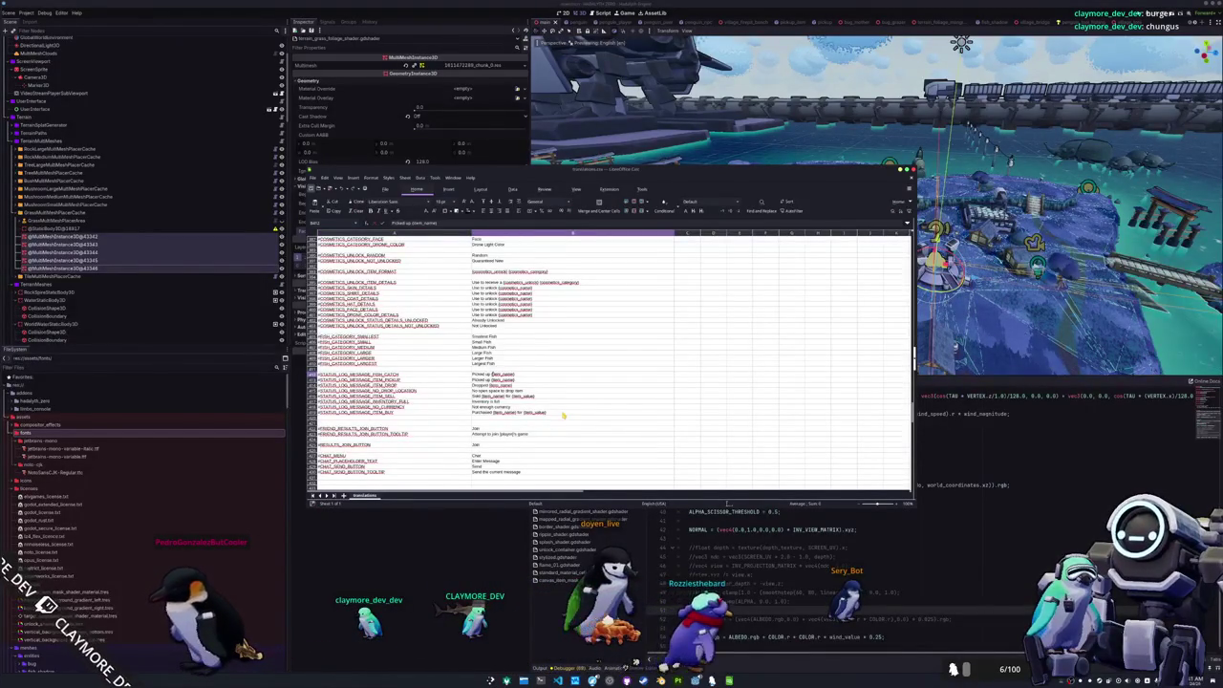
{"action": "type", "text": "Caught a {item_name}"}
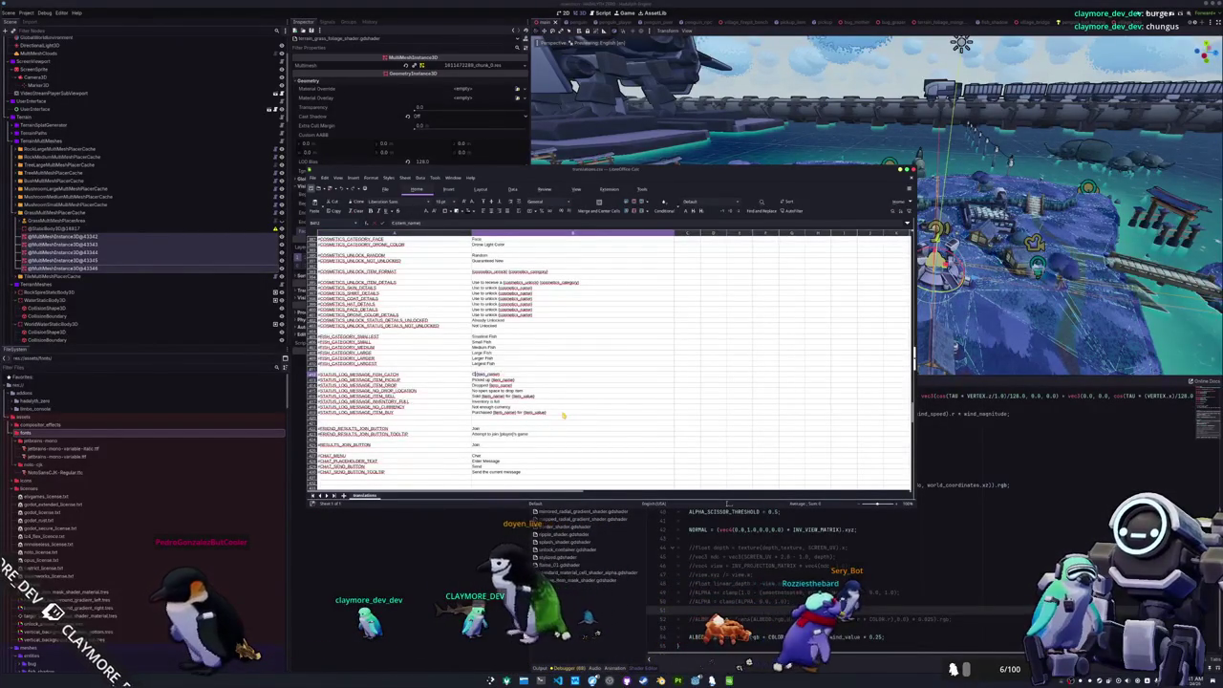
{"action": "key", "text": "Return"}
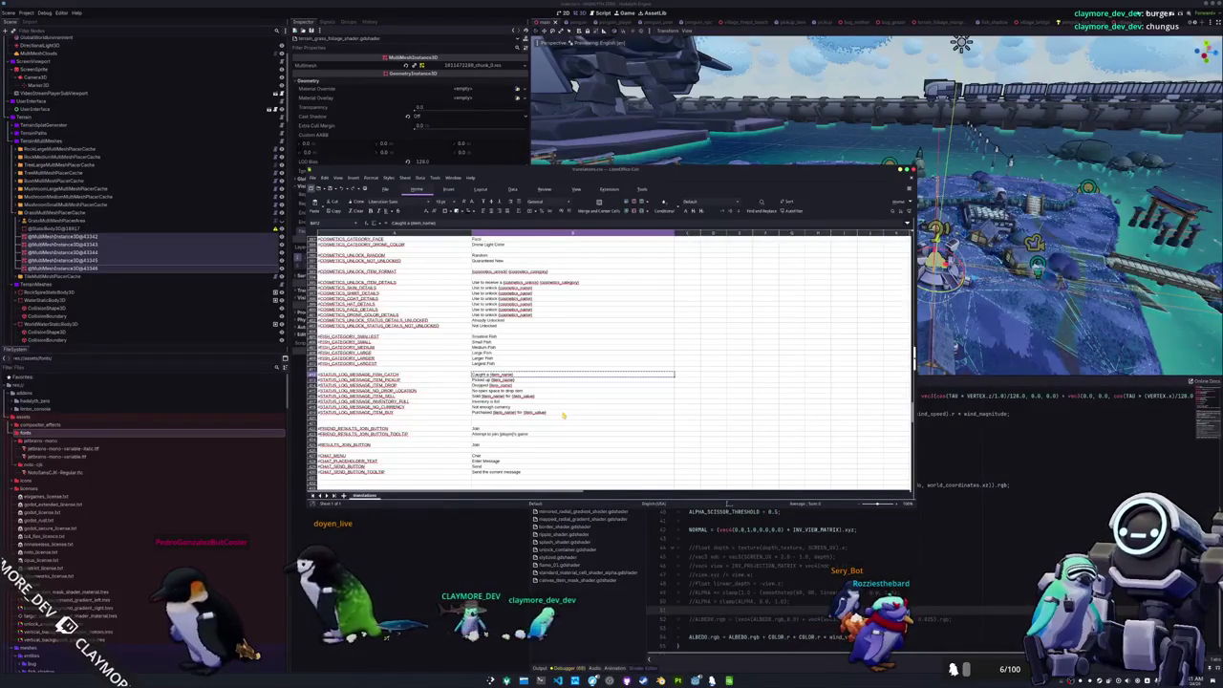
{"action": "left_click", "coordinate": [386, 374]}
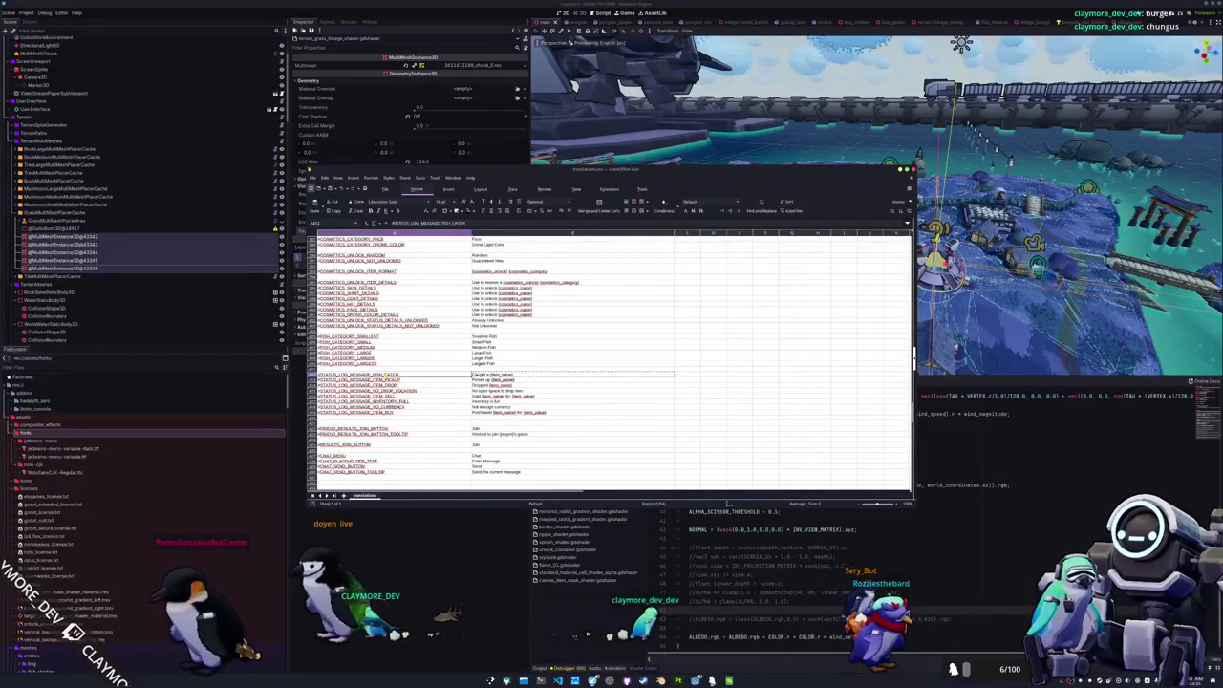
{"action": "key", "text": "alt+Tab"}
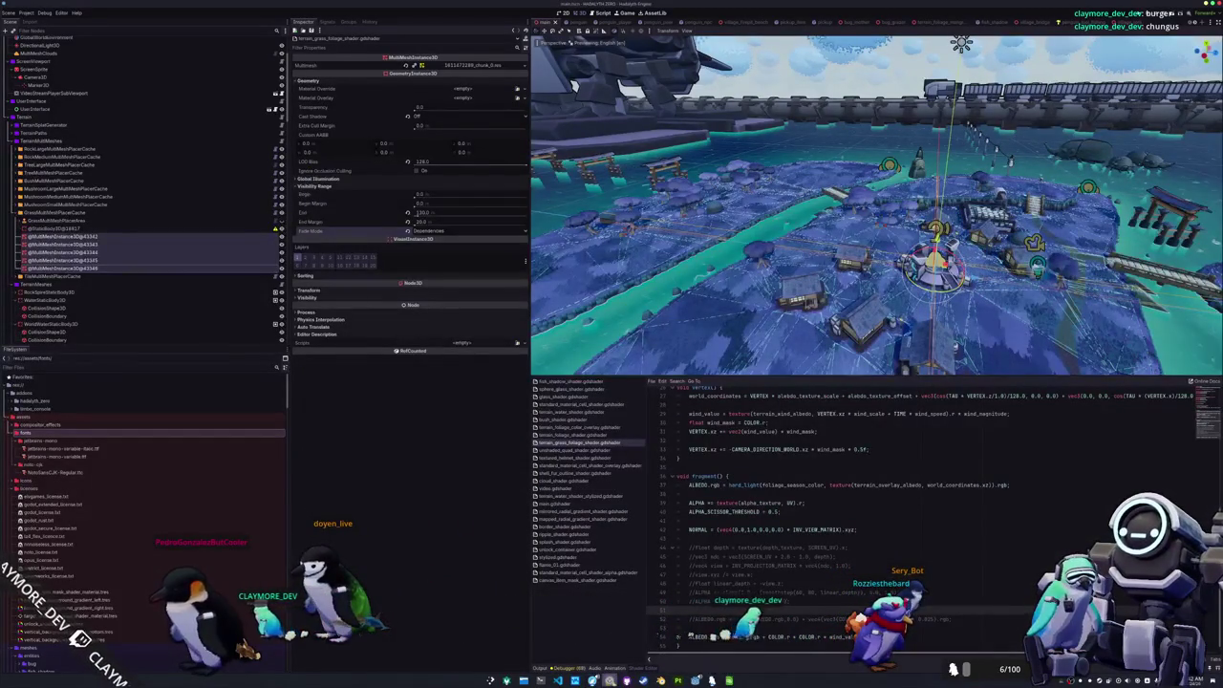
- Open the fishing catch idle state script in VS Code via quick file search
{"action": "key", "text": "alt+Tab"}
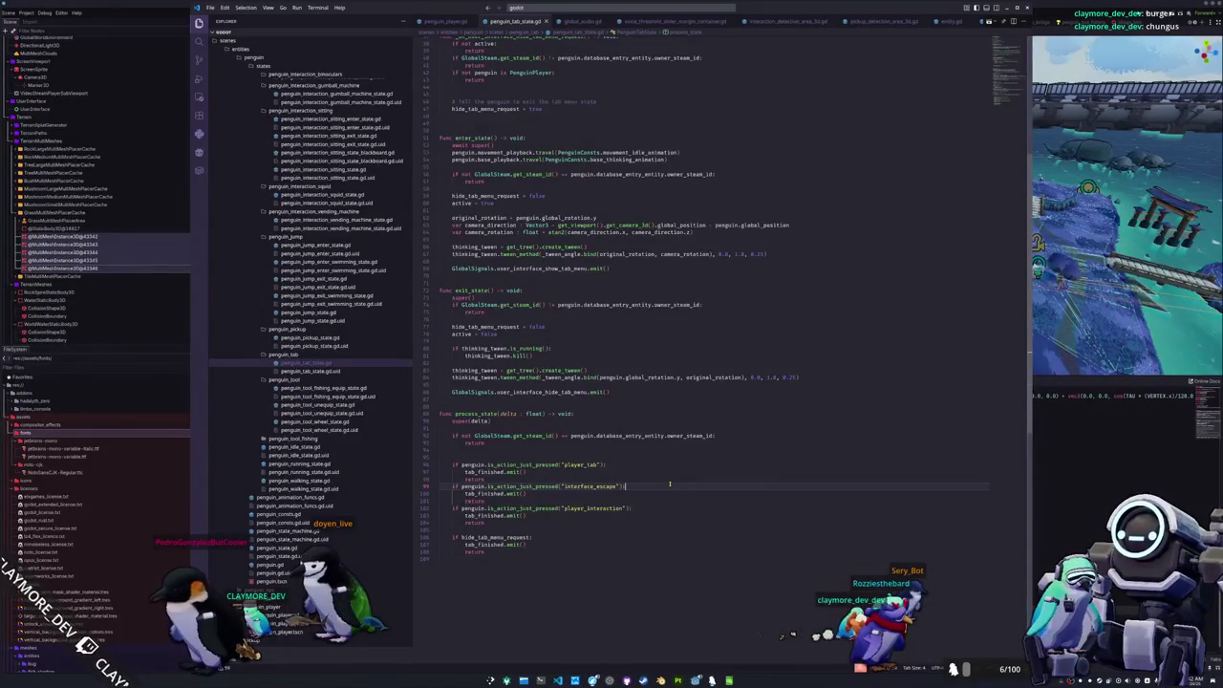
{"action": "key", "text": "ctrl+p"}
{"action": "type", "text": "penguin_c"}
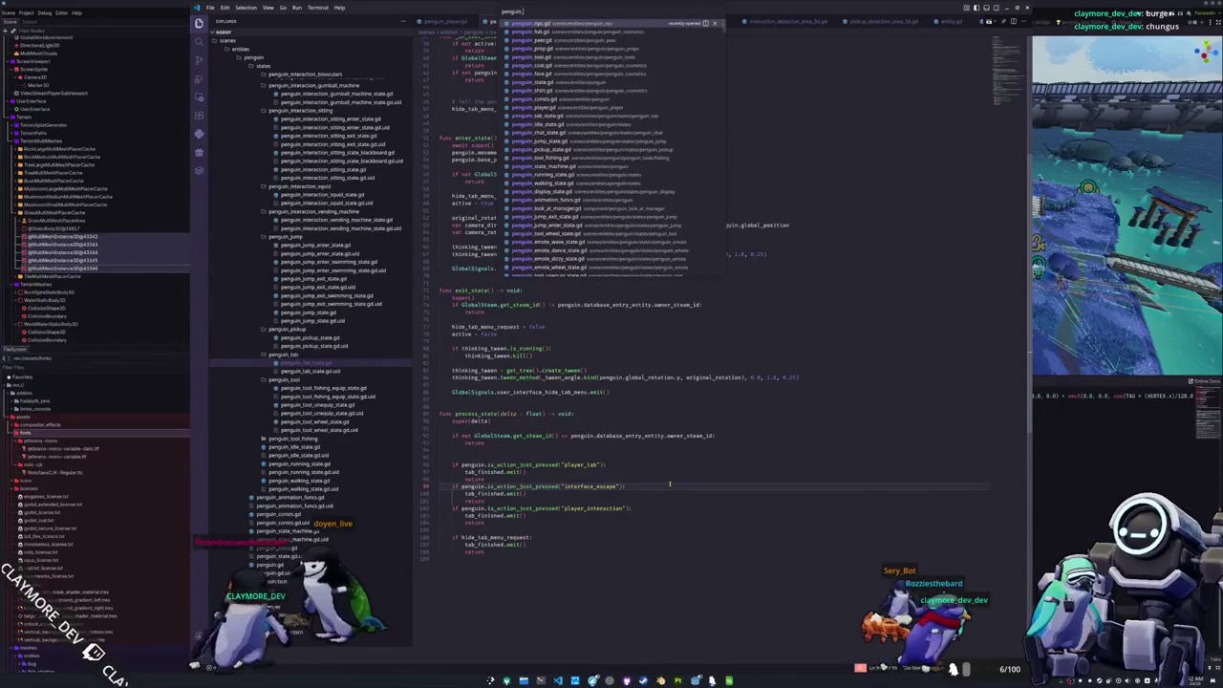
{"action": "key", "text": "BackSpace"}
{"action": "type", "text": "fish_"}
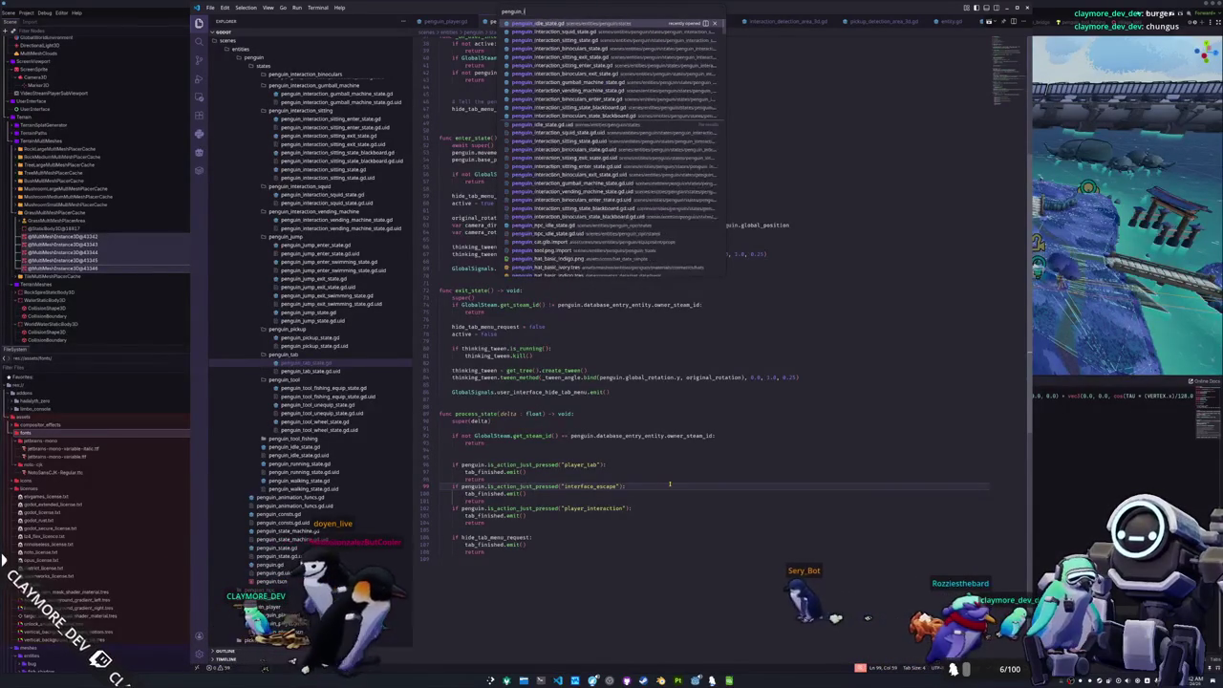
{"action": "key", "text": "BackSpace"}
{"action": "type", "text": "in"}
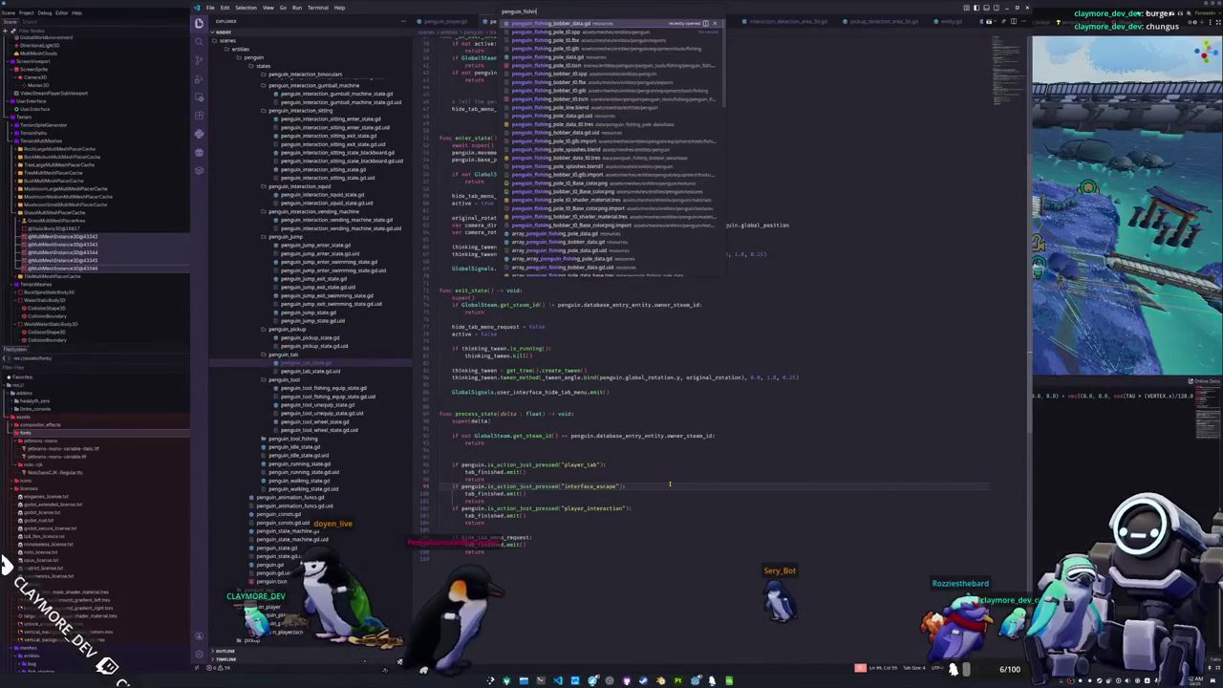
{"action": "type", "text": "g_catch_idle_stat"}
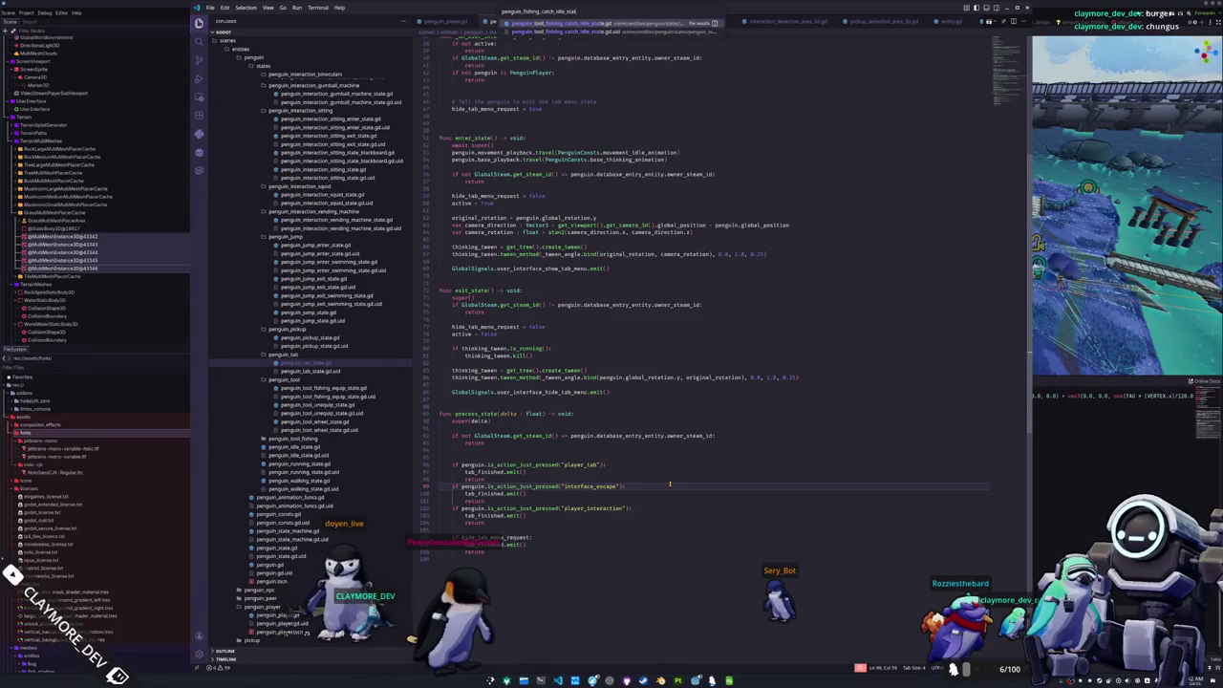
{"action": "key", "text": "Return"}
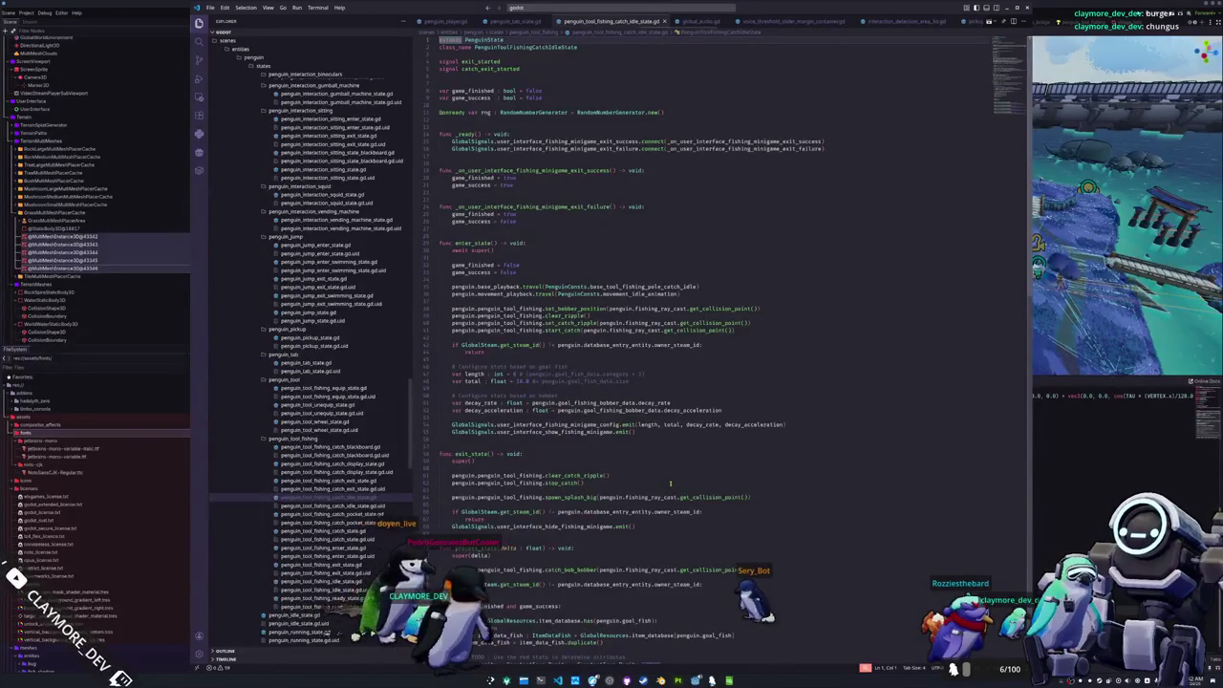
- Look over the idle state's enter_state and fish settings
{"action": "left_click", "coordinate": [601, 389]}
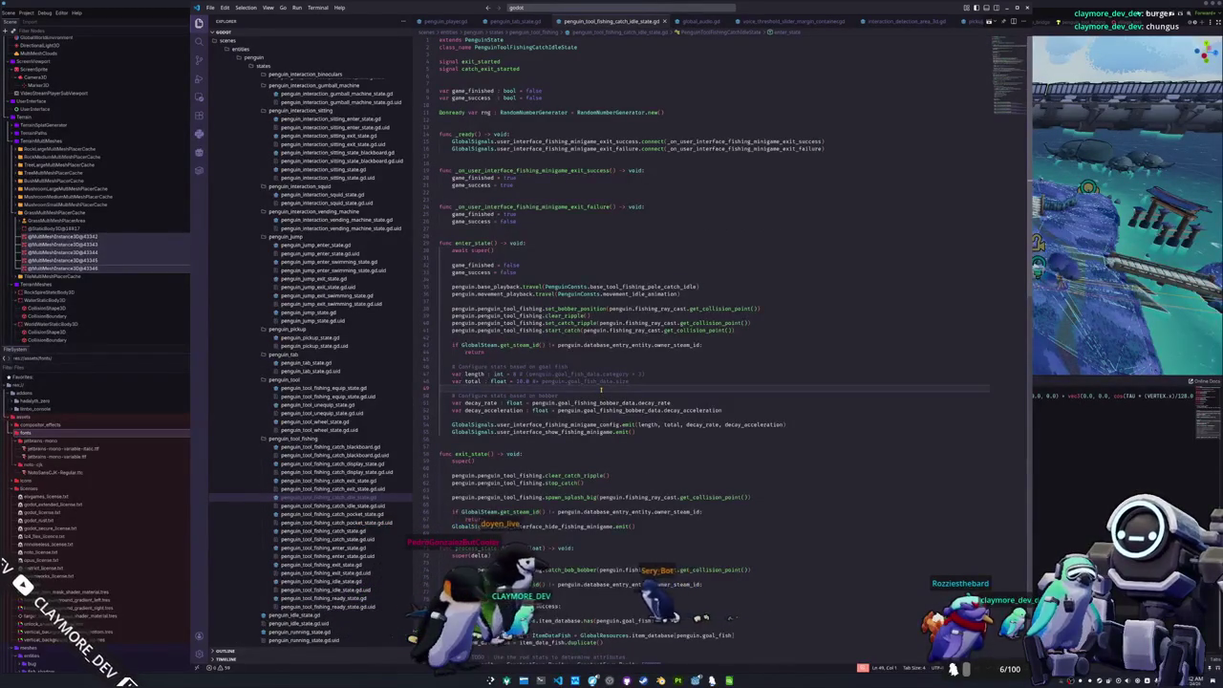
{"action": "scroll", "coordinate": [602, 389], "scroll_direction": "down", "scroll_amount": 15}
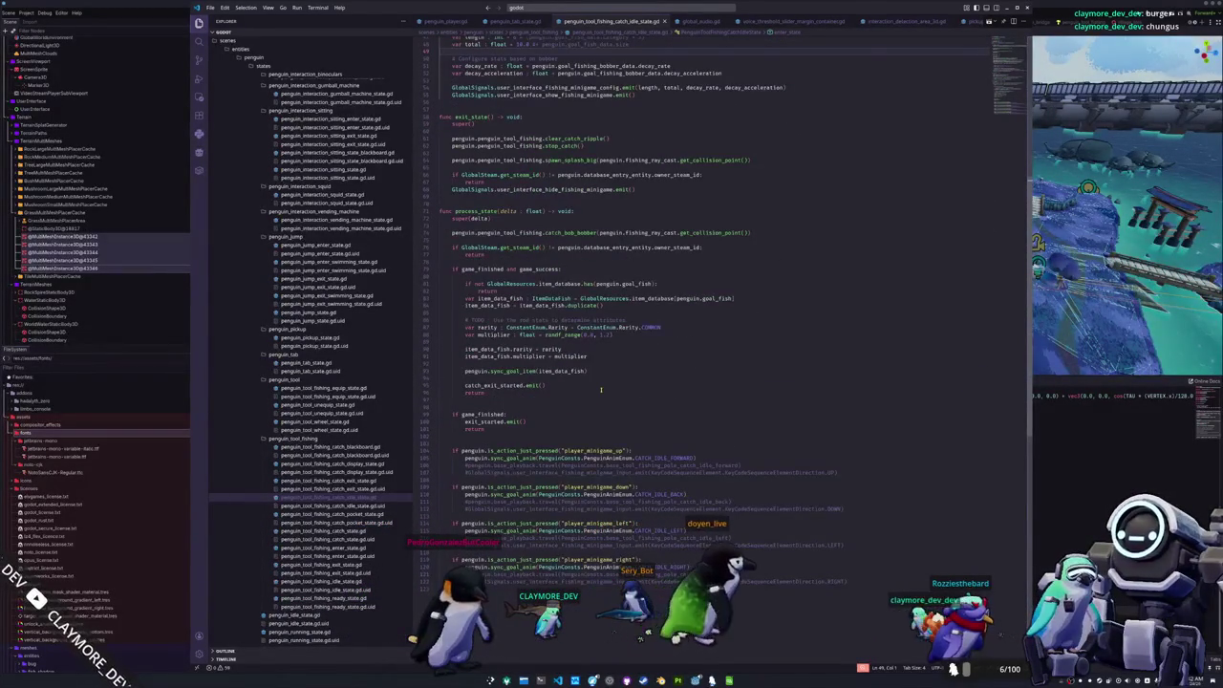
{"action": "scroll", "coordinate": [601, 389], "scroll_direction": "down", "scroll_amount": 1}
{"action": "scroll", "coordinate": [601, 389], "scroll_direction": "up", "scroll_amount": 7}
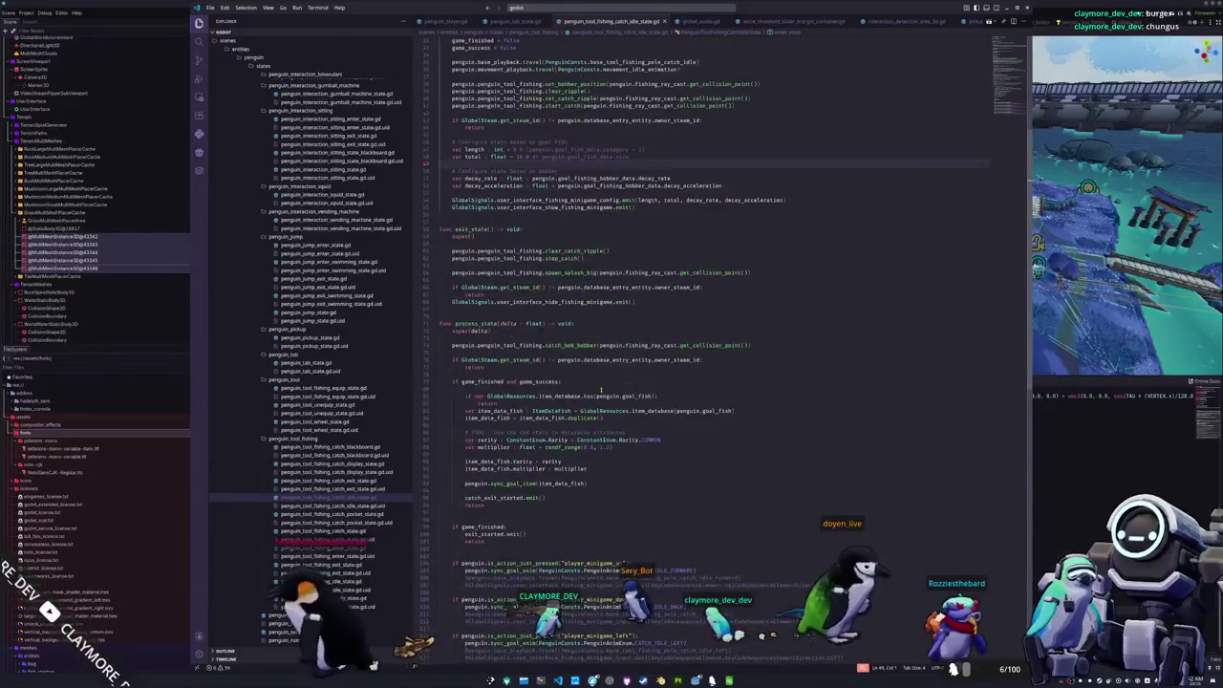
{"action": "scroll", "coordinate": [574, 355], "scroll_direction": "up", "scroll_amount": 1}
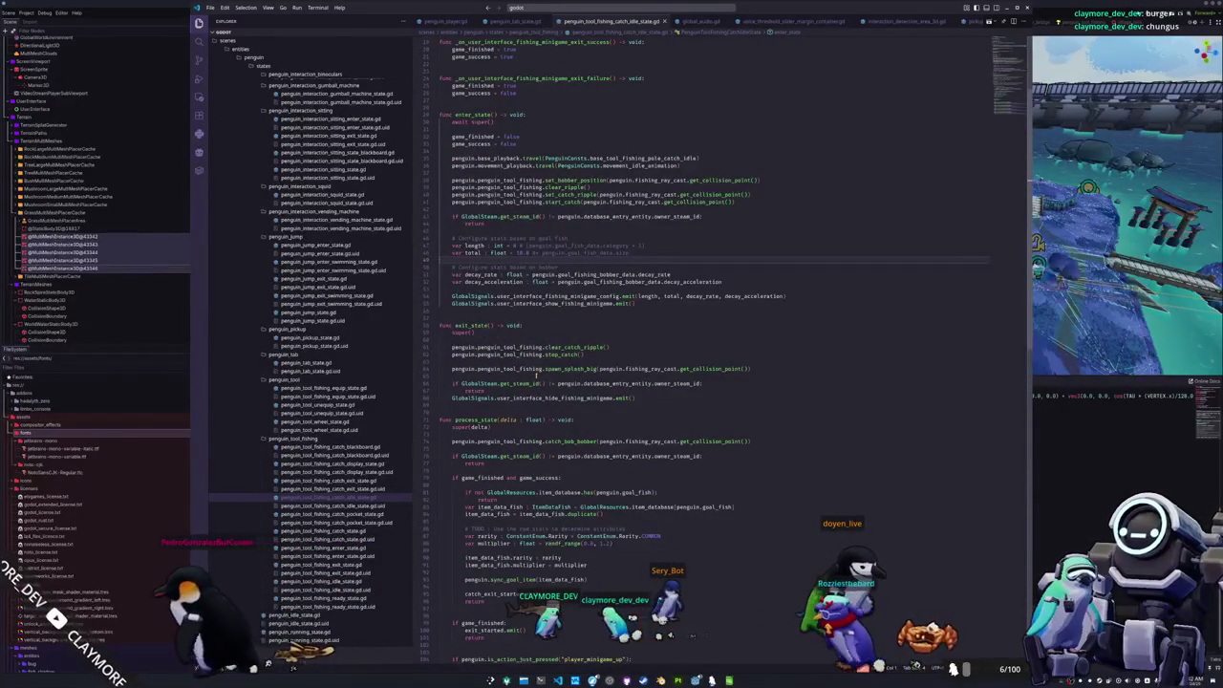
{"action": "left_click", "coordinate": [453, 376]}
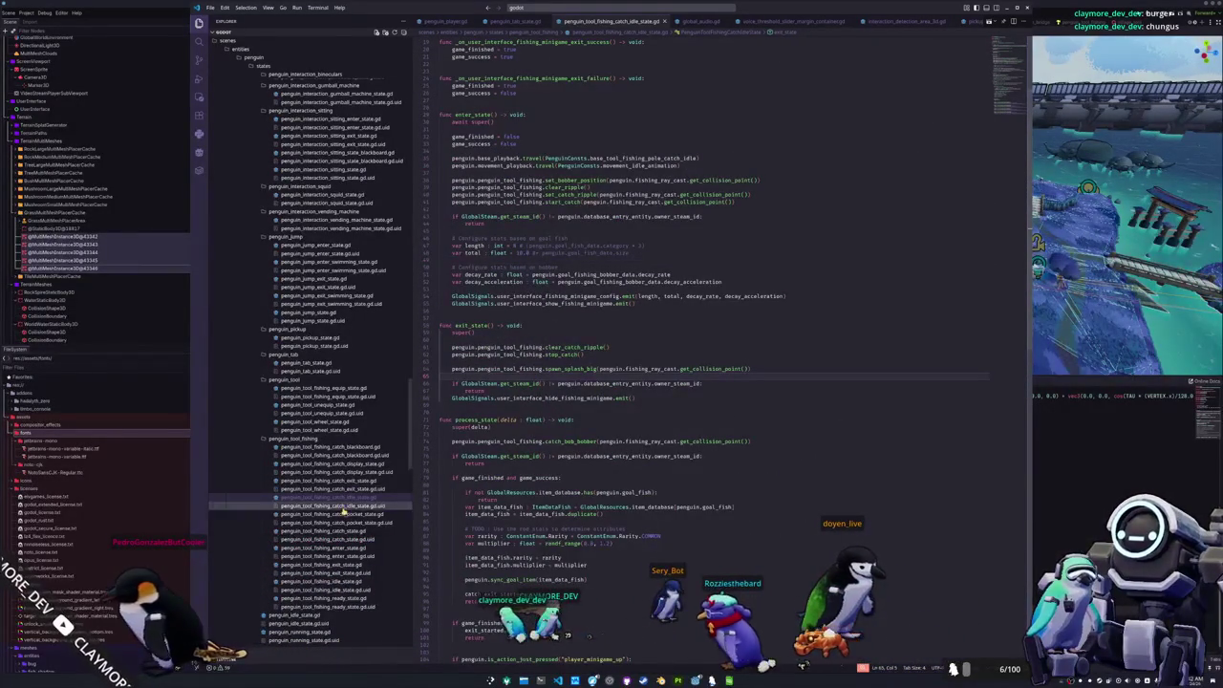
- Review the catch display script's user_interface_show_fishing_display and update_fish_amount calls
{"action": "left_click", "coordinate": [352, 464]}
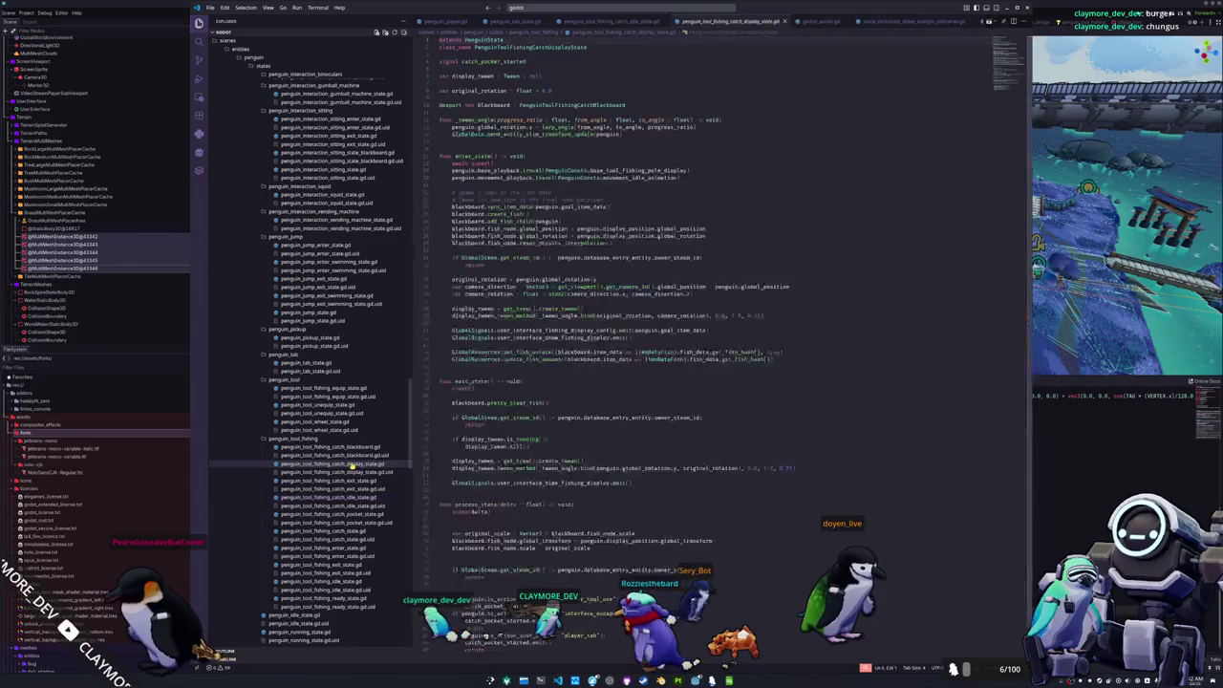
{"action": "left_click", "coordinate": [559, 366]}
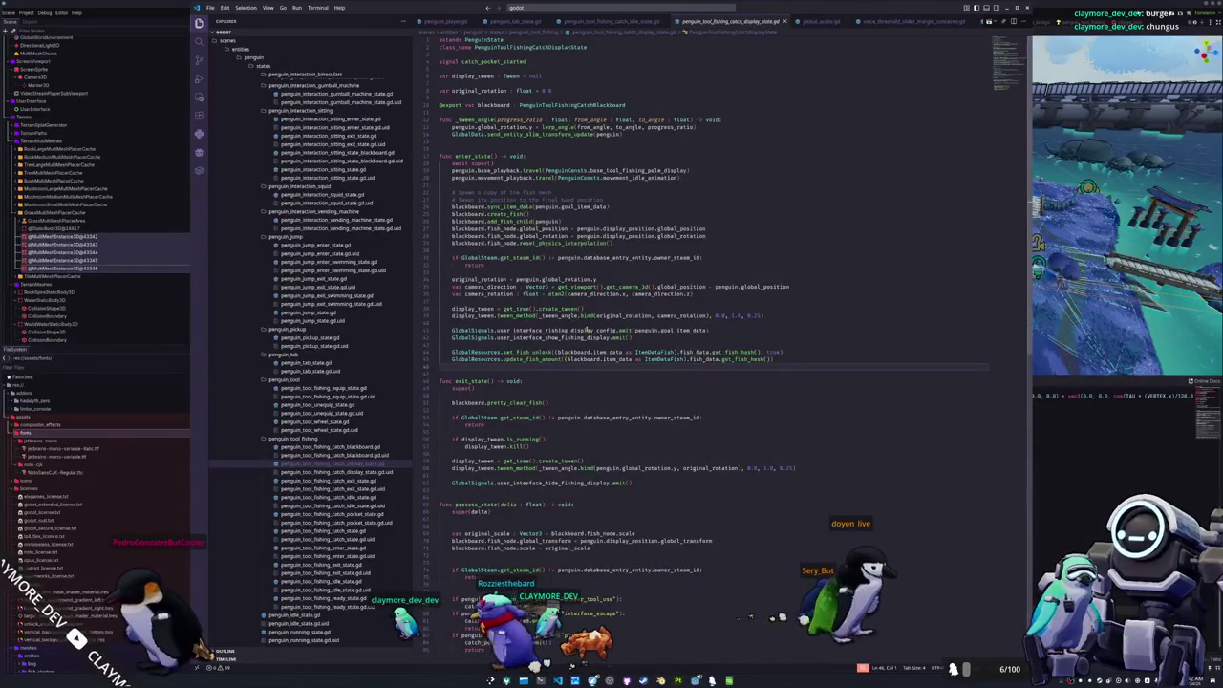
{"action": "double_click", "coordinate": [582, 338]}
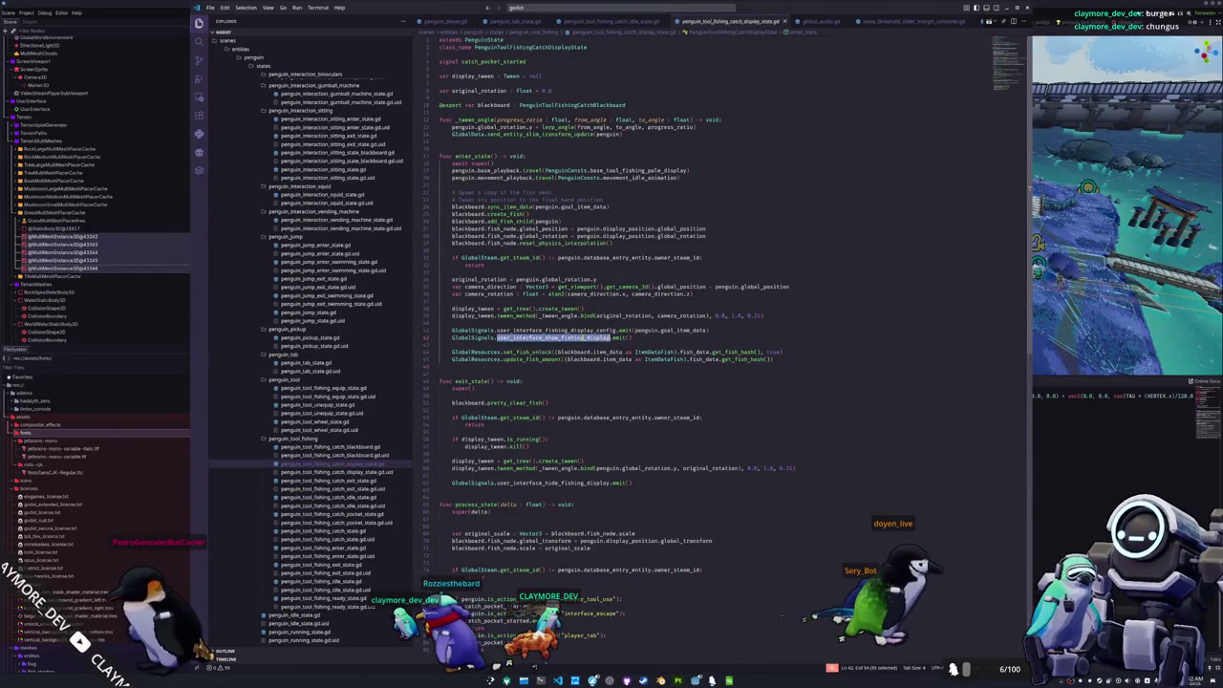
{"action": "double_click", "coordinate": [532, 359]}
{"action": "scroll", "coordinate": [528, 368], "scroll_direction": "down", "scroll_amount": 1}
{"action": "scroll", "coordinate": [525, 372], "scroll_direction": "up", "scroll_amount": 1}
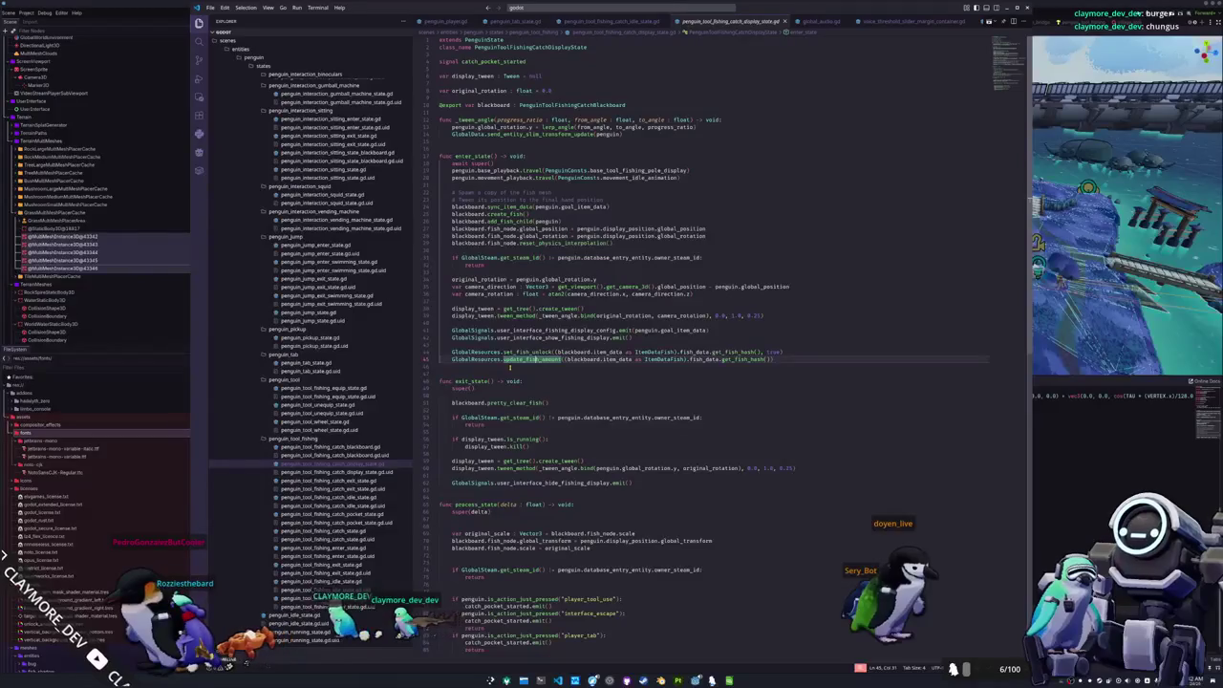
{"action": "left_click_drag", "start_coordinate": [504, 359], "coordinate": [527, 360]}
{"action": "left_click", "coordinate": [523, 364]}
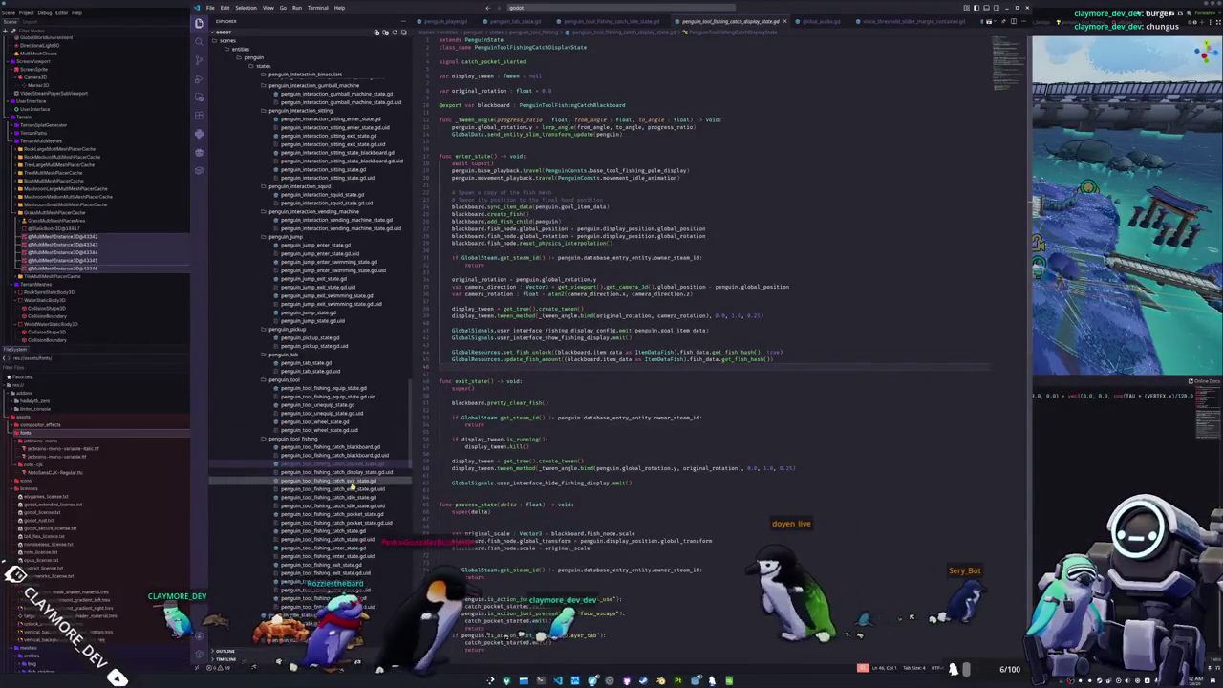
{"action": "left_click", "coordinate": [339, 515]}
{"action": "left_click", "coordinate": [497, 315]}
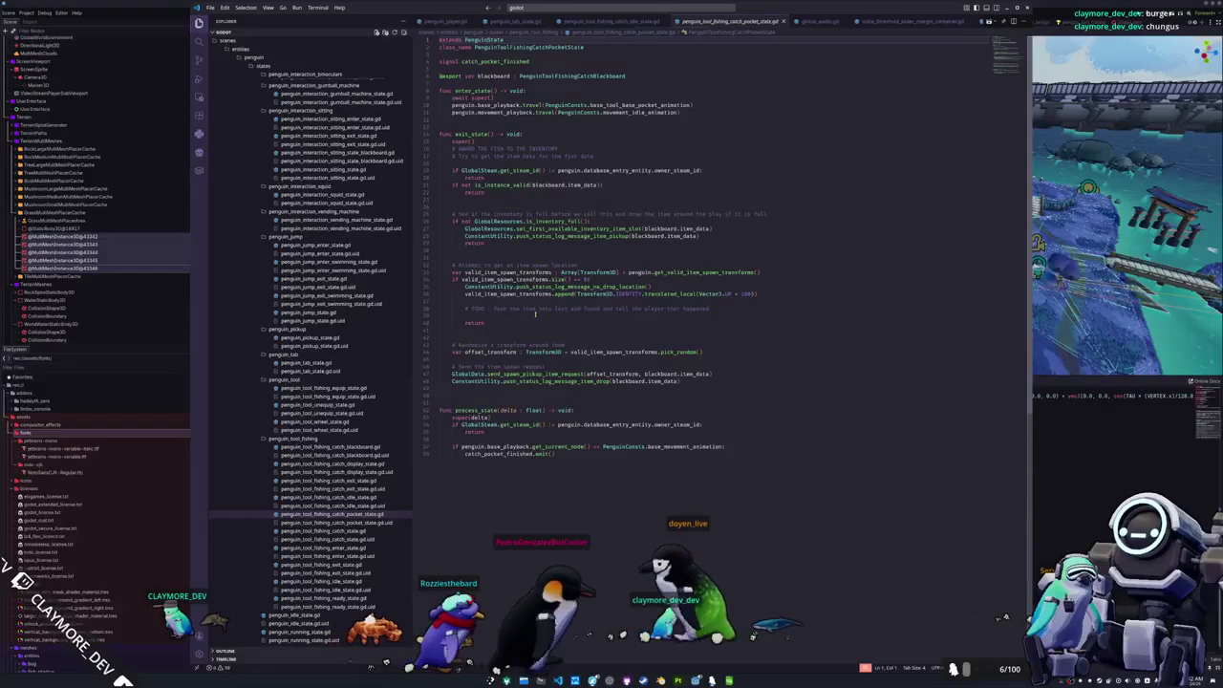
- Change line 28's call from item_pickup to push_status_log_message_fish_caught, then open ConstantUtility
{"action": "double_click", "coordinate": [703, 273]}
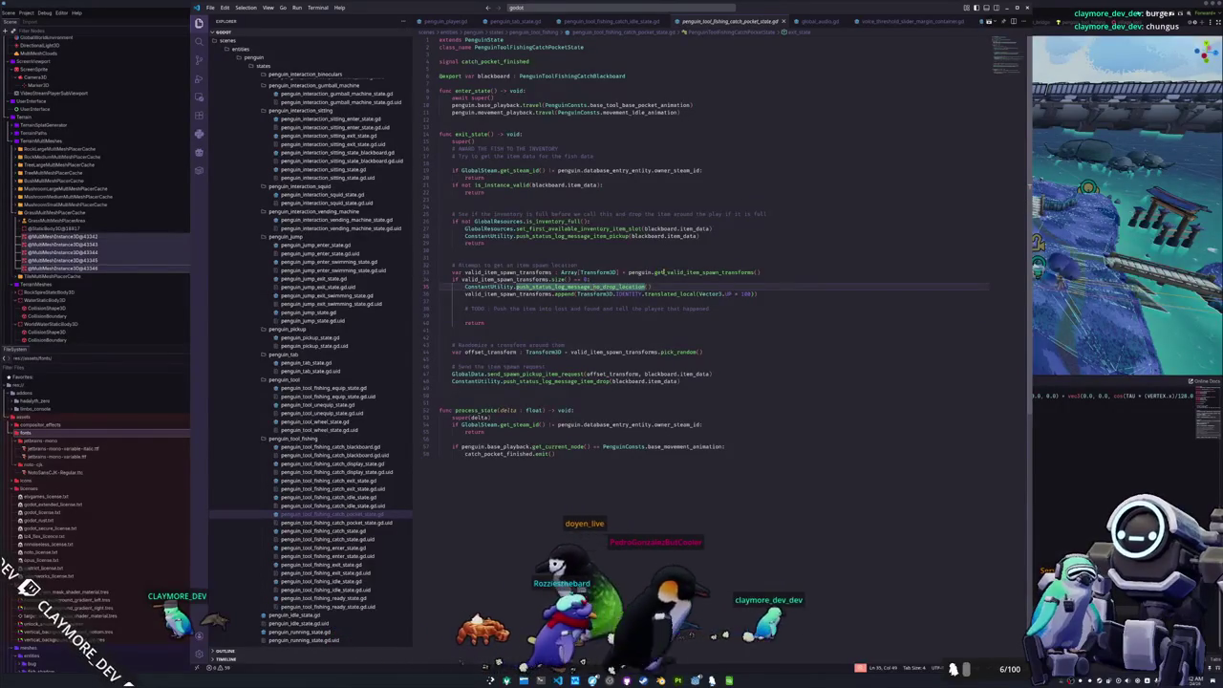
{"action": "double_click", "coordinate": [599, 236]}
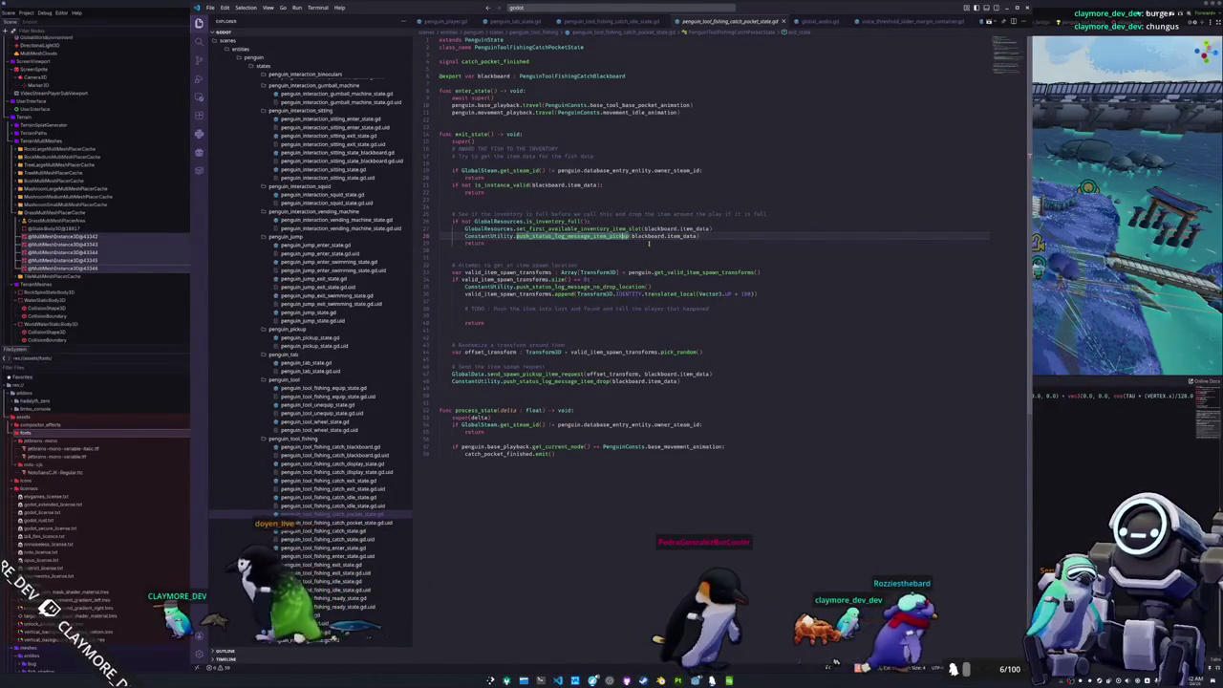
{"action": "key", "text": "ctrl+shift+Left"}
{"action": "key", "text": "BackSpace"}
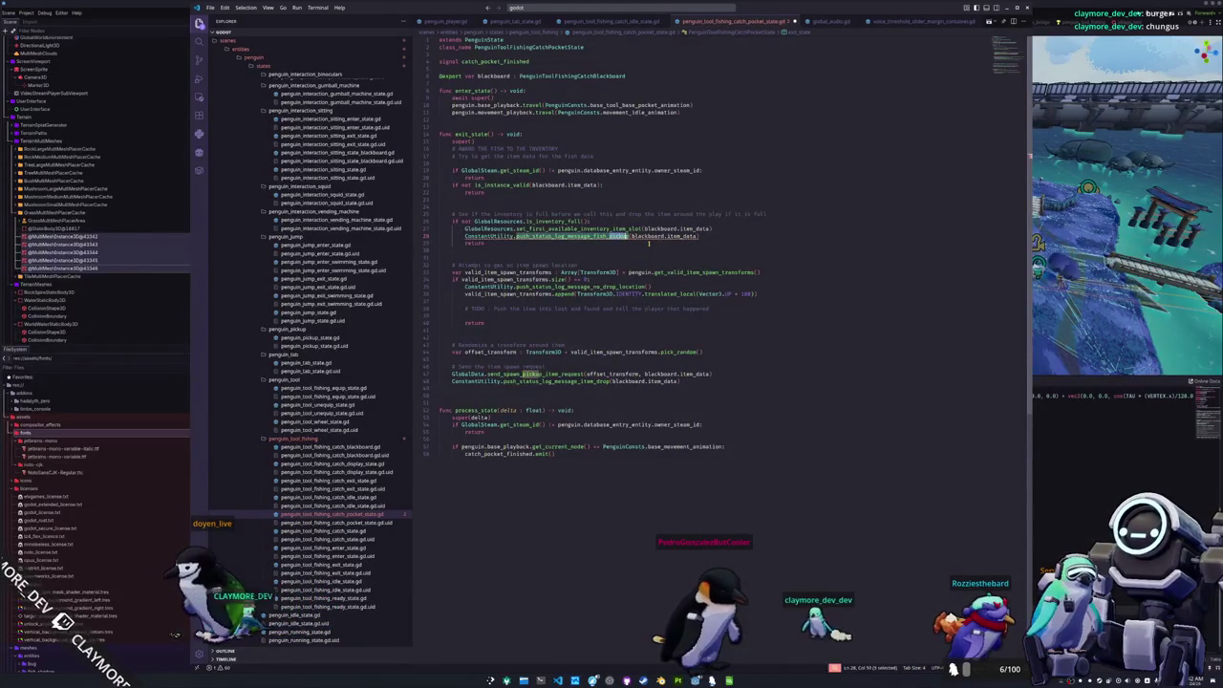
{"action": "type", "text": "cat"}
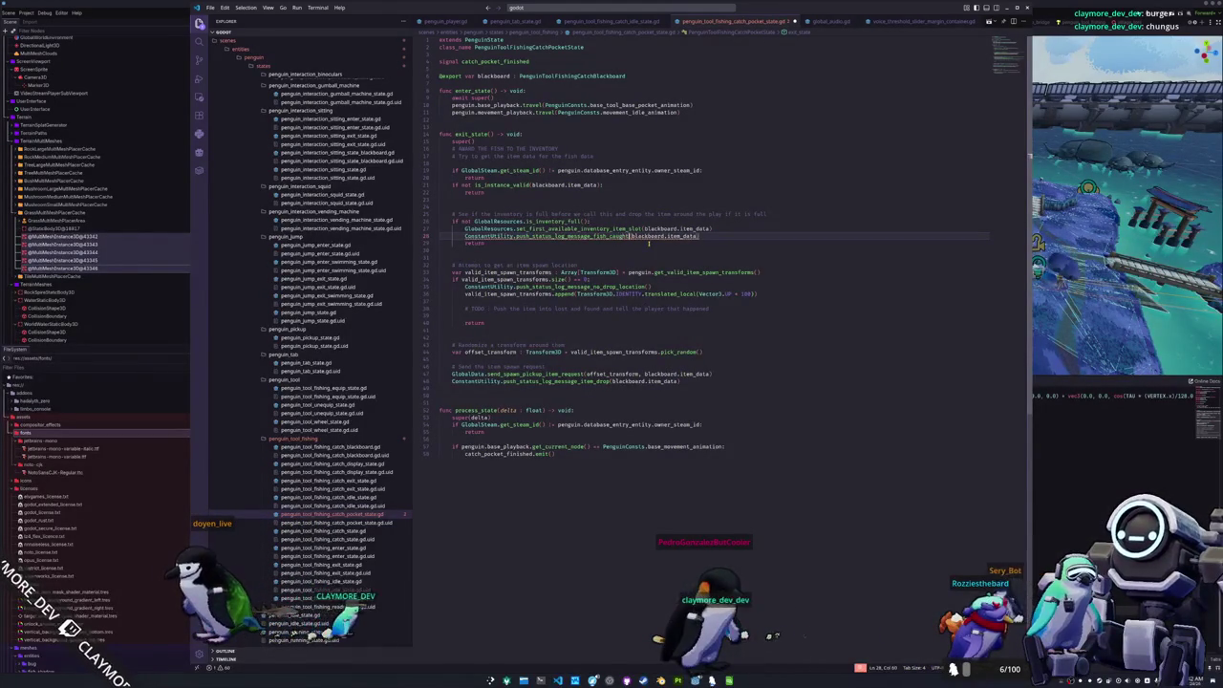
{"action": "left_click", "coordinate": [499, 237], "text": "ctrl"}
{"action": "scroll", "coordinate": [487, 346], "scroll_direction": "down", "scroll_amount": 2}
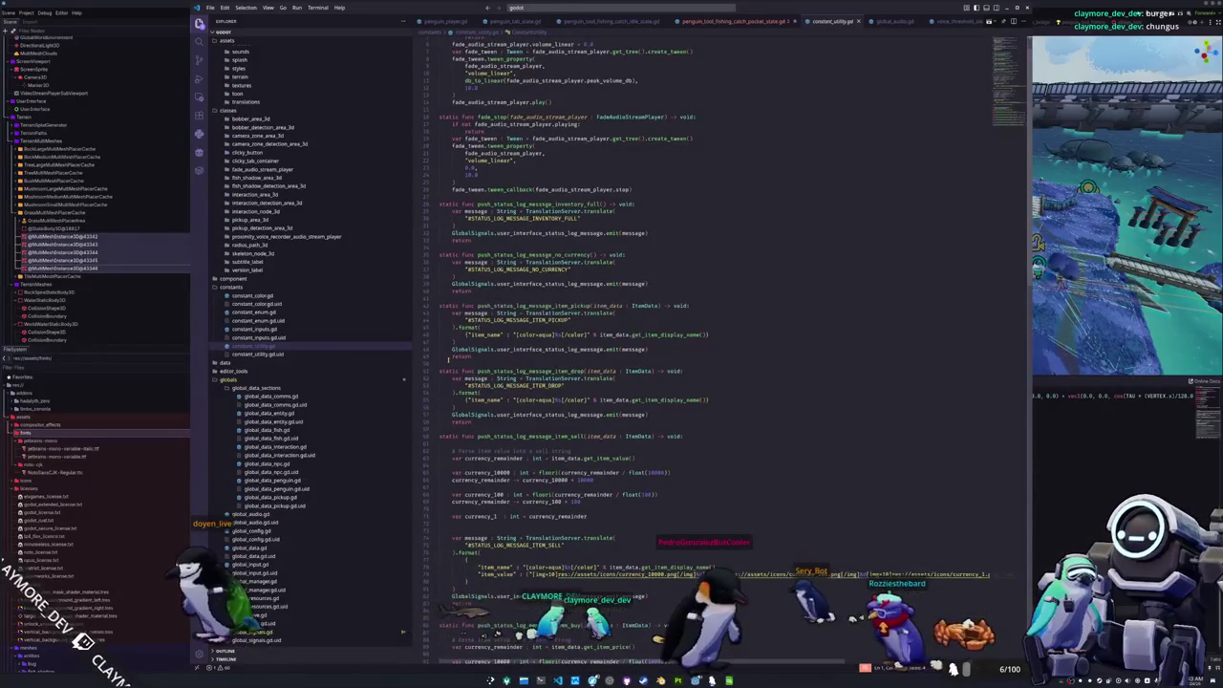
- Duplicate the item_pickup message function and rename the copy push_status_log_message_fish_caught
{"action": "left_click_drag", "start_coordinate": [446, 361], "coordinate": [439, 306]}
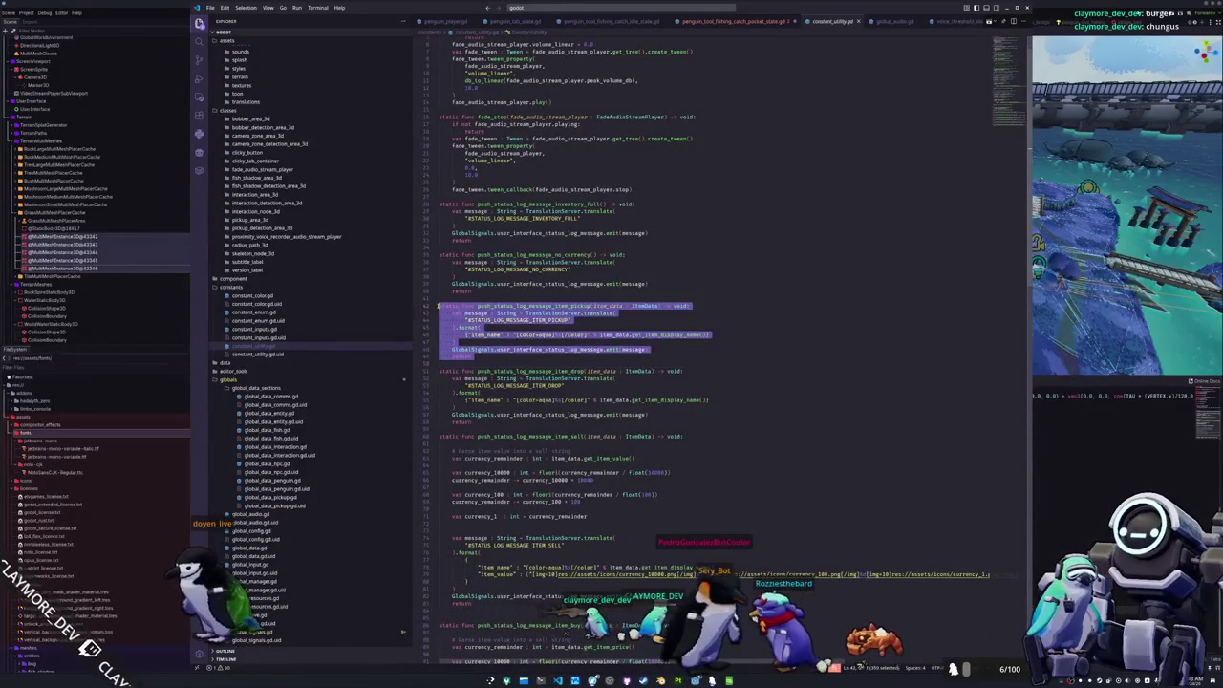
{"action": "left_click", "coordinate": [440, 306]}
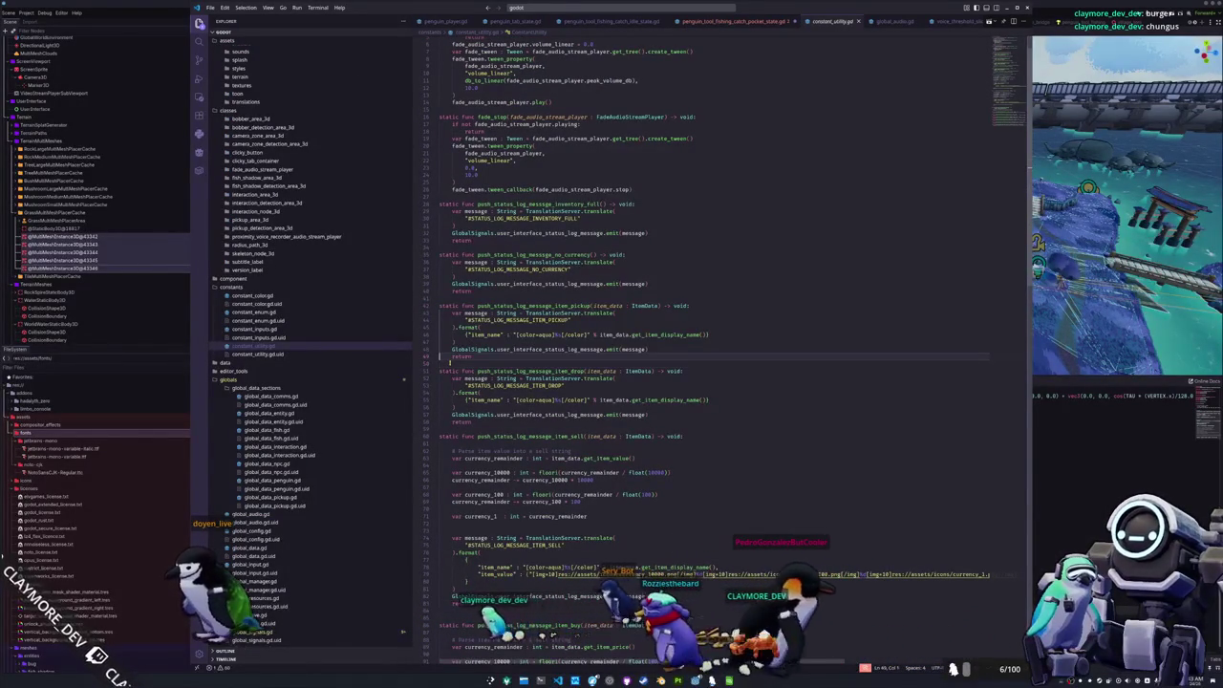
{"action": "left_click", "coordinate": [450, 364]}
{"action": "key", "text": "ctrl+v"}
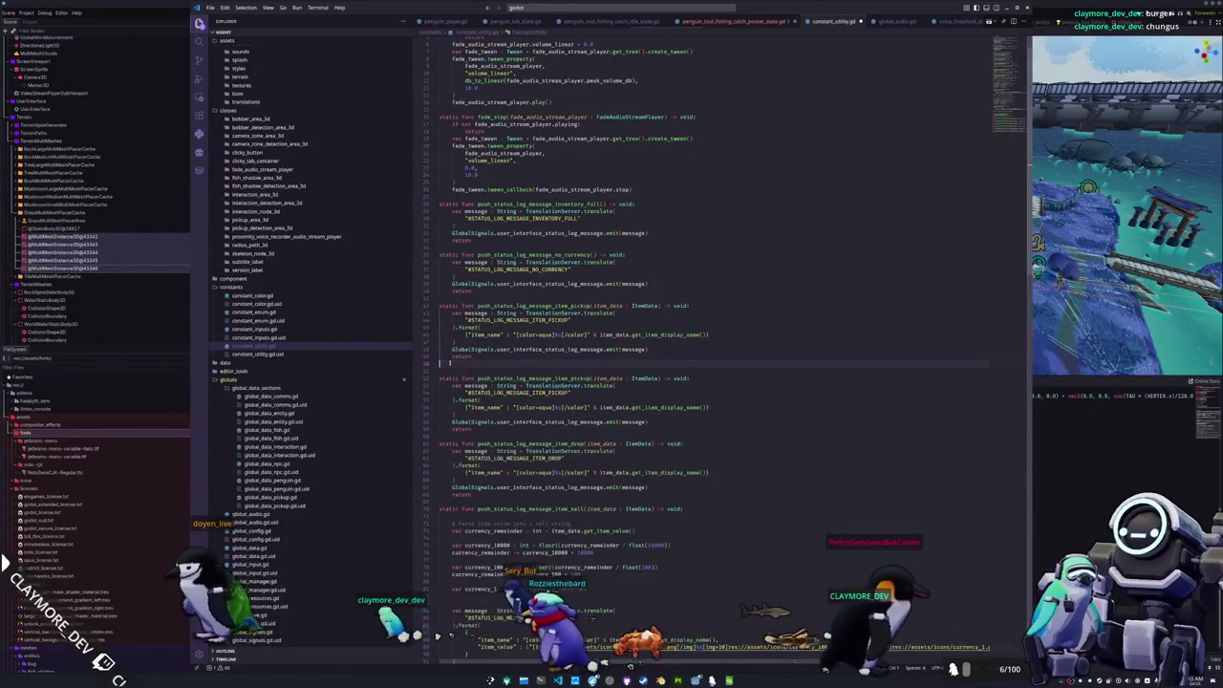
{"action": "key", "text": "Delete"}
{"action": "left_click", "coordinate": [439, 306]}
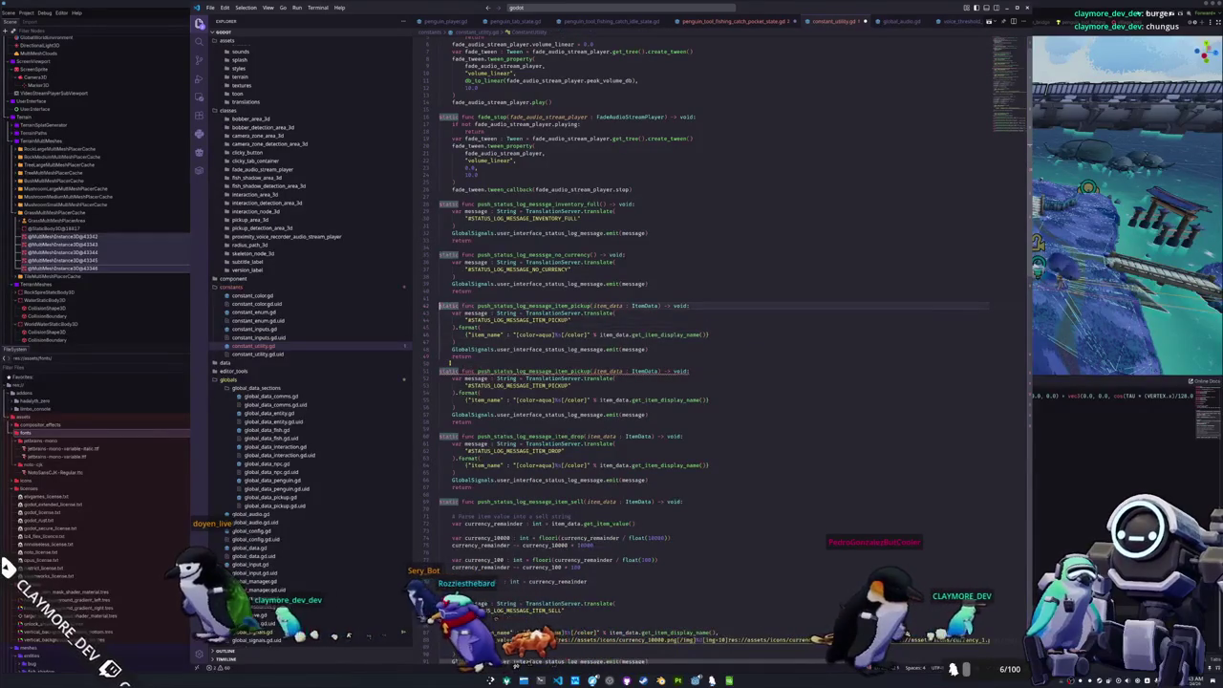
{"action": "double_click", "coordinate": [533, 306]}
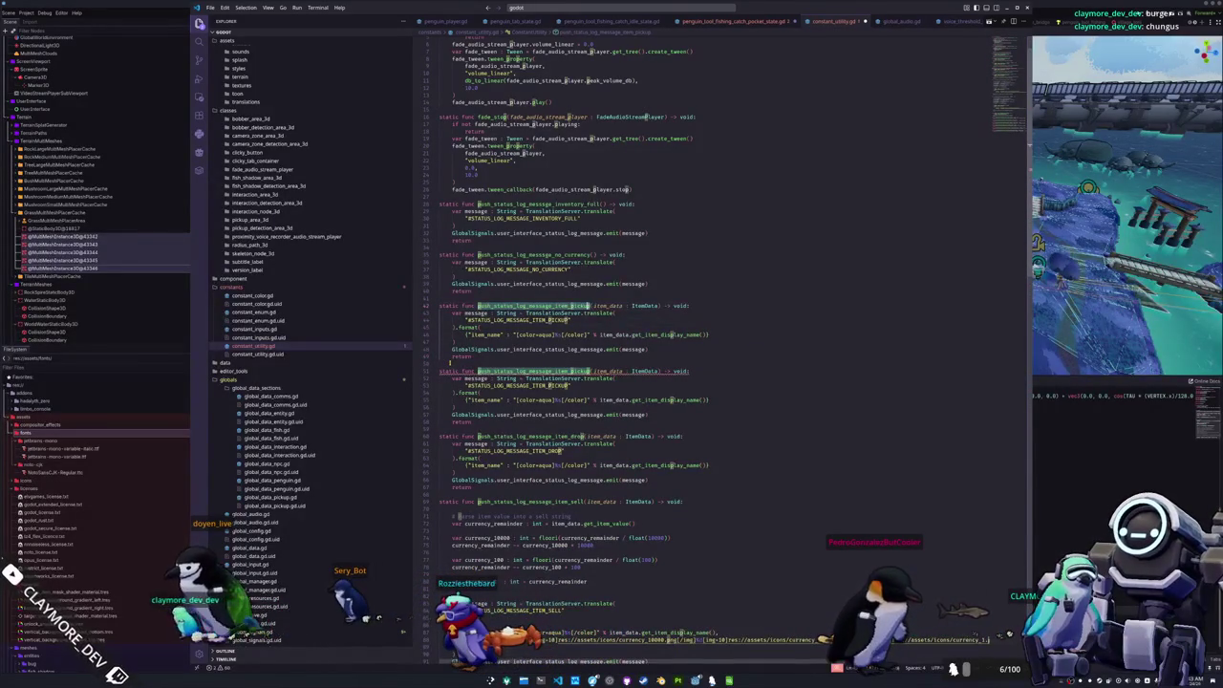
{"action": "type", "text": "fish_caugh"}
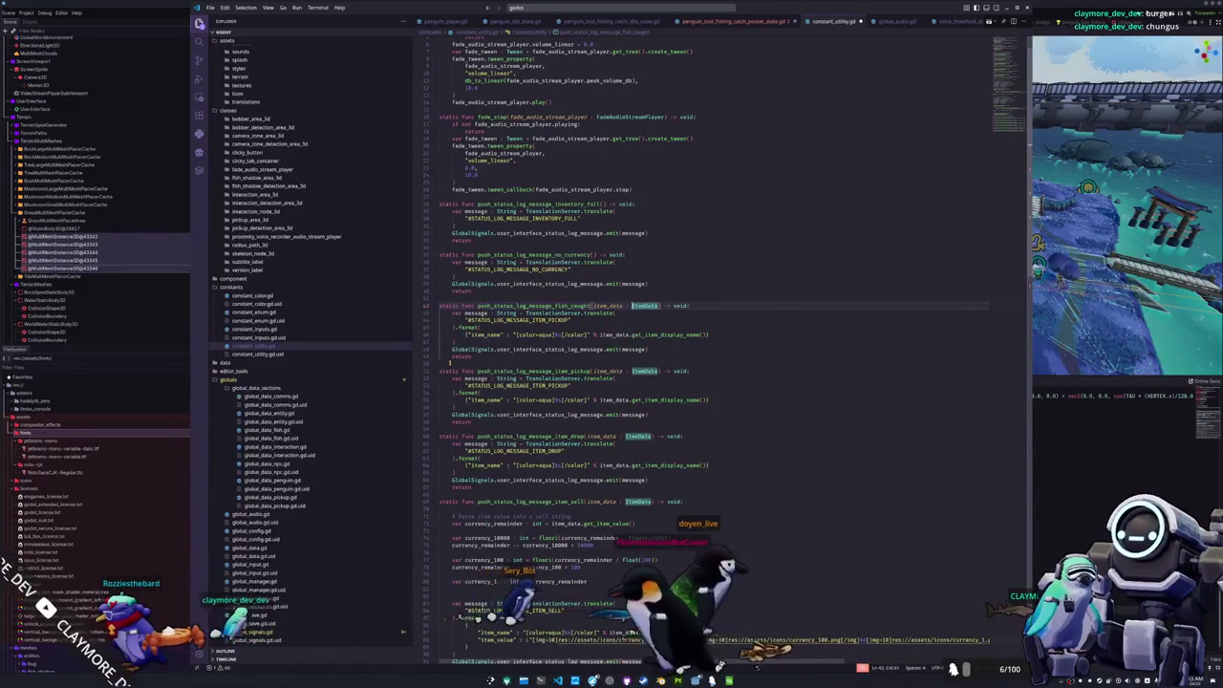
- Change the new function's message key to #STATUS_LOG_MESSAGE_FISH_CAUGHT
{"action": "scroll", "coordinate": [707, 383], "scroll_direction": "down", "scroll_amount": 5}
{"action": "double_click", "coordinate": [644, 193]}
{"action": "scroll", "coordinate": [730, 533], "scroll_direction": "down", "scroll_amount": 3}
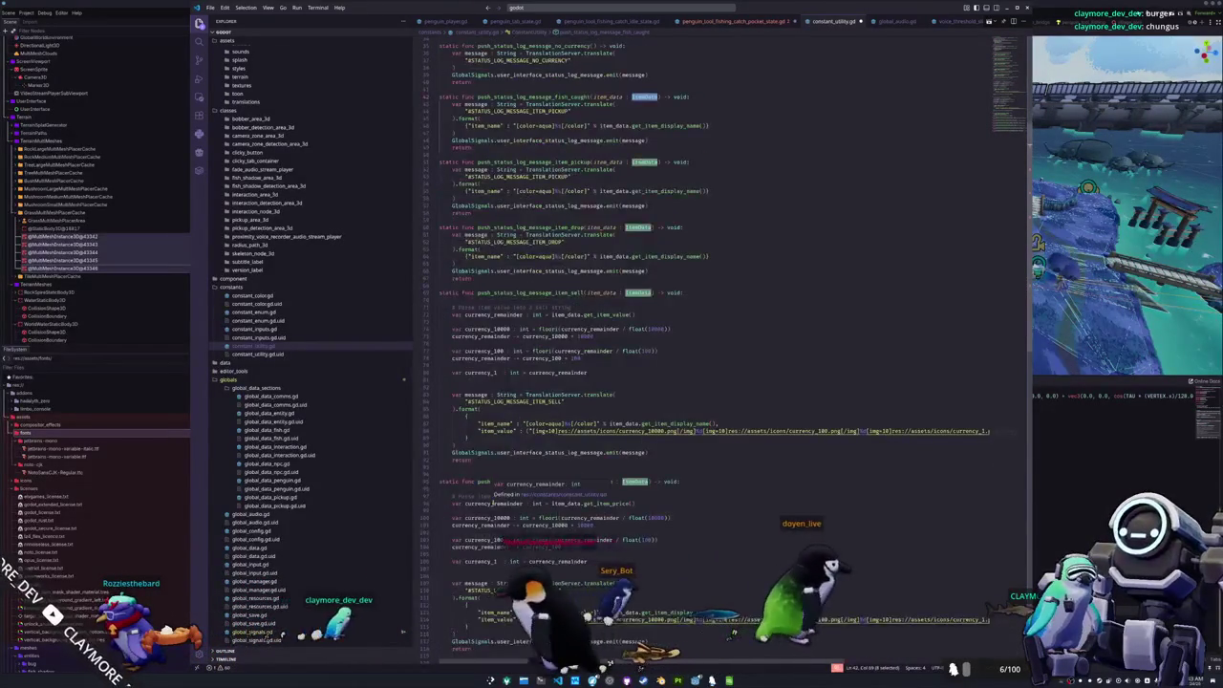
{"action": "scroll", "coordinate": [708, 459], "scroll_direction": "up", "scroll_amount": 10}
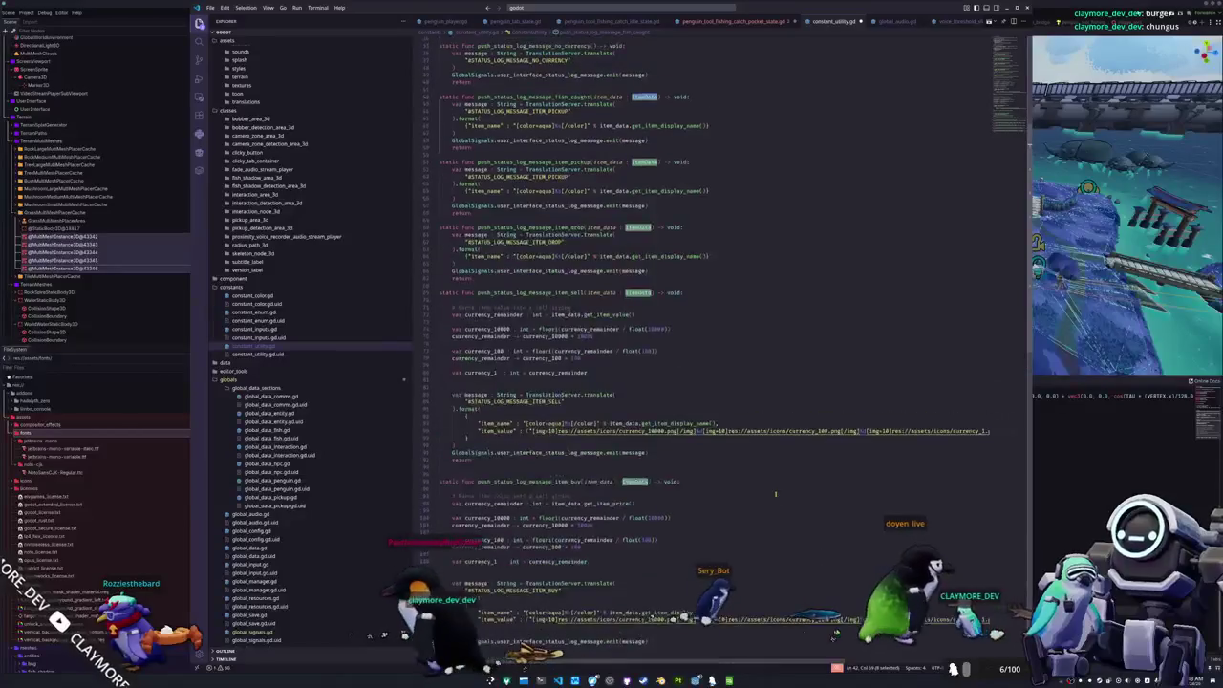
{"action": "left_click", "coordinate": [700, 322]}
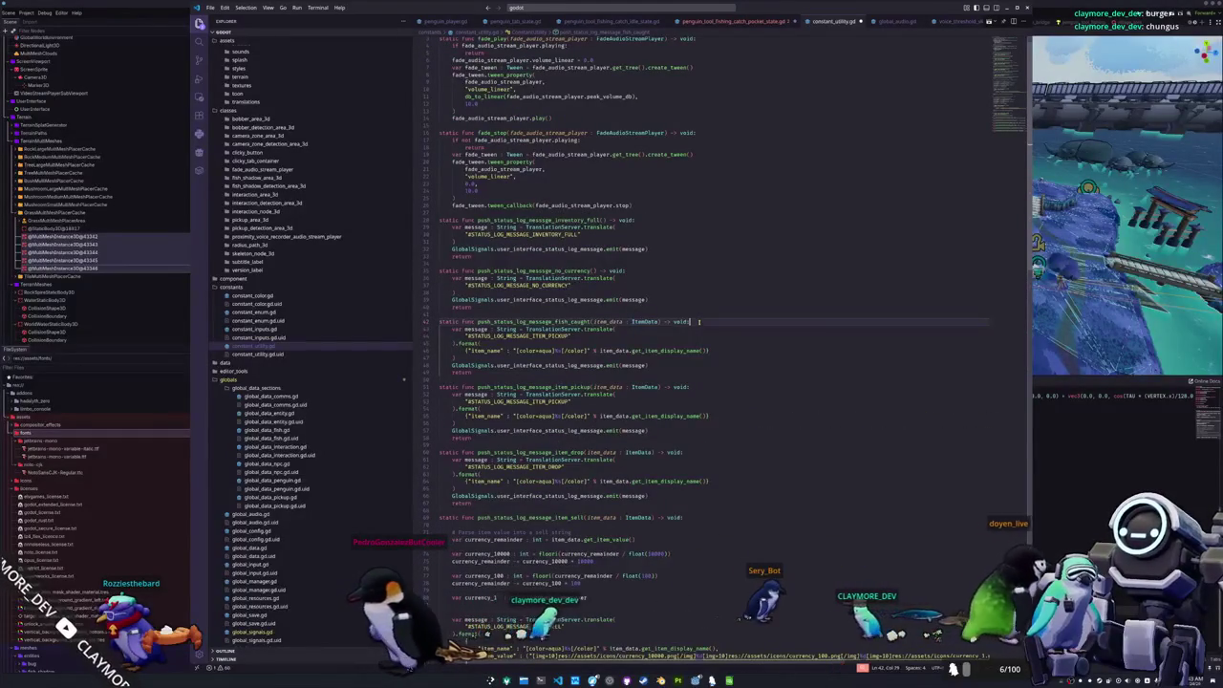
{"action": "key", "text": "Down"}
{"action": "key", "text": "Down"}
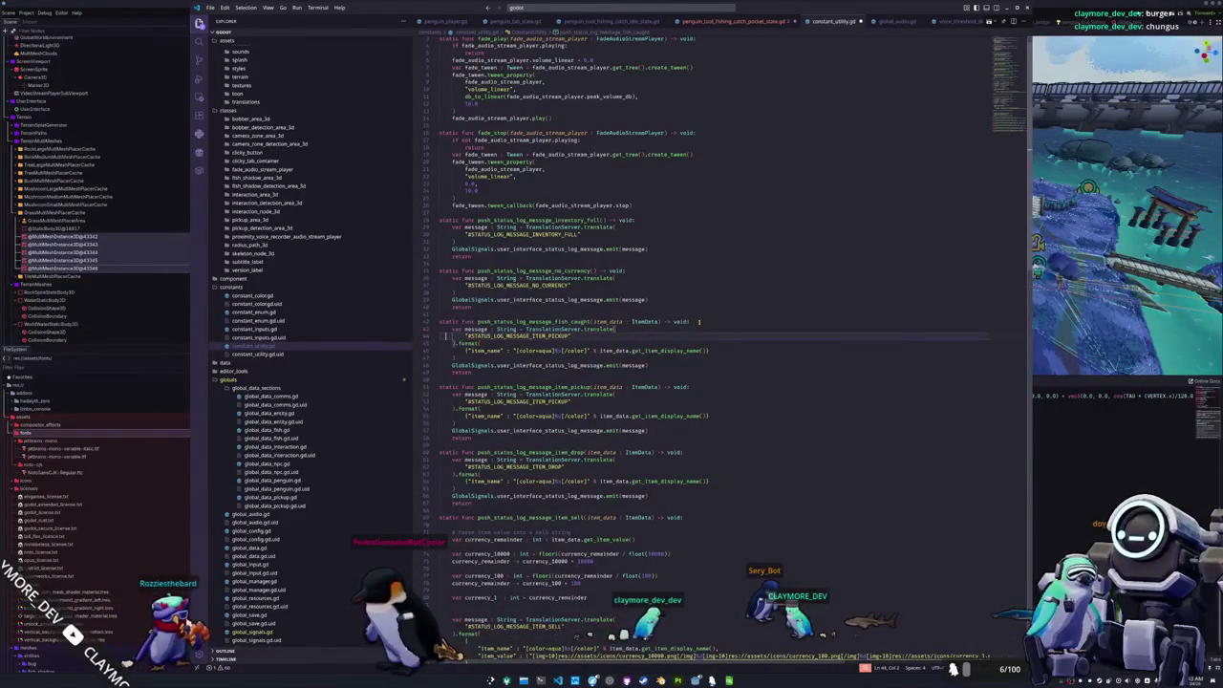
{"action": "key", "text": "ctrl+d"}
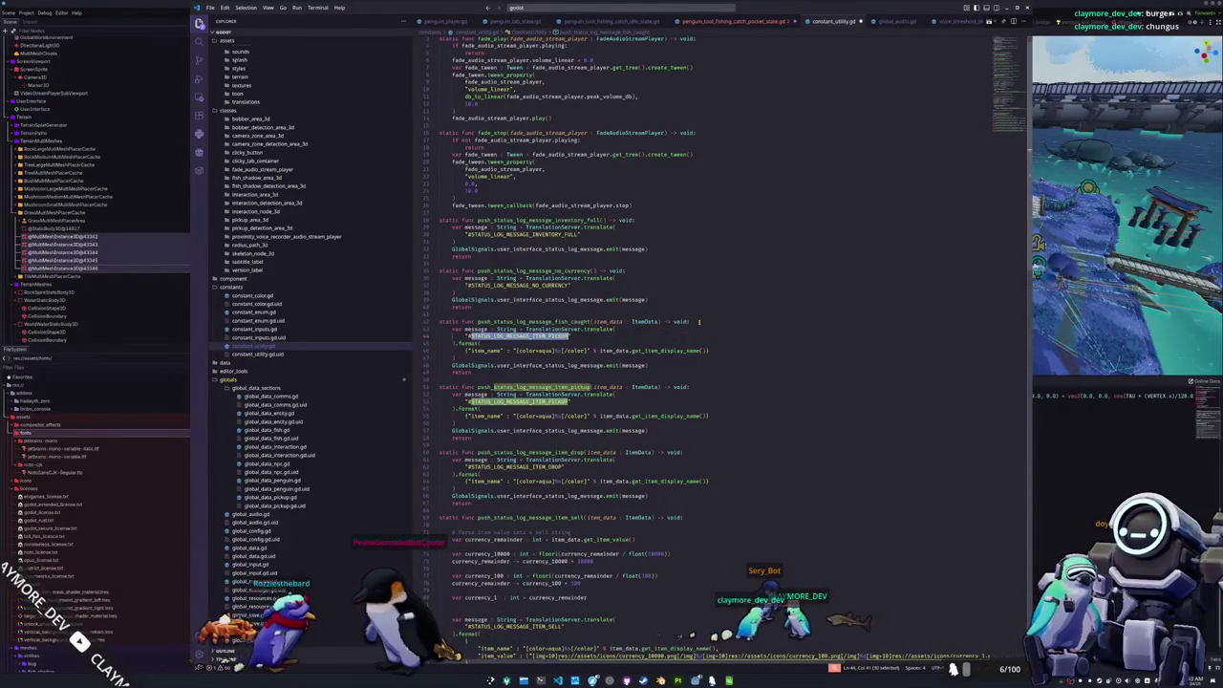
{"action": "key", "text": "shift+Left"}
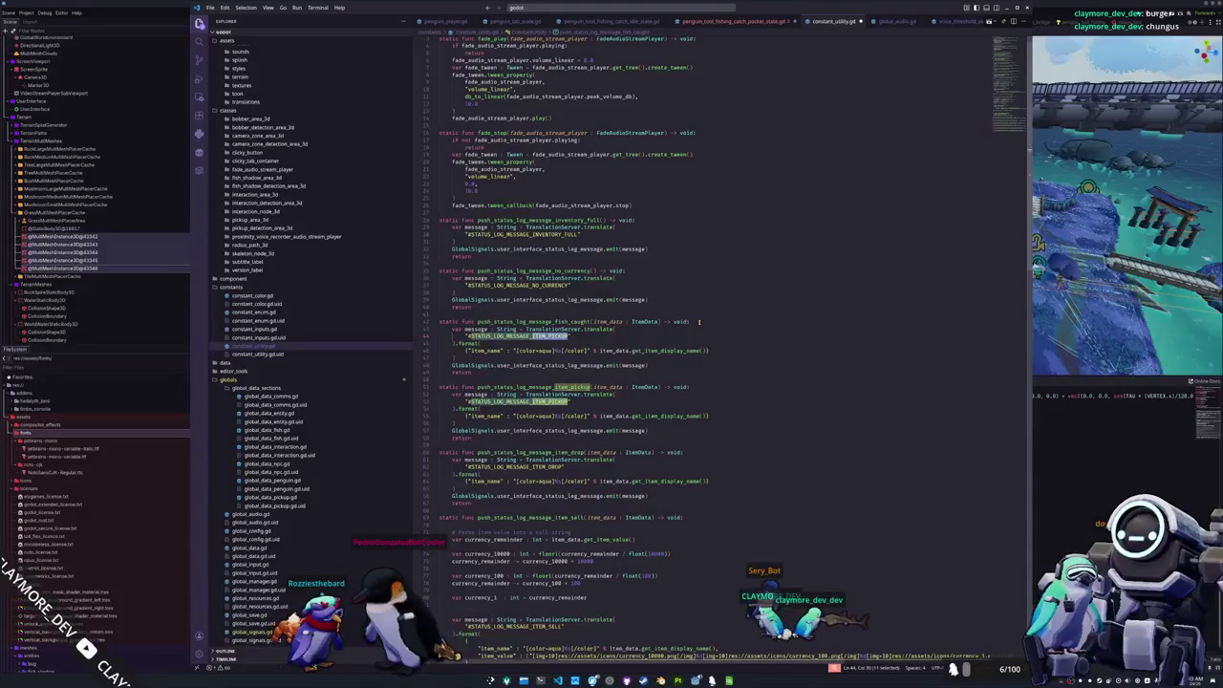
{"action": "type", "text": "FISH_CAUGH"}
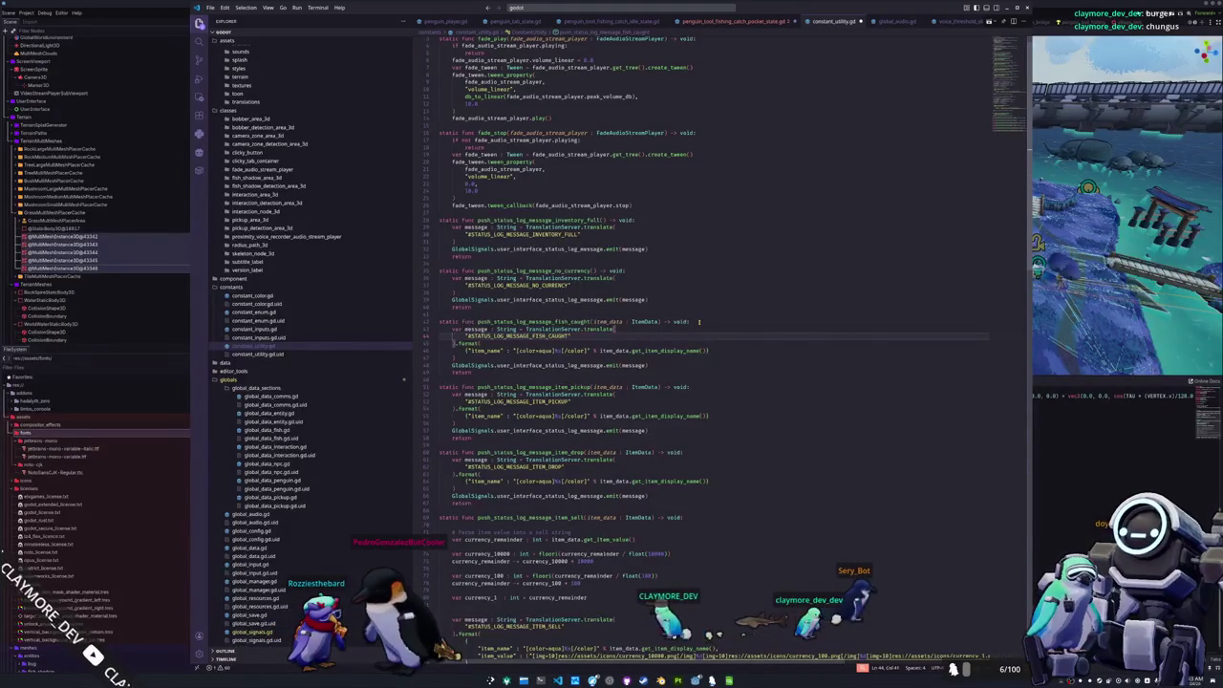
{"action": "key", "text": "Down"}
{"action": "key", "text": "Down"}
{"action": "key", "text": "Down"}
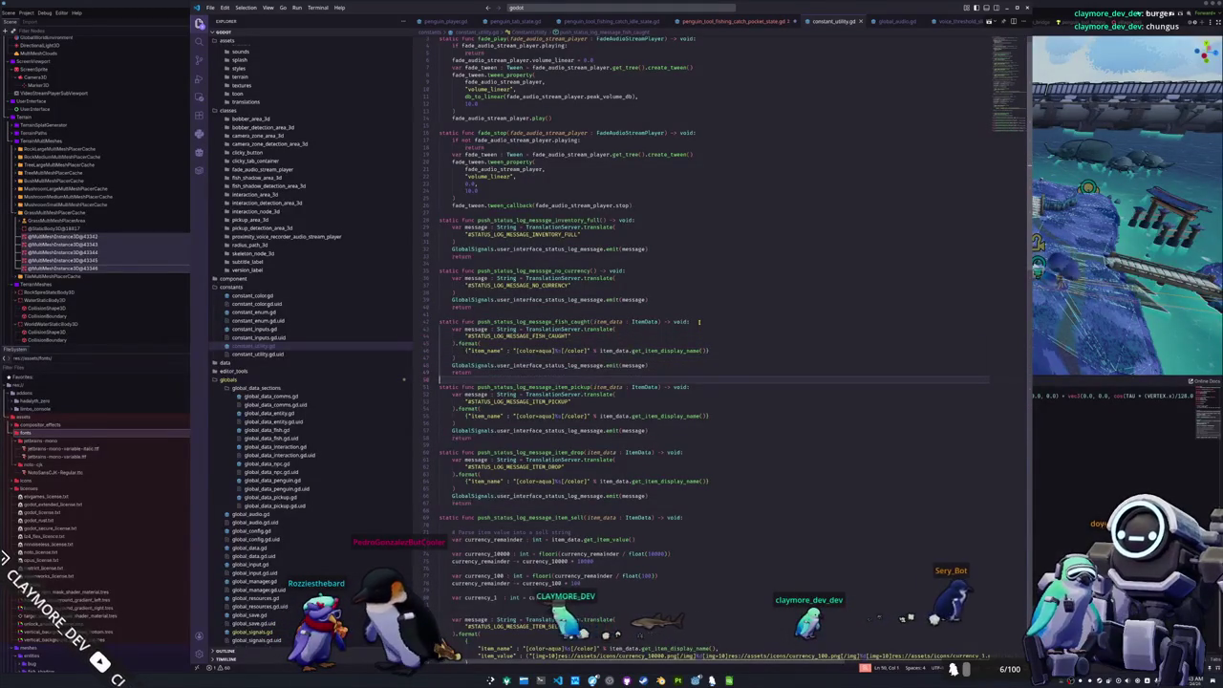
- Check the fish_caught call in the pocket state script, then return to Godot
{"action": "left_click", "coordinate": [760, 21]}
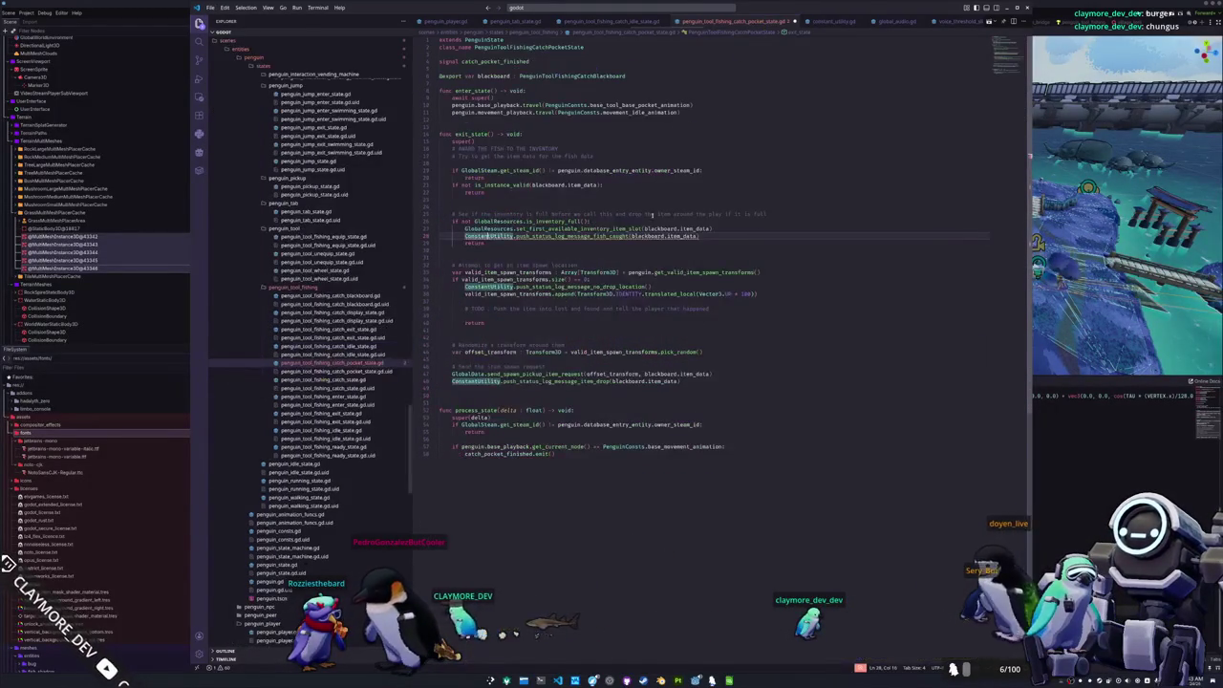
{"action": "left_click", "coordinate": [674, 246]}
{"action": "mouse_move", "coordinate": [608, 236]}
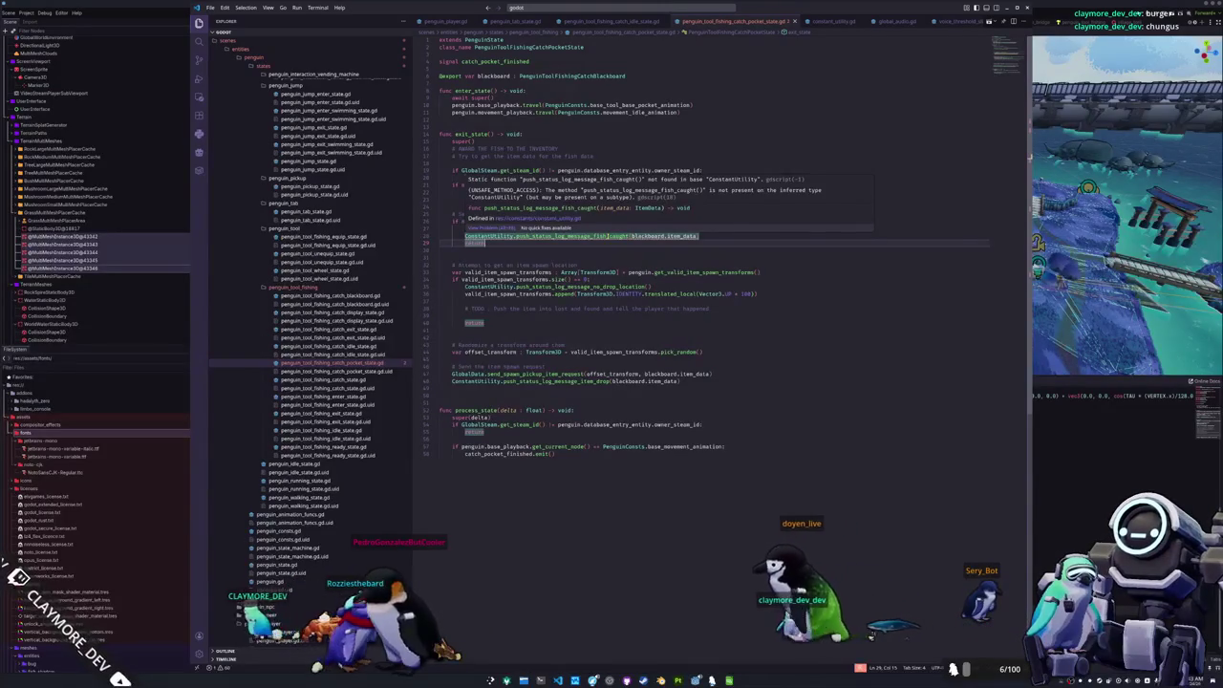
{"action": "left_click", "coordinate": [608, 236]}
{"action": "left_click", "coordinate": [557, 681]}
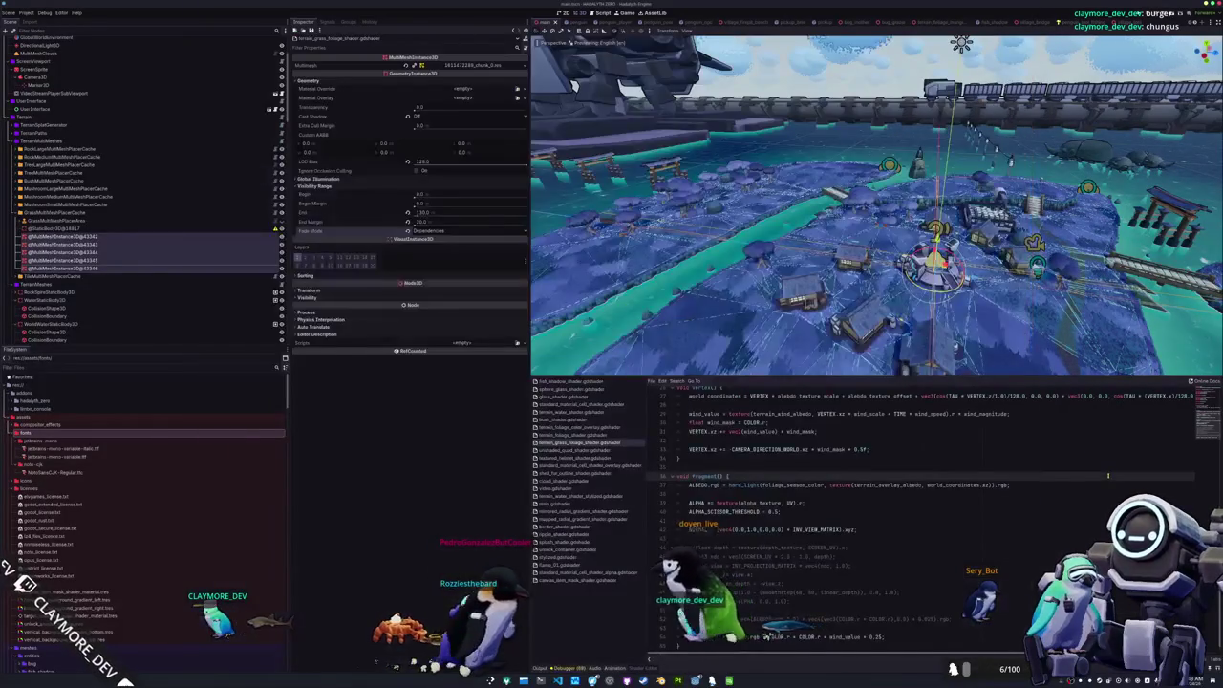
- Launch the game, enter the world, and walk the penguin to the shoreline
{"action": "left_click", "coordinate": [553, 658]}
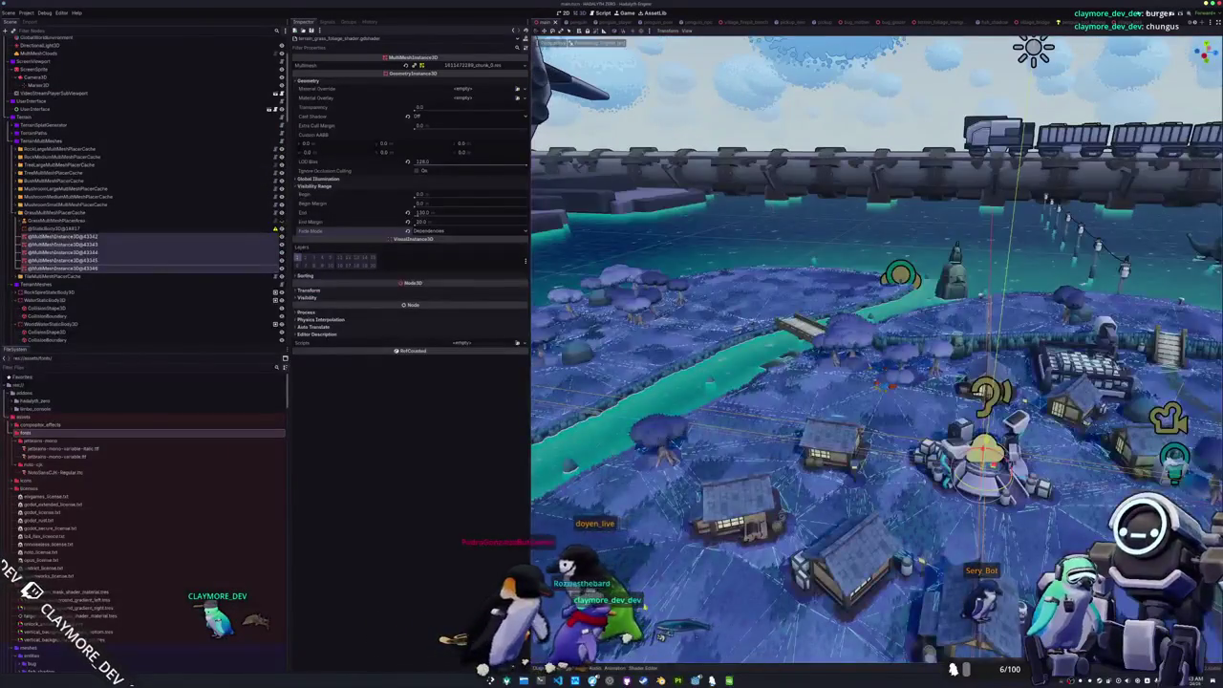
{"action": "key", "text": "F5"}
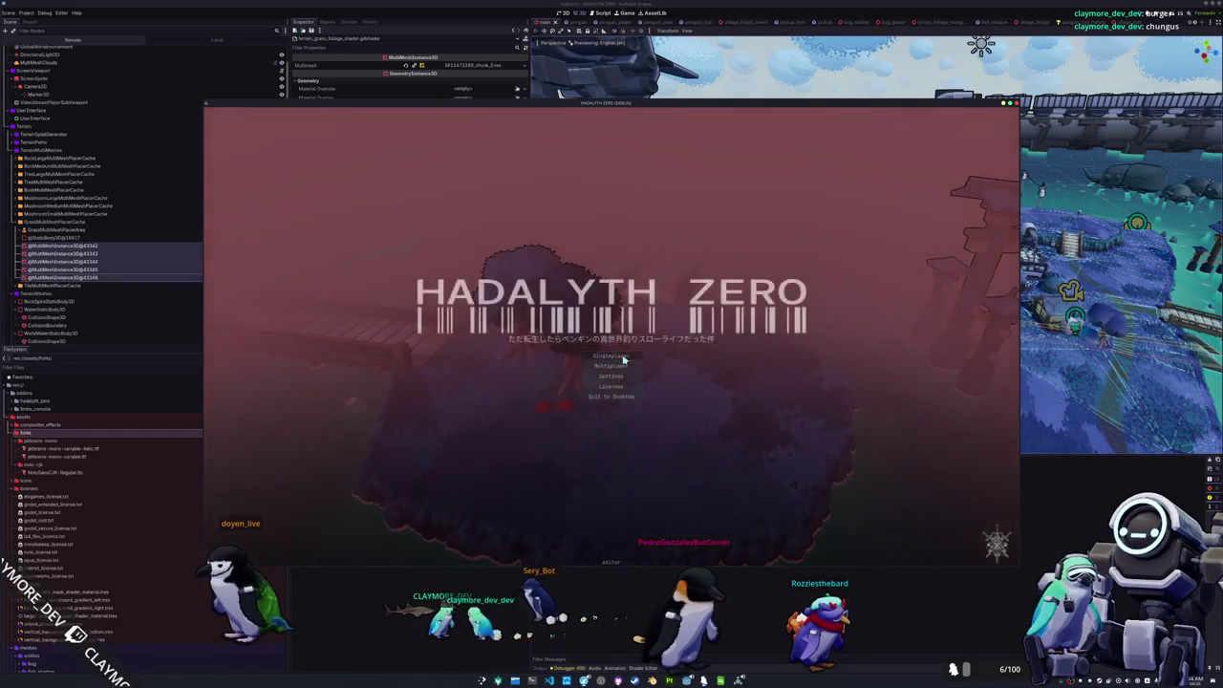
{"action": "left_click", "coordinate": [625, 358]}
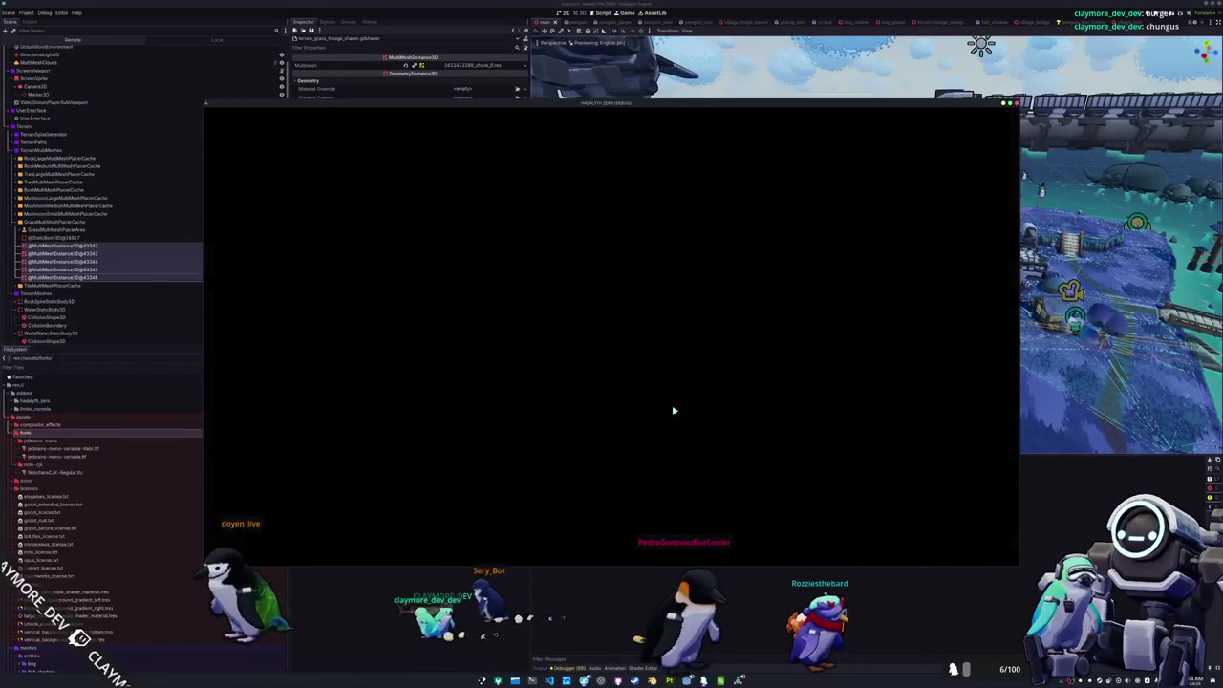
{"action": "key", "text": "Tab"}
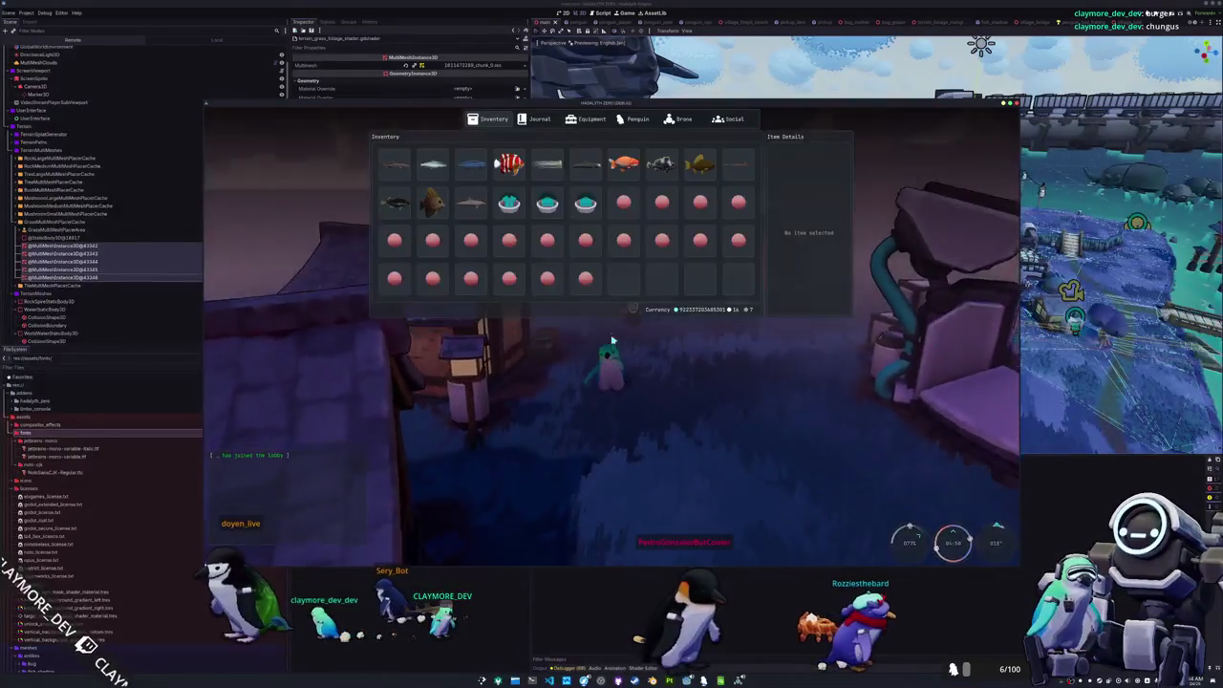
{"action": "key", "text": "Tab"}
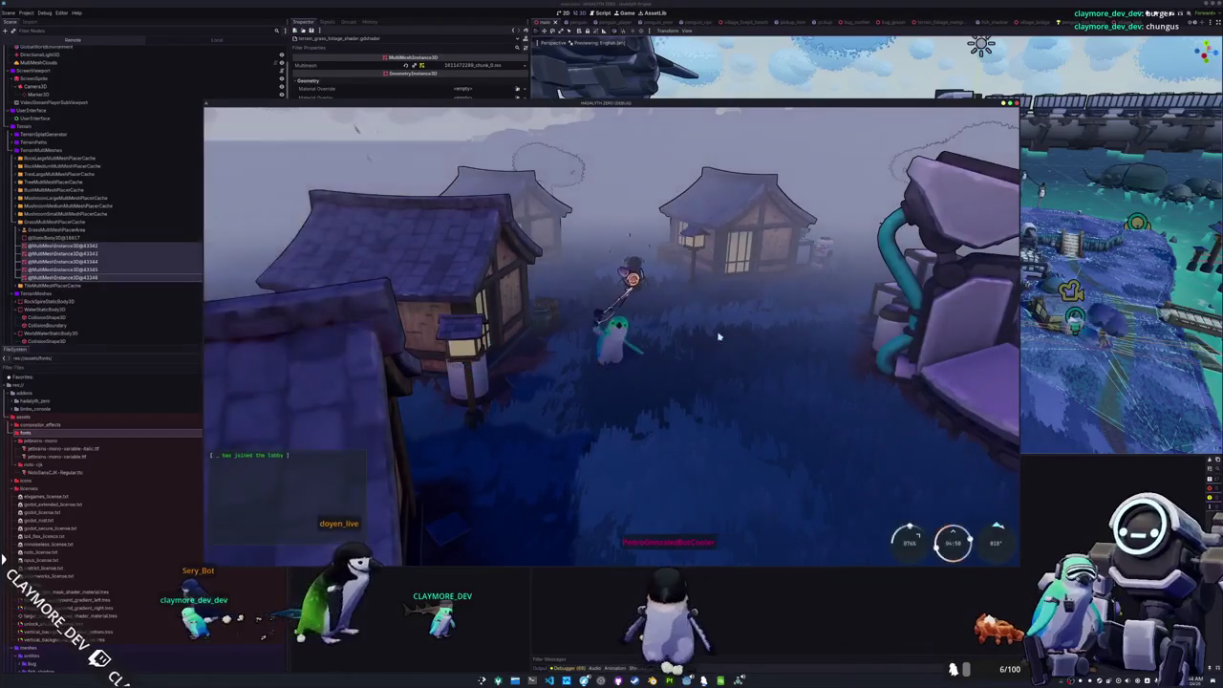
{"action": "key", "text": "w"}
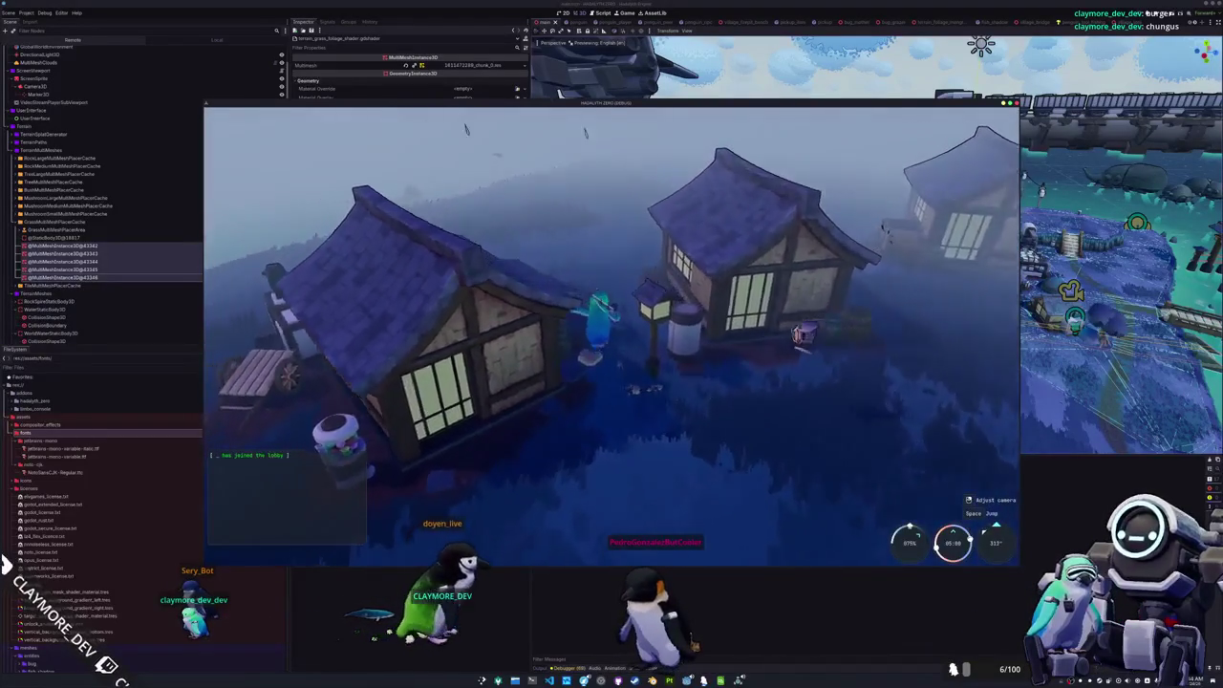
{"action": "key", "text": "w"}
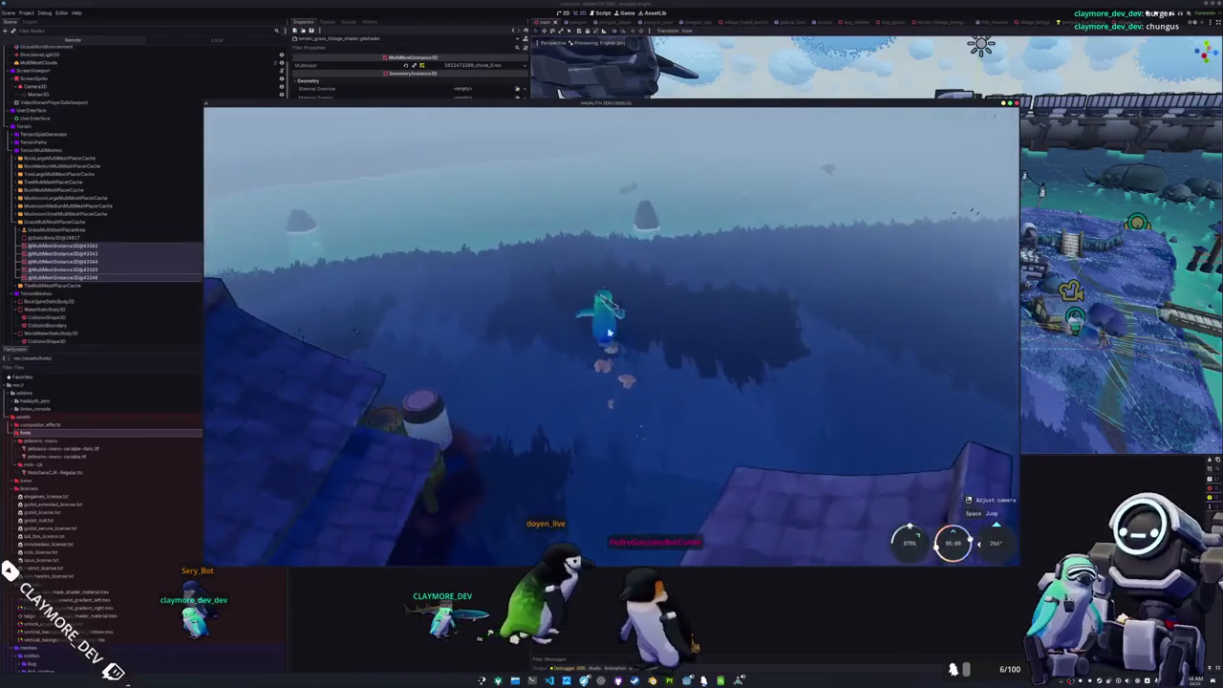
{"action": "key", "text": "w"}
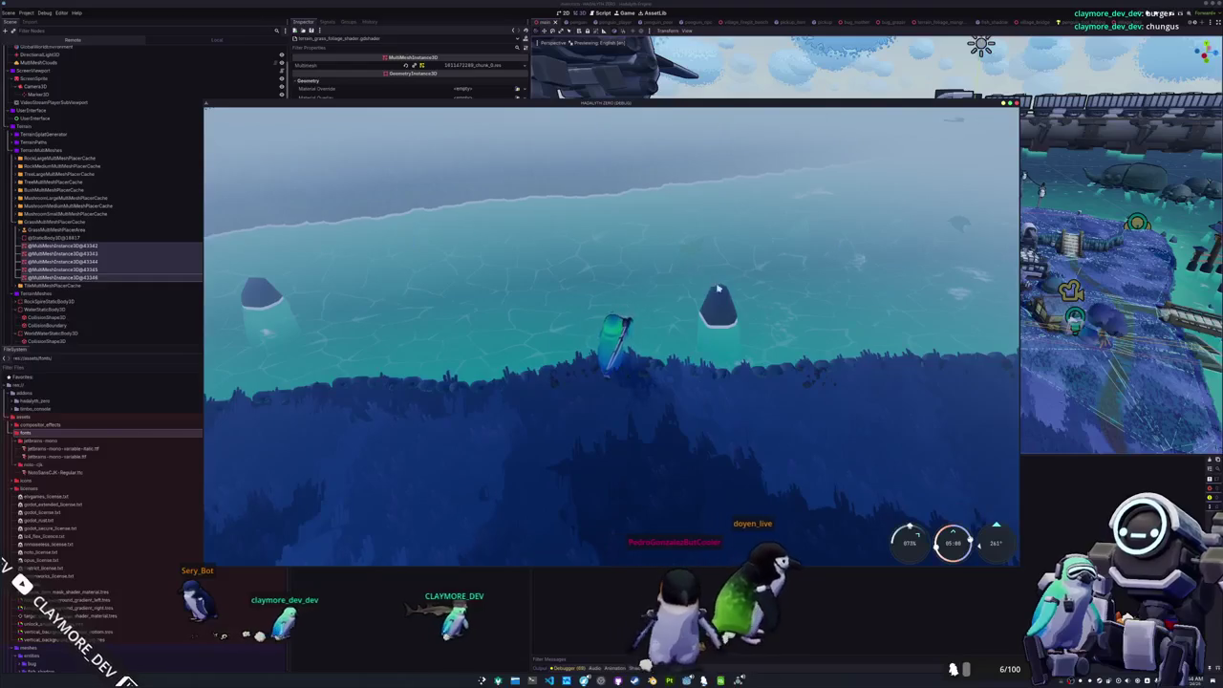
- Cast, complete the arrow minigame to land a fish, close the game, and bring up the spreadsheet
{"action": "left_click", "coordinate": [808, 339]}
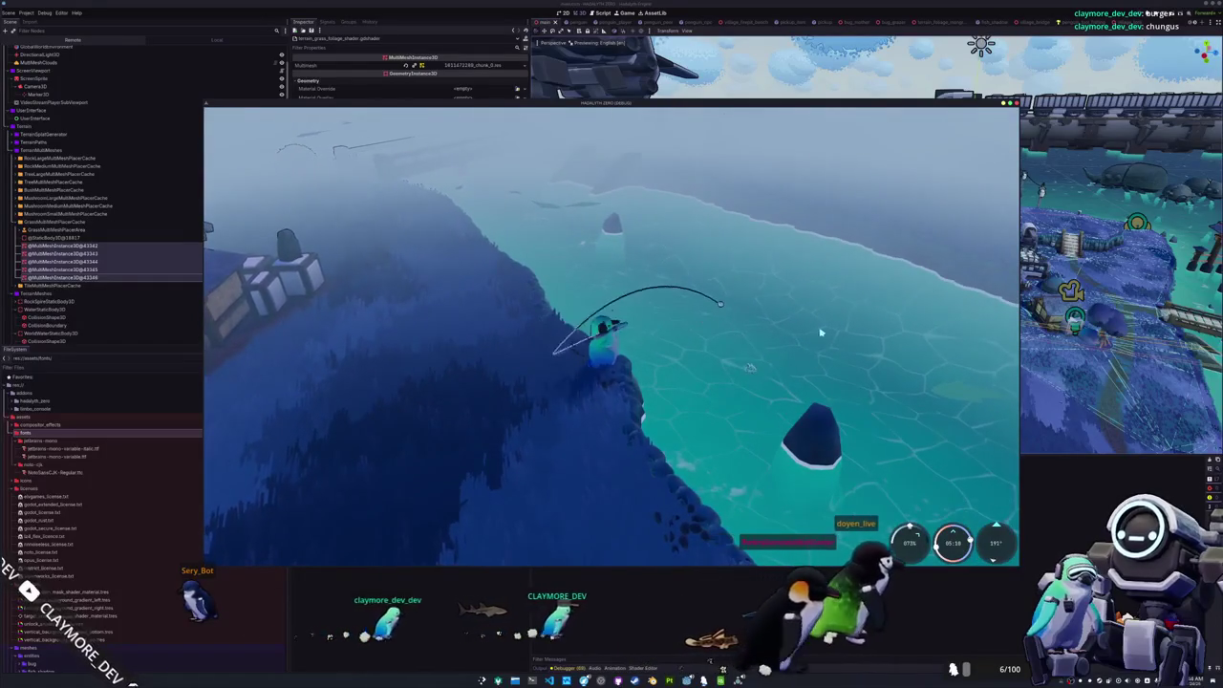
{"action": "left_click", "coordinate": [808, 340]}
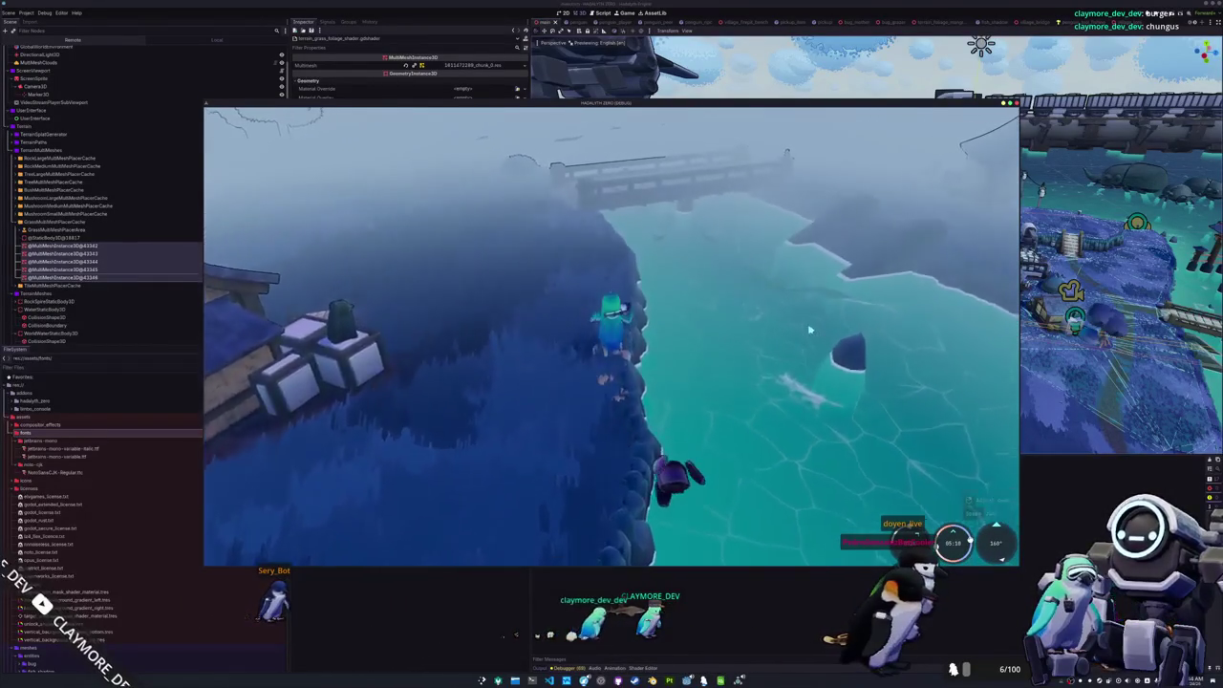
{"action": "left_click", "coordinate": [682, 307]}
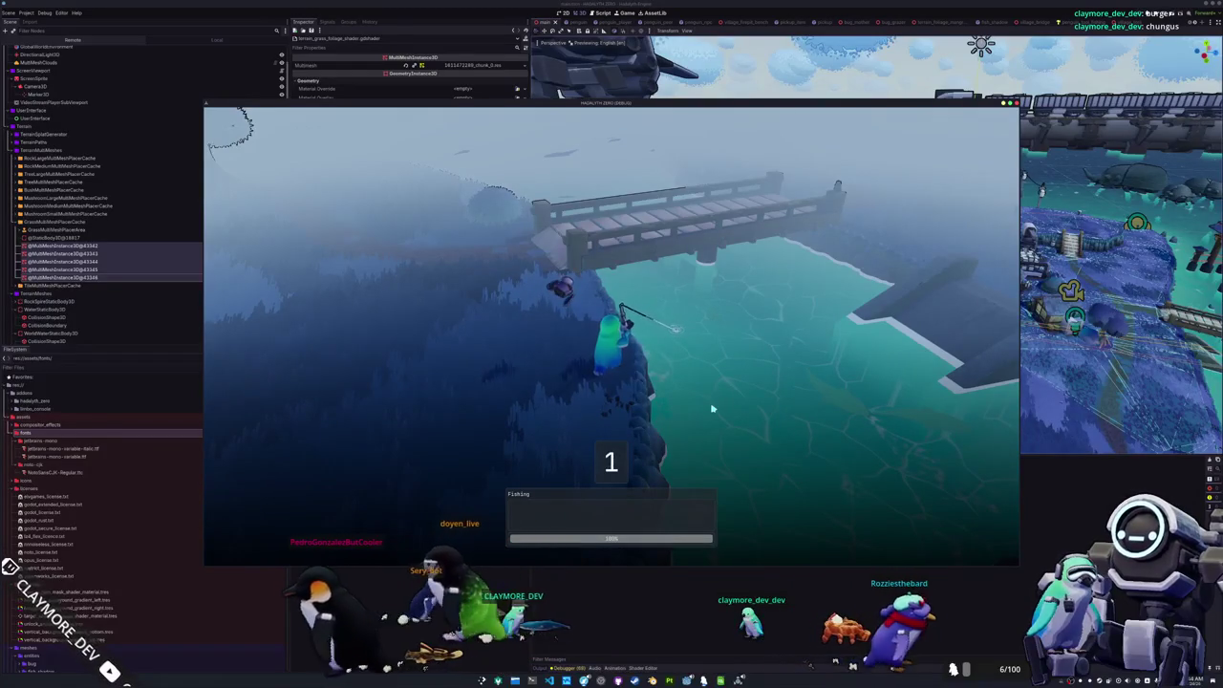
{"action": "key", "text": "Left"}
{"action": "key", "text": "Down"}
{"action": "key", "text": "Right"}
{"action": "key", "text": "Down"}
{"action": "key", "text": "Left"}
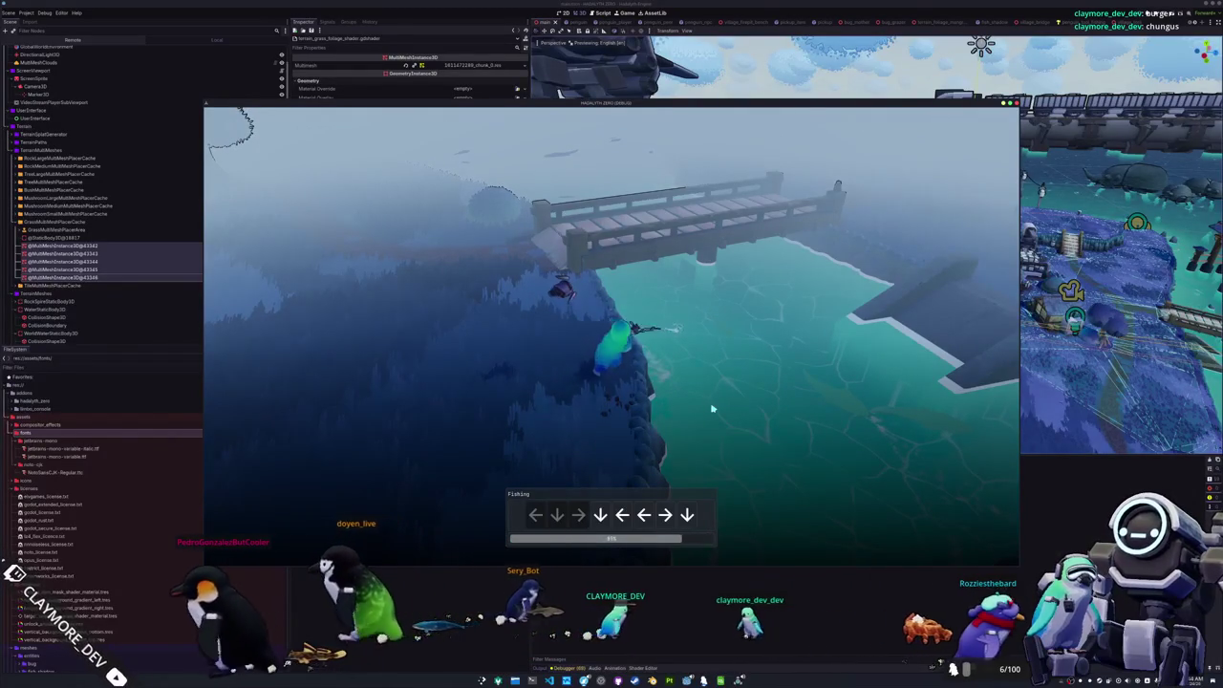
{"action": "key", "text": "Left"}
{"action": "key", "text": "Right"}
{"action": "key", "text": "Down"}
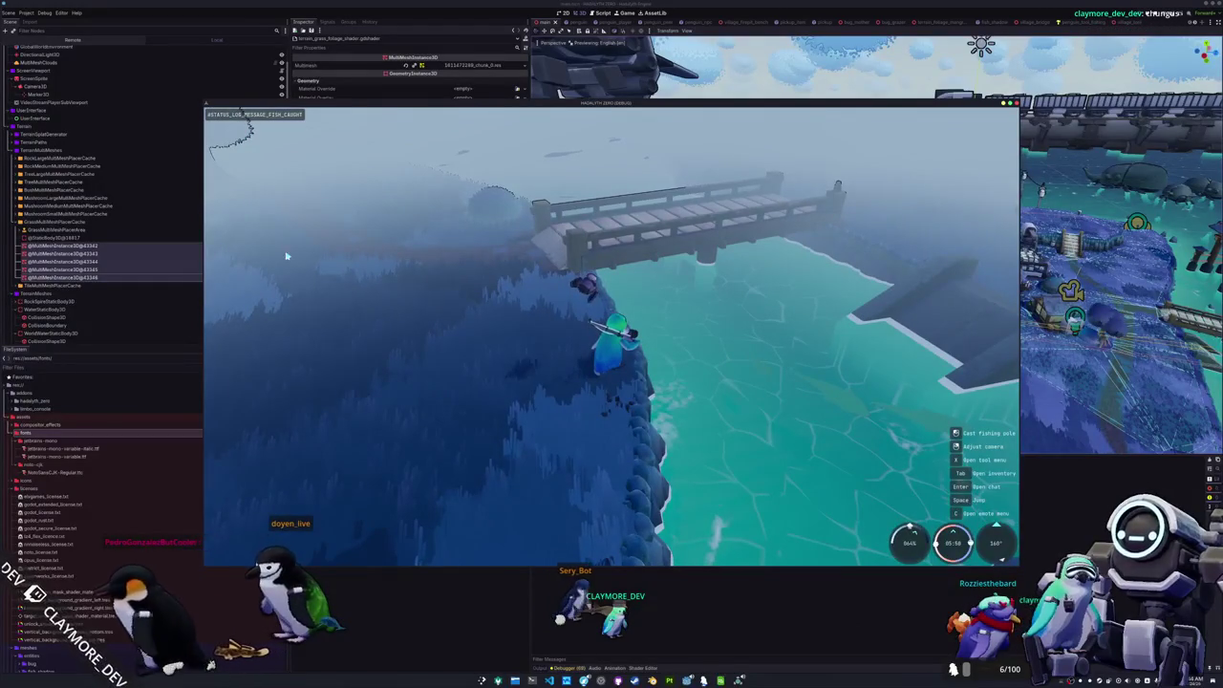
{"action": "key", "text": "F8"}
{"action": "left_click", "coordinate": [722, 679]}
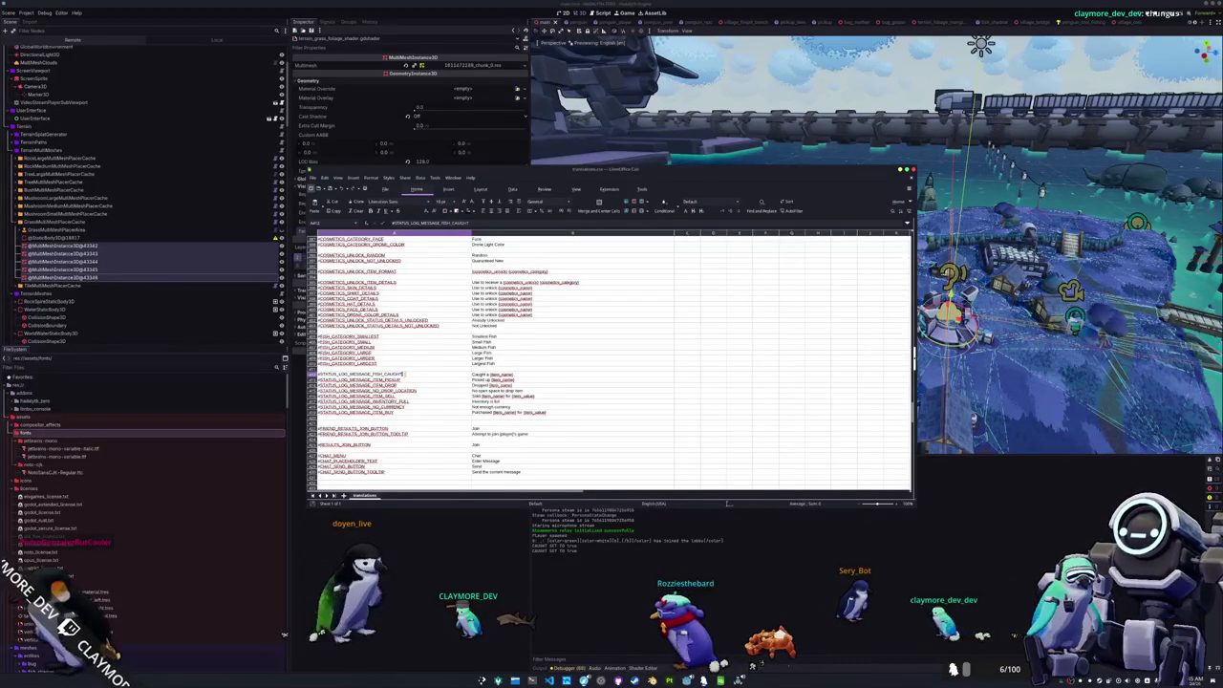
- Put the translations spreadsheet away and return to the Godot editor
{"action": "key", "text": "alt+Tab"}
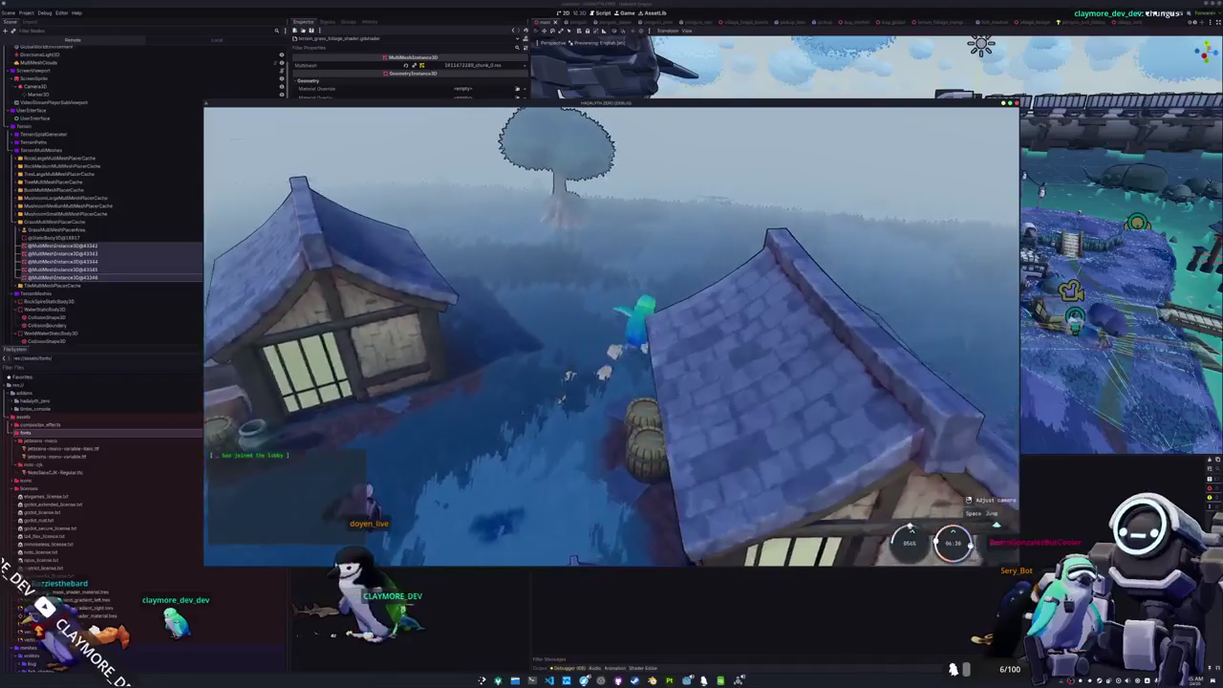
- Walk to the water, cast, and finish the arrow minigame to catch a Japanese Dragon Moray Eel
{"action": "key", "text": "w"}
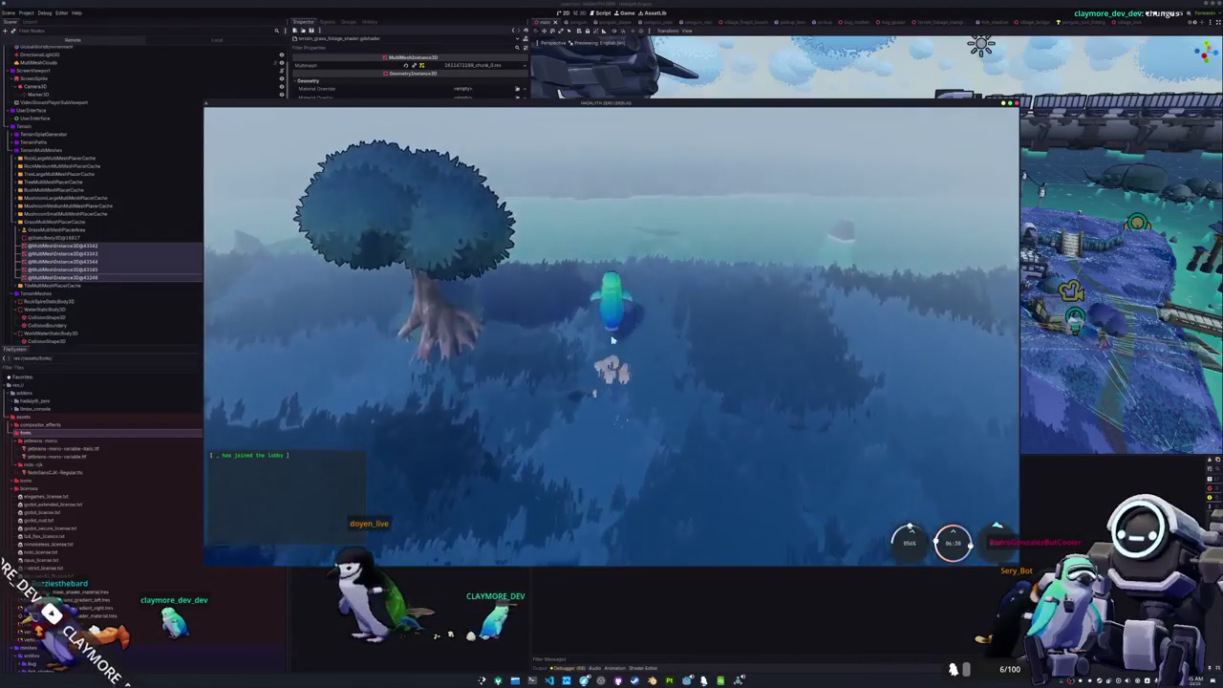
{"action": "key", "text": "w"}
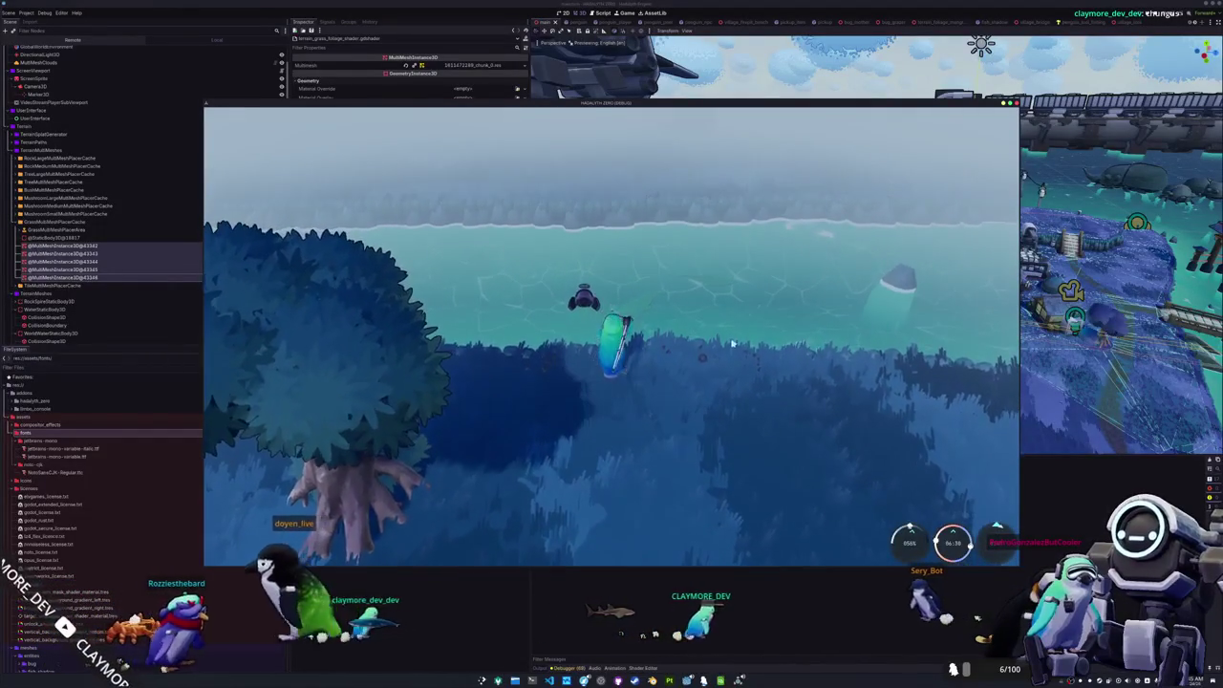
{"action": "key", "text": "d"}
{"action": "left_click", "coordinate": [630, 505]}
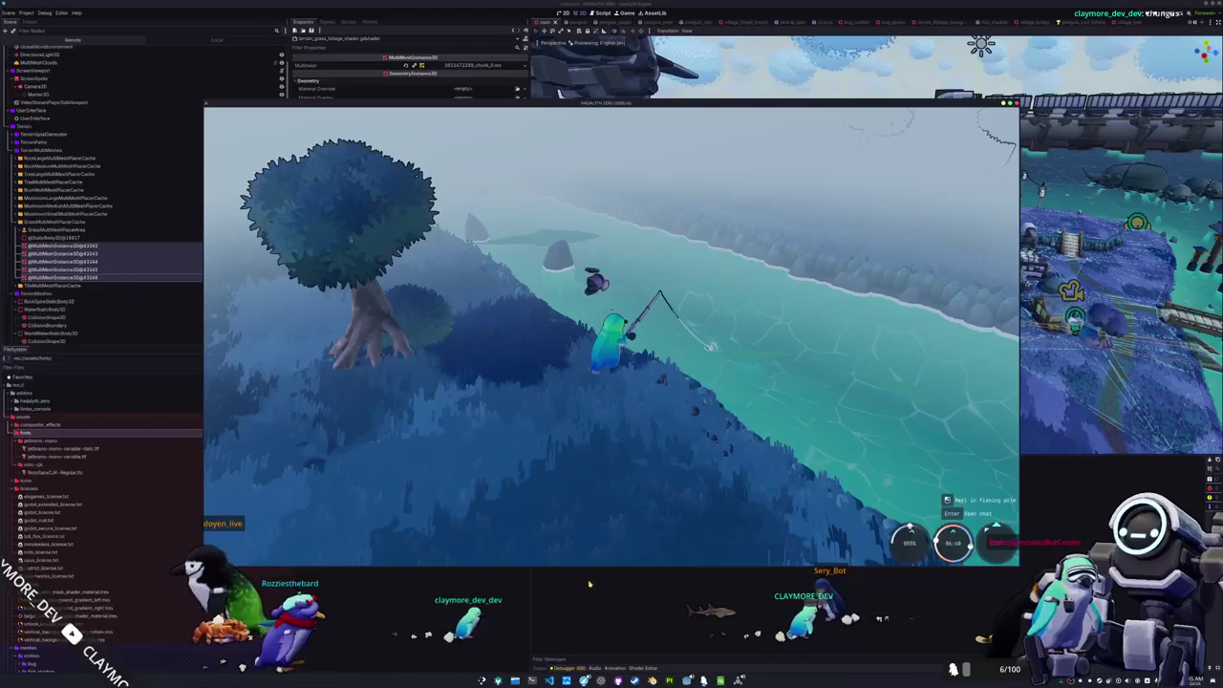
{"action": "key", "text": "alt+Tab"}
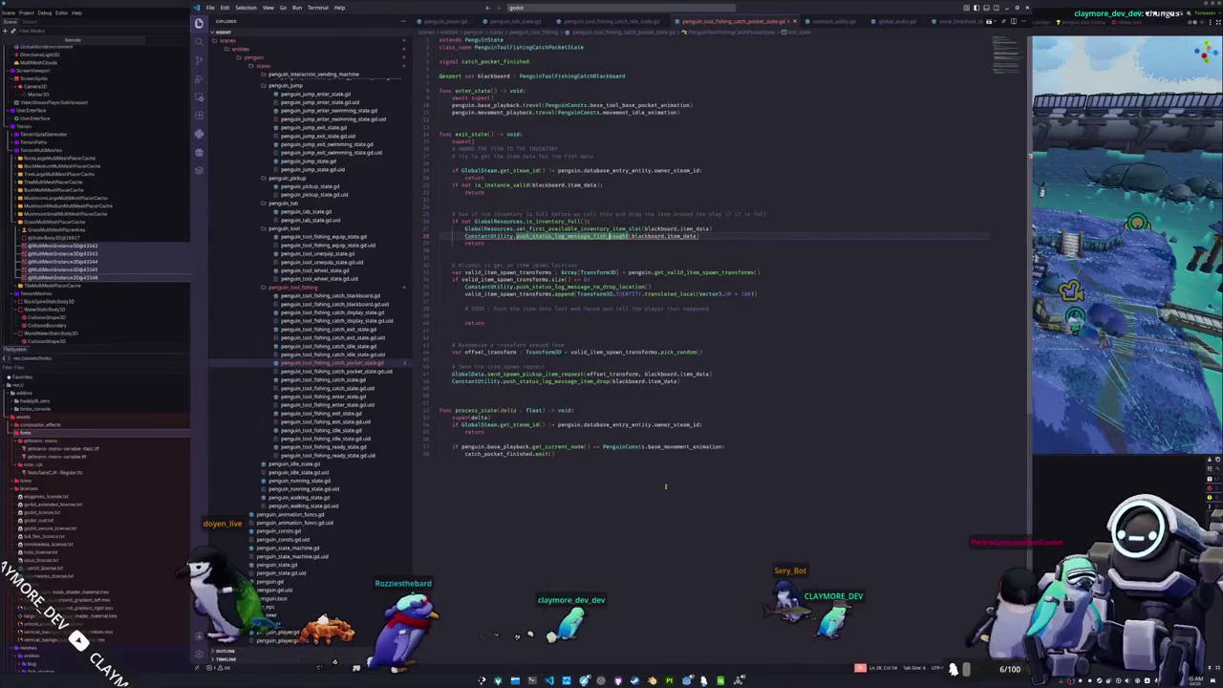
{"action": "key", "text": "alt+Tab"}
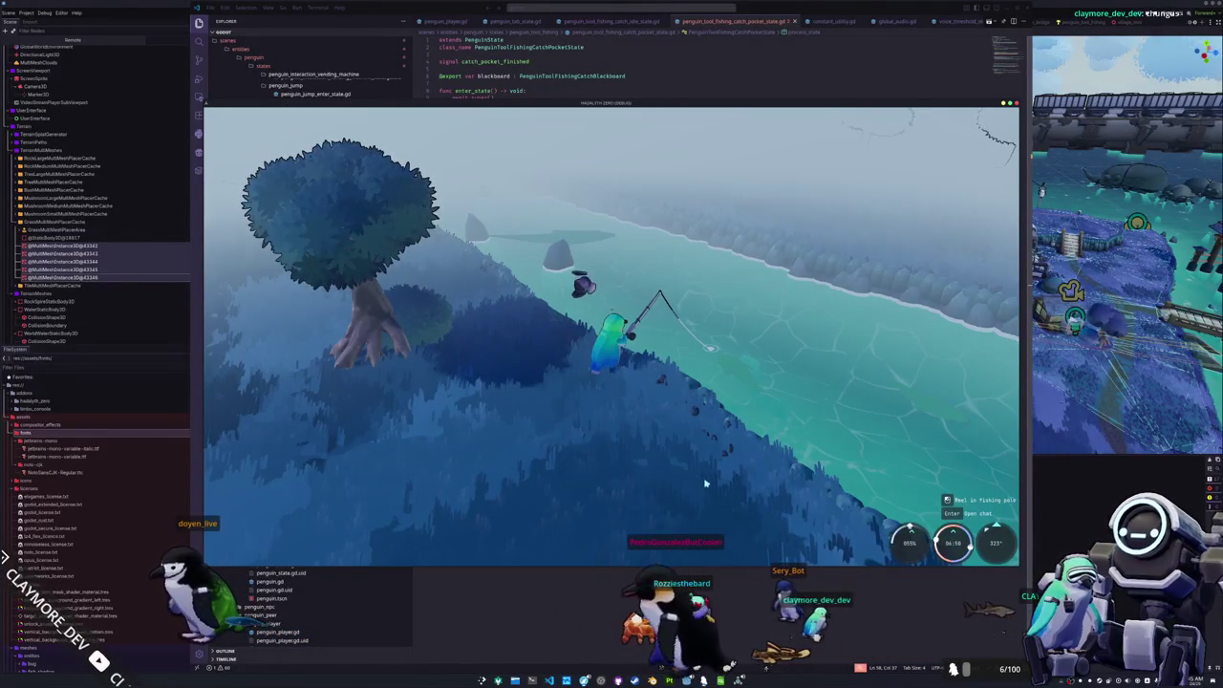
{"action": "left_click", "coordinate": [708, 478]}
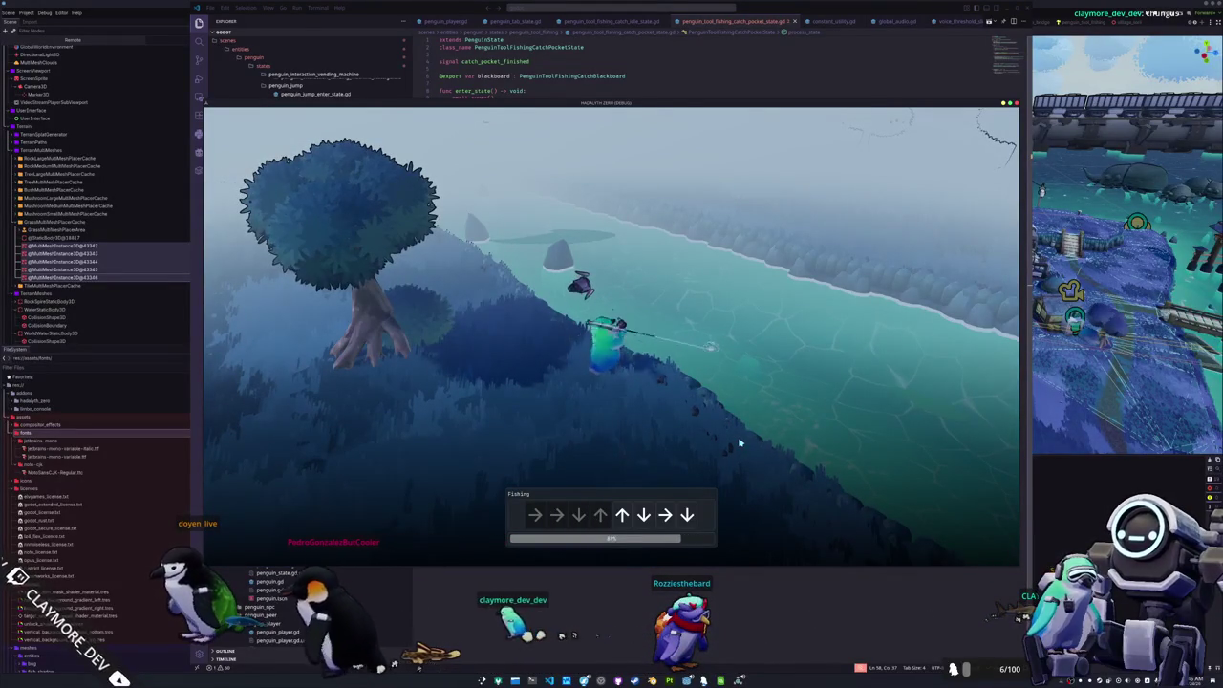
{"action": "key", "text": "Down"}
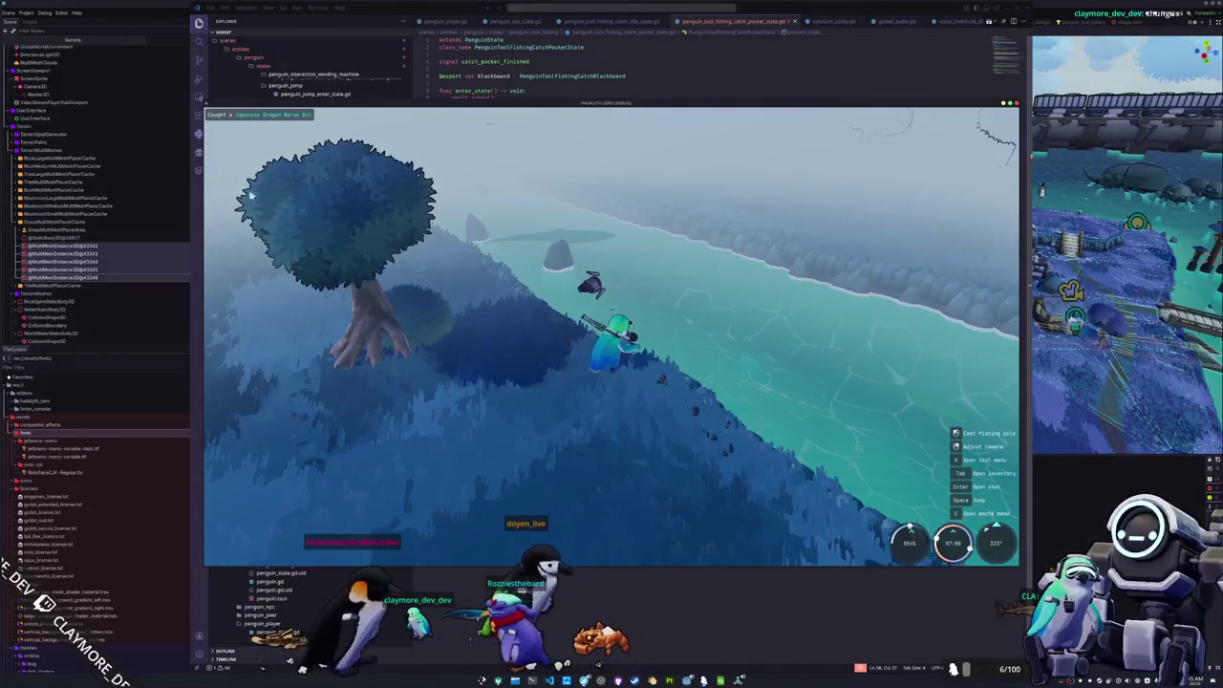
- Screenshot the 'Caught a Japanese Dragon Moray Eel' caption, then close the game and screenshot windows
{"action": "key", "text": "Print"}
{"action": "left_click_drag", "start_coordinate": [206, 108], "coordinate": [355, 131]}
{"action": "key", "text": "Return"}
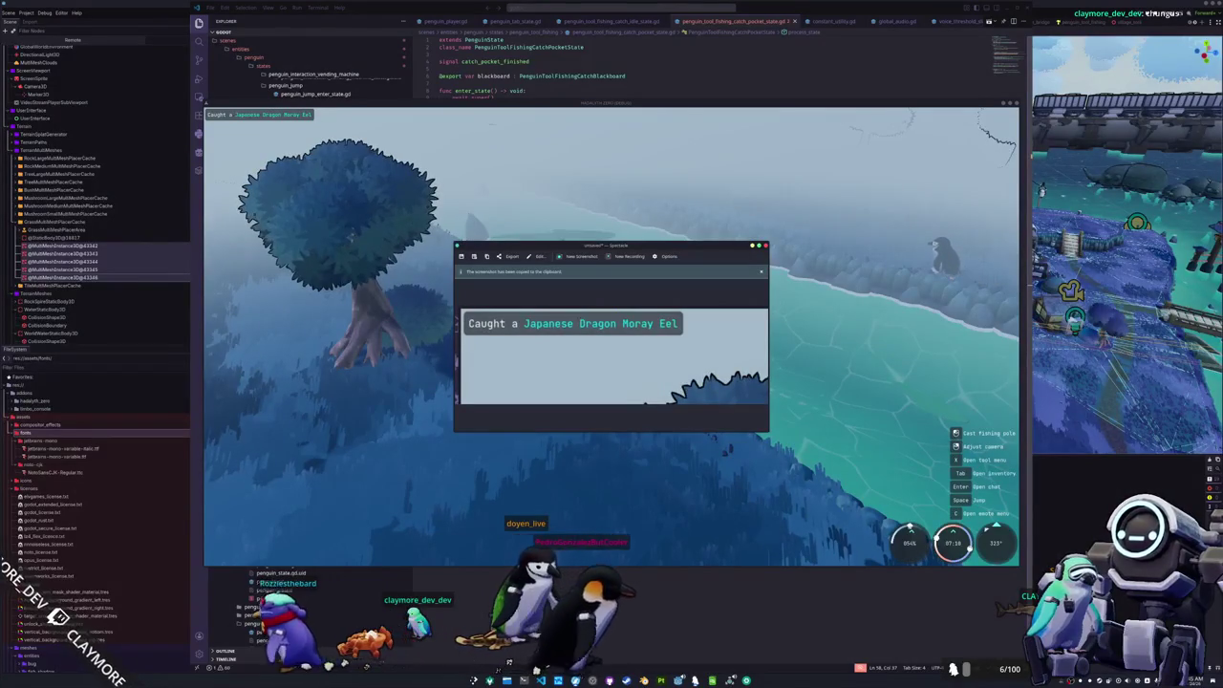
{"action": "key", "text": "alt+Tab"}
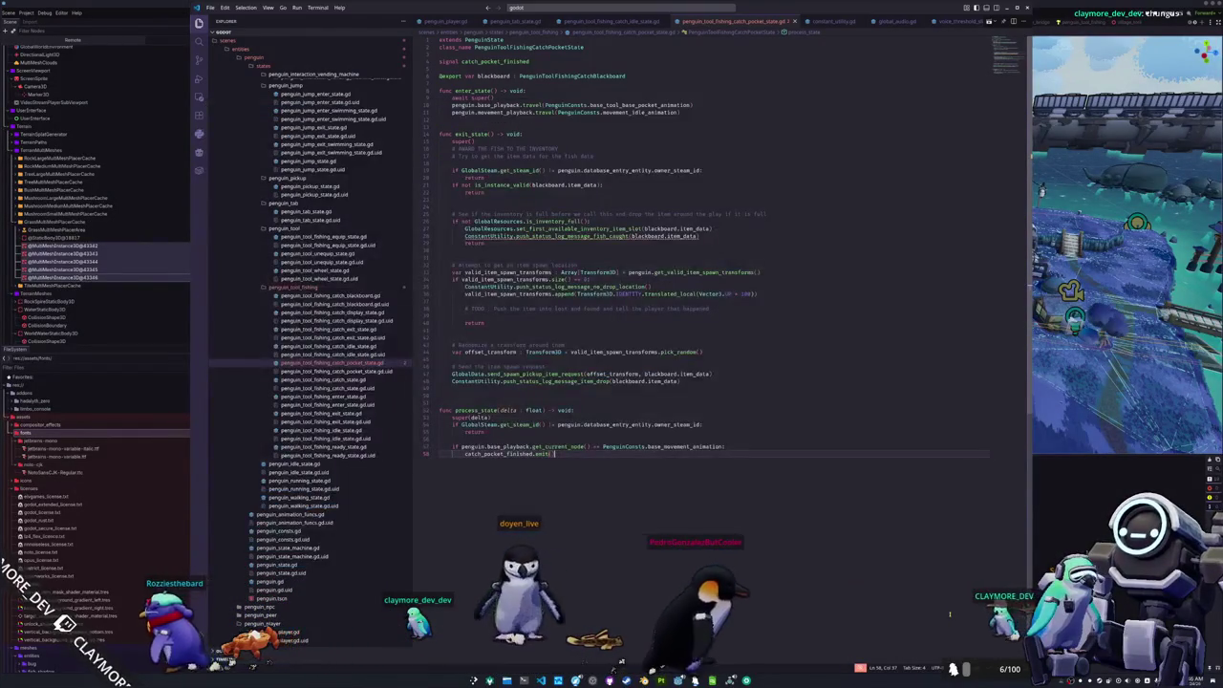
- Stage everything and commit it in Konsole as 'Added a unique status log message for when a fish is caught'
{"action": "key", "text": "alt+Tab"}
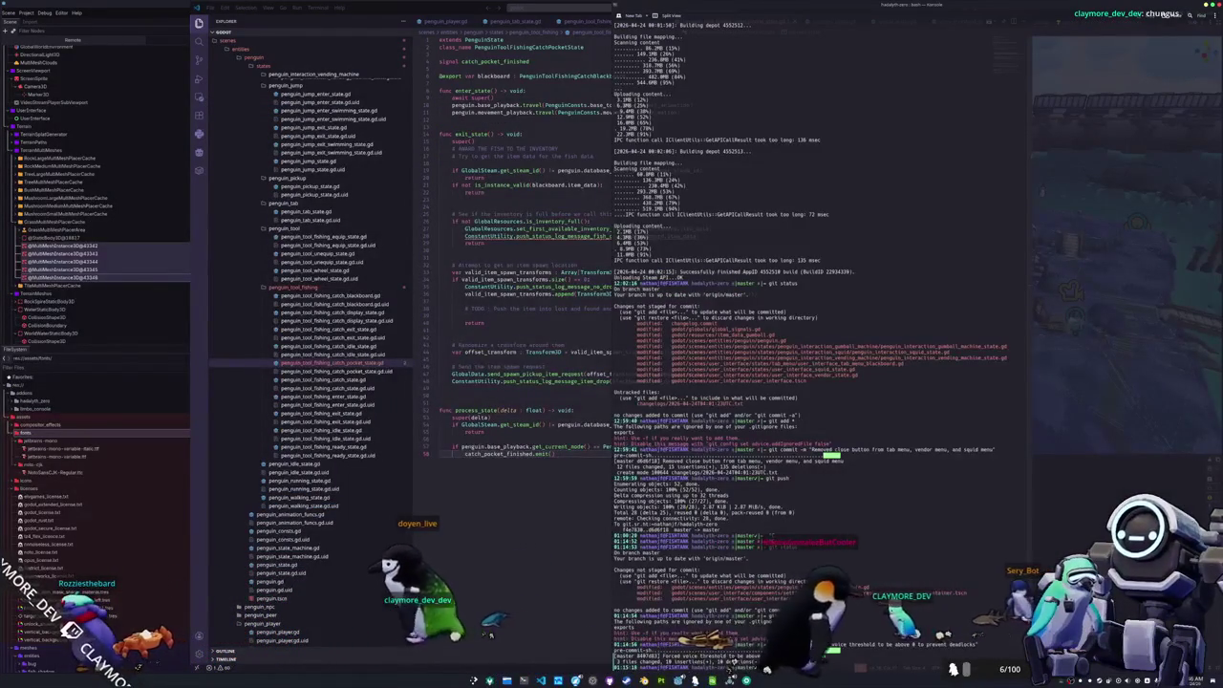
{"action": "type", "text": "git add *"}
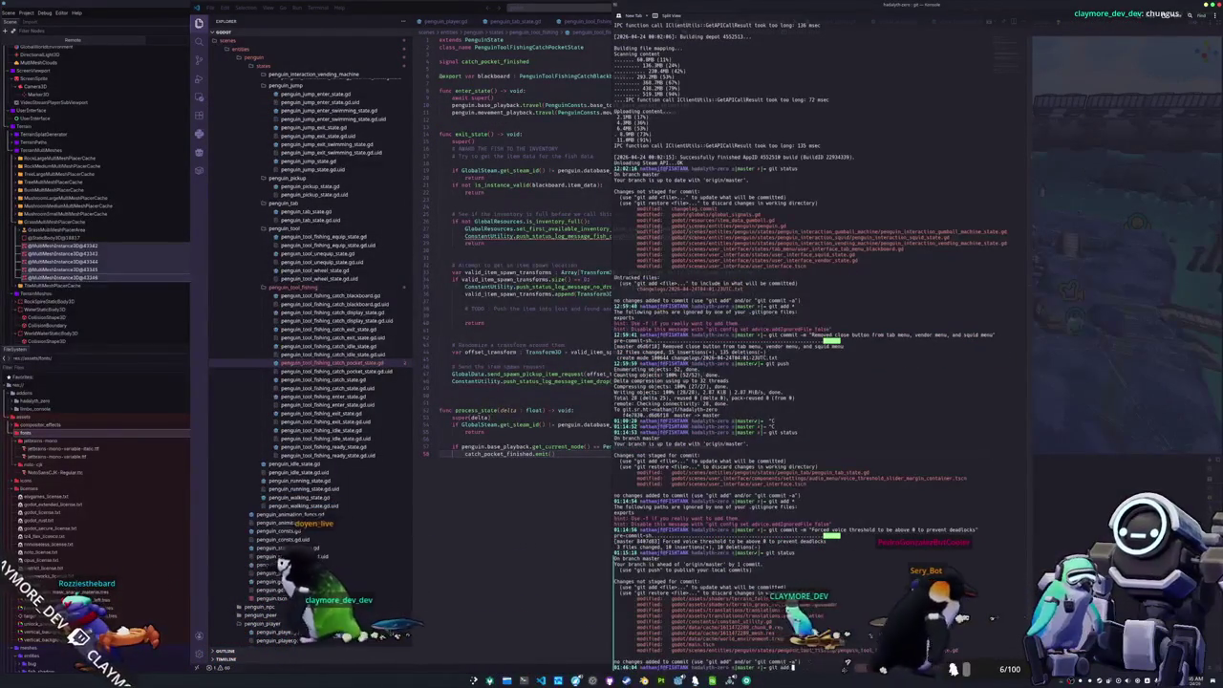
{"action": "key", "text": "Return"}
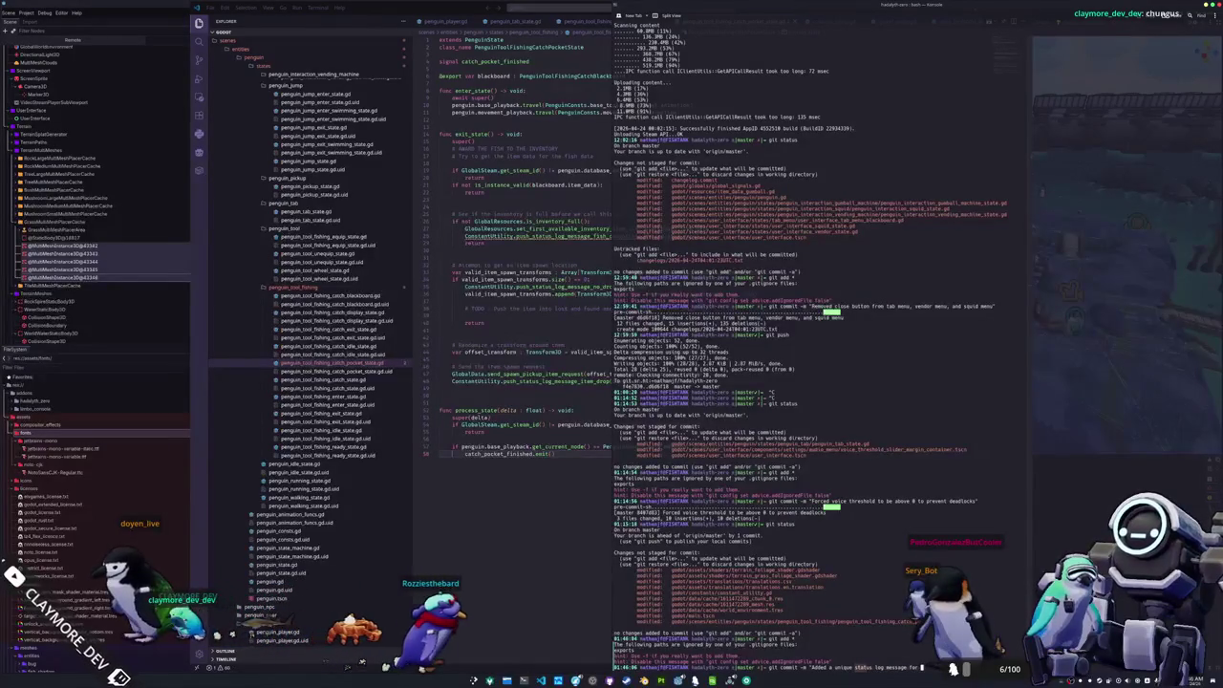
{"action": "type", "text": "git commit -m \"Added a unique s"}
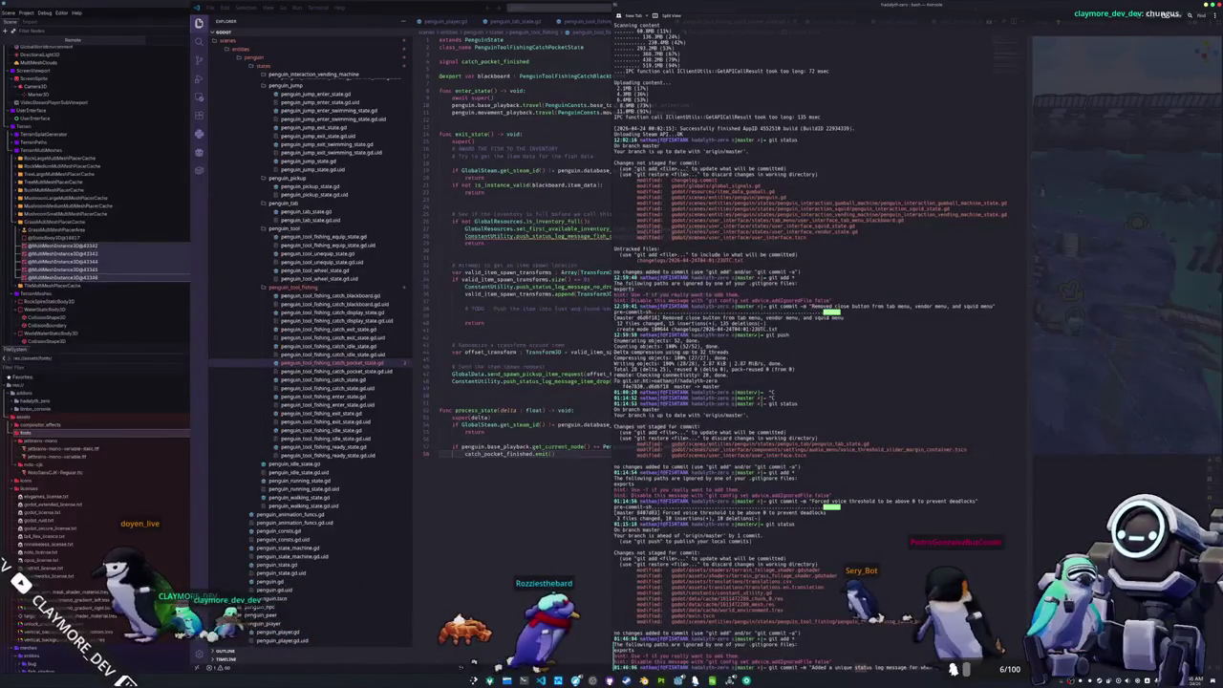
{"action": "type", "text": "tatus log message for when a"}
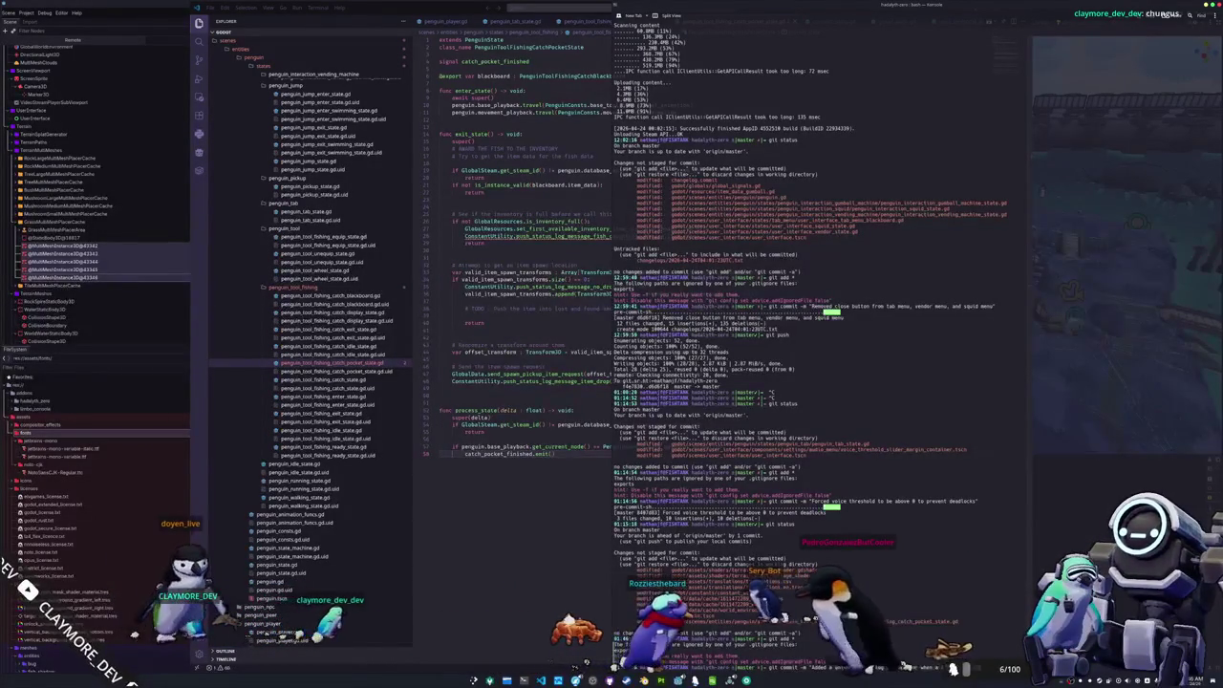
{"action": "type", "text": " fish is caught\""}
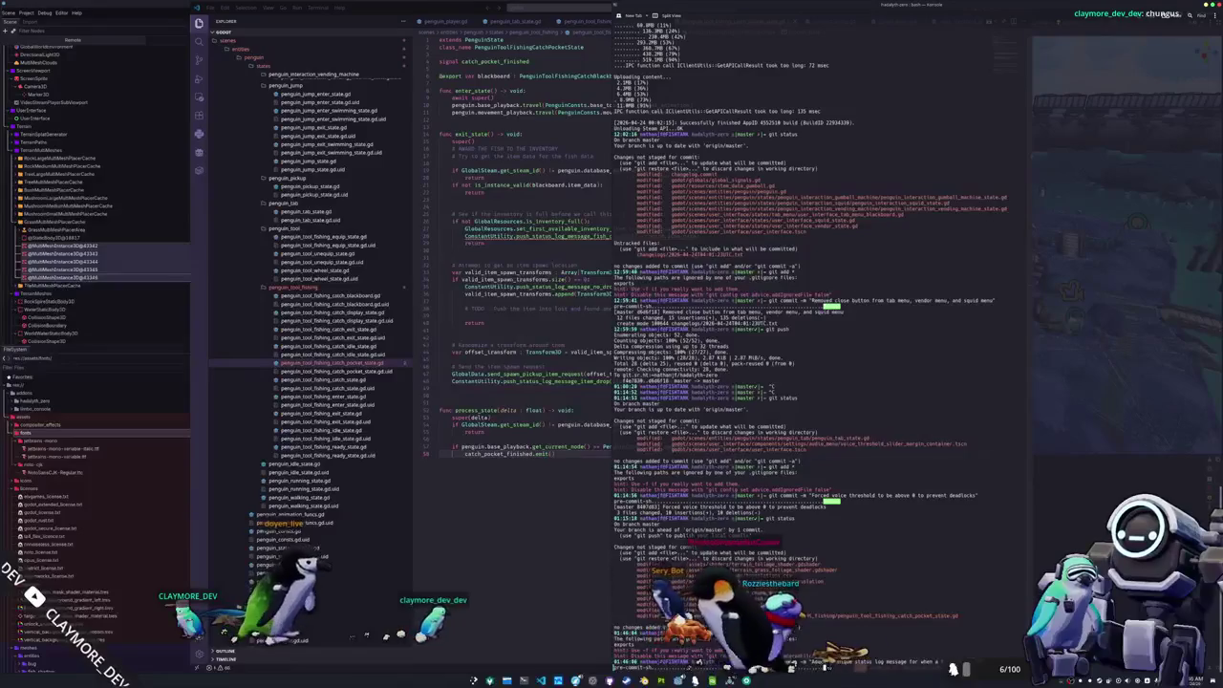
{"action": "key", "text": "Return"}
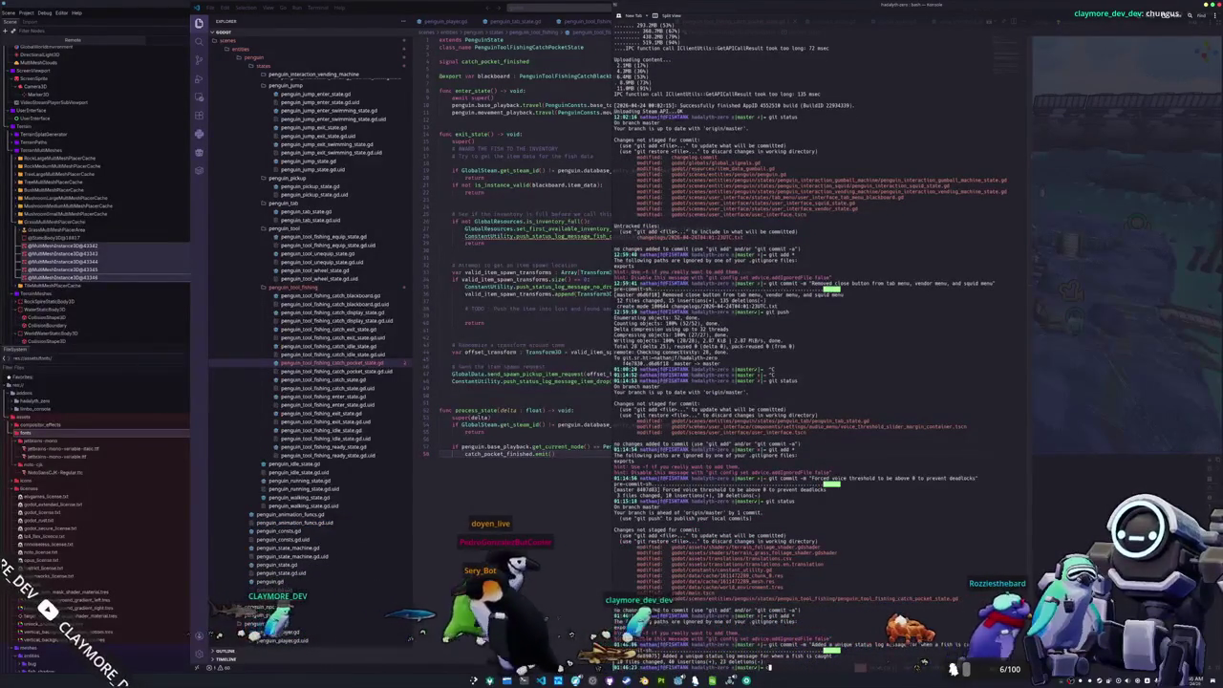
{"action": "key", "text": "F12"}
{"action": "left_click", "coordinate": [557, 489]}
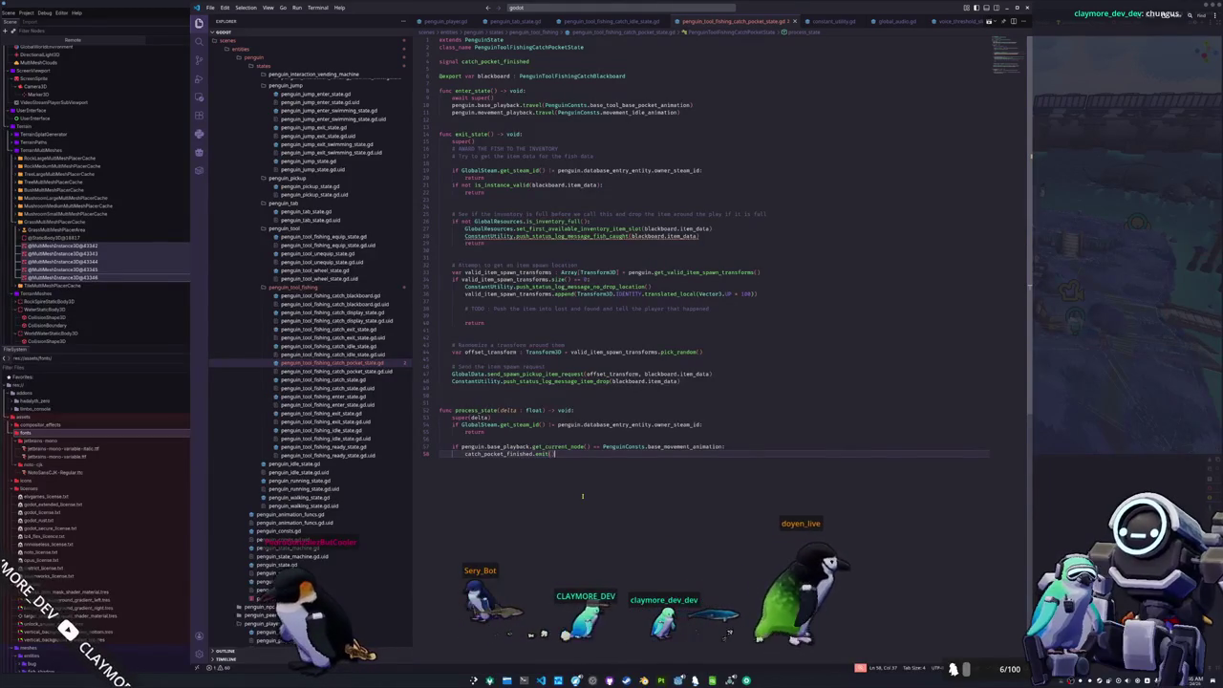
- Reload the VS Code window with Developer: Reload Window
{"action": "key", "text": "ctrl+shift+p"}
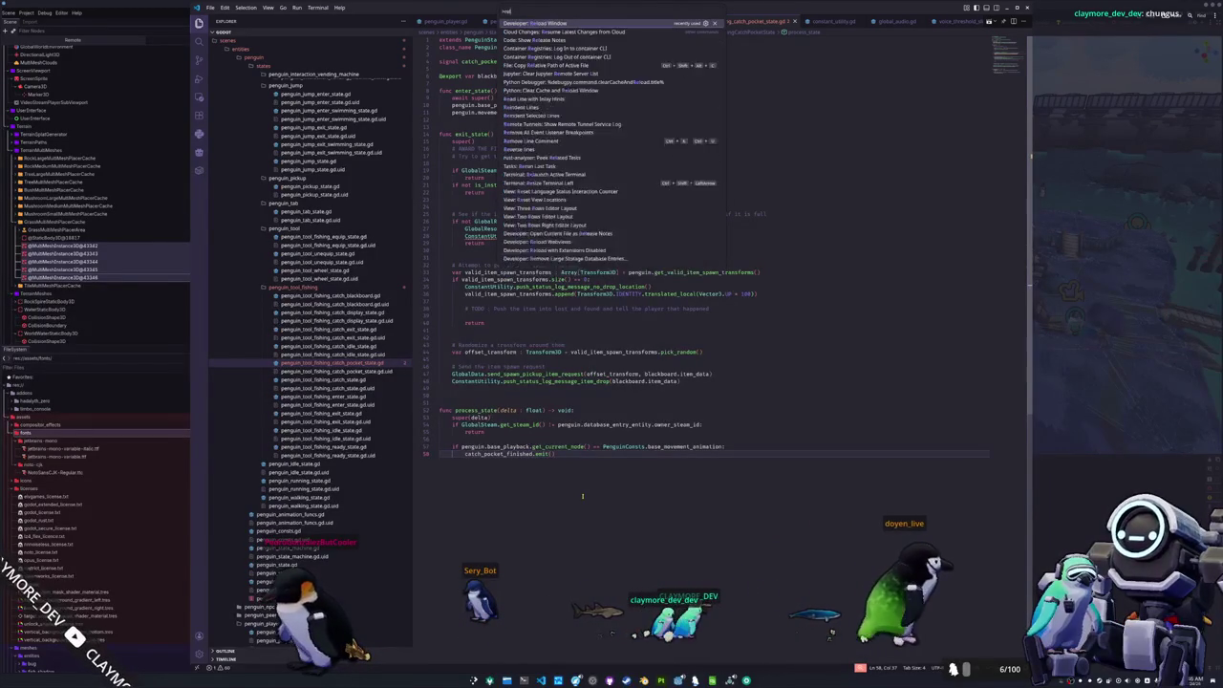
{"action": "key", "text": "Return"}
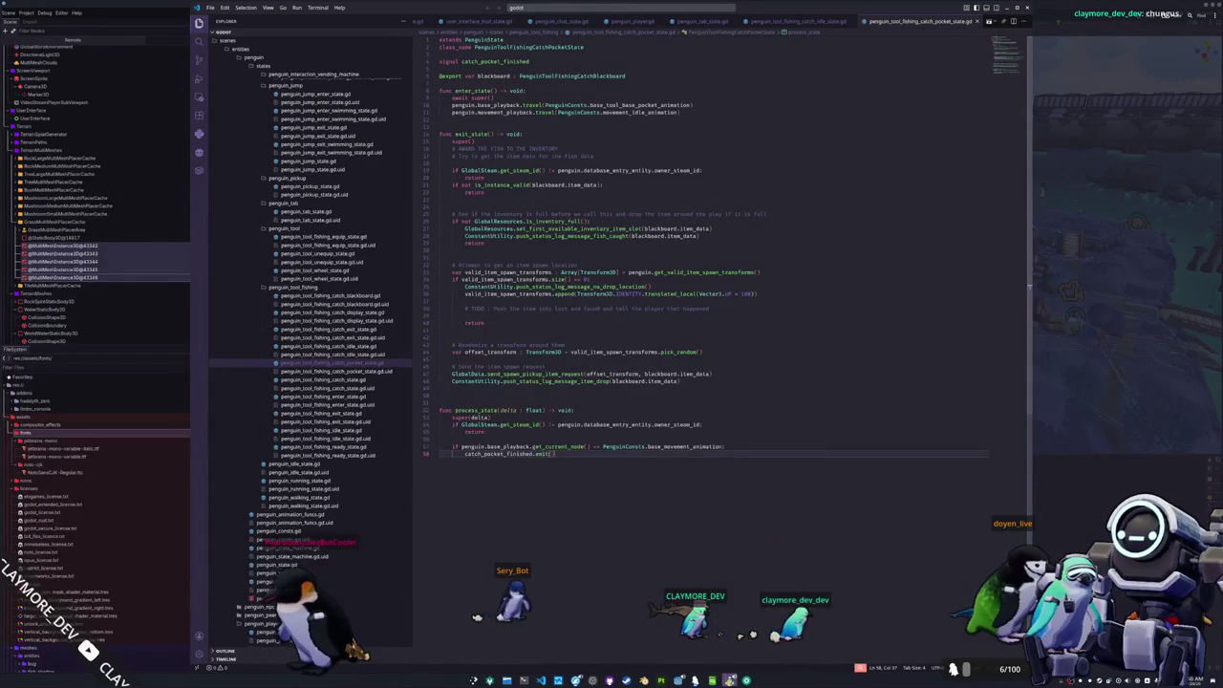
{"action": "right_click", "coordinate": [747, 681]}
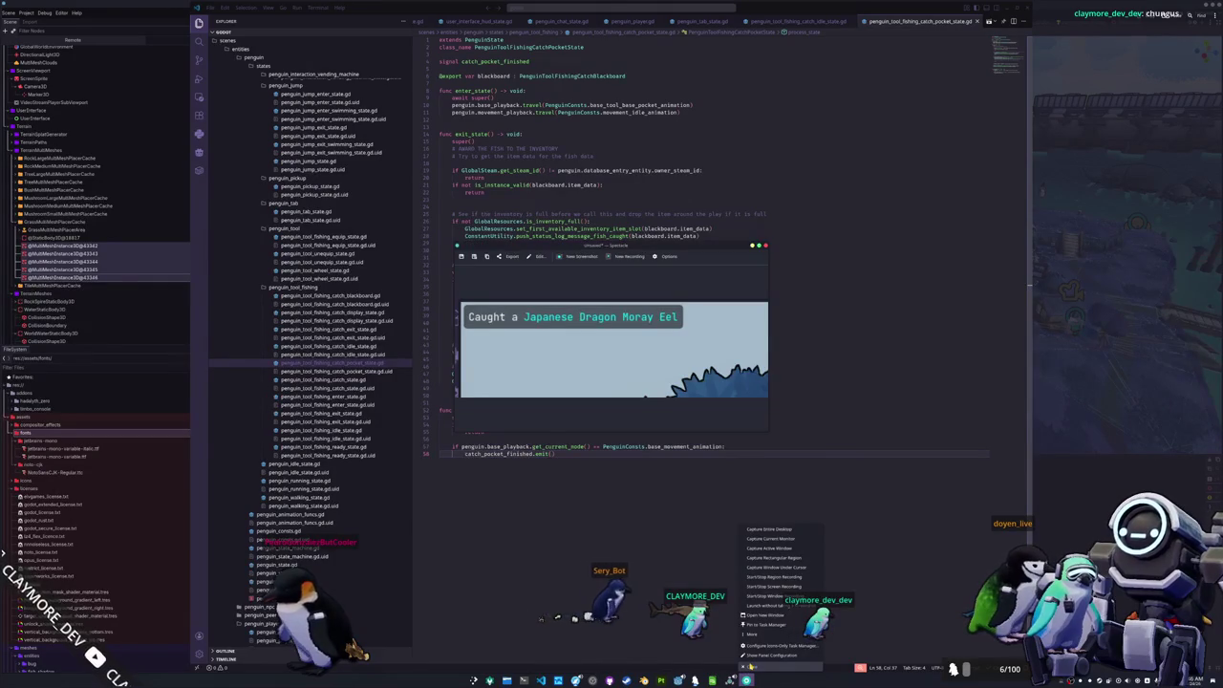
{"action": "left_click", "coordinate": [587, 409]}
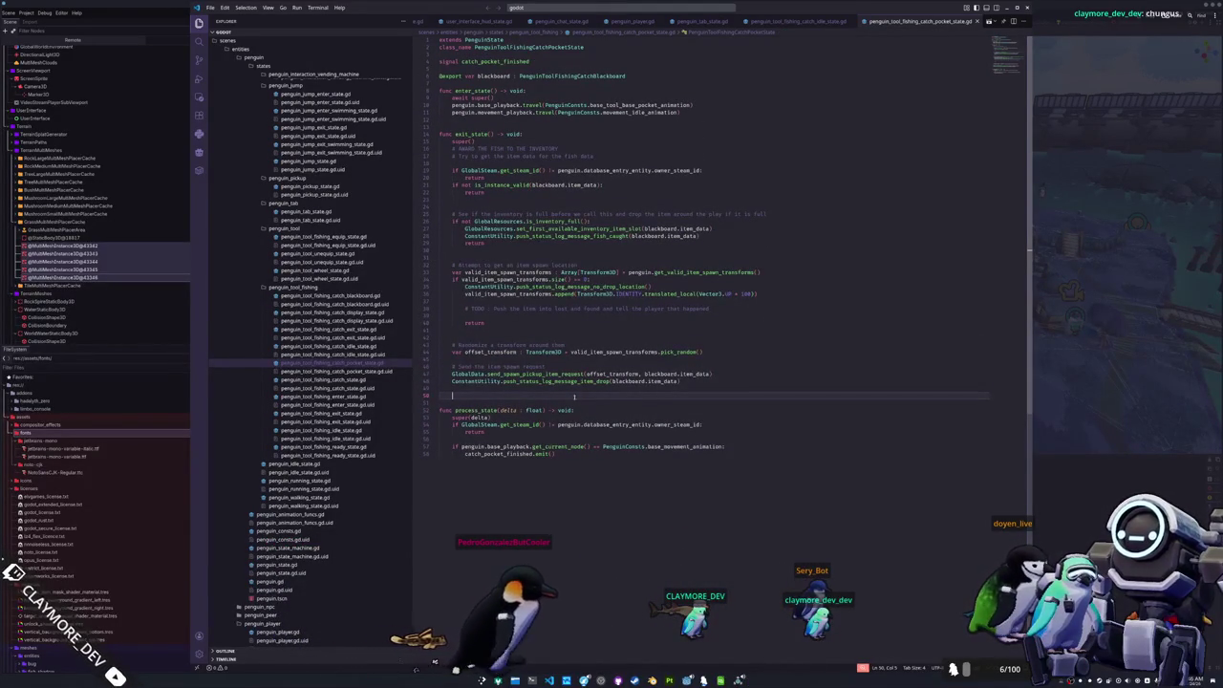
- Look through the fishing catch state scripts and penguin_pickup_state.gd
{"action": "left_click", "coordinate": [322, 347]}
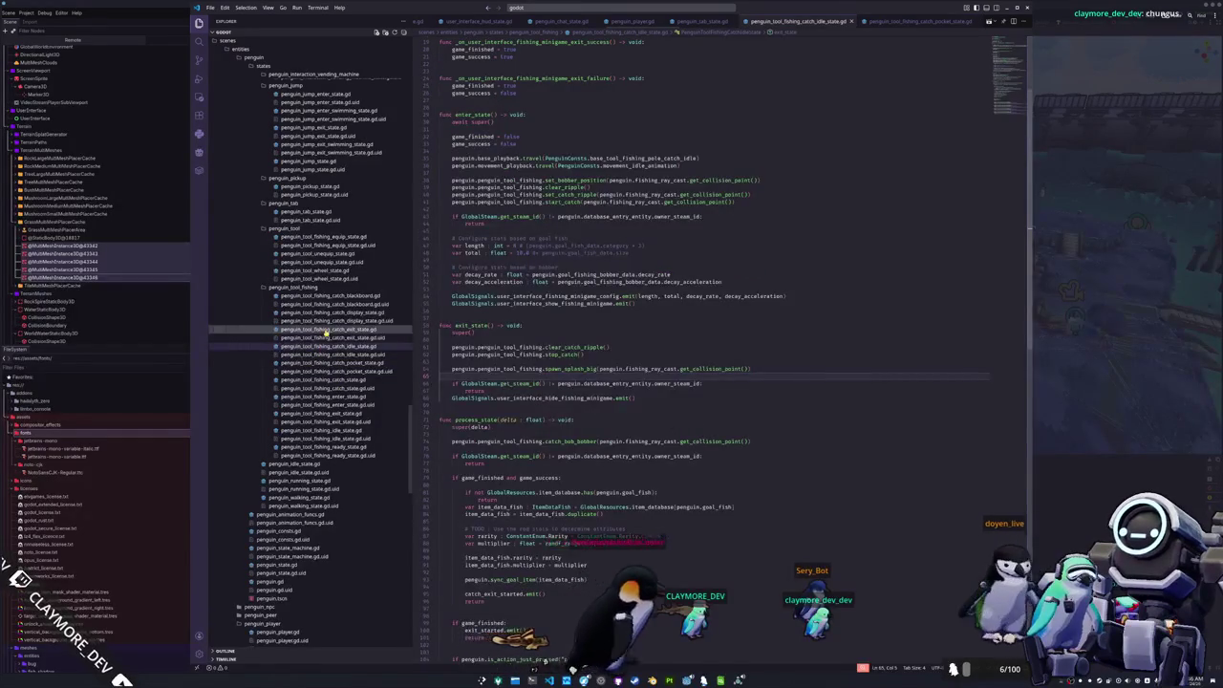
{"action": "left_click", "coordinate": [326, 329]}
{"action": "left_click", "coordinate": [334, 313]}
{"action": "left_click", "coordinate": [335, 296]}
{"action": "scroll", "coordinate": [347, 315], "scroll_direction": "up", "scroll_amount": 1}
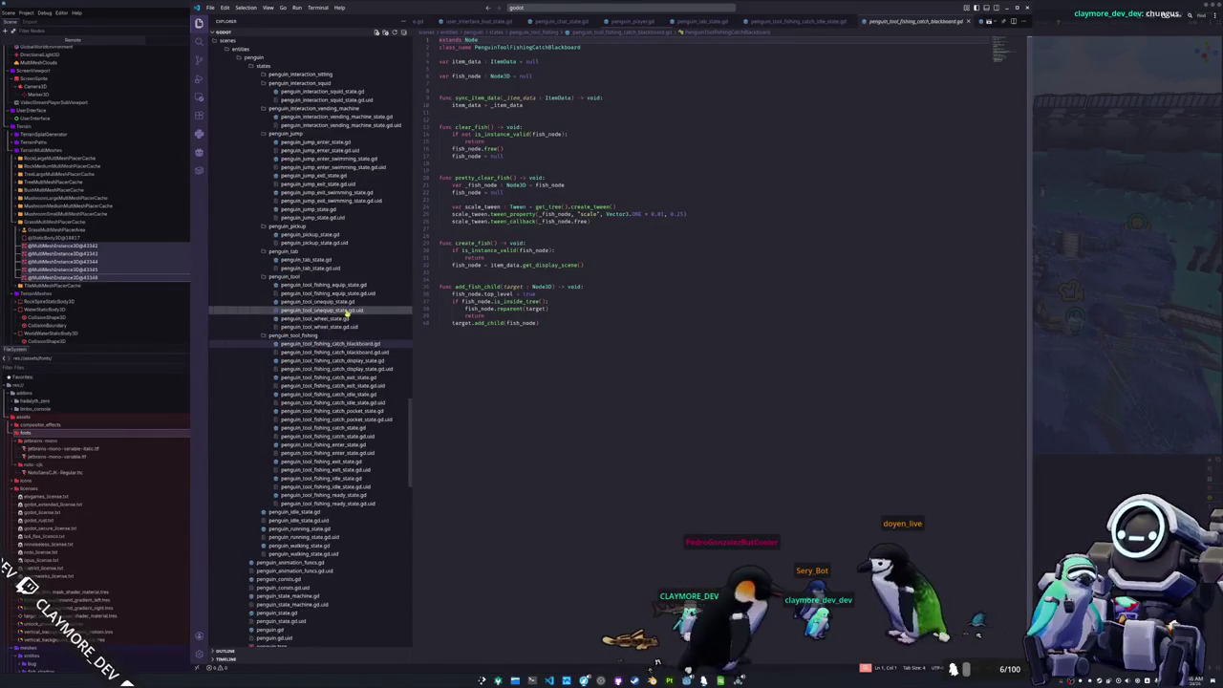
{"action": "scroll", "coordinate": [346, 314], "scroll_direction": "up", "scroll_amount": 2}
{"action": "left_click", "coordinate": [315, 299]}
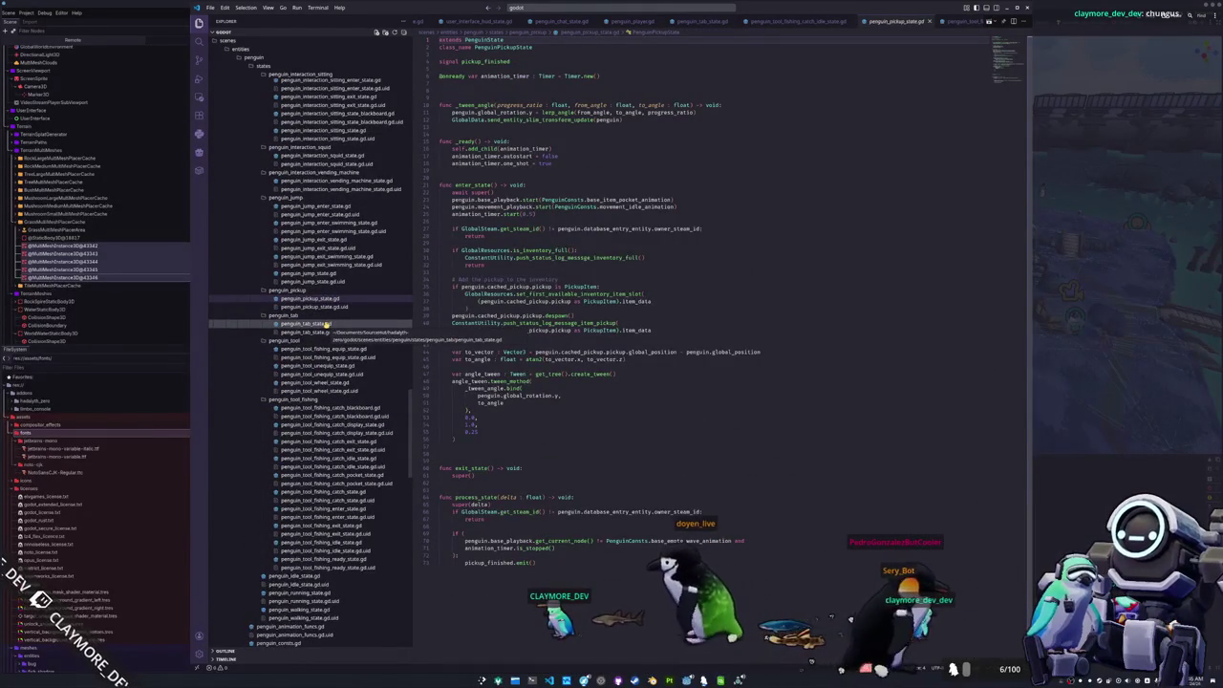
- Read penguin_jump_enter_state.gd and penguin_interaction_squid_state.gd, then open the resources folder's context menu
{"action": "scroll", "coordinate": [326, 325], "scroll_direction": "up", "scroll_amount": 3}
{"action": "left_click", "coordinate": [319, 351]}
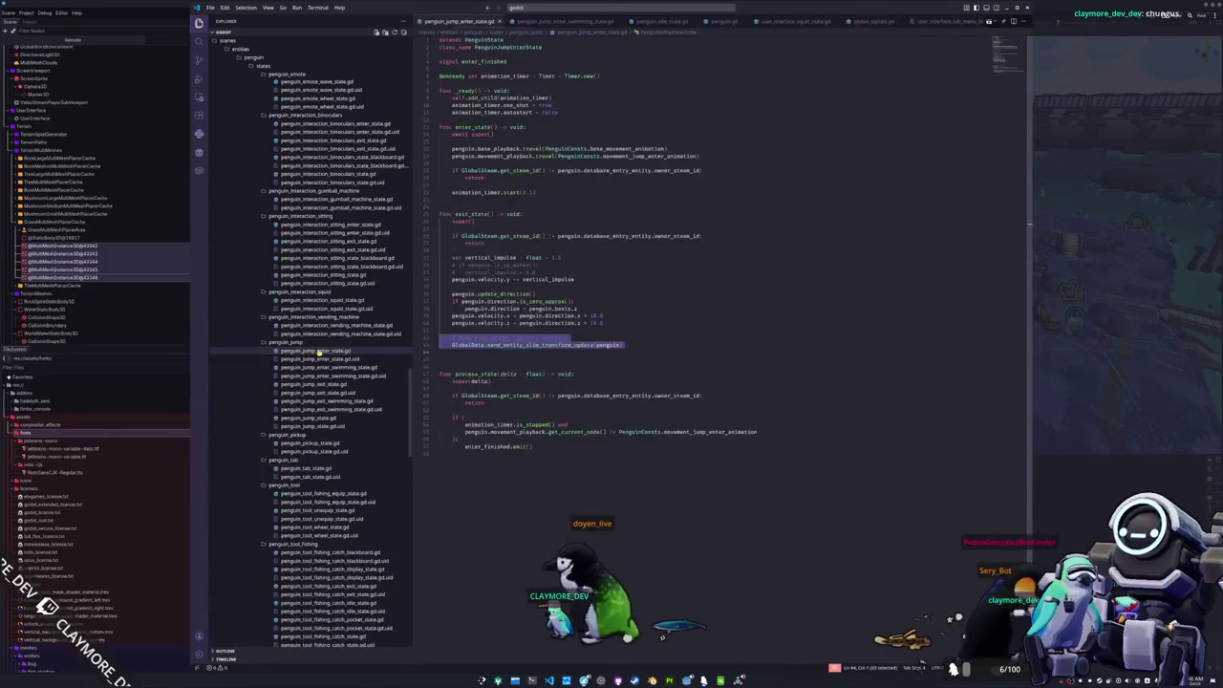
{"action": "left_click", "coordinate": [315, 301]}
{"action": "scroll", "coordinate": [315, 302], "scroll_direction": "up", "scroll_amount": 3}
{"action": "scroll", "coordinate": [315, 303], "scroll_direction": "up", "scroll_amount": 8}
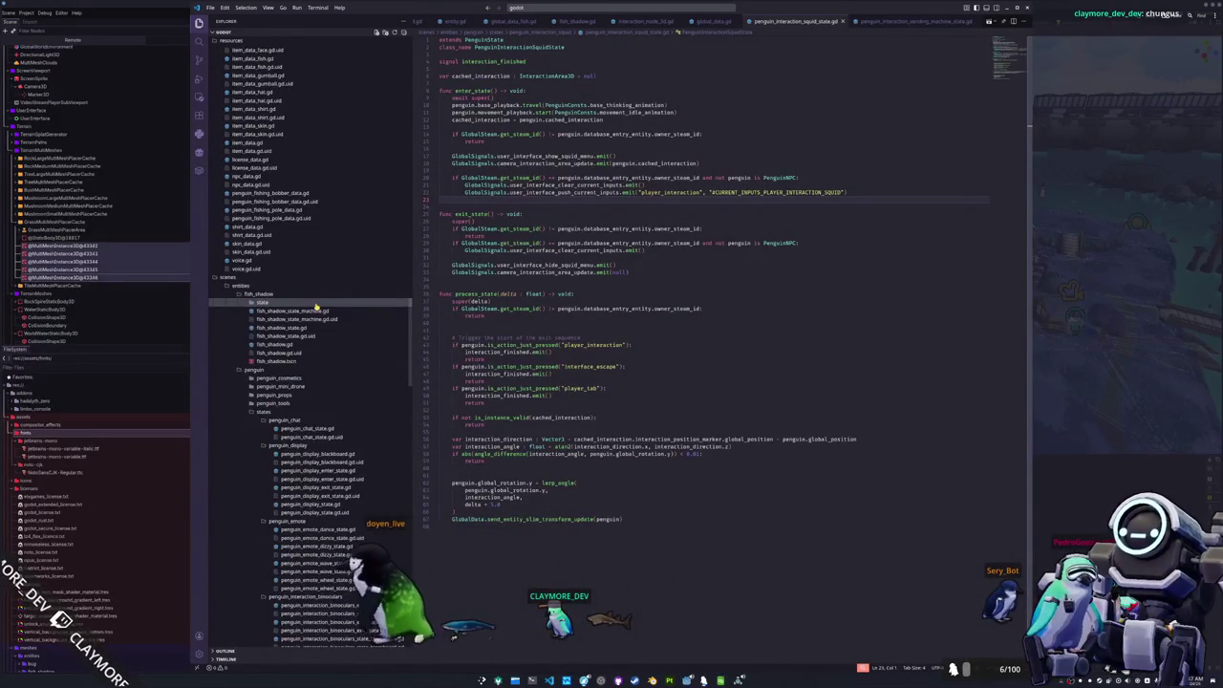
{"action": "scroll", "coordinate": [316, 306], "scroll_direction": "up", "scroll_amount": 6}
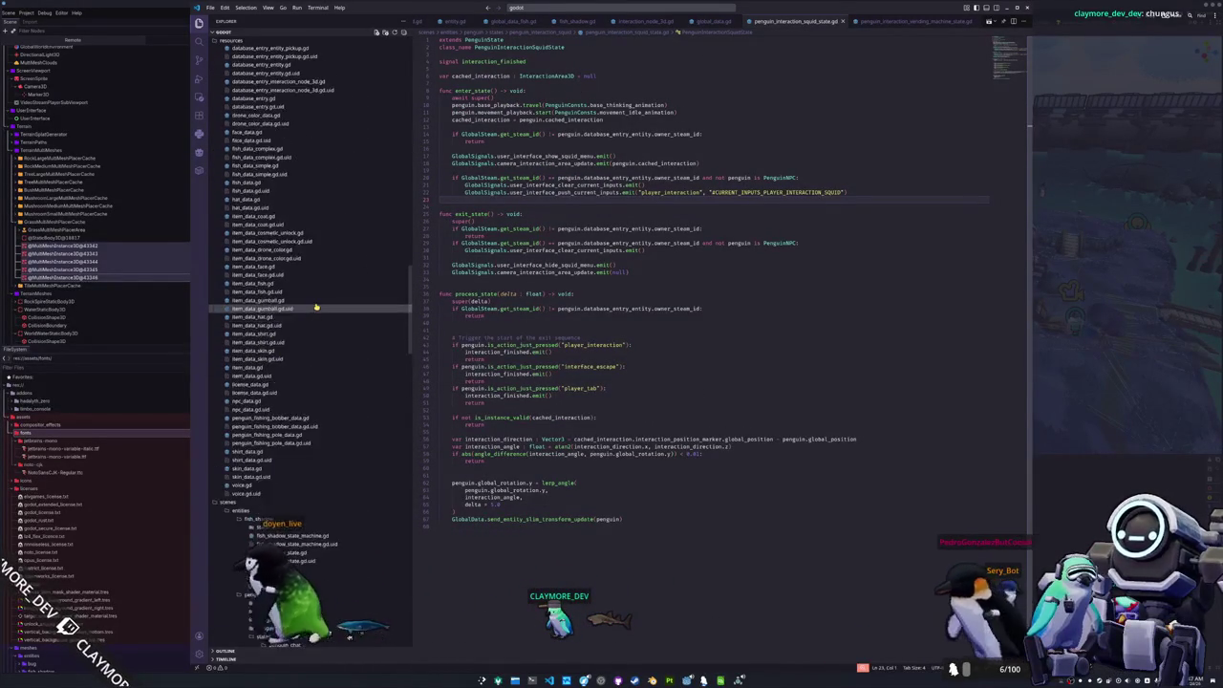
{"action": "scroll", "coordinate": [315, 306], "scroll_direction": "up", "scroll_amount": 7}
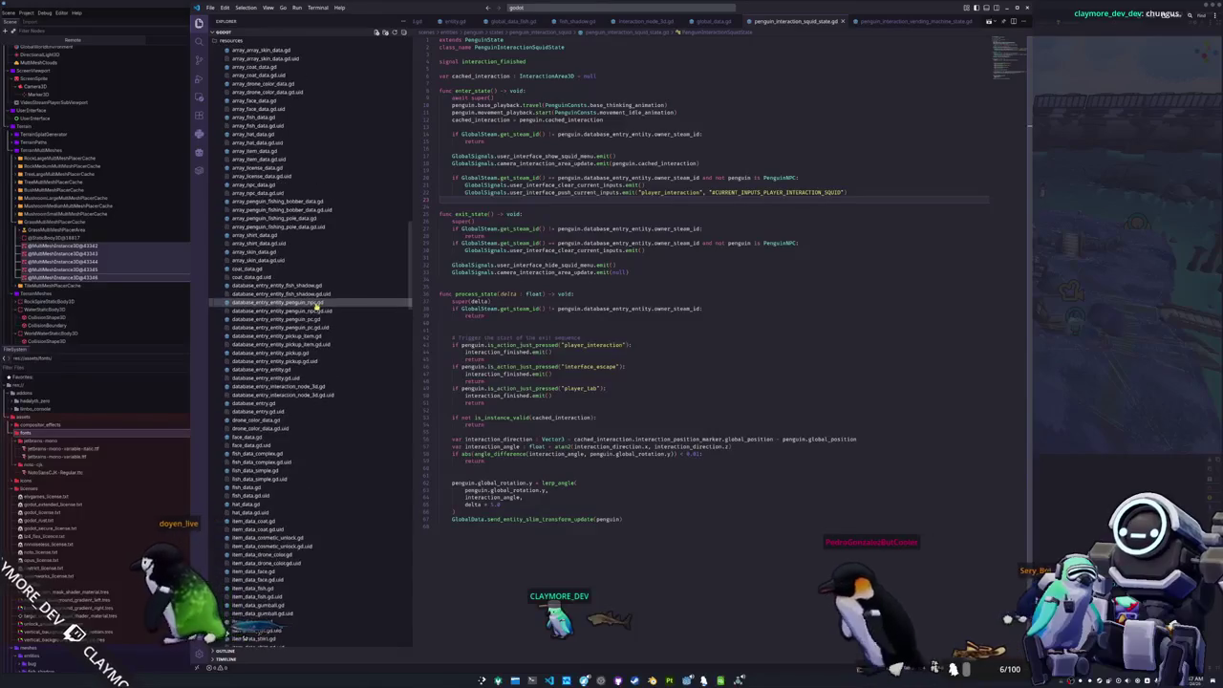
{"action": "scroll", "coordinate": [316, 308], "scroll_direction": "up", "scroll_amount": 6}
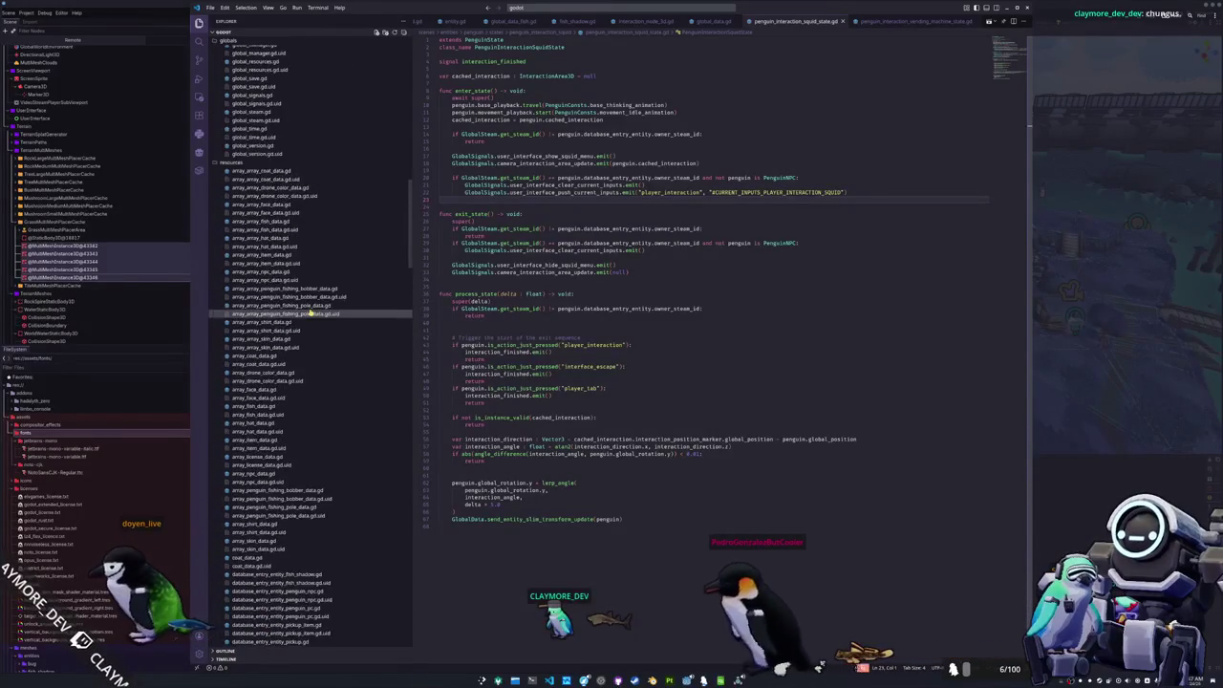
{"action": "scroll", "coordinate": [310, 312], "scroll_direction": "up", "scroll_amount": 2}
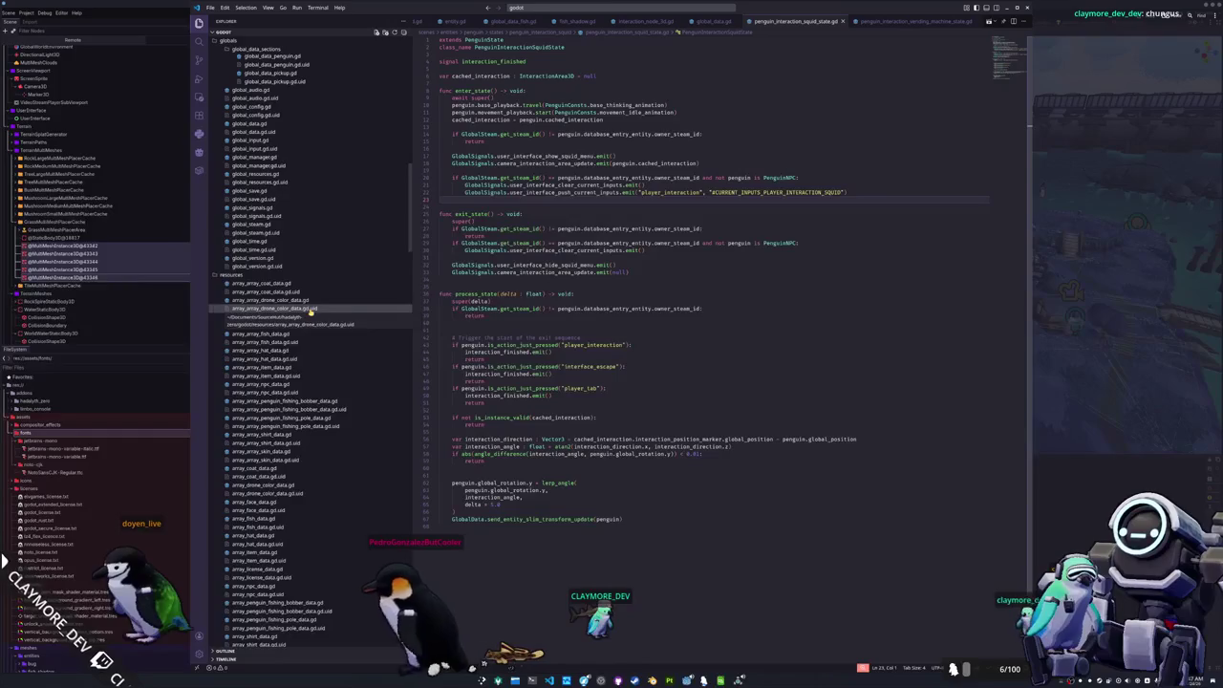
{"action": "scroll", "coordinate": [311, 312], "scroll_direction": "down", "scroll_amount": 1}
{"action": "scroll", "coordinate": [310, 312], "scroll_direction": "down", "scroll_amount": 5}
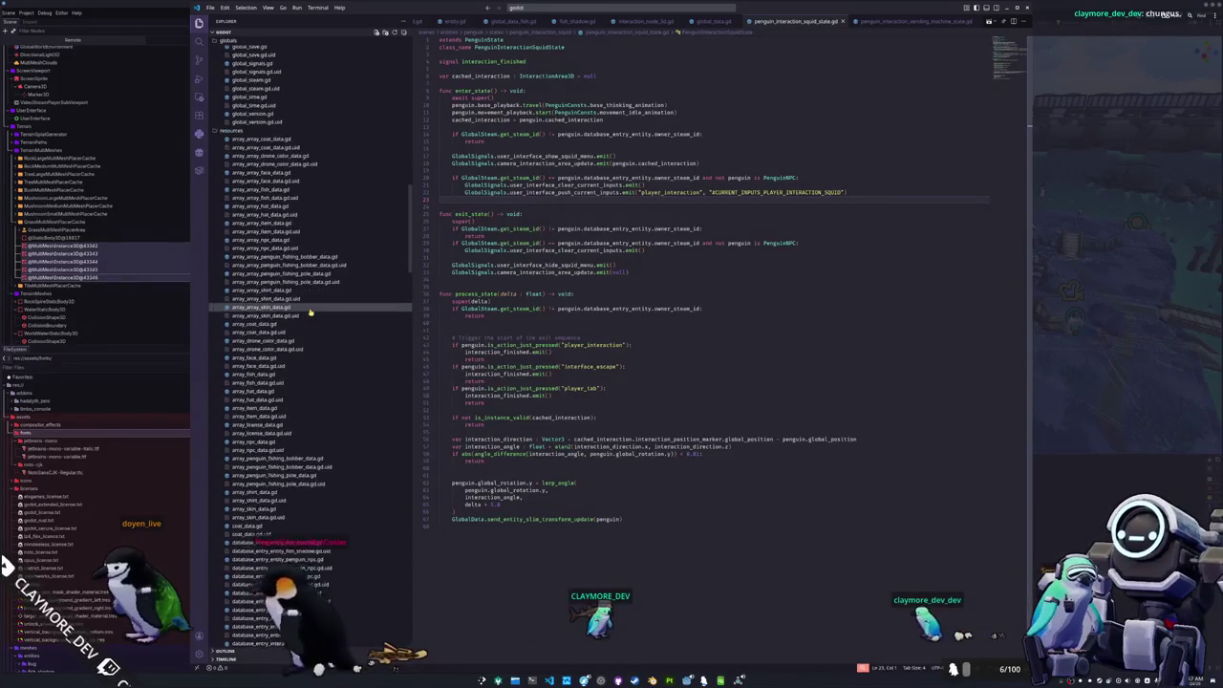
{"action": "scroll", "coordinate": [310, 311], "scroll_direction": "down", "scroll_amount": 5}
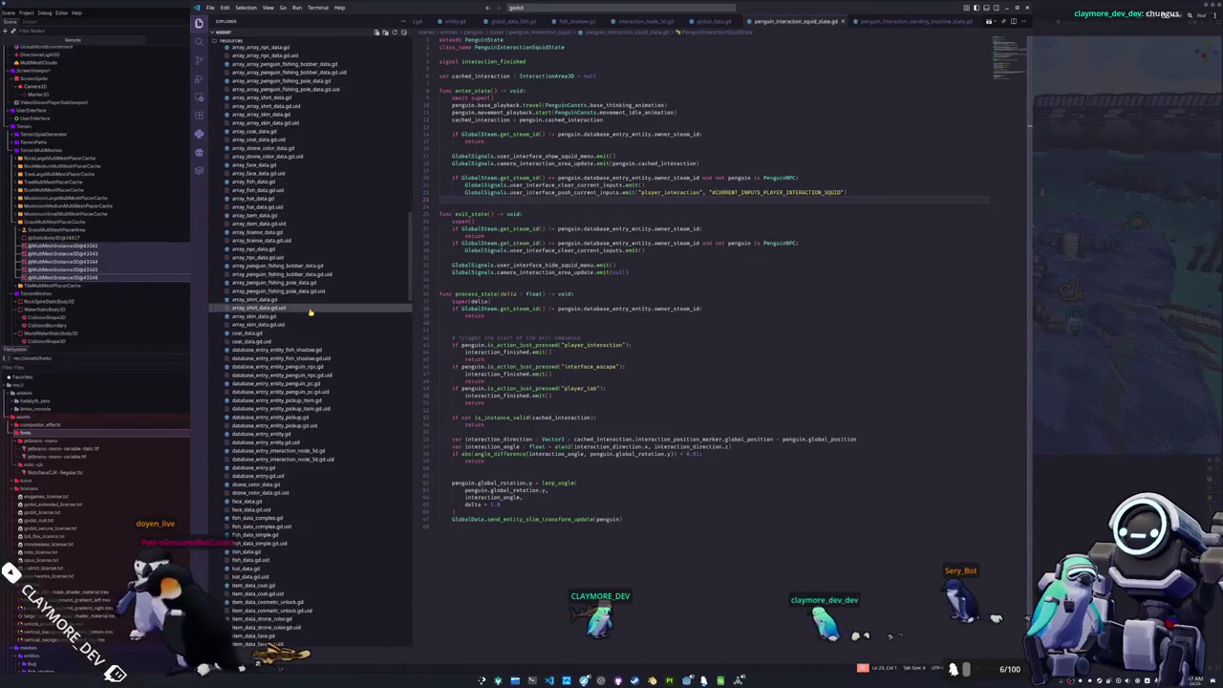
{"action": "scroll", "coordinate": [311, 311], "scroll_direction": "up", "scroll_amount": 10}
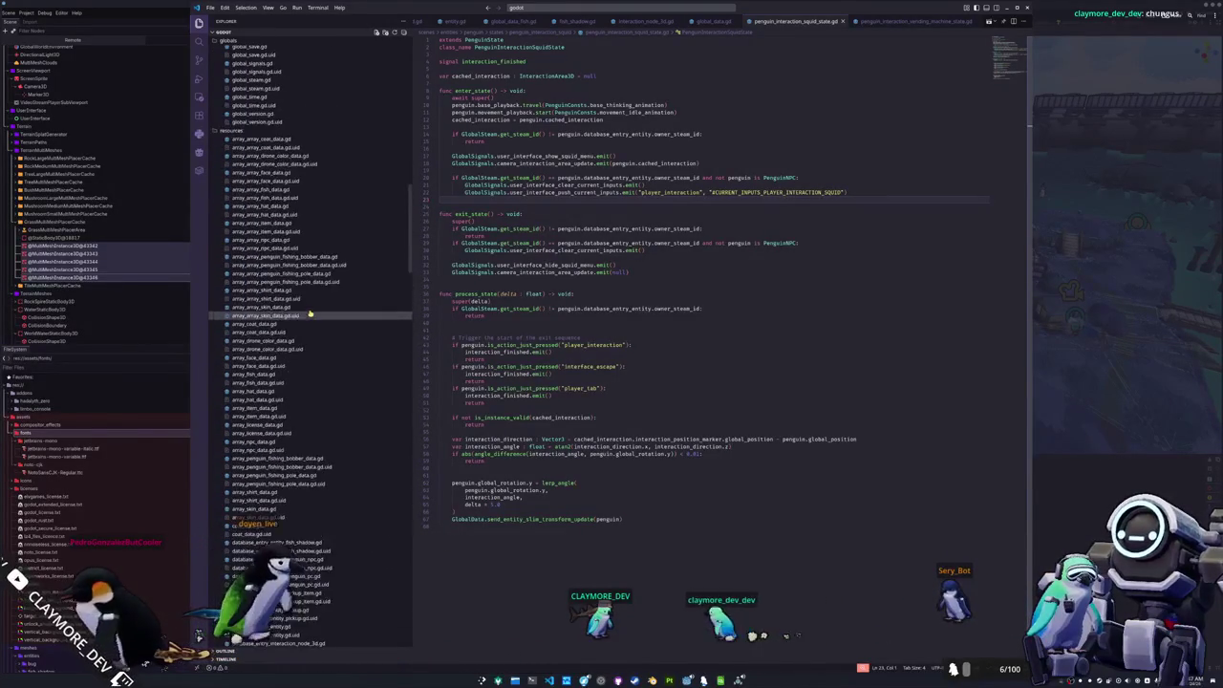
{"action": "right_click", "coordinate": [282, 214]}
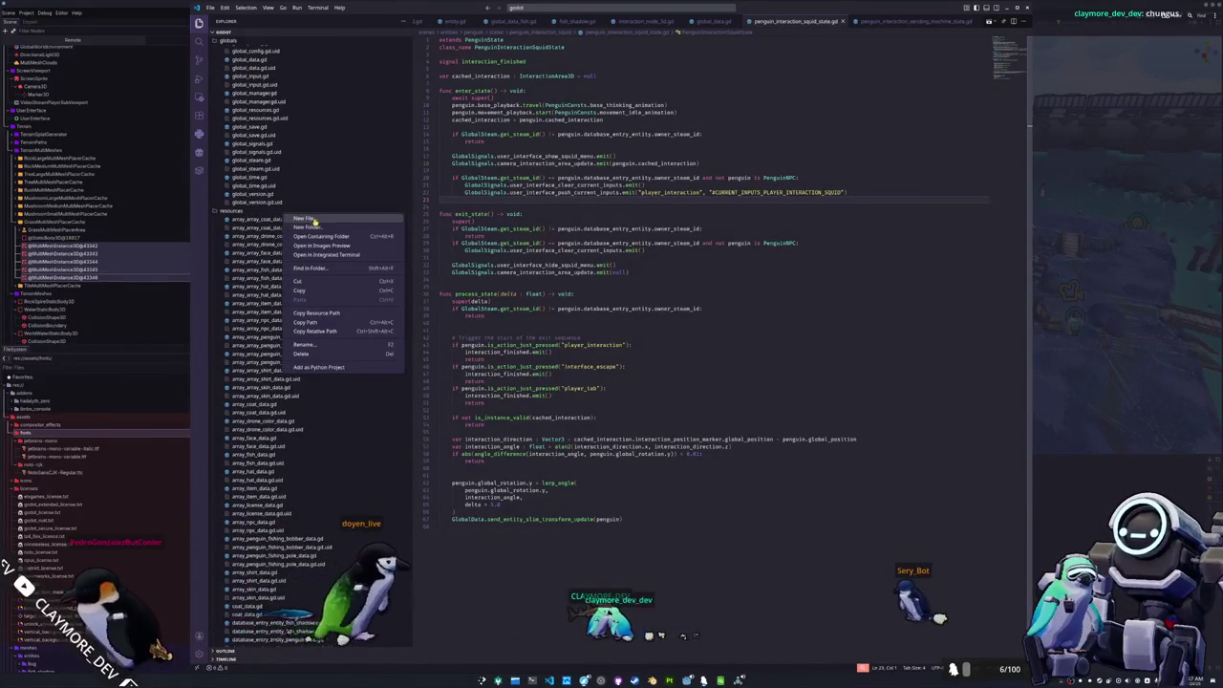
- Create size_data.gd with extends Resource, class_name SizeData and an exported name String
{"action": "scroll", "coordinate": [351, 370], "scroll_direction": "up", "scroll_amount": 3}
{"action": "type", "text": "size_data.gd"}
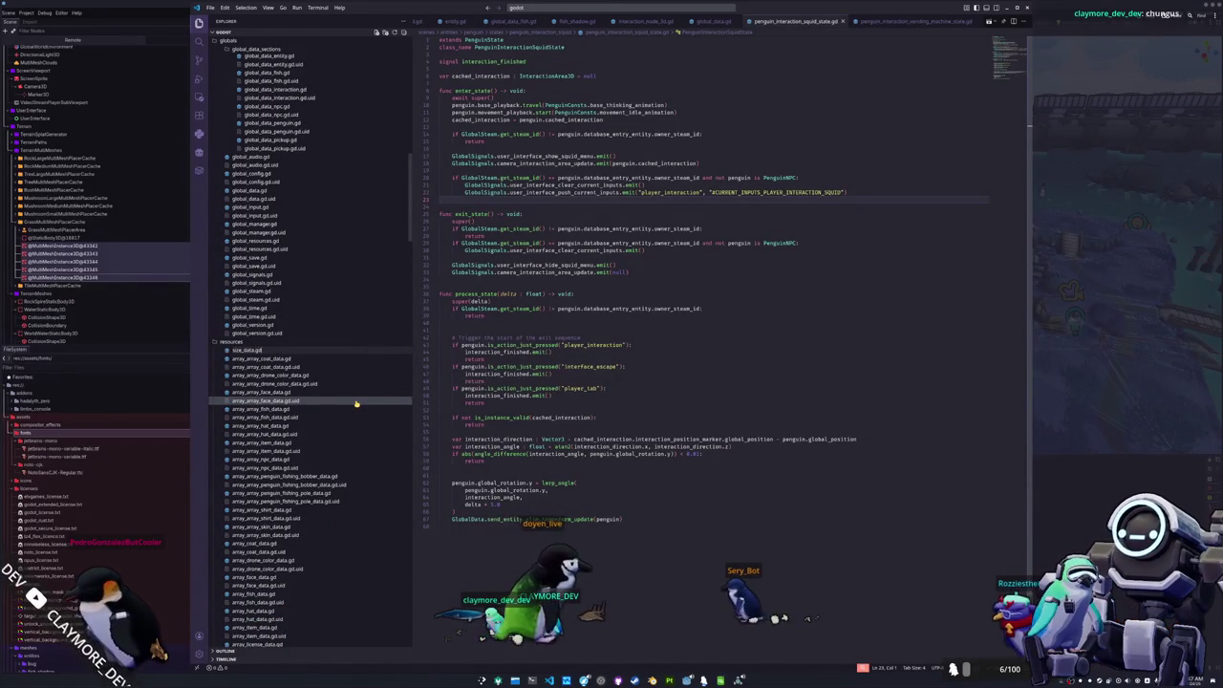
{"action": "key", "text": "Return"}
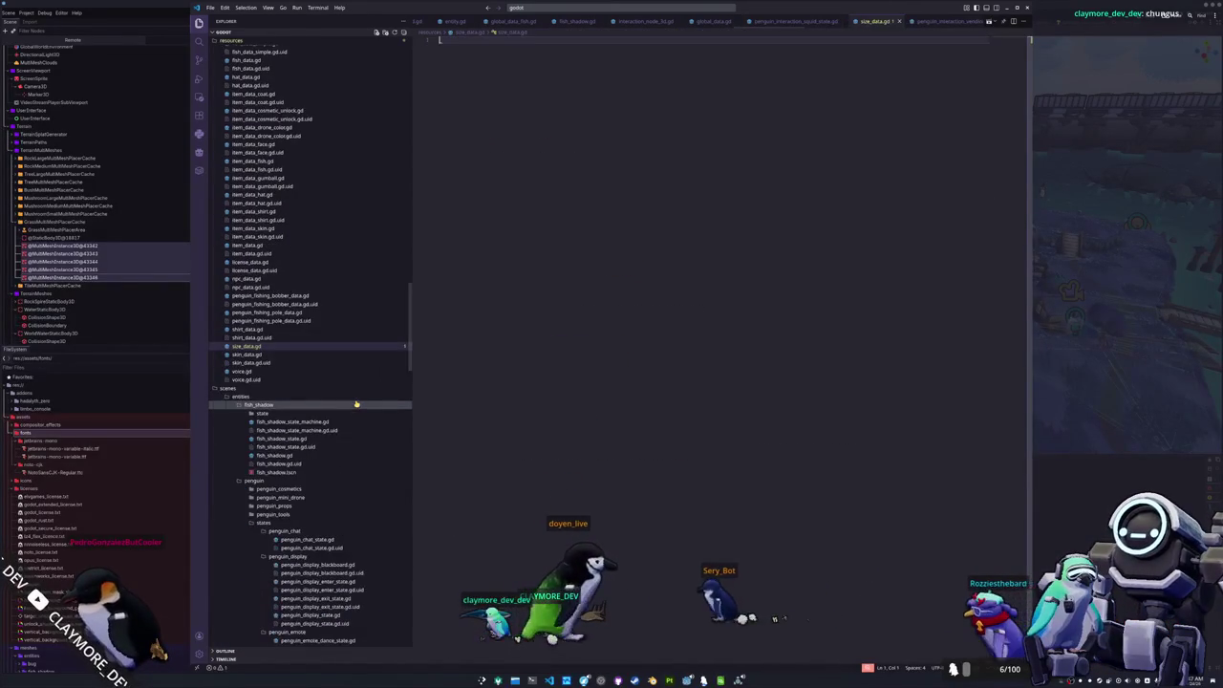
{"action": "type", "text": "class_name"}
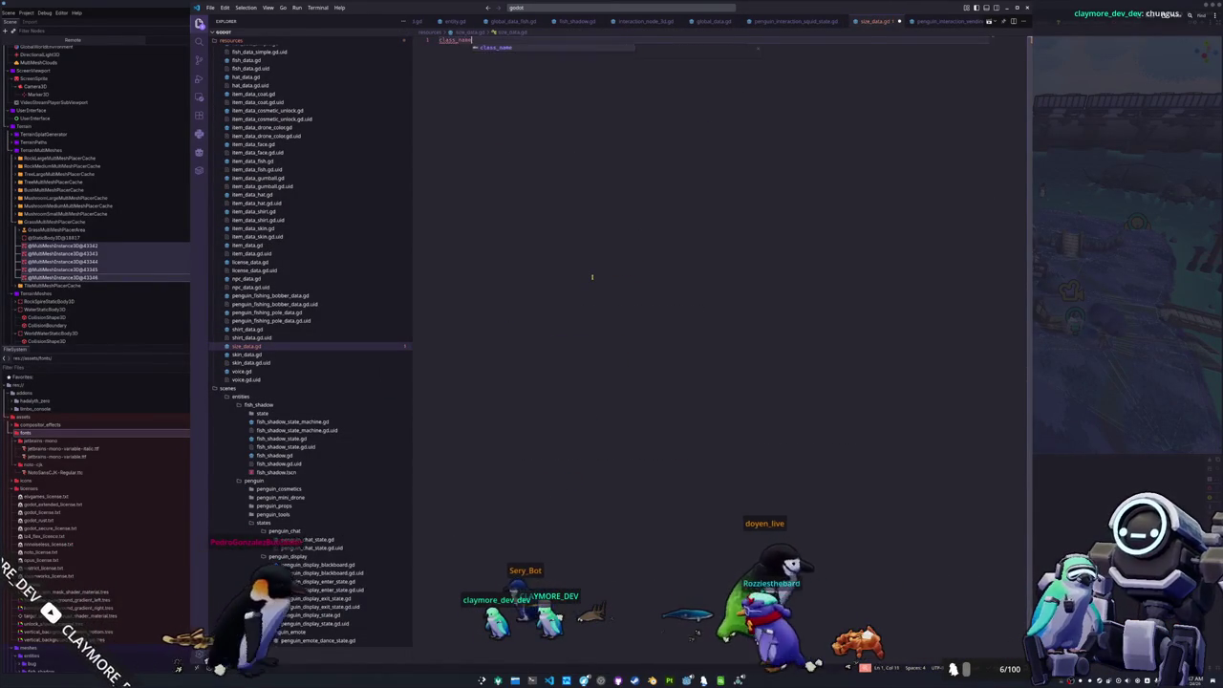
{"action": "type", "text": " SizeData"}
{"action": "key", "text": "Return"}
{"action": "key", "text": "Up"}
{"action": "type", "text": "extends R"}
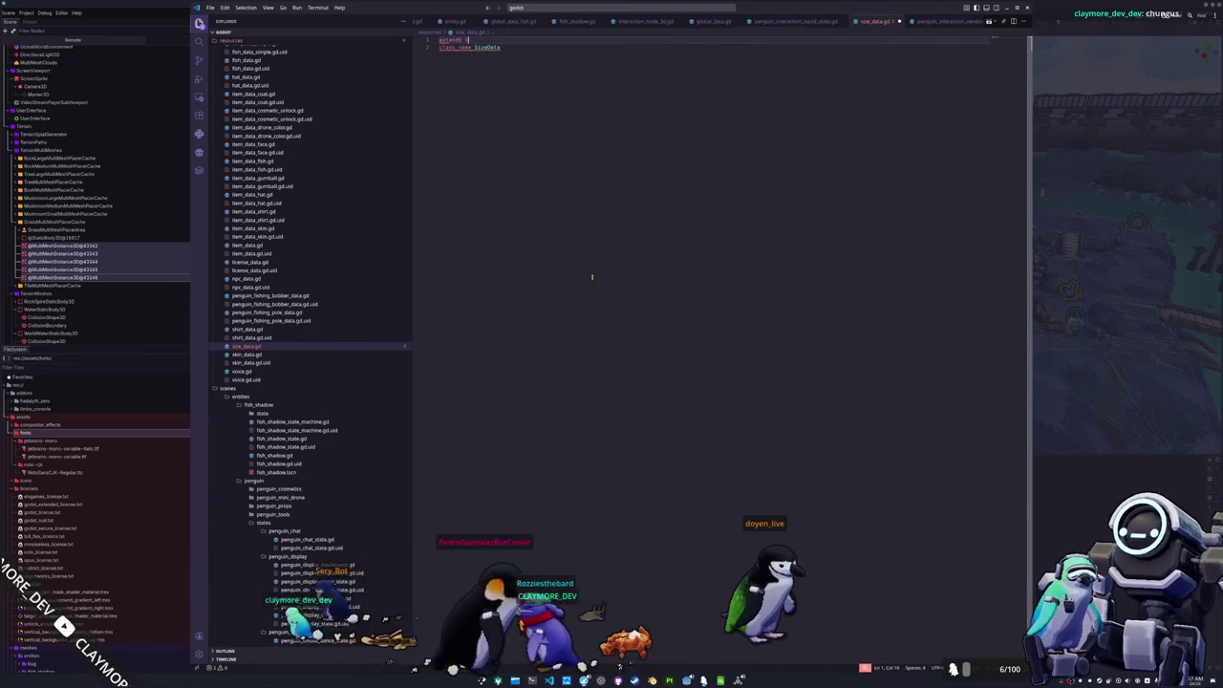
{"action": "type", "text": "esour"}
{"action": "key", "text": "Escape"}
{"action": "key", "text": "Down"}
{"action": "key", "text": "Return"}
{"action": "key", "text": "Return"}
{"action": "type", "text": "@export var name "}
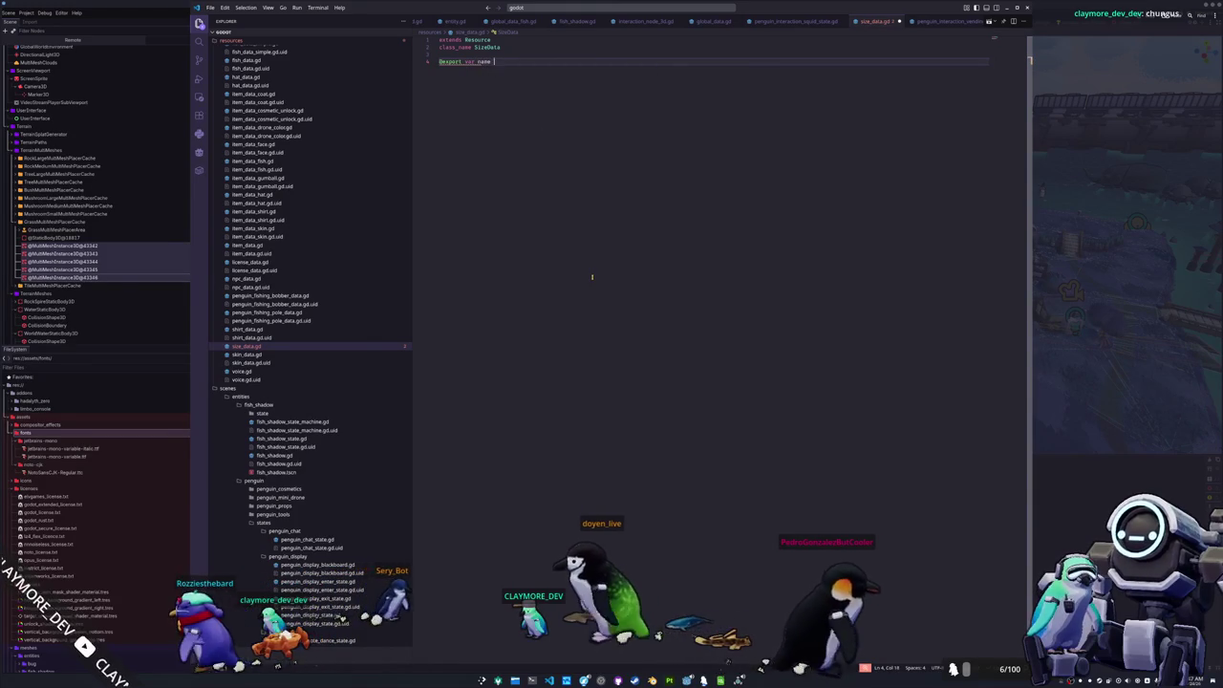
{"action": "type", "text": ": String"}
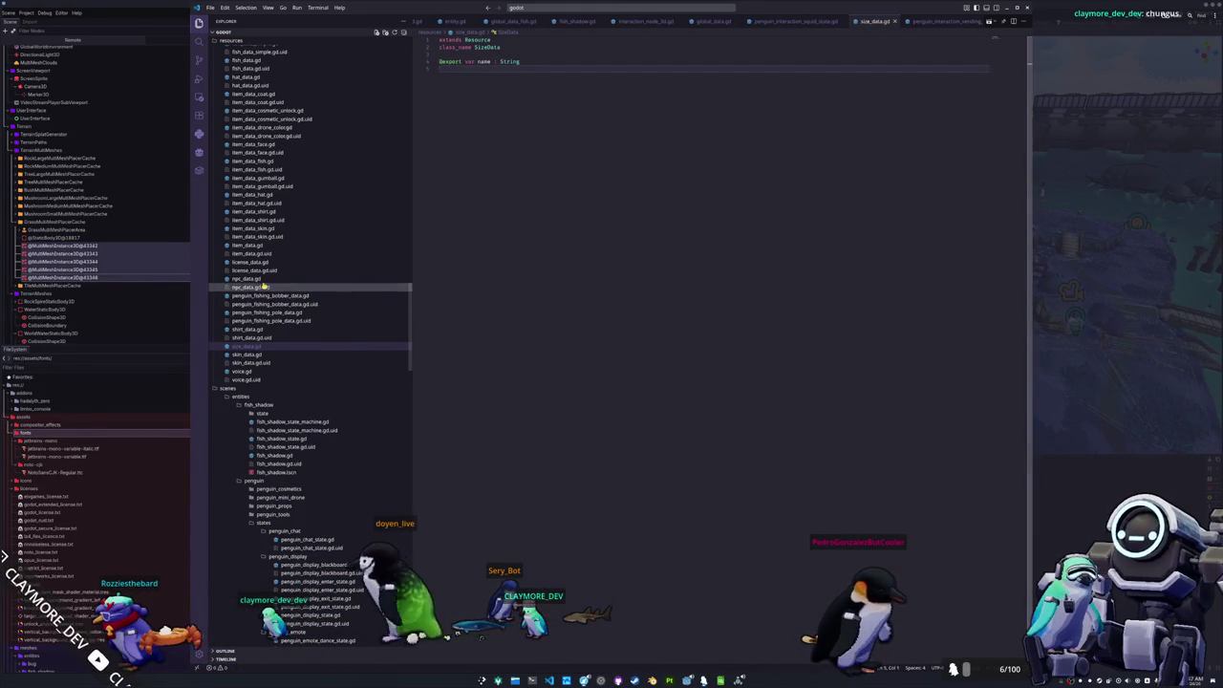
- Copy the property code from hat_data.gd into size_data.gd
{"action": "left_click", "coordinate": [258, 246]}
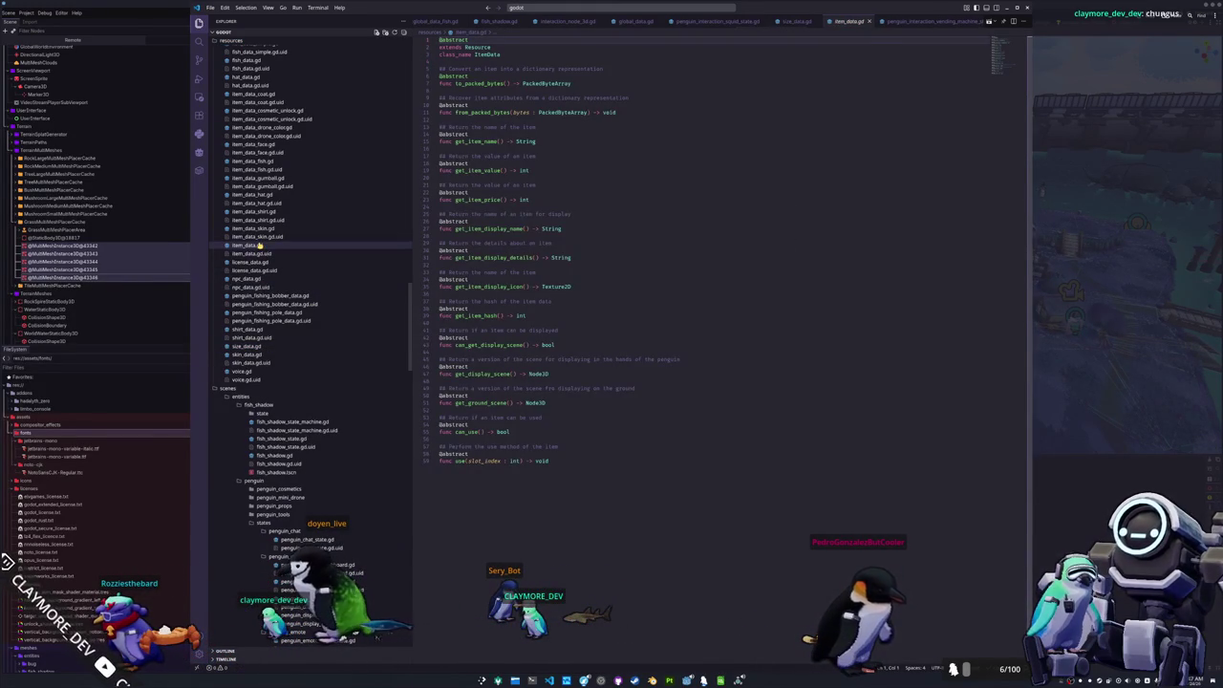
{"action": "left_click", "coordinate": [258, 229]}
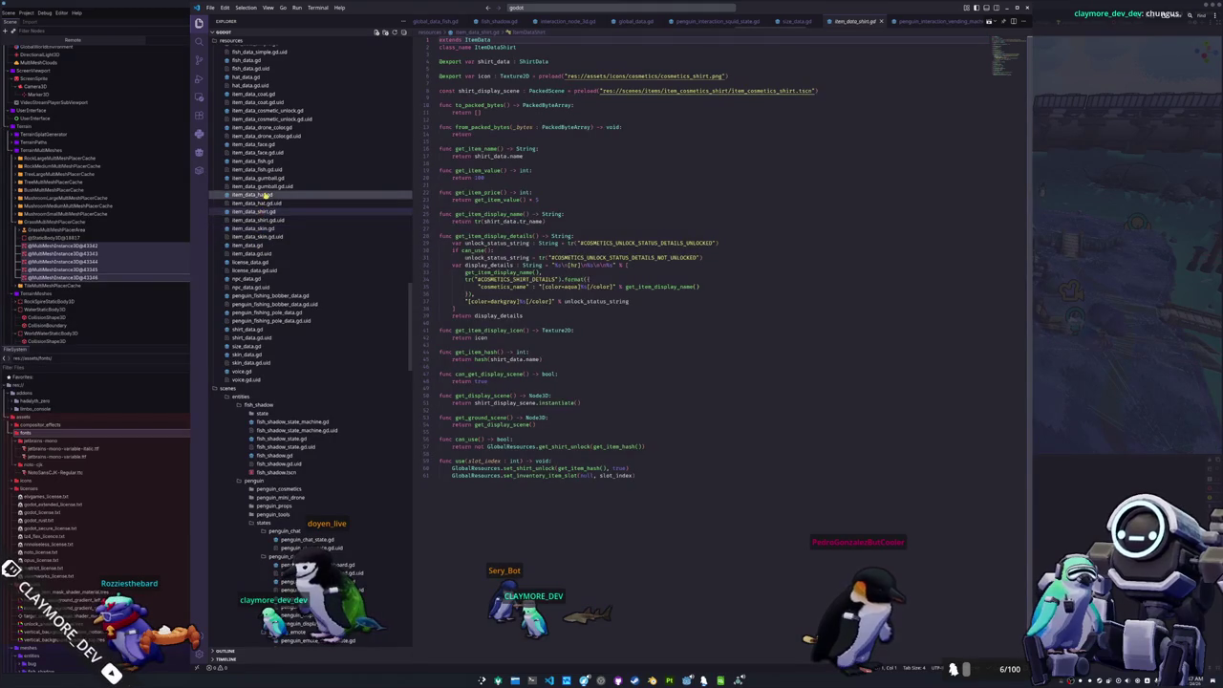
{"action": "left_click", "coordinate": [262, 195]}
{"action": "scroll", "coordinate": [267, 182], "scroll_direction": "up", "scroll_amount": 3}
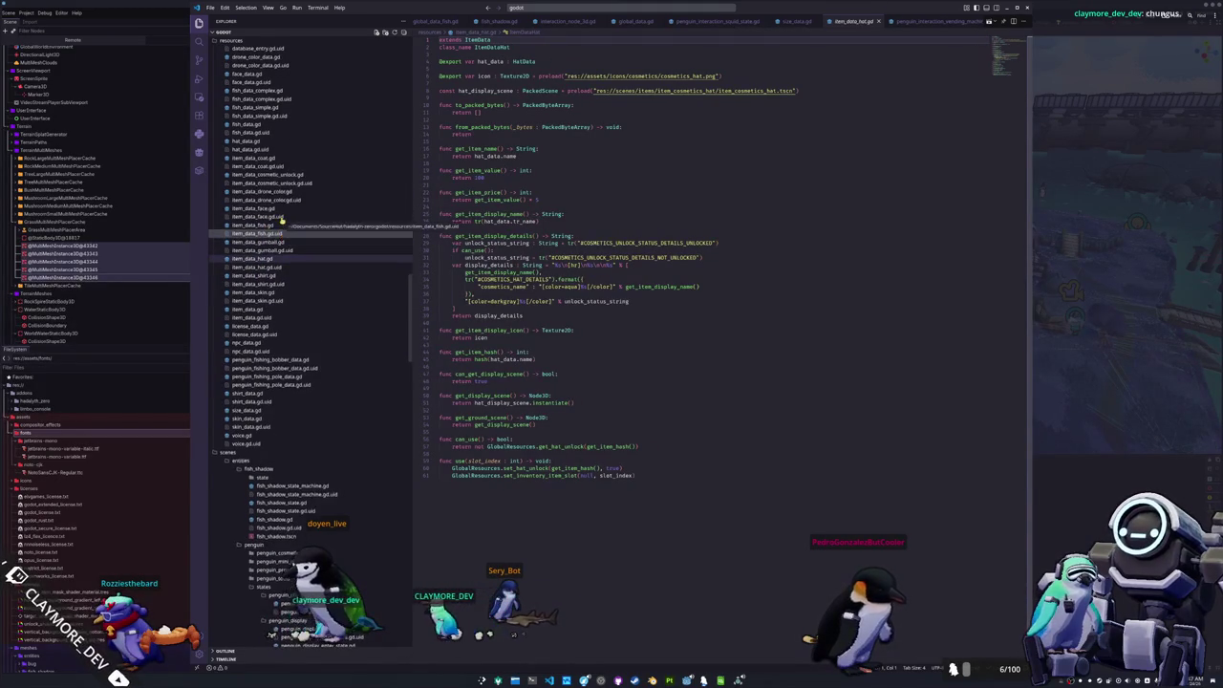
{"action": "left_click", "coordinate": [273, 159]}
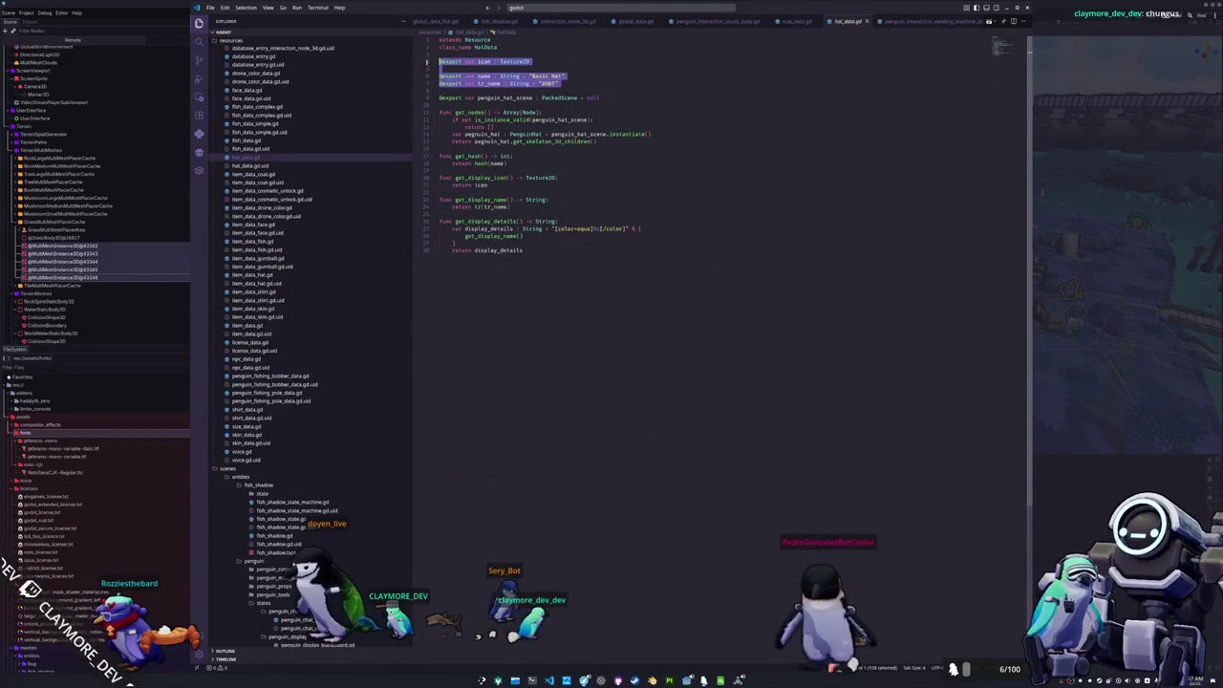
{"action": "left_click", "coordinate": [495, 356], "text": "shift"}
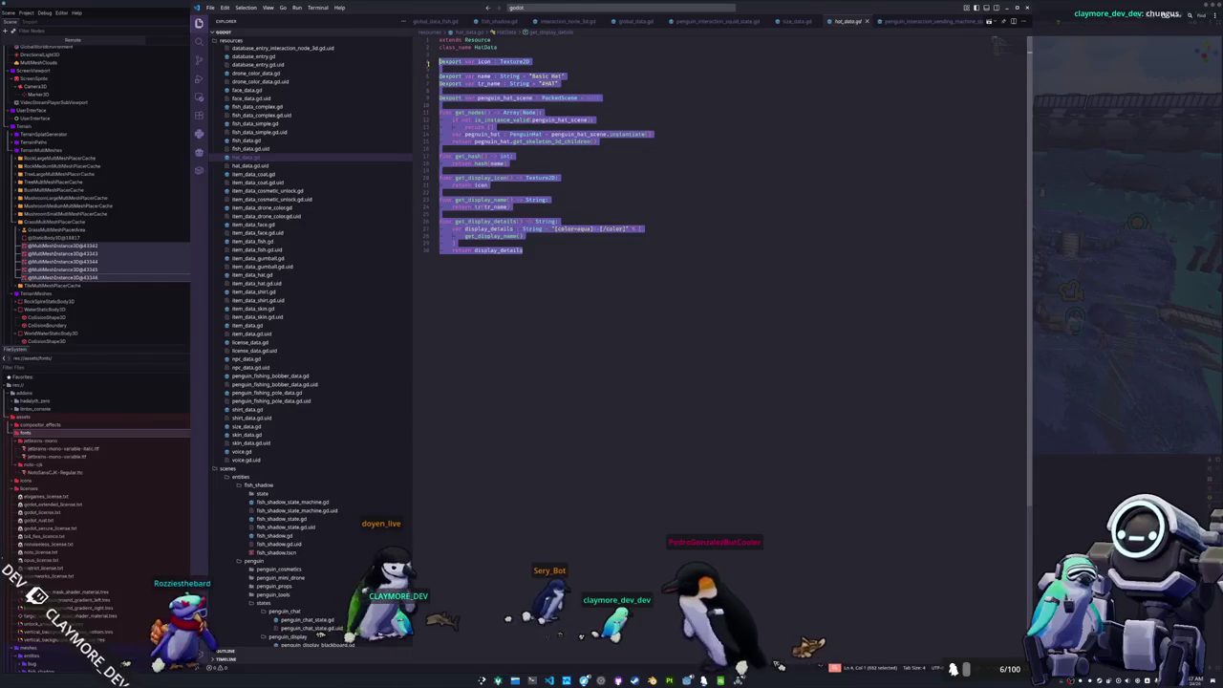
{"action": "left_click", "coordinate": [495, 356]}
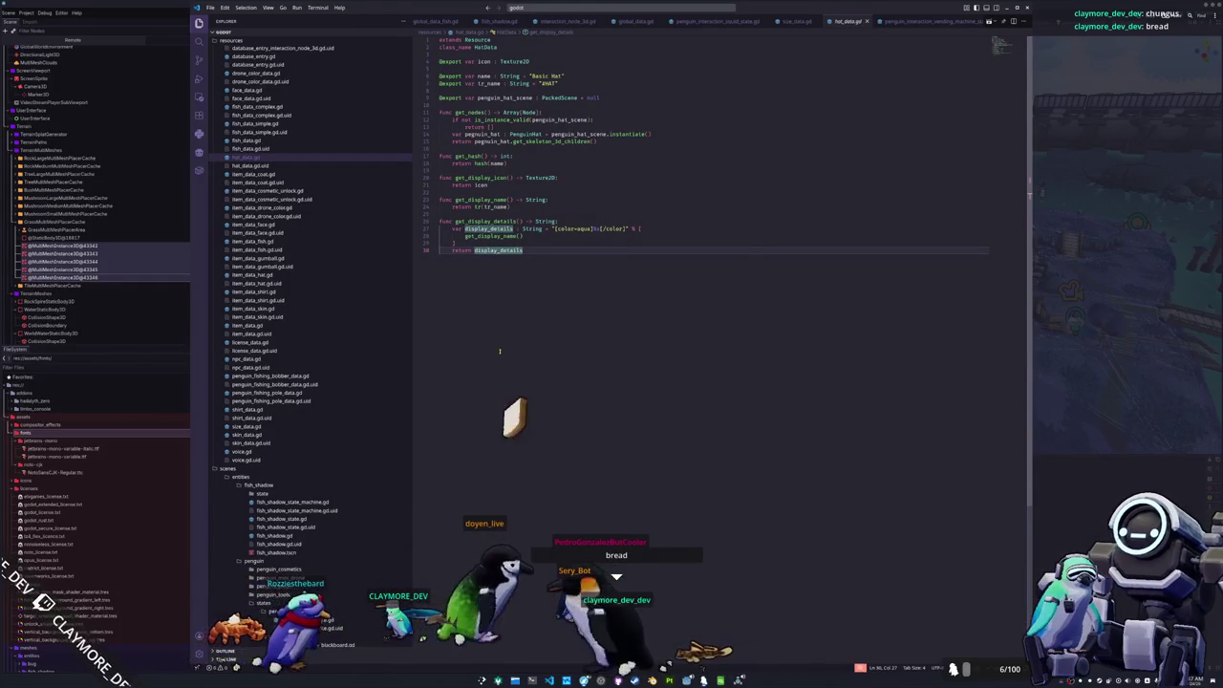
{"action": "left_click", "coordinate": [251, 427]}
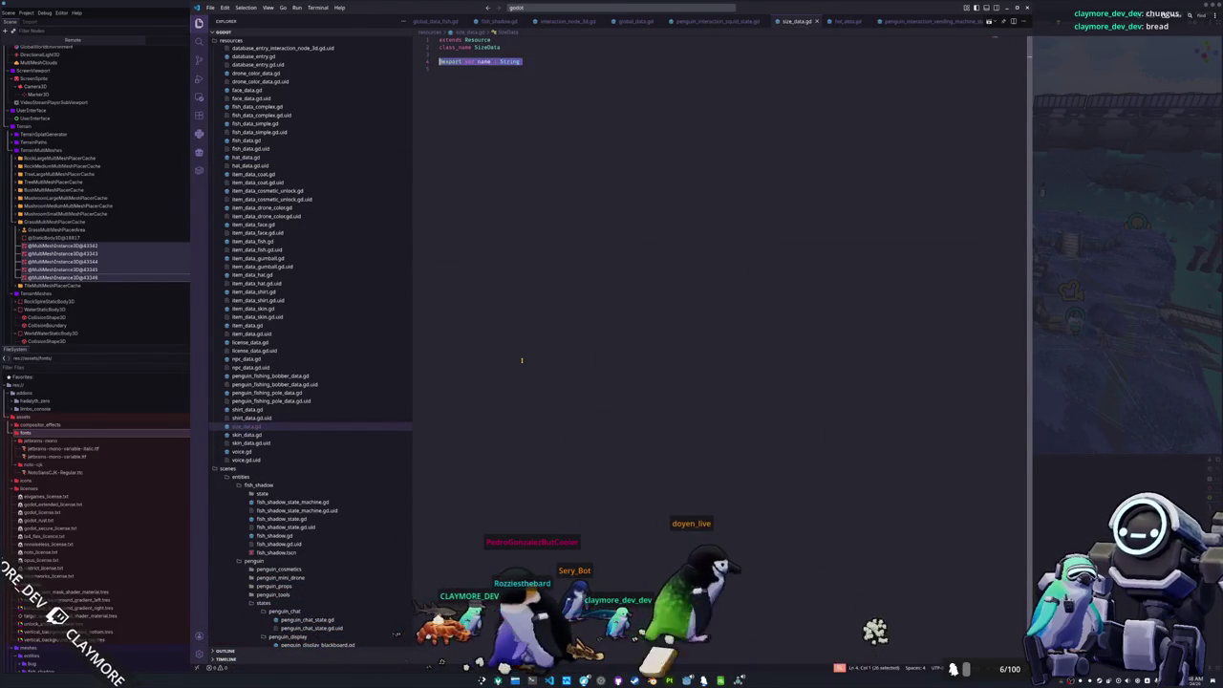
{"action": "key", "text": "ctrl+v"}
- Change the default name from Basic Hat to Size and the key #HAT to #SIZE
{"action": "key", "text": "Up"}
{"action": "key", "text": "Up"}
{"action": "key", "text": "Up"}
{"action": "key", "text": "Delete"}
{"action": "key", "text": "Down"}
{"action": "key", "text": "End"}
{"action": "key", "text": "Left"}
{"action": "key", "text": "ctrl+shift+Left"}
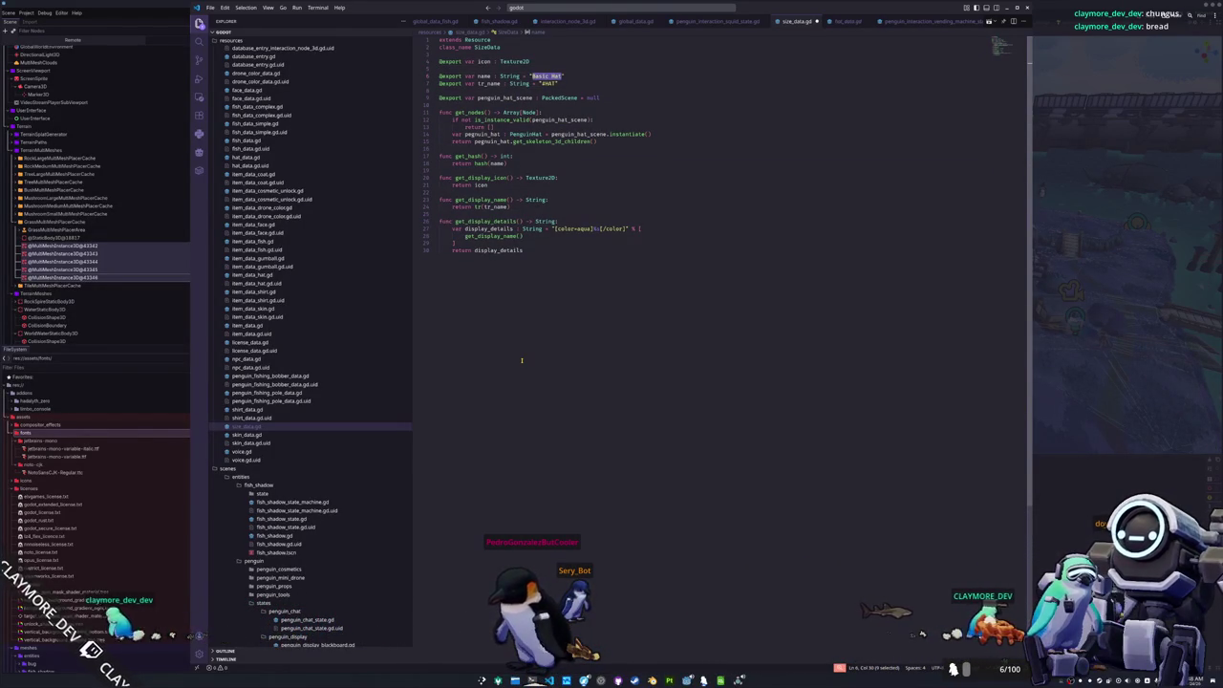
{"action": "type", "text": "e"}
{"action": "key", "text": "Down"}
{"action": "key", "text": "End"}
{"action": "key", "text": "Left"}
{"action": "key", "text": "ctrl+shift+Left"}
{"action": "type", "text": "SIZ"}
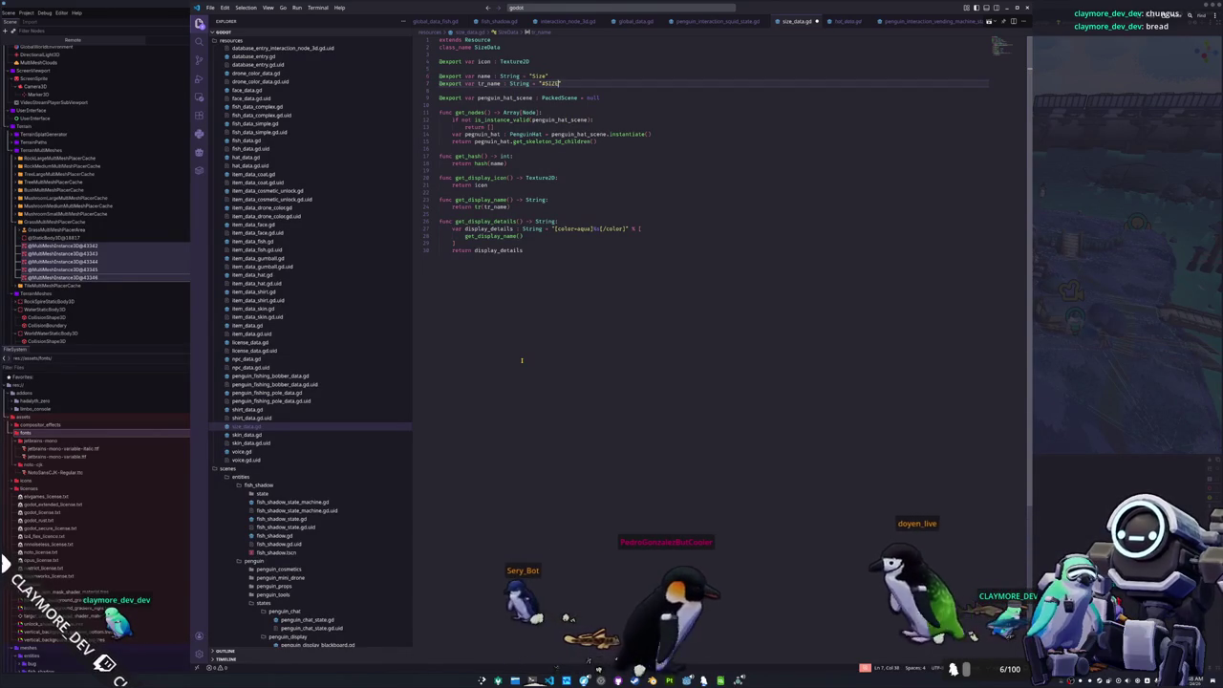
{"action": "type", "text": "E"}
{"action": "key", "text": "Down"}
{"action": "key", "text": "Down"}
{"action": "key", "text": "Up"}
{"action": "key", "text": "Return"}
{"action": "type", "text": "@export var size : Str"}
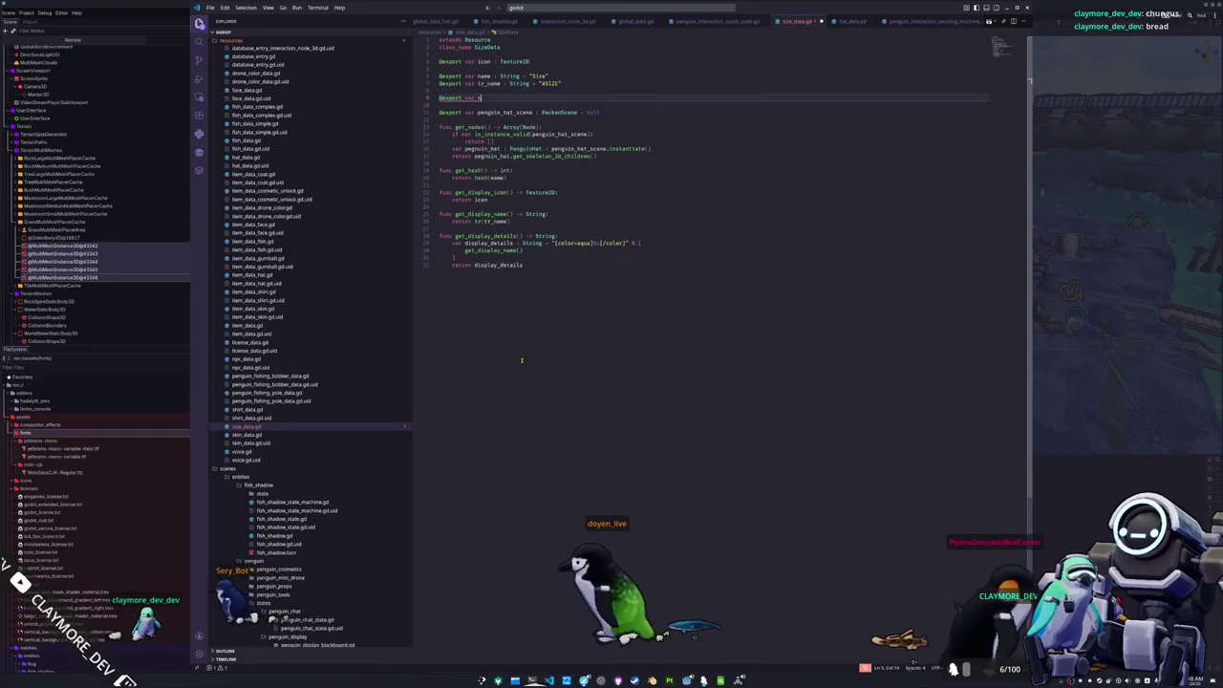
{"action": "key", "text": "BackSpace"}
{"action": "key", "text": "BackSpace"}
{"action": "key", "text": "BackSpace"}
{"action": "type", "text": "float = "}
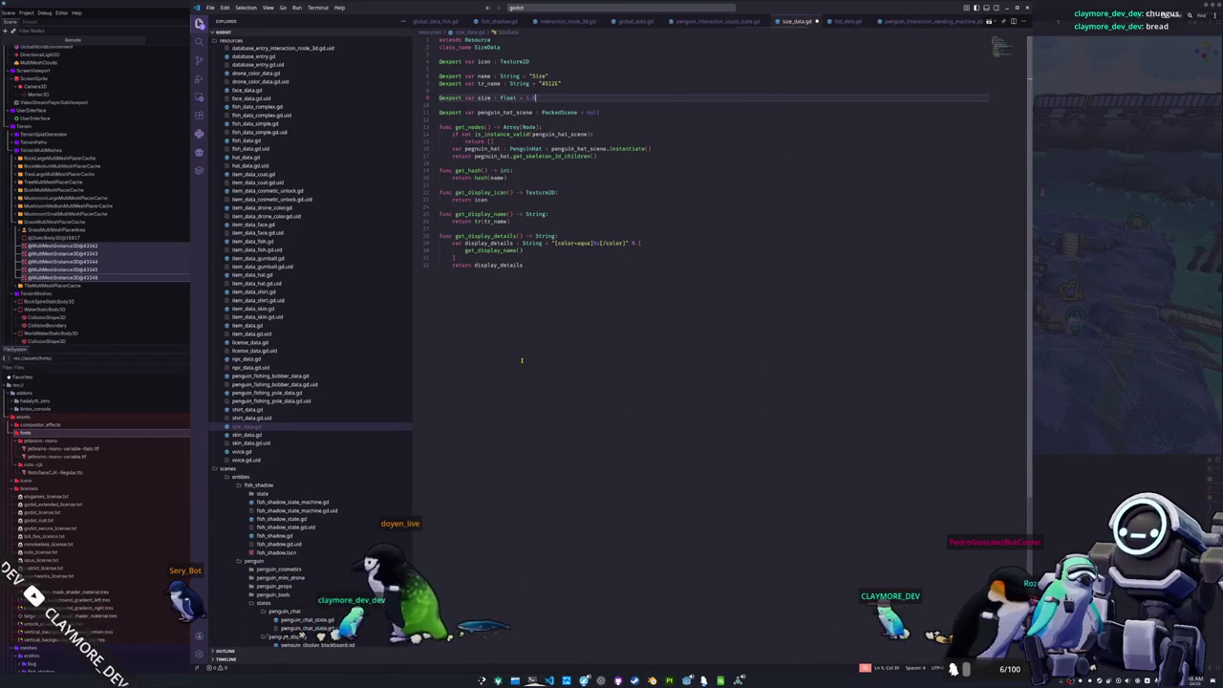
{"action": "type", "text": "1.0"}
- Delete the penguin_hat_scene property and the get_nodes function
{"action": "key", "text": "Down"}
{"action": "key", "text": "Down"}
{"action": "key", "text": "End"}
{"action": "key", "text": "shift+Home"}
{"action": "key", "text": "Delete"}
{"action": "key", "text": "Delete"}
{"action": "key", "text": "Delete"}
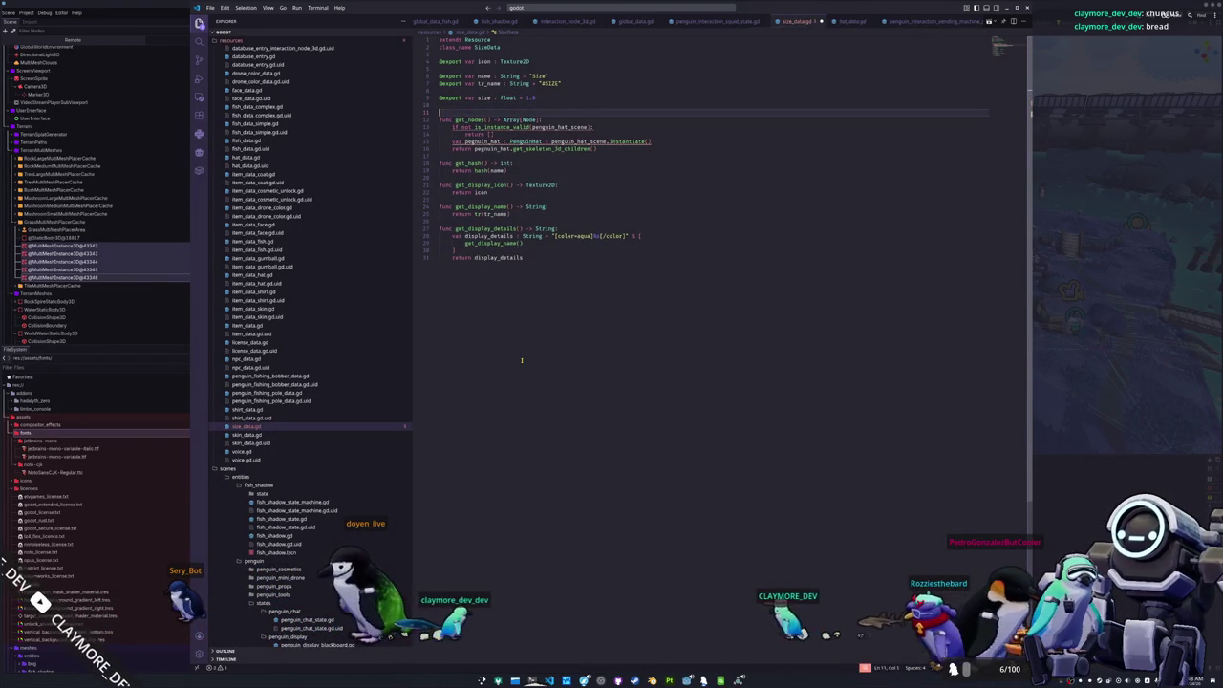
{"action": "key", "text": "Down"}
{"action": "key", "text": "Down"}
{"action": "key", "text": "shift+Down"}
{"action": "key", "text": "shift+Down"}
{"action": "key", "text": "shift+End"}
{"action": "key", "text": "Delete"}
{"action": "key", "text": "Delete"}
{"action": "key", "text": "Delete"}
{"action": "key", "text": "Down"}
{"action": "key", "text": "Down"}
{"action": "key", "text": "Down"}
{"action": "key", "text": "Down"}
{"action": "key", "text": "Down"}
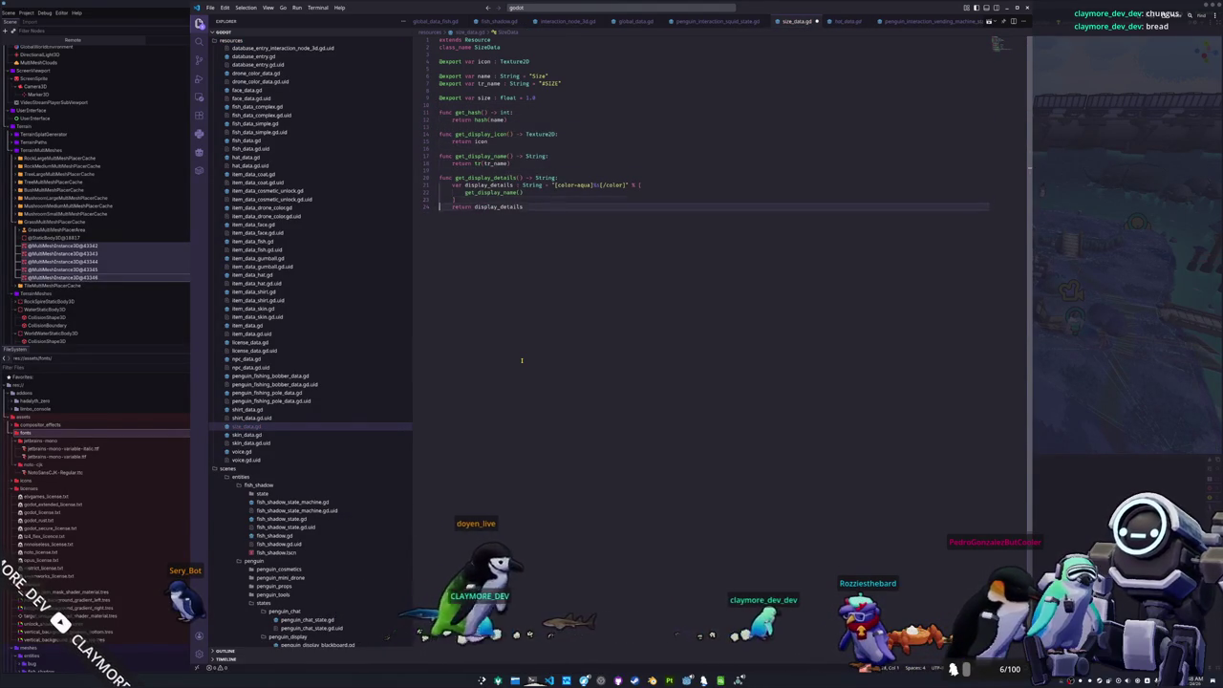
{"action": "key", "text": "Up"}
{"action": "key", "text": "Up"}
{"action": "key", "text": "Up"}
{"action": "key", "text": "Up"}
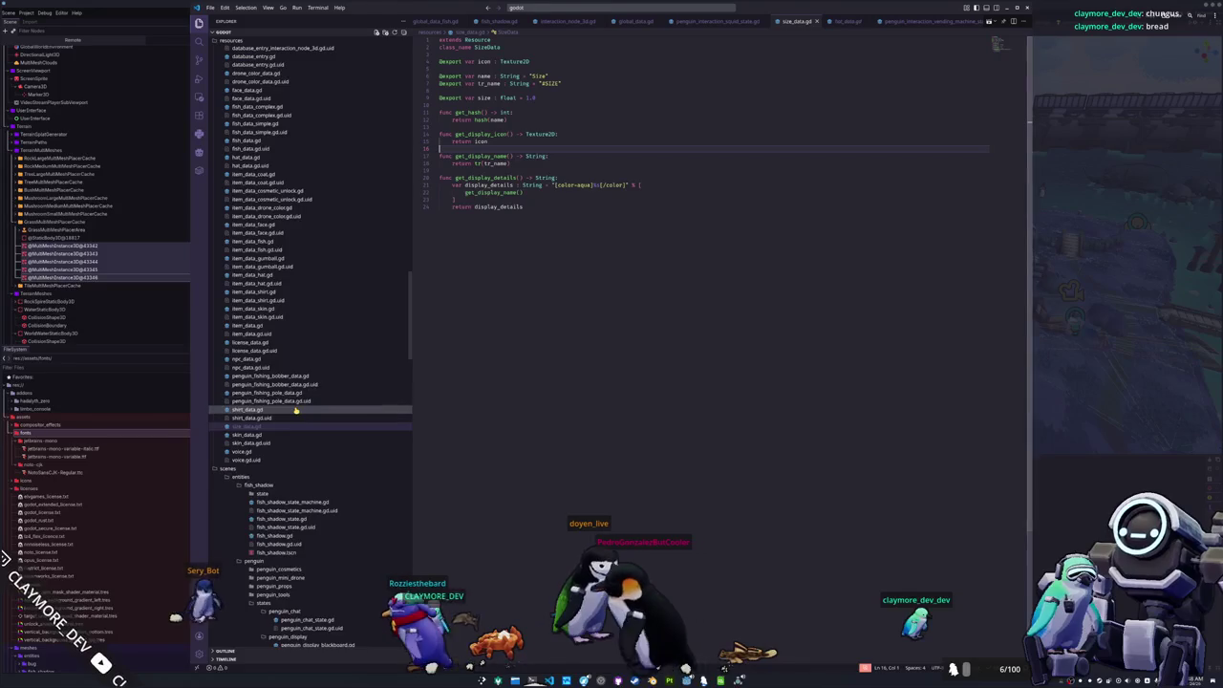
- Create a new file array_size_data.gd in the resources folder
{"action": "scroll", "coordinate": [299, 322], "scroll_direction": "up", "scroll_amount": 5}
{"action": "scroll", "coordinate": [299, 322], "scroll_direction": "up", "scroll_amount": 5}
{"action": "right_click", "coordinate": [255, 45]}
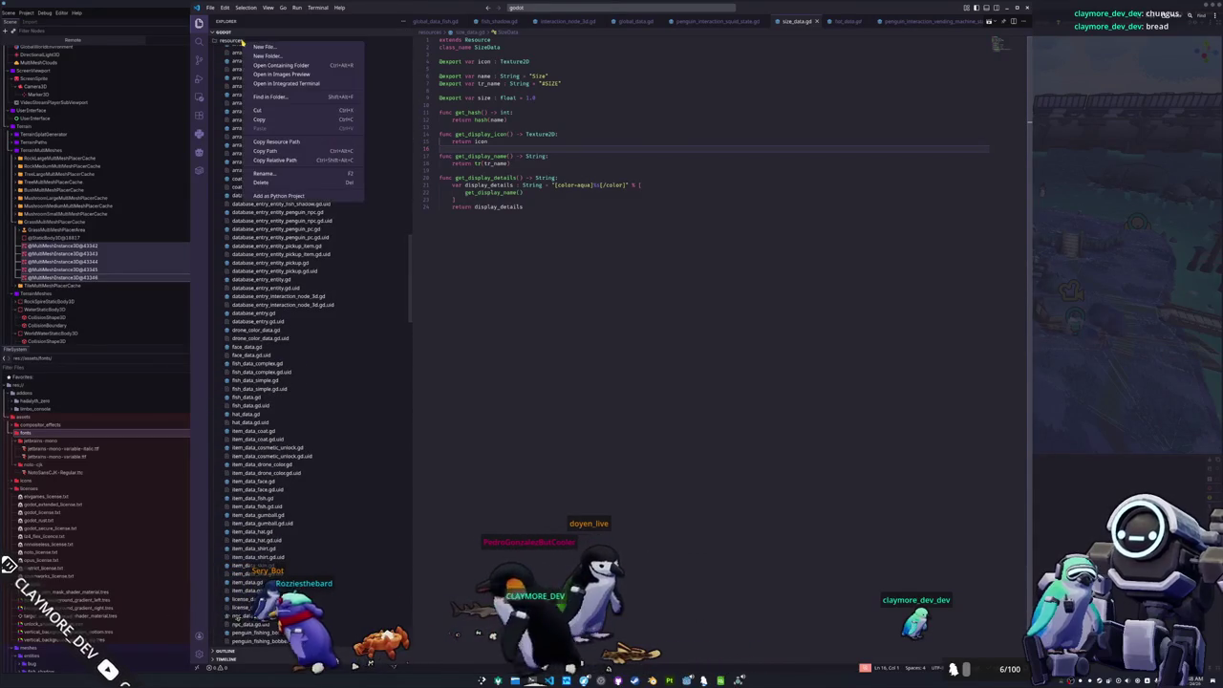
{"action": "scroll", "coordinate": [277, 57], "scroll_direction": "up", "scroll_amount": 10}
{"action": "type", "text": "array_size_data.gd"}
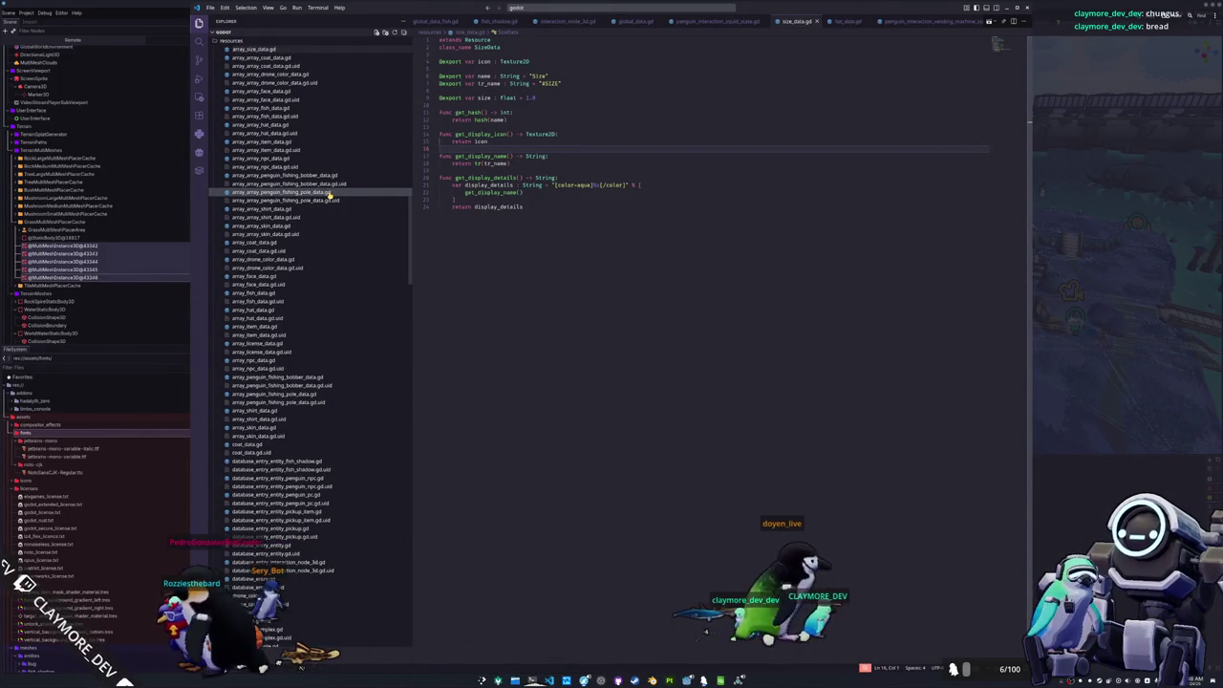
{"action": "key", "text": "Return"}
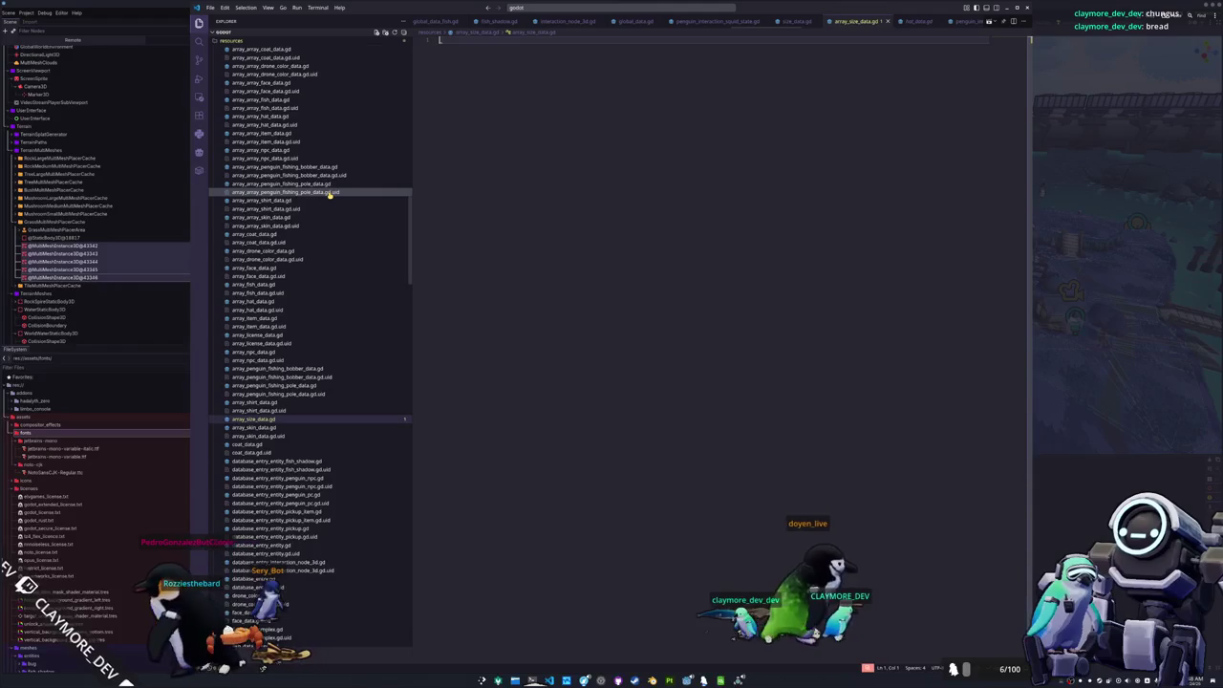
{"action": "type", "text": "extends Rec"}
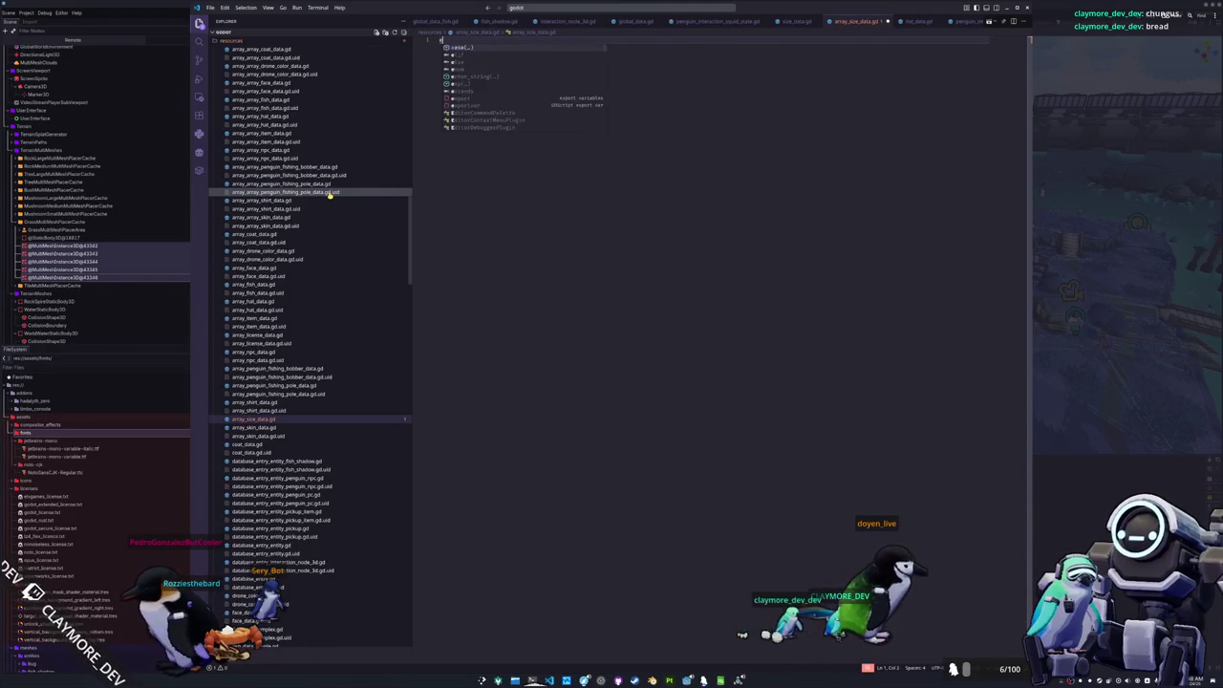
{"action": "type", "text": "o"}
{"action": "key", "text": "Return"}
{"action": "key", "text": "Return"}
{"action": "type", "text": "class_name Size"}
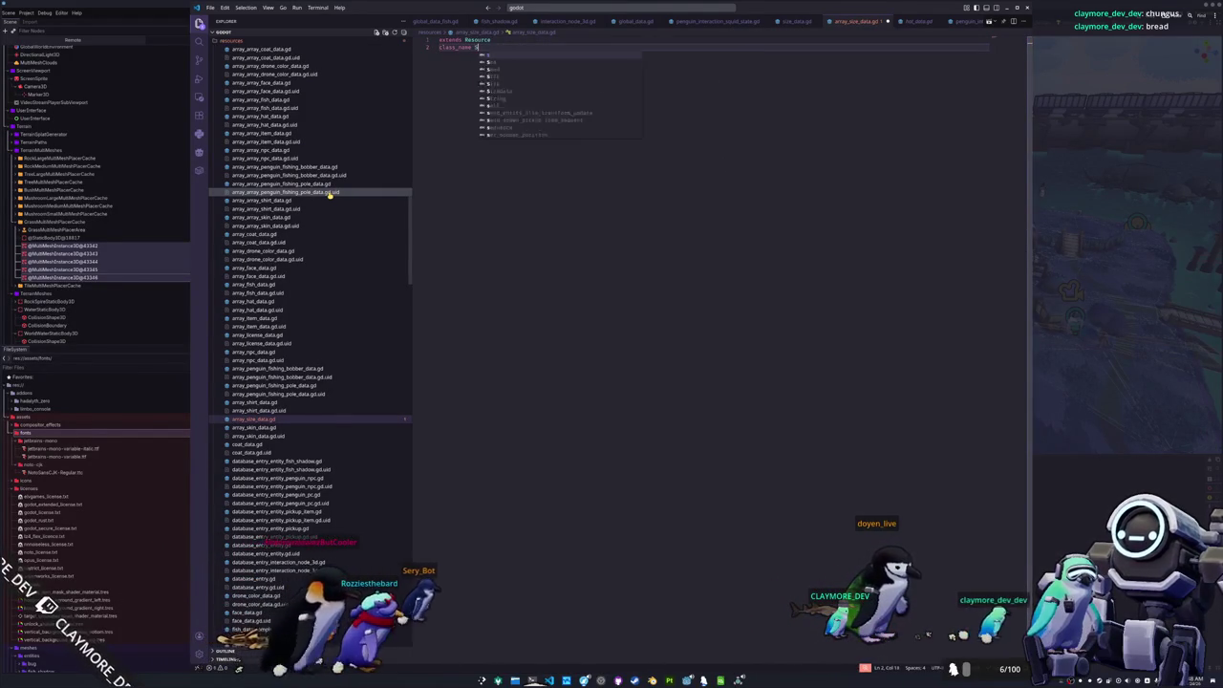
{"action": "key", "text": "ctrl+BackSpace"}
{"action": "type", "text": "ArraySizeDat"}
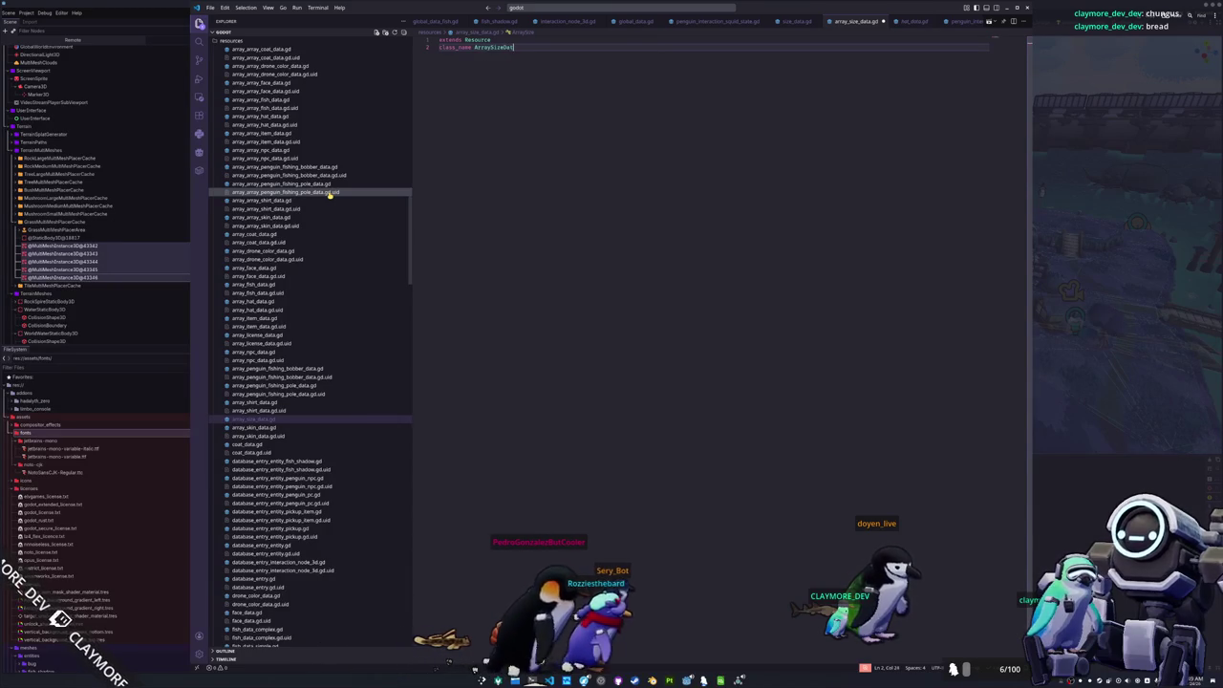
{"action": "key", "text": "Return"}
{"action": "key", "text": "Return"}
{"action": "type", "text": "var"}
{"action": "key", "text": "BackSpace"}
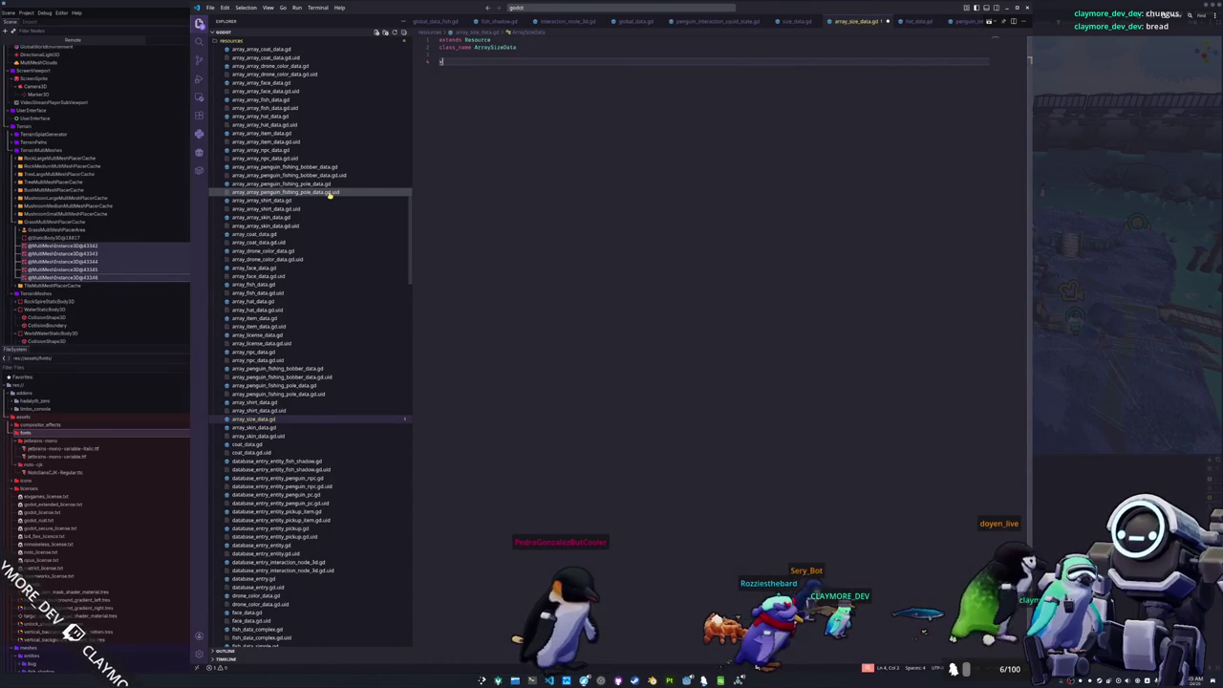
{"action": "type", "text": "export va"}
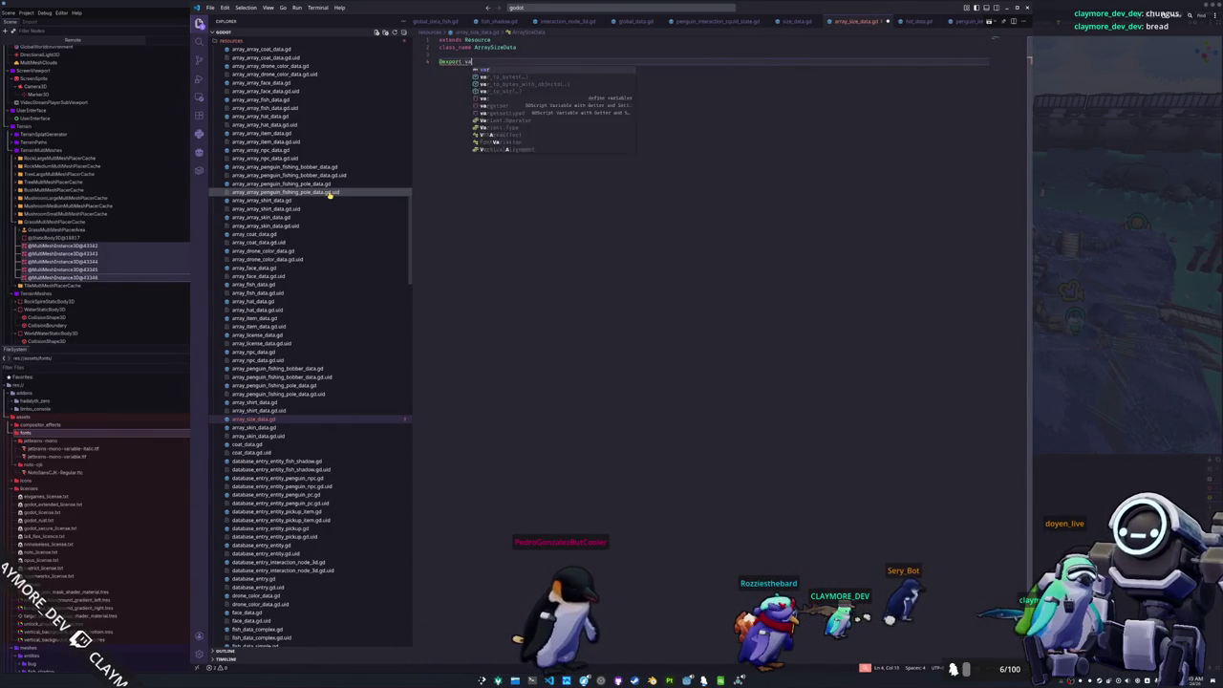
{"action": "type", "text": "r data : ArraySizeD"}
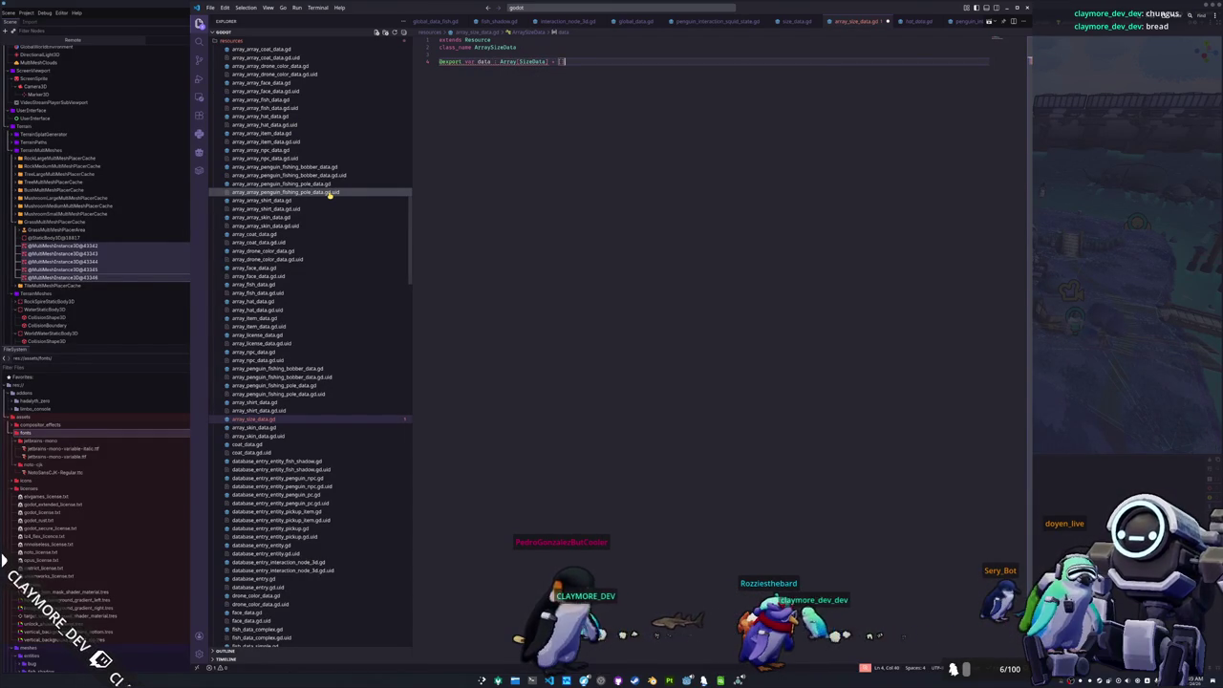
{"action": "scroll", "coordinate": [287, 268], "scroll_direction": "up", "scroll_amount": 5}
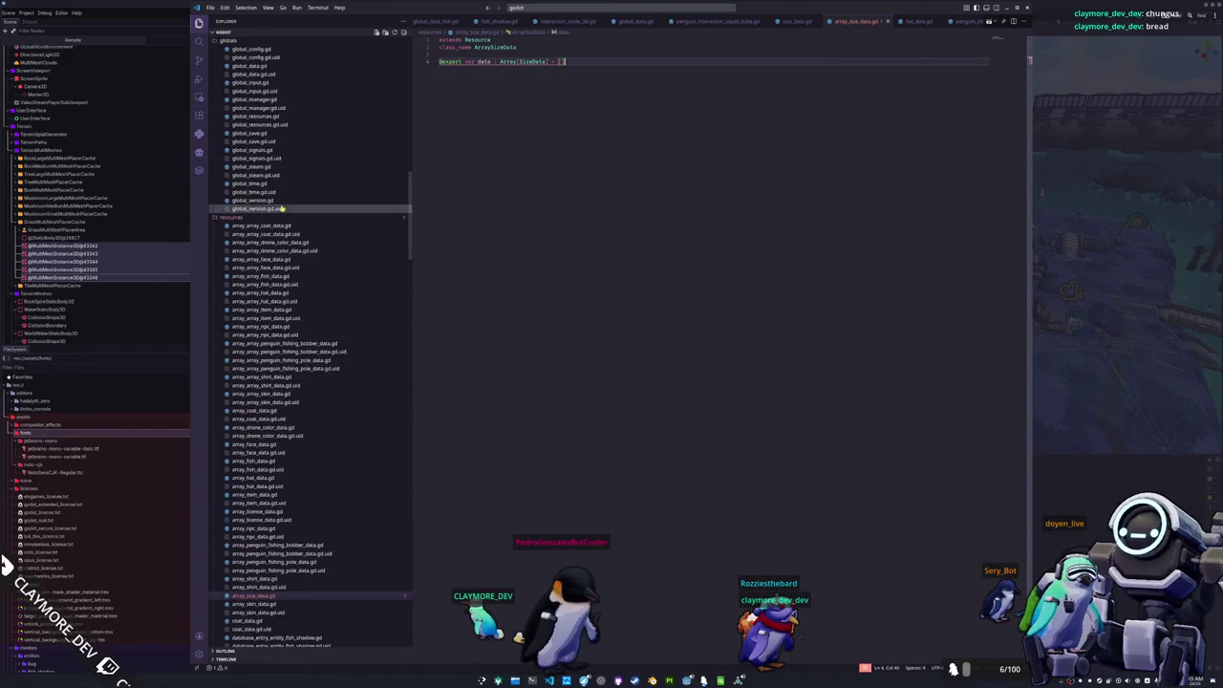
- Create a new file array_array_size_data.gd in the resources folder
{"action": "right_click", "coordinate": [249, 218]}
{"action": "left_click", "coordinate": [268, 232]}
{"action": "type", "text": "array_array_size_data.gd"}
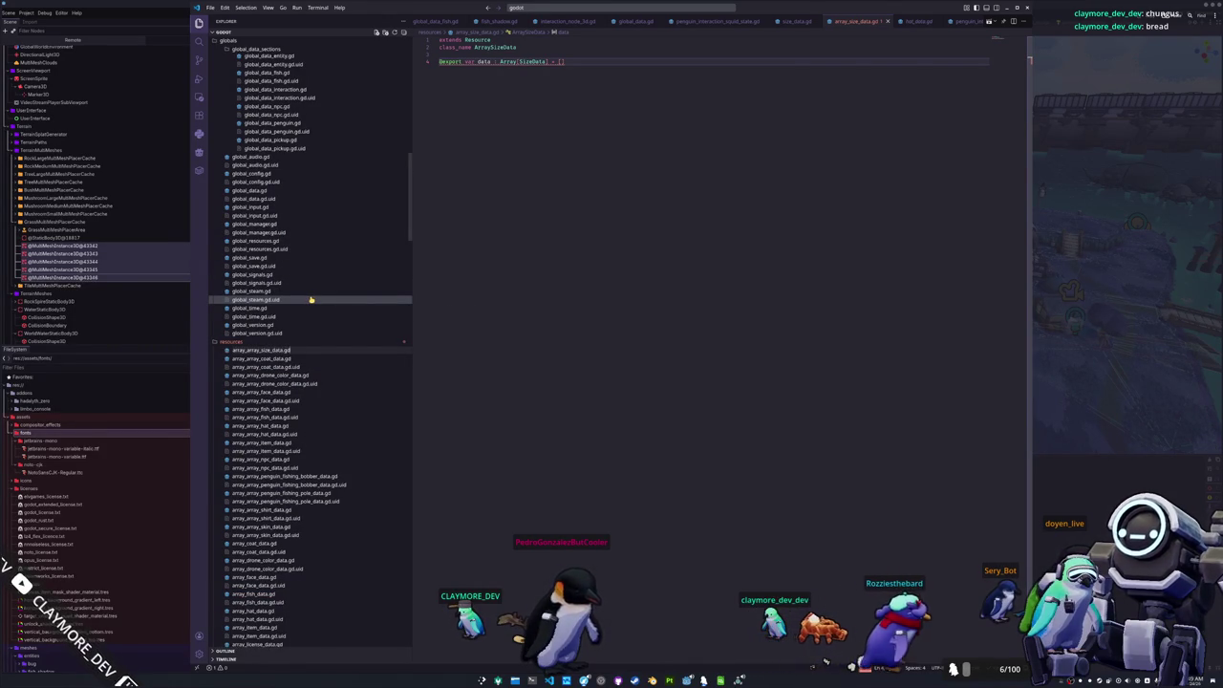
{"action": "key", "text": "Return"}
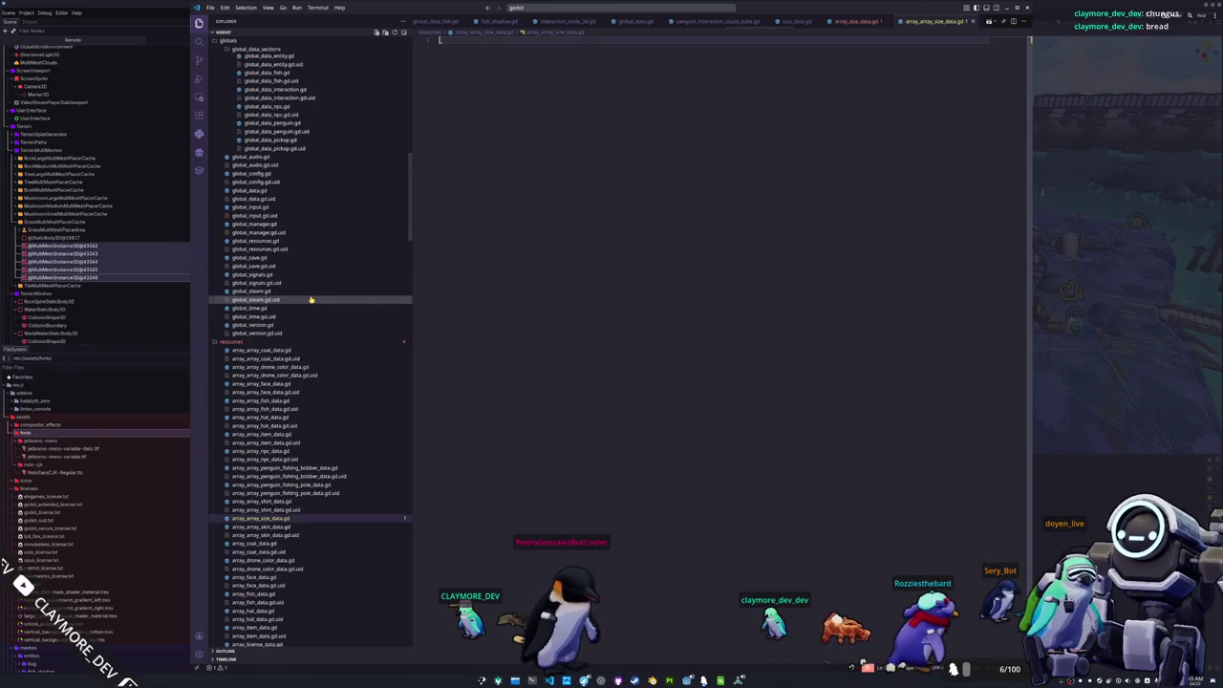
{"action": "type", "text": "extends Resour"}
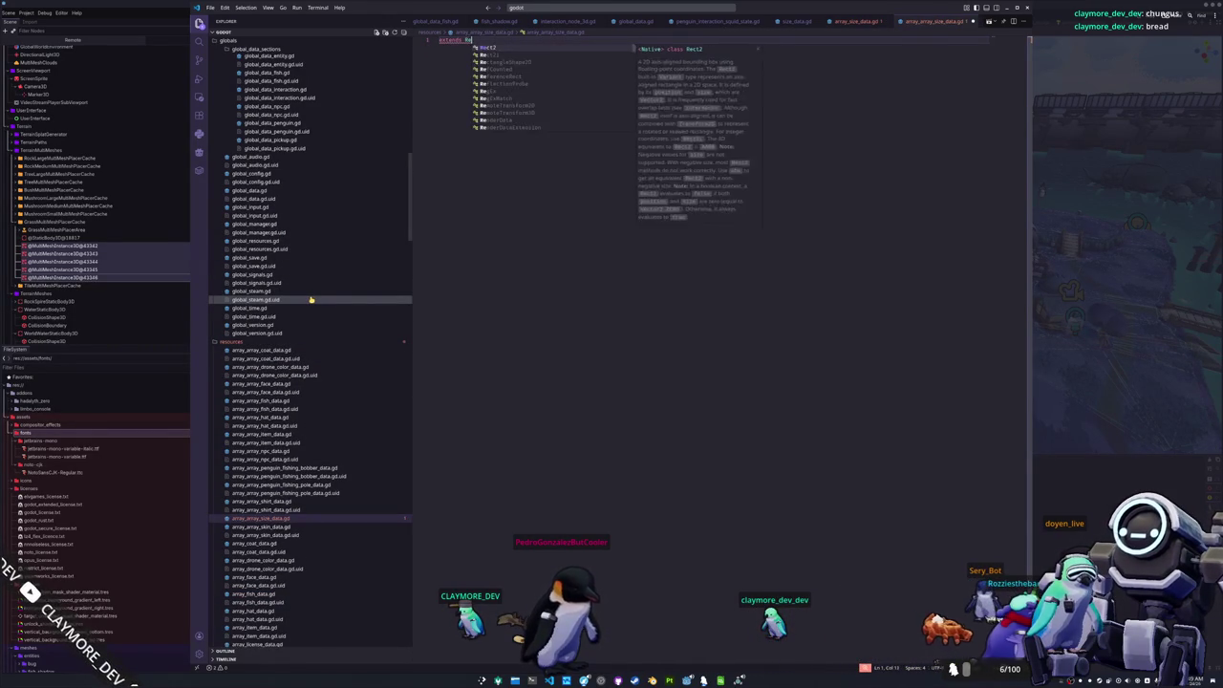
{"action": "key", "text": "Return"}
{"action": "key", "text": "Return"}
{"action": "type", "text": "class_name ArrayArr"}
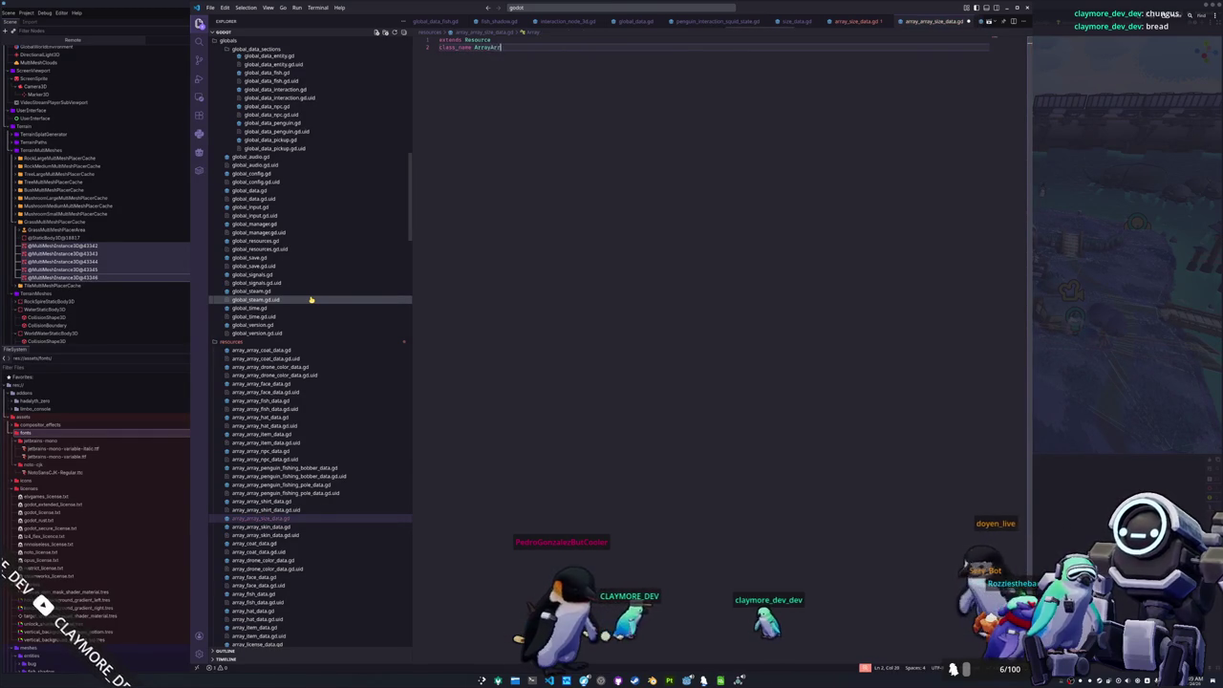
{"action": "type", "text": "Data"}
{"action": "key", "text": "Return"}
{"action": "type", "text": "@exp"}
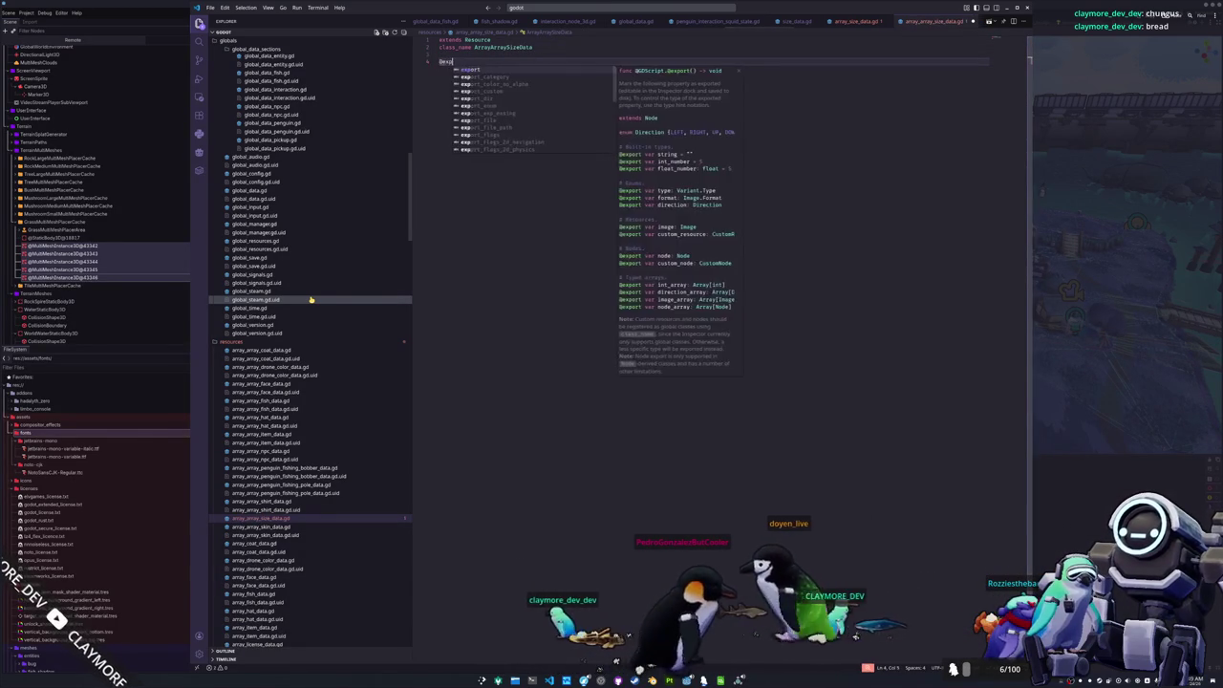
{"action": "type", "text": "ort var data : A"}
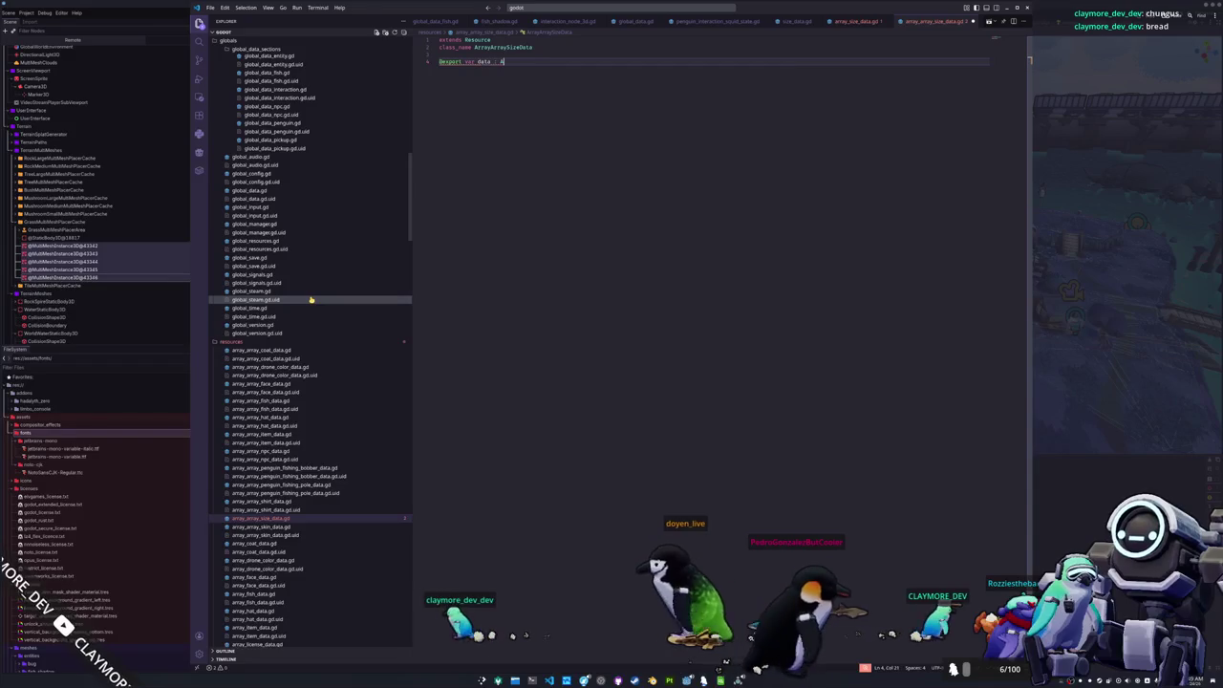
{"action": "type", "text": "rray[ArraySizeData] = ["}
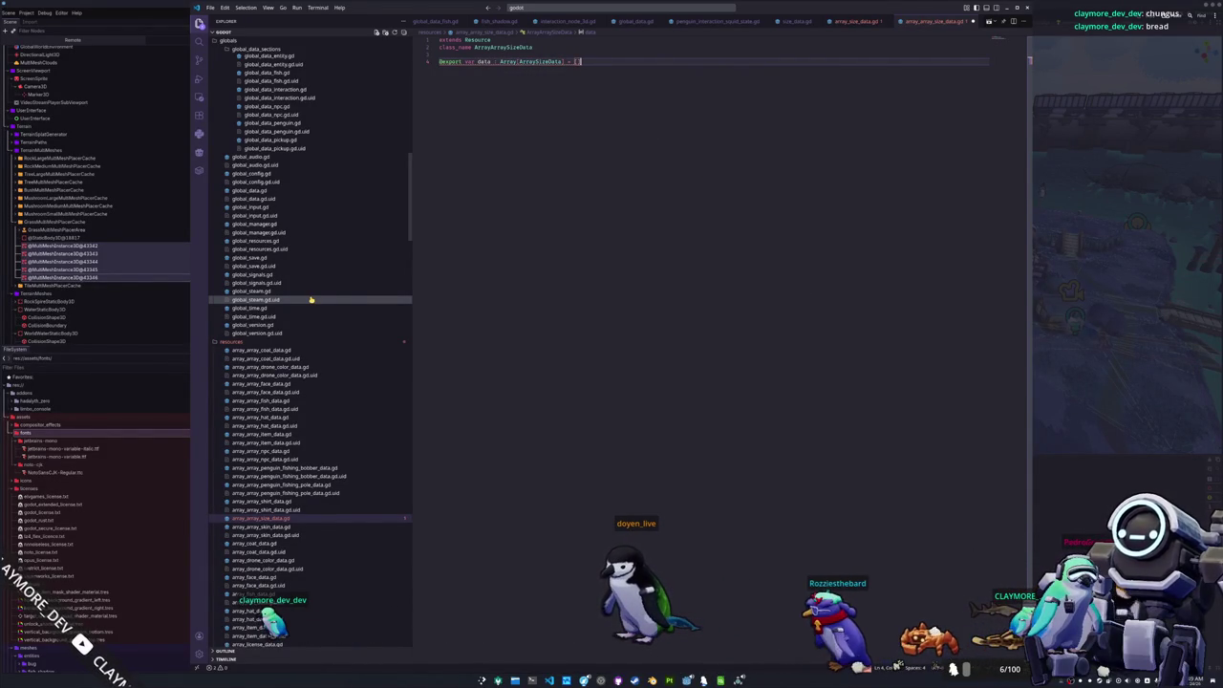
{"action": "type", "text": "[]"}
{"action": "key", "text": "Return"}
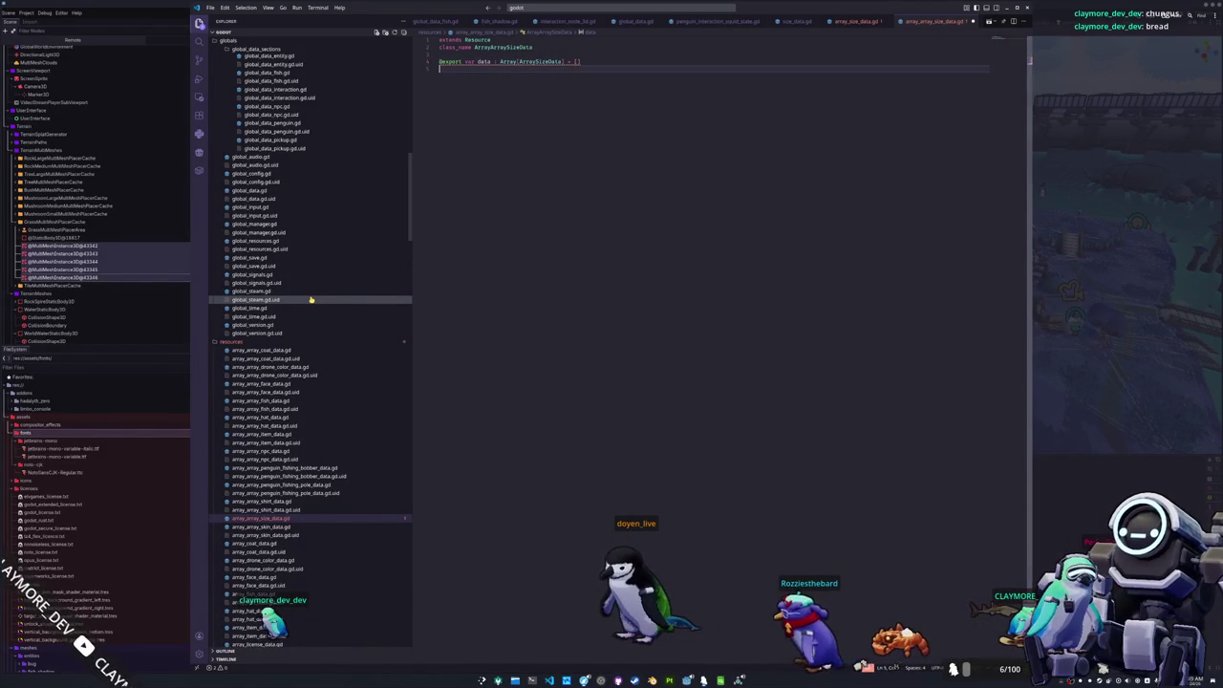
{"action": "key", "text": "F12"}
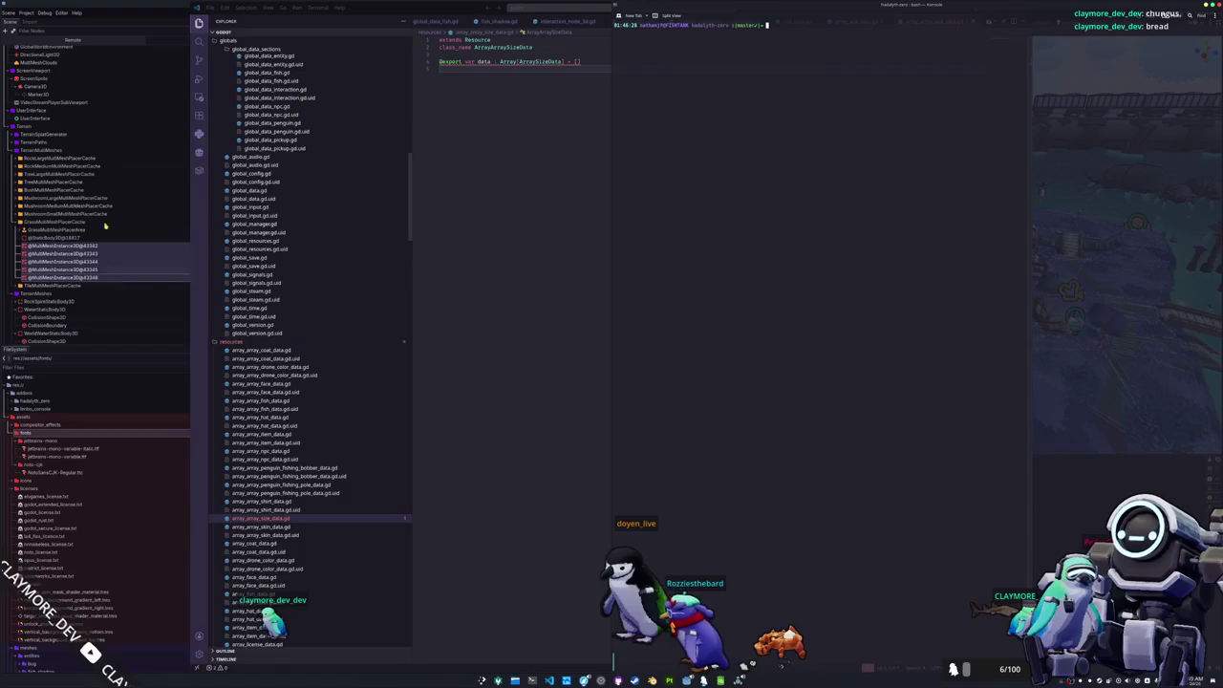
- Collapse all Explorer folders in VS Code and reopen array_array_size_data.gd
{"action": "left_click", "coordinate": [158, 5]}
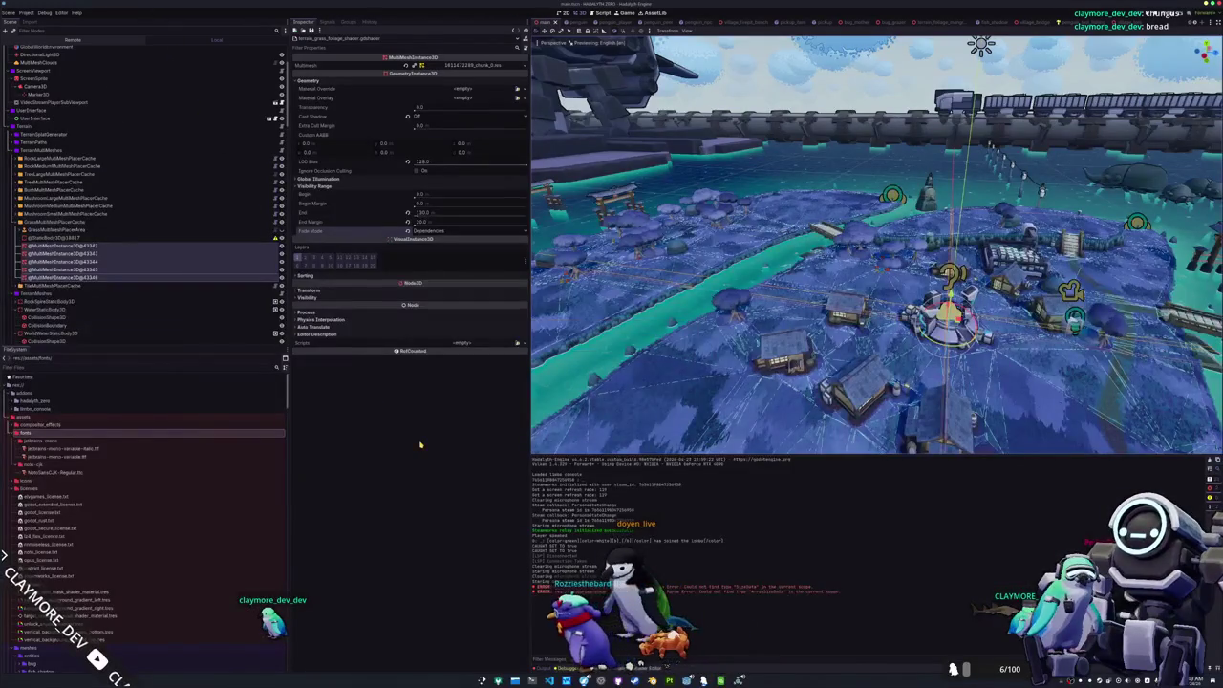
{"action": "key", "text": "alt+Tab"}
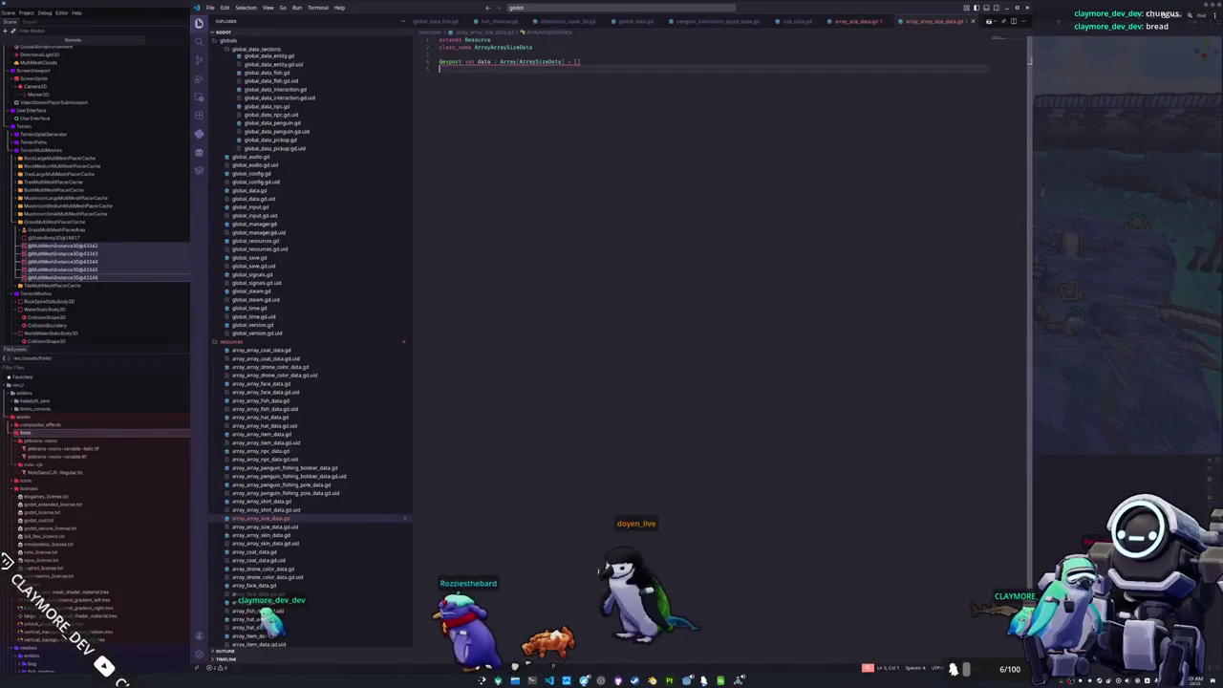
{"action": "key", "text": "alt+Tab"}
{"action": "key", "text": "alt+Tab"}
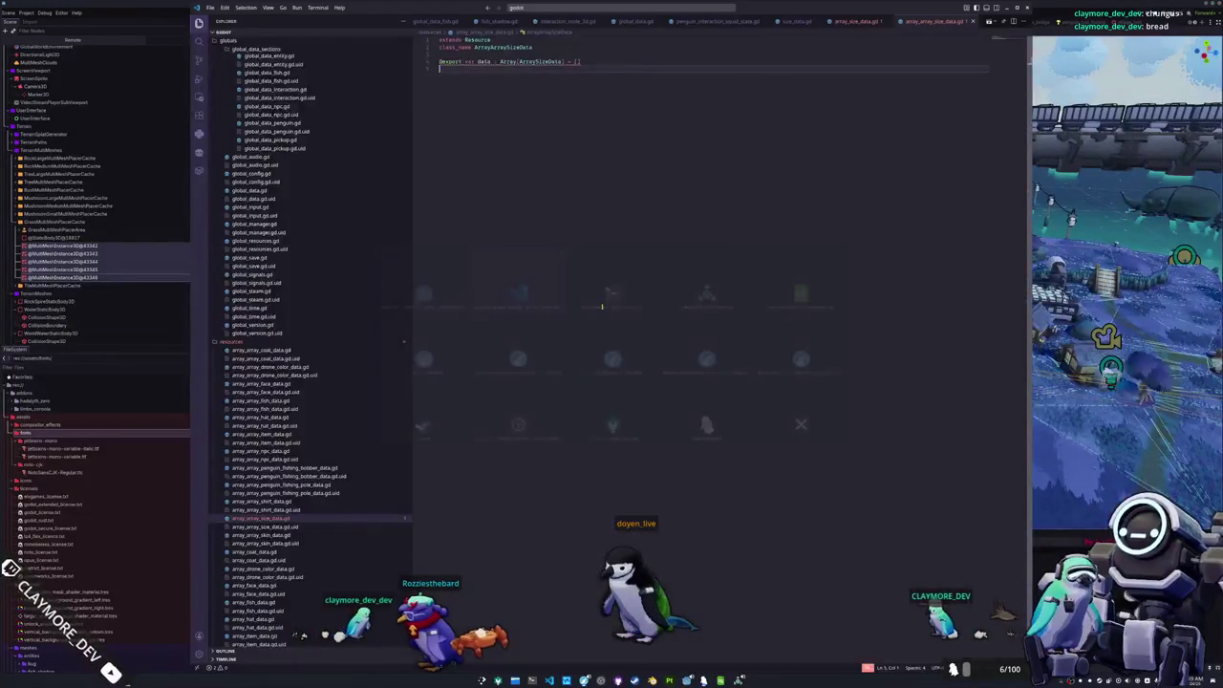
{"action": "key", "text": "ctrl+shift+p"}
{"action": "type", "text": "collapse"}
{"action": "key", "text": "Return"}
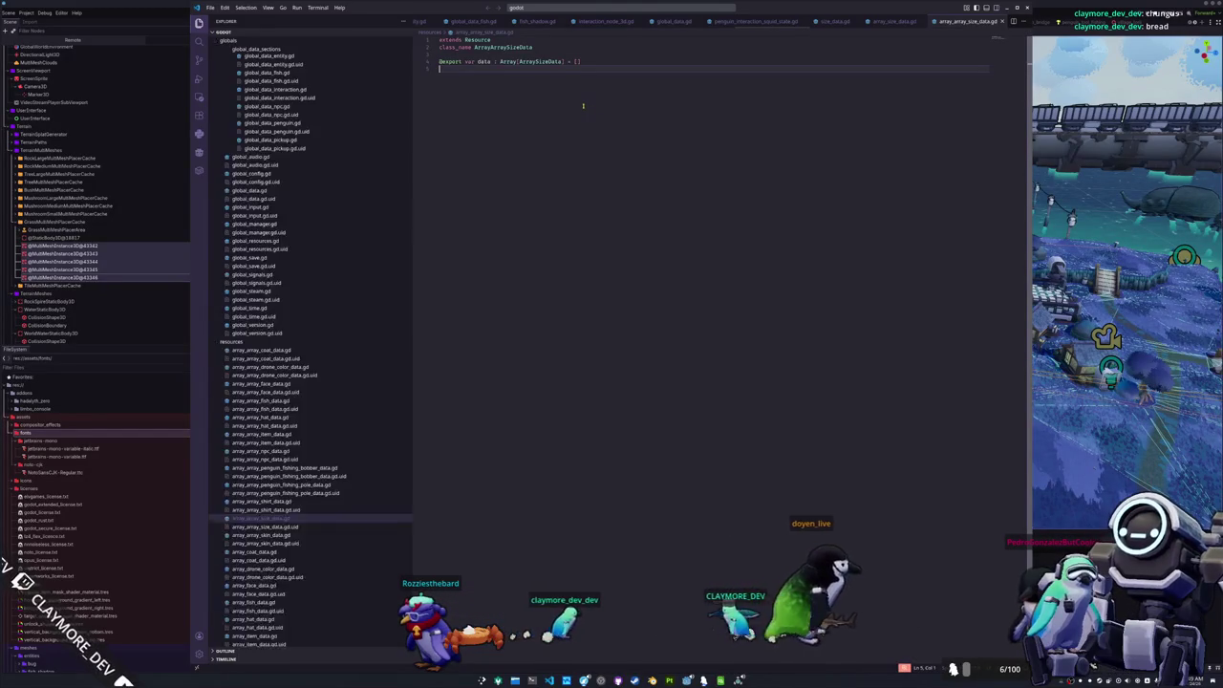
{"action": "left_click", "coordinate": [273, 501]}
{"action": "left_click", "coordinate": [273, 518]}
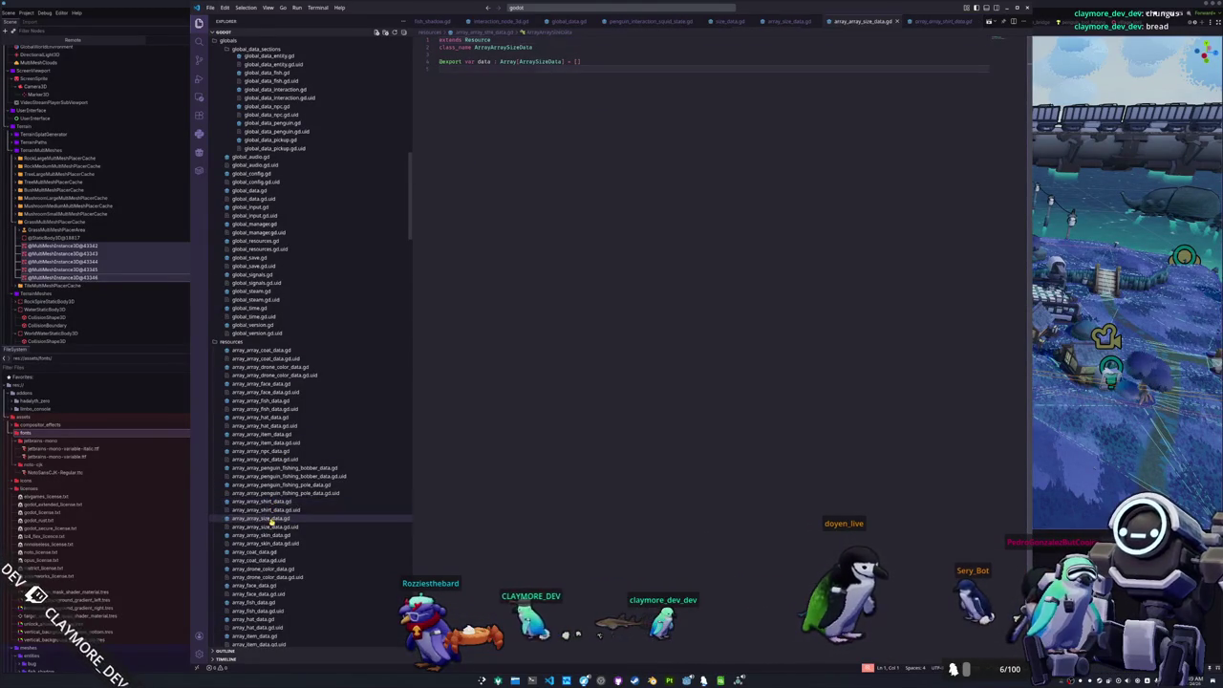
- Check the ArrayArraySizeData parser error in Godot, then bring up the translations.csv spreadsheet
{"action": "key", "text": "F5"}
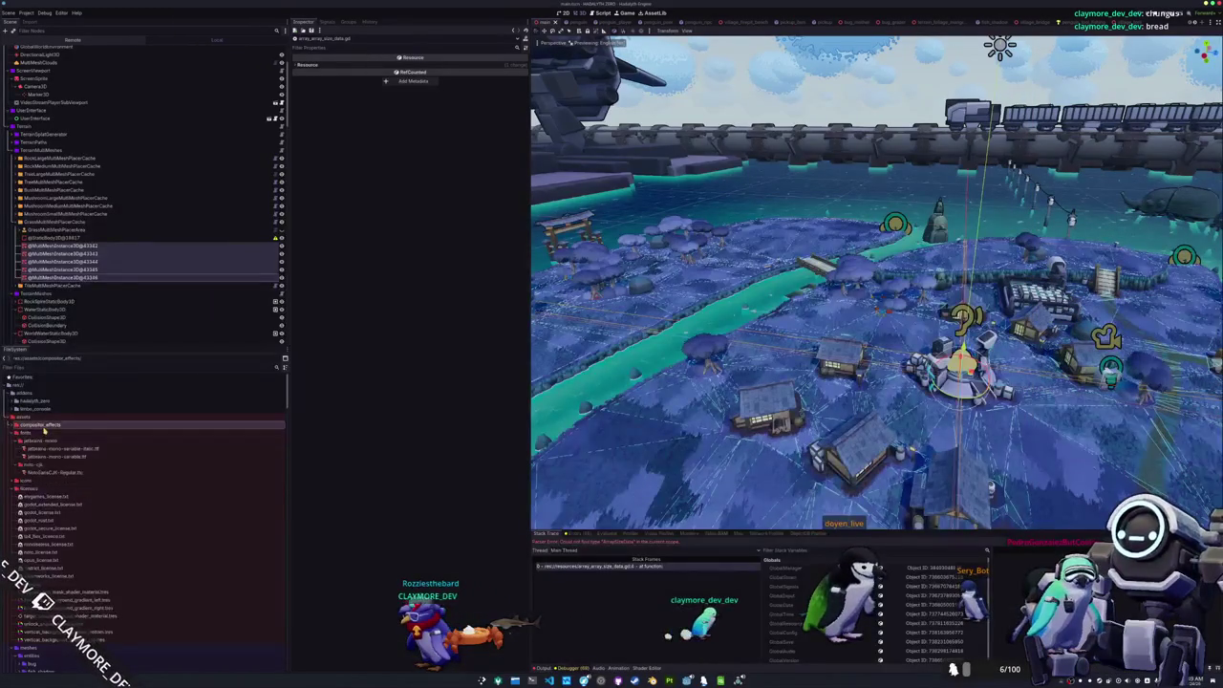
{"action": "double_click", "coordinate": [33, 426]}
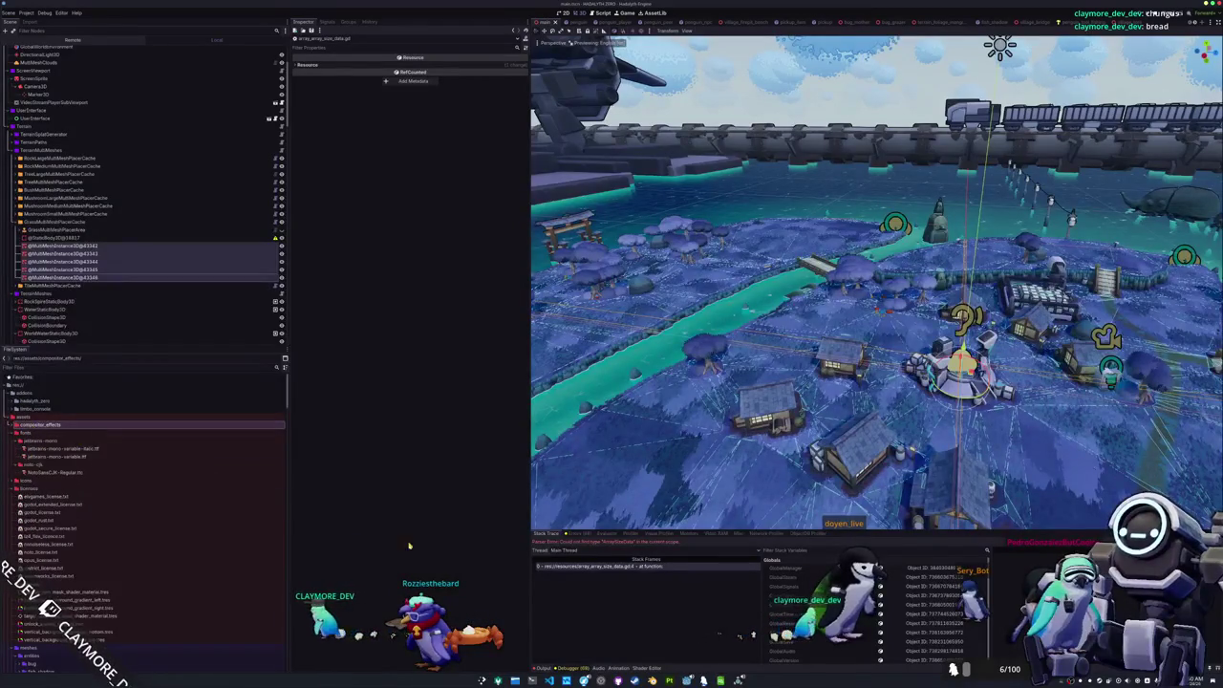
{"action": "key", "text": "alt+Tab"}
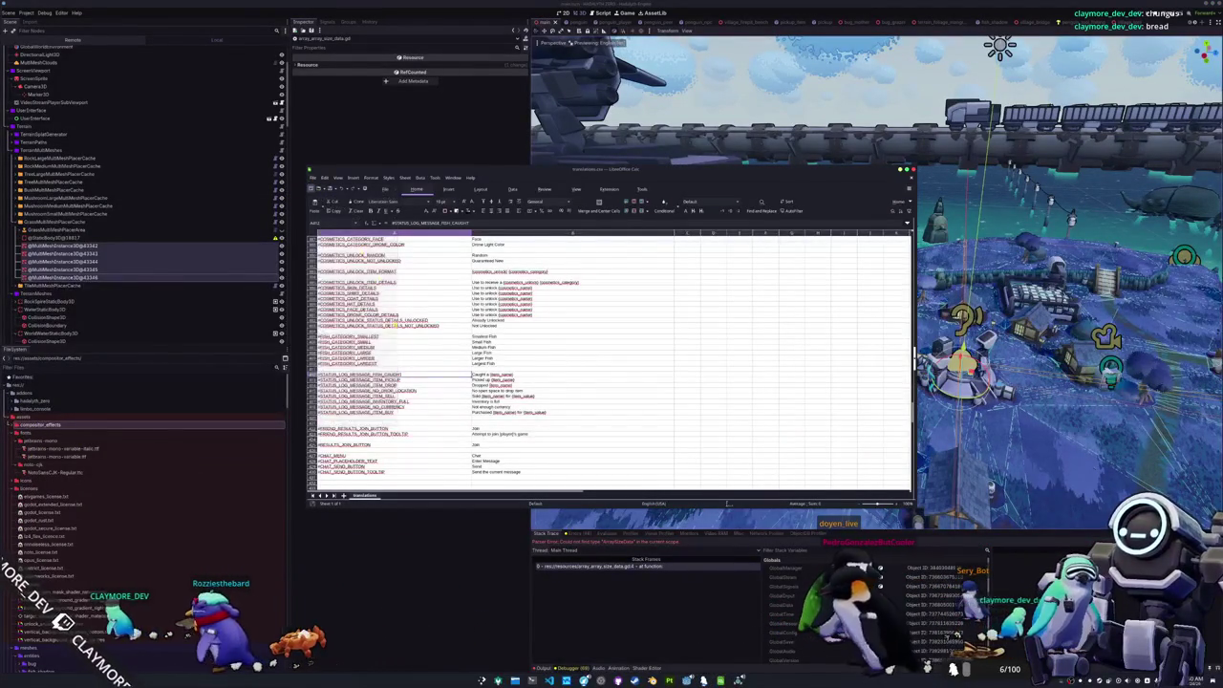
- Move the GUMBALL_ITEM_DETAILS entry up one row to free a slot among the cosmetics category keys
{"action": "scroll", "coordinate": [422, 419], "scroll_direction": "down", "scroll_amount": 10}
{"action": "scroll", "coordinate": [422, 419], "scroll_direction": "down", "scroll_amount": 10}
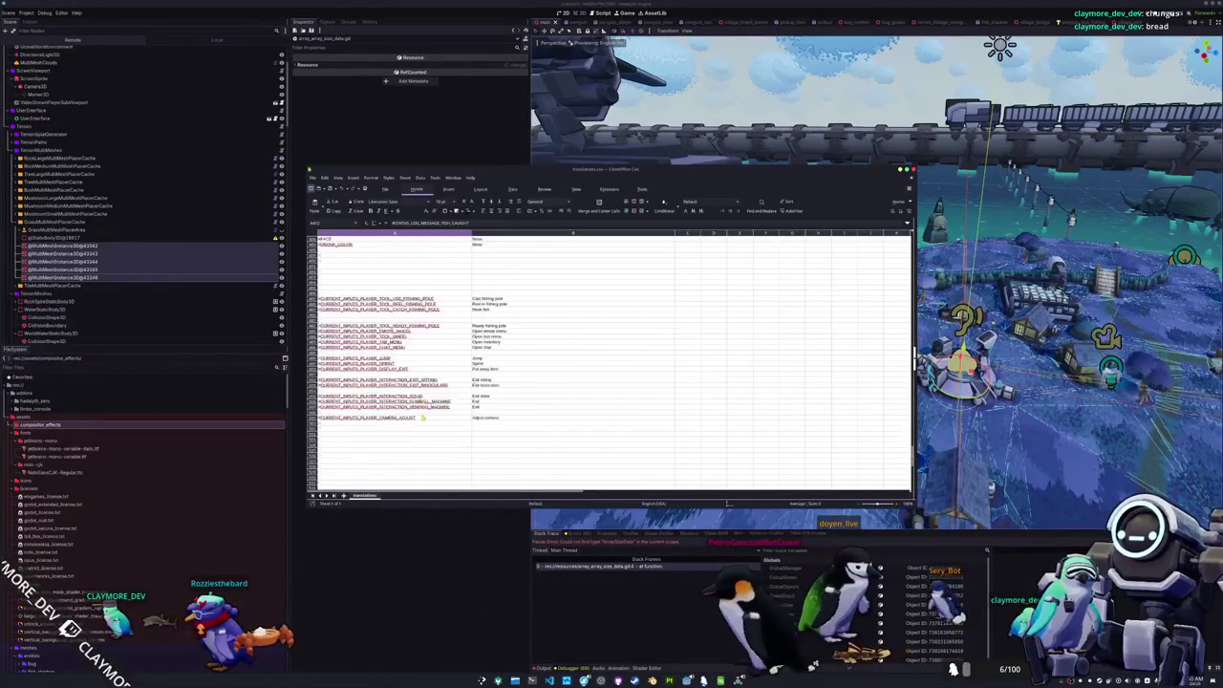
{"action": "scroll", "coordinate": [423, 418], "scroll_direction": "down", "scroll_amount": 4}
{"action": "left_click", "coordinate": [417, 402]}
{"action": "scroll", "coordinate": [417, 404], "scroll_direction": "up", "scroll_amount": 15}
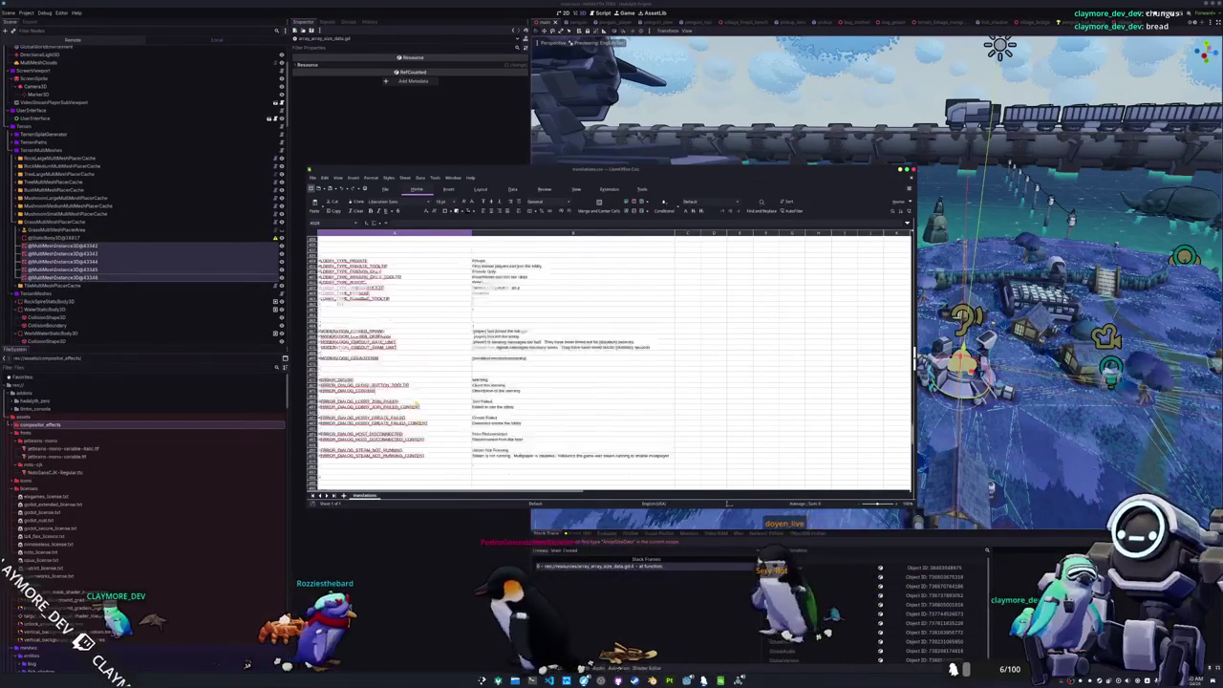
{"action": "scroll", "coordinate": [416, 404], "scroll_direction": "up", "scroll_amount": 15}
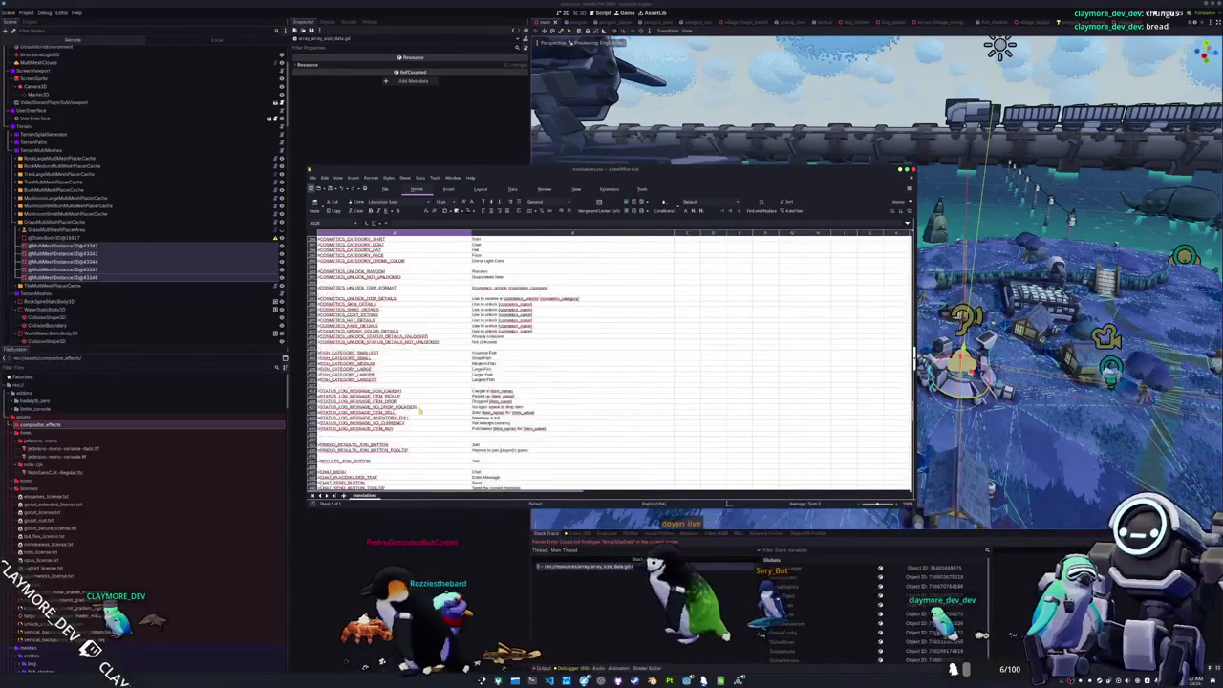
{"action": "scroll", "coordinate": [421, 411], "scroll_direction": "up", "scroll_amount": 6}
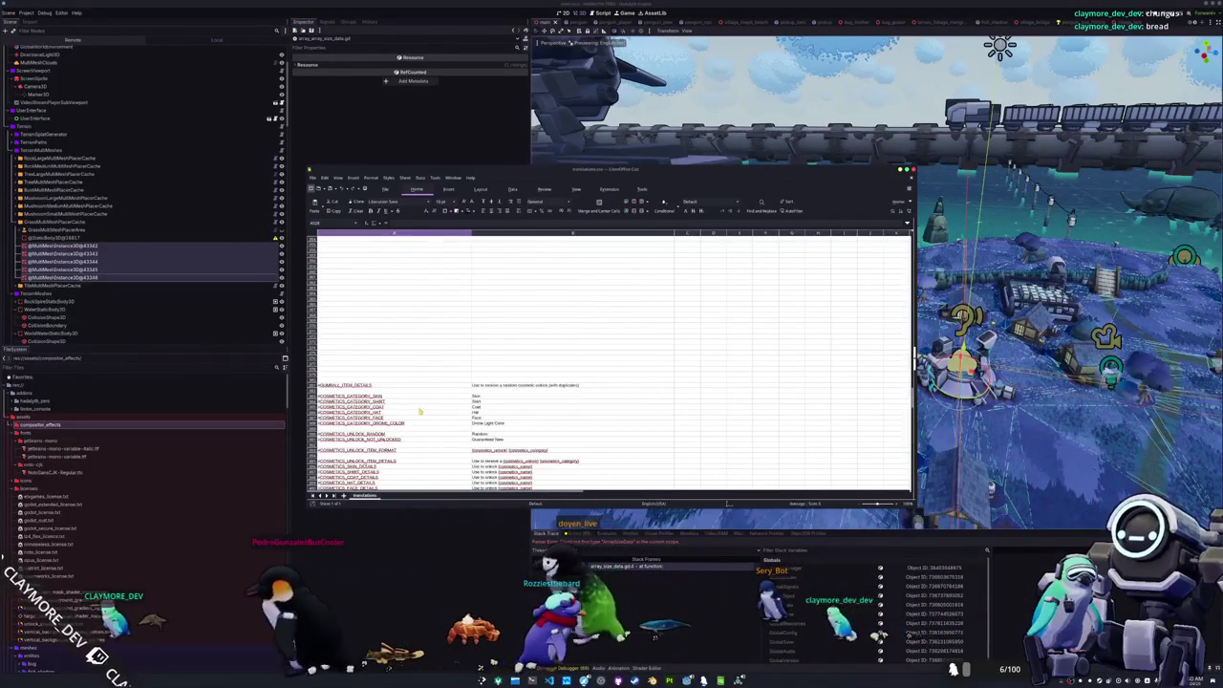
{"action": "left_click", "coordinate": [407, 429]}
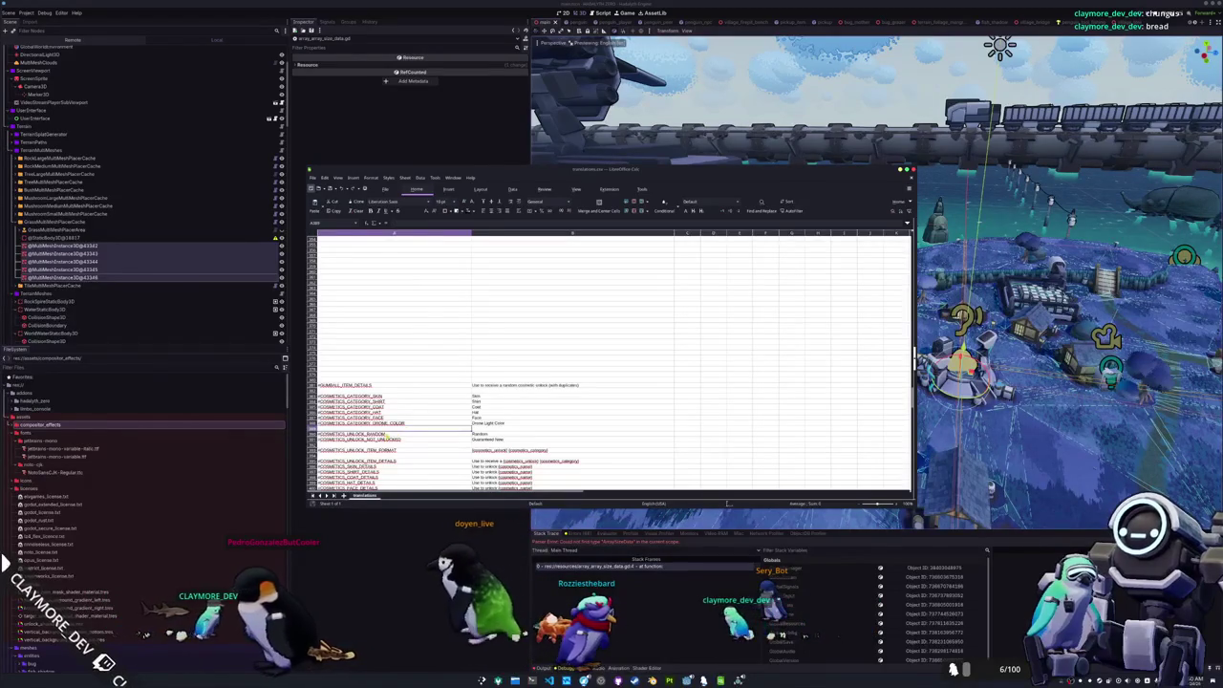
{"action": "left_click", "coordinate": [376, 395]}
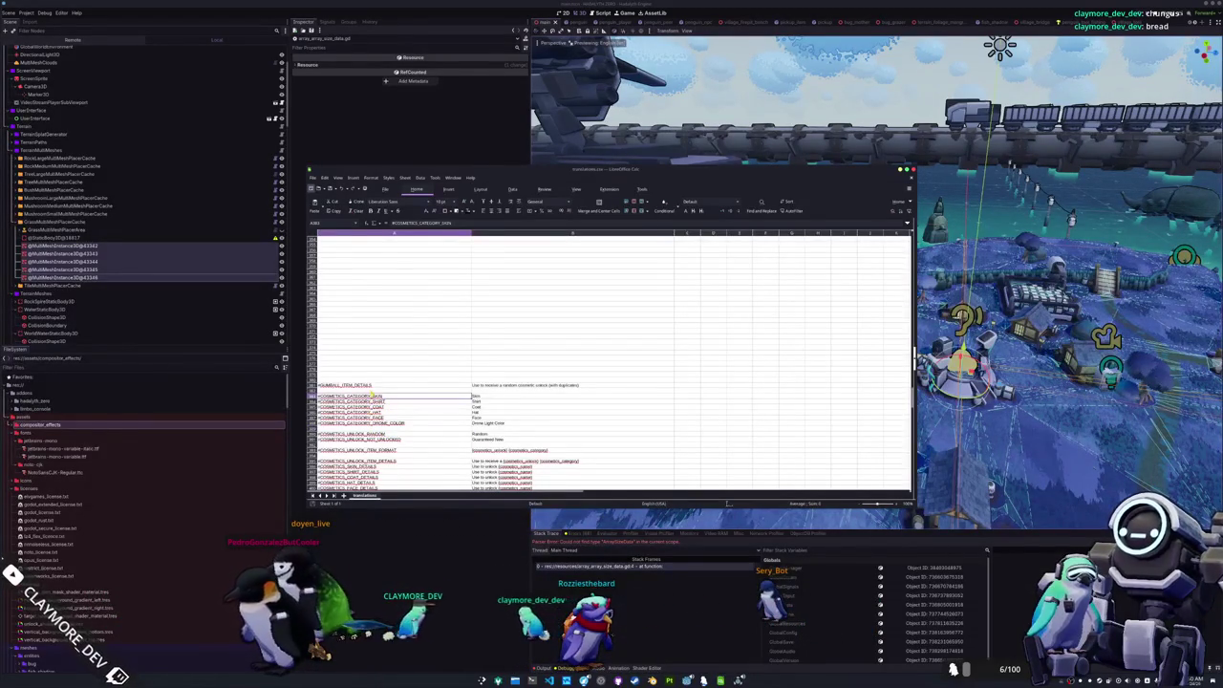
{"action": "mouse_move", "coordinate": [382, 385]}
{"action": "left_mouse_down"}
{"action": "mouse_move", "coordinate": [507, 390]}
{"action": "mouse_move", "coordinate": [499, 385]}
{"action": "left_mouse_up"}
{"action": "left_click", "coordinate": [334, 375]}
{"action": "key", "text": "ctrl+v"}
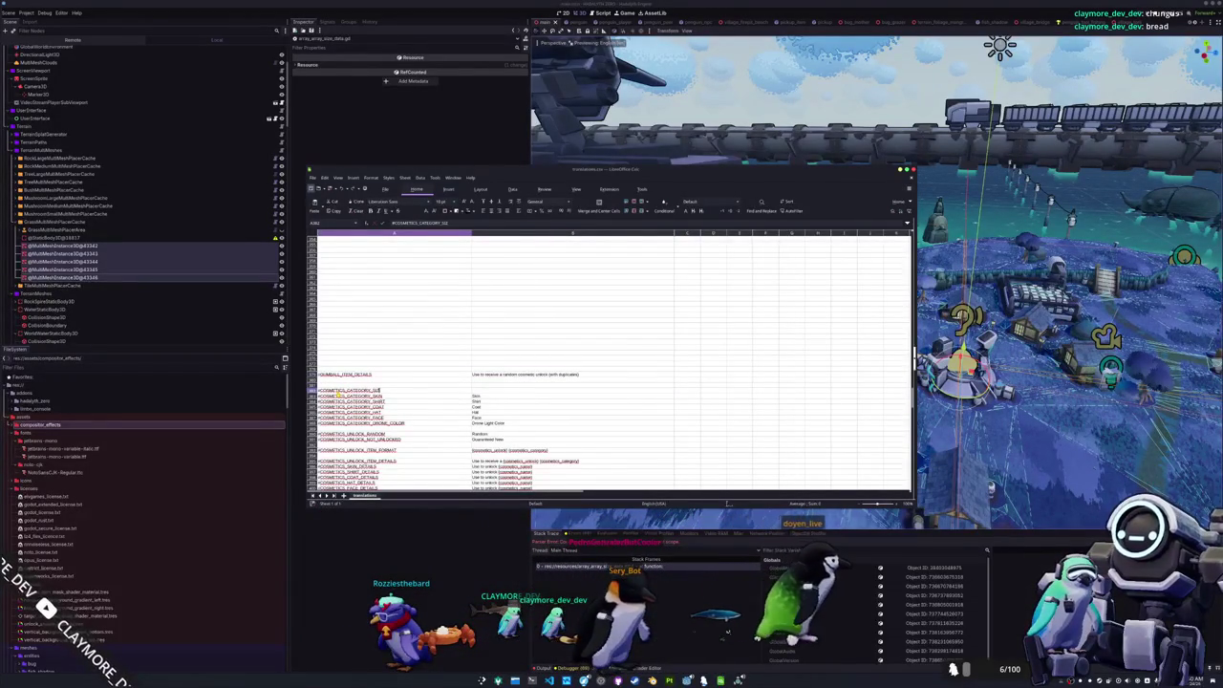
- Give #COSMETICS_CATEGORY_SIZE the translation Size and scroll through the remaining entries
{"action": "key", "text": "Tab"}
{"action": "type", "text": "S"}
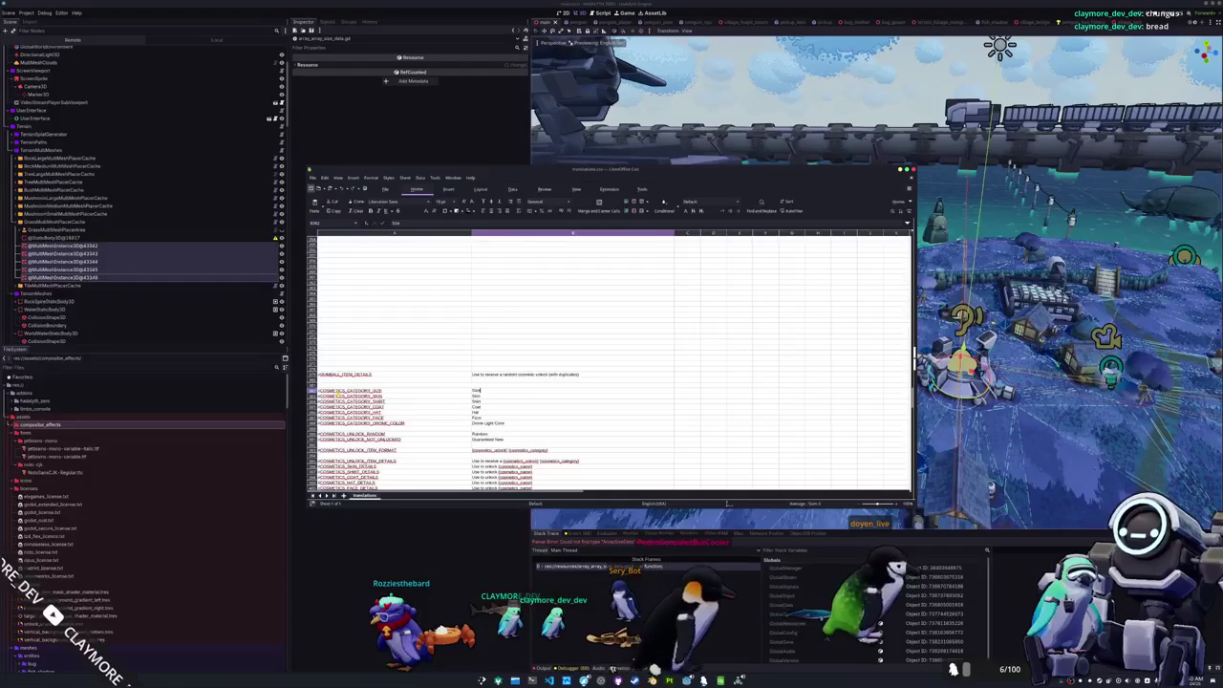
{"action": "key", "text": "Left"}
{"action": "scroll", "coordinate": [337, 395], "scroll_direction": "down", "scroll_amount": 5}
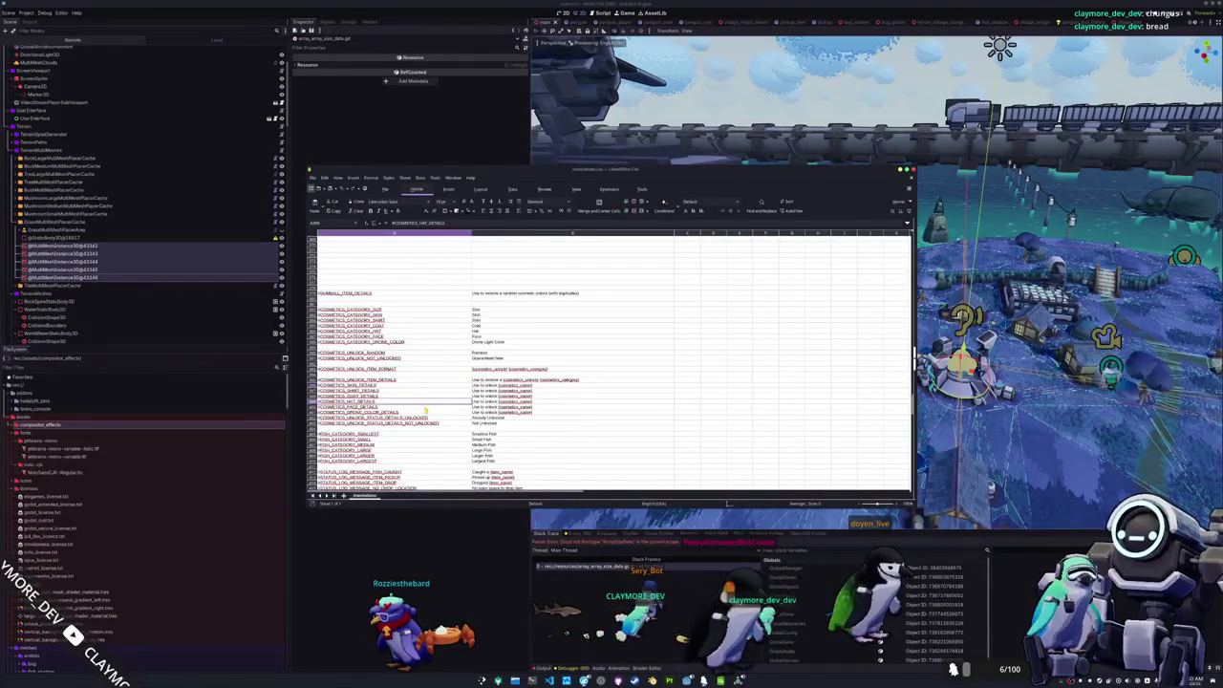
{"action": "left_click", "coordinate": [425, 410]}
{"action": "scroll", "coordinate": [430, 396], "scroll_direction": "down", "scroll_amount": 7}
{"action": "scroll", "coordinate": [438, 375], "scroll_direction": "down", "scroll_amount": 13}
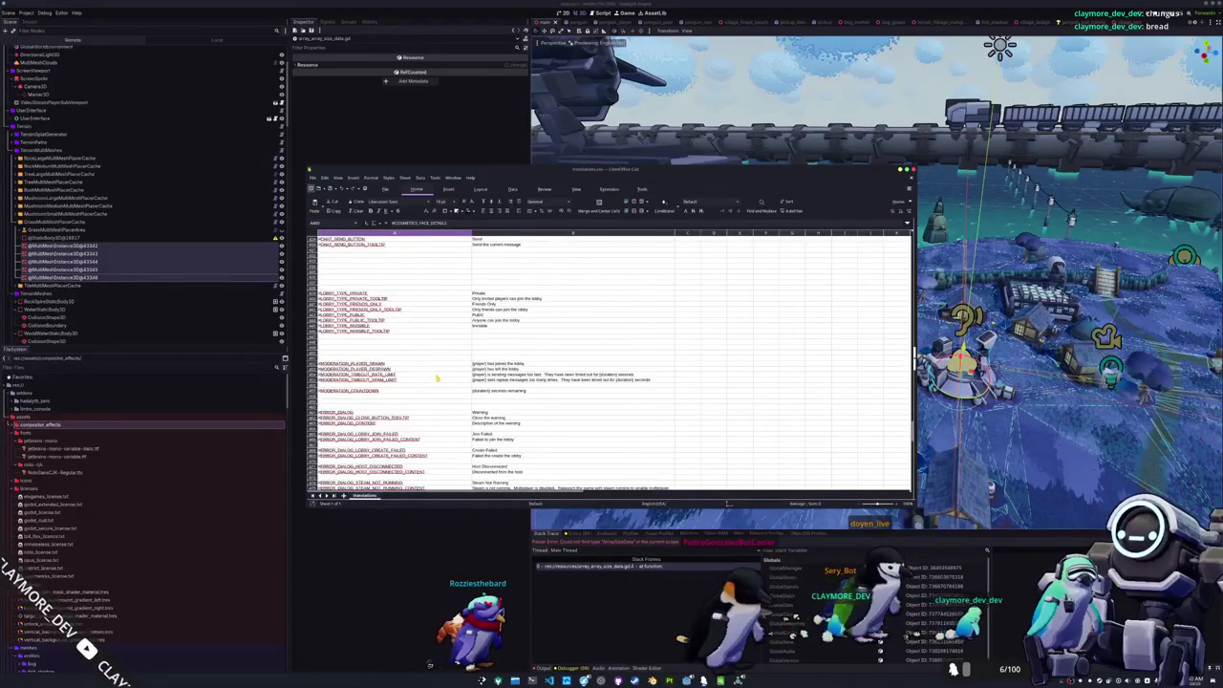
{"action": "scroll", "coordinate": [437, 379], "scroll_direction": "down", "scroll_amount": 4}
{"action": "scroll", "coordinate": [437, 379], "scroll_direction": "down", "scroll_amount": 7}
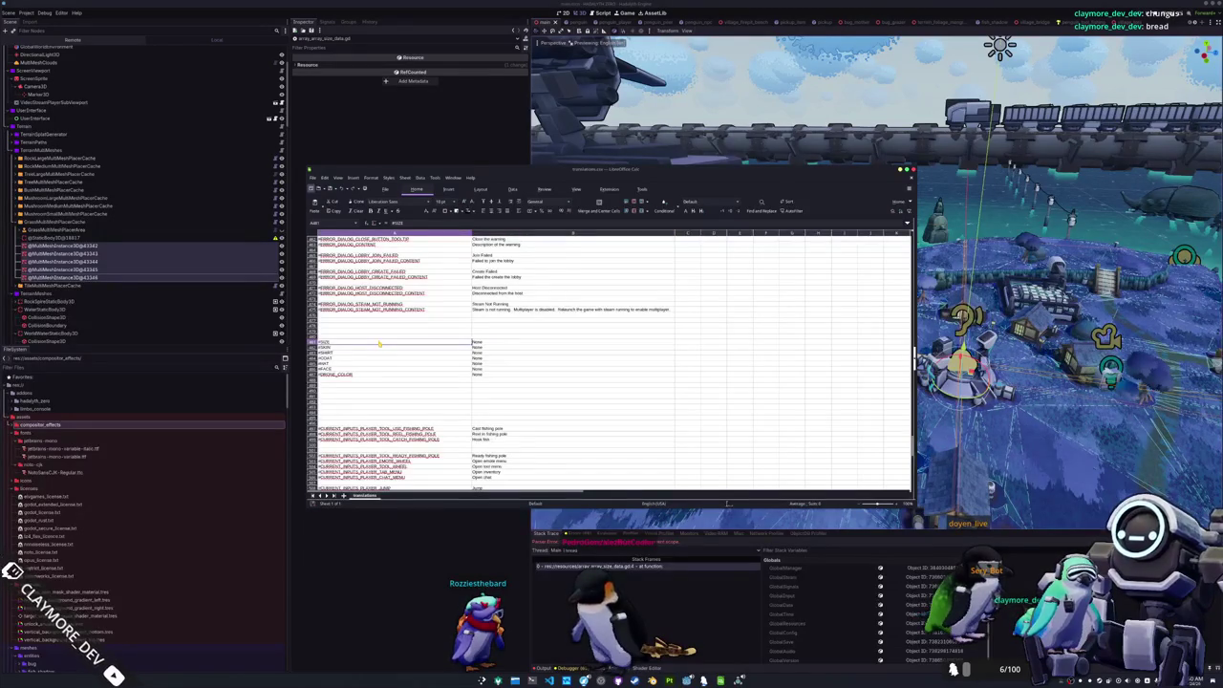
{"action": "scroll", "coordinate": [379, 345], "scroll_direction": "down", "scroll_amount": 10}
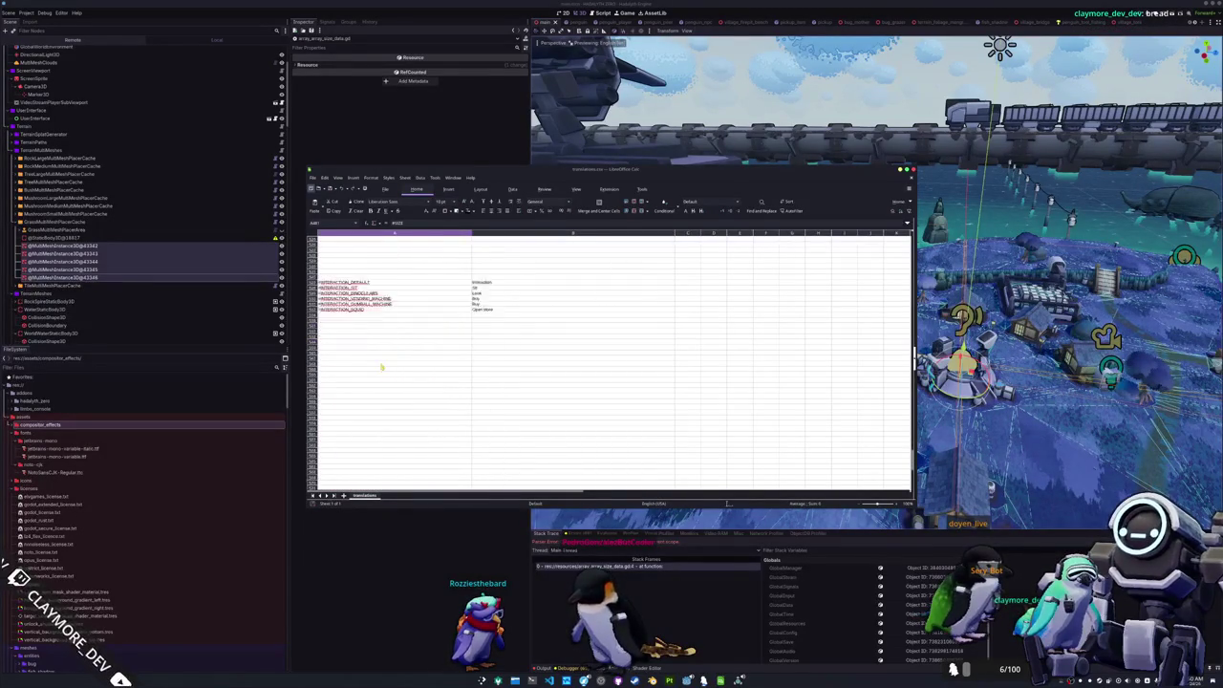
{"action": "scroll", "coordinate": [381, 366], "scroll_direction": "up", "scroll_amount": 5}
{"action": "left_click", "coordinate": [311, 177]}
- Create a blank spreadsheet and save it as translations_size.csv, keeping the default CSV export options
{"action": "mouse_move", "coordinate": [330, 188]}
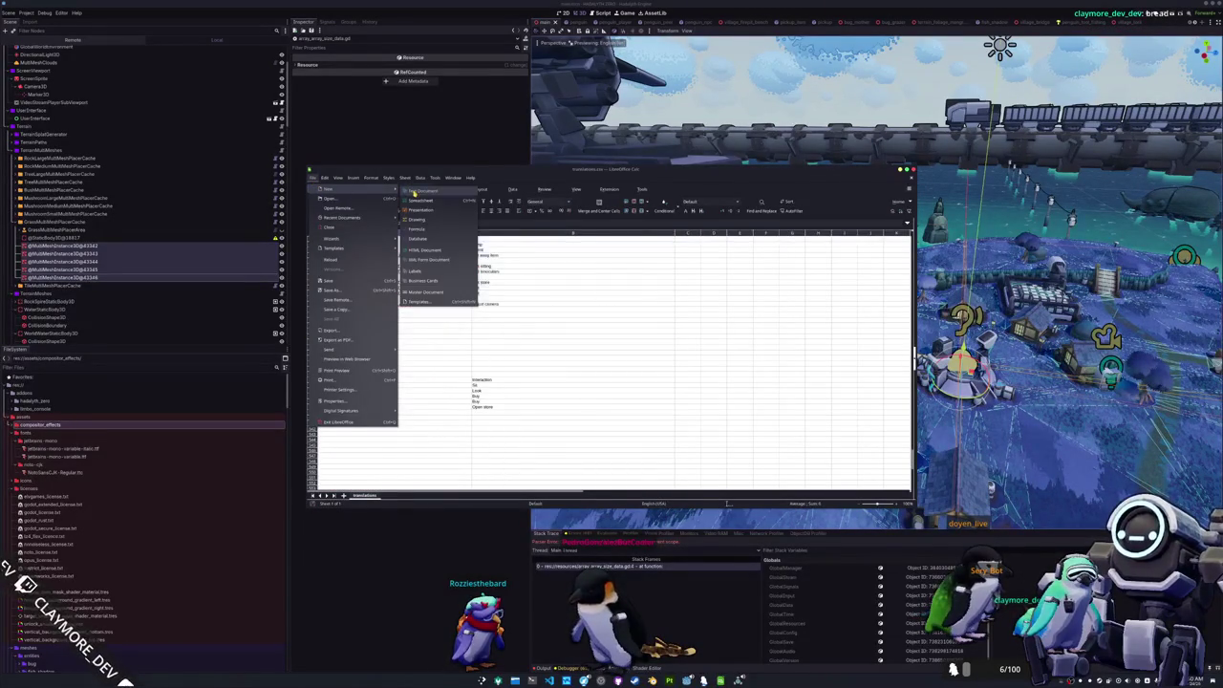
{"action": "left_click", "coordinate": [417, 201]}
{"action": "key", "text": "ctrl+s"}
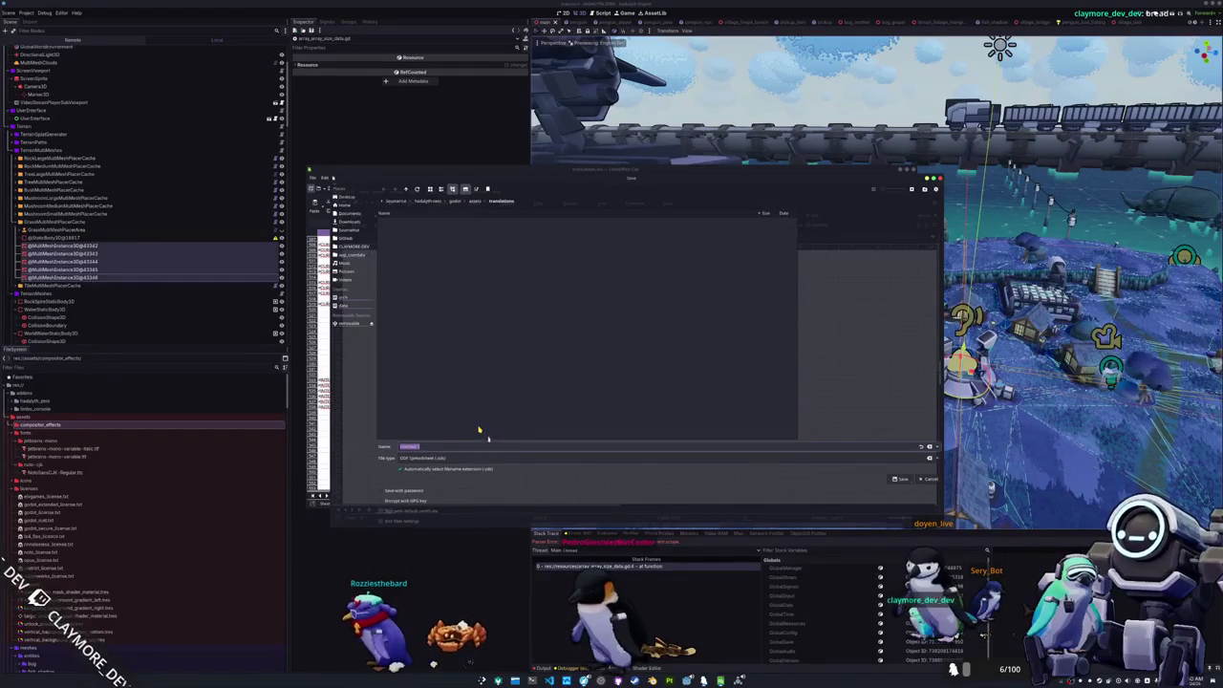
{"action": "type", "text": "translations_size"}
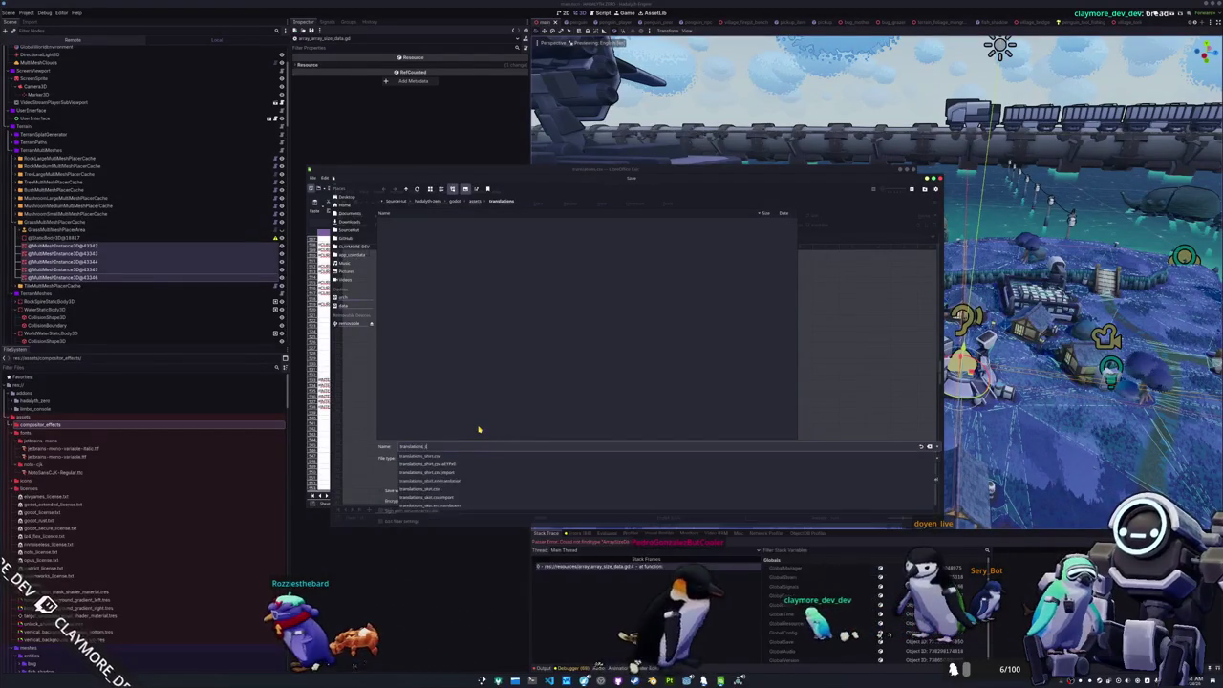
{"action": "type", "text": ".csv"}
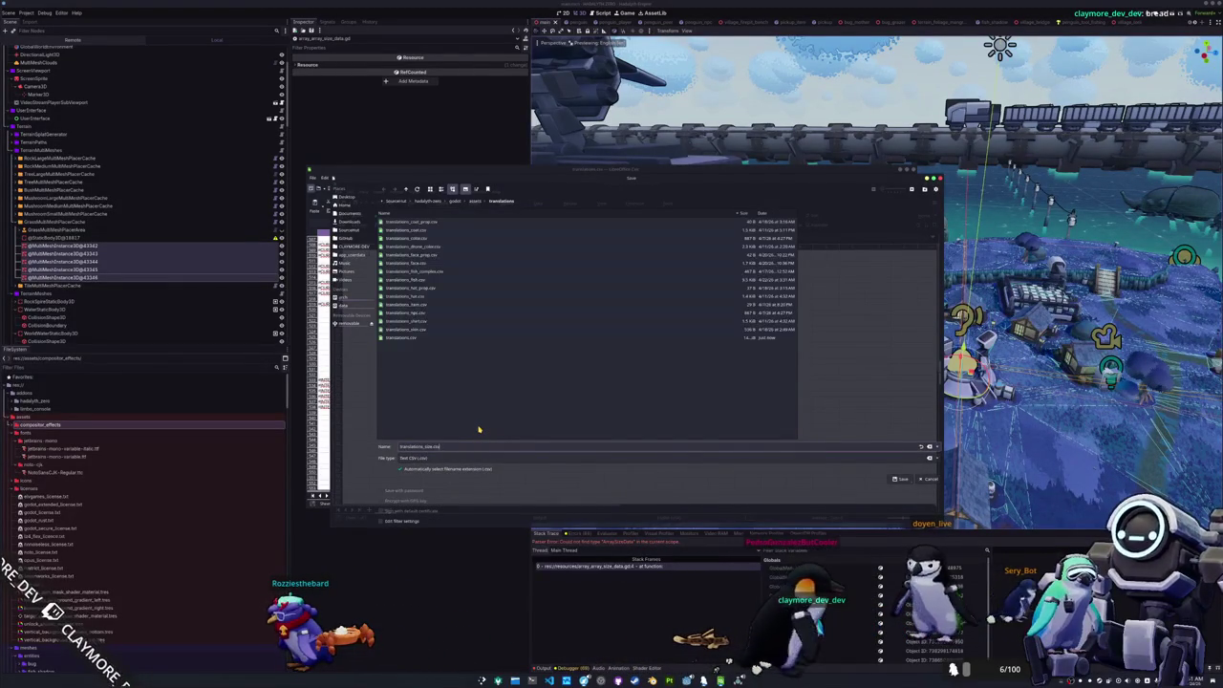
{"action": "left_click", "coordinate": [904, 478]}
{"action": "left_click", "coordinate": [659, 392]}
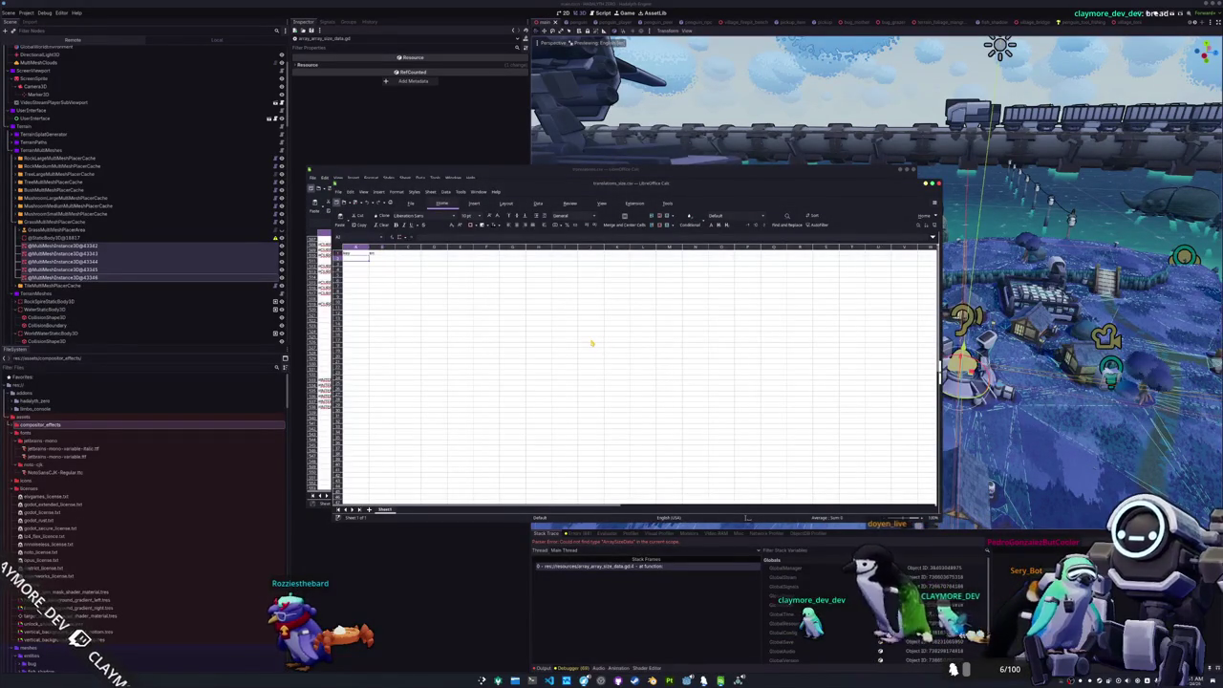
- Fill rows with the #PENGUIN_SIZE_SMALL, #PENGUIN_SIZE_REGULAR and #PENGUIN_SIZE_LARGE keys, then return to Godot
{"action": "key", "text": "ctrl+v"}
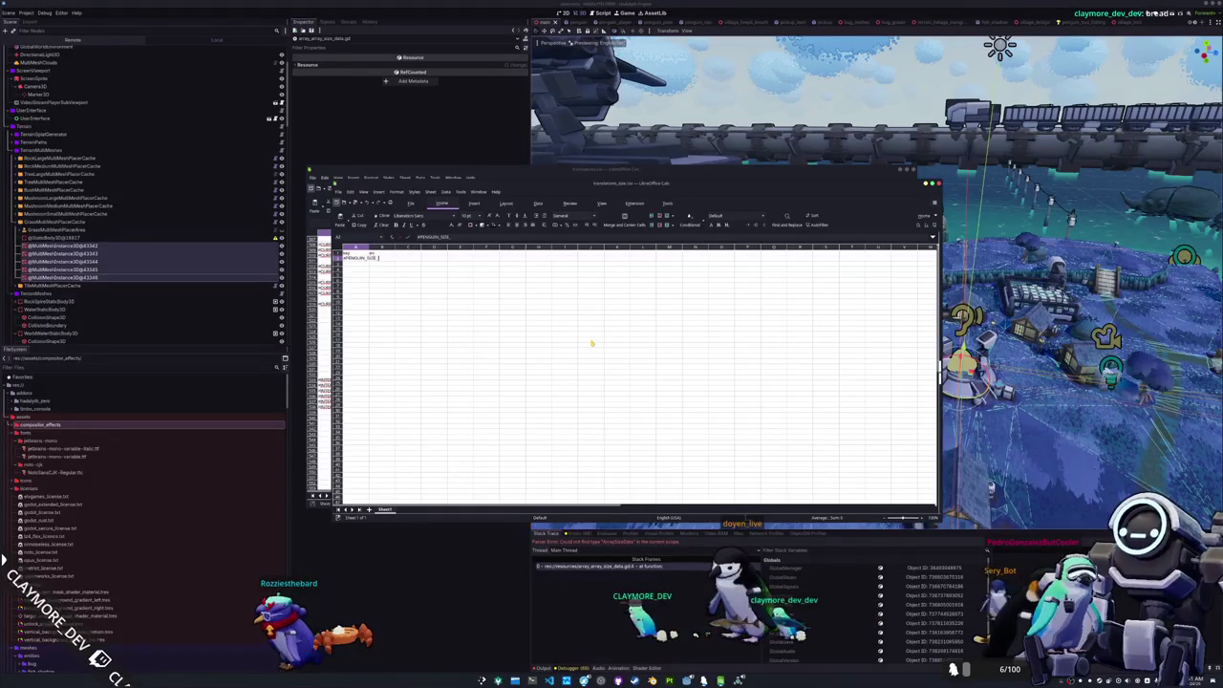
{"action": "key", "text": "ctrl+v"}
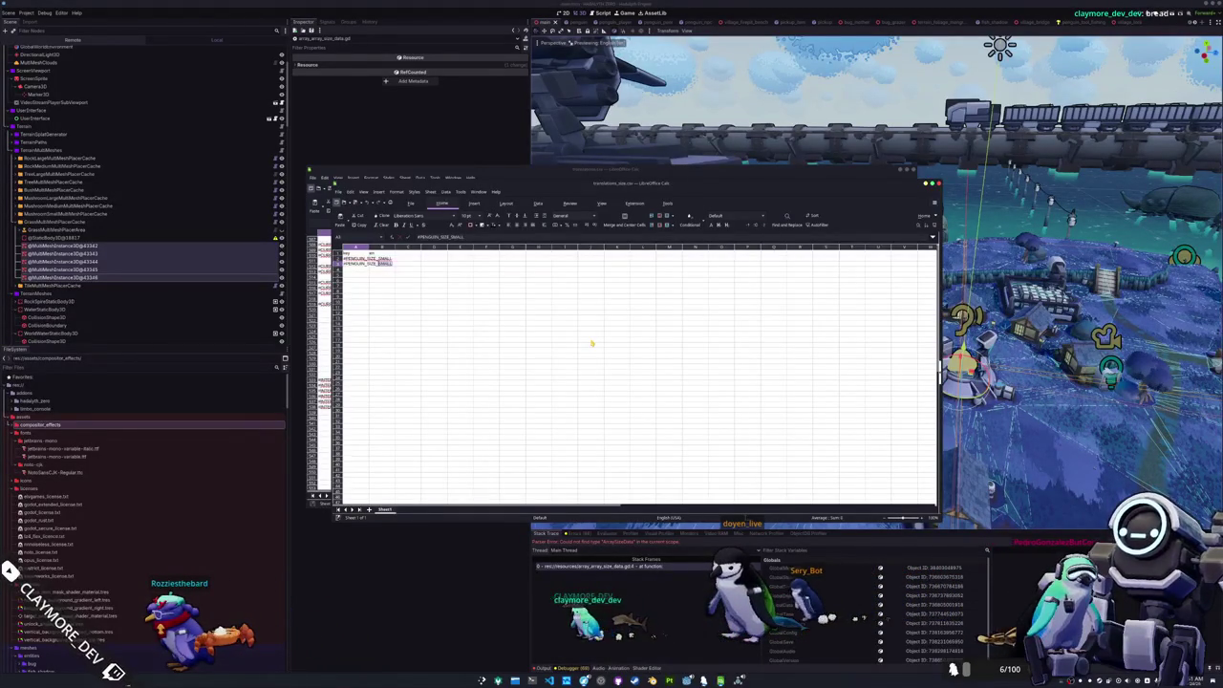
{"action": "type", "text": "GULAR"}
{"action": "key", "text": "Return"}
{"action": "type", "text": "#PEN"}
{"action": "type", "text": "LARGE"}
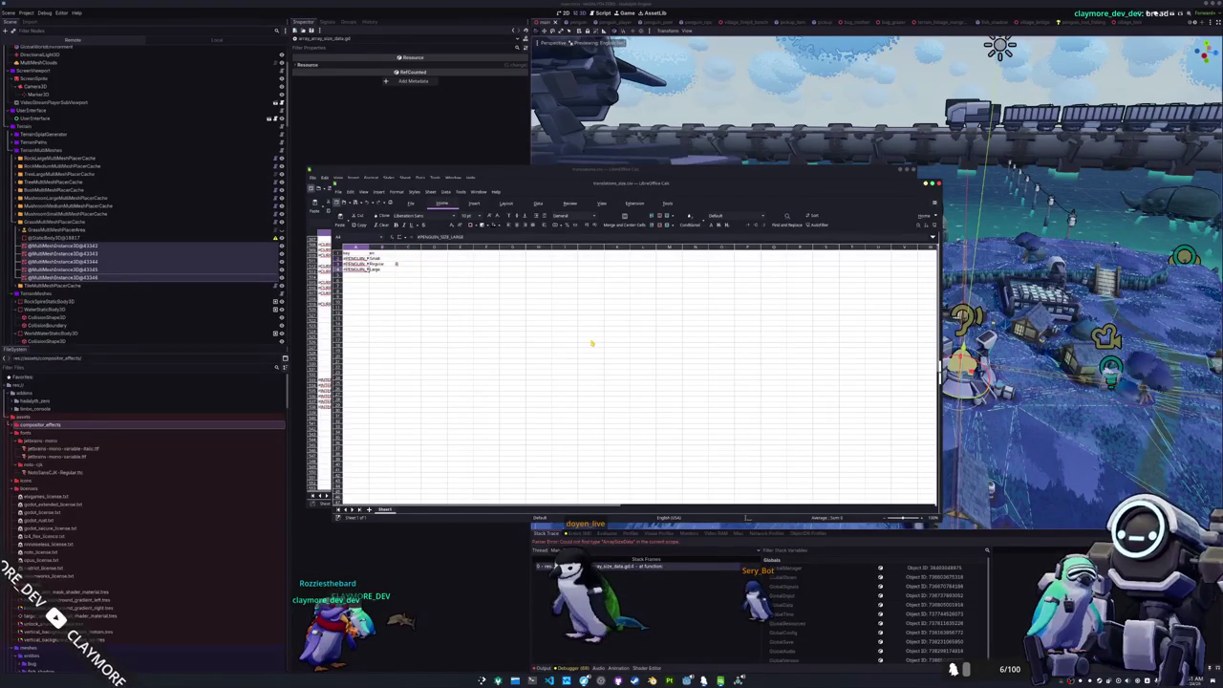
{"action": "left_click", "coordinate": [415, 132]}
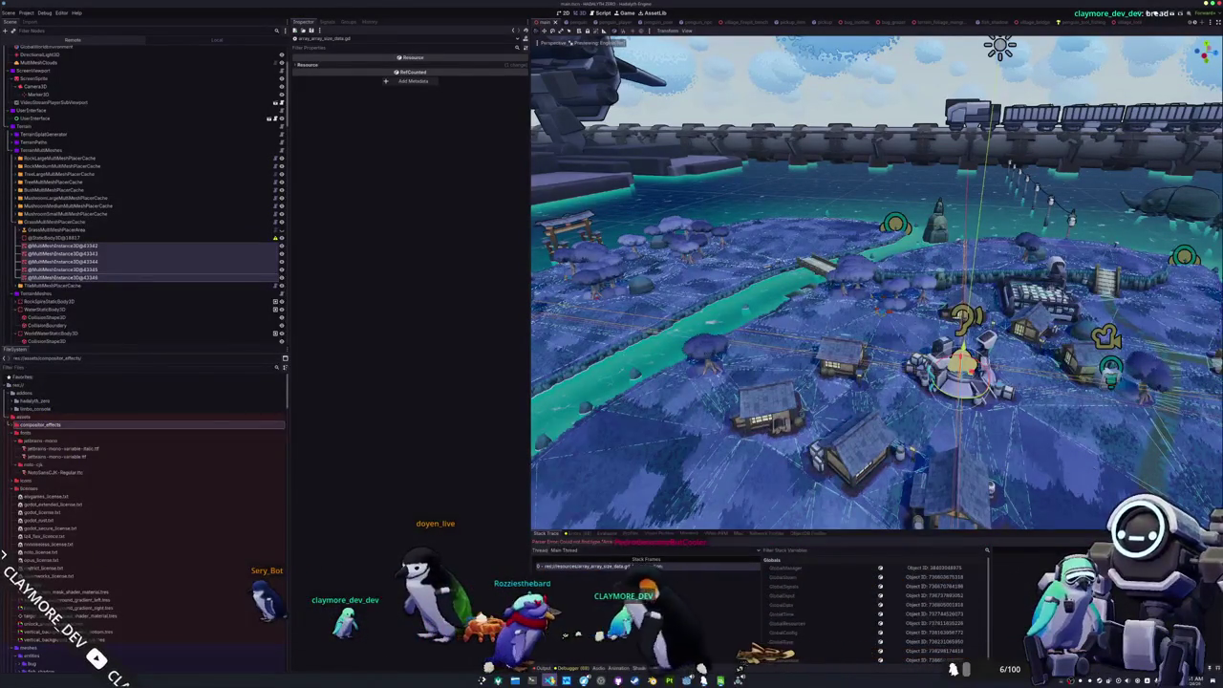
- Back in Godot's FileSystem dock, collapse the fonts folder and expand cosmetics_data
{"action": "key", "text": "alt+Tab"}
{"action": "key", "text": "alt+Tab"}
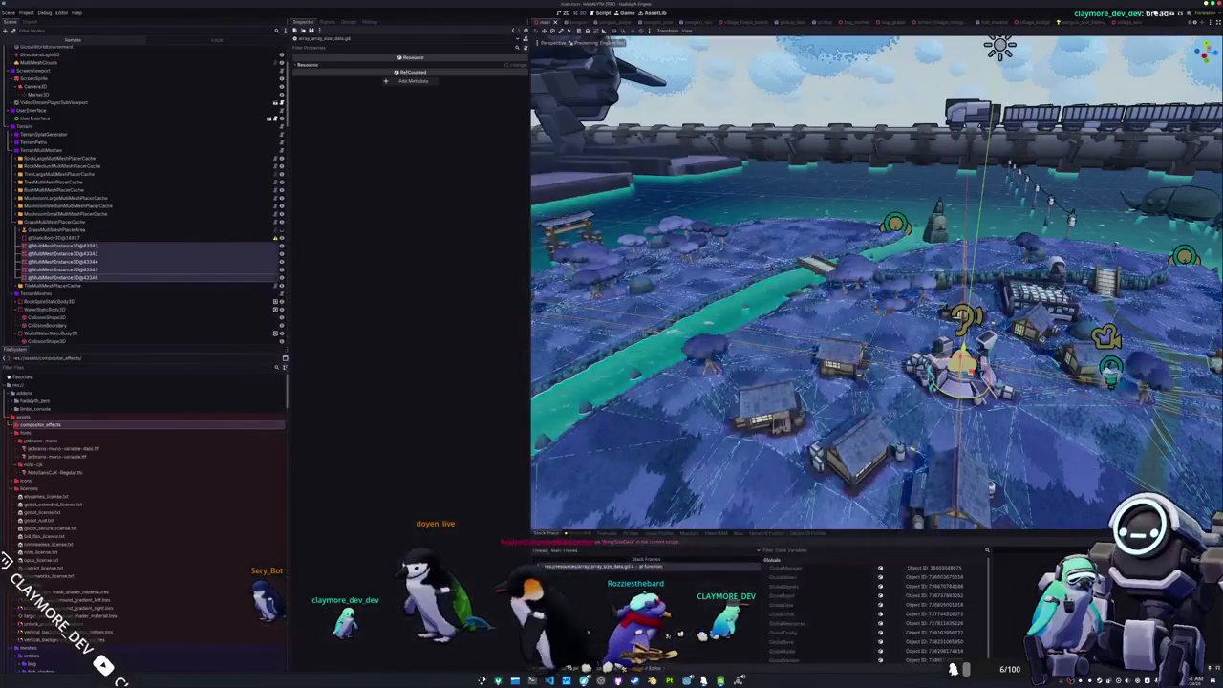
{"action": "key", "text": "alt+Tab"}
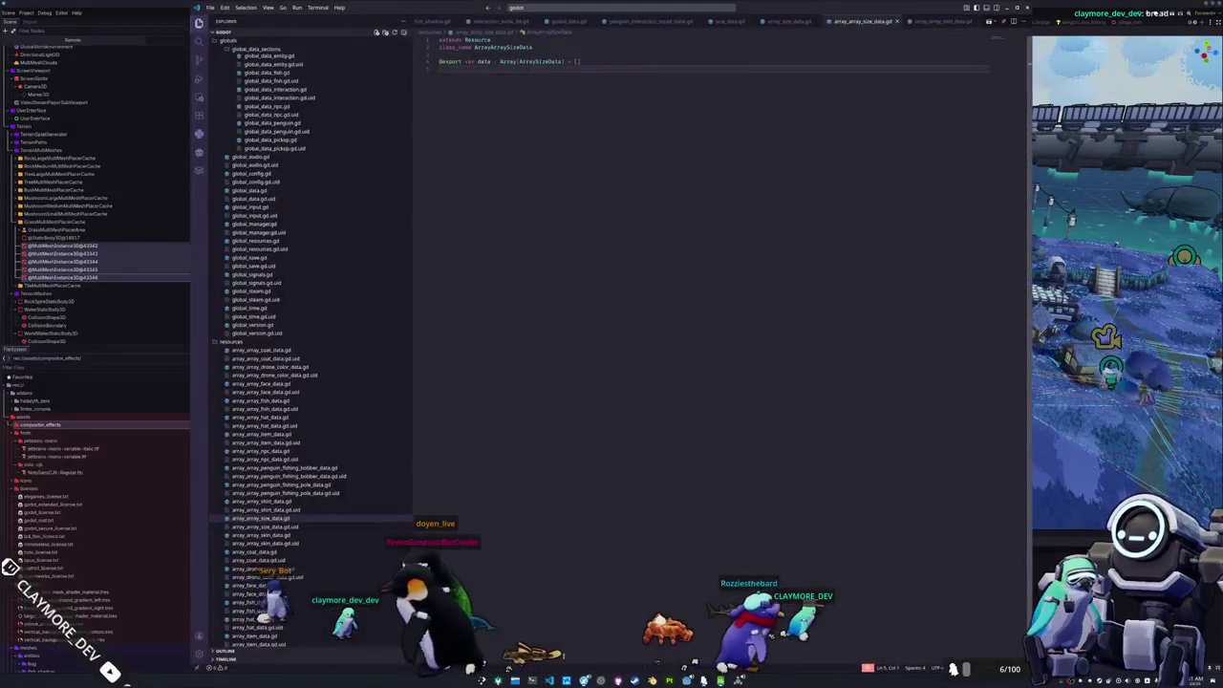
{"action": "key", "text": "alt+Tab"}
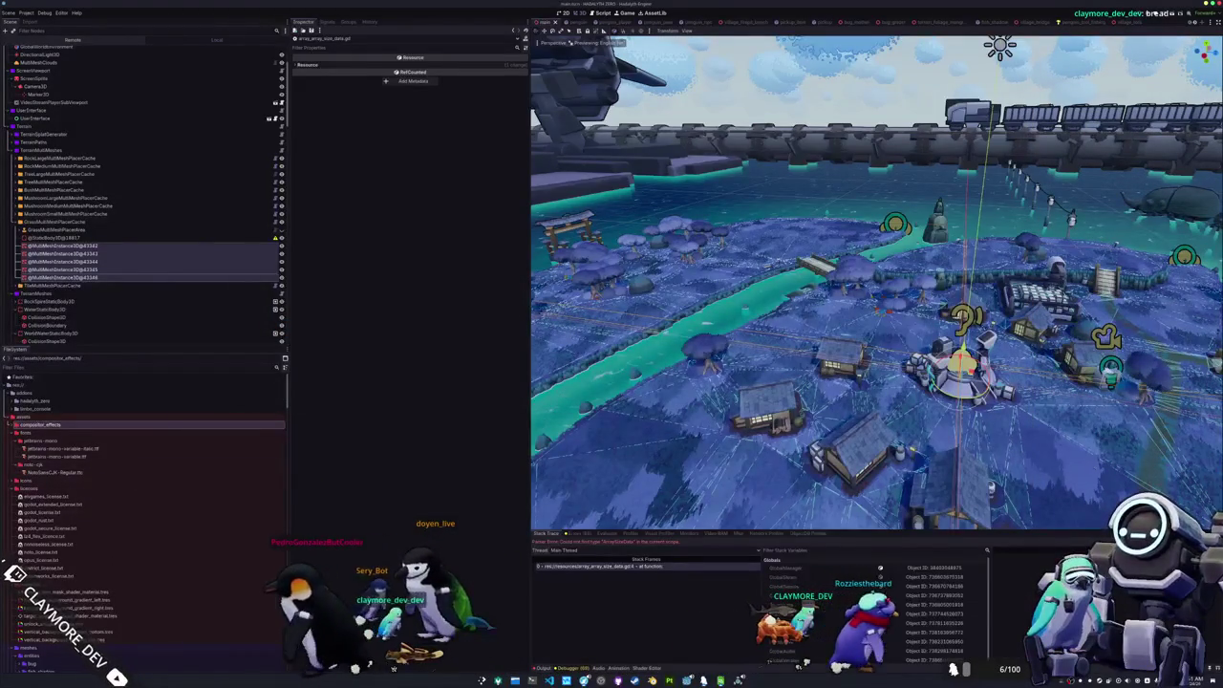
{"action": "key", "text": "alt+Tab"}
{"action": "key", "text": "alt+Tab"}
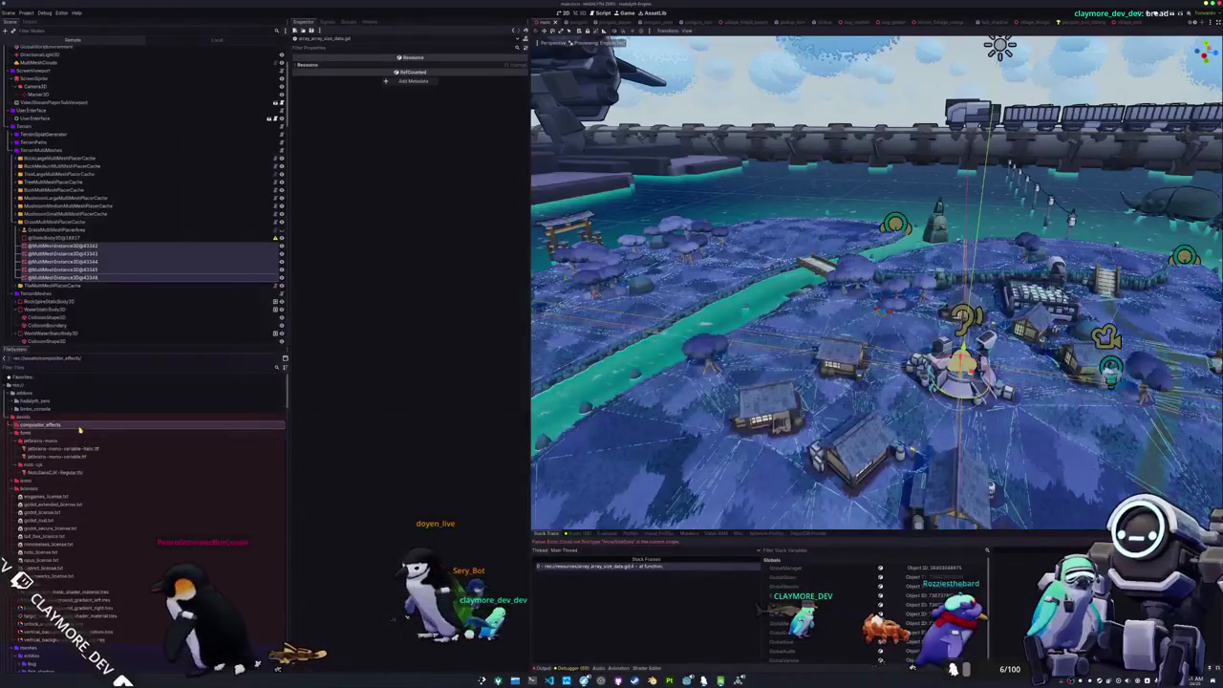
{"action": "double_click", "coordinate": [72, 435]}
{"action": "scroll", "coordinate": [72, 435], "scroll_direction": "down", "scroll_amount": 10}
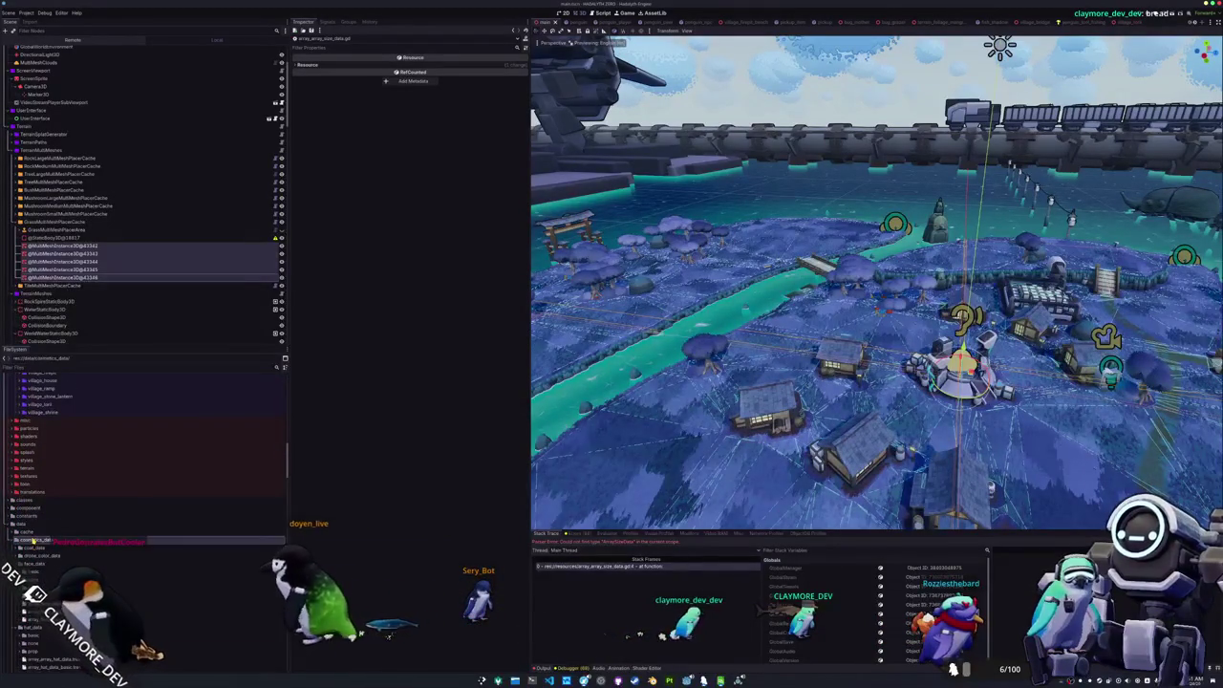
{"action": "double_click", "coordinate": [34, 540]}
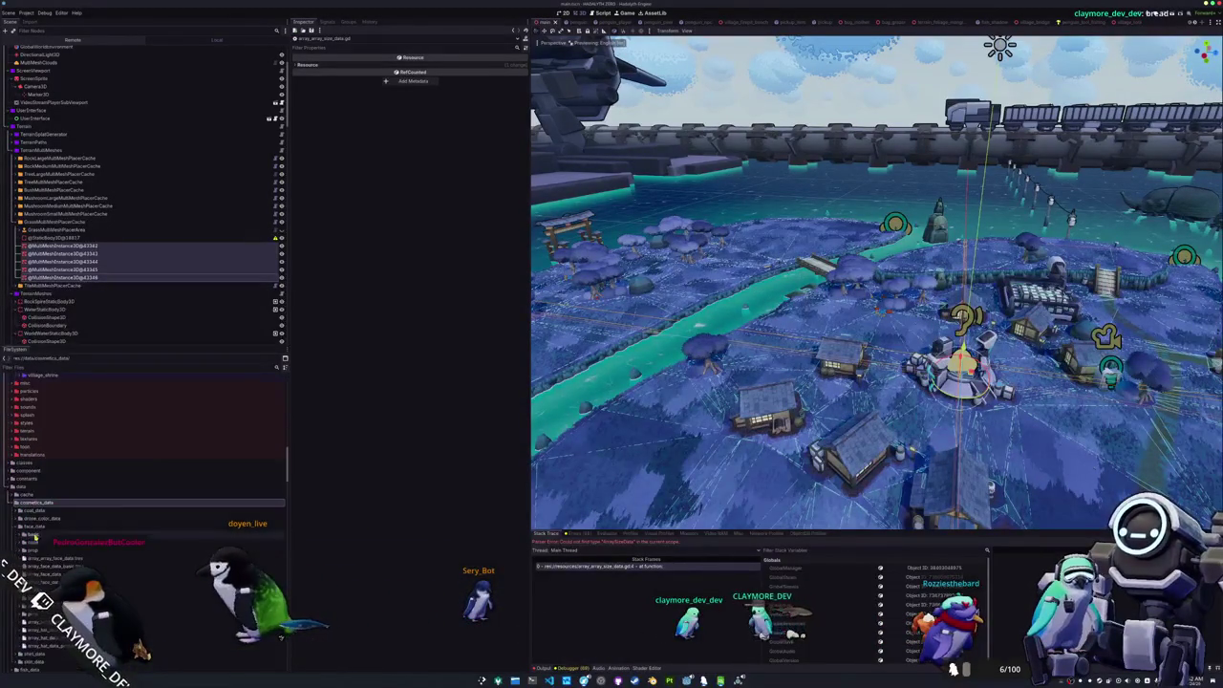
{"action": "left_click", "coordinate": [36, 526]}
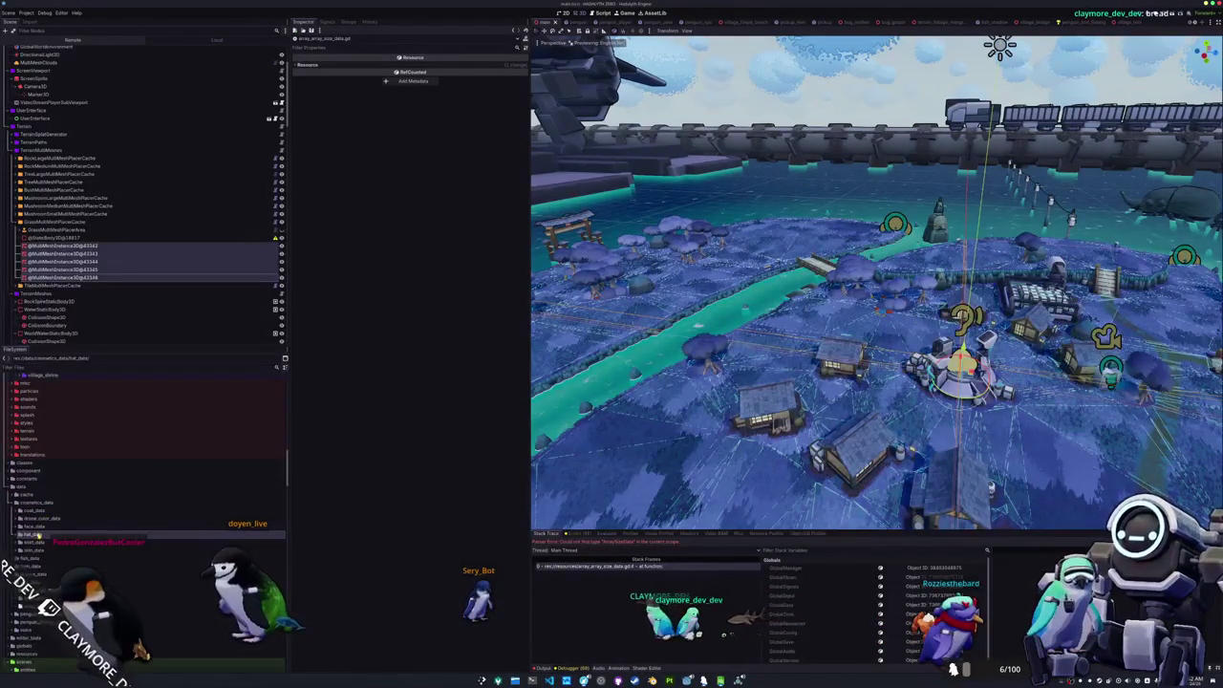
- Create a new size_data folder inside cosmetics_data
{"action": "right_click", "coordinate": [46, 504]}
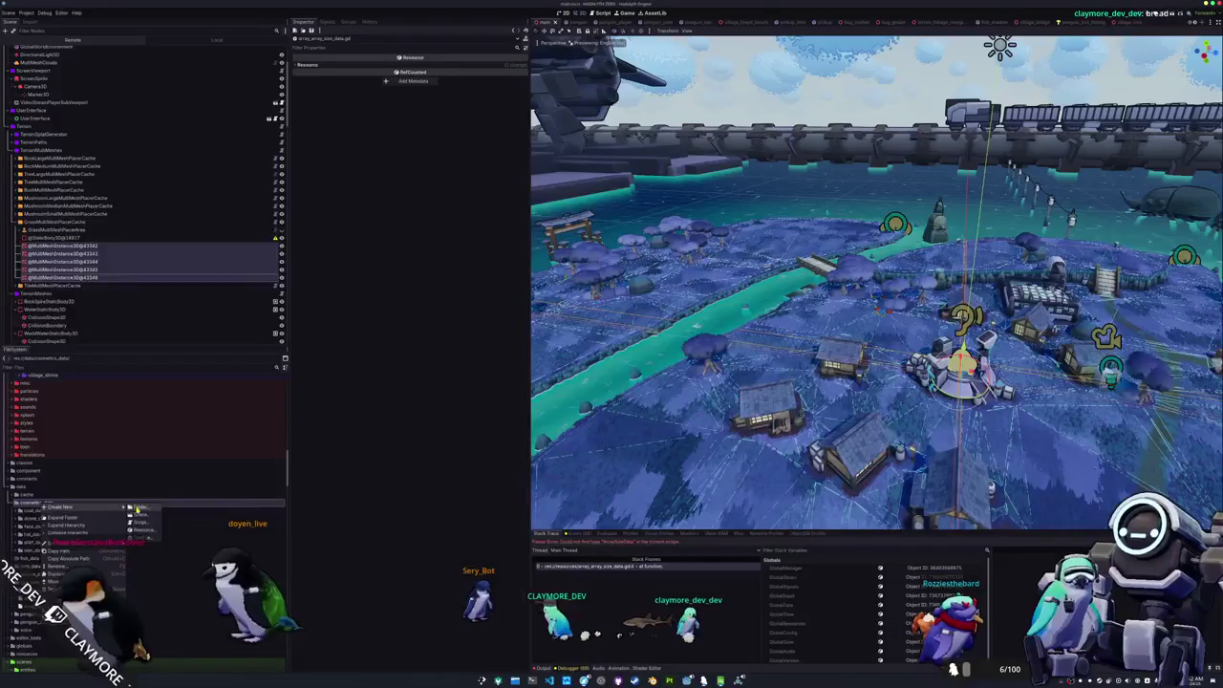
{"action": "left_click", "coordinate": [137, 507]}
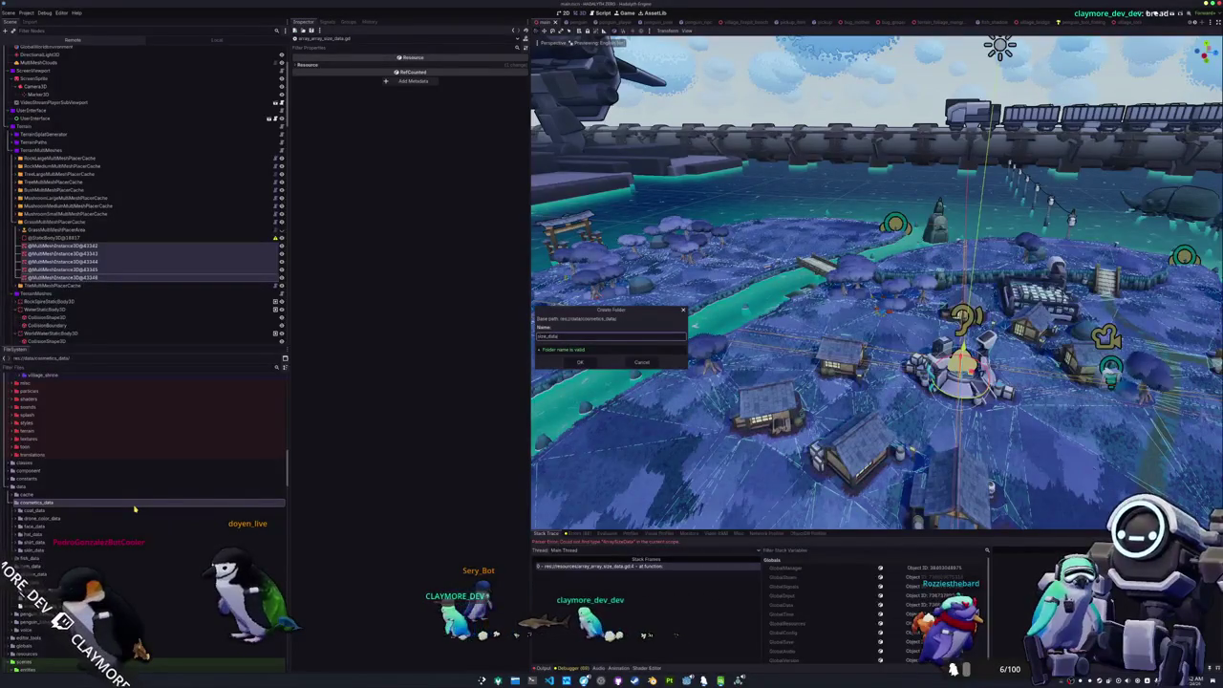
{"action": "key", "text": "Return"}
{"action": "scroll", "coordinate": [108, 497], "scroll_direction": "down", "scroll_amount": 2}
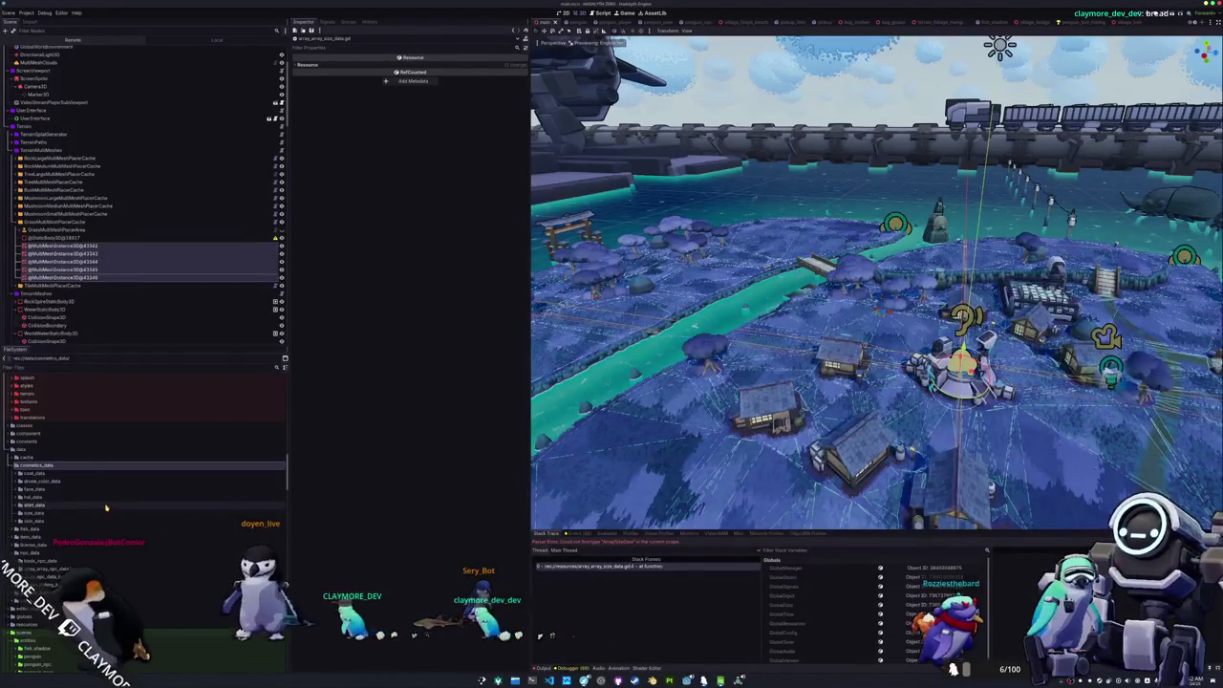
{"action": "left_click", "coordinate": [51, 514]}
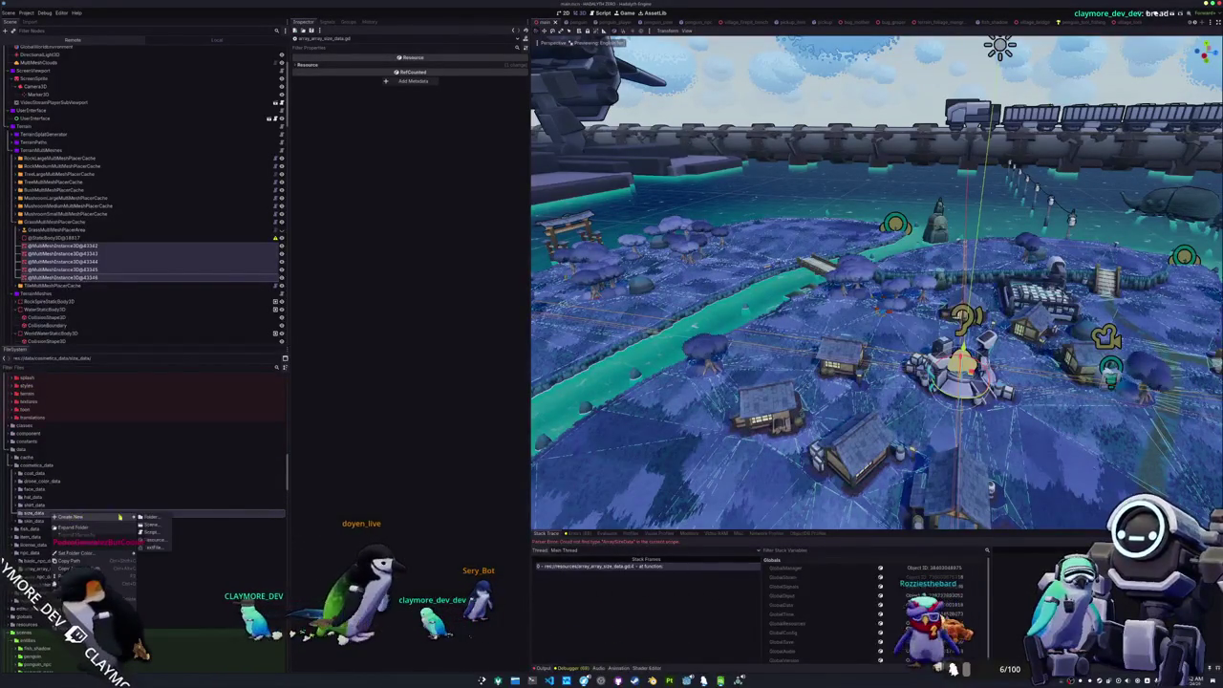
{"action": "left_click", "coordinate": [153, 538]}
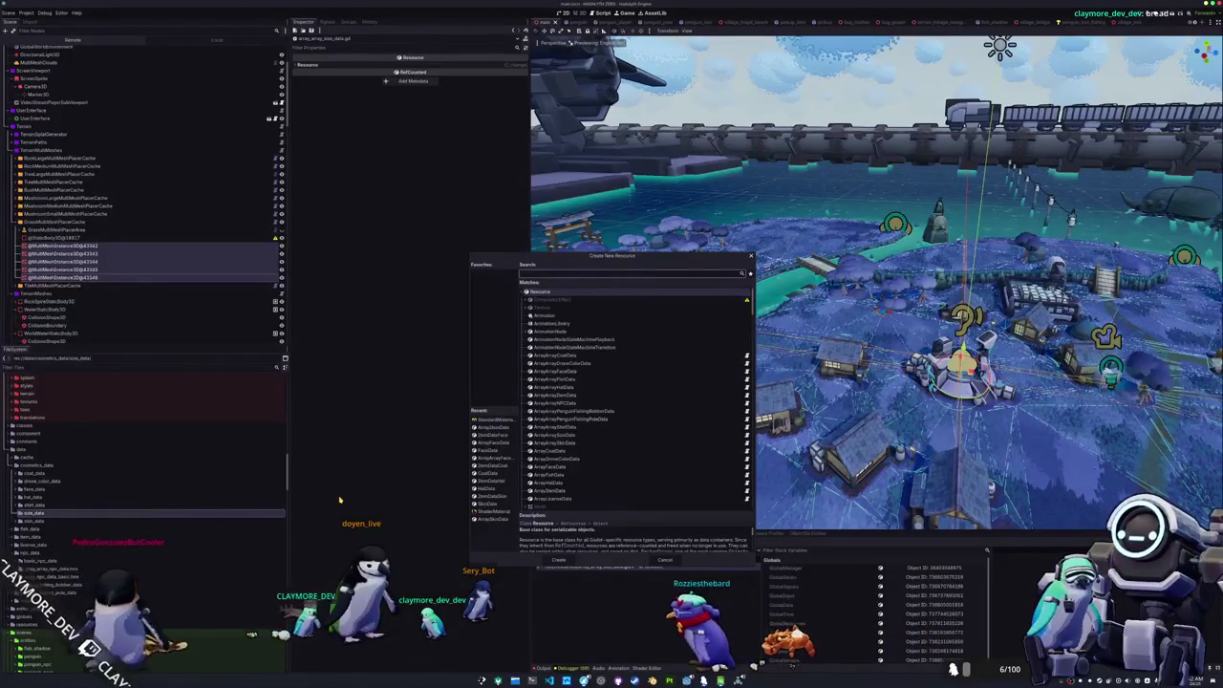
- Create an ArrayArraySizeData resource saved as array_array_size_data.tres in size_data
{"action": "type", "text": "arr"}
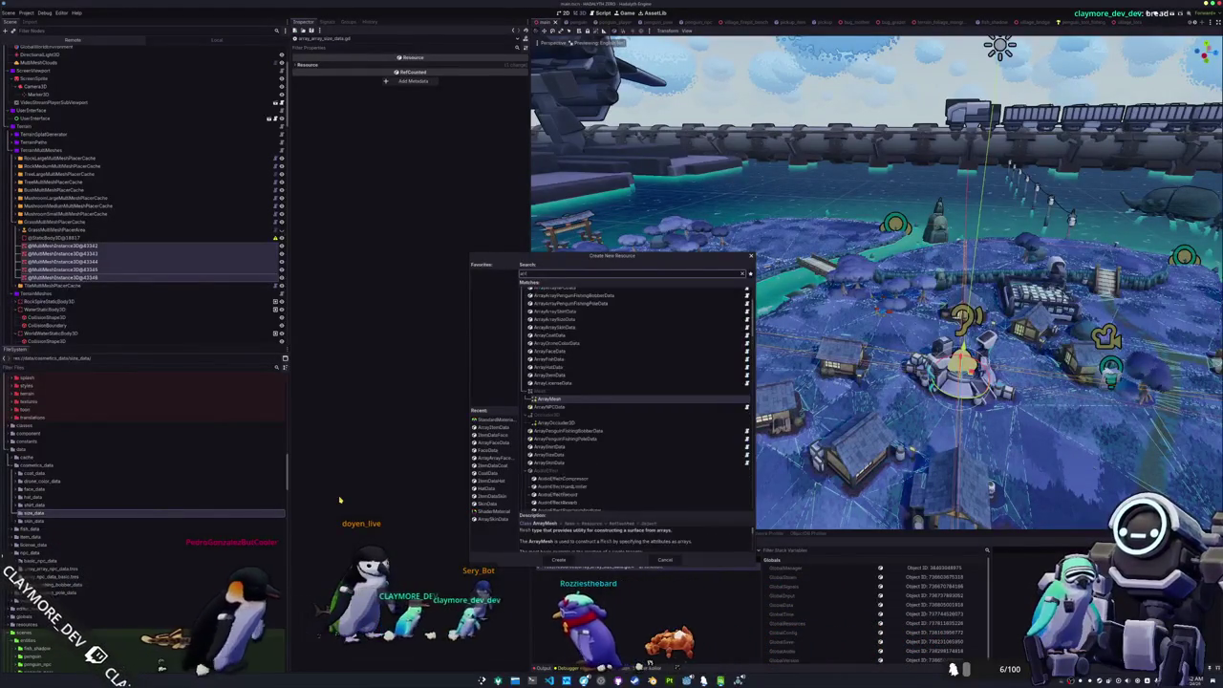
{"action": "type", "text": "size"}
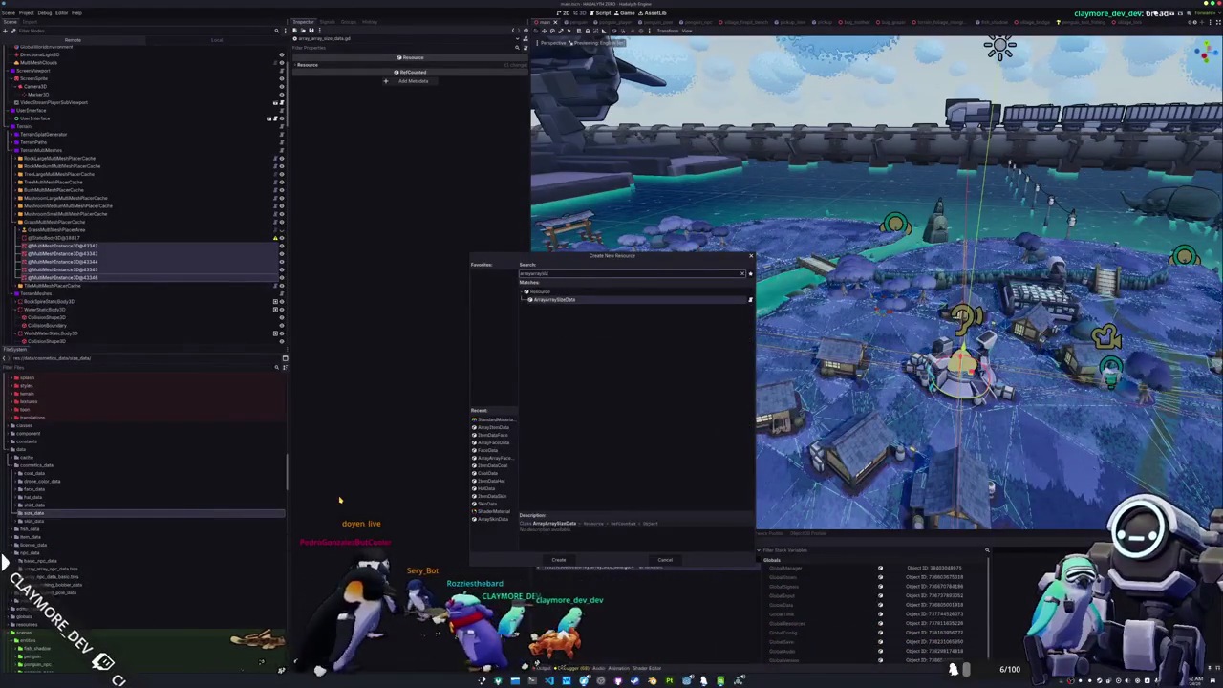
{"action": "key", "text": "Return"}
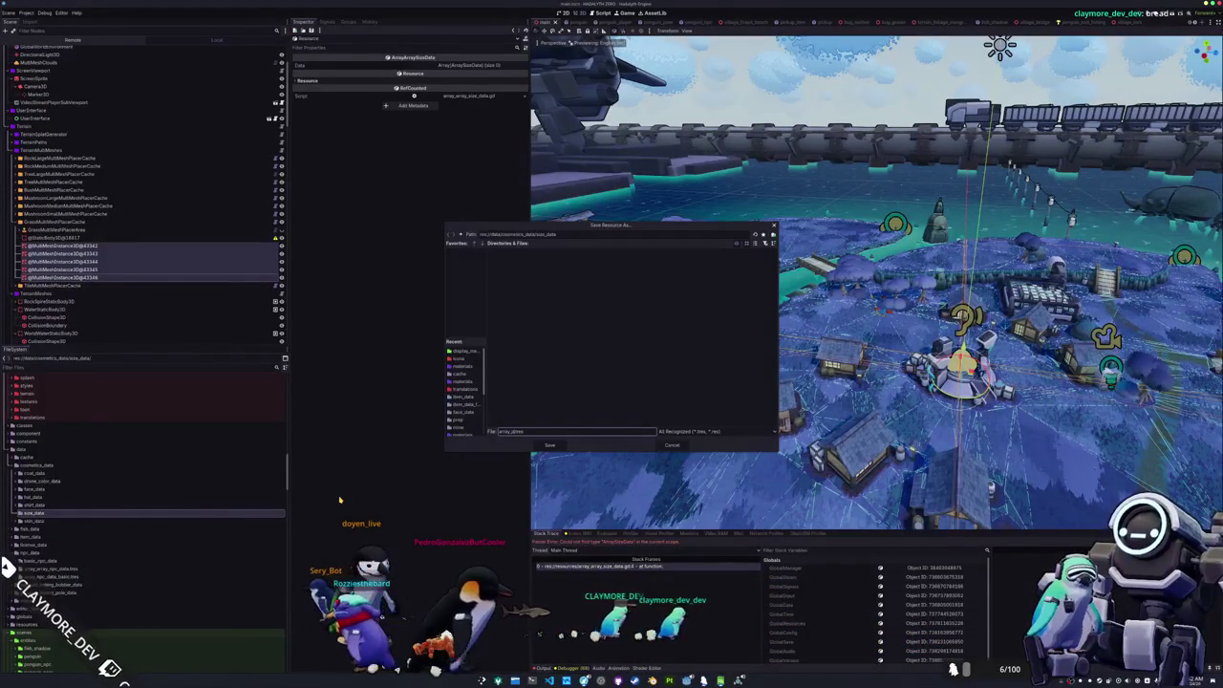
{"action": "type", "text": "ay_size_data"}
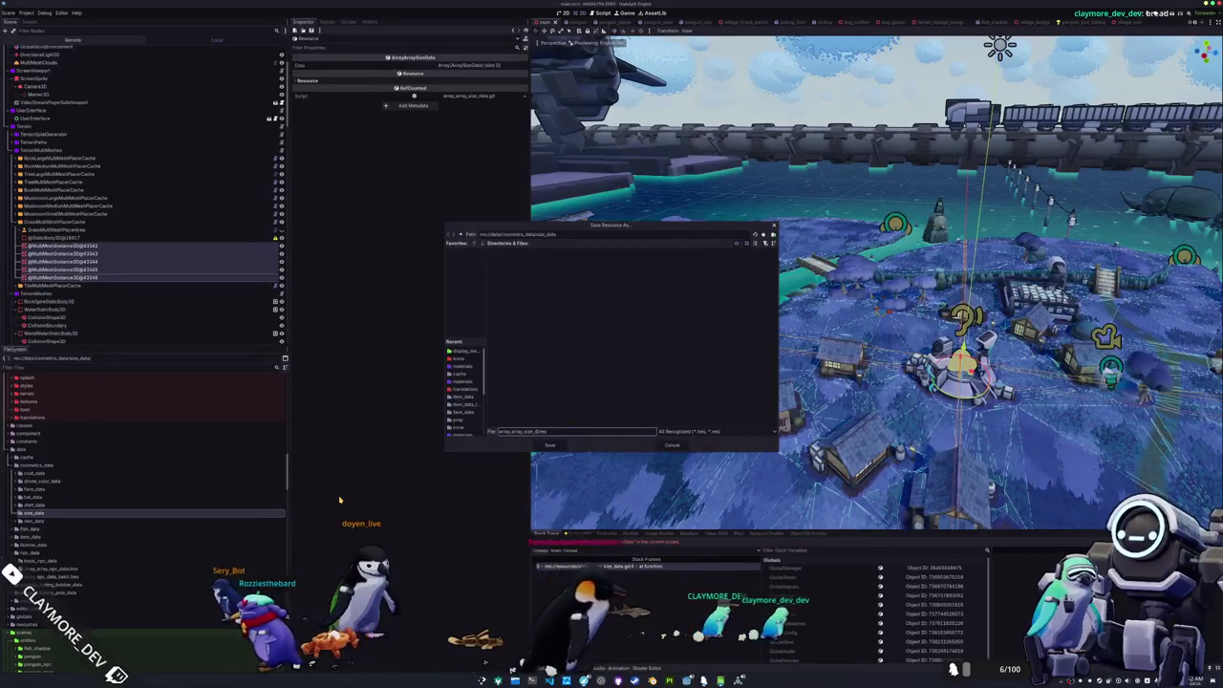
{"action": "key", "text": "Return"}
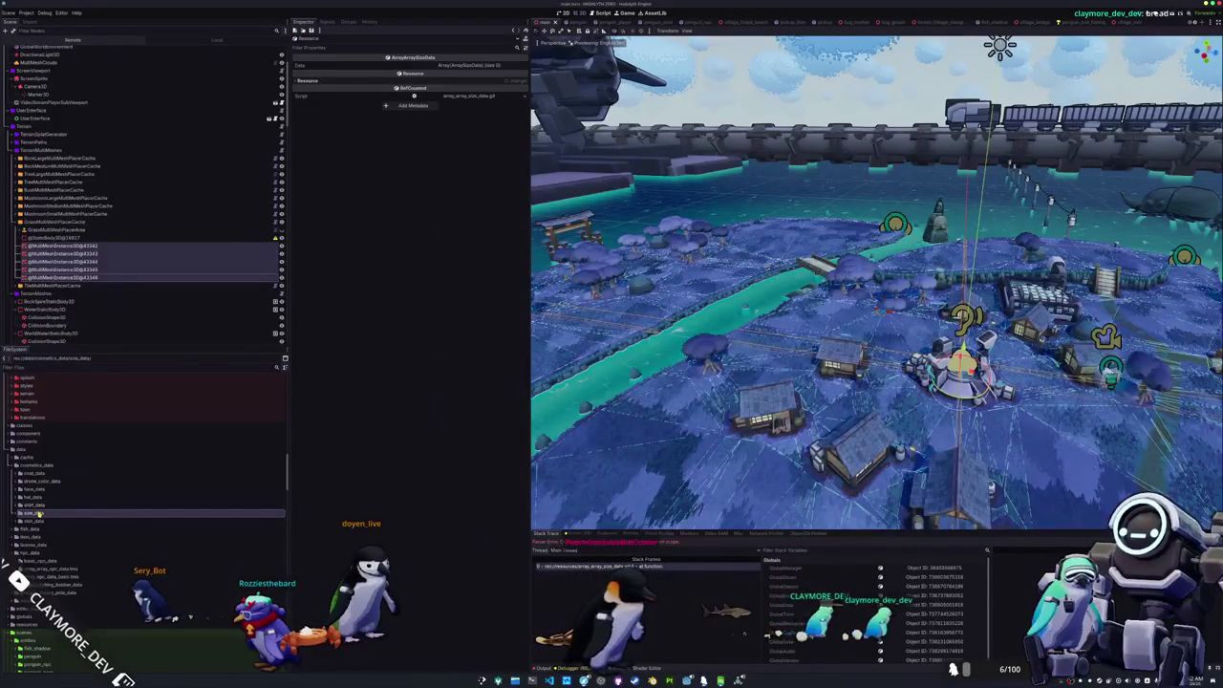
- Add a basic subfolder inside size_data
{"action": "left_click", "coordinate": [144, 516]}
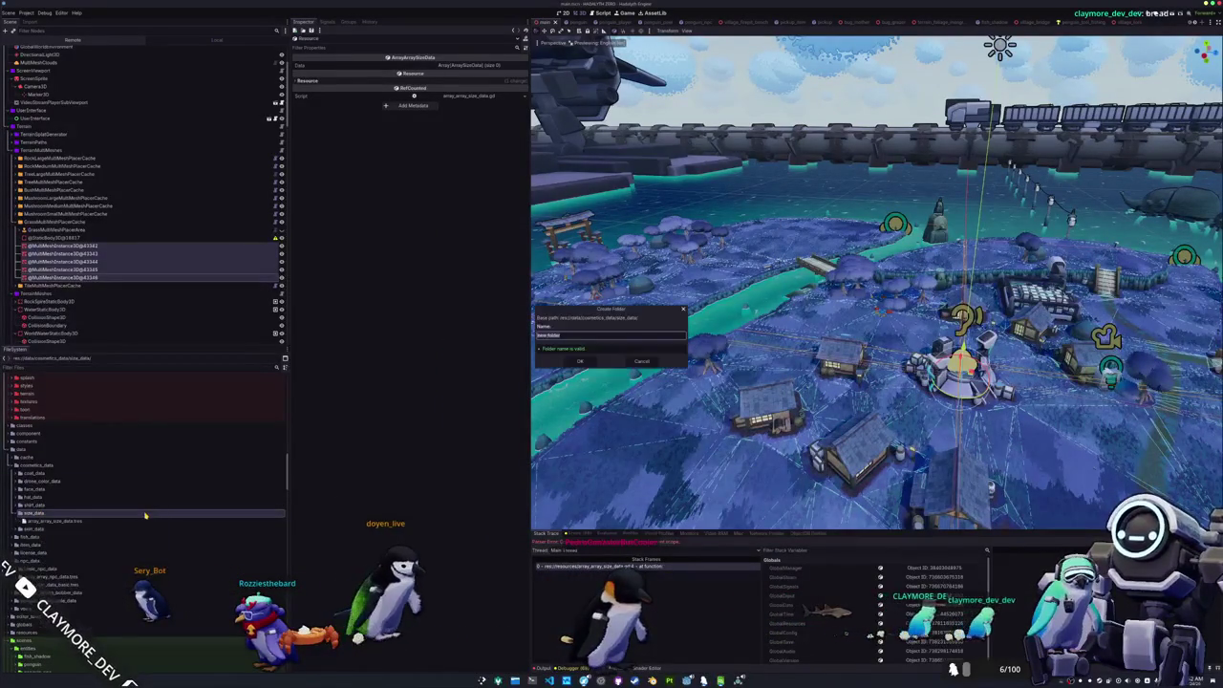
{"action": "type", "text": "acc"}
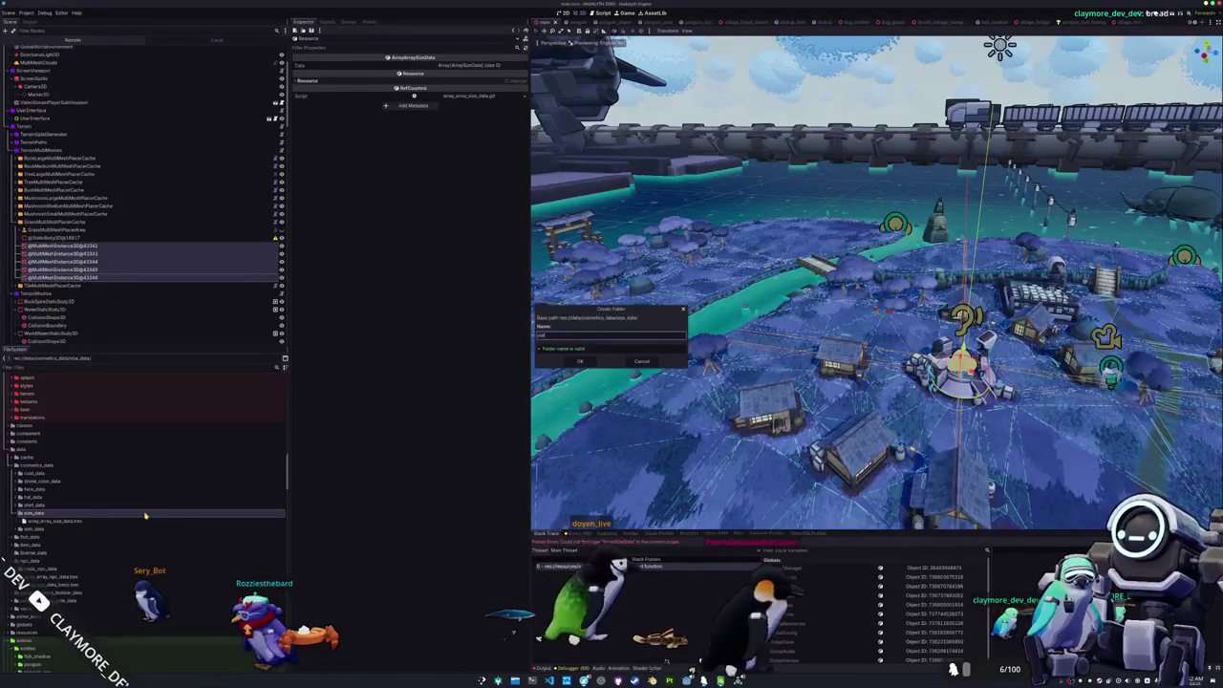
{"action": "type", "text": "basic"}
{"action": "key", "text": "Return"}
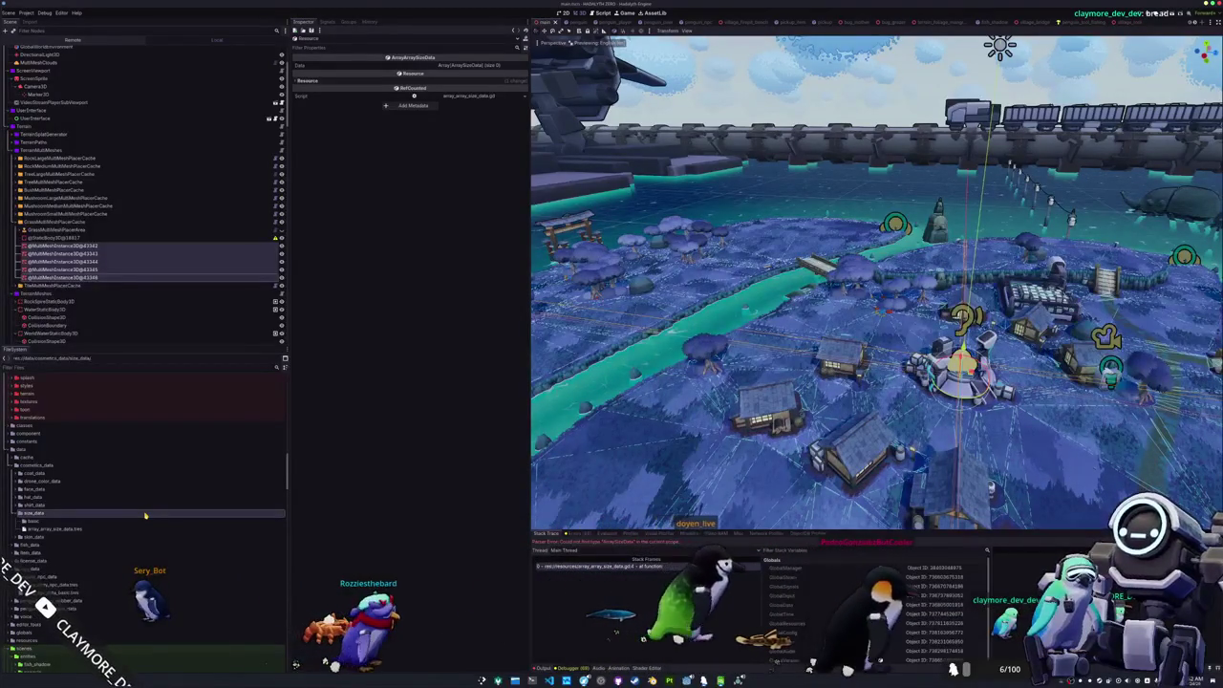
{"action": "left_click", "coordinate": [55, 522]}
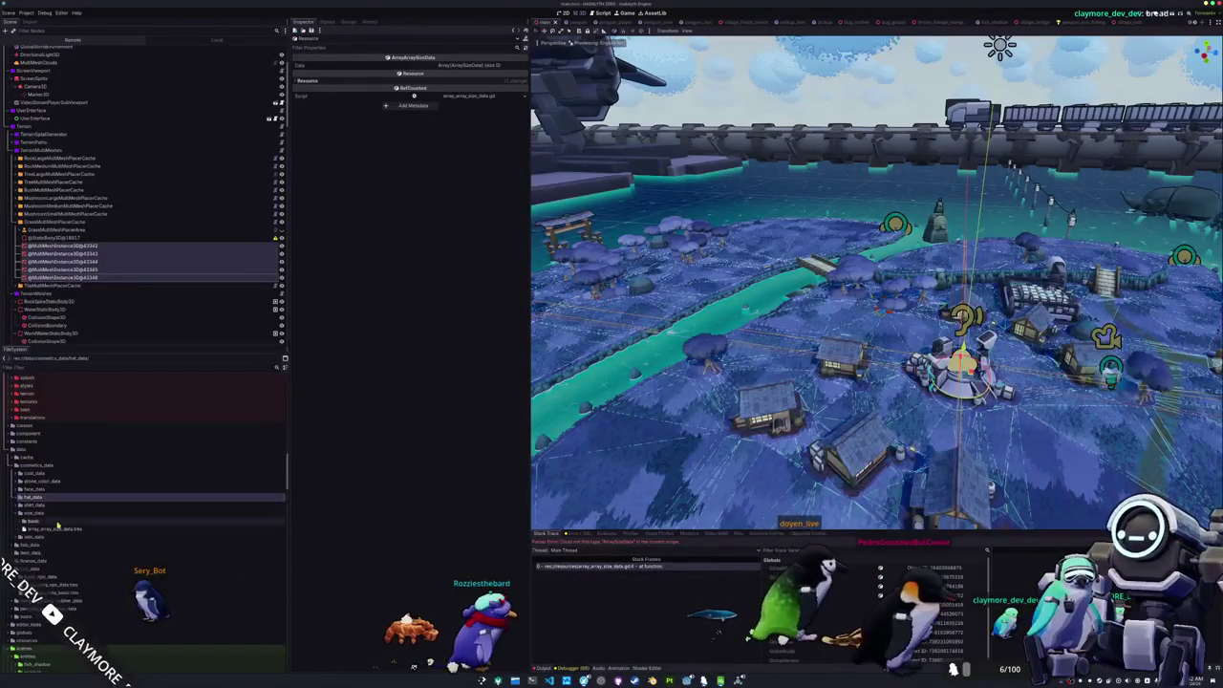
{"action": "right_click", "coordinate": [57, 526]}
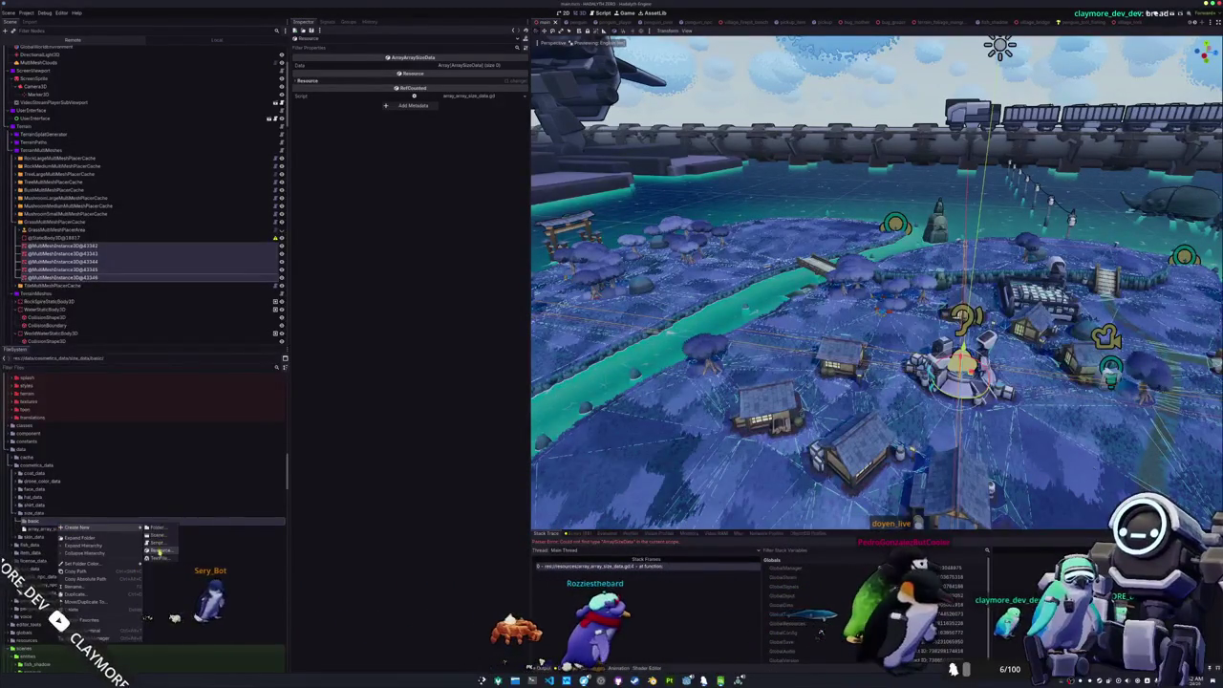
- Create a SizeData resource in basic saved as size_data_small.tres
{"action": "left_click", "coordinate": [229, 563]}
{"action": "type", "text": "size"}
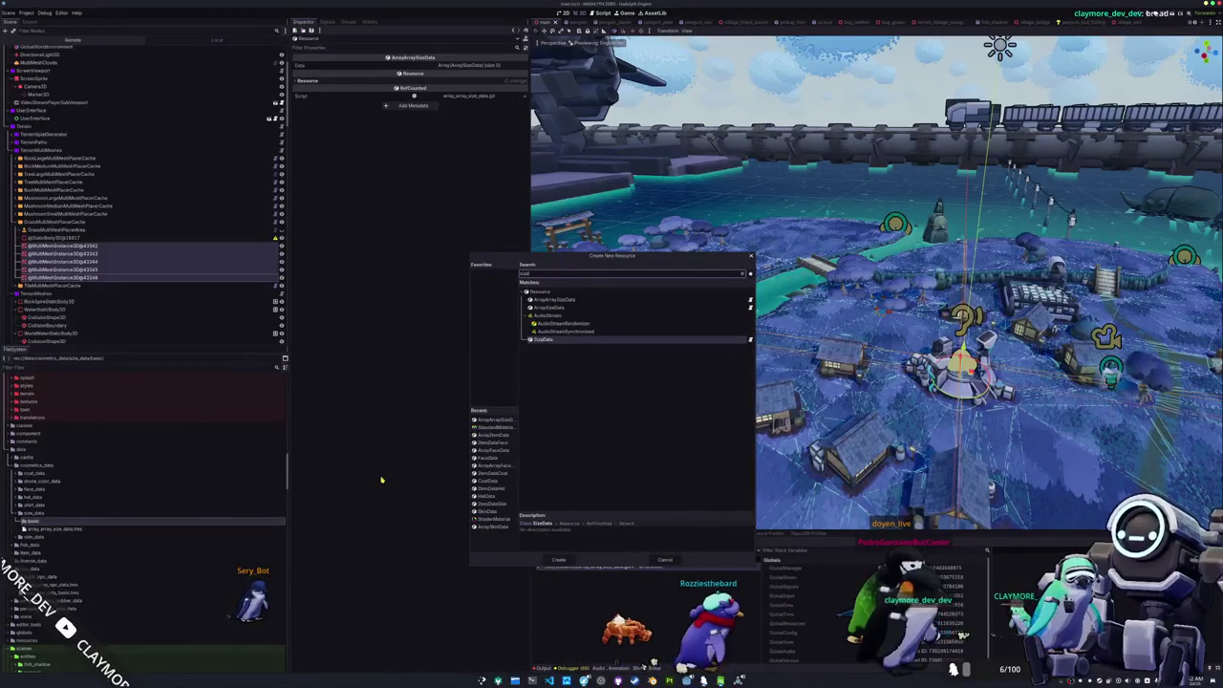
{"action": "key", "text": "Return"}
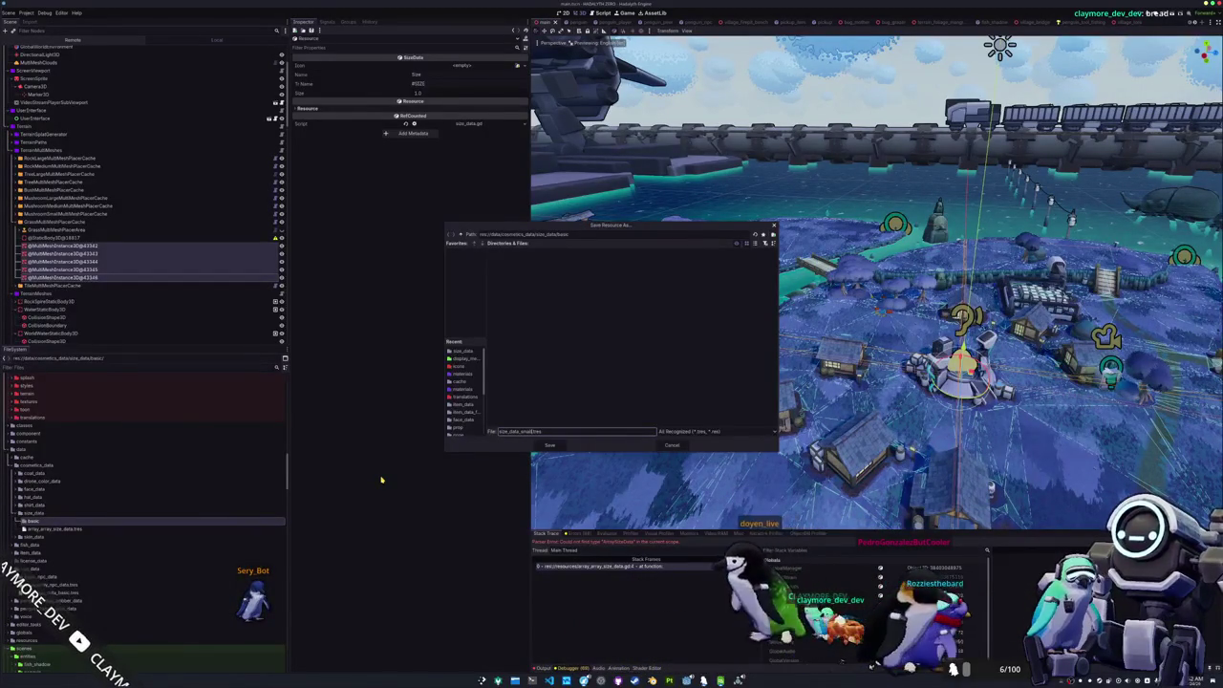
{"action": "key", "text": "Return"}
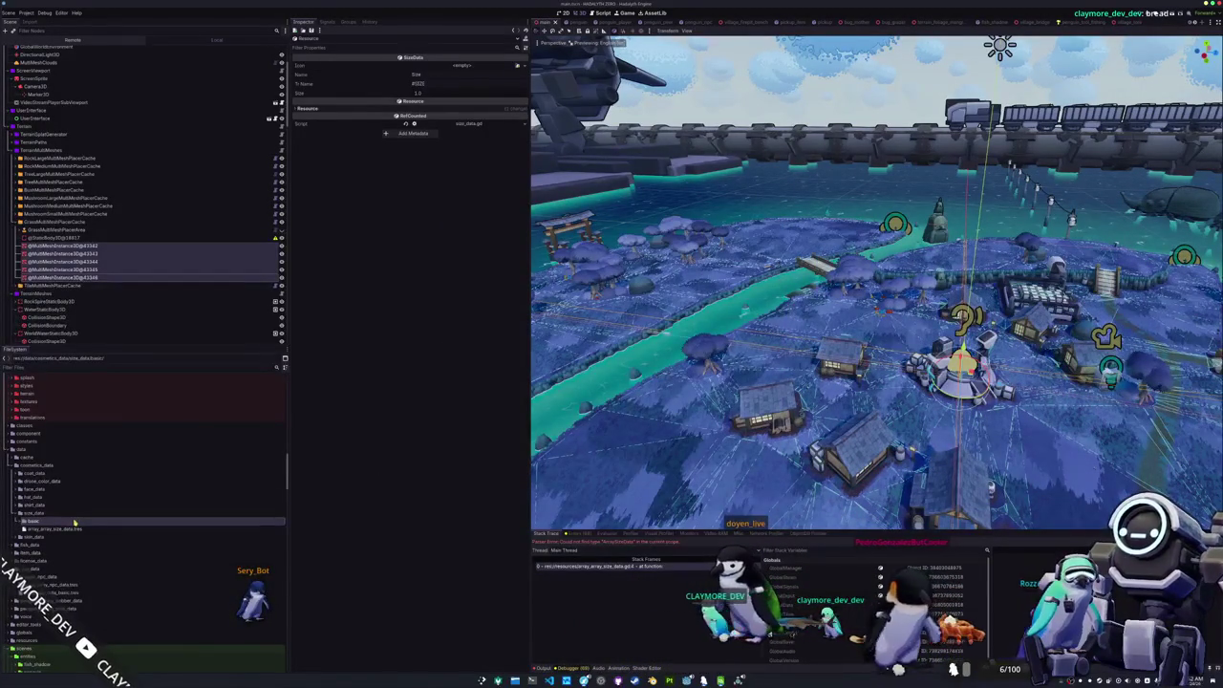
- Duplicate it into size_data_regular.tres and size_data_large.tres
{"action": "key", "text": "ctrl+d"}
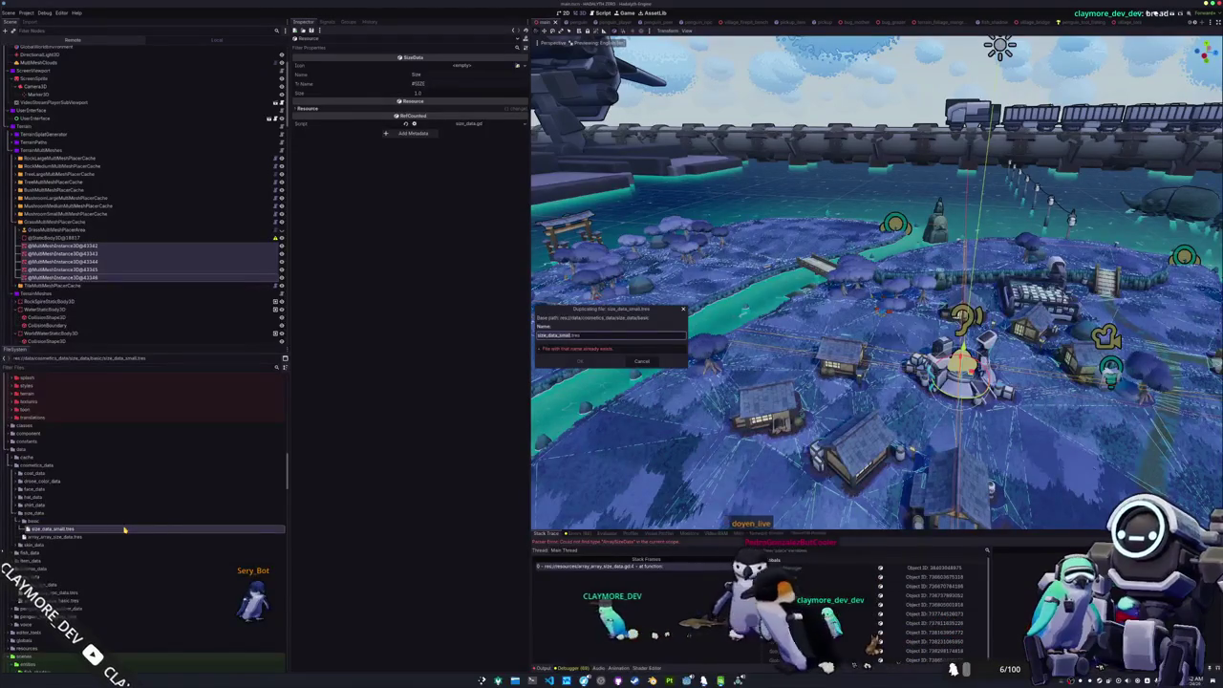
{"action": "type", "text": "egular"}
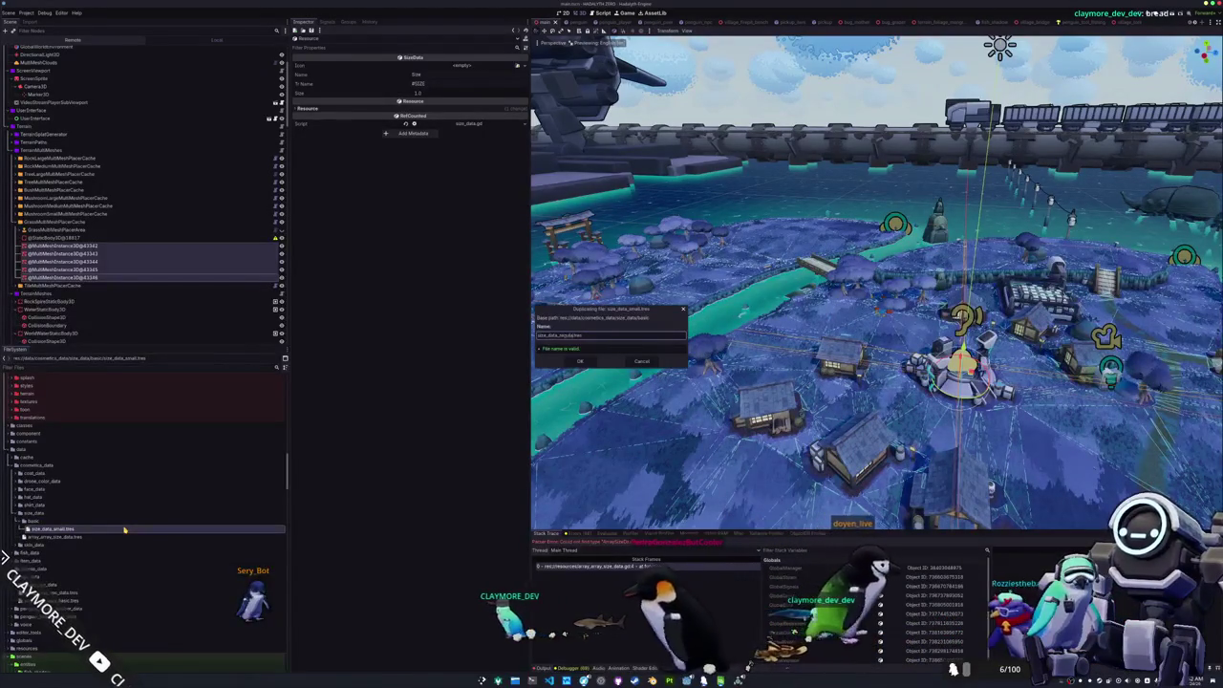
{"action": "key", "text": "Return"}
{"action": "left_click", "coordinate": [96, 529]}
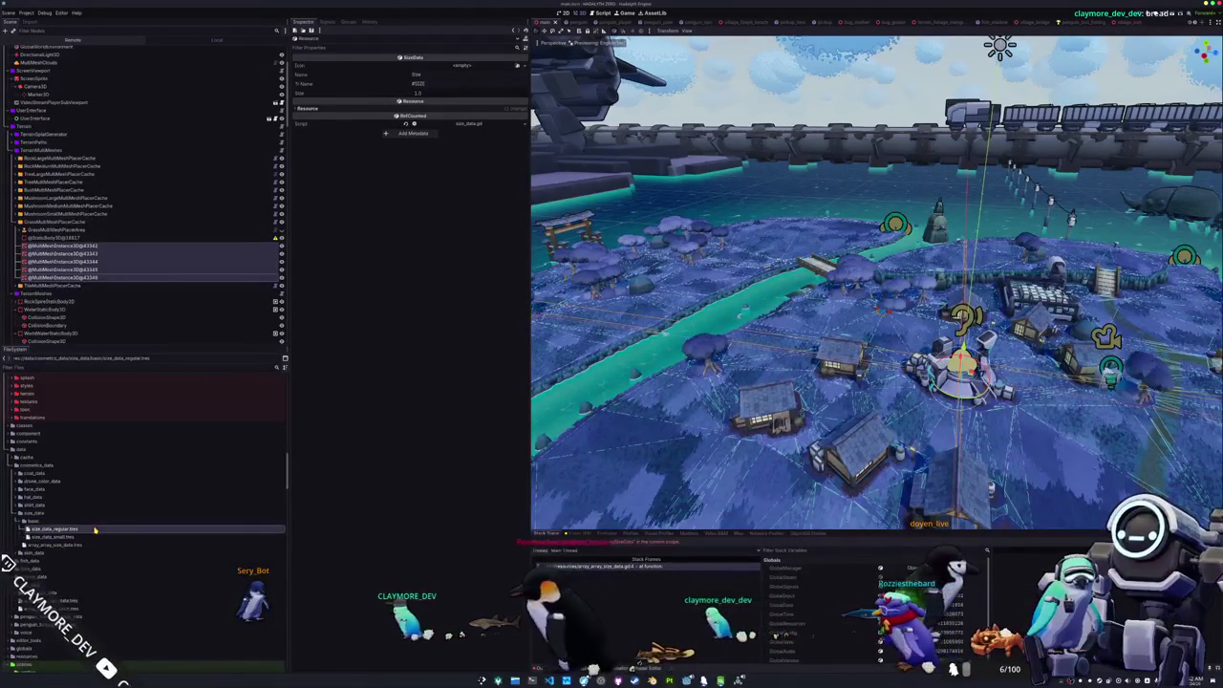
{"action": "key", "text": "ctrl+d"}
{"action": "type", "text": "large"}
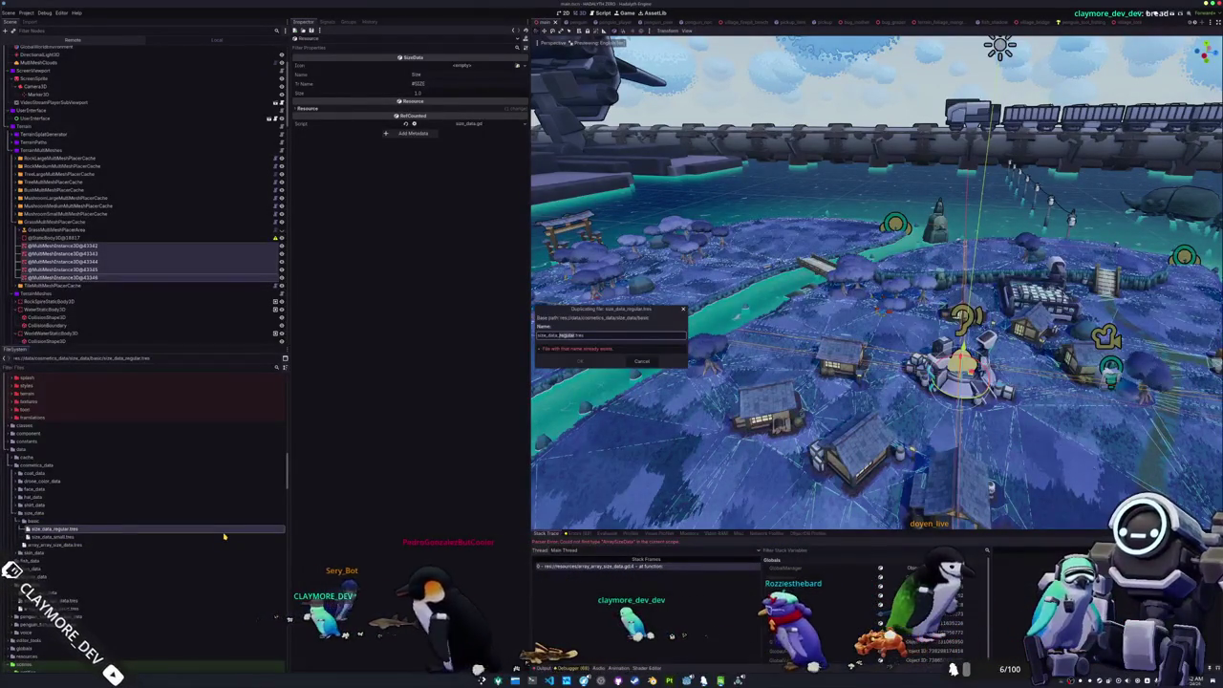
{"action": "key", "text": "Return"}
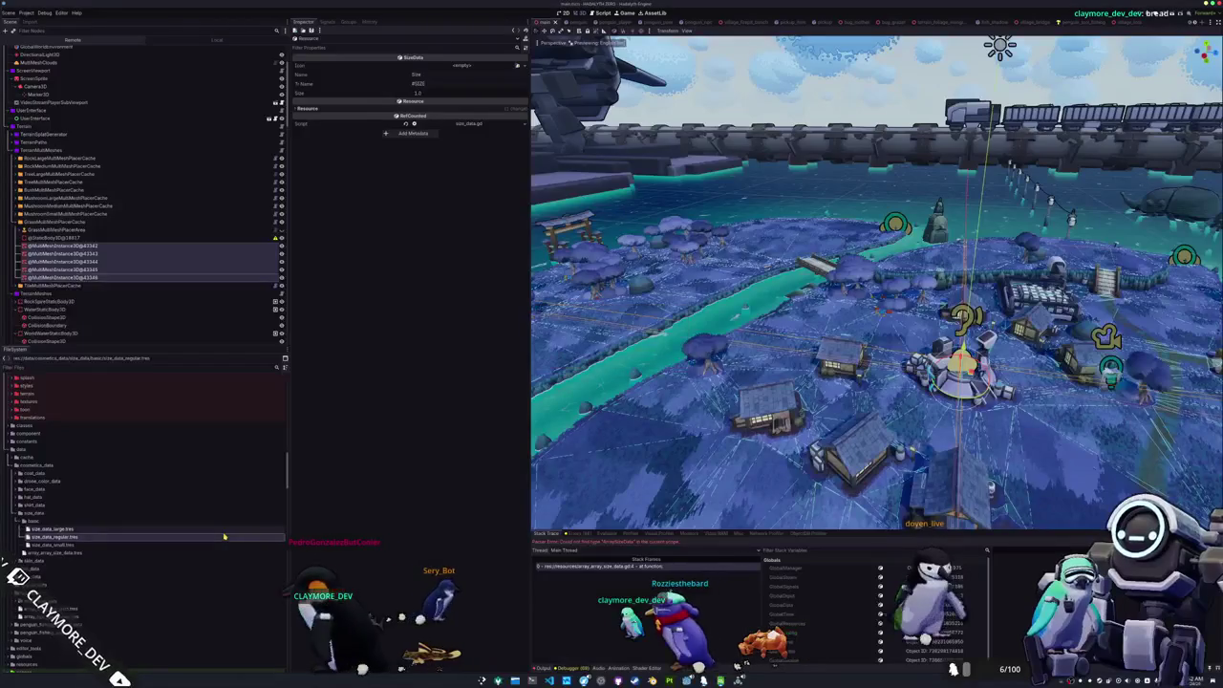
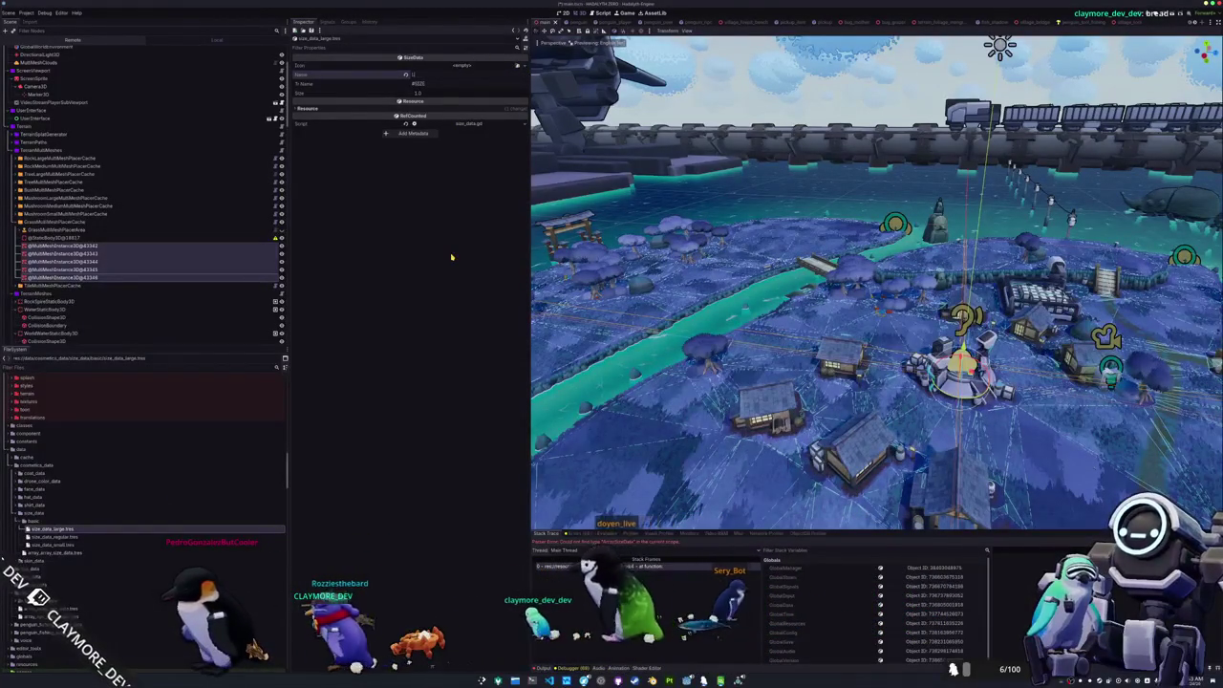
- Give the large size resource the name Large, key PENGUIN_SIZE_LARGE and size 1.125
{"action": "type", "text": "Large"}
{"action": "key", "text": "Tab"}
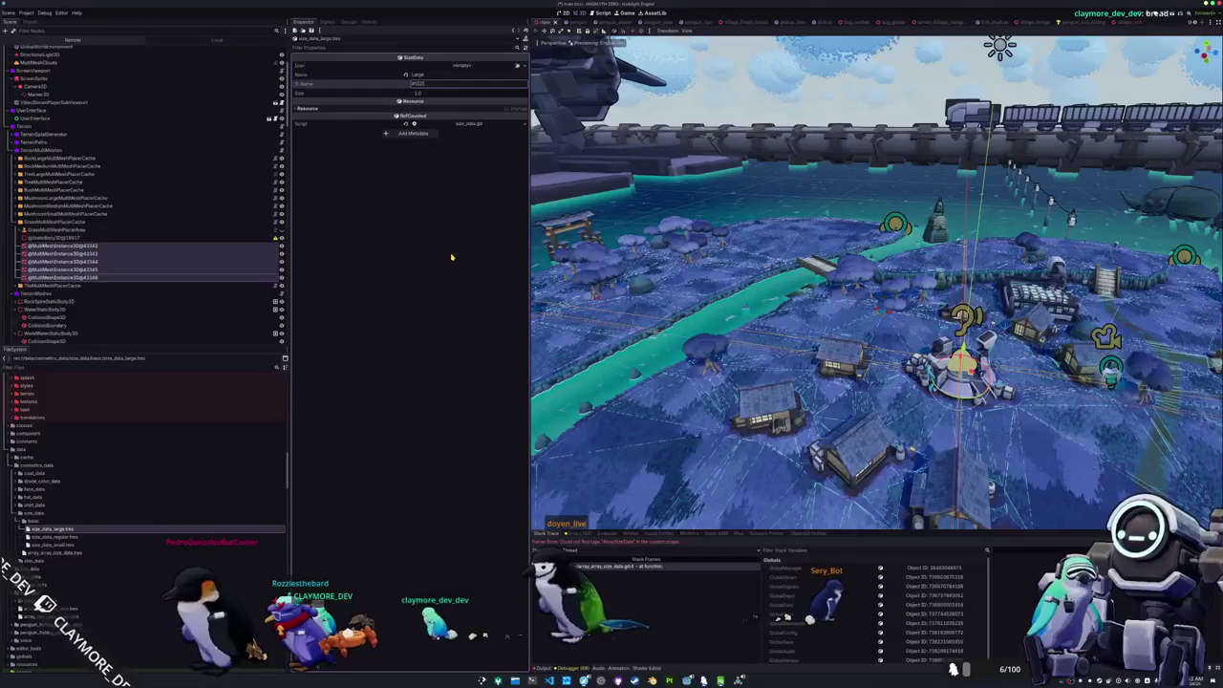
{"action": "type", "text": "SIZE"}
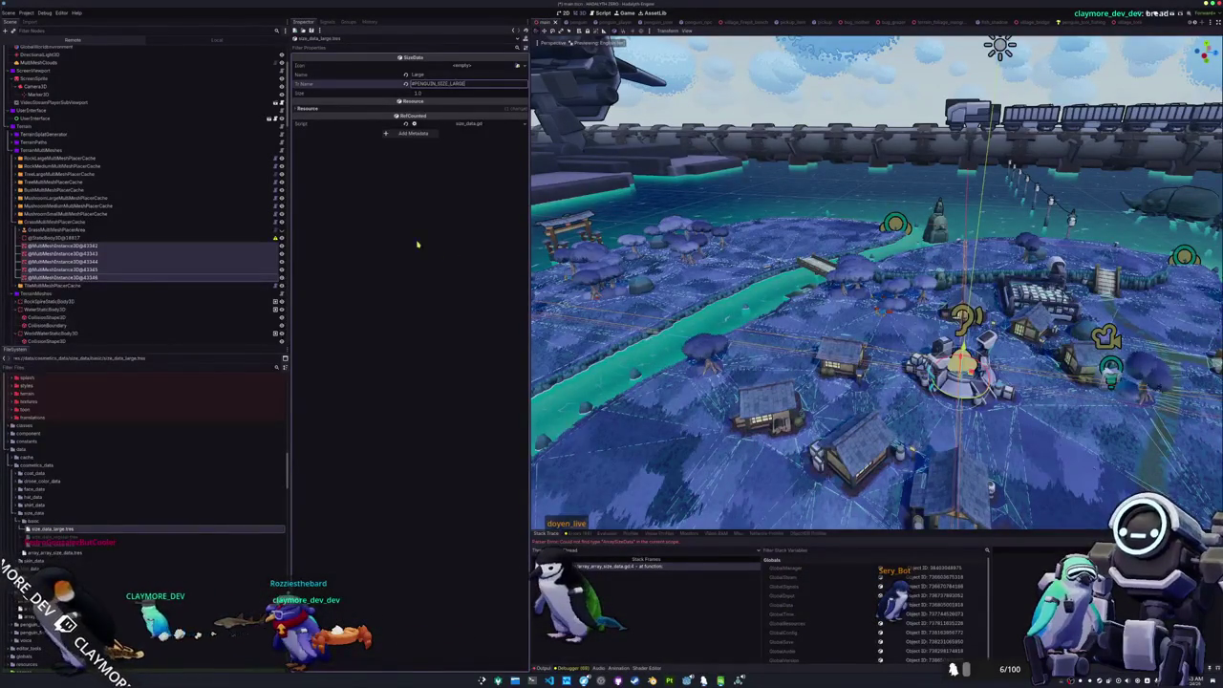
{"action": "left_click", "coordinate": [430, 94]}
{"action": "type", "text": "51.2"}
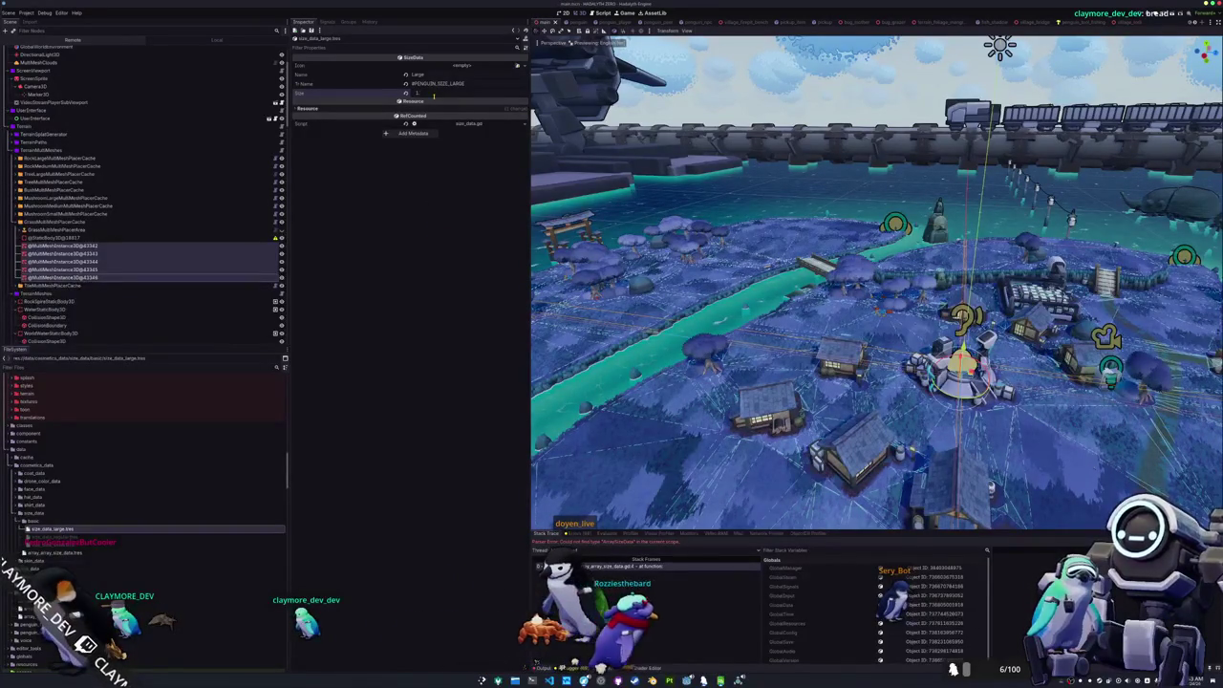
{"action": "type", "text": "125"}
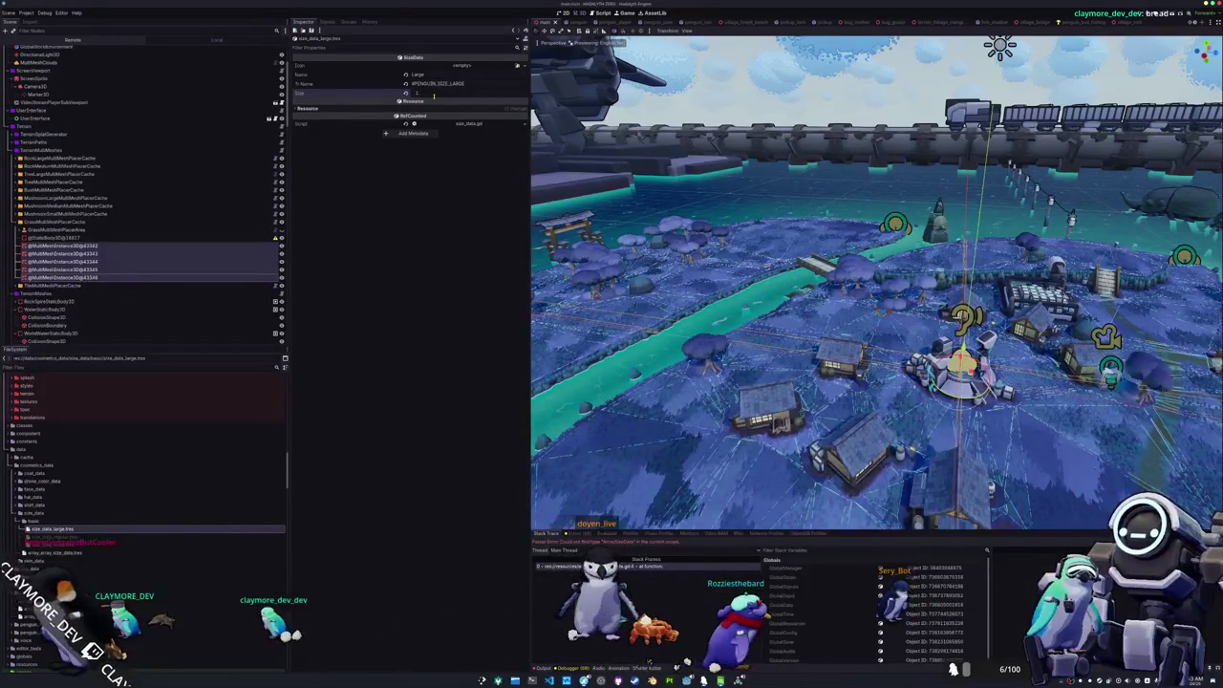
- Name the regular size resource and set its translation key to PENGUIN_SIZE_REGULAR
{"action": "left_click", "coordinate": [53, 536]}
{"action": "left_click", "coordinate": [453, 77]}
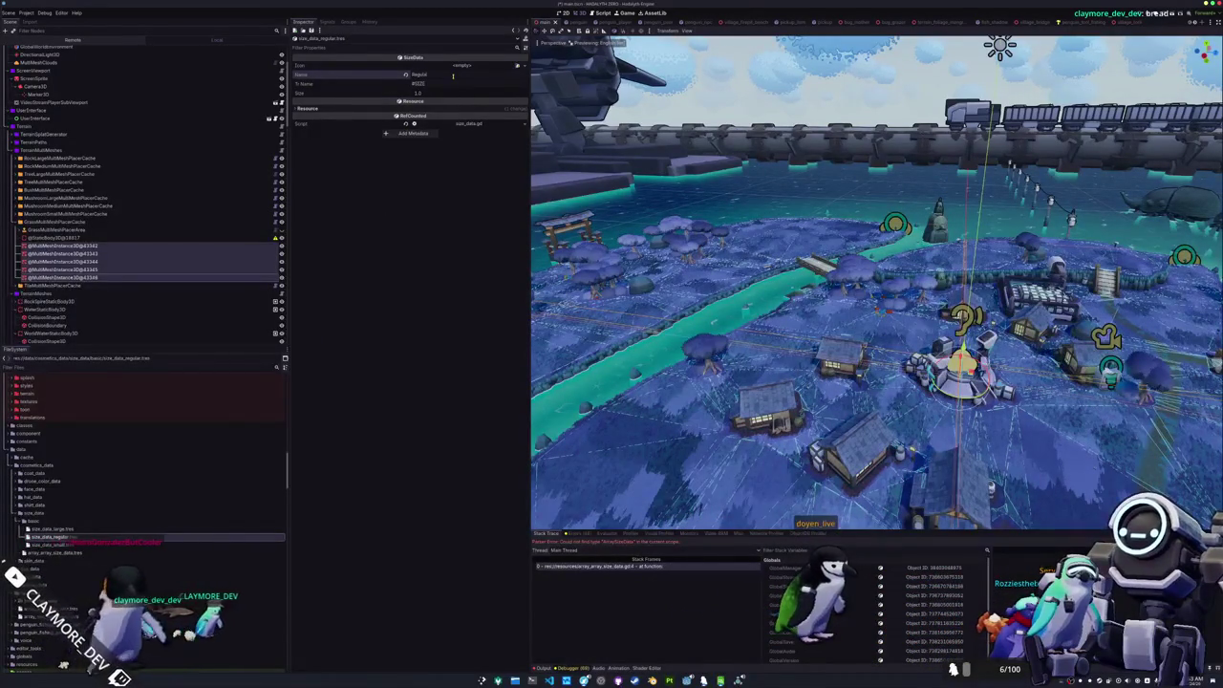
{"action": "left_click", "coordinate": [451, 83]}
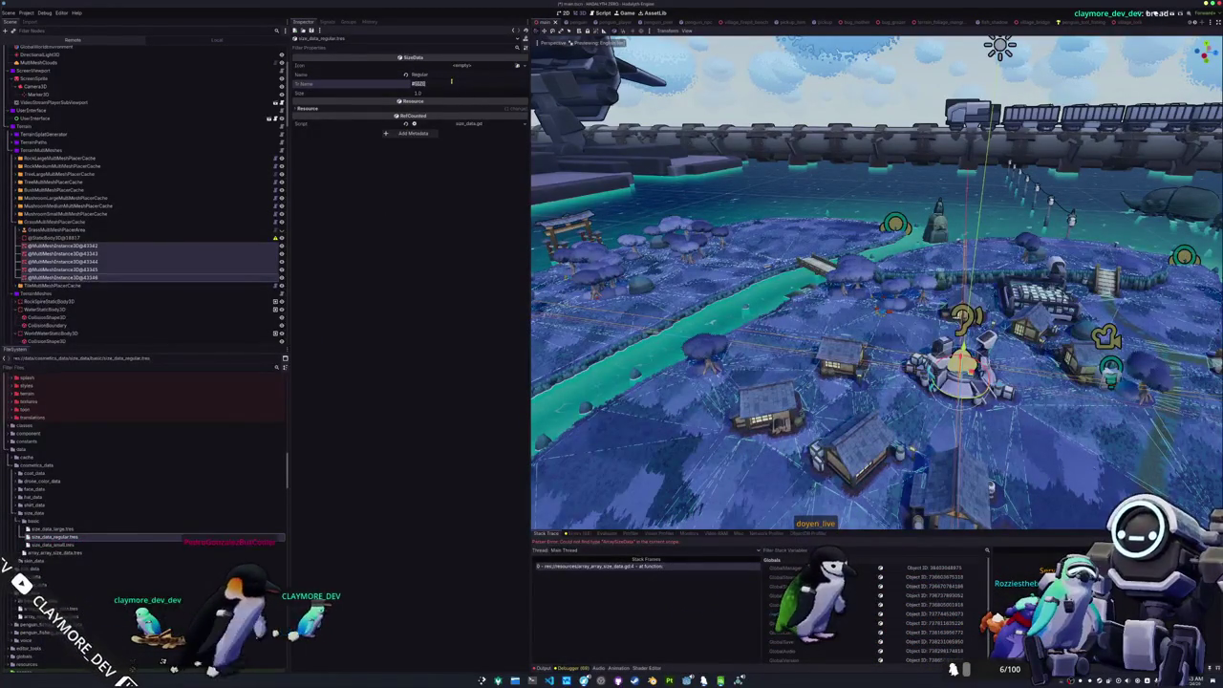
{"action": "type", "text": "Re"}
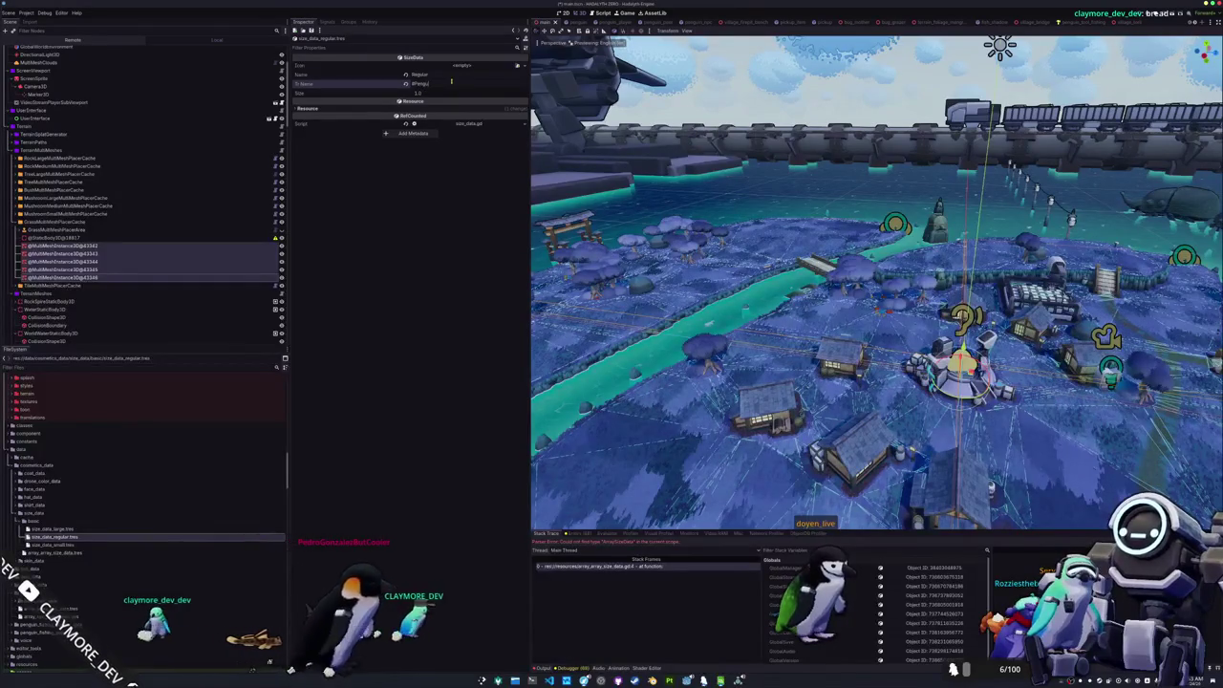
{"action": "type", "text": "NGUIN"}
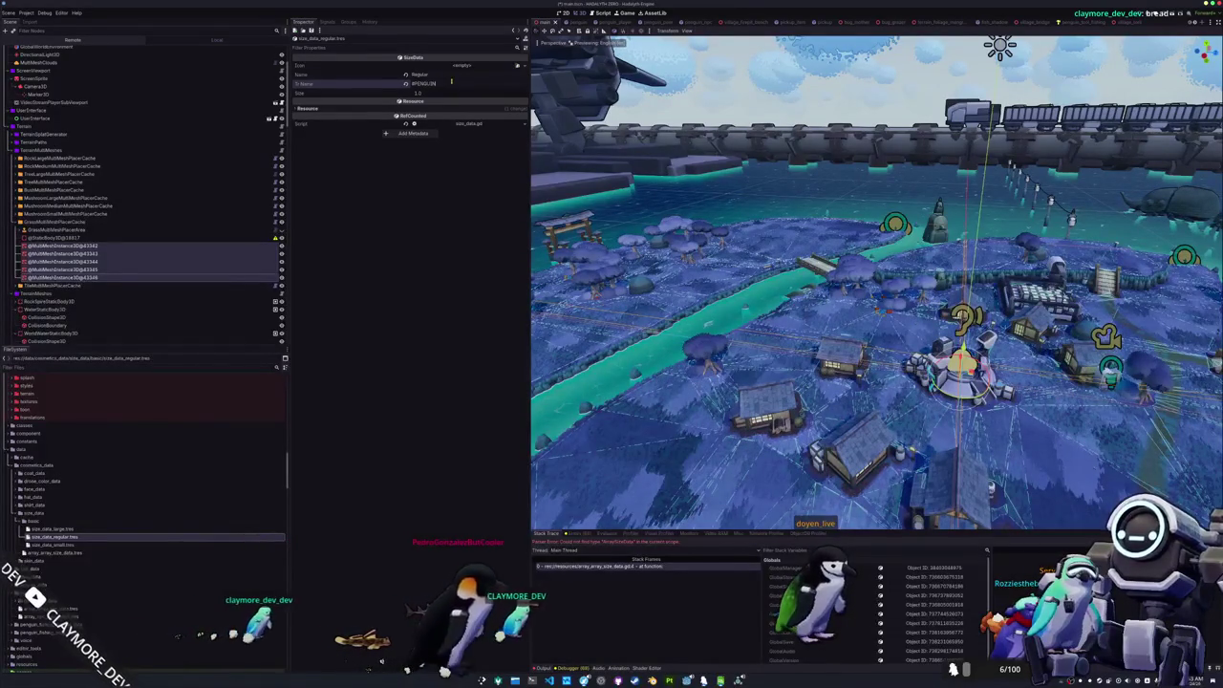
{"action": "type", "text": "_SIZE_REGULAR"}
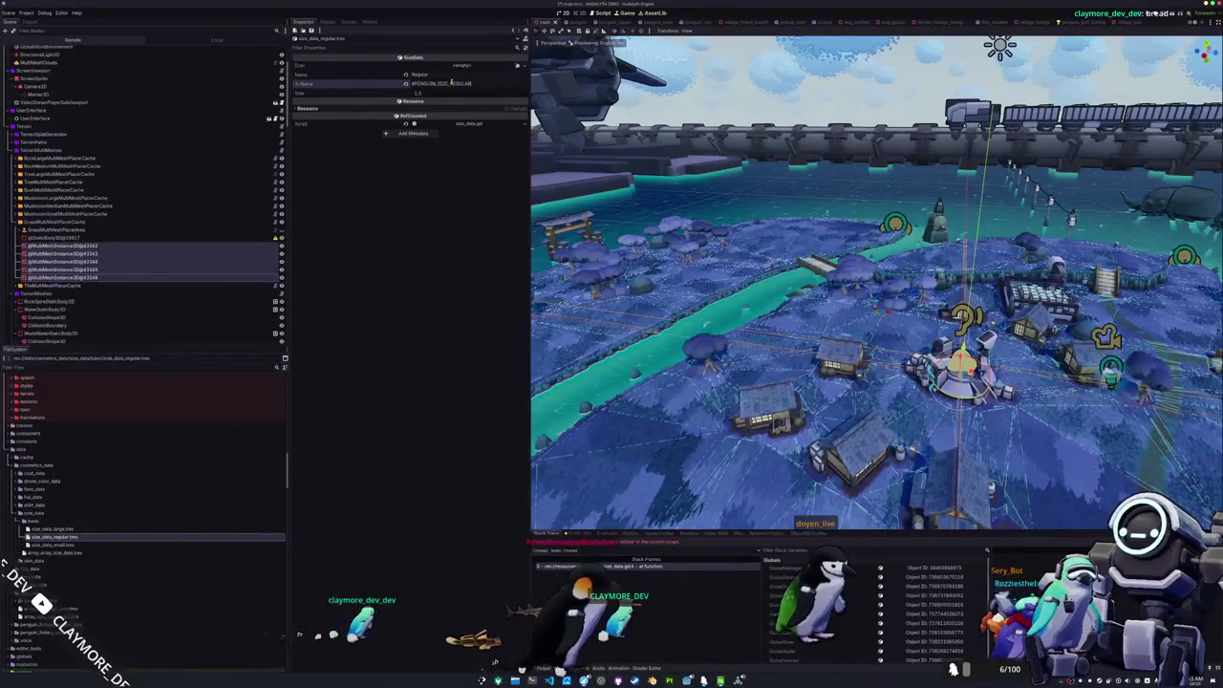
- Give the small size resource the key PENGUIN_SIZE_SMALL and size 0.875
{"action": "left_click", "coordinate": [57, 528]}
{"action": "left_click", "coordinate": [67, 544]}
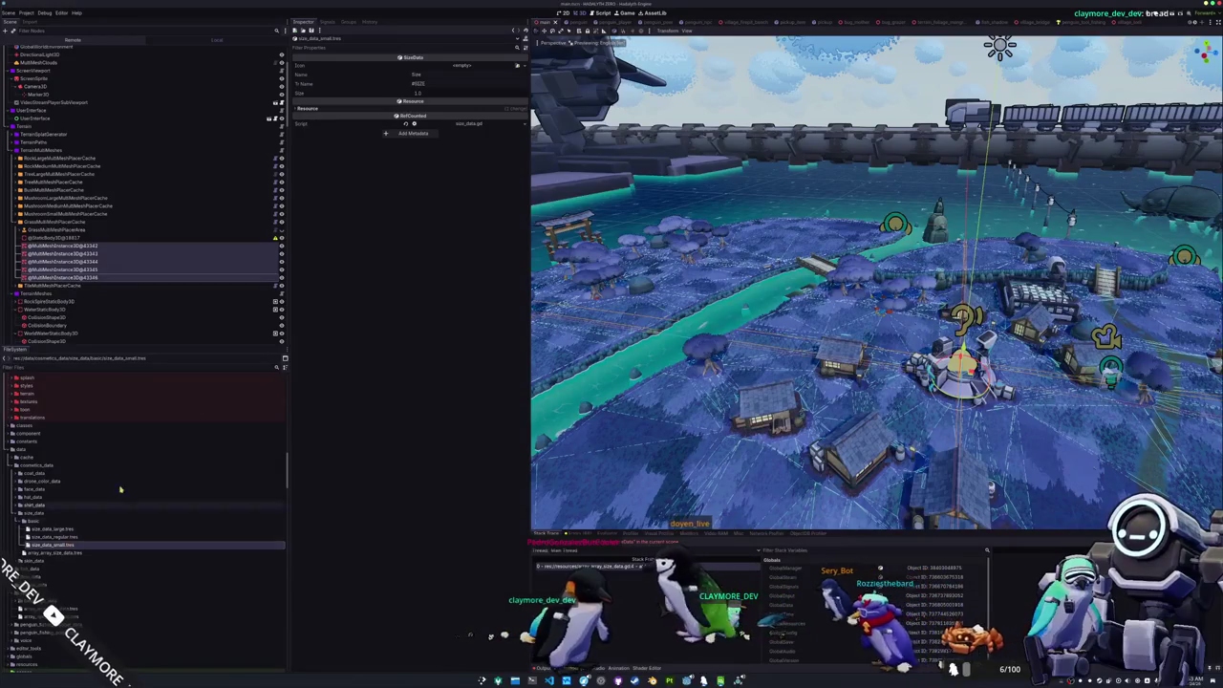
{"action": "left_click", "coordinate": [427, 82]}
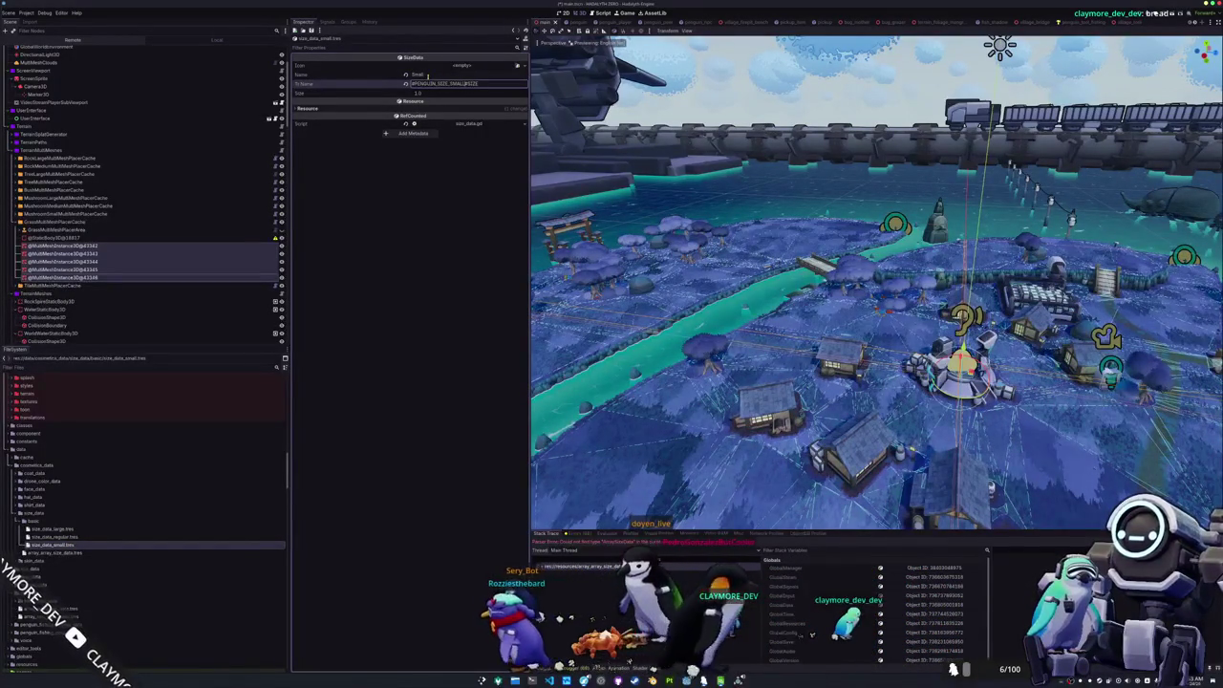
{"action": "key", "text": "Tab"}
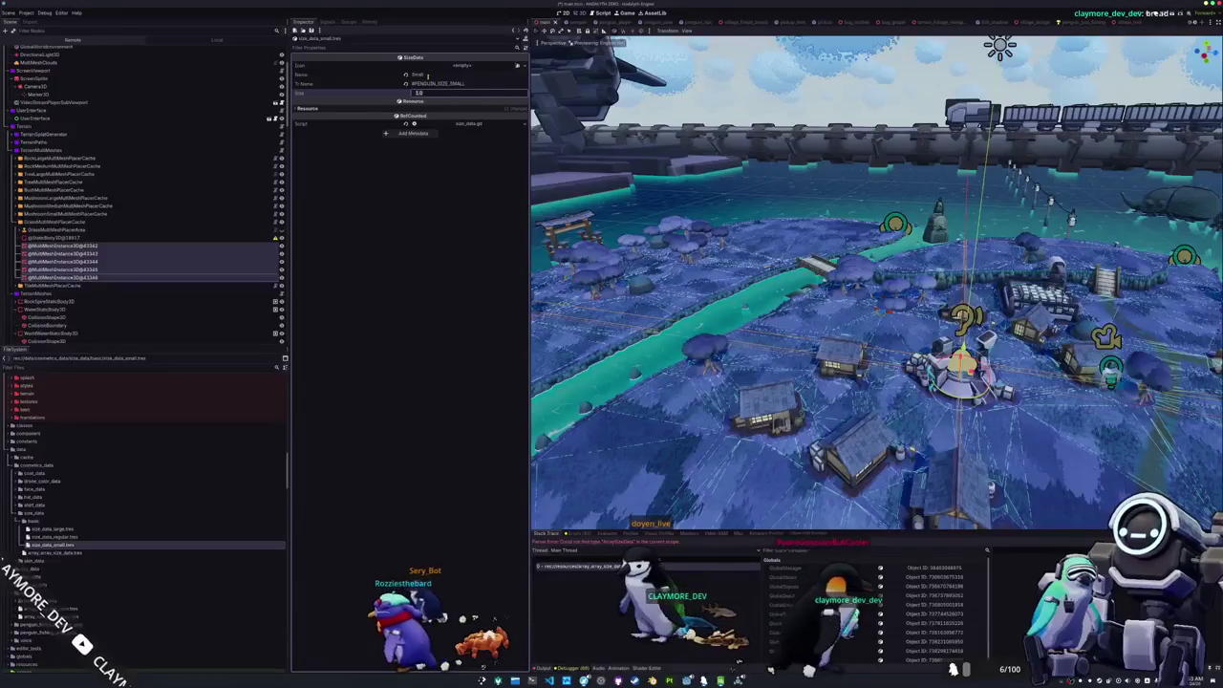
{"action": "type", "text": "1"}
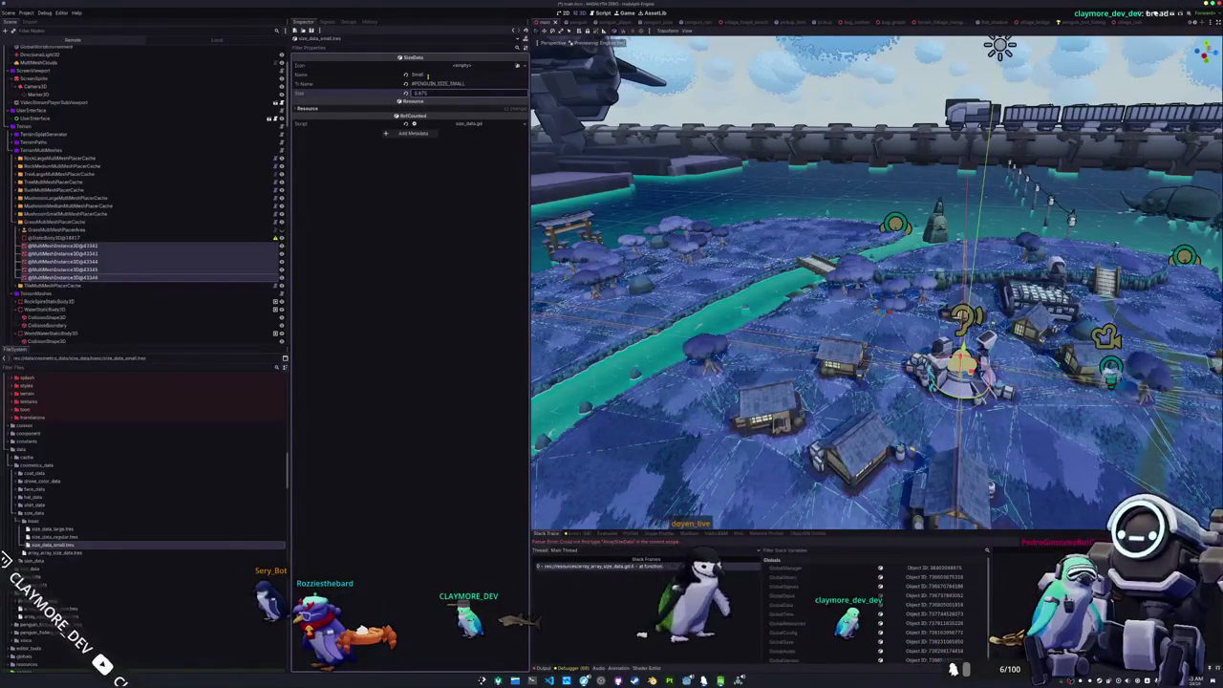
{"action": "left_click", "coordinate": [84, 537]}
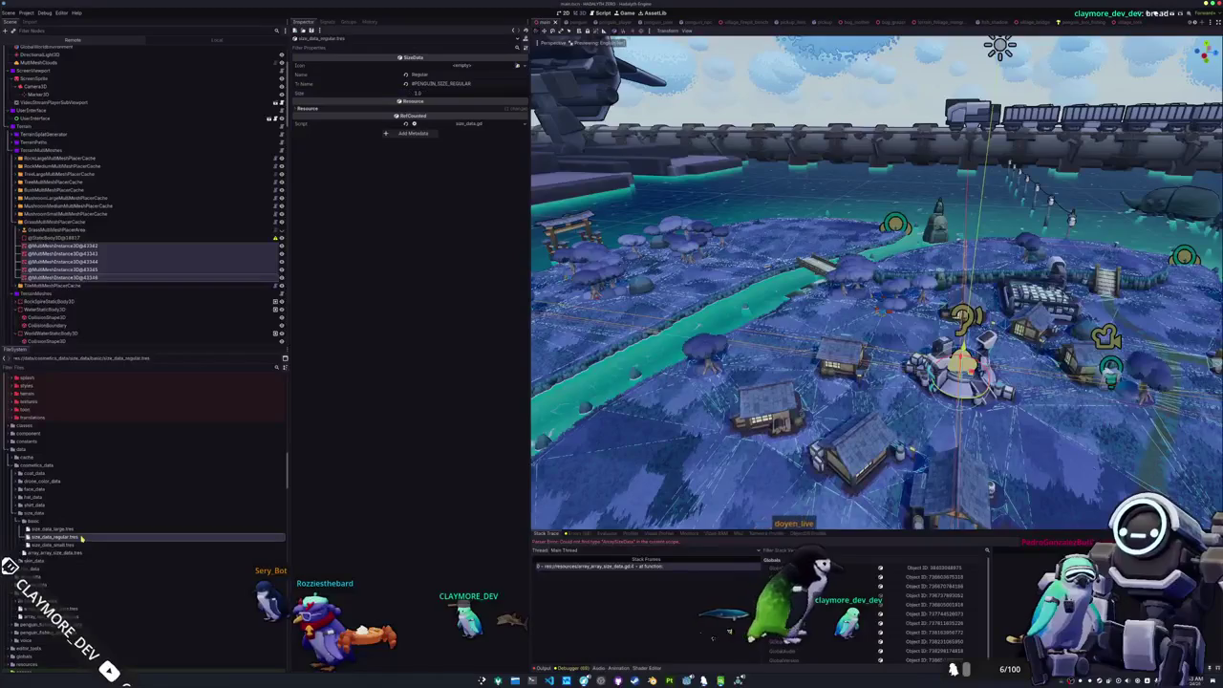
{"action": "left_click", "coordinate": [81, 545]}
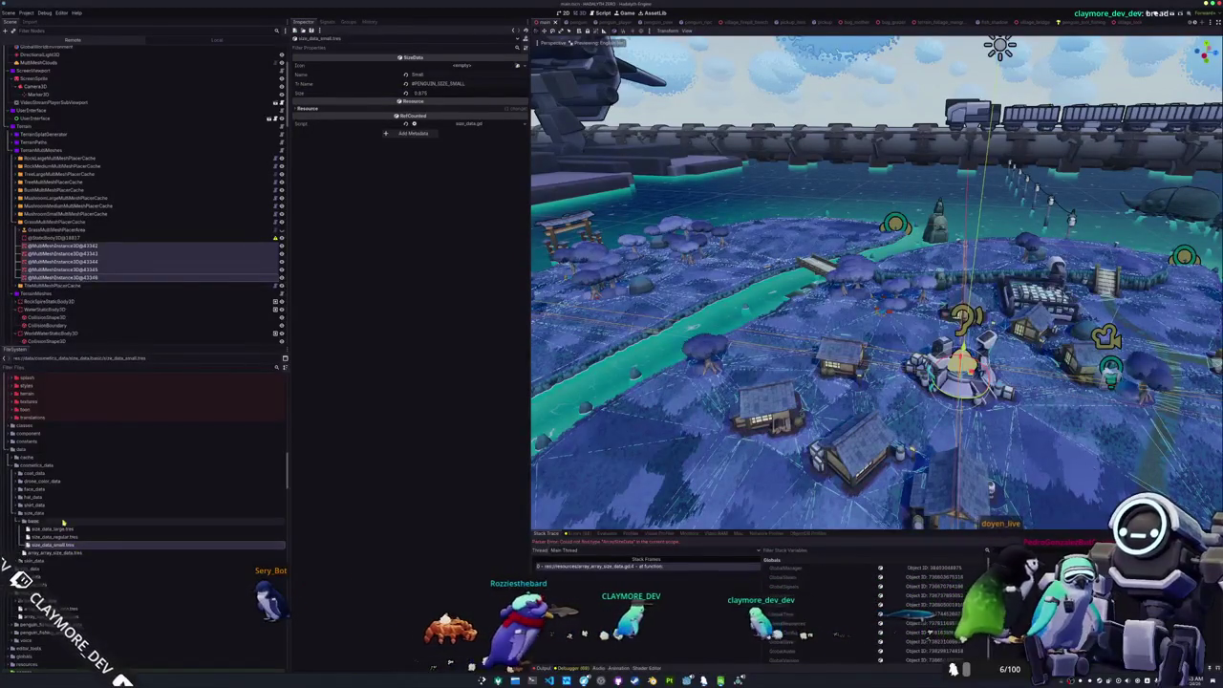
- Create and save a new ArraySizeData resource, array_size_data_basic.tres, in the size_data folder
{"action": "right_click", "coordinate": [80, 515]}
{"action": "mouse_move", "coordinate": [76, 518]}
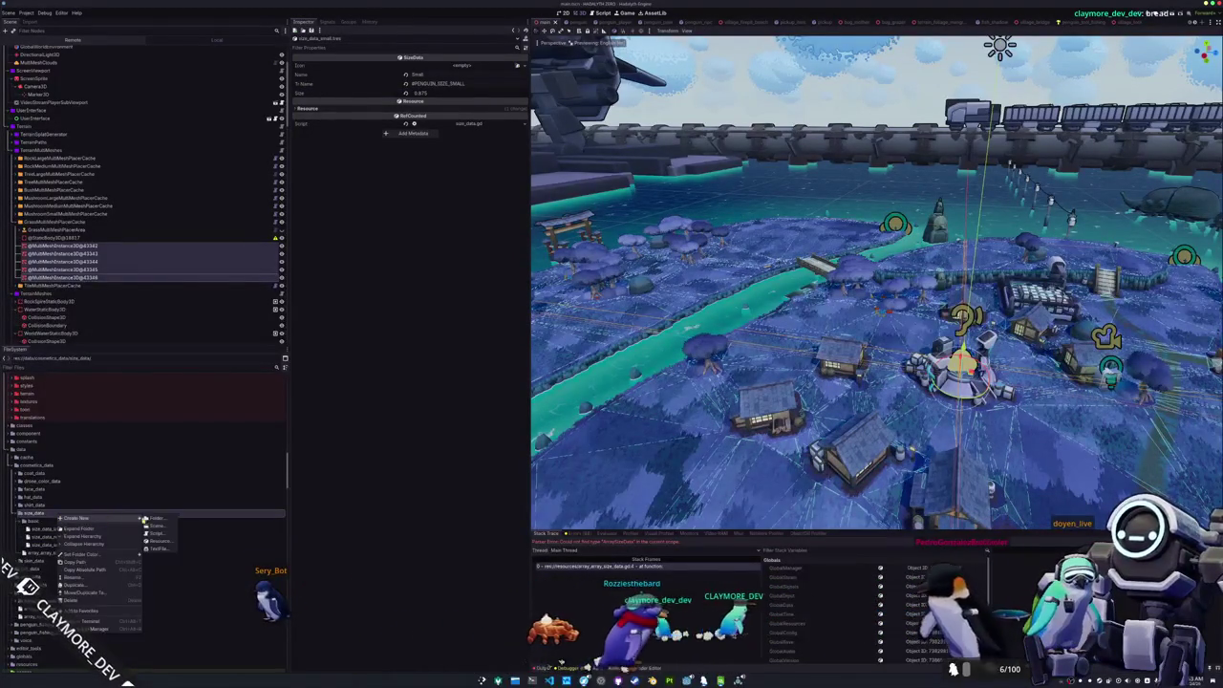
{"action": "left_click", "coordinate": [90, 541]}
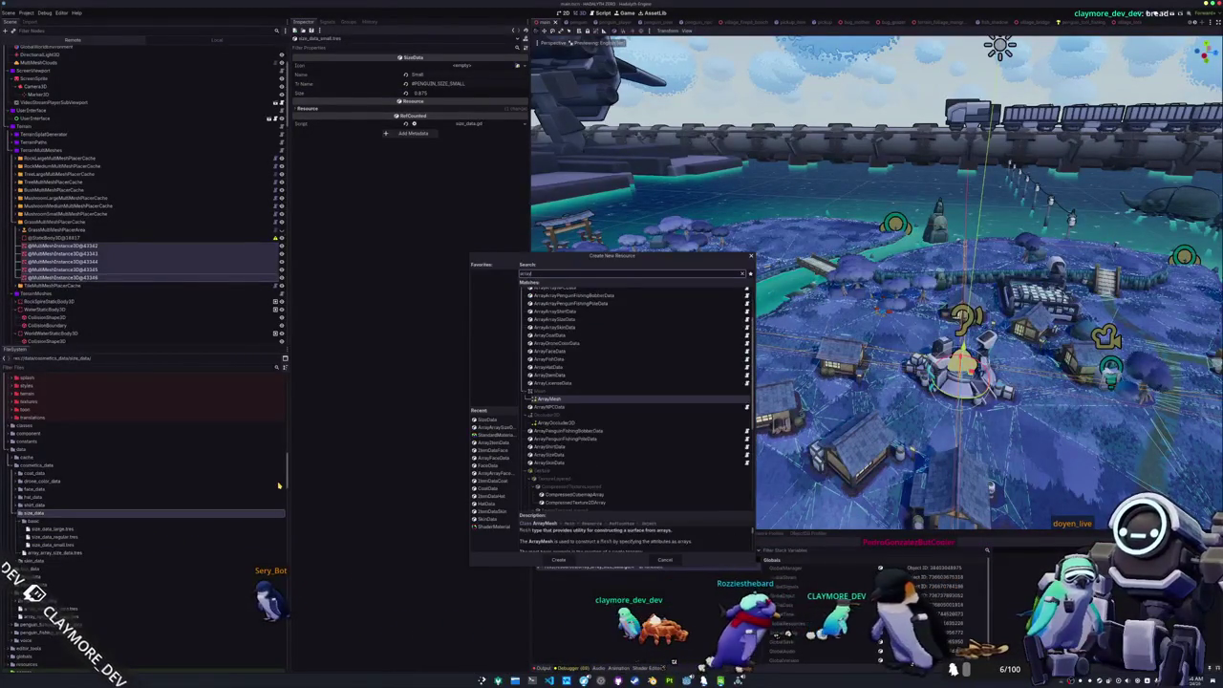
{"action": "type", "text": "raysizedata"}
{"action": "key", "text": "Return"}
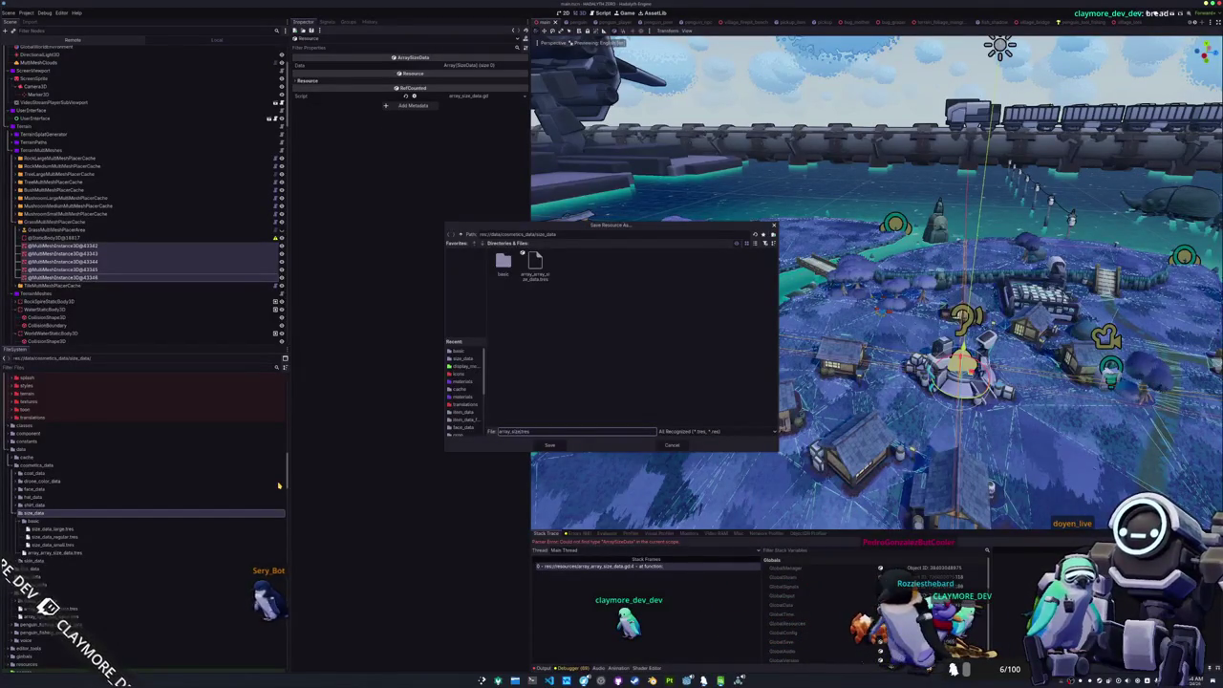
{"action": "key", "text": "Return"}
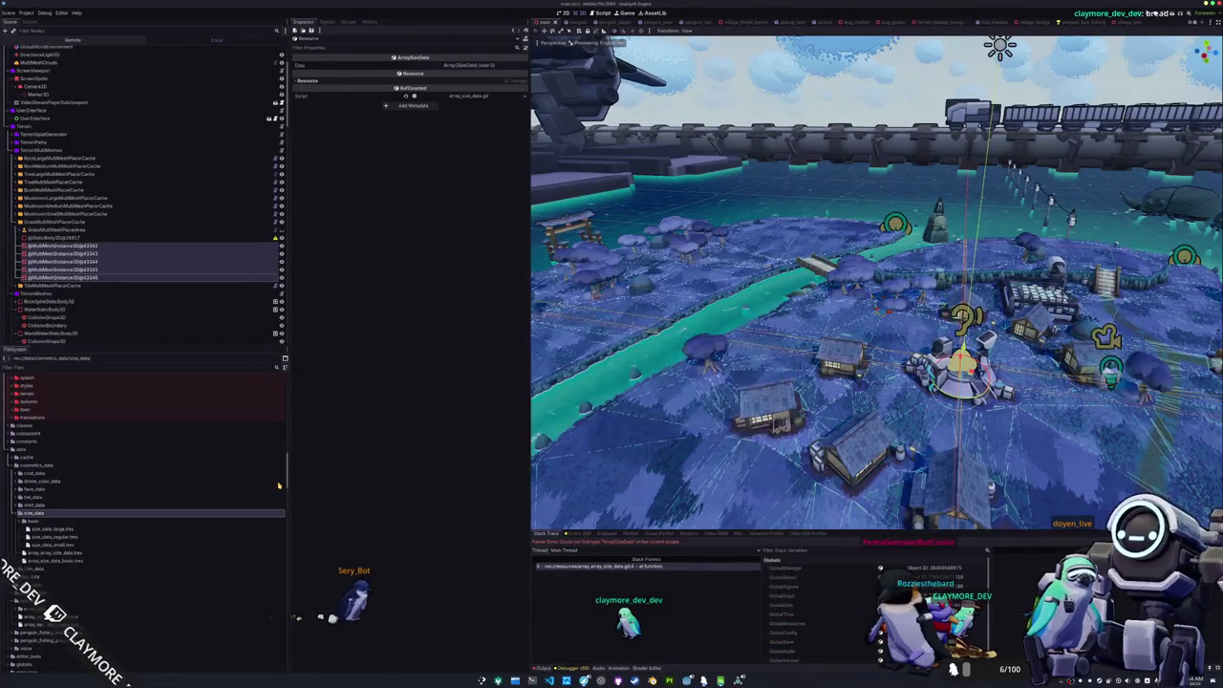
- Fill array_size_data_basic.tres's Data array with the large, regular and small size files
{"action": "left_click", "coordinate": [92, 561]}
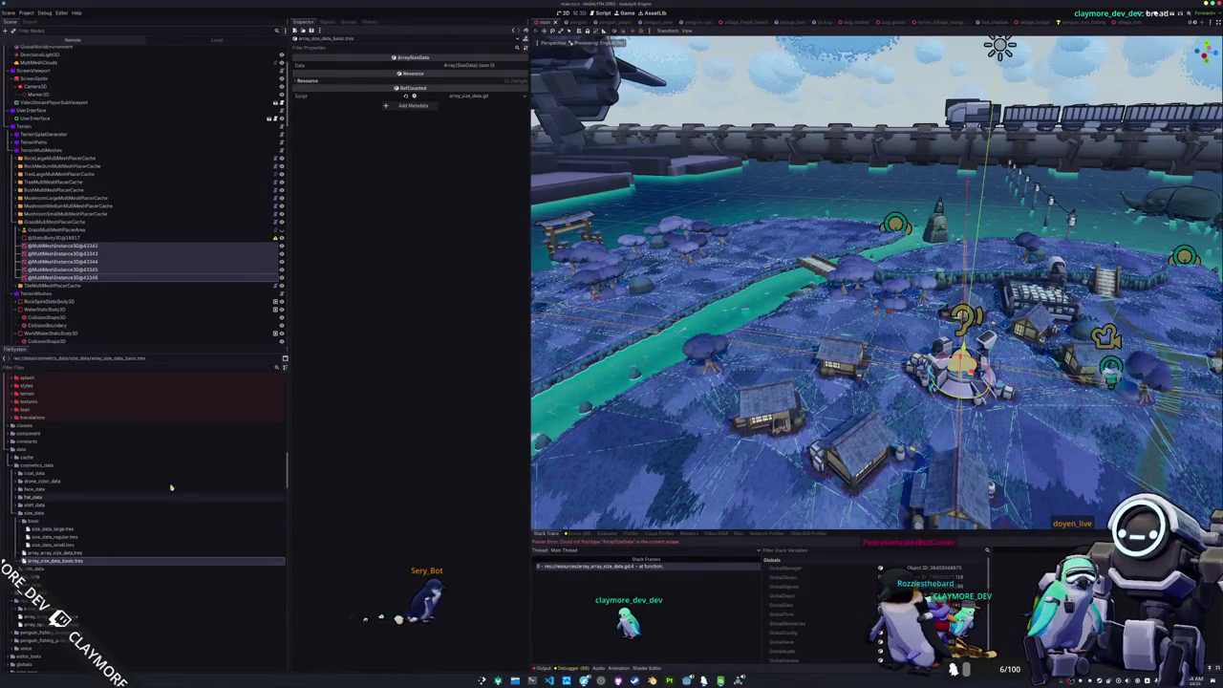
{"action": "left_click", "coordinate": [474, 65]}
{"action": "left_click", "coordinate": [86, 544]}
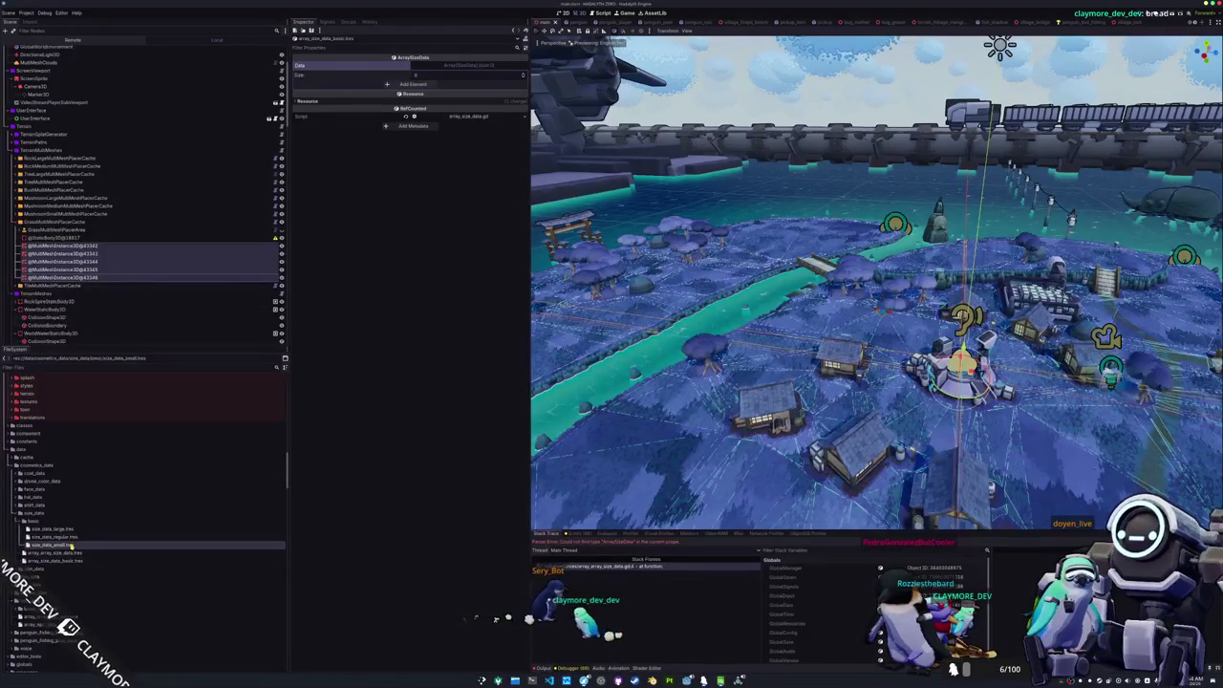
{"action": "left_click", "coordinate": [86, 528], "text": "shift"}
{"action": "mouse_move", "coordinate": [86, 529]}
{"action": "left_mouse_down"}
{"action": "mouse_move", "coordinate": [355, 273]}
{"action": "mouse_move", "coordinate": [463, 66]}
{"action": "left_mouse_up"}
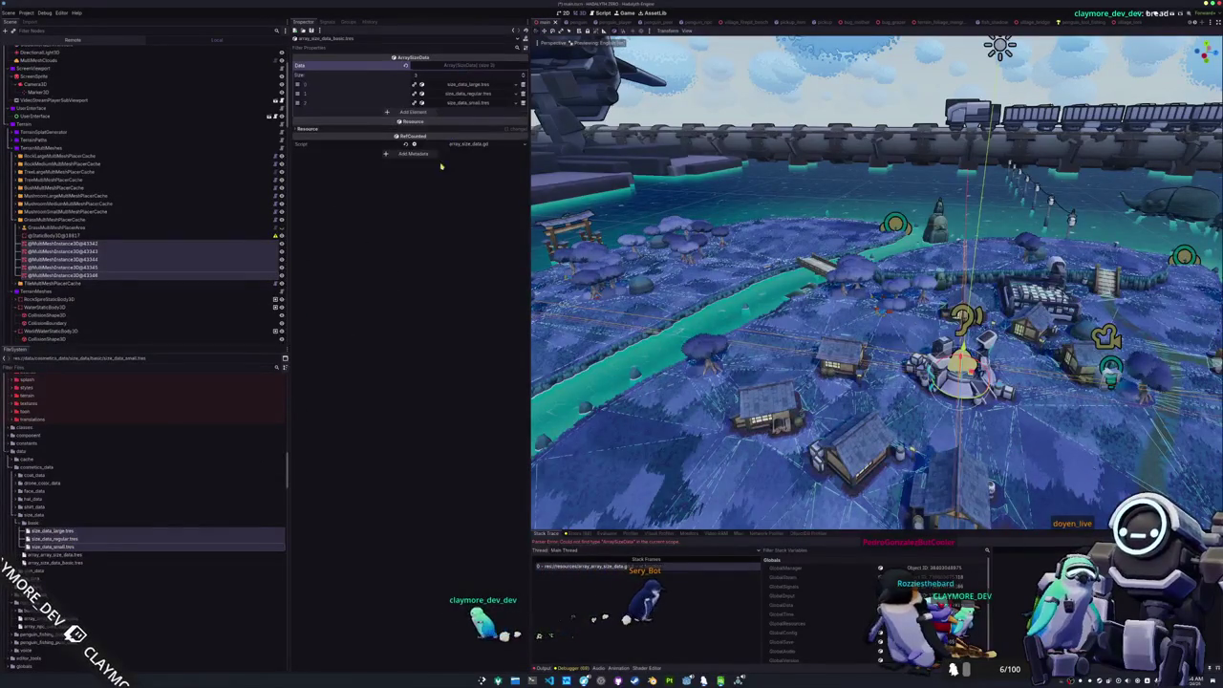
- Load array_size_data_basic.tres as element 0 of array_array_size_data.tres's Data
{"action": "left_click", "coordinate": [474, 65]}
{"action": "left_click", "coordinate": [412, 84]}
{"action": "left_click", "coordinate": [509, 84]}
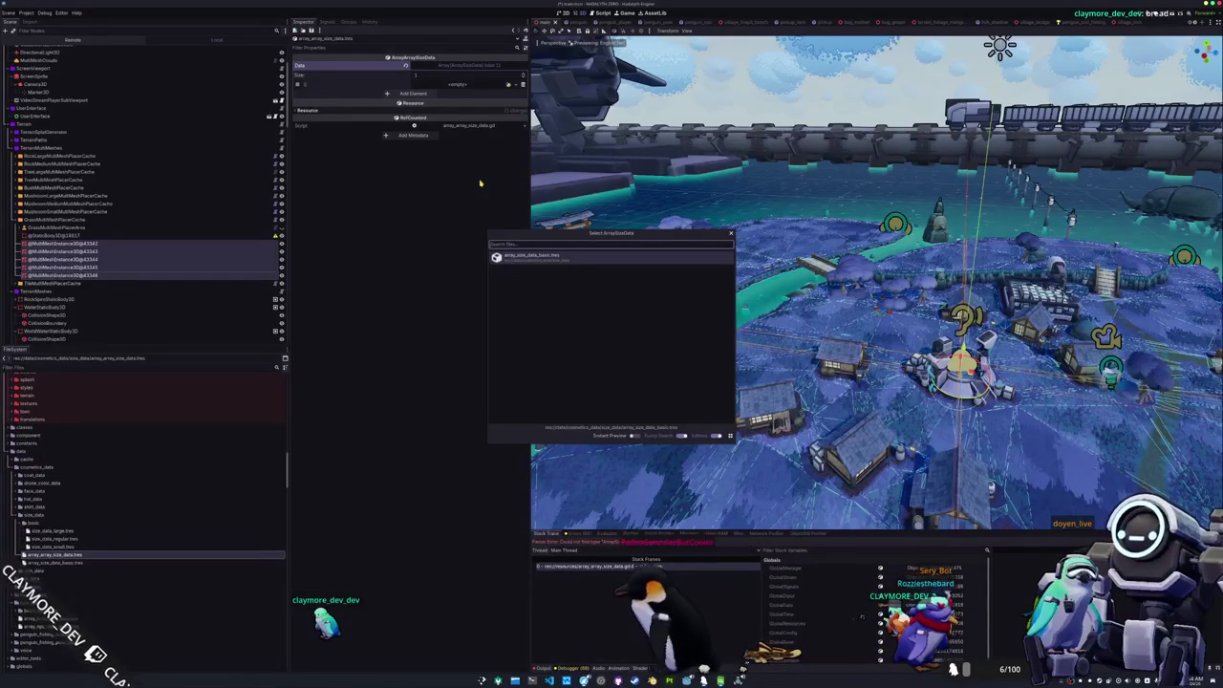
{"action": "key", "text": "Return"}
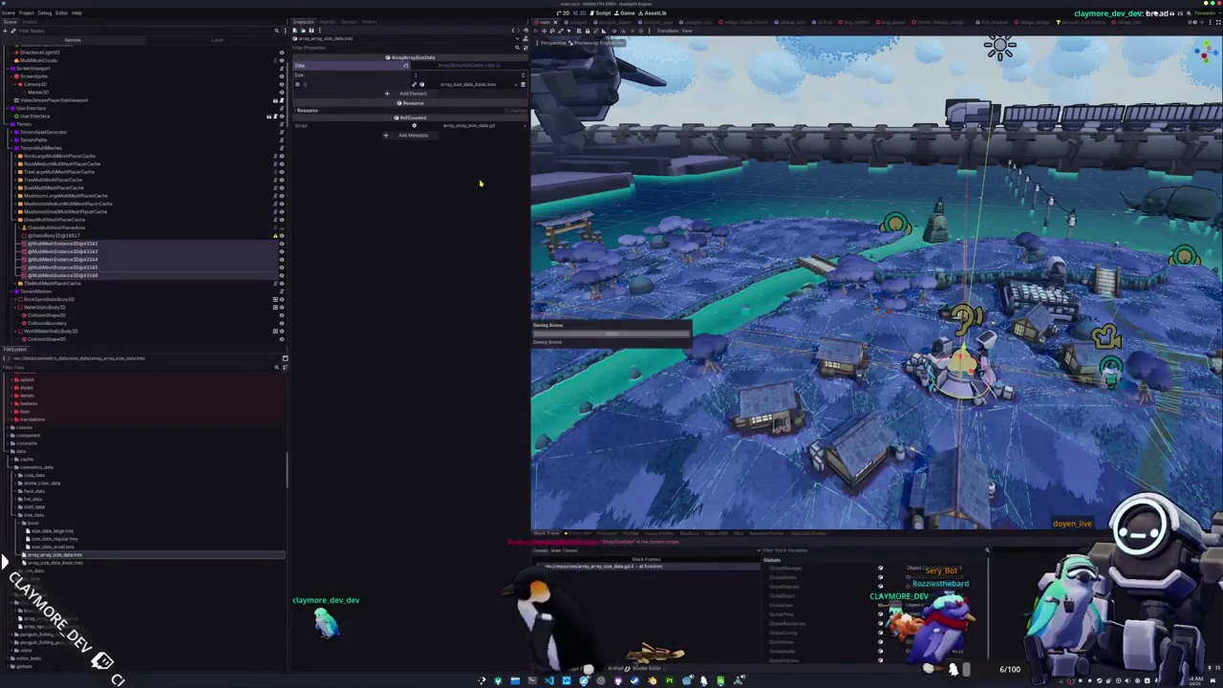
{"action": "key", "text": "alt+Tab"}
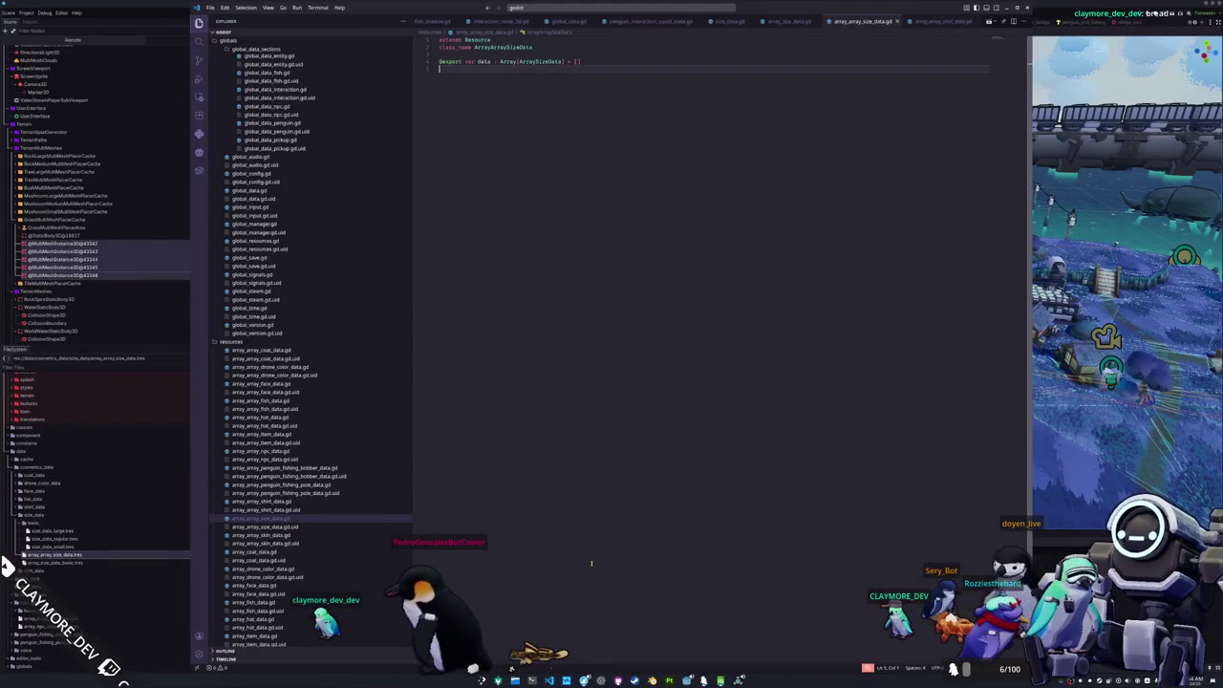
- Open global_resources.gd through quick open
{"action": "key", "text": "ctrl+p"}
{"action": "type", "text": "global_re"}
{"action": "key", "text": "Return"}
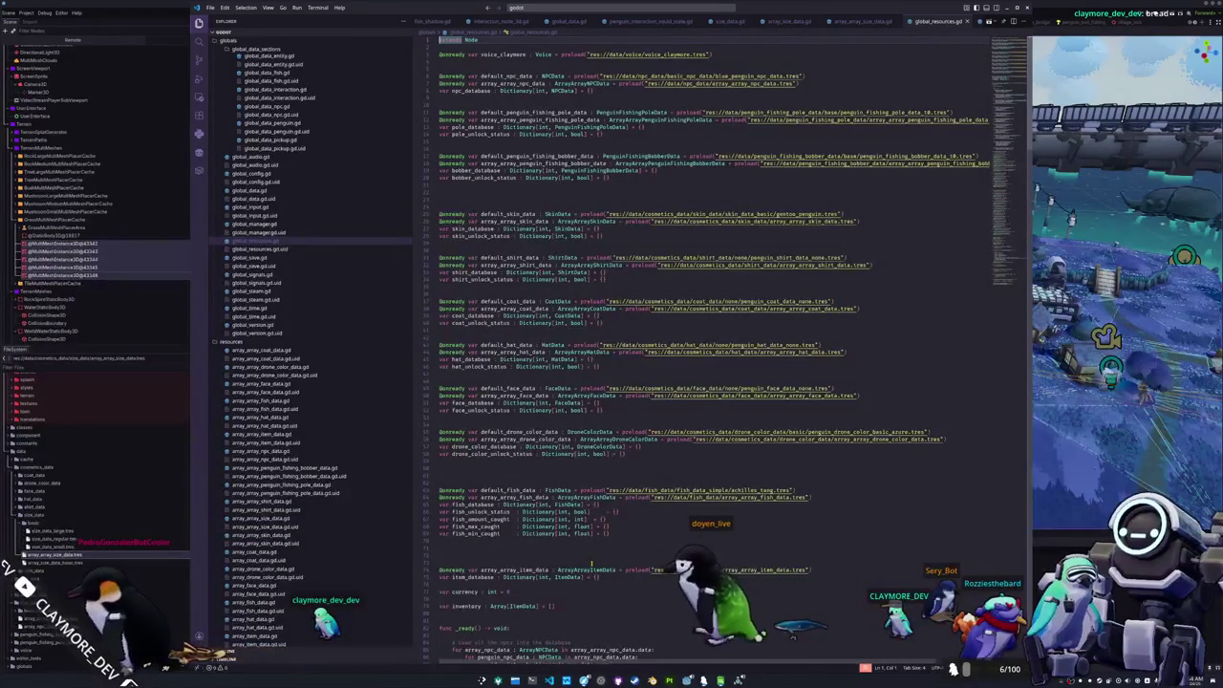
{"action": "scroll", "coordinate": [591, 564], "scroll_direction": "down", "scroll_amount": 5}
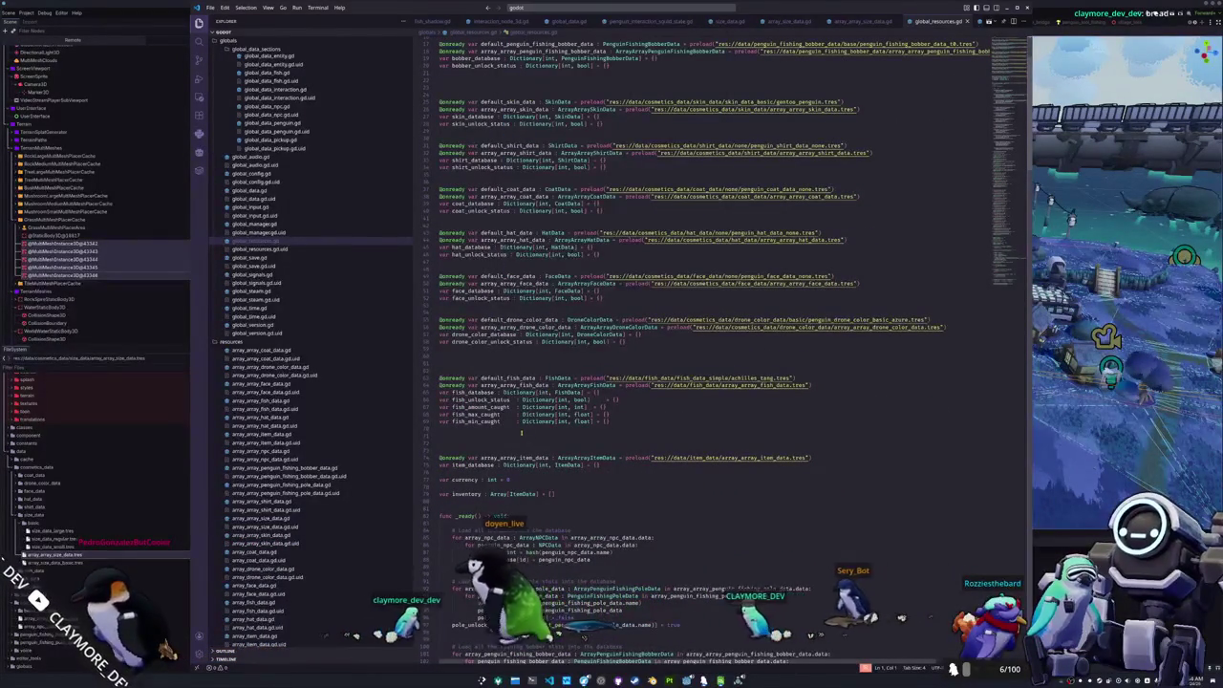
{"action": "scroll", "coordinate": [465, 418], "scroll_direction": "up", "scroll_amount": 3}
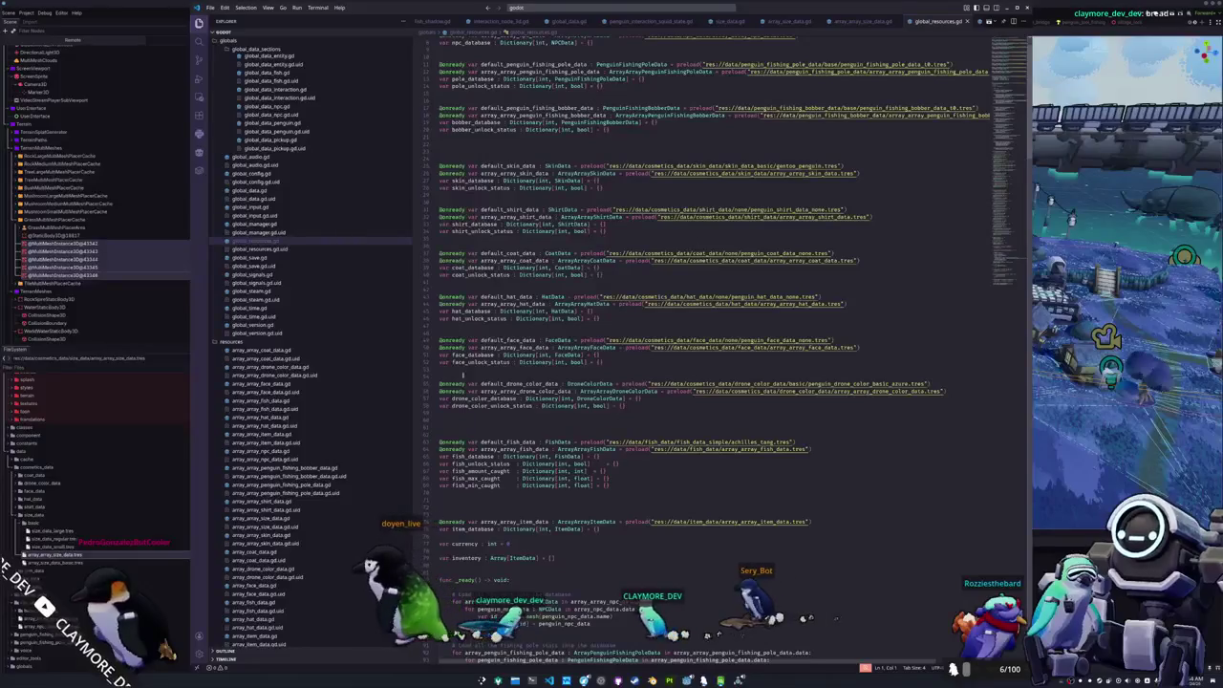
- Duplicate the skin data declaration block just below the original
{"action": "left_click", "coordinate": [471, 158]}
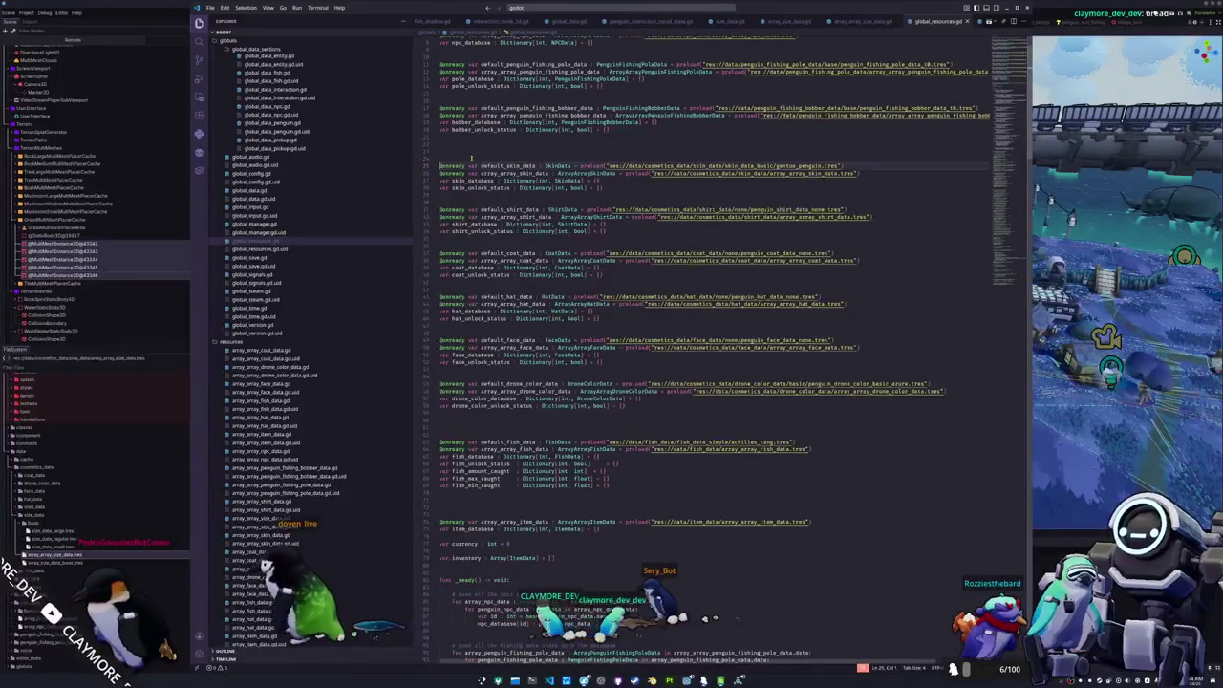
{"action": "key", "text": "shift+Down"}
{"action": "key", "text": "shift+Down"}
{"action": "left_click", "coordinate": [471, 158]}
{"action": "key", "text": "ctrl+v"}
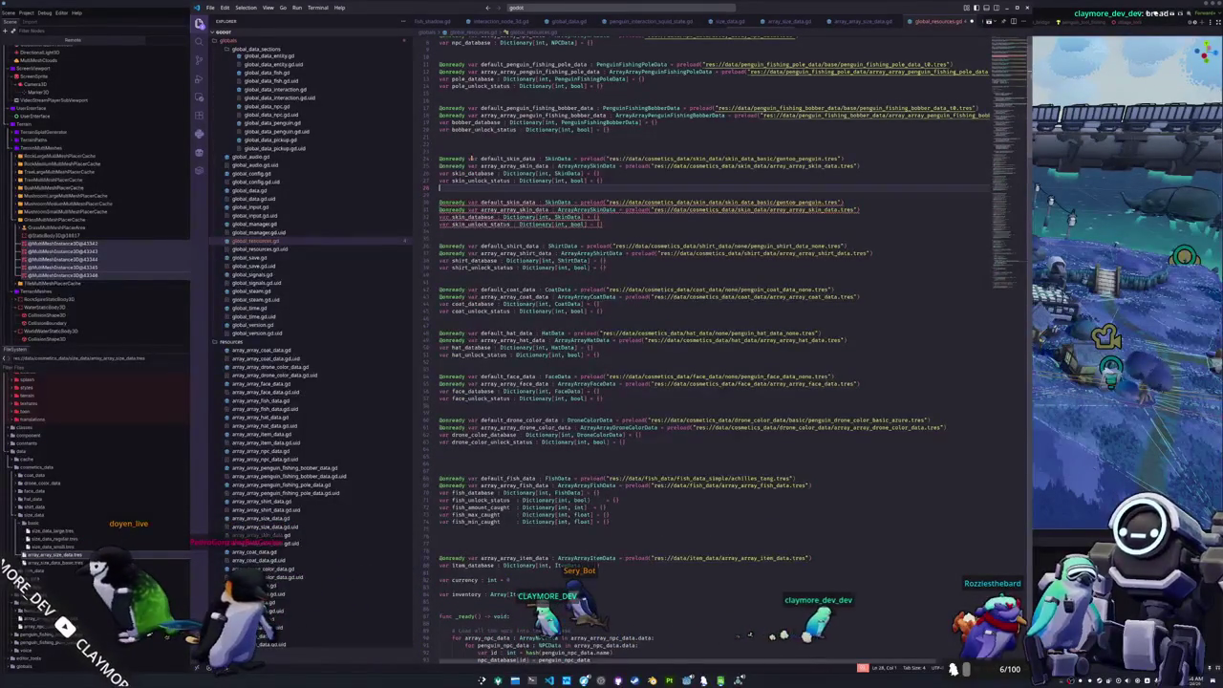
- Rename 'skin' to 'size' throughout the copied block, giving default_size_data, size_database, etc
{"action": "left_click", "coordinate": [471, 159]}
{"action": "double_click", "coordinate": [473, 159]}
{"action": "key", "text": "ctrl+d"}
{"action": "key", "text": "ctrl+d"}
{"action": "key", "text": "ctrl+d"}
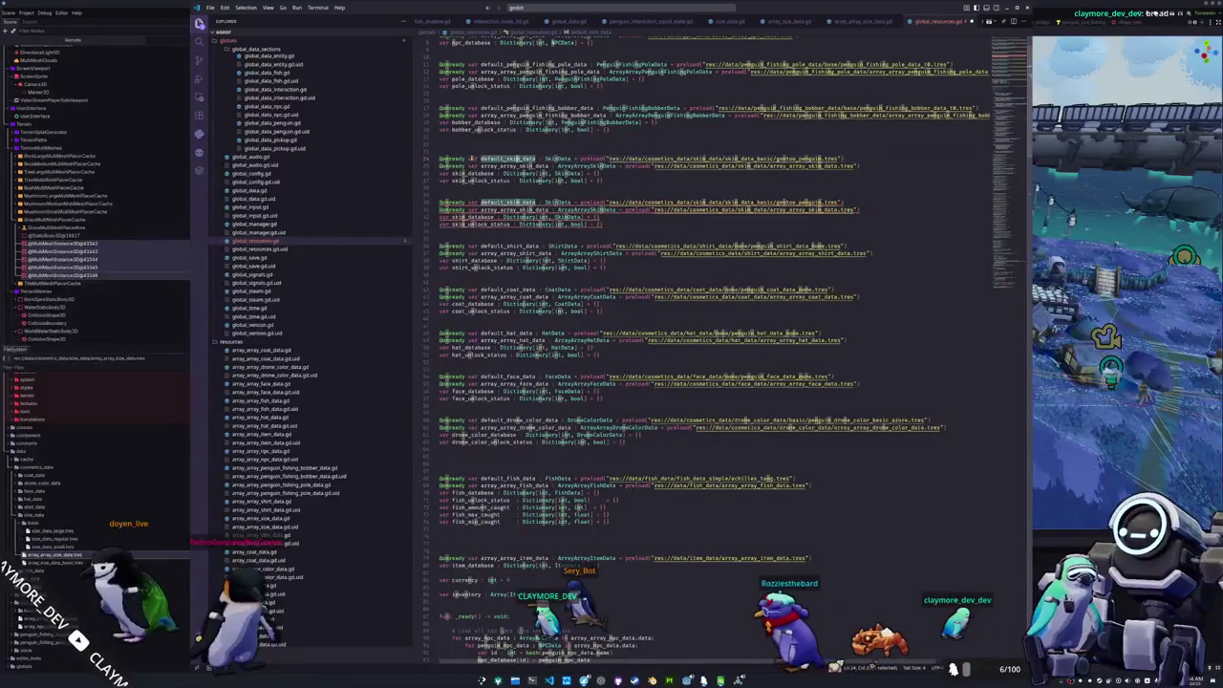
{"action": "key", "text": "ctrl+d"}
{"action": "key", "text": "ctrl+d"}
{"action": "key", "text": "ctrl+d"}
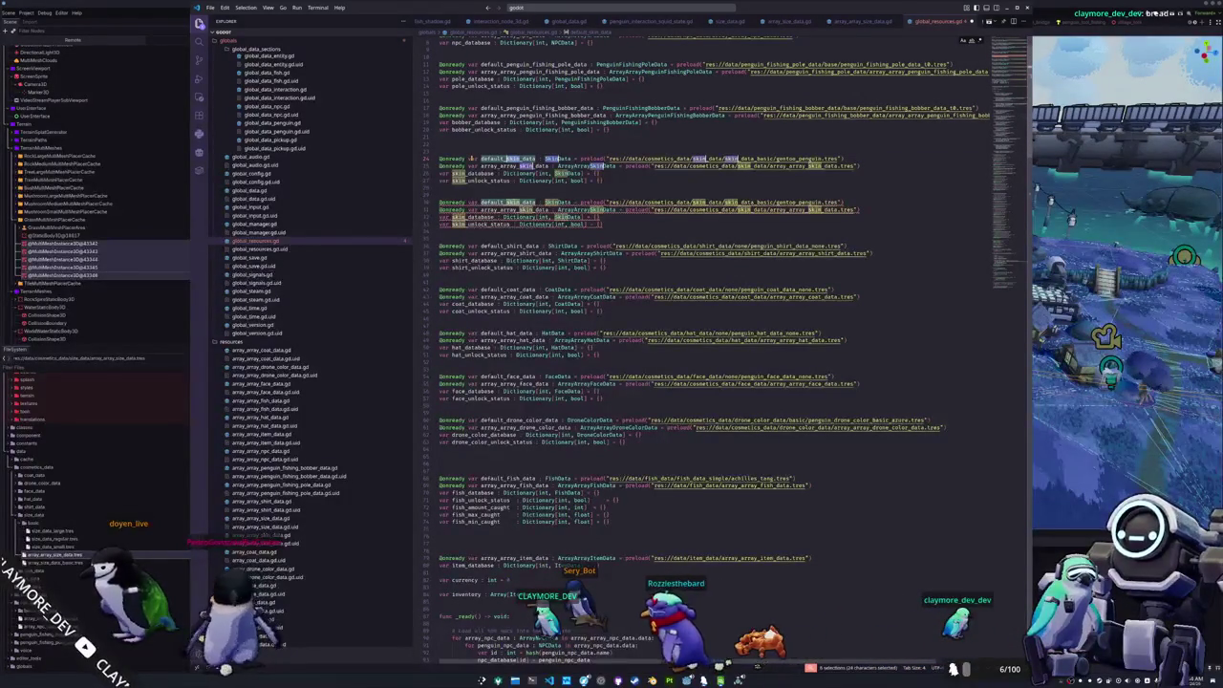
{"action": "type", "text": "size"}
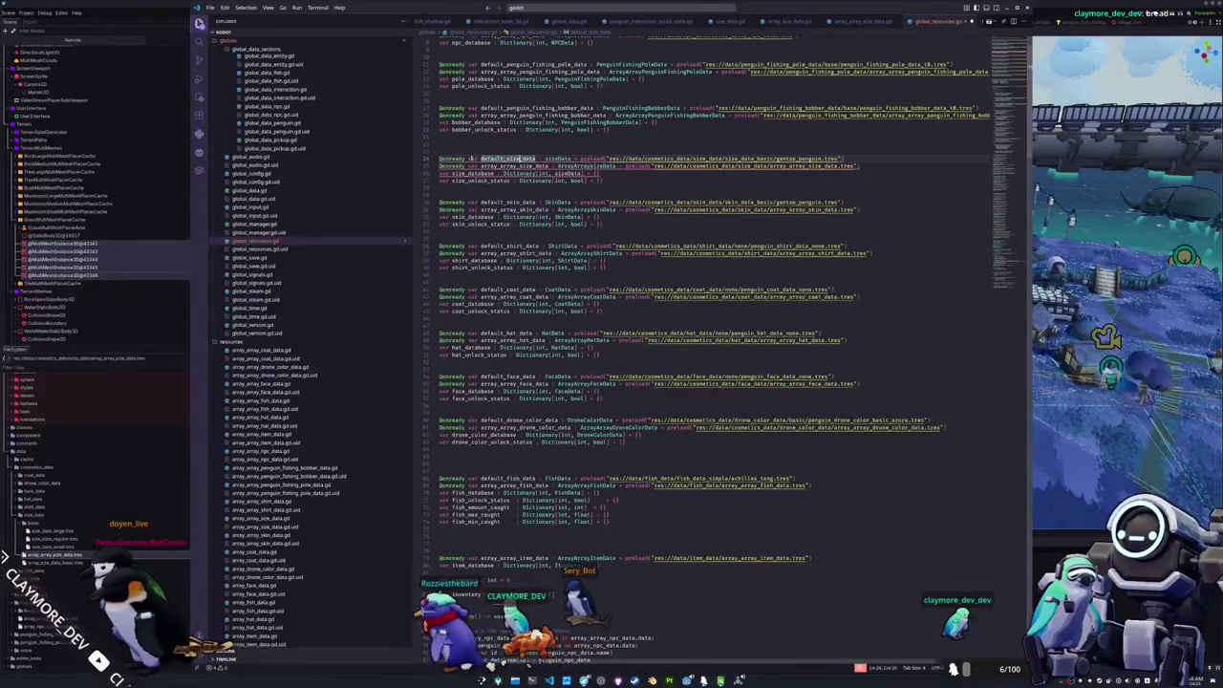
- Change the type names to SizeData and point the default preload at basic/size_data_regular.tres
{"action": "key", "text": "ctrl+shift+Left"}
{"action": "type", "text": "Size"}
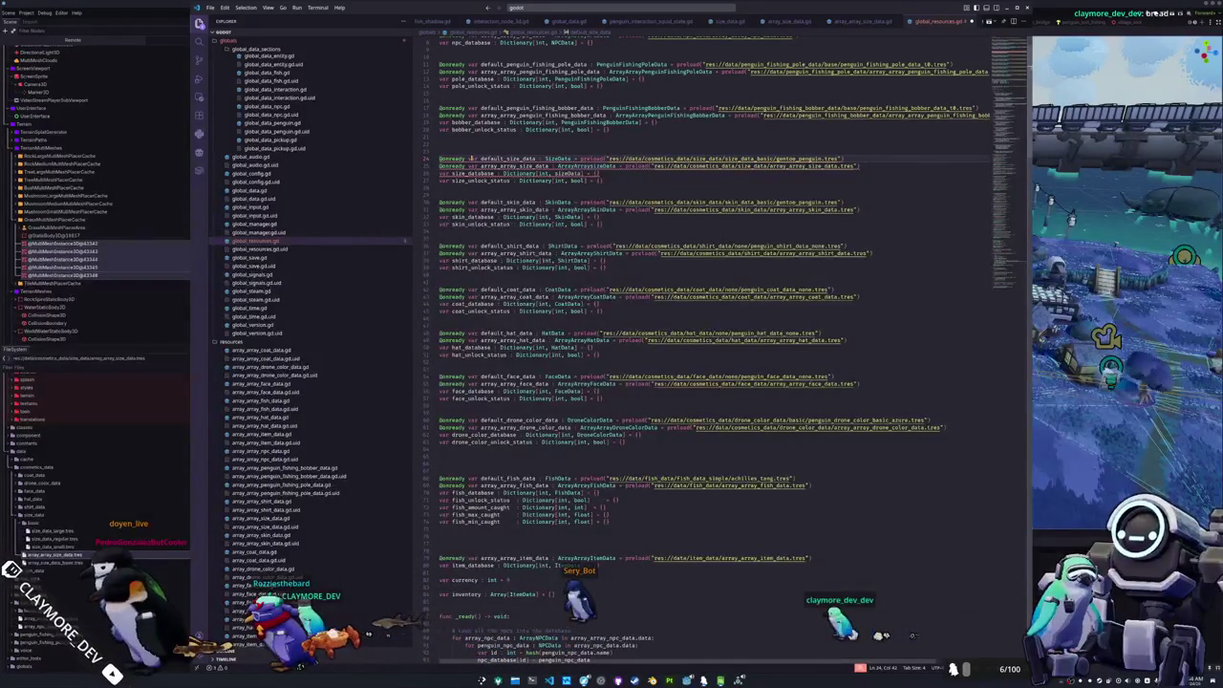
{"action": "key", "text": "ctrl+shift+Left"}
{"action": "key", "text": "ctrl+Right"}
{"action": "key", "text": "ctrl+shift+Right"}
{"action": "type", "text": "size_data_regular"}
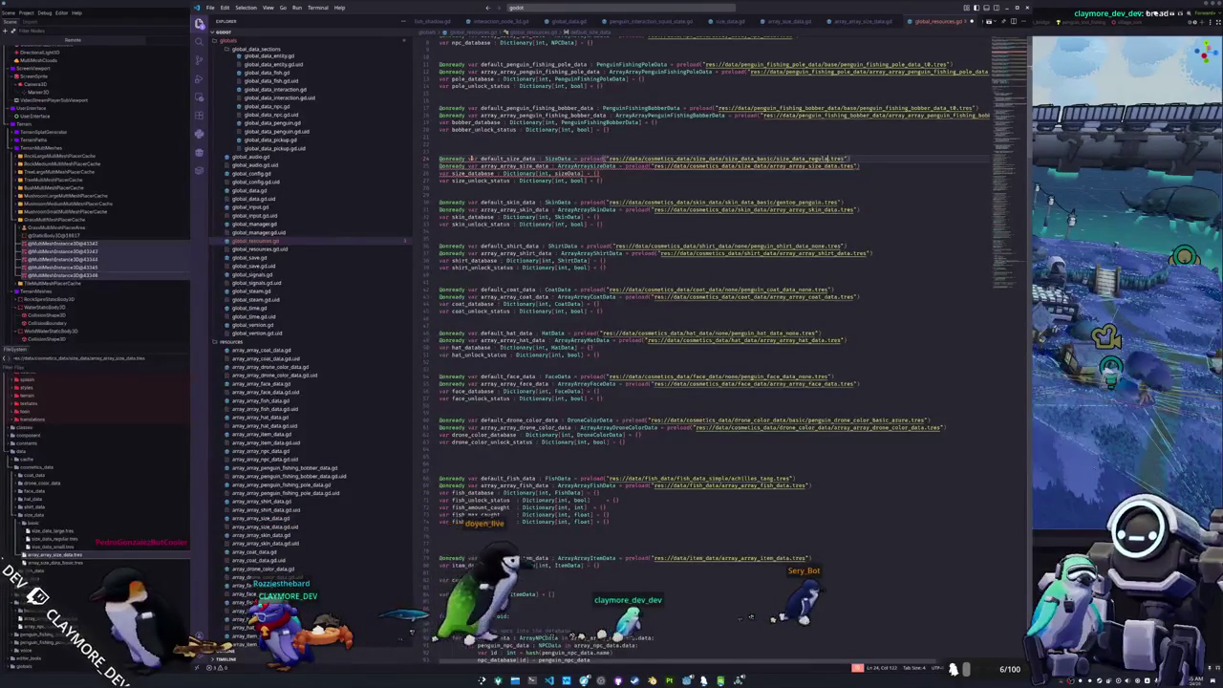
{"action": "key", "text": "ctrl+Left"}
{"action": "key", "text": "ctrl+Left"}
{"action": "key", "text": "ctrl+shift+Right"}
{"action": "key", "text": "shift+Right"}
{"action": "key", "text": "shift+Right"}
{"action": "key", "text": "shift+Right"}
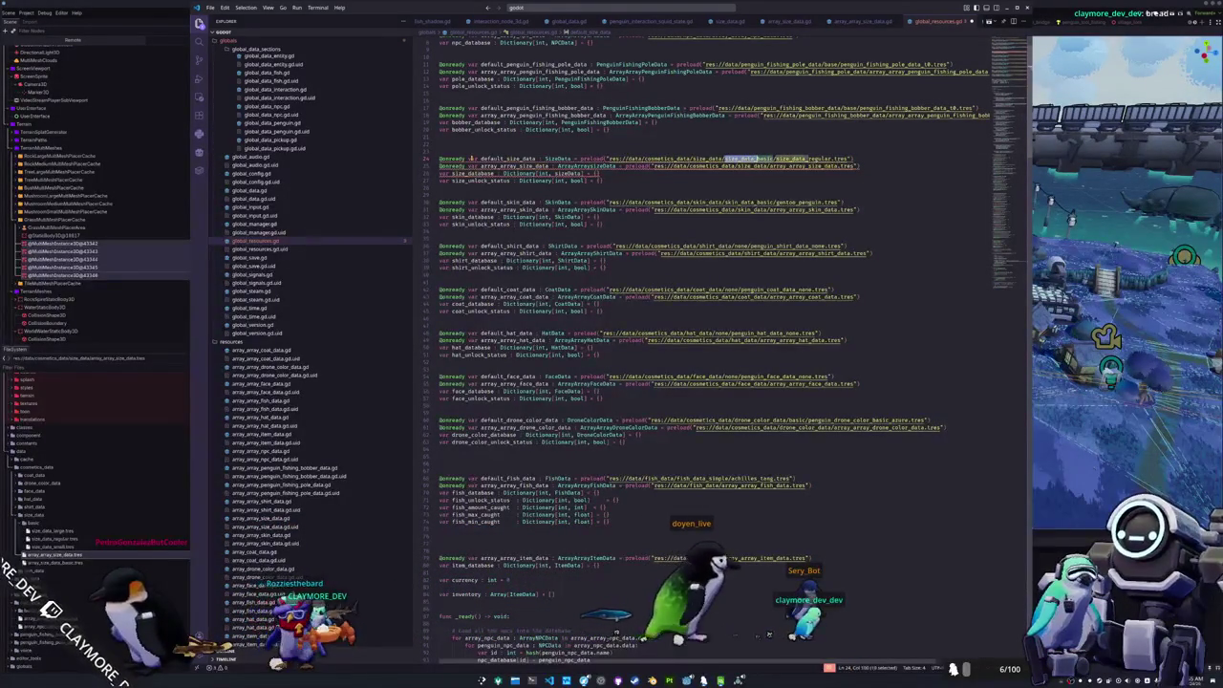
{"action": "key", "text": "BackSpace"}
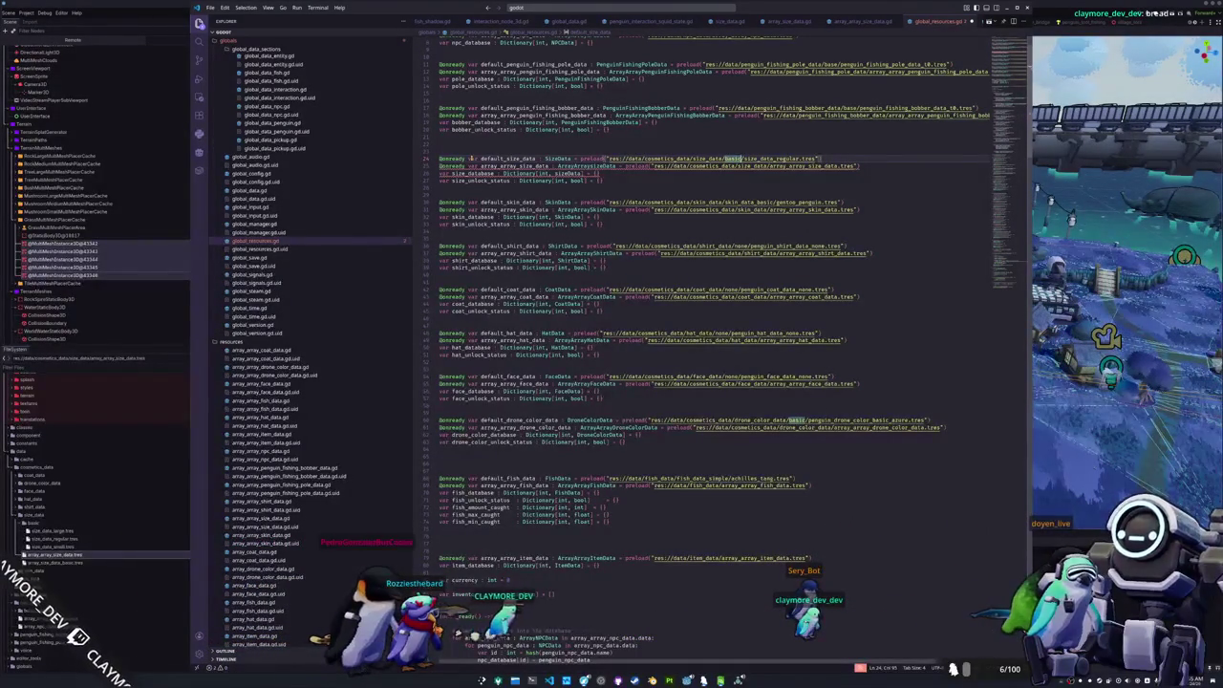
- Delete the size_unlock_status declaration from the size block
{"action": "key", "text": "Down"}
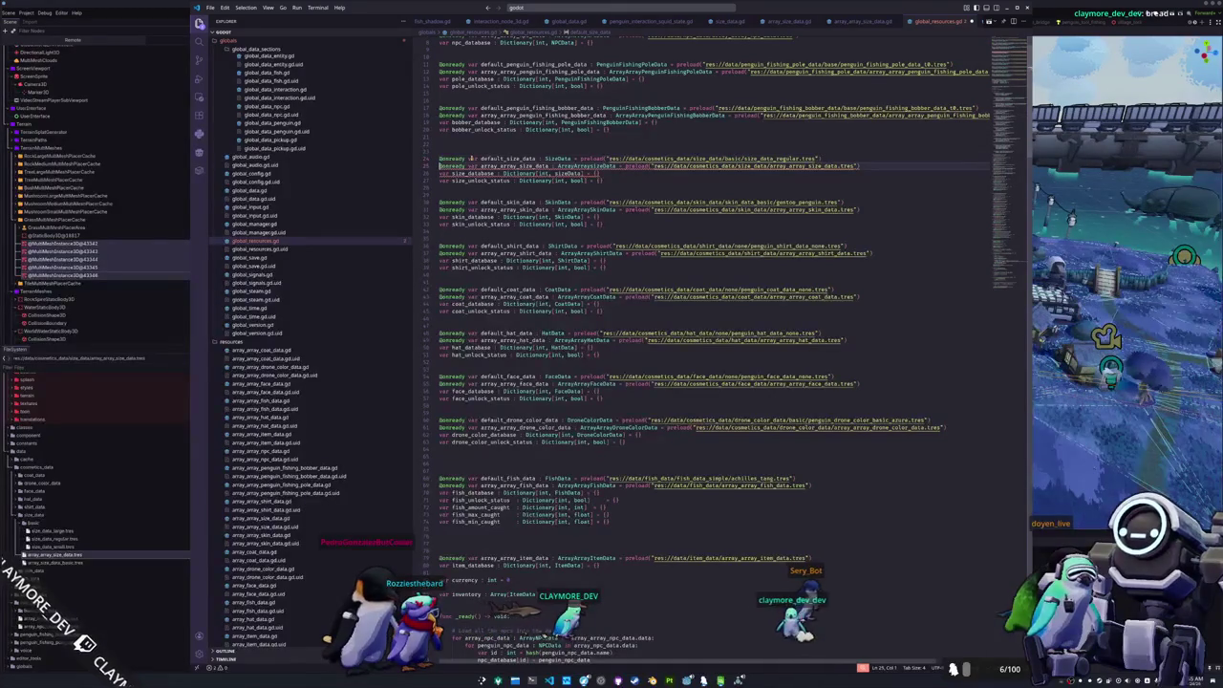
{"action": "key", "text": "Right"}
{"action": "key", "text": "Right"}
{"action": "key", "text": "Right"}
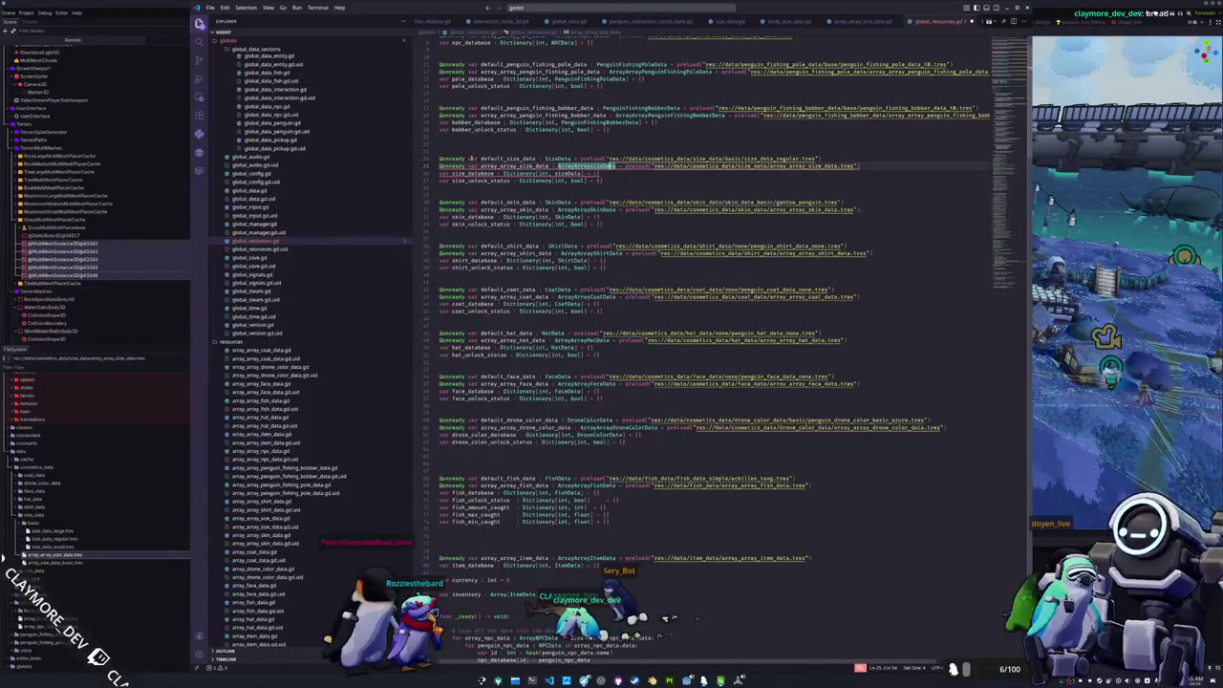
{"action": "key", "text": "Right"}
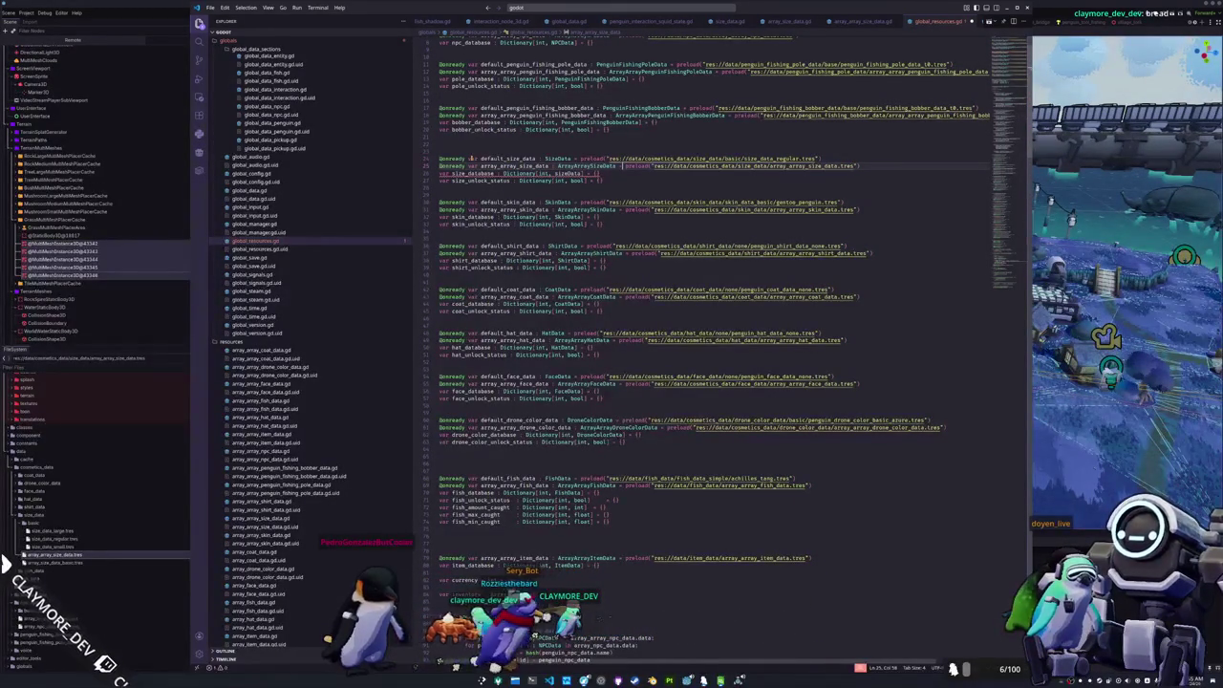
{"action": "key", "text": "Down"}
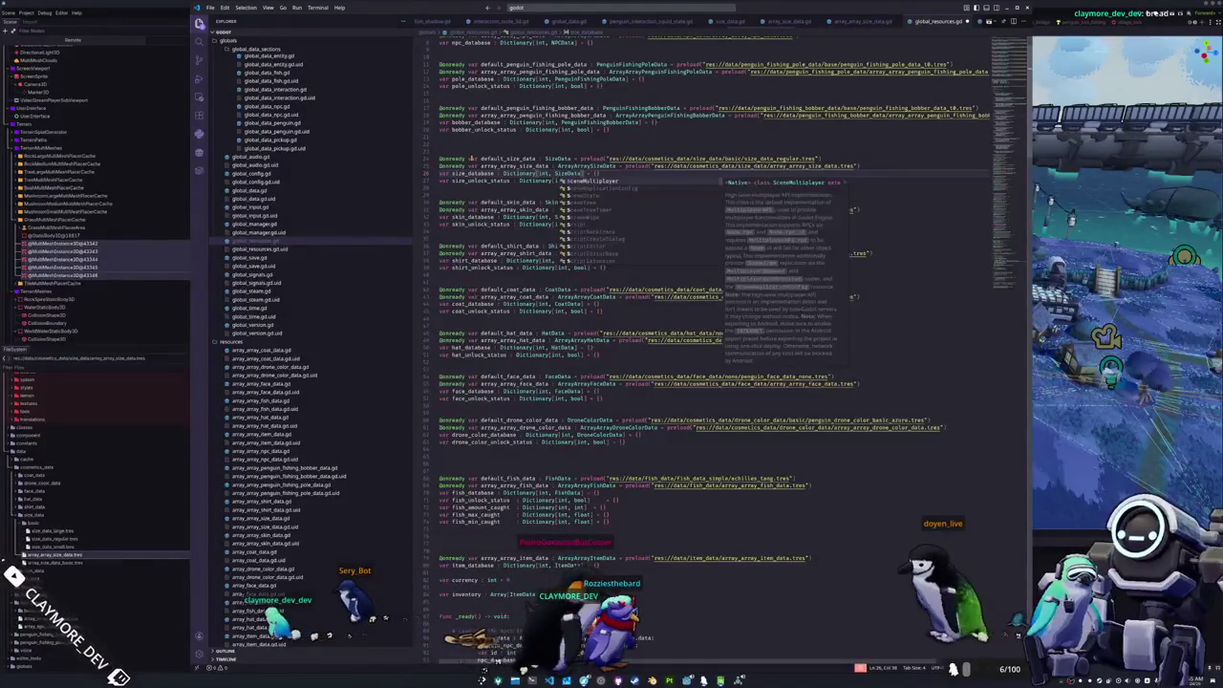
{"action": "key", "text": "Down"}
{"action": "key", "text": "Down"}
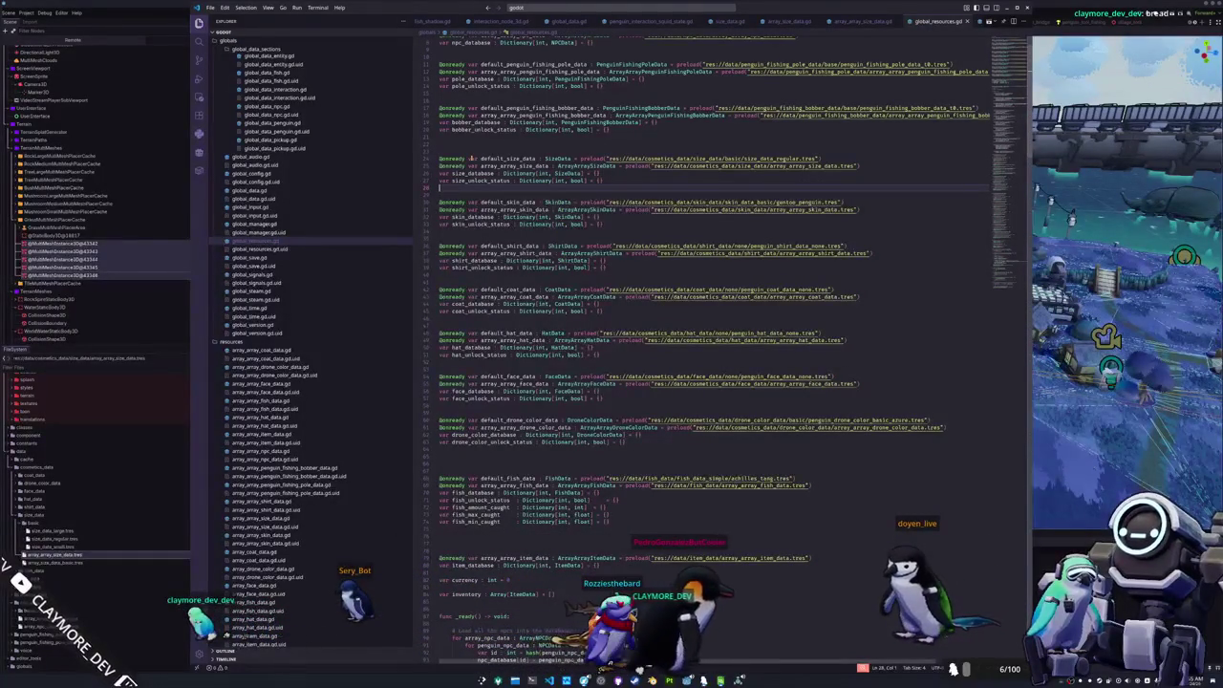
{"action": "key", "text": "Up"}
{"action": "key", "text": "End"}
{"action": "key", "text": "ctrl+shift+Left"}
{"action": "key", "text": "ctrl+shift+Left"}
{"action": "key", "text": "ctrl+shift+Left"}
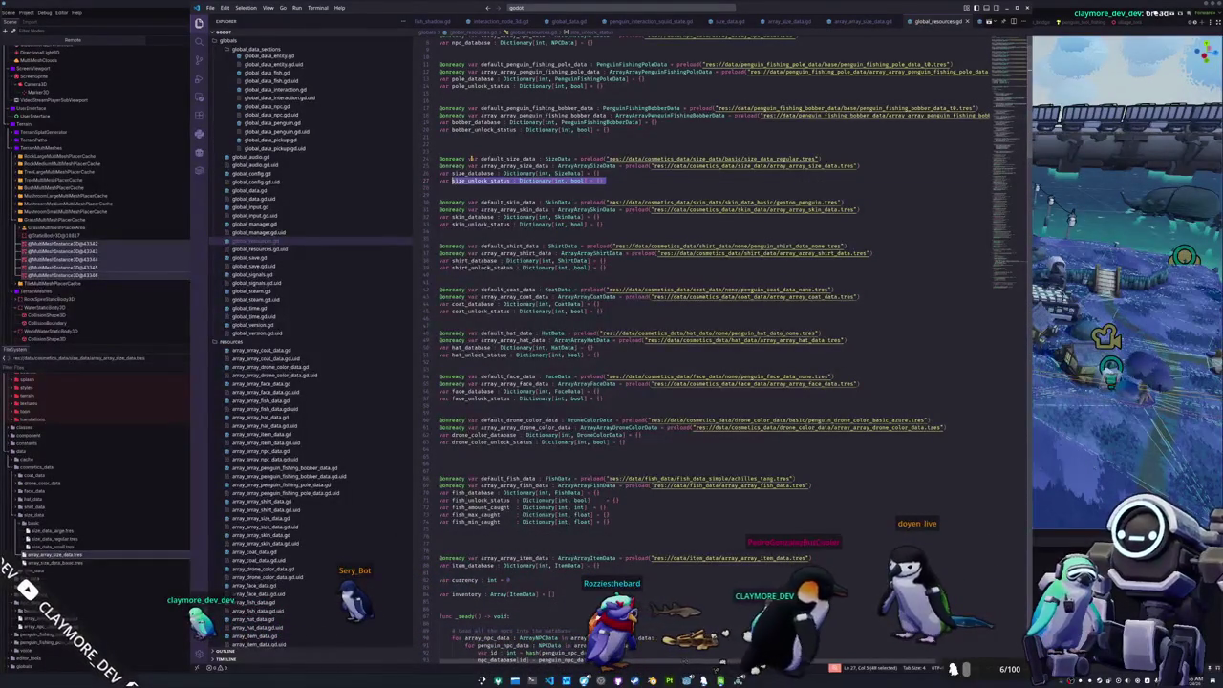
{"action": "key", "text": "ctrl+shift+k"}
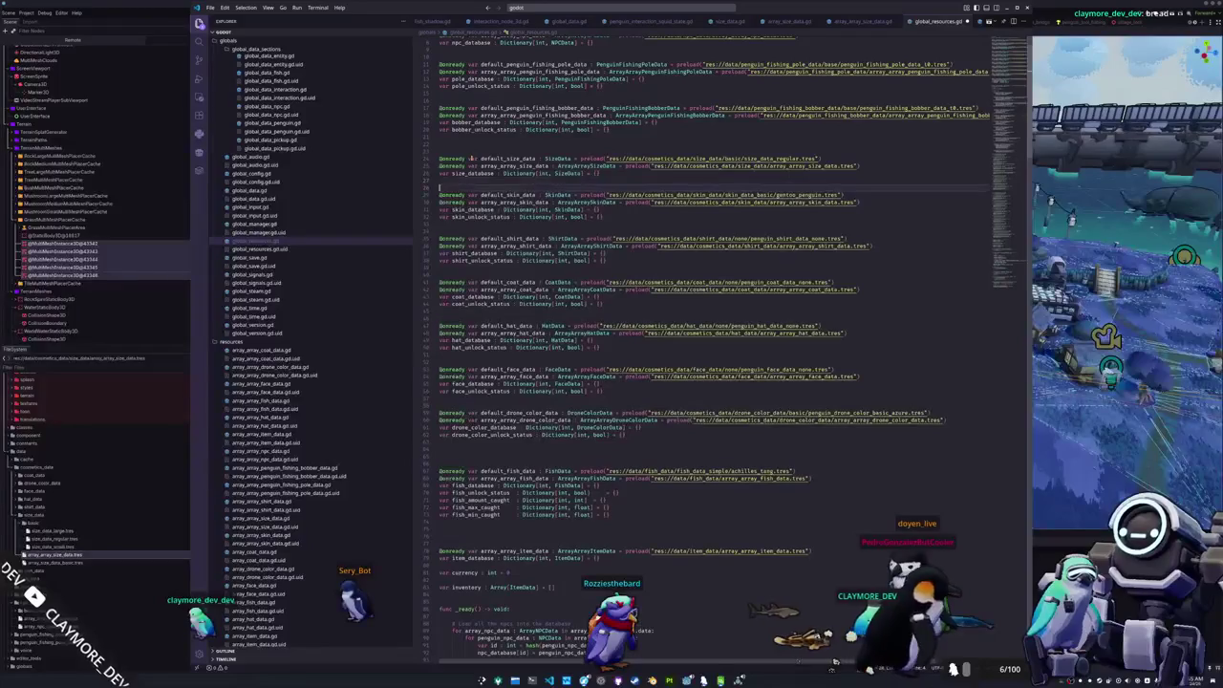
{"action": "key", "text": "Up"}
{"action": "scroll", "coordinate": [448, 247], "scroll_direction": "down", "scroll_amount": 20}
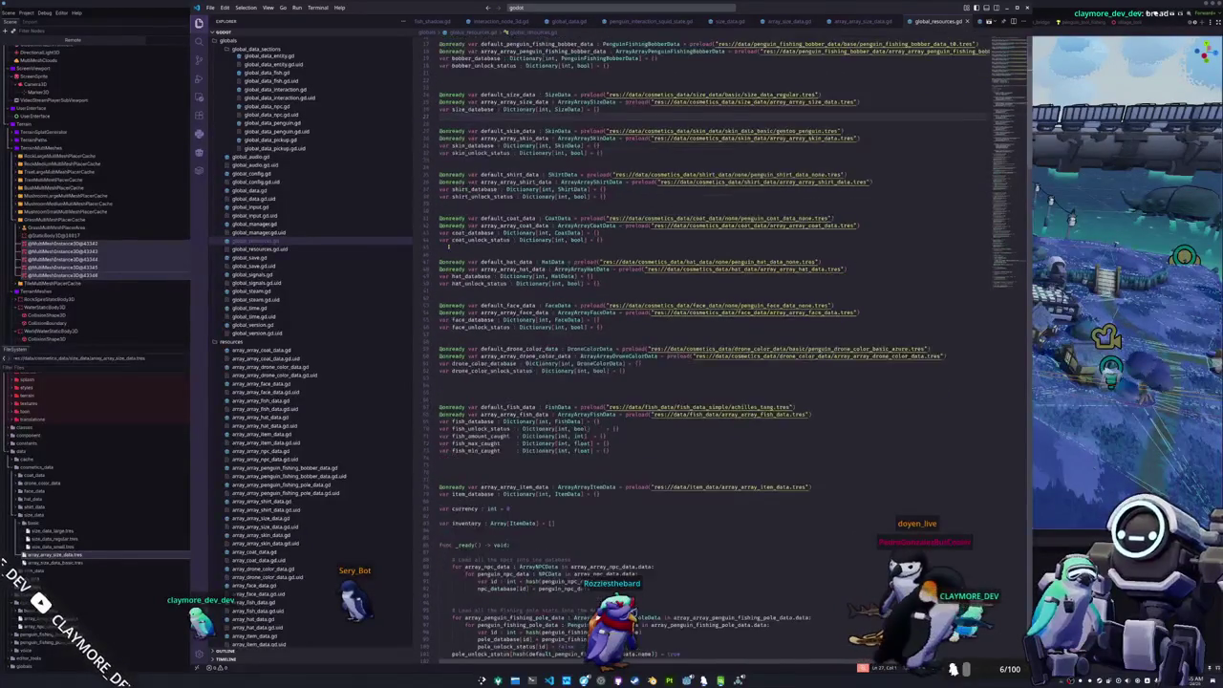
{"action": "scroll", "coordinate": [448, 247], "scroll_direction": "down", "scroll_amount": 11}
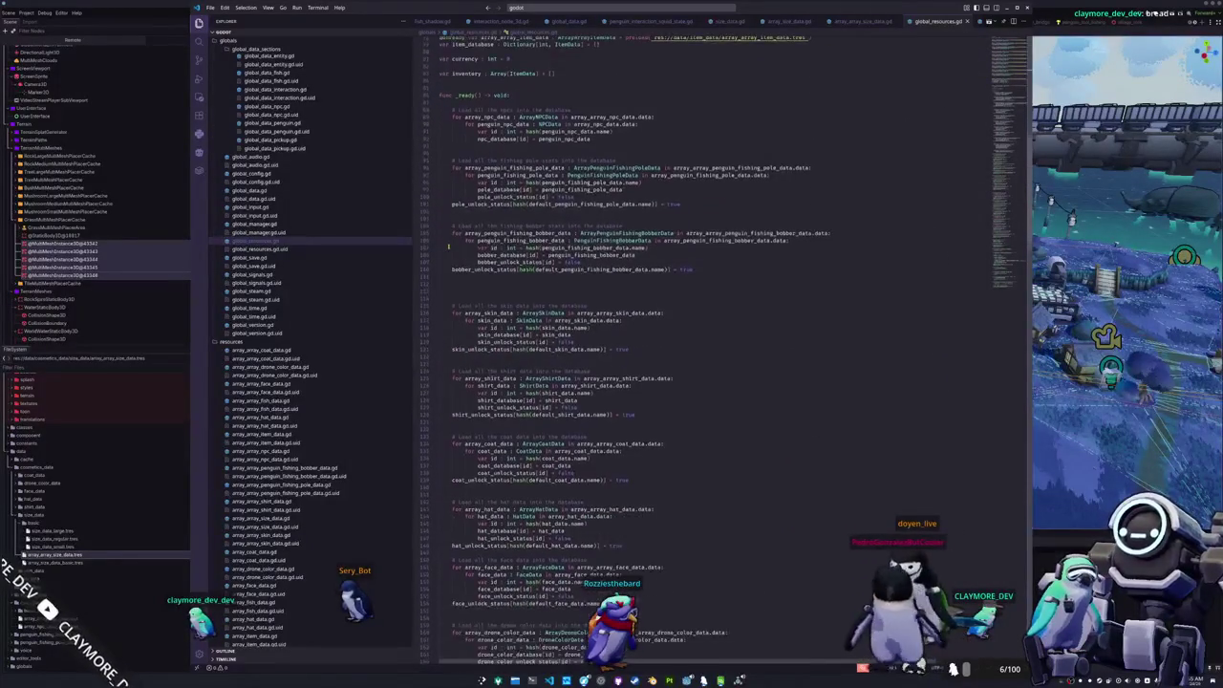
- Duplicate the skin-data loop in _ready() and rename skin to size in the copy
{"action": "scroll", "coordinate": [448, 246], "scroll_direction": "up", "scroll_amount": 2}
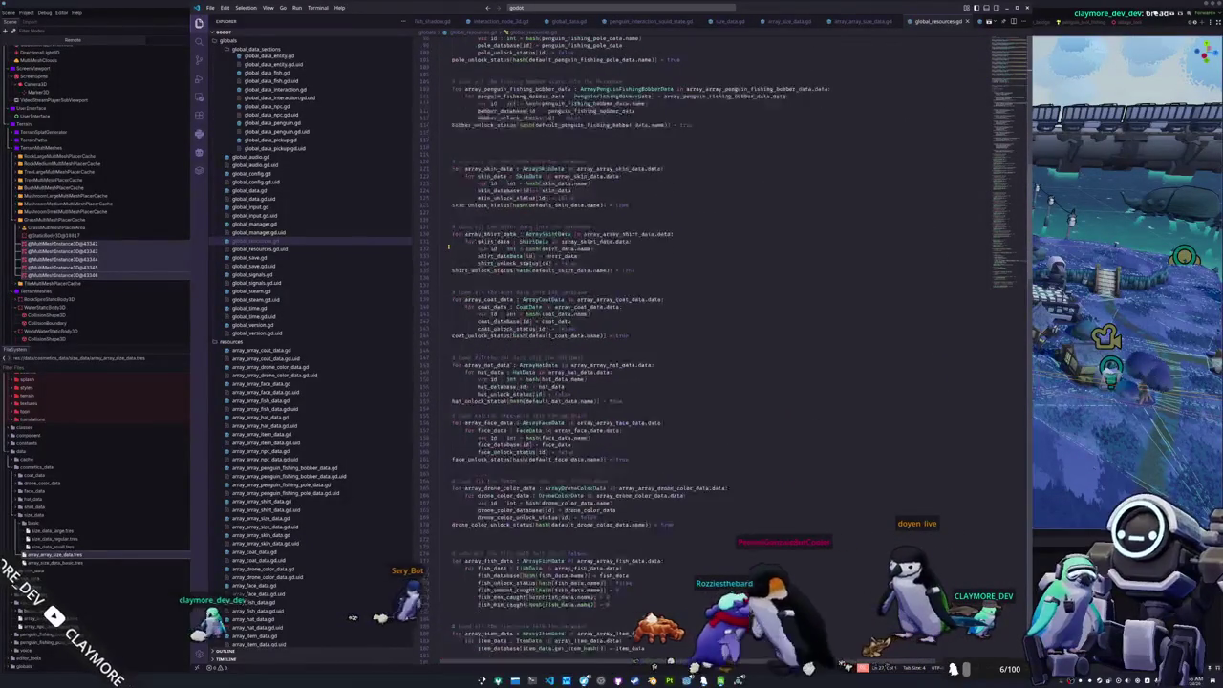
{"action": "mouse_move", "coordinate": [633, 205]}
{"action": "left_mouse_down"}
{"action": "mouse_move", "coordinate": [440, 203]}
{"action": "mouse_move", "coordinate": [440, 163]}
{"action": "left_mouse_up"}
{"action": "key", "text": "ctrl+c"}
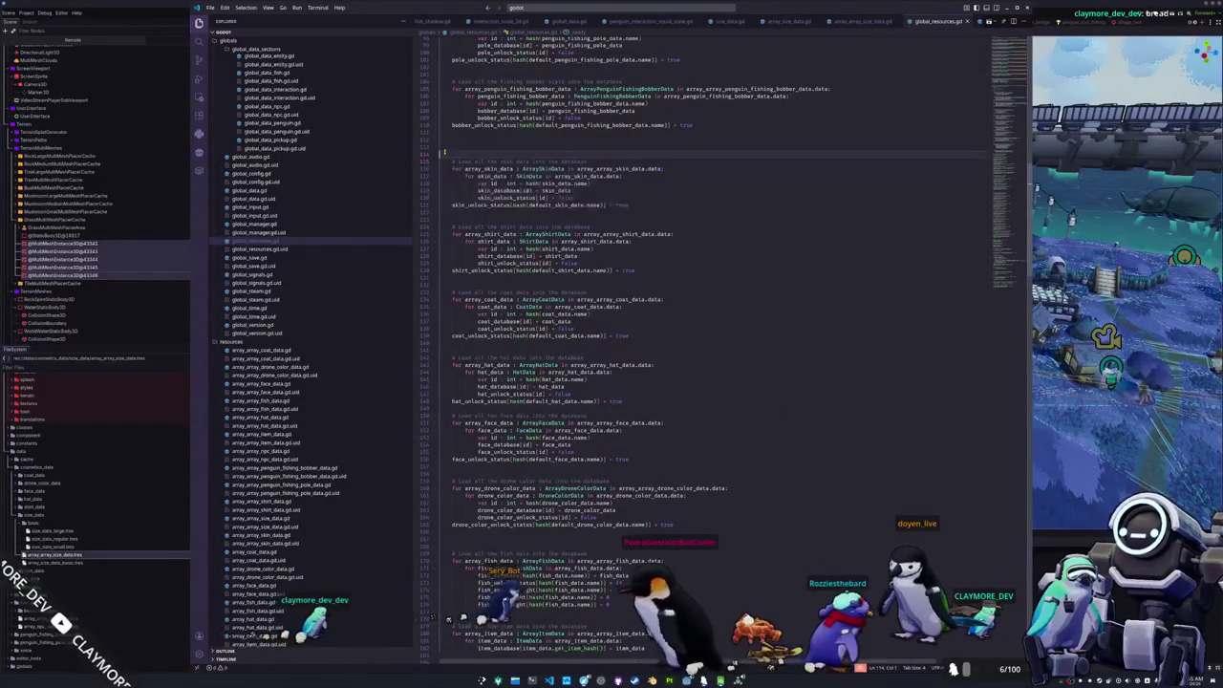
{"action": "left_click", "coordinate": [440, 163]}
{"action": "key", "text": "ctrl+v"}
{"action": "key", "text": "Up"}
{"action": "key", "text": "Up"}
{"action": "key", "text": "Up"}
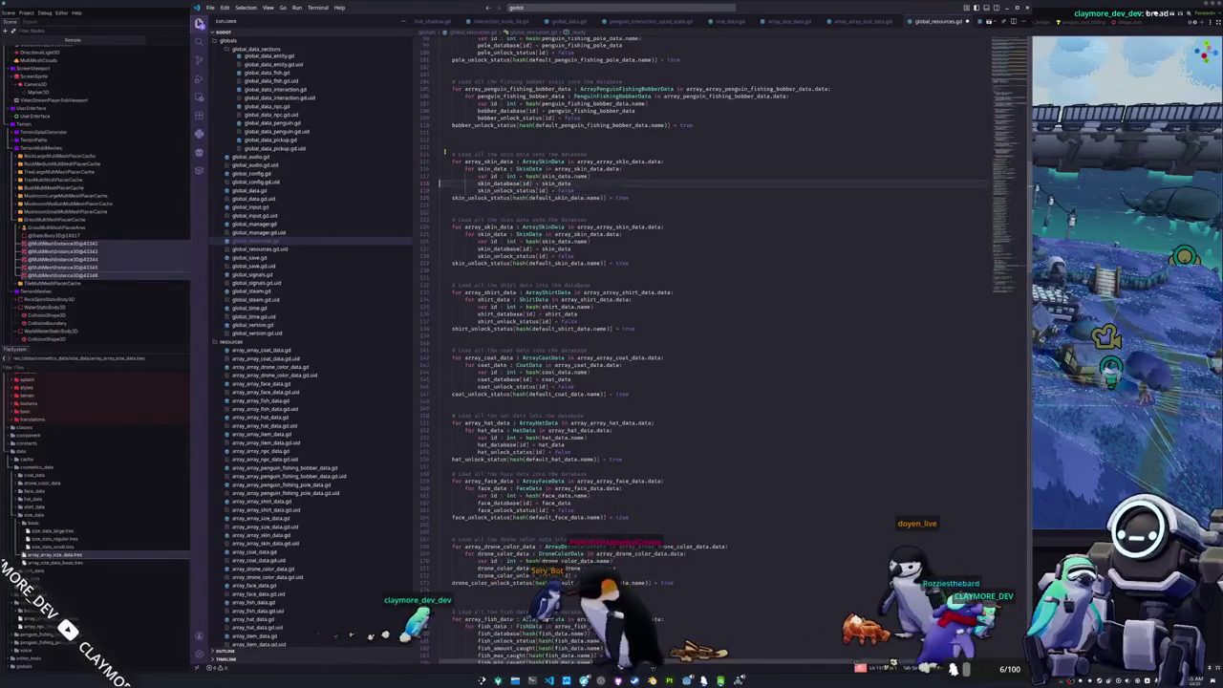
{"action": "key", "text": "ctrl+d"}
{"action": "key", "text": "ctrl+d"}
{"action": "key", "text": "ctrl+d"}
{"action": "key", "text": "ctrl+d"}
{"action": "key", "text": "ctrl+d"}
{"action": "key", "text": "ctrl+d"}
{"action": "key", "text": "ctrl+d"}
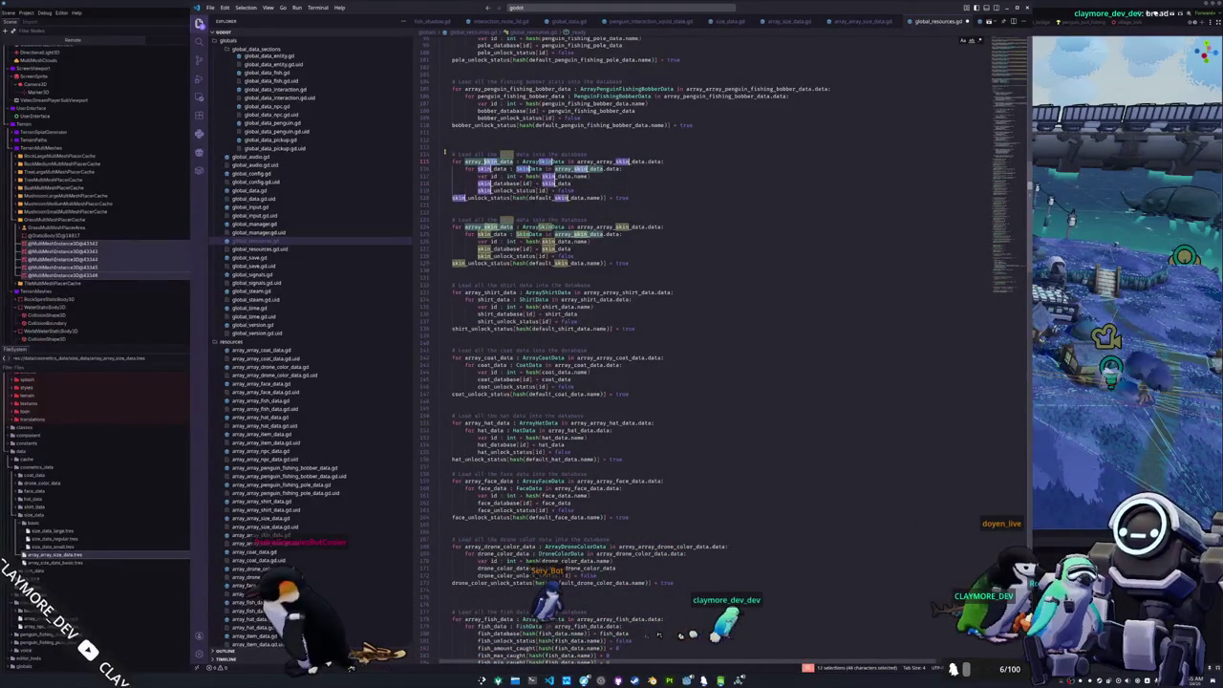
{"action": "type", "text": "size"}
- Delete the size_unlock_status lines from the size loop and bring up the file search
{"action": "key", "text": "Escape"}
{"action": "key", "text": "Down"}
{"action": "key", "text": "Down"}
{"action": "key", "text": "Down"}
{"action": "key", "text": "shift+Down"}
{"action": "key", "text": "shift+Down"}
{"action": "key", "text": "Delete"}
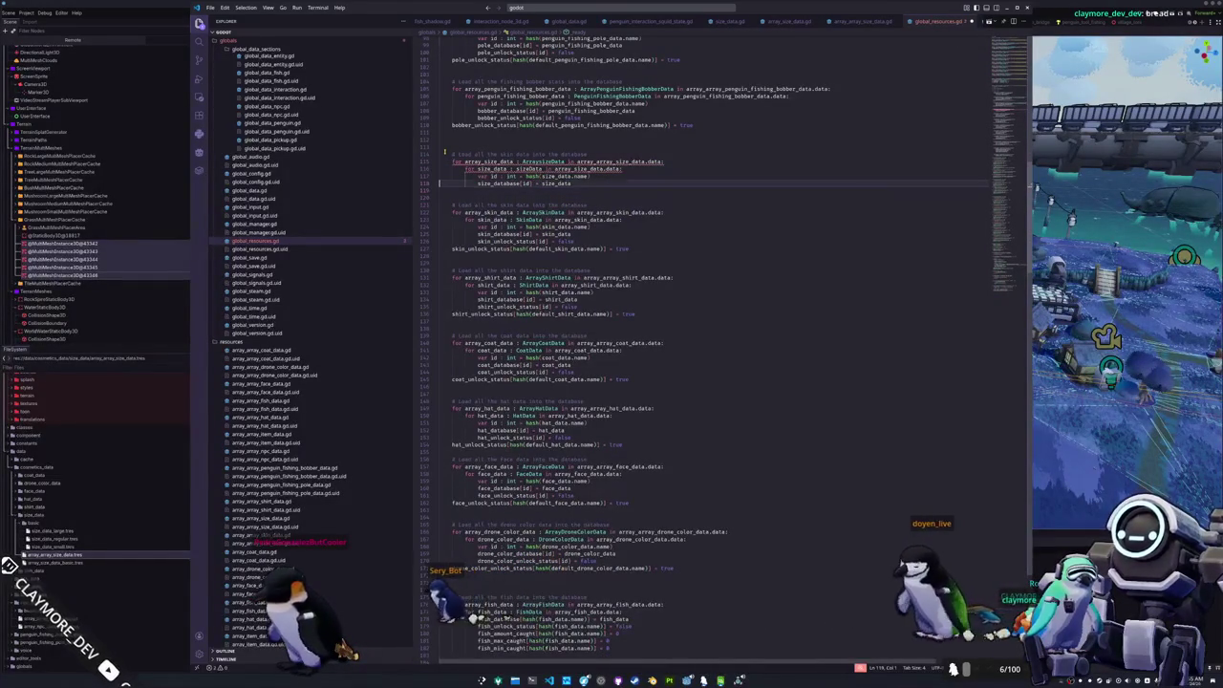
{"action": "key", "text": "Up"}
{"action": "key", "text": "Up"}
{"action": "key", "text": "Up"}
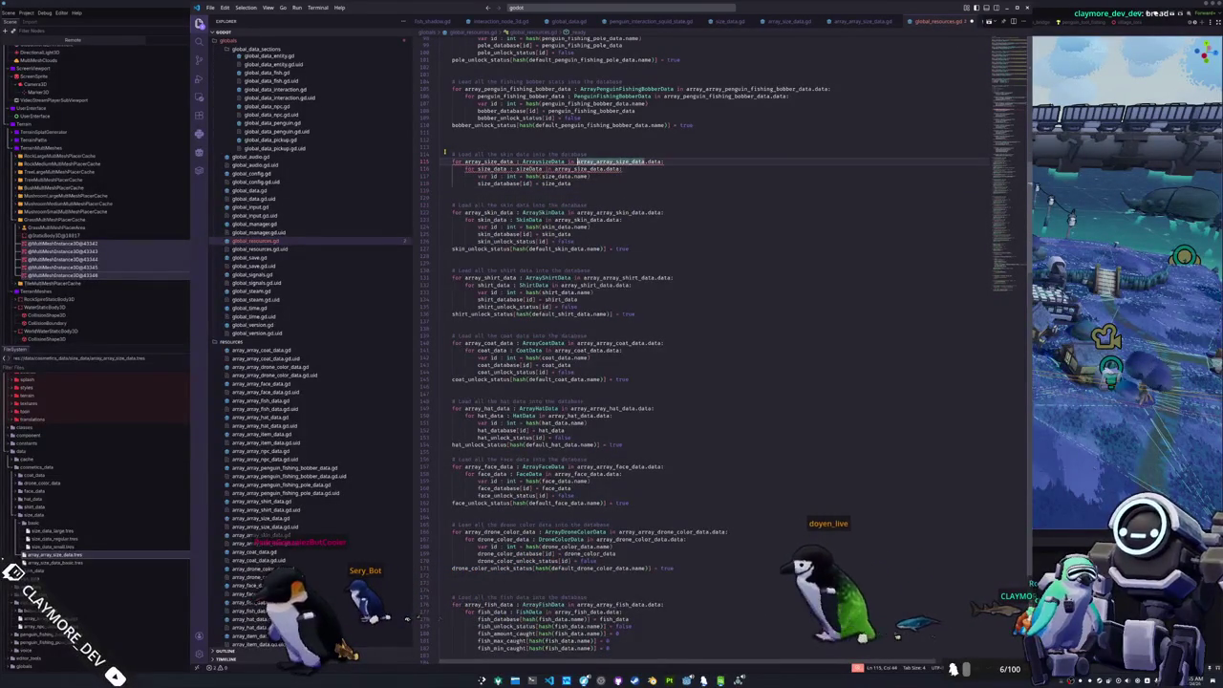
{"action": "key", "text": "ctrl+d"}
{"action": "key", "text": "Down"}
{"action": "key", "text": "ctrl+d"}
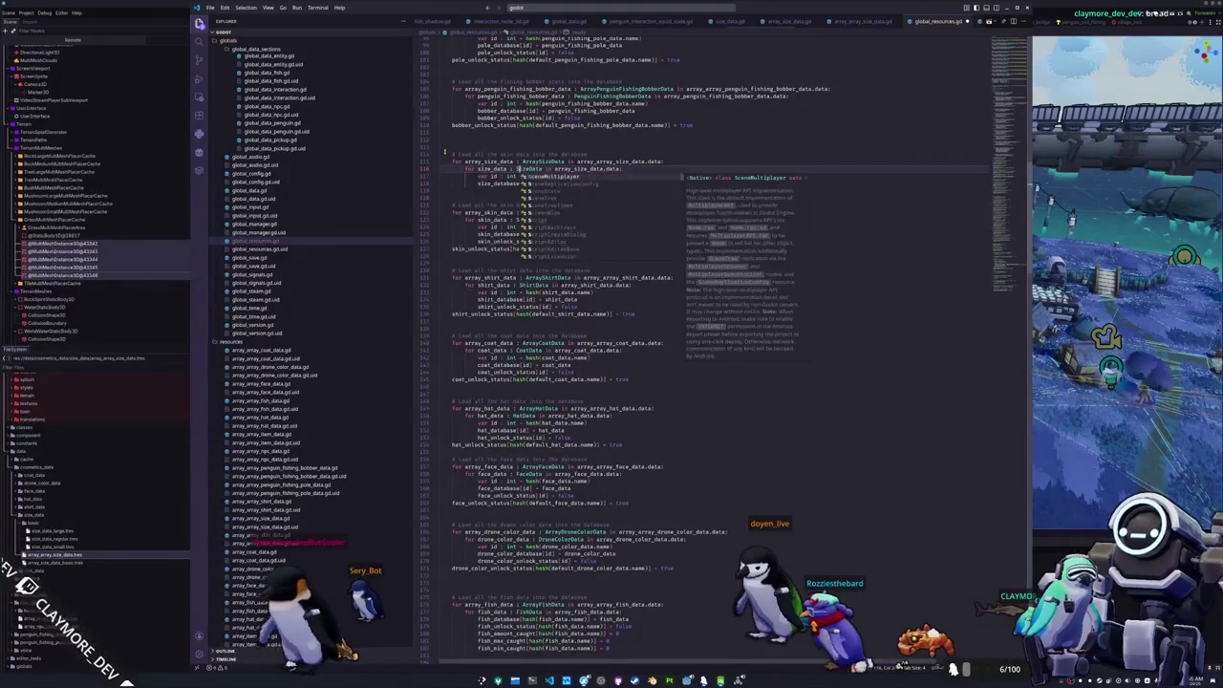
{"action": "key", "text": "Down"}
{"action": "key", "text": "Down"}
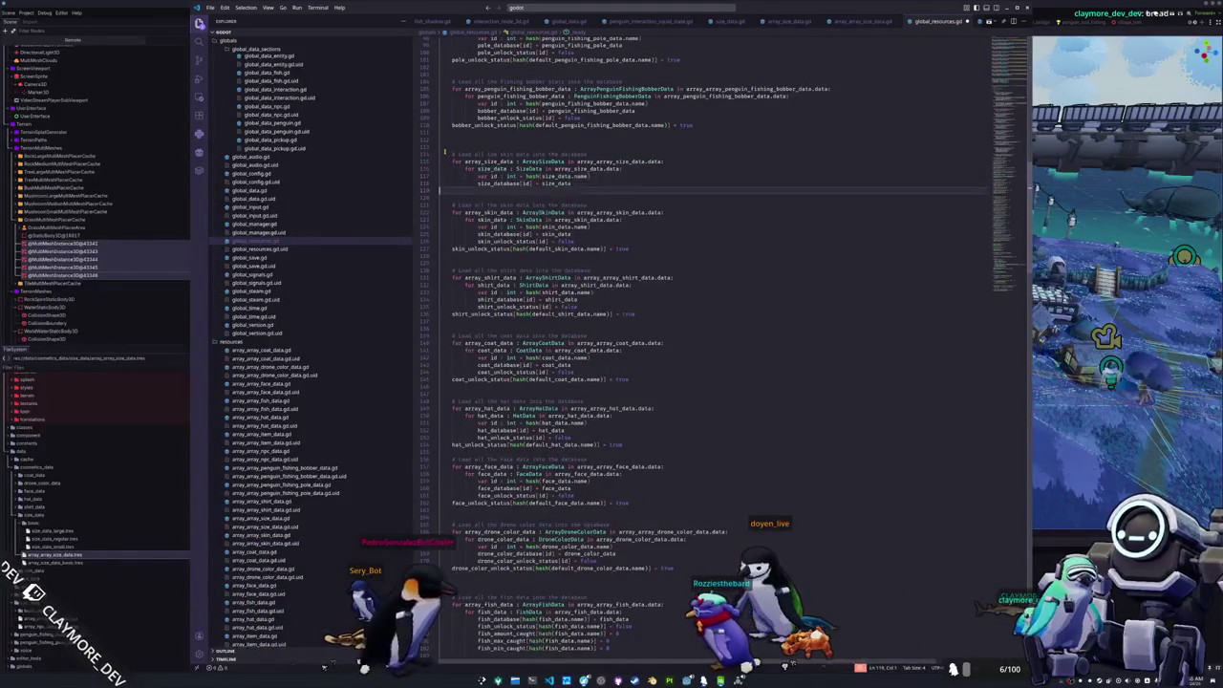
{"action": "key", "text": "Up"}
{"action": "key", "text": "Up"}
{"action": "key", "text": "Up"}
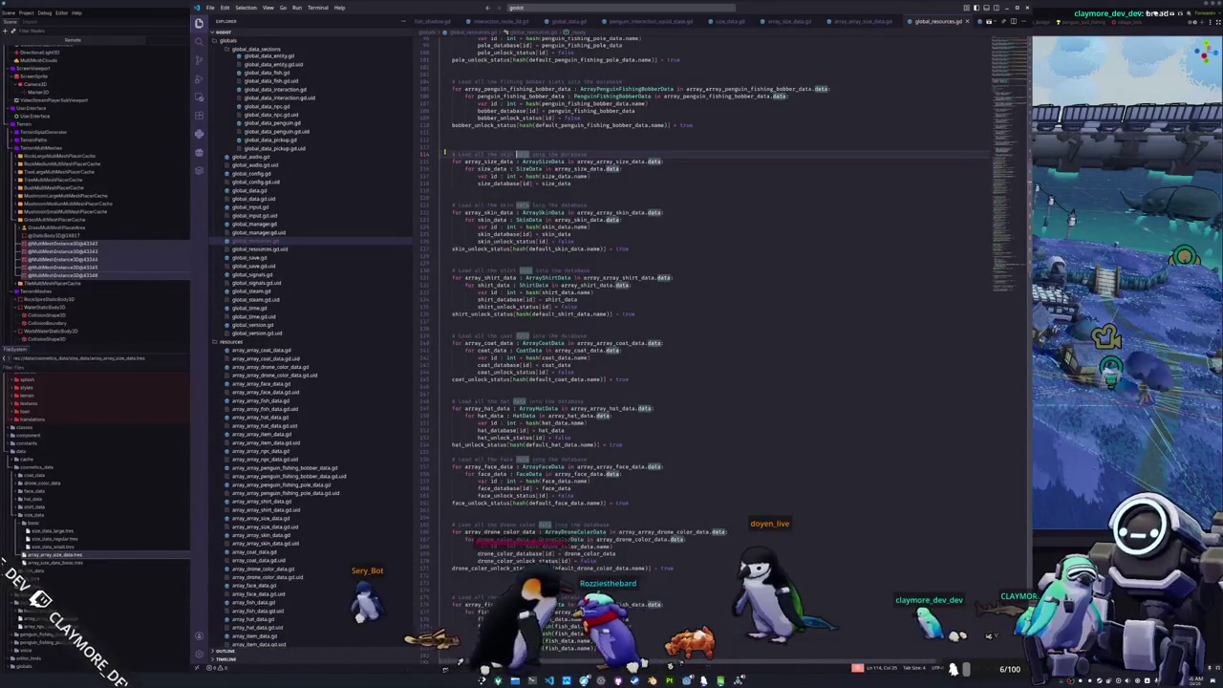
{"action": "key", "text": "ctrl+Left"}
{"action": "key", "text": "ctrl+Left"}
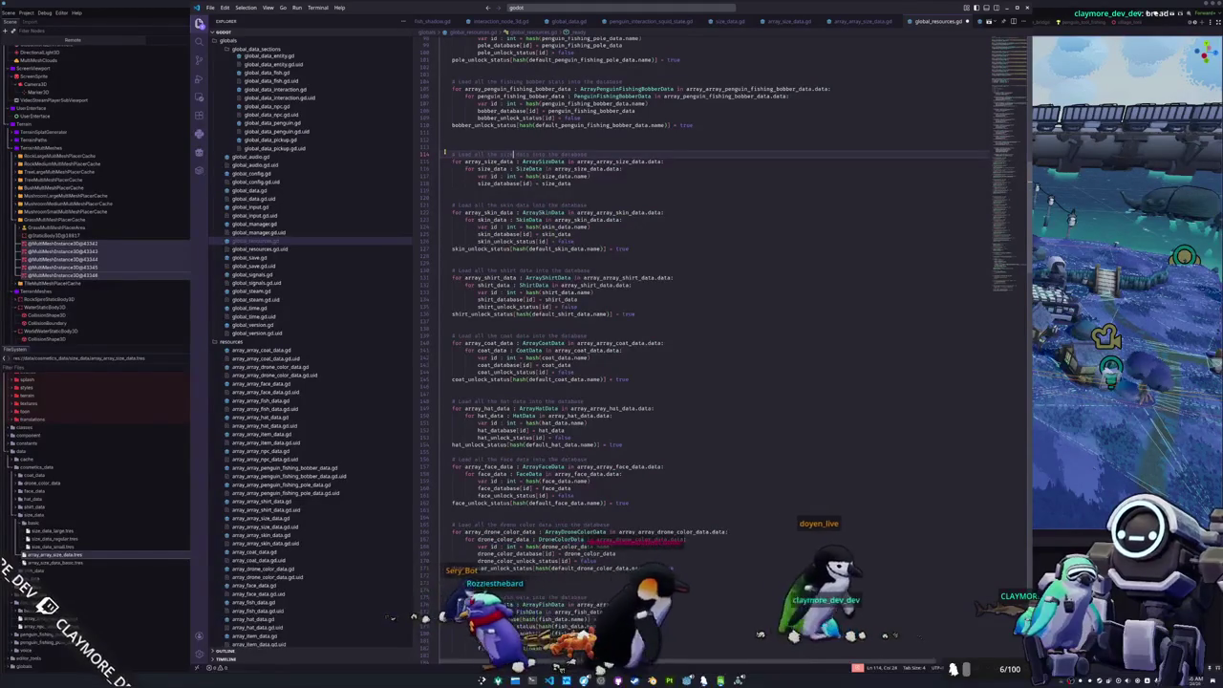
{"action": "left_click", "coordinate": [553, 7]}
- Open global_save.gd from the quick file search
{"action": "type", "text": "save"}
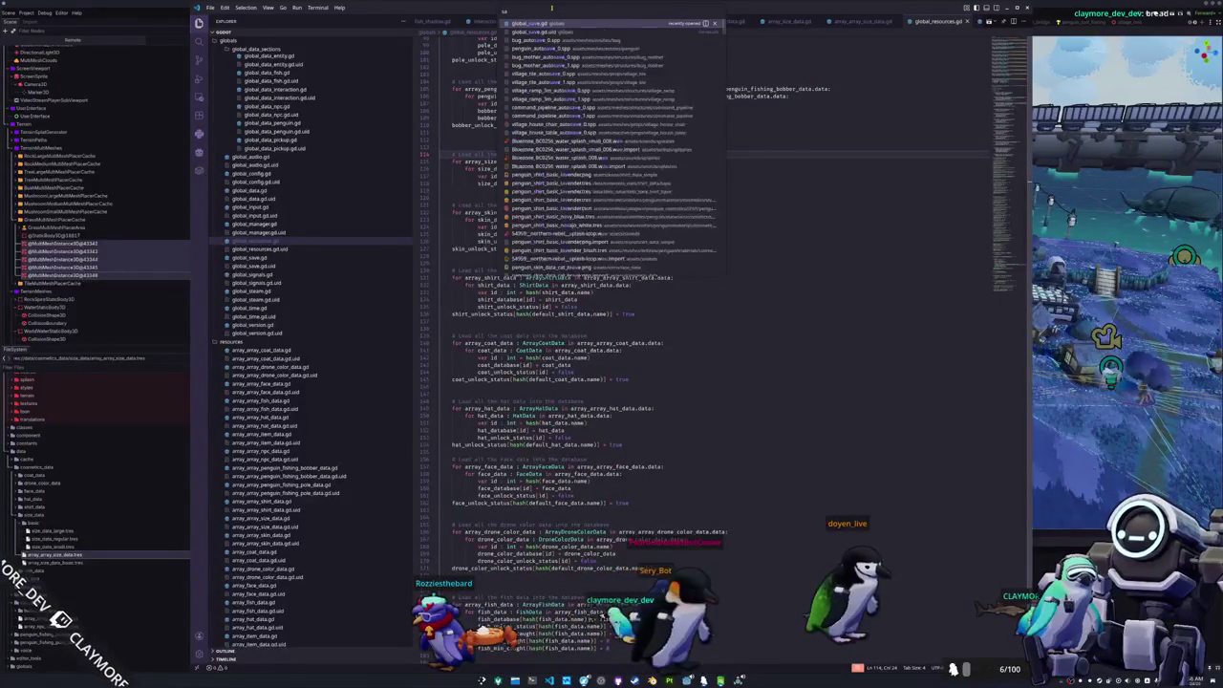
{"action": "key", "text": "ctrl+a"}
{"action": "type", "text": "global_save"}
{"action": "key", "text": "Return"}
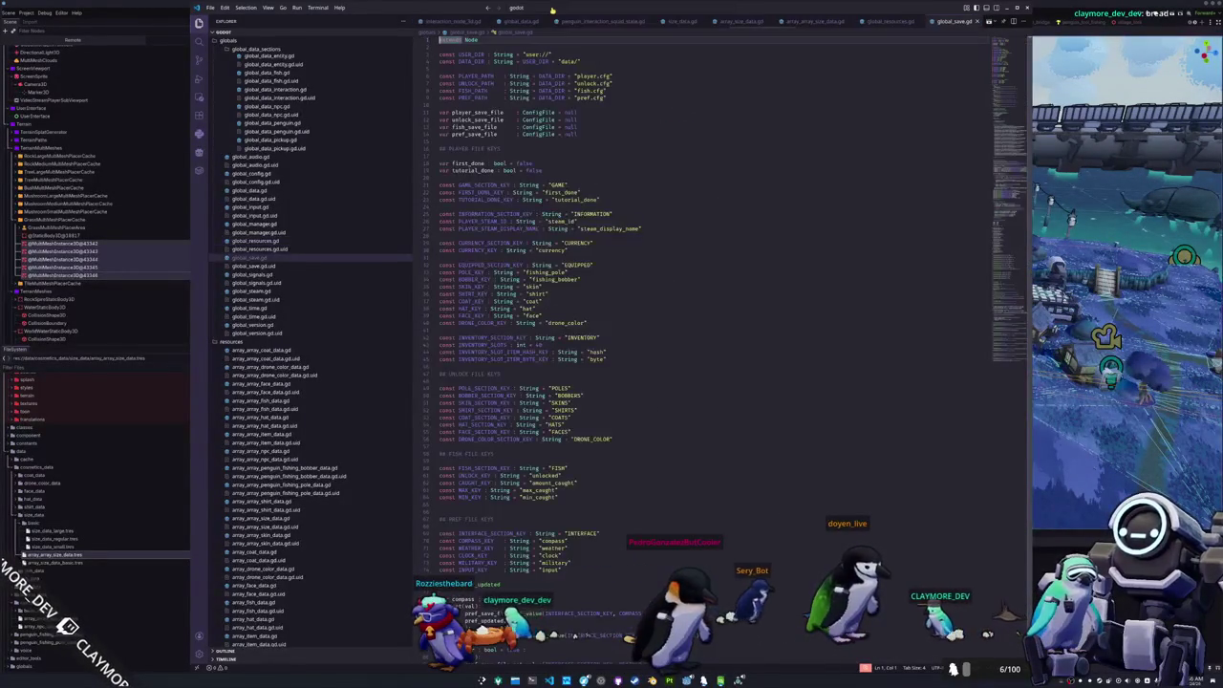
- Add const SIZE_KEY : String = "size" on a new line after FACE_KEY
{"action": "left_click", "coordinate": [548, 316]}
{"action": "key", "text": "Return"}
{"action": "type", "text": "co"}
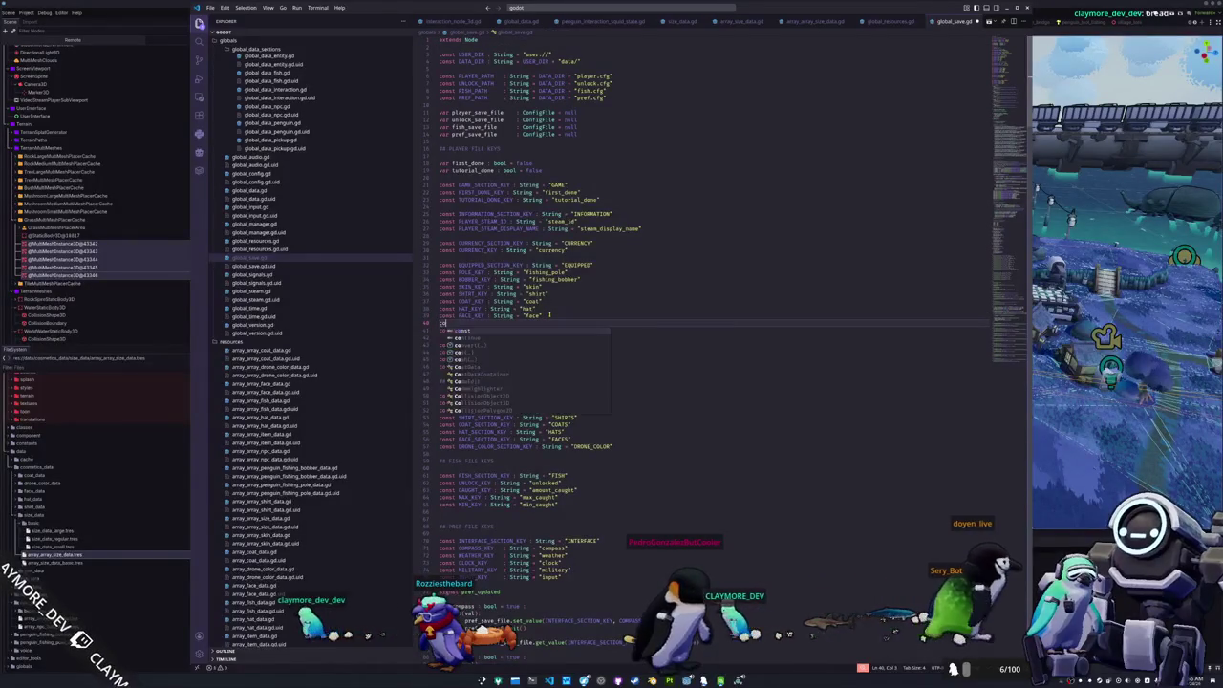
{"action": "type", "text": "nst SIZE_KEY"}
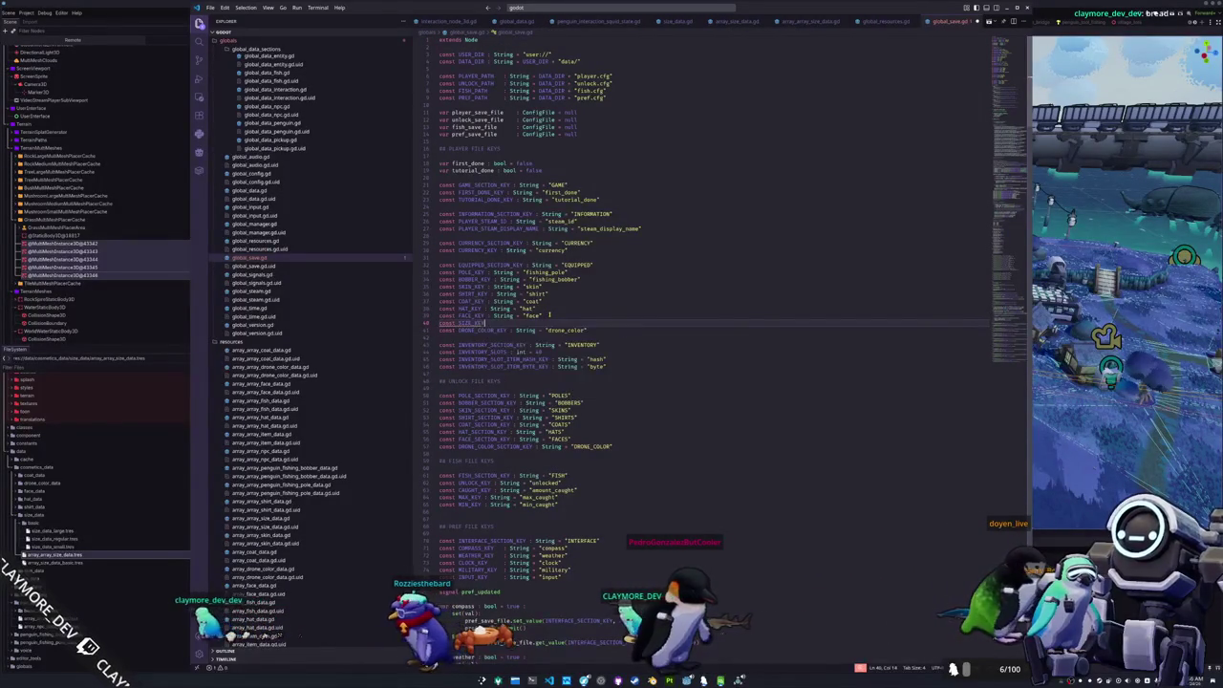
{"action": "type", "text": "   : String = "}
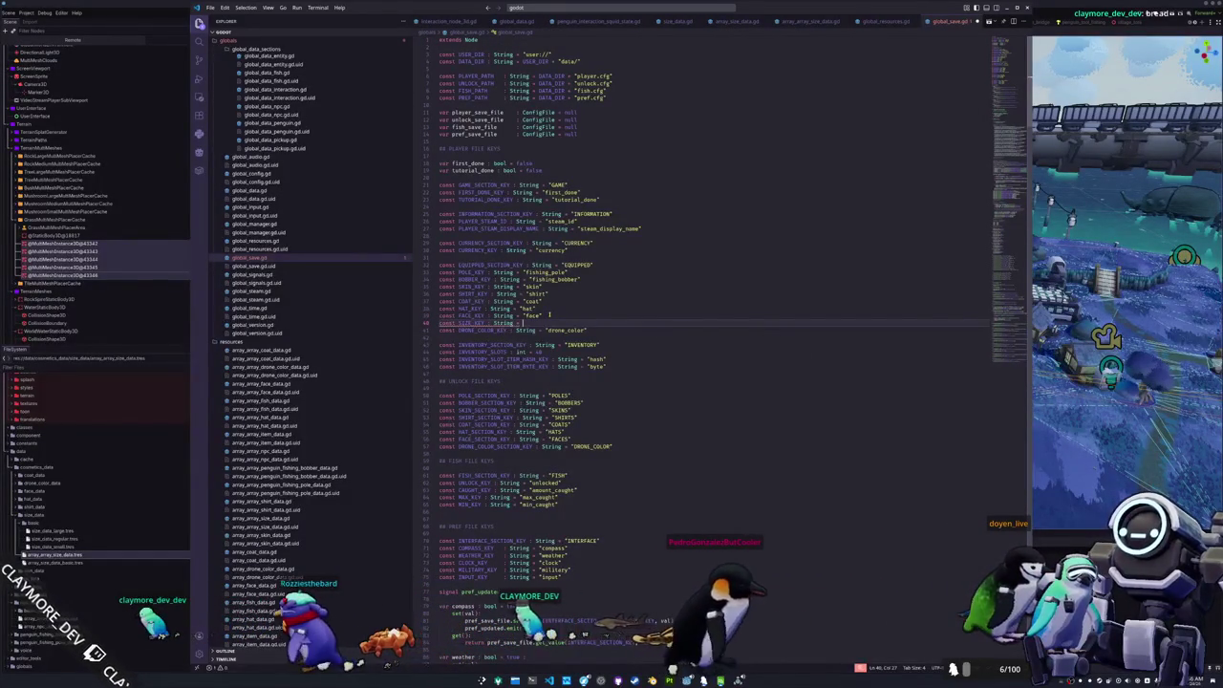
{"action": "type", "text": "\"size\""}
{"action": "key", "text": "Right"}
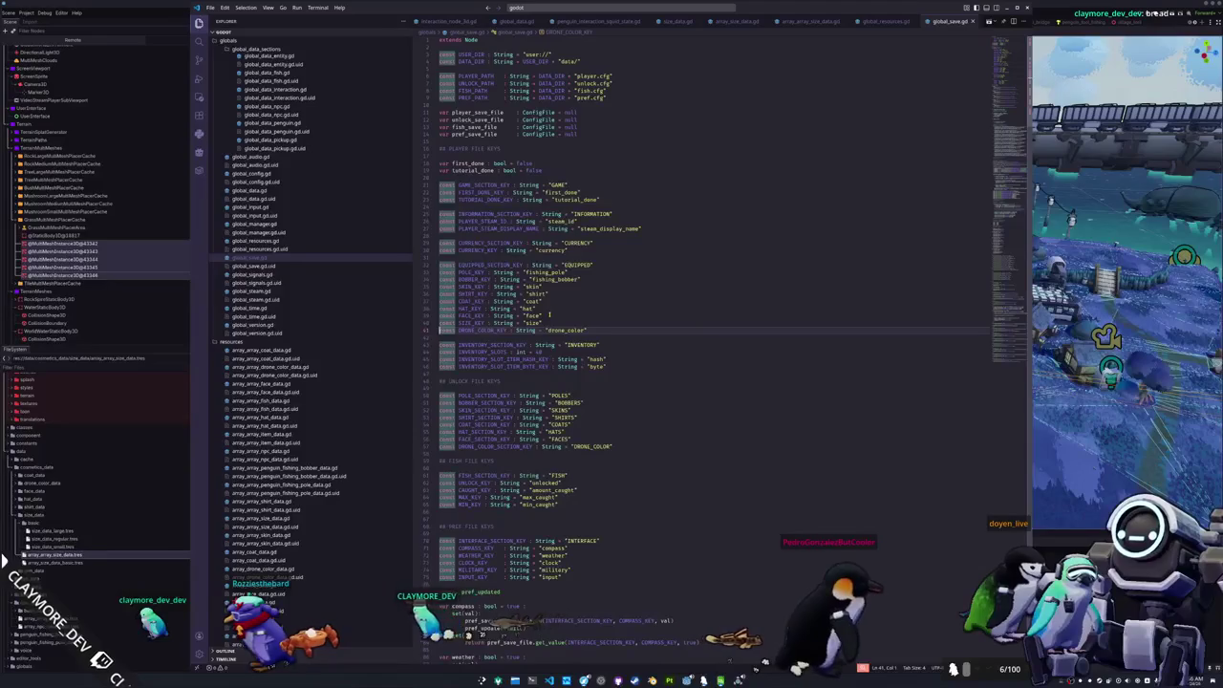
{"action": "scroll", "coordinate": [551, 315], "scroll_direction": "down", "scroll_amount": 5}
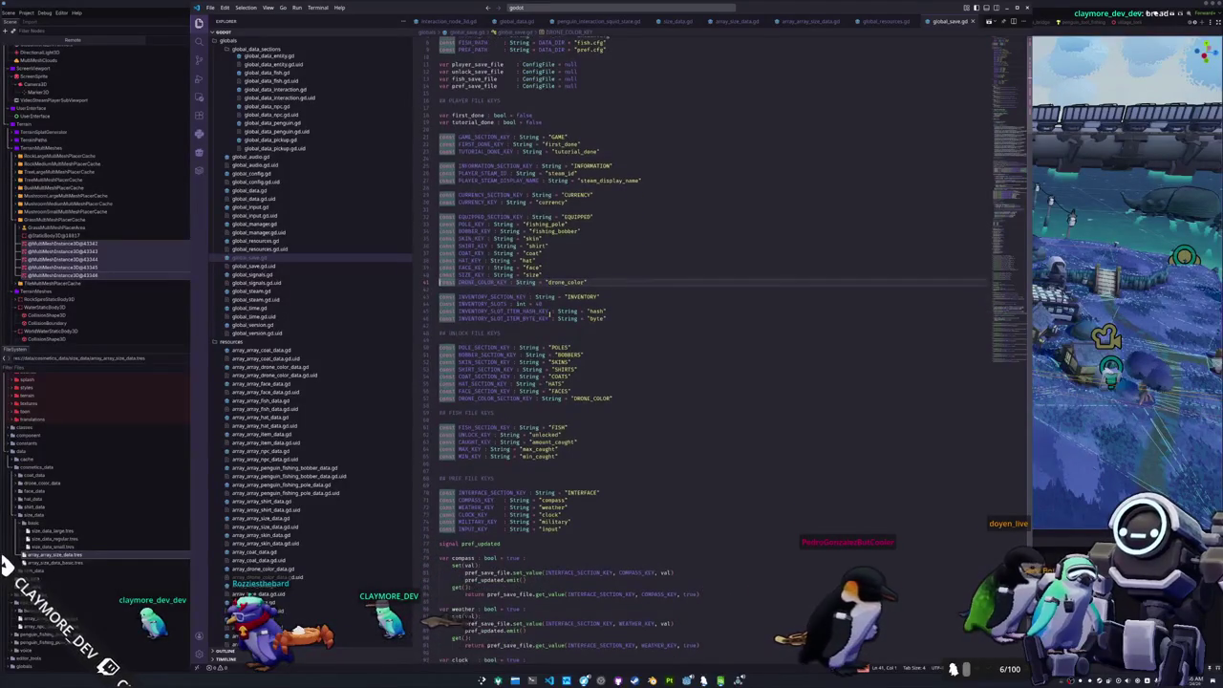
{"action": "scroll", "coordinate": [551, 314], "scroll_direction": "down", "scroll_amount": 4}
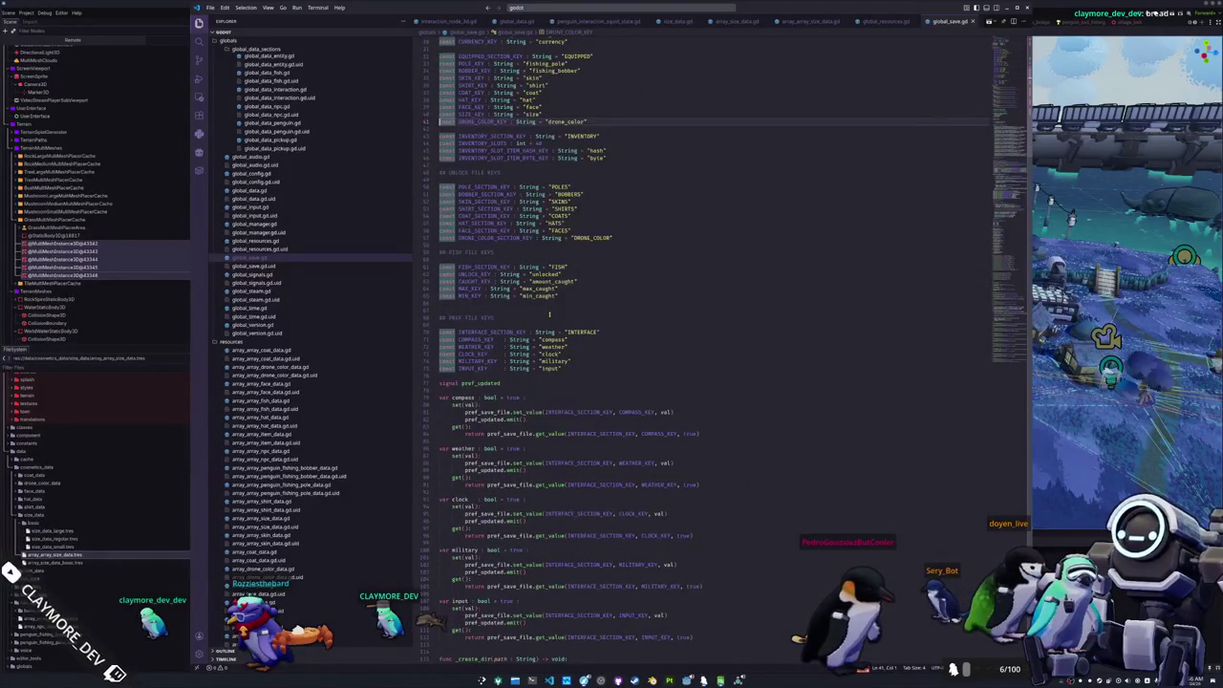
{"action": "scroll", "coordinate": [550, 314], "scroll_direction": "down", "scroll_amount": 12}
{"action": "scroll", "coordinate": [550, 314], "scroll_direction": "down", "scroll_amount": 4}
{"action": "scroll", "coordinate": [550, 313], "scroll_direction": "down", "scroll_amount": 10}
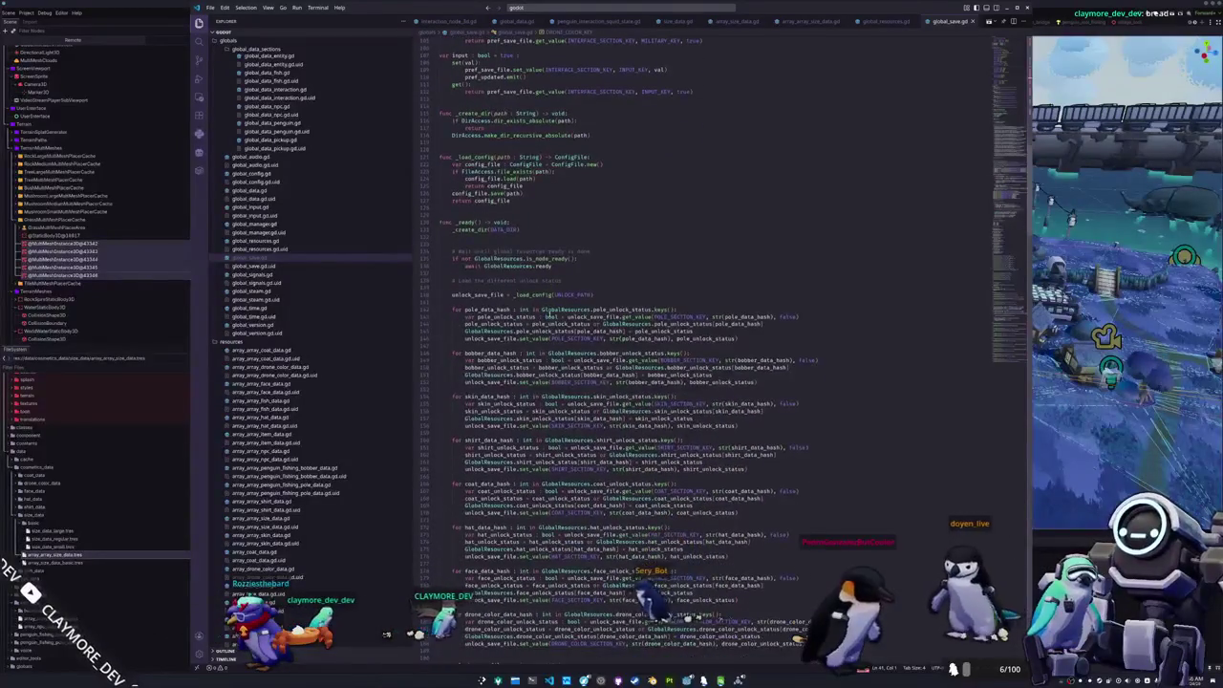
{"action": "scroll", "coordinate": [550, 314], "scroll_direction": "down", "scroll_amount": 3}
{"action": "scroll", "coordinate": [464, 296], "scroll_direction": "down", "scroll_amount": 3}
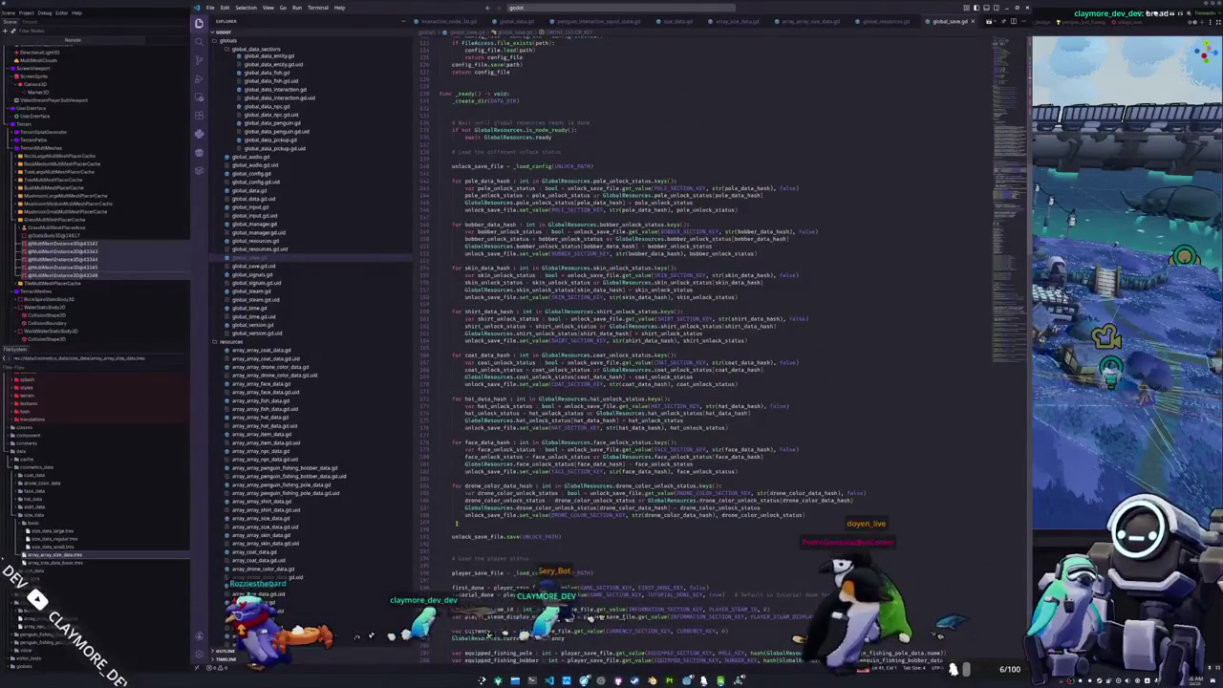
{"action": "left_click_drag", "start_coordinate": [457, 523], "coordinate": [440, 500]}
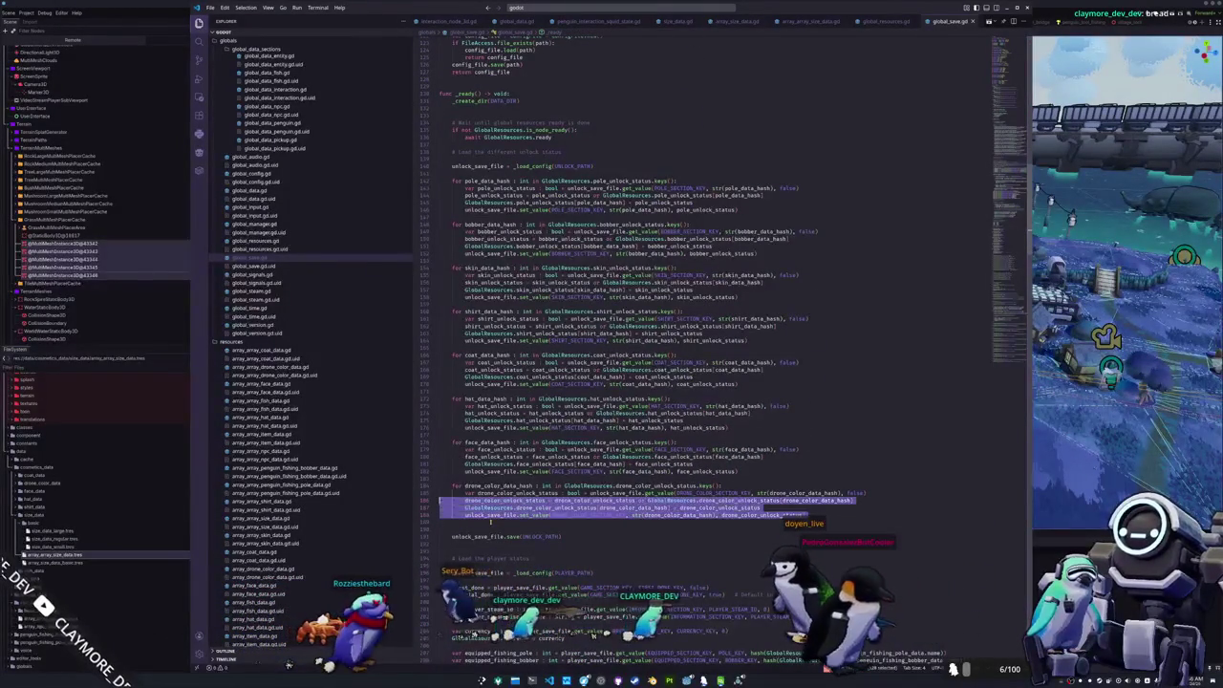
{"action": "left_click", "coordinate": [492, 523]}
{"action": "key", "text": "Return"}
{"action": "key", "text": "ctrl+v"}
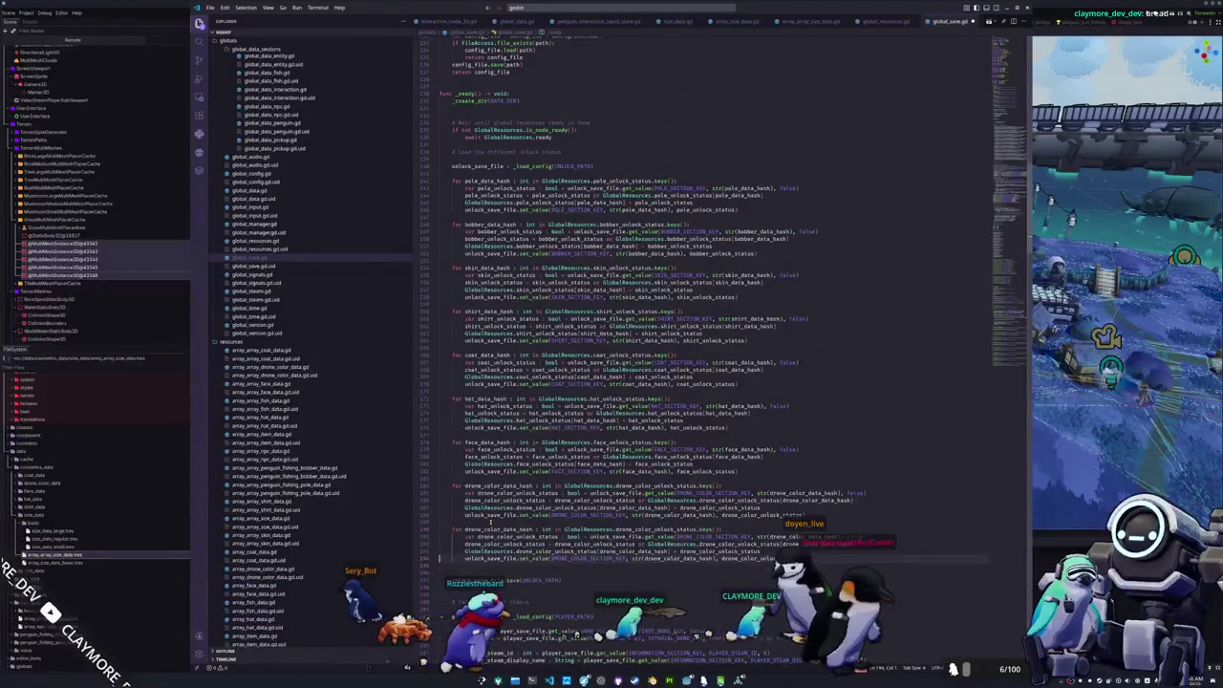
{"action": "key", "text": "shift+Up"}
{"action": "key", "text": "shift+Up"}
{"action": "key", "text": "shift+Up"}
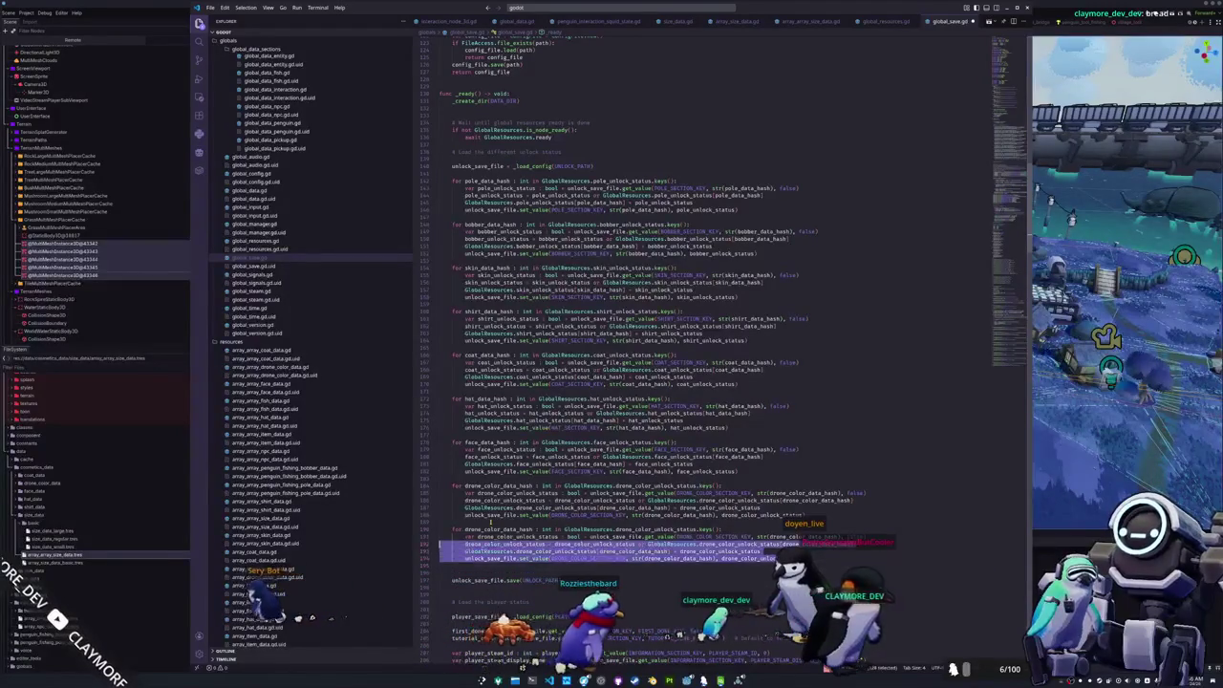
{"action": "key", "text": "BackSpace"}
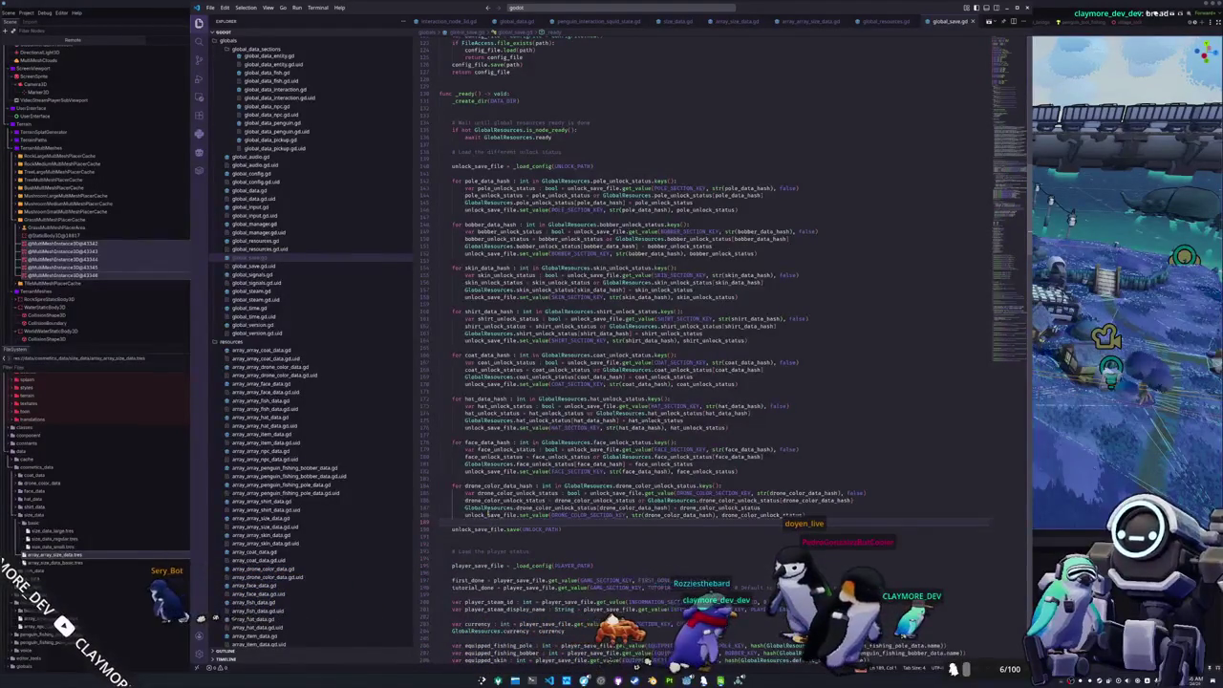
{"action": "scroll", "coordinate": [487, 516], "scroll_direction": "down", "scroll_amount": 5}
{"action": "left_click", "coordinate": [459, 527]}
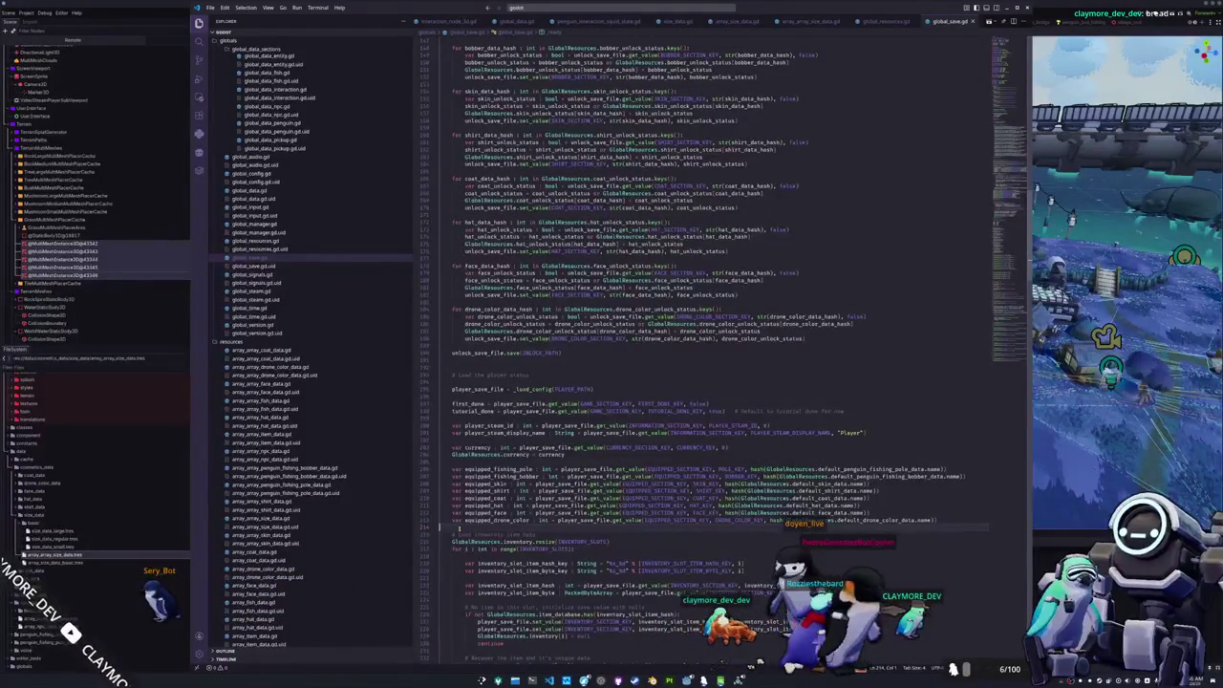
- Add an equipped_size load line, copied from equipped_face, reading from SIZE_KEY
{"action": "key", "text": "Return"}
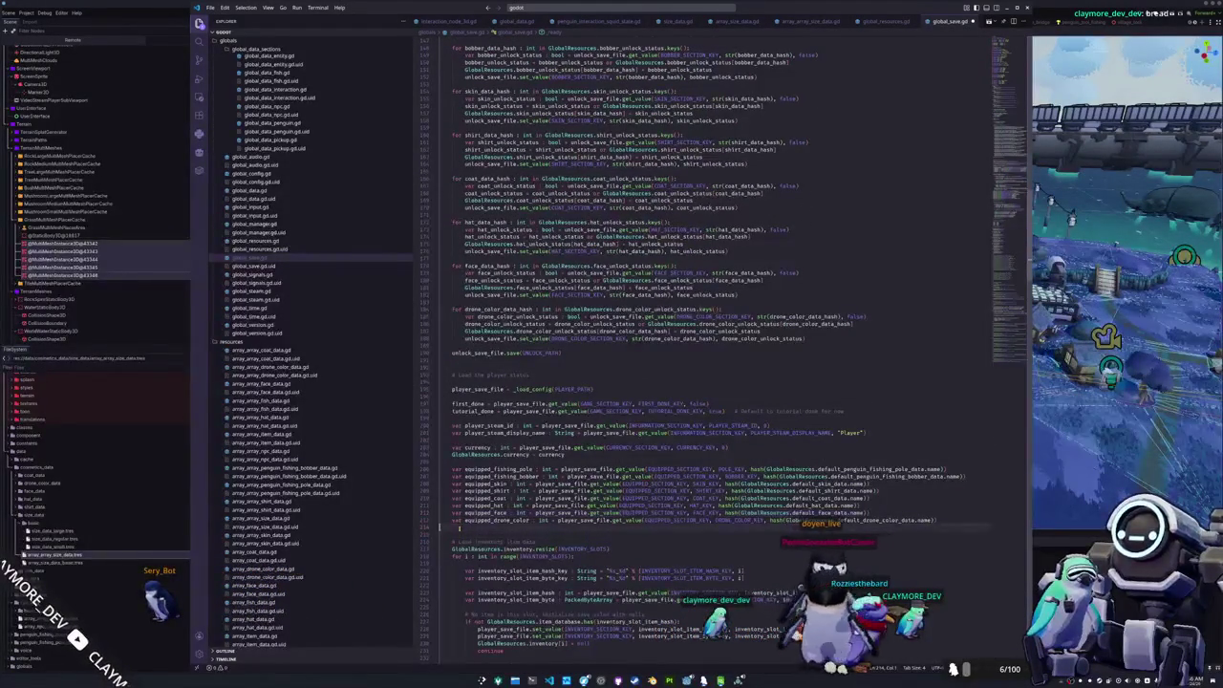
{"action": "key", "text": "ctrl+shift+d"}
{"action": "key", "text": "BackSpace"}
{"action": "key", "text": "BackSpace"}
{"action": "key", "text": "BackSpace"}
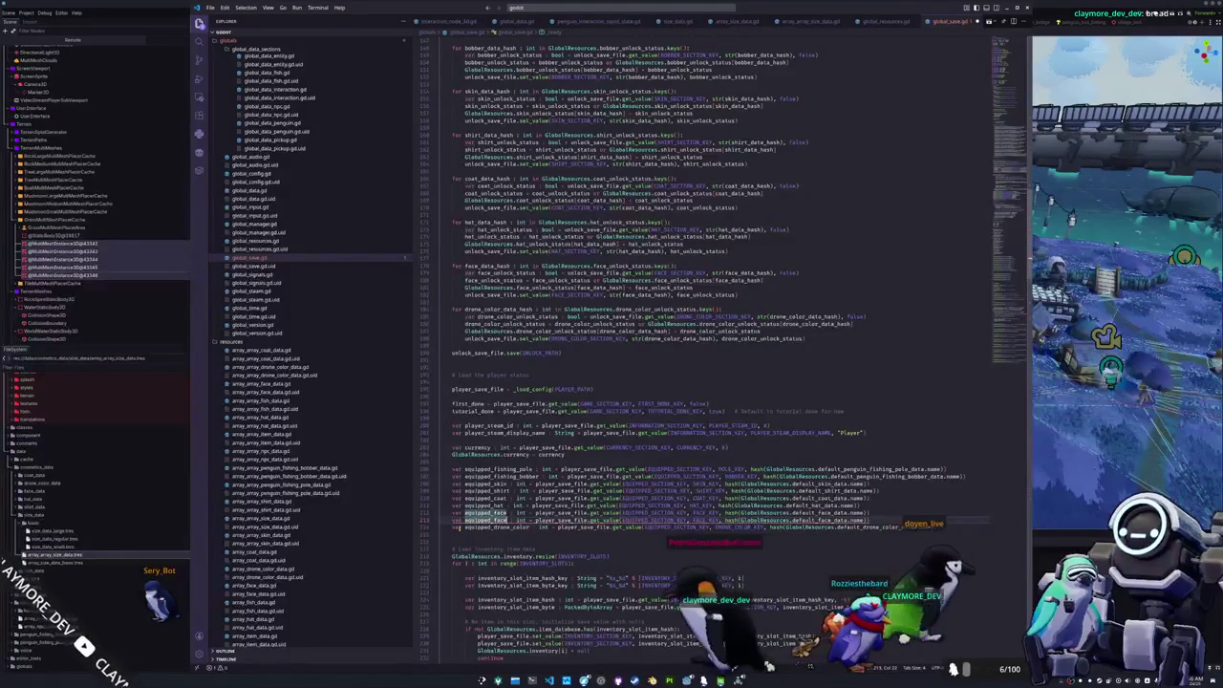
{"action": "type", "text": "size"}
{"action": "double_click", "coordinate": [683, 520]}
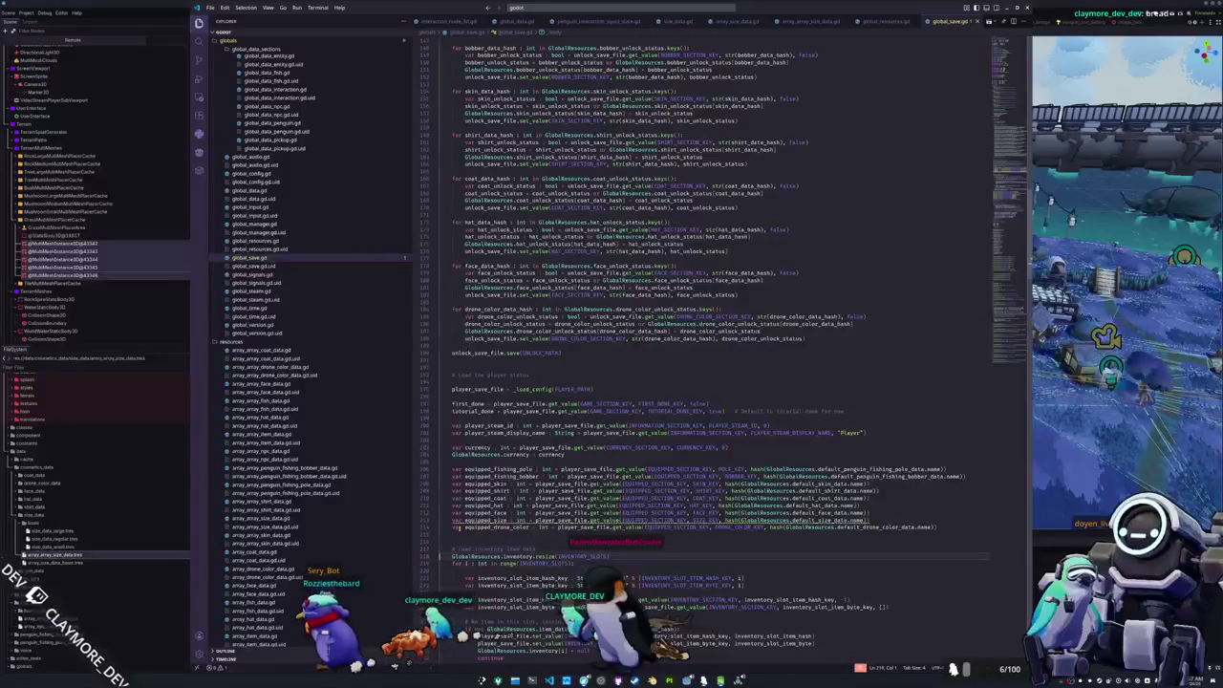
- Add a set_value line saving equipped_size under SIZE_KEY above the drone colour save
{"action": "scroll", "coordinate": [440, 626], "scroll_direction": "down", "scroll_amount": 5}
{"action": "scroll", "coordinate": [441, 626], "scroll_direction": "down", "scroll_amount": 5}
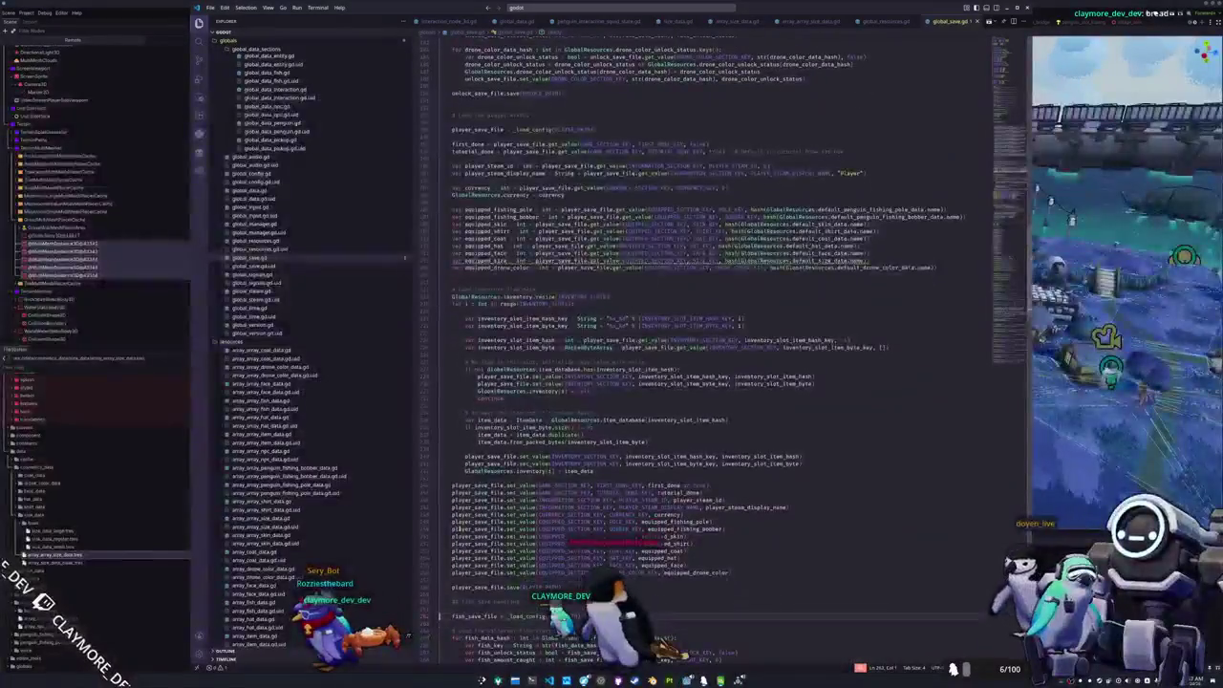
{"action": "left_click", "coordinate": [443, 572]}
{"action": "key", "text": "Return"}
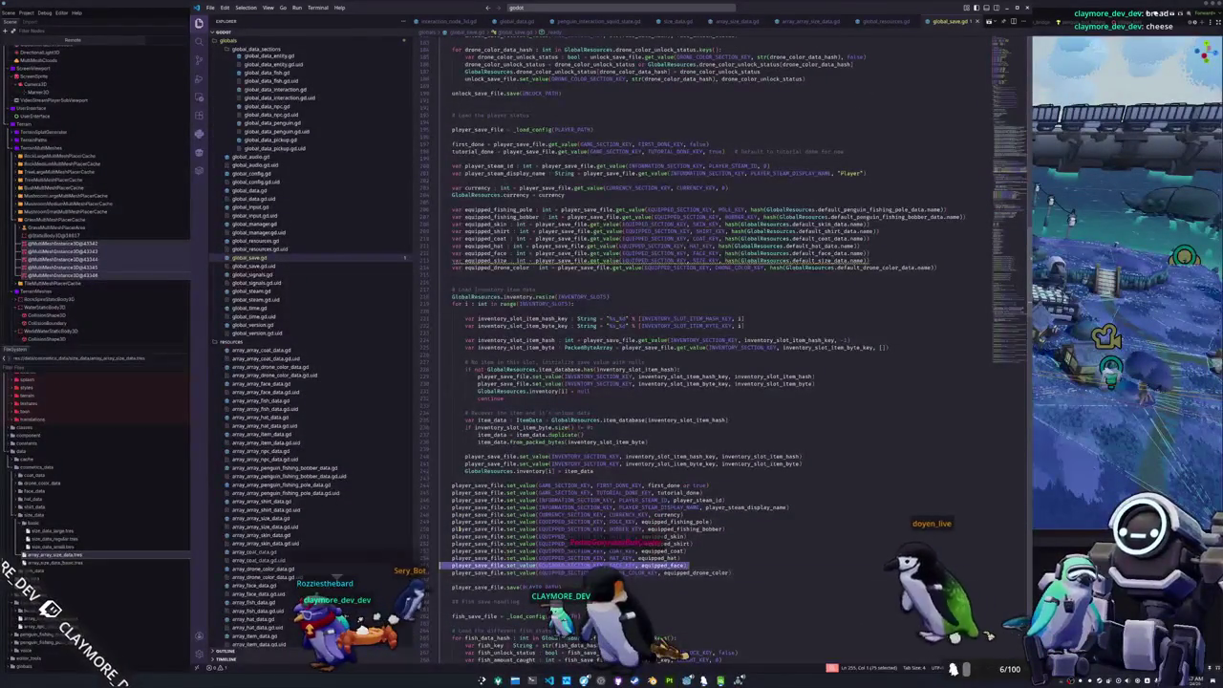
{"action": "key", "text": "ctrl+v"}
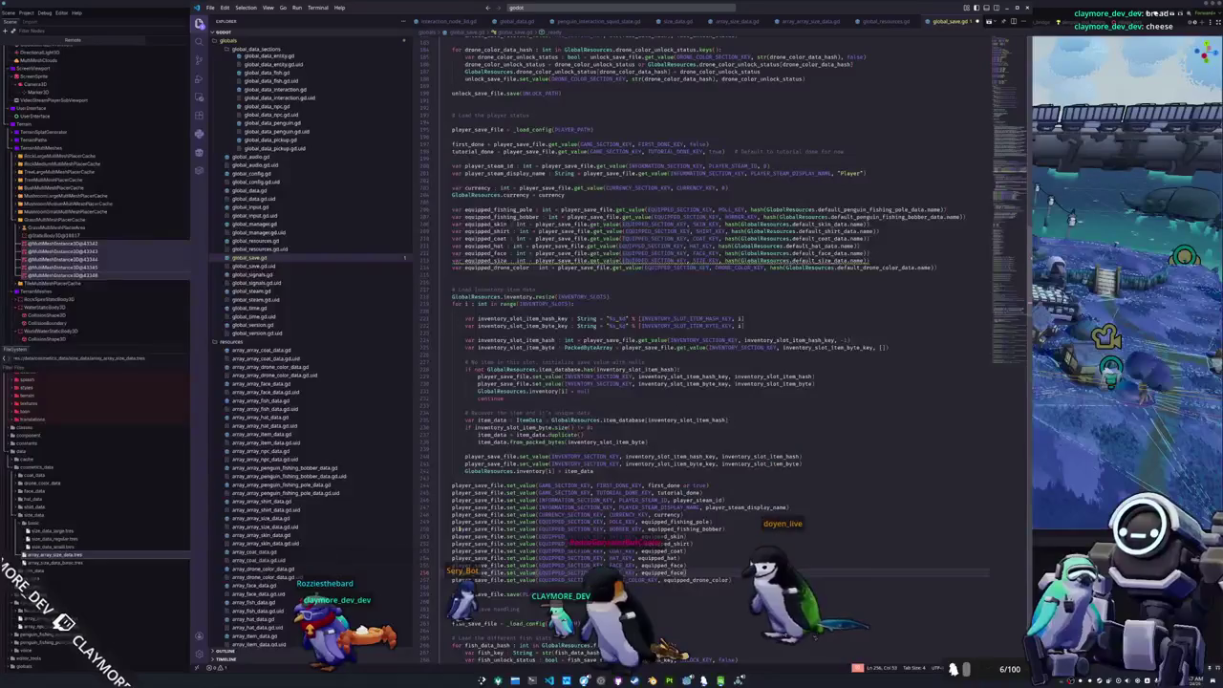
{"action": "type", "text": "SIZE_KEY, equipped_size"}
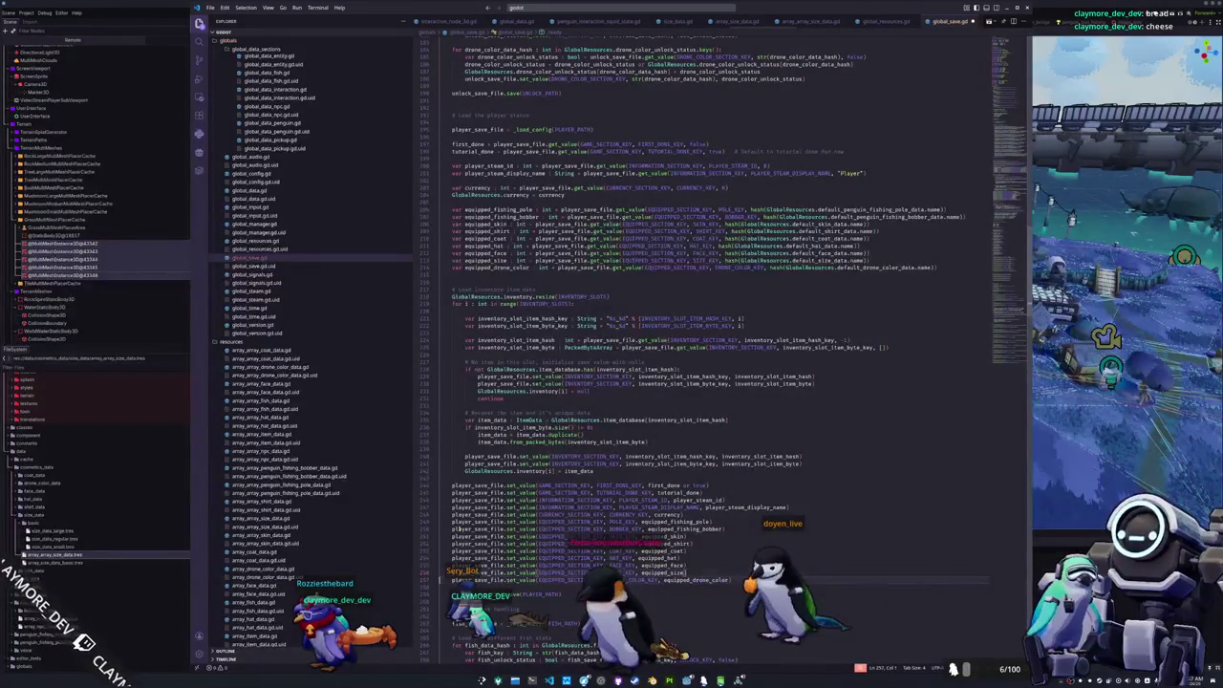
{"action": "scroll", "coordinate": [708, 349], "scroll_direction": "down", "scroll_amount": 10}
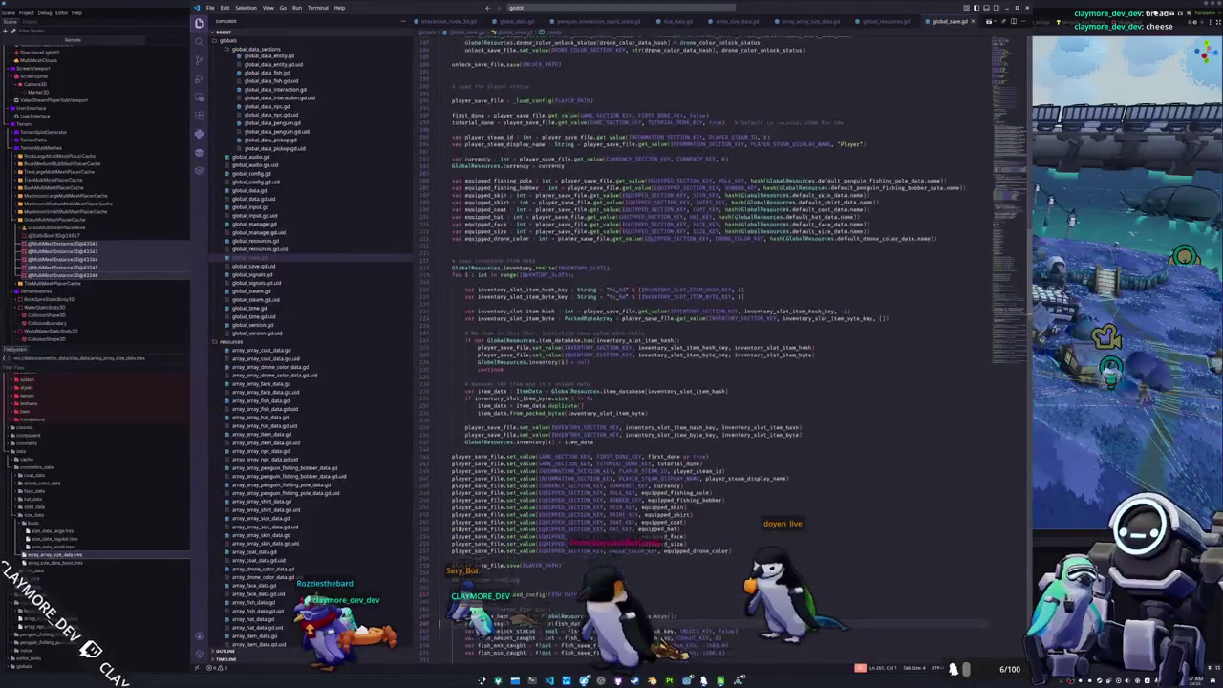
- Turn copied face getter/setter into get_equipped_size and set_equipped_size using SIZE_KEY
{"action": "scroll", "coordinate": [708, 349], "scroll_direction": "down", "scroll_amount": 7}
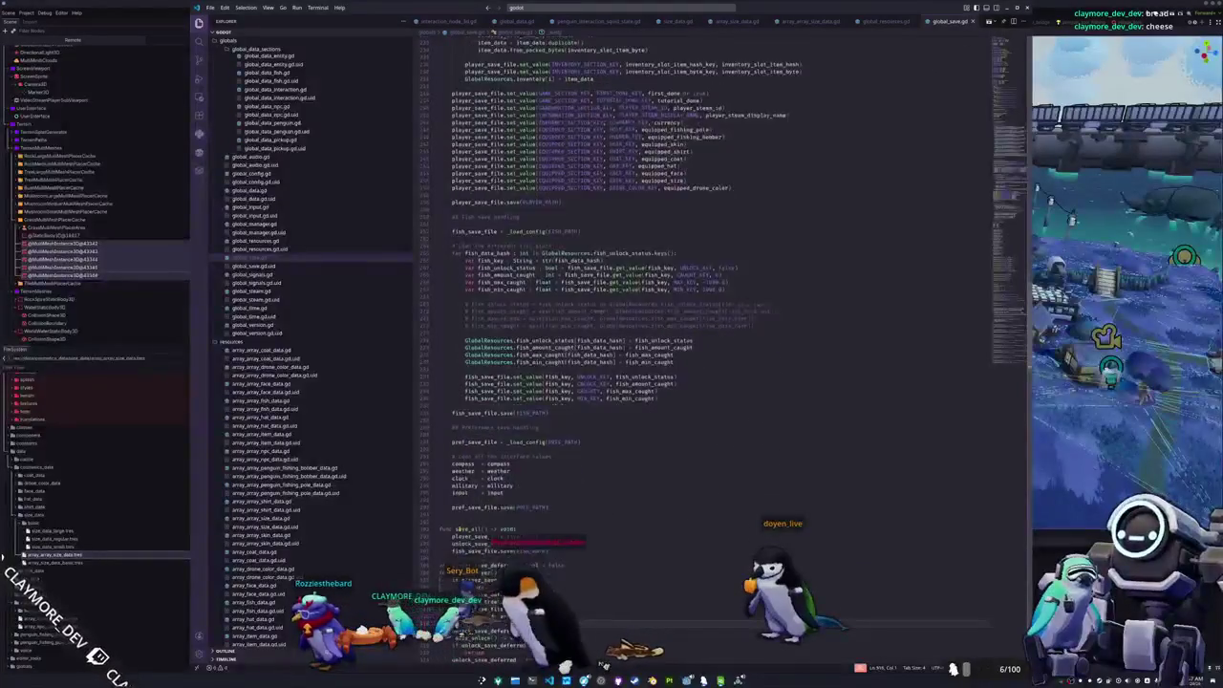
{"action": "scroll", "coordinate": [612, 277], "scroll_direction": "down", "scroll_amount": 9}
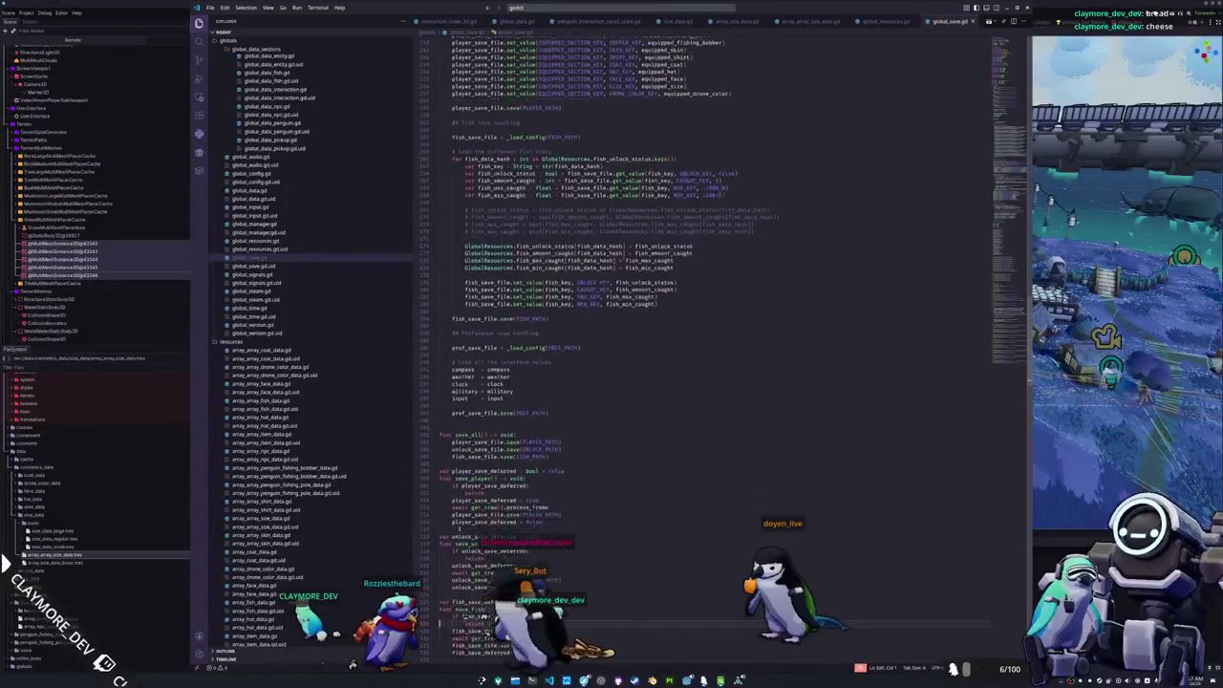
{"action": "scroll", "coordinate": [612, 277], "scroll_direction": "down", "scroll_amount": 12}
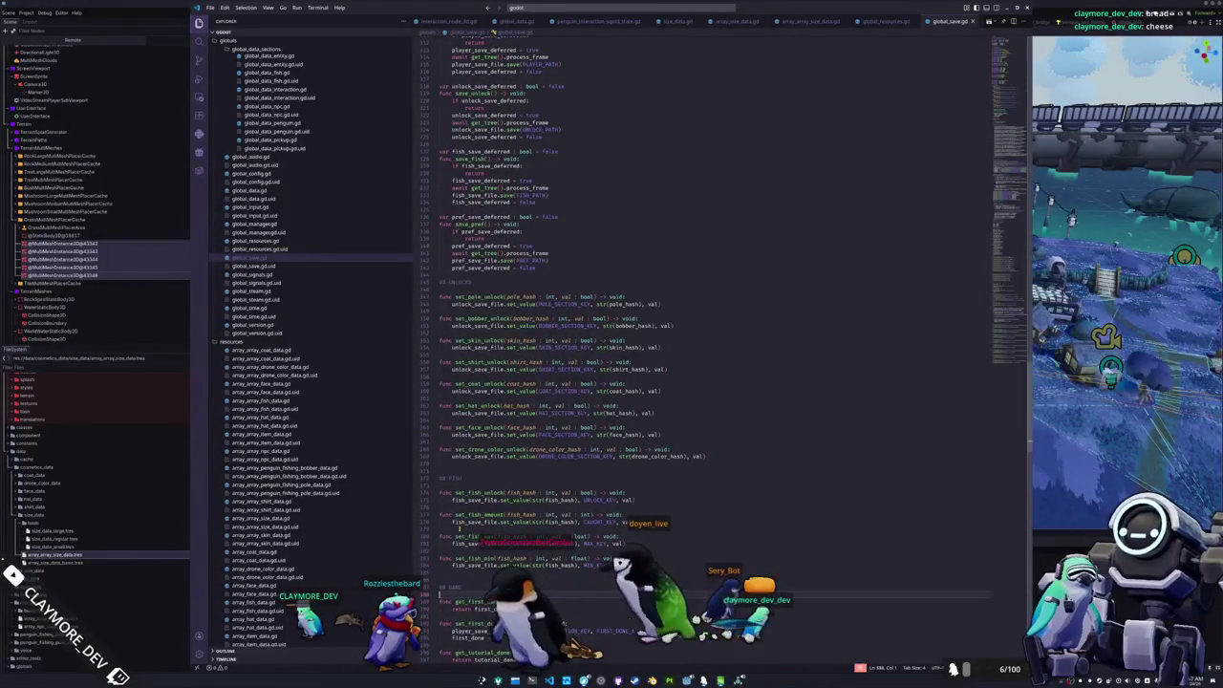
{"action": "scroll", "coordinate": [707, 334], "scroll_direction": "down", "scroll_amount": 5}
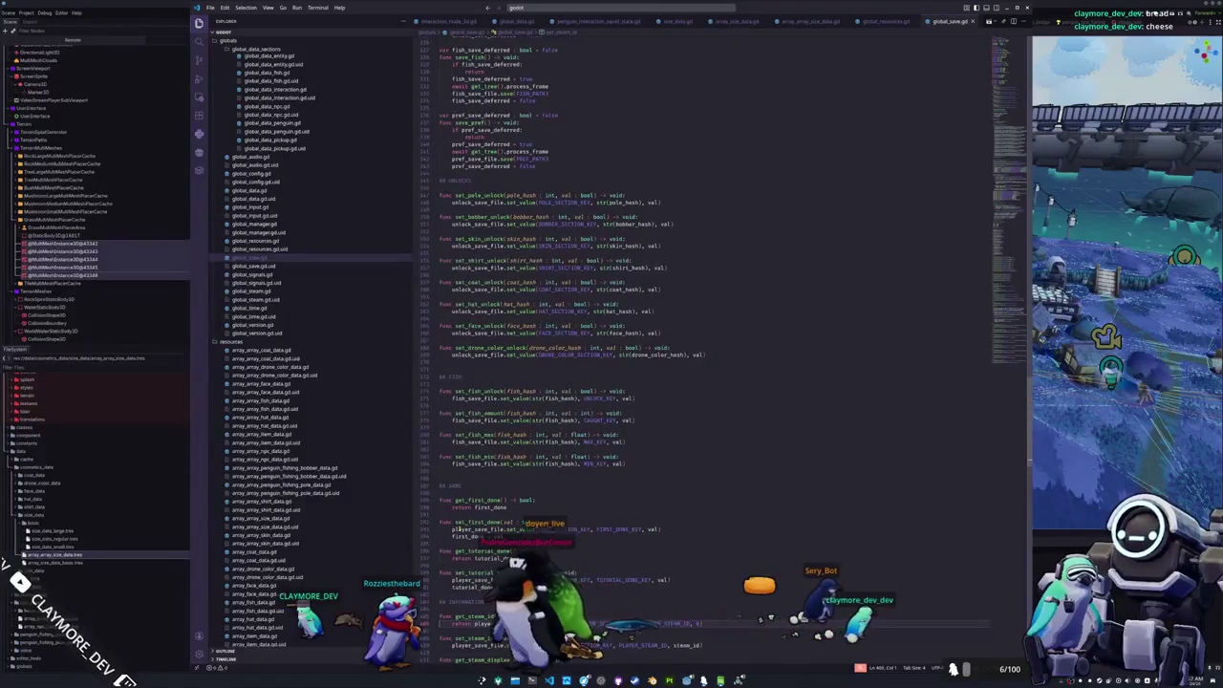
{"action": "scroll", "coordinate": [727, 344], "scroll_direction": "down", "scroll_amount": 15}
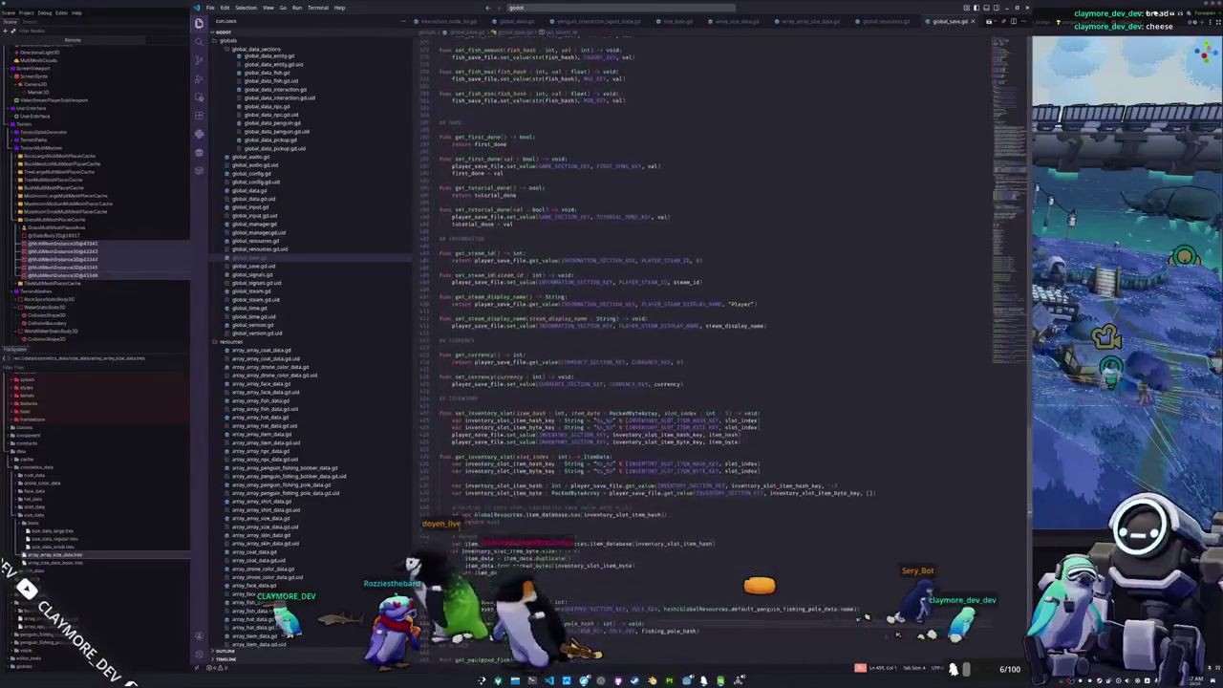
{"action": "scroll", "coordinate": [458, 528], "scroll_direction": "down", "scroll_amount": 15}
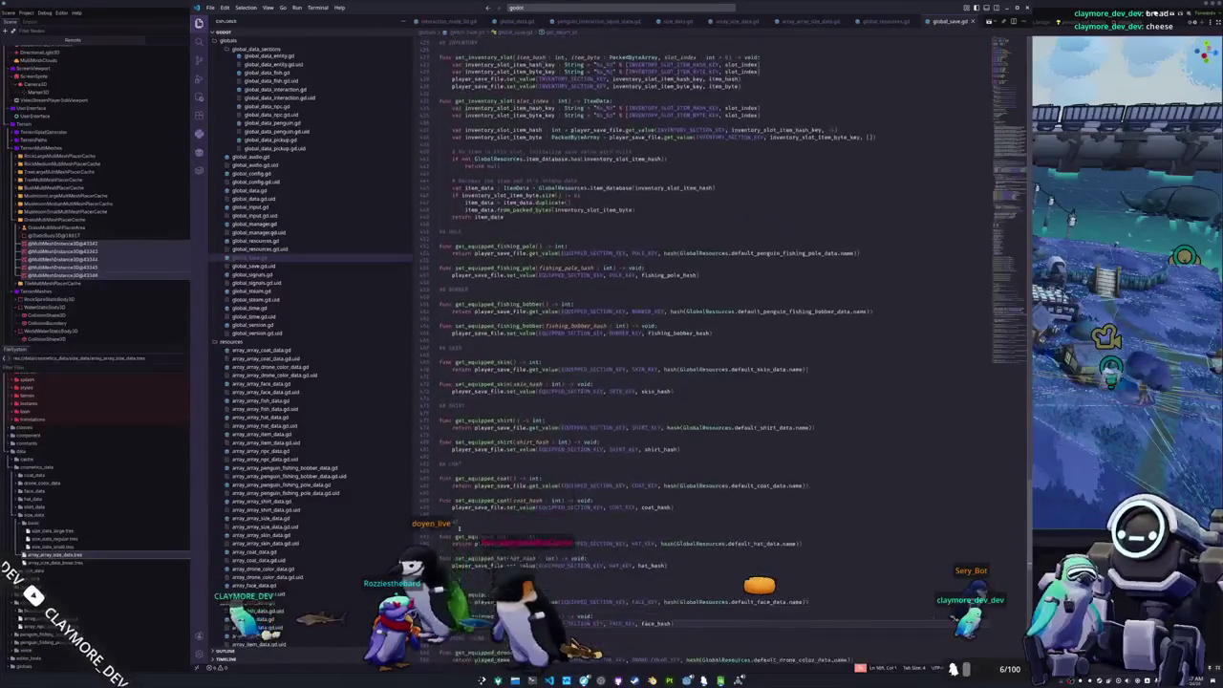
{"action": "scroll", "coordinate": [458, 527], "scroll_direction": "down", "scroll_amount": 3}
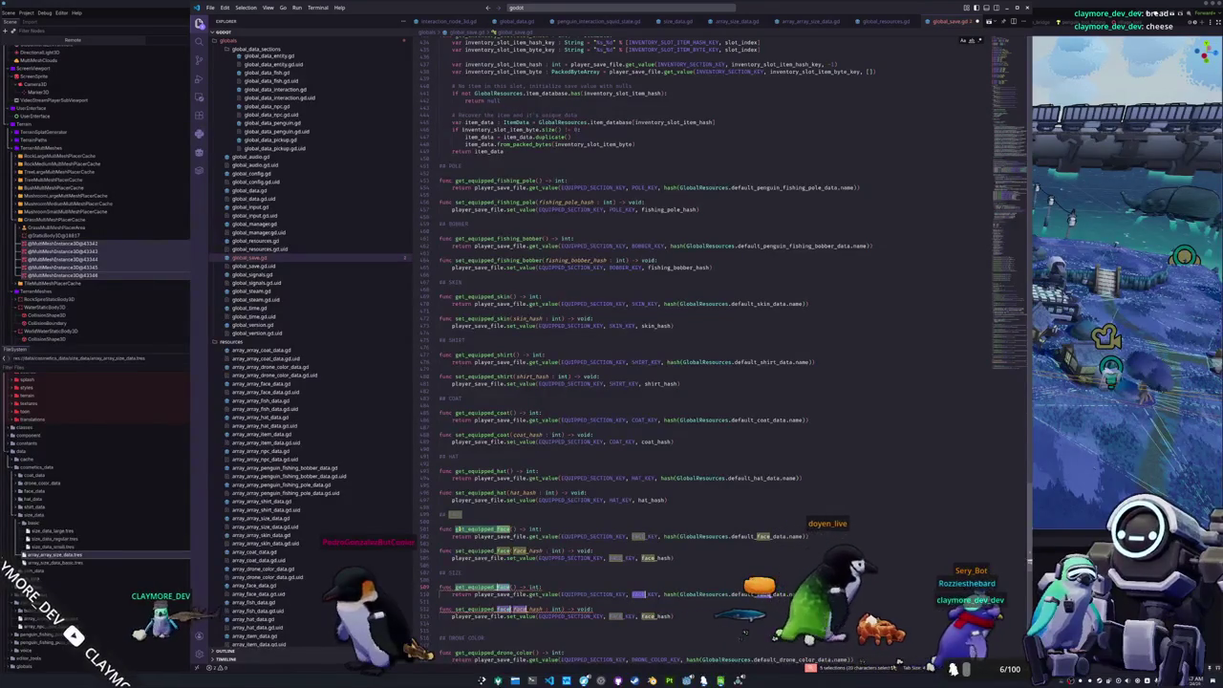
{"action": "key", "text": "ctrl+d"}
{"action": "key", "text": "ctrl+d"}
{"action": "key", "text": "ctrl+d"}
{"action": "type", "text": "size"}
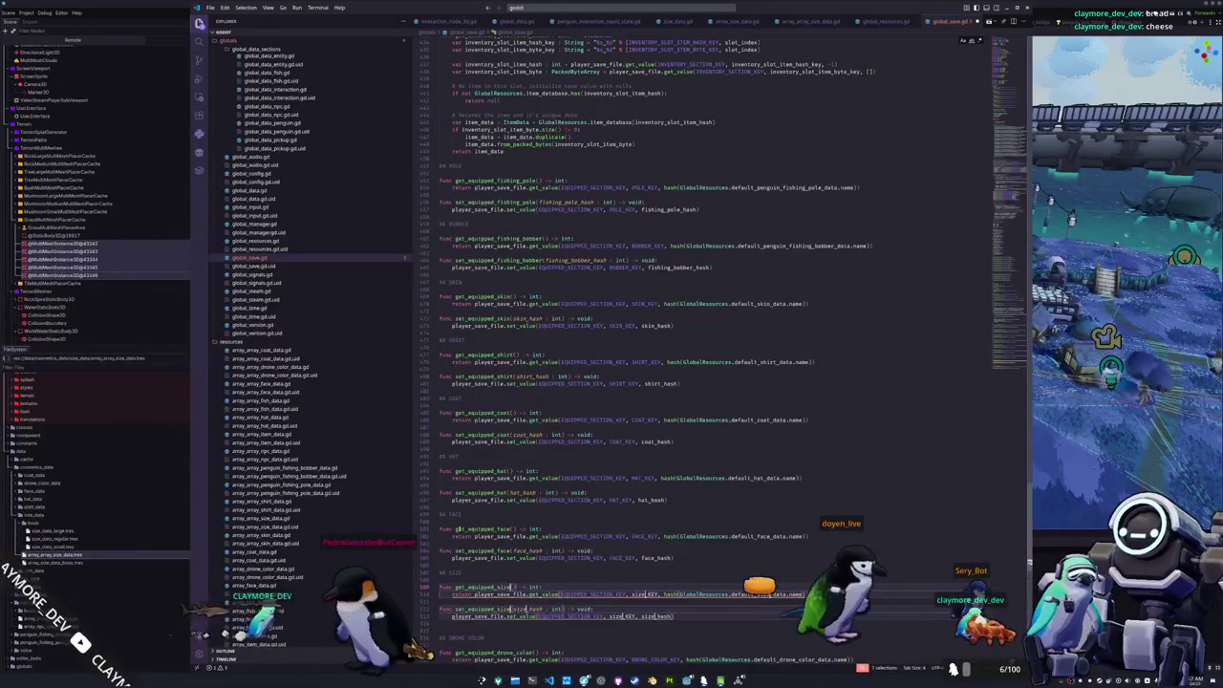
{"action": "key", "text": "Escape"}
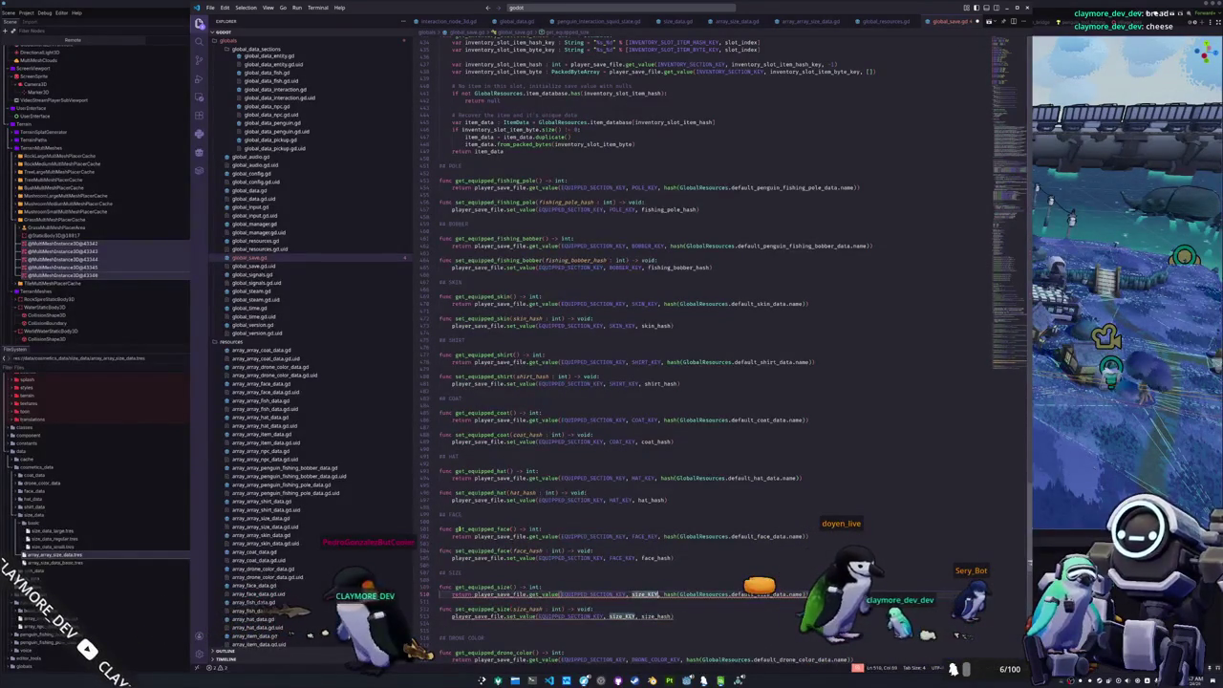
{"action": "type", "text": "SIZE_KEY"}
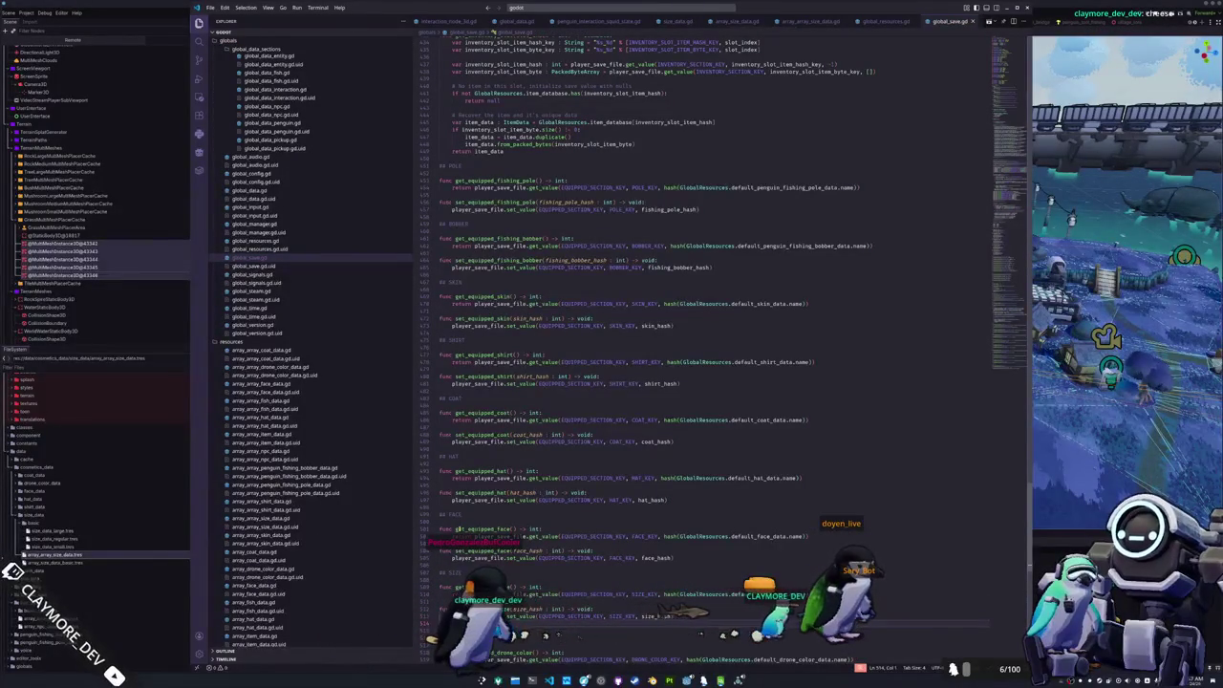
- Open penguin.gd through the quick file search
{"action": "left_click", "coordinate": [532, 23]}
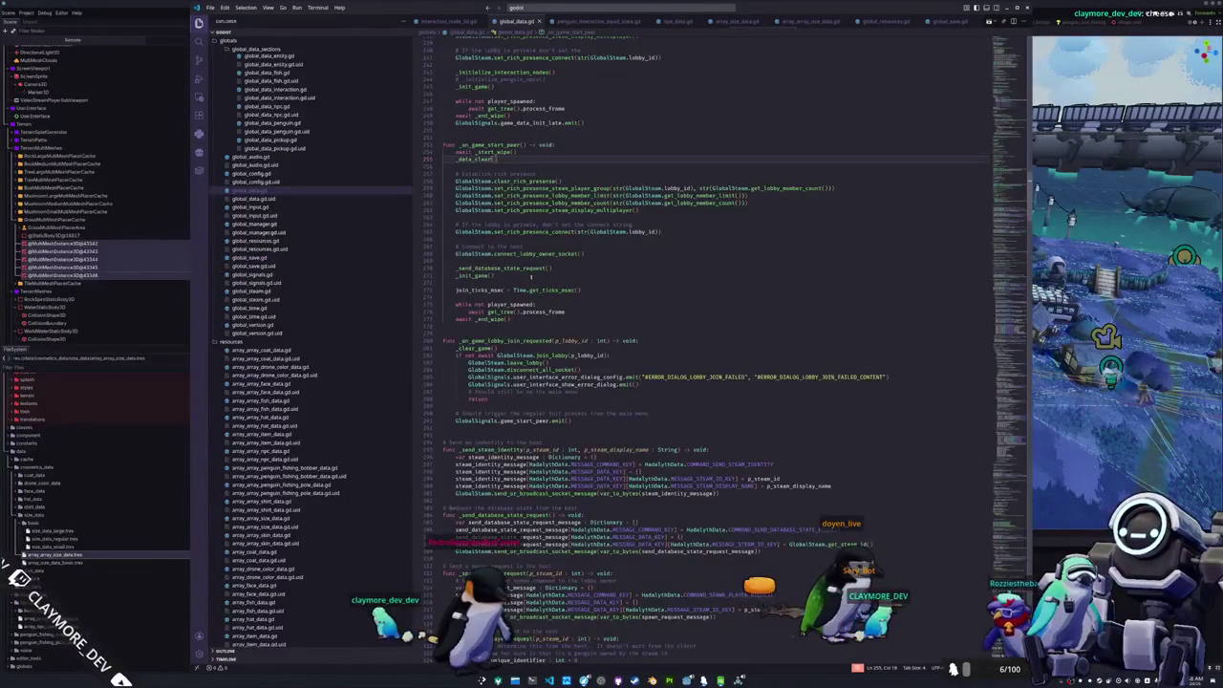
{"action": "left_click", "coordinate": [532, 328]}
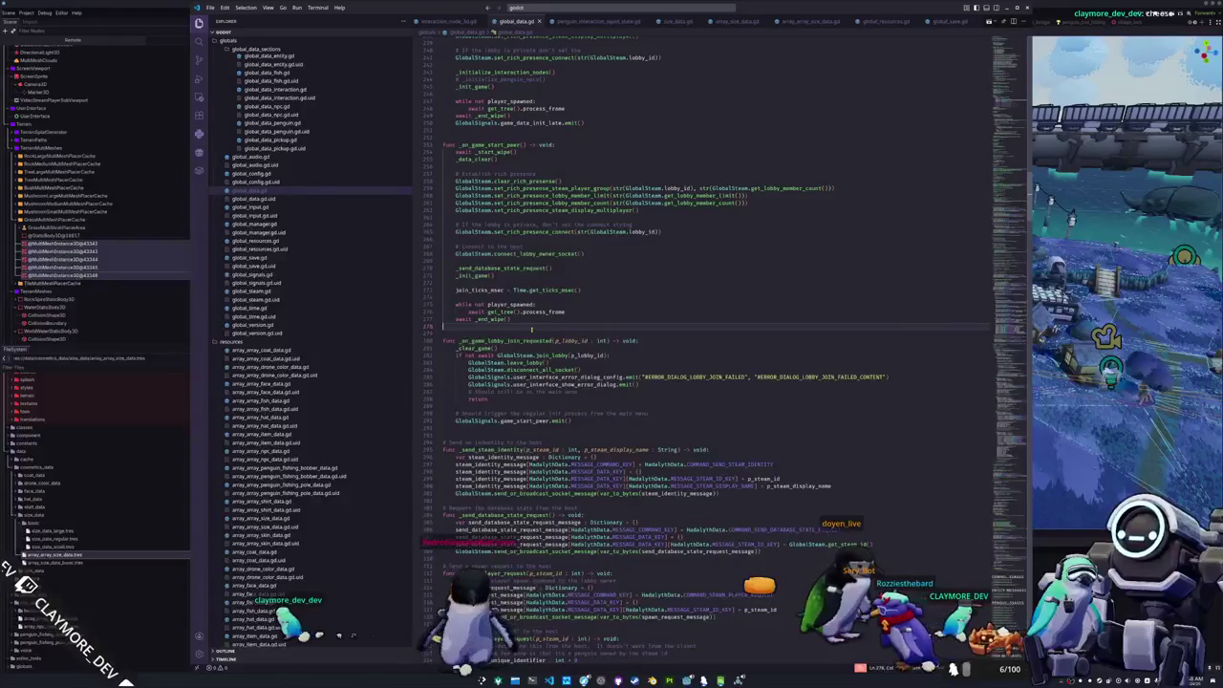
{"action": "left_click", "coordinate": [580, 9]}
{"action": "type", "text": "penguin"}
{"action": "key", "text": "Return"}
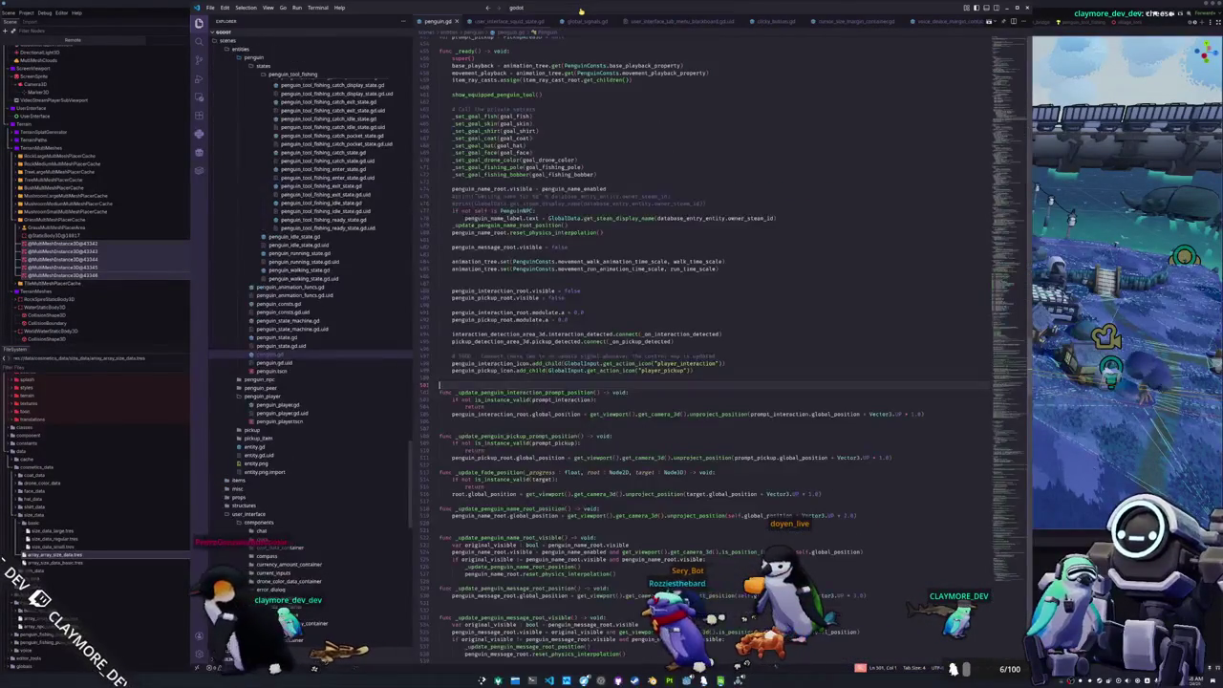
- Insert _set_goal_size(goal_size) above _set_goal_drone_color in _ready(), then search for penguin_npc
{"action": "left_click", "coordinate": [599, 355]}
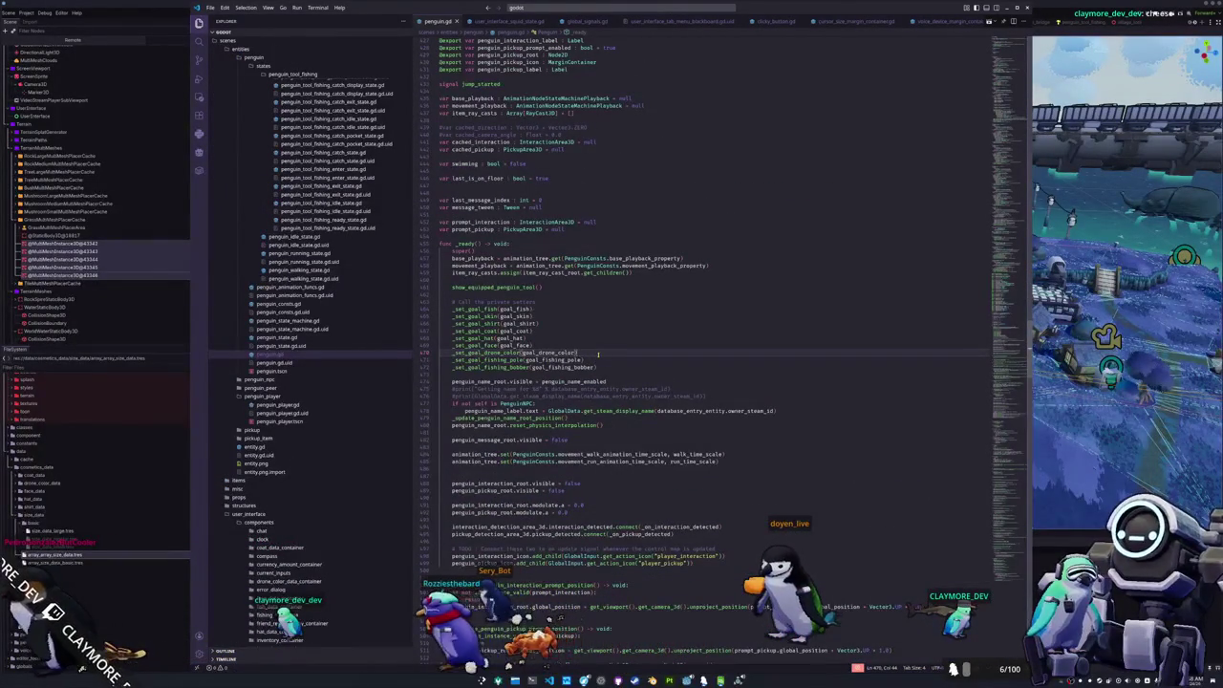
{"action": "key", "text": "Return"}
{"action": "type", "text": "_set"}
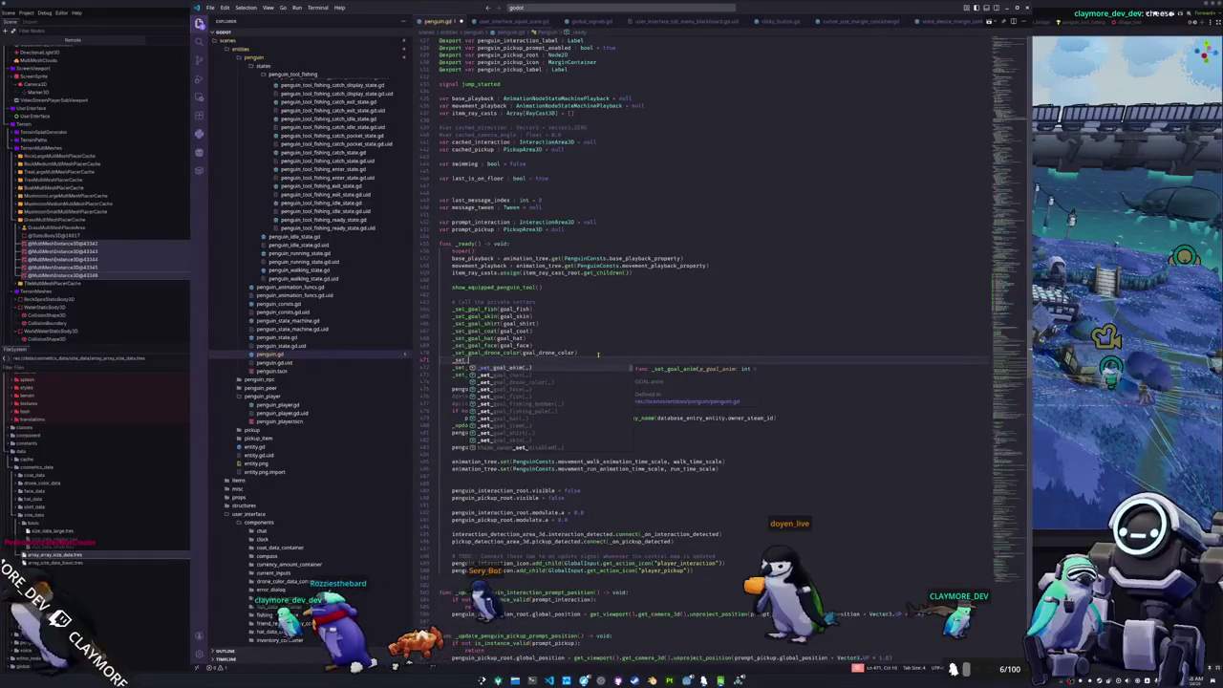
{"action": "type", "text": "_goal_"}
{"action": "type", "text": "size("}
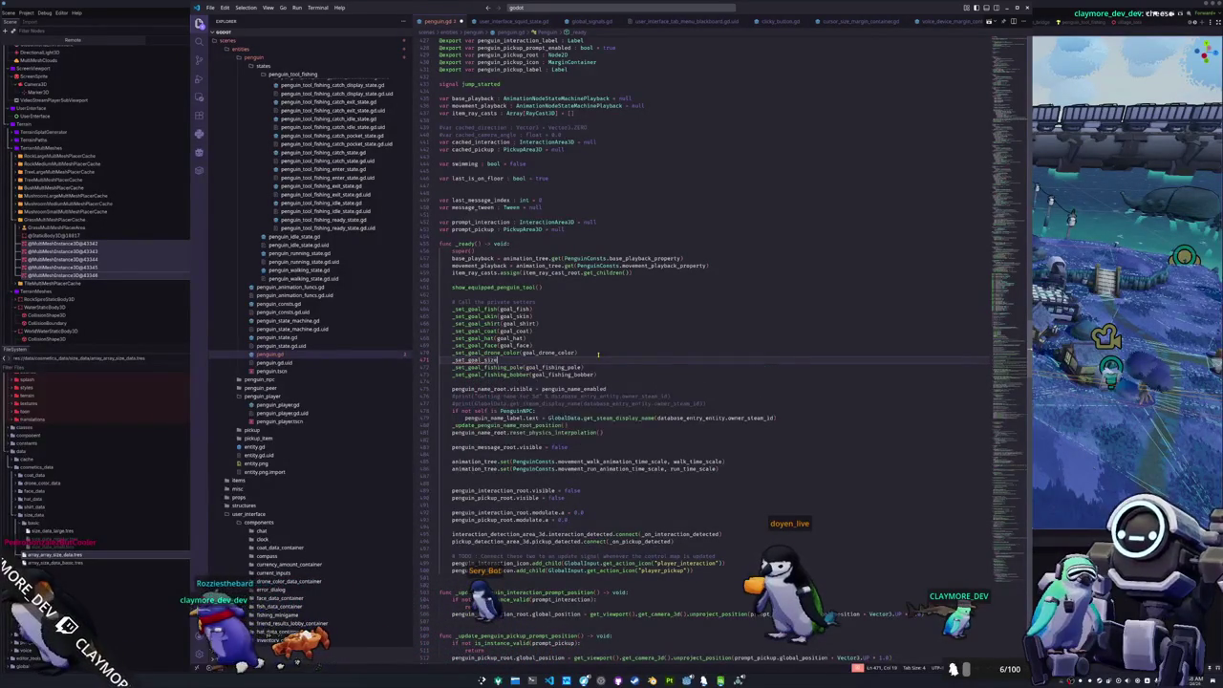
{"action": "type", "text": "goal_size"}
{"action": "key", "text": "alt+Up"}
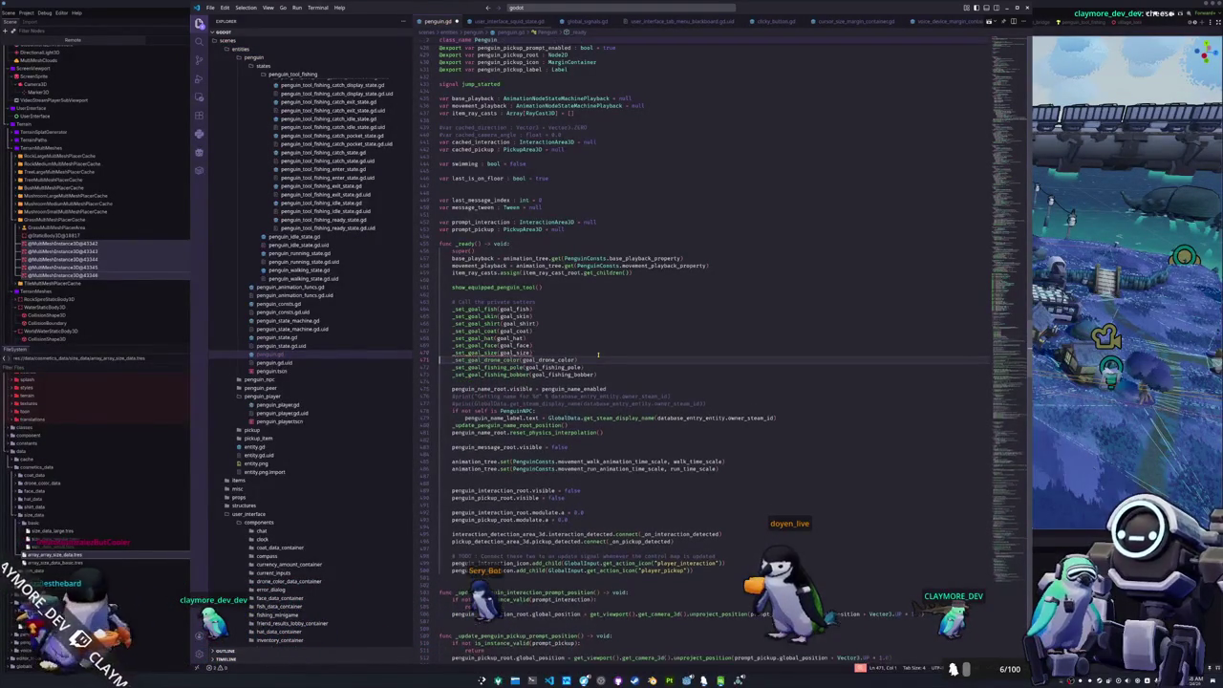
{"action": "key", "text": "ctrl+p"}
{"action": "type", "text": "pengui"}
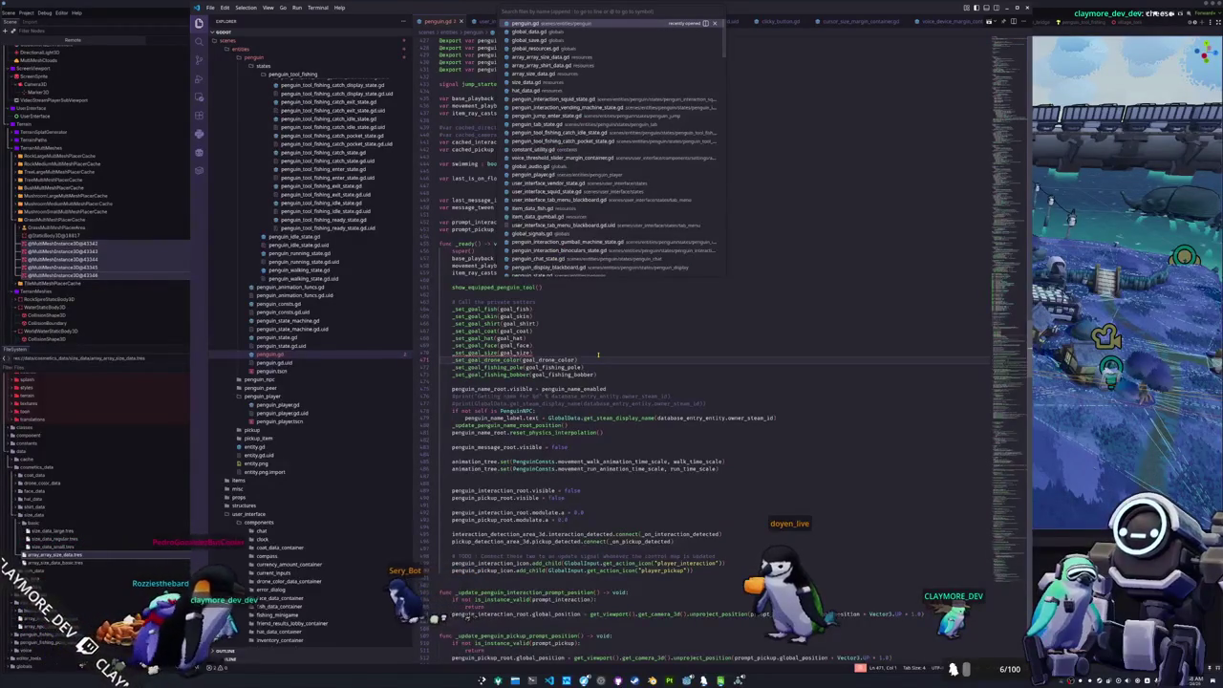
{"action": "type", "text": "n_npc"}
- In penguin_npc.gd, add an is_instance_valid(goal_npc_data.size_data) check calling self._set_goal_size(goal_npc_data.size_data.get_hash())
{"action": "key", "text": "Return"}
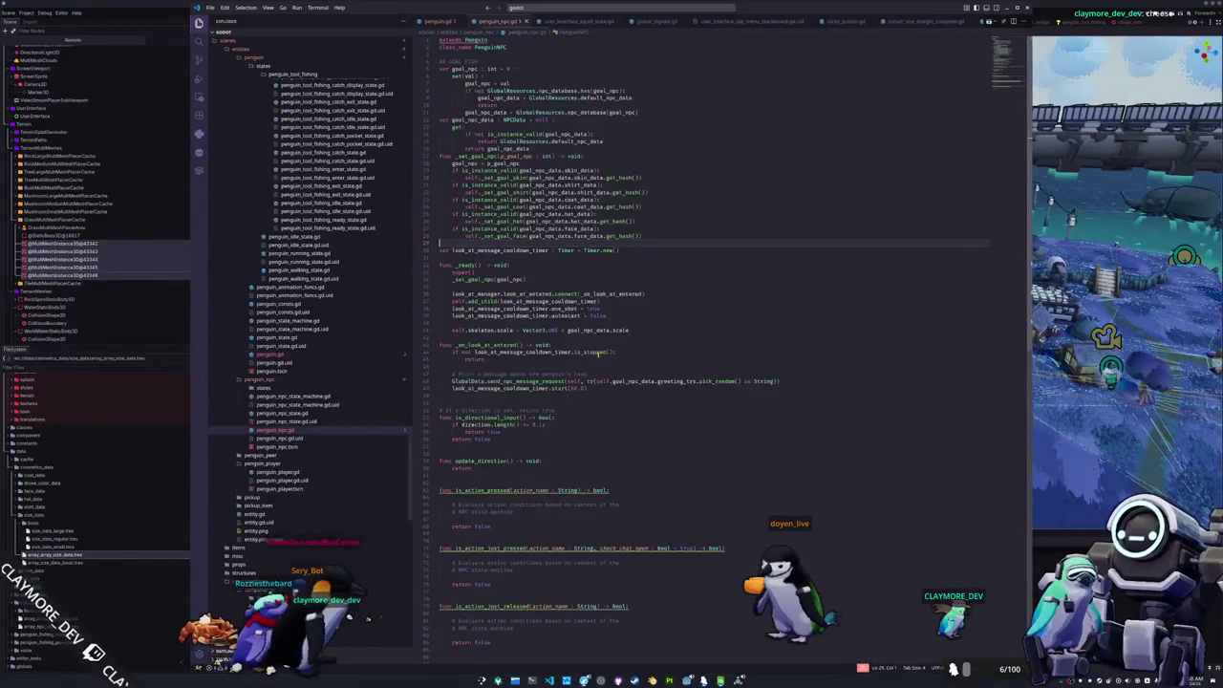
{"action": "key", "text": "Return"}
{"action": "type", "text": "if i"}
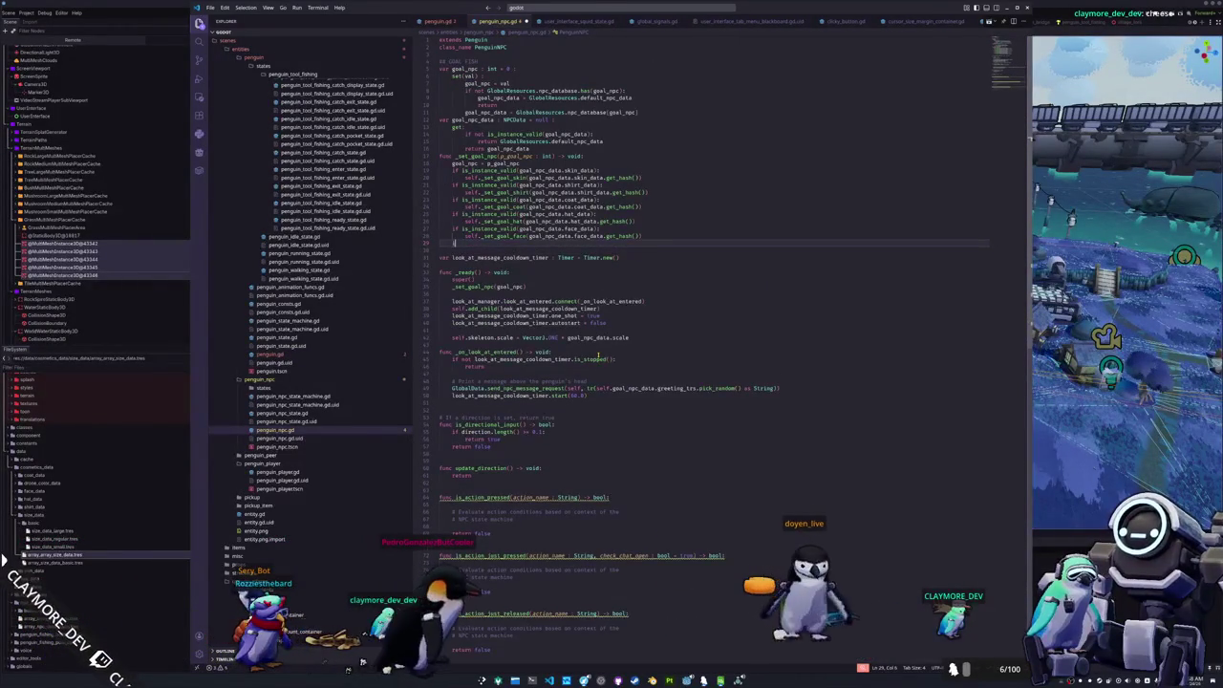
{"action": "type", "text": "s_instance_v"}
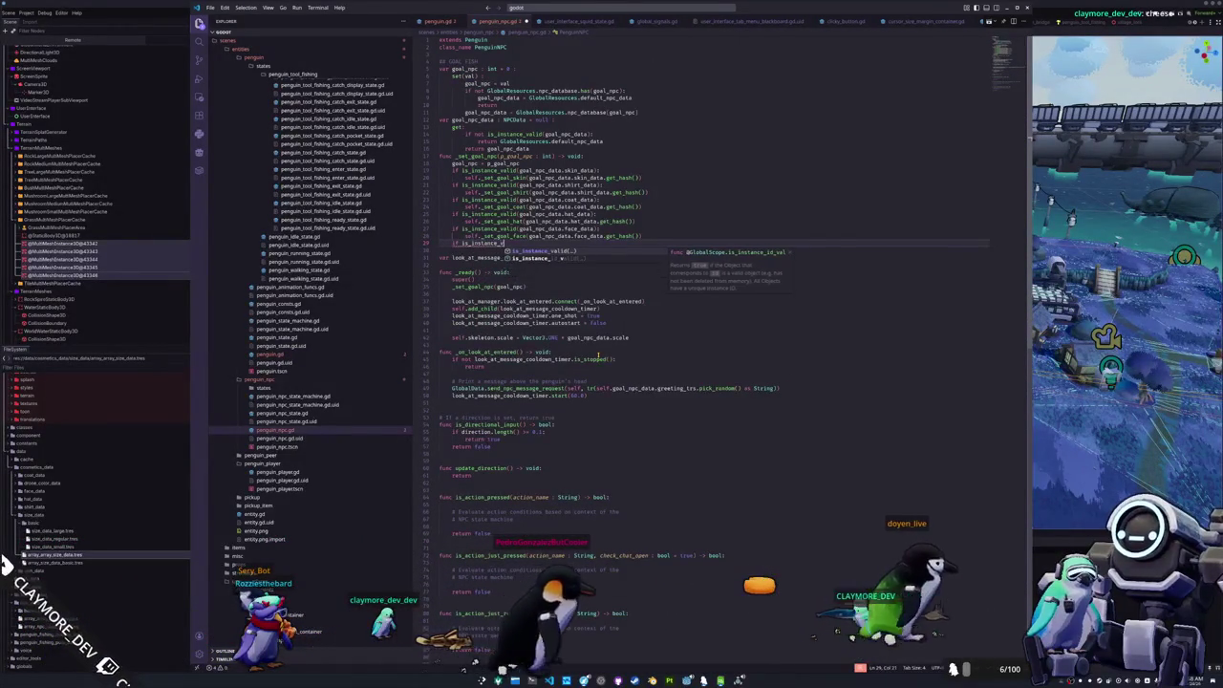
{"action": "type", "text": "alid(goal_npc_"}
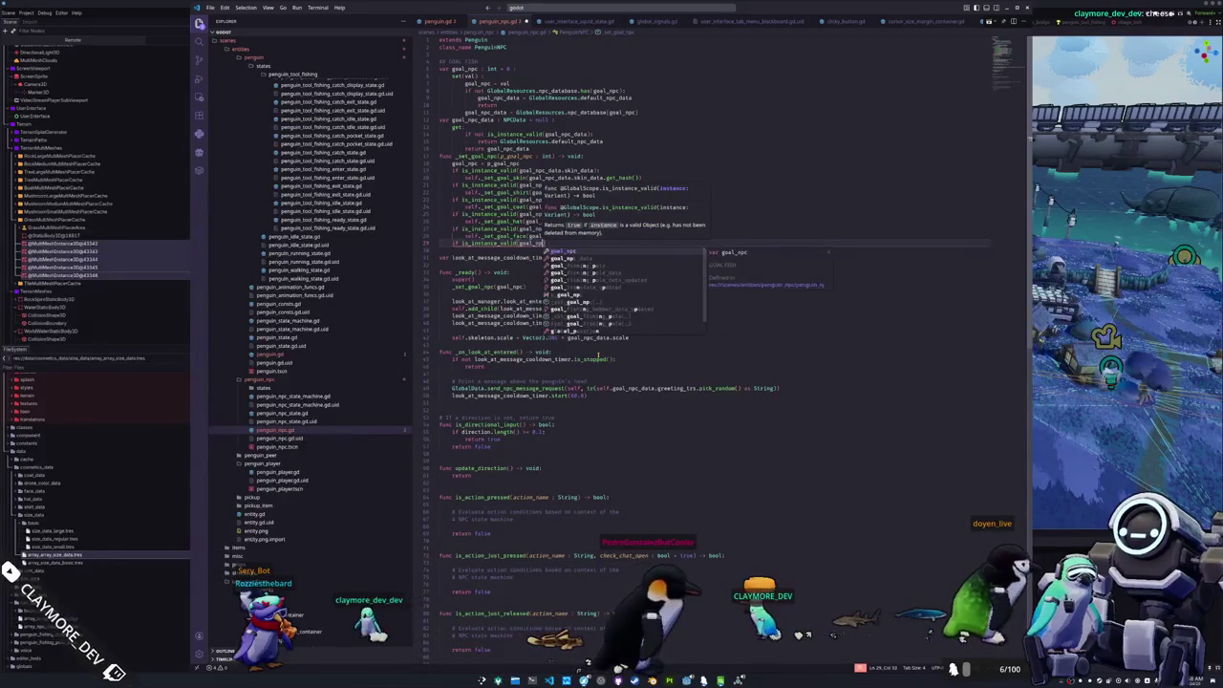
{"action": "type", "text": "data.goal"}
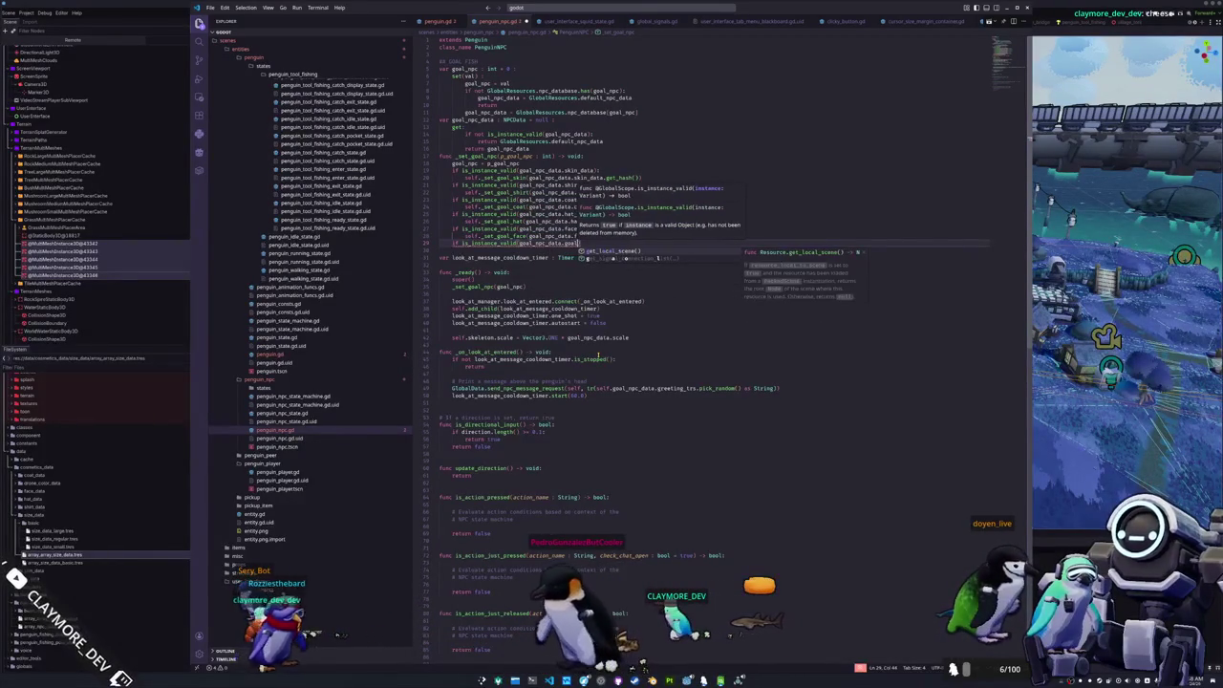
{"action": "key", "text": "BackSpace"}
{"action": "key", "text": "BackSpace"}
{"action": "key", "text": "BackSpace"}
{"action": "type", "text": "size_data"}
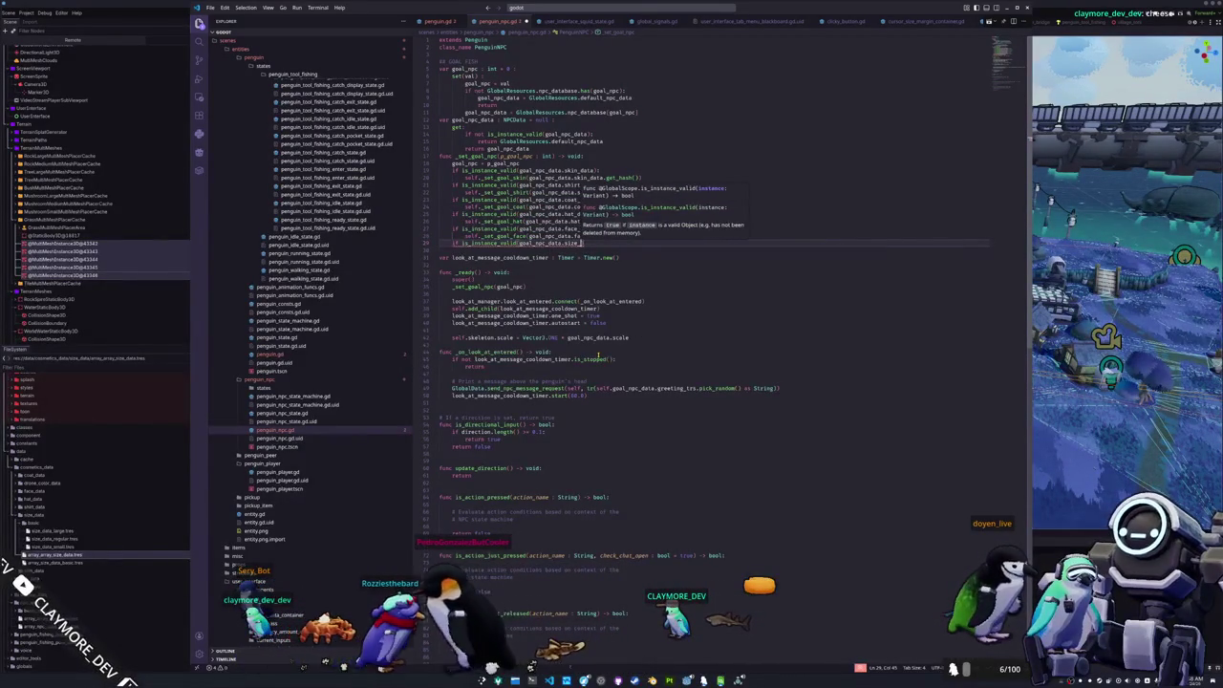
{"action": "type", "text": ")"}
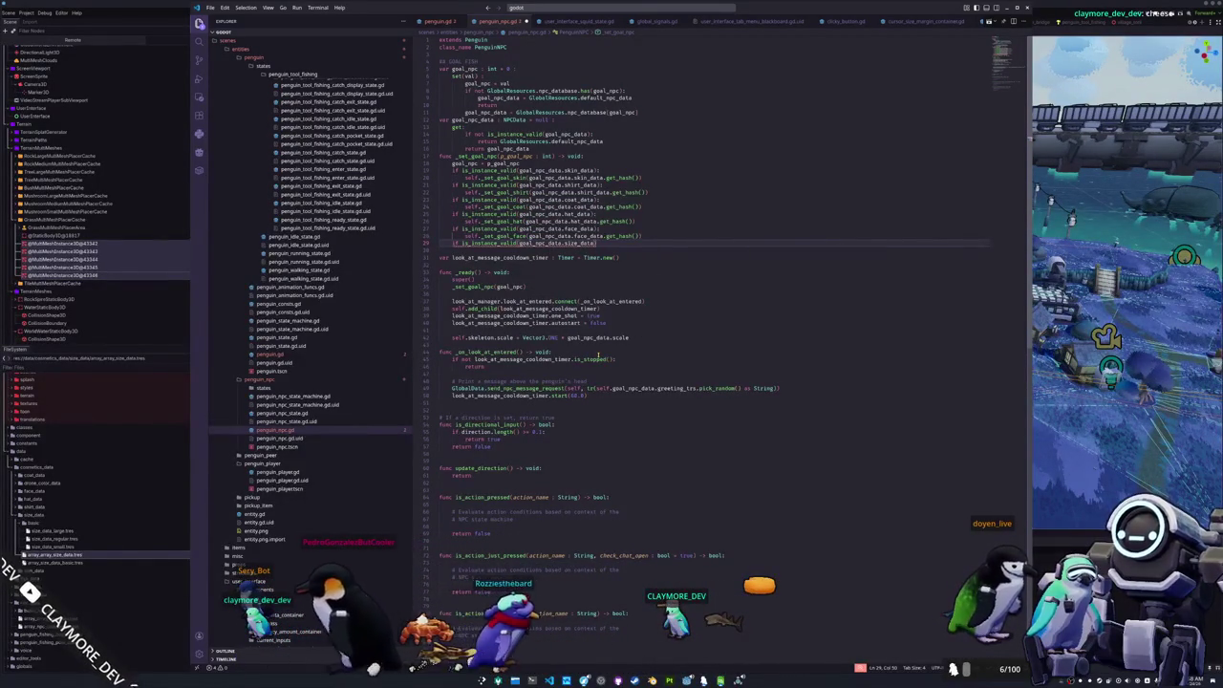
{"action": "type", "text": ":"}
{"action": "key", "text": "Return"}
{"action": "type", "text": "self._set_size"}
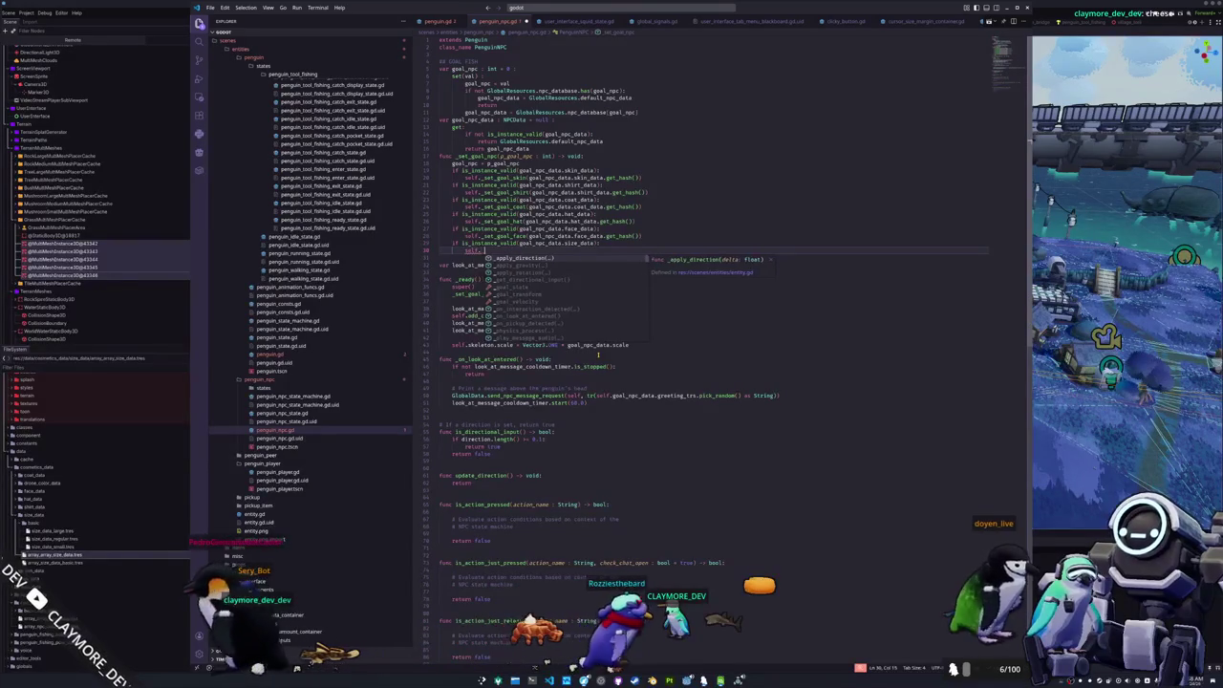
{"action": "type", "text": "(goal"}
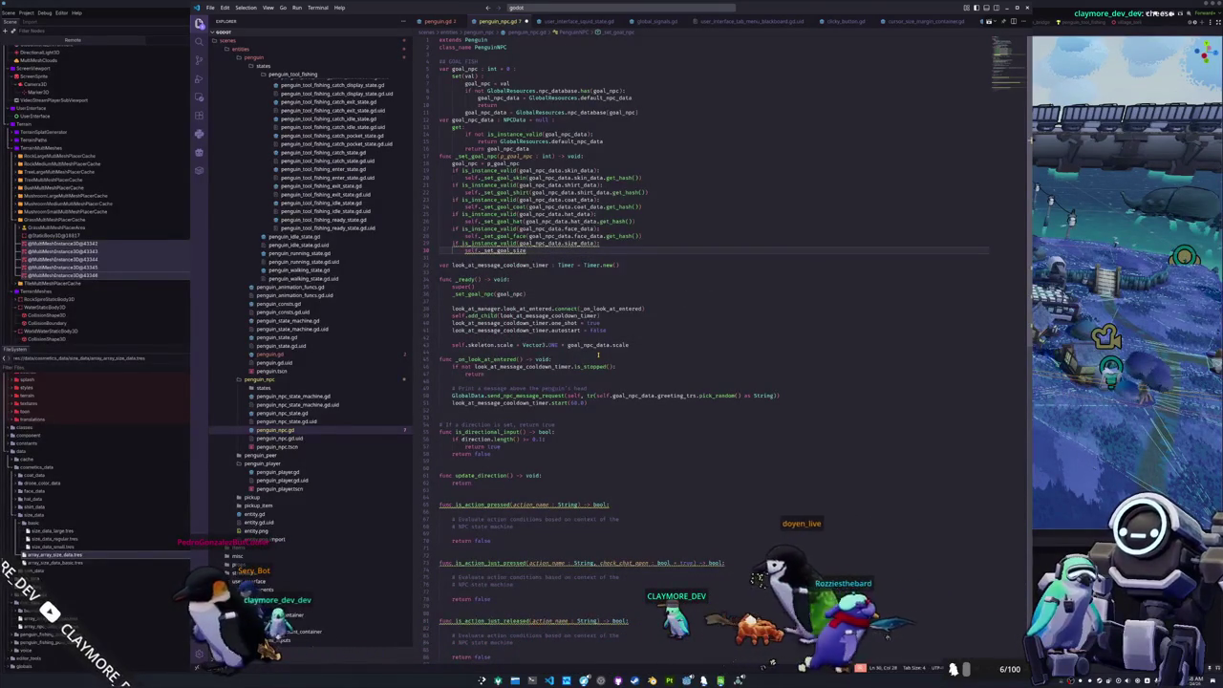
{"action": "type", "text": "_npc"}
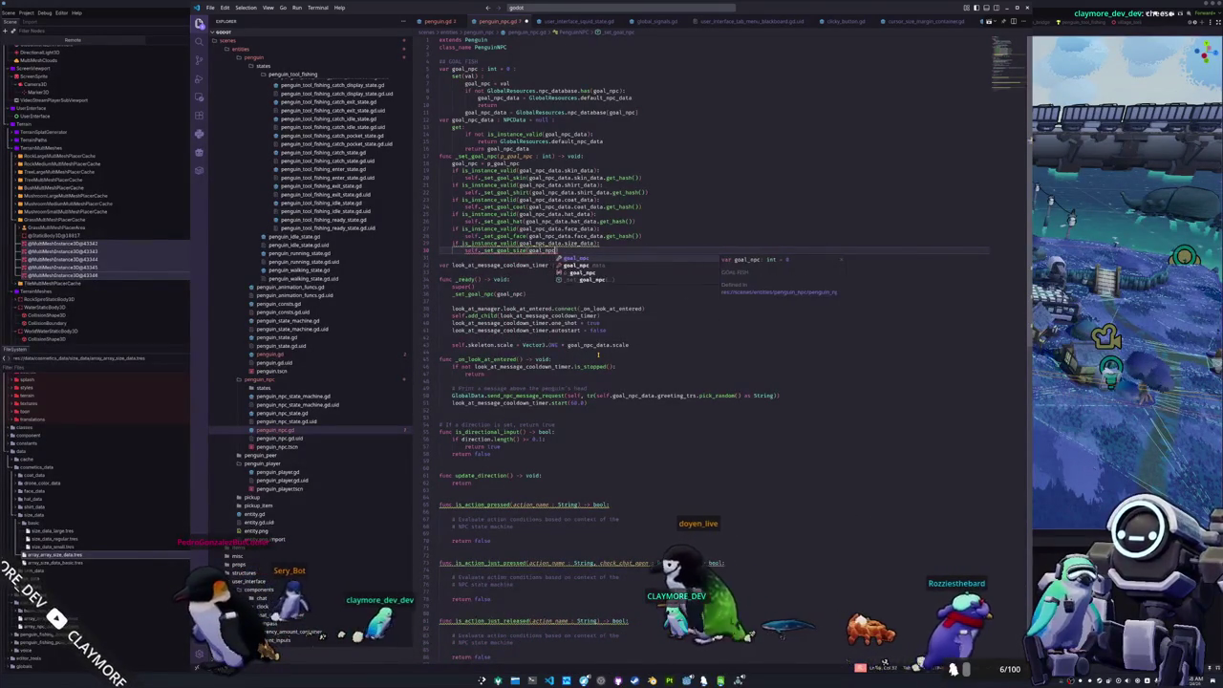
{"action": "type", "text": "_data.size_data.ge"}
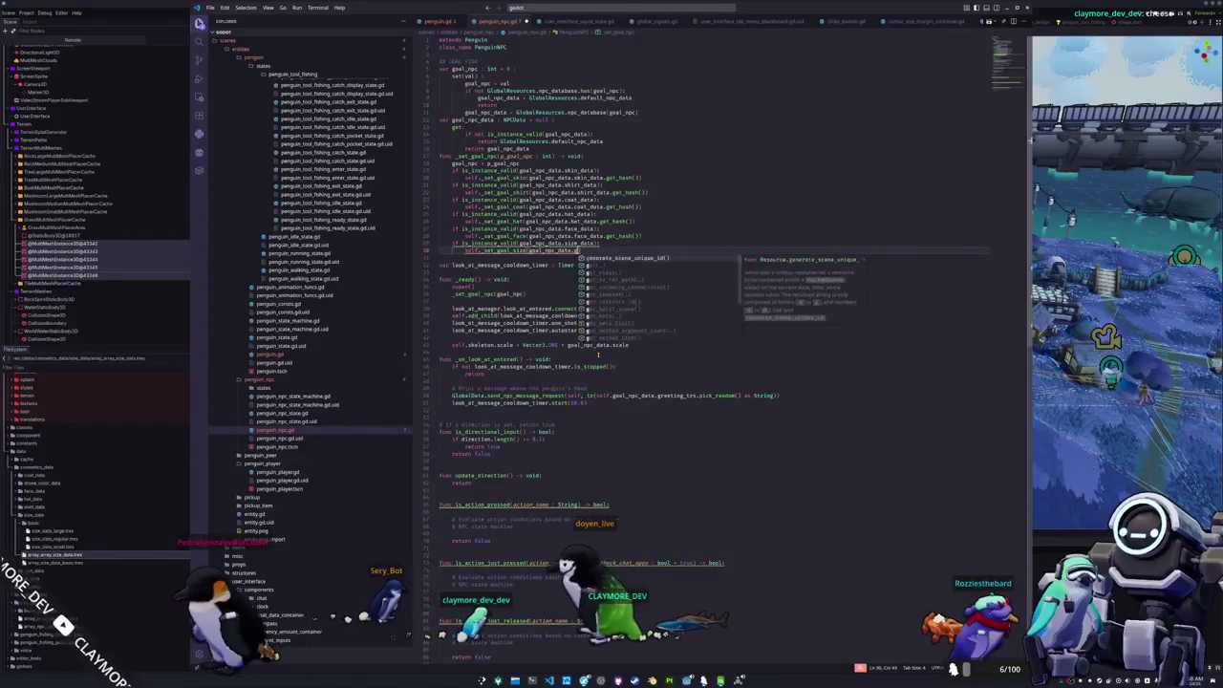
{"action": "key", "text": "BackSpace"}
{"action": "key", "text": "BackSpace"}
{"action": "type", "text": "size_"}
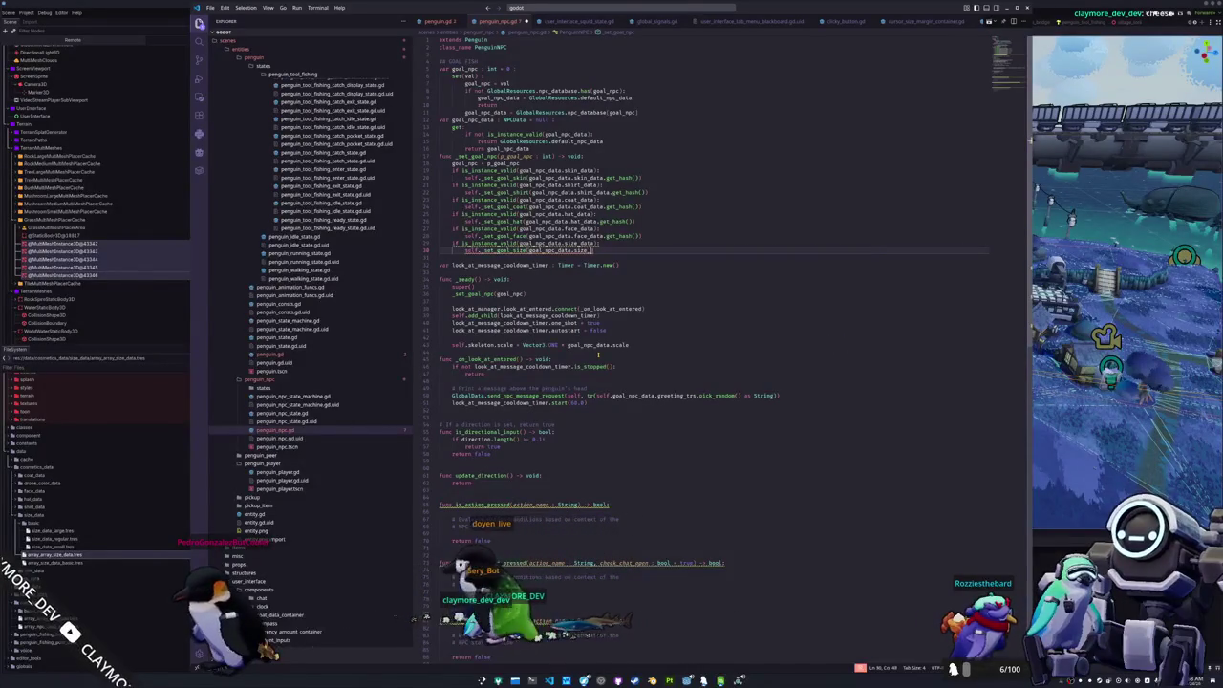
{"action": "type", "text": "data.get_hash("}
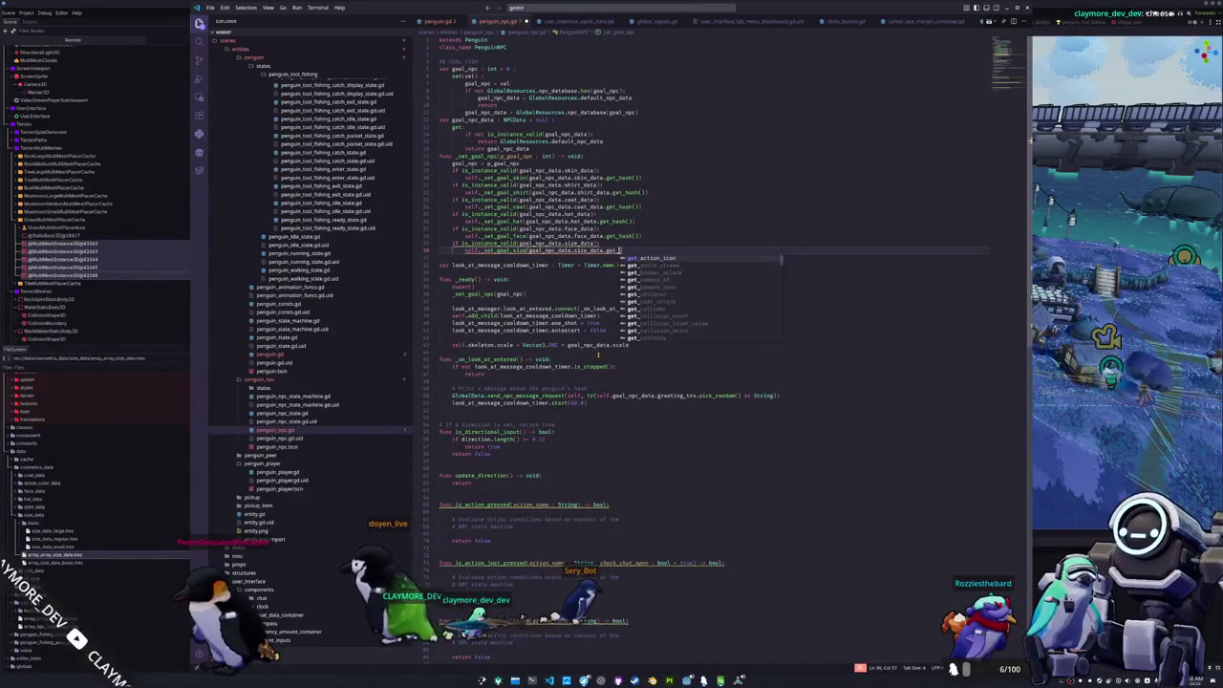
{"action": "key", "text": "Down"}
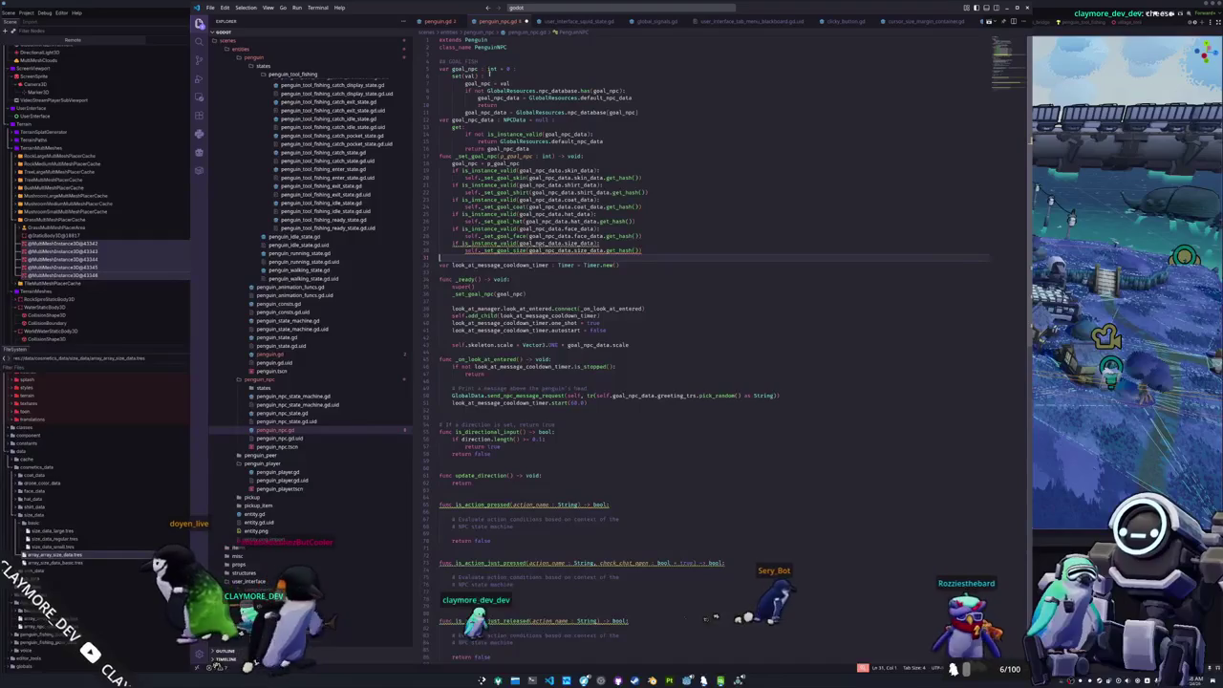
{"action": "left_click", "coordinate": [489, 68], "text": "ctrl"}
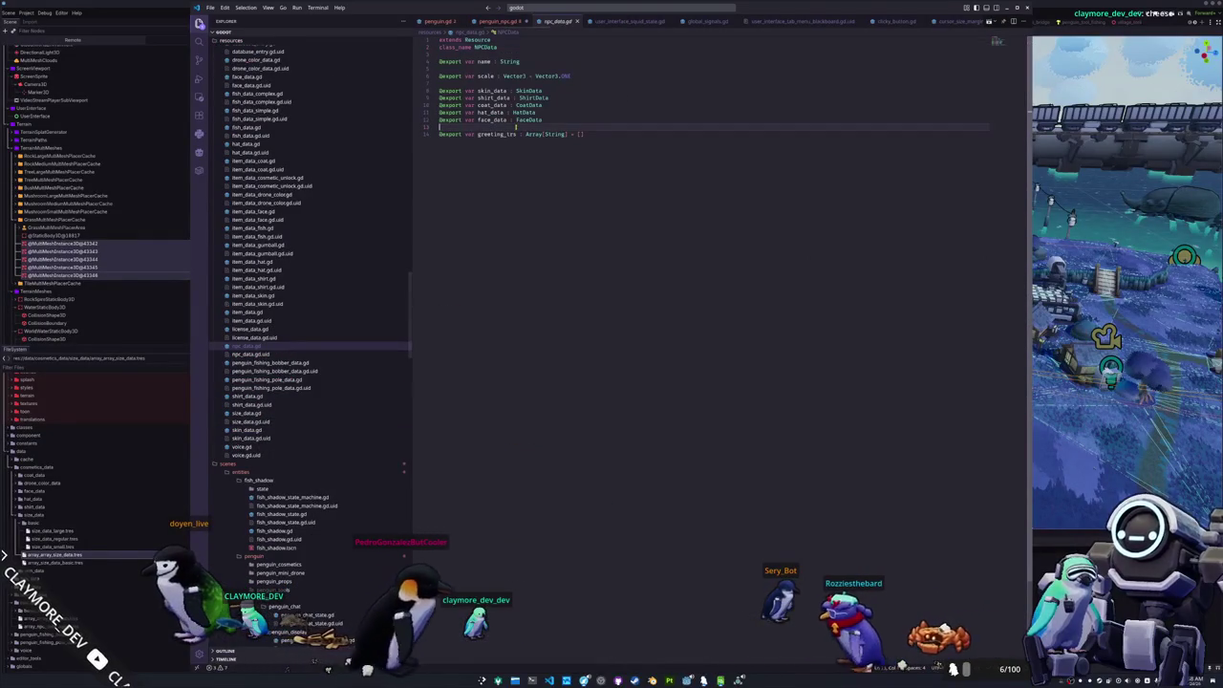
{"action": "type", "text": "@export"}
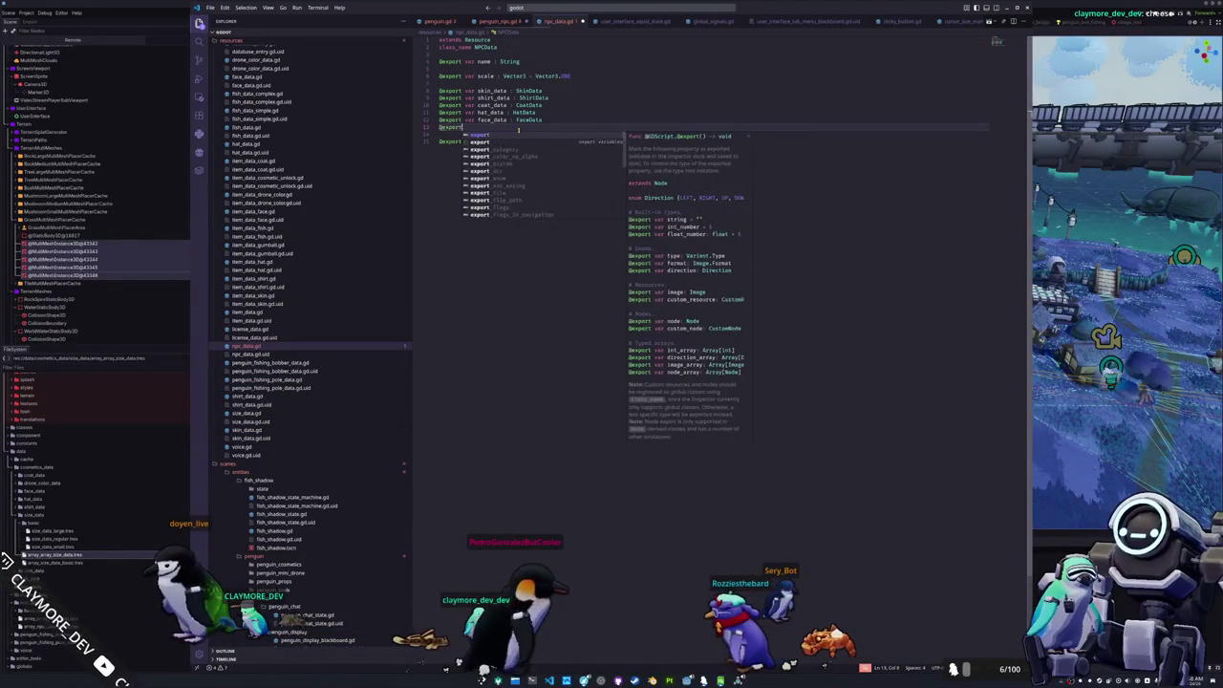
{"action": "type", "text": " var size_data : "}
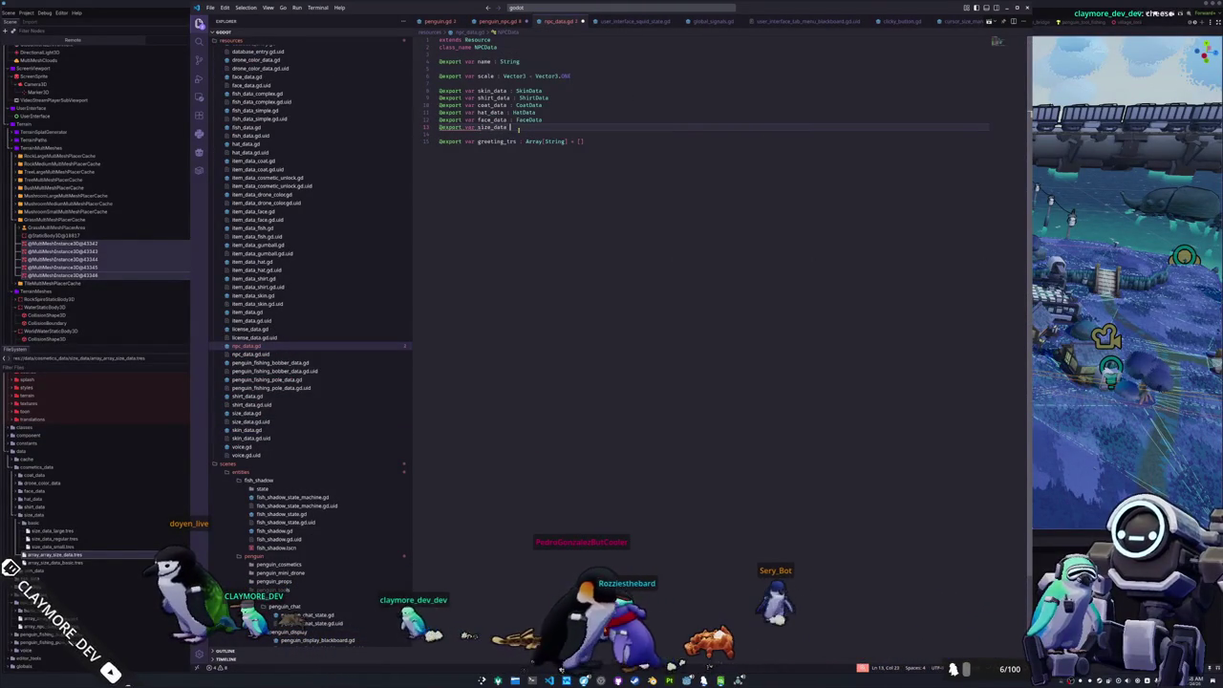
{"action": "type", "text": "SizeData"}
{"action": "key", "text": "Down"}
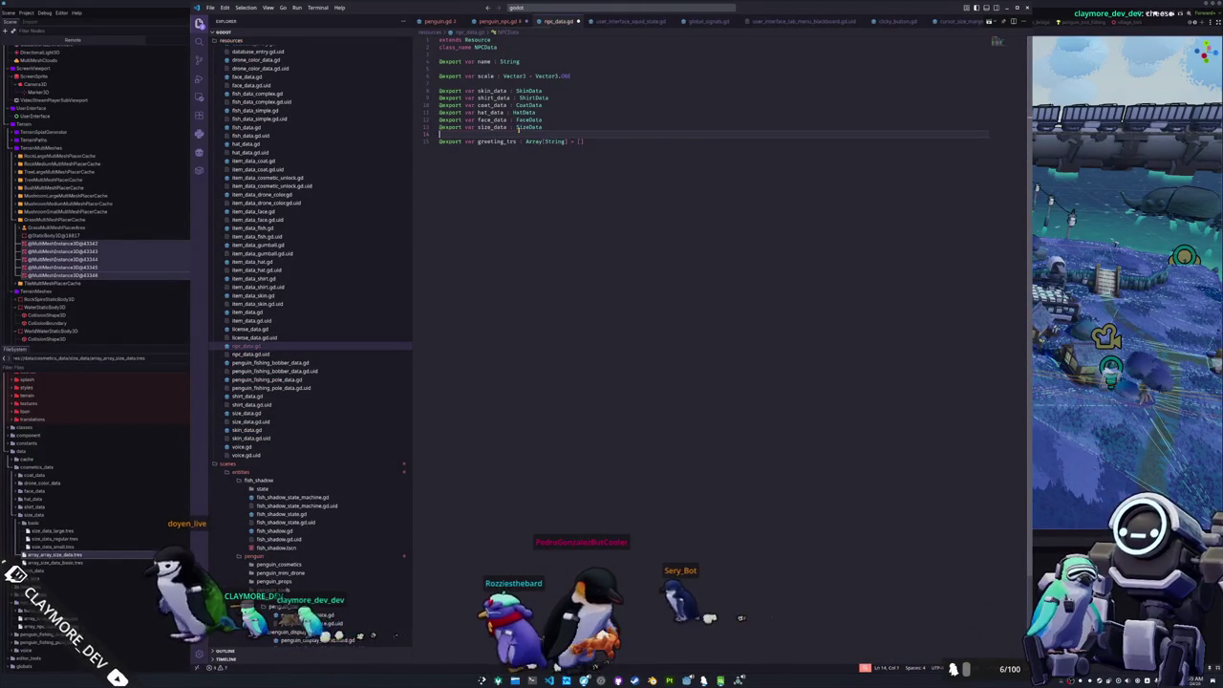
{"action": "key", "text": "Up"}
{"action": "key", "text": "Up"}
{"action": "key", "text": "Up"}
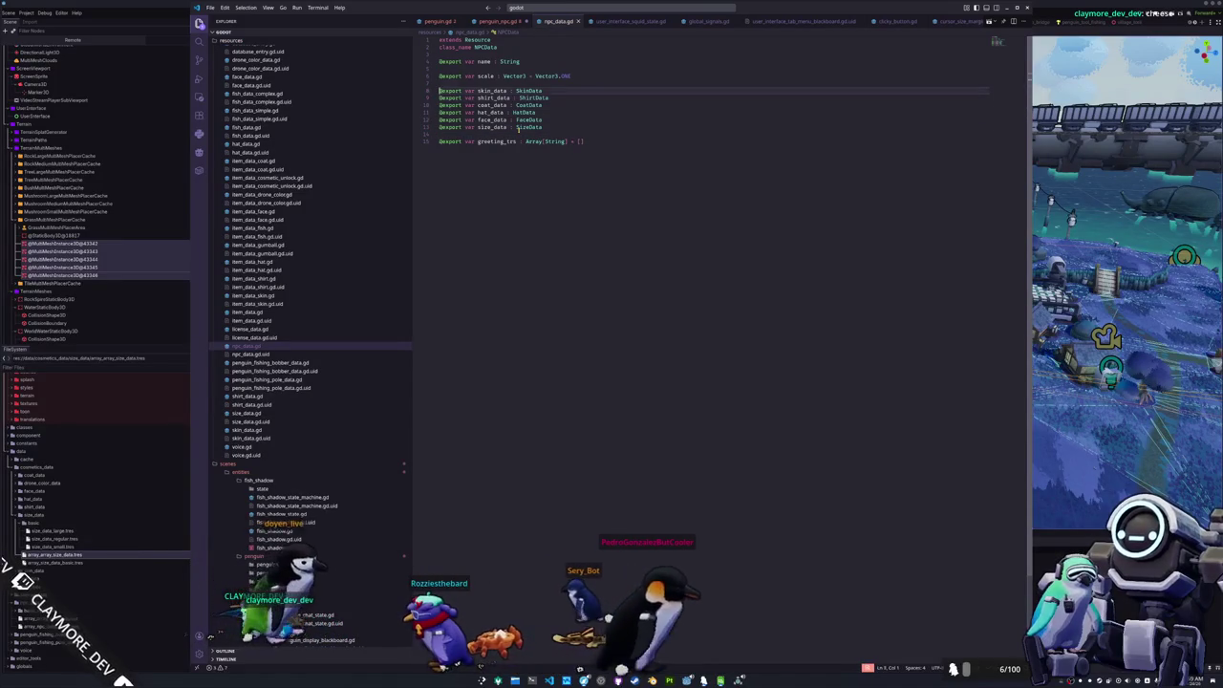
{"action": "key", "text": "ctrl+shift+k"}
{"action": "key", "text": "ctrl+shift+k"}
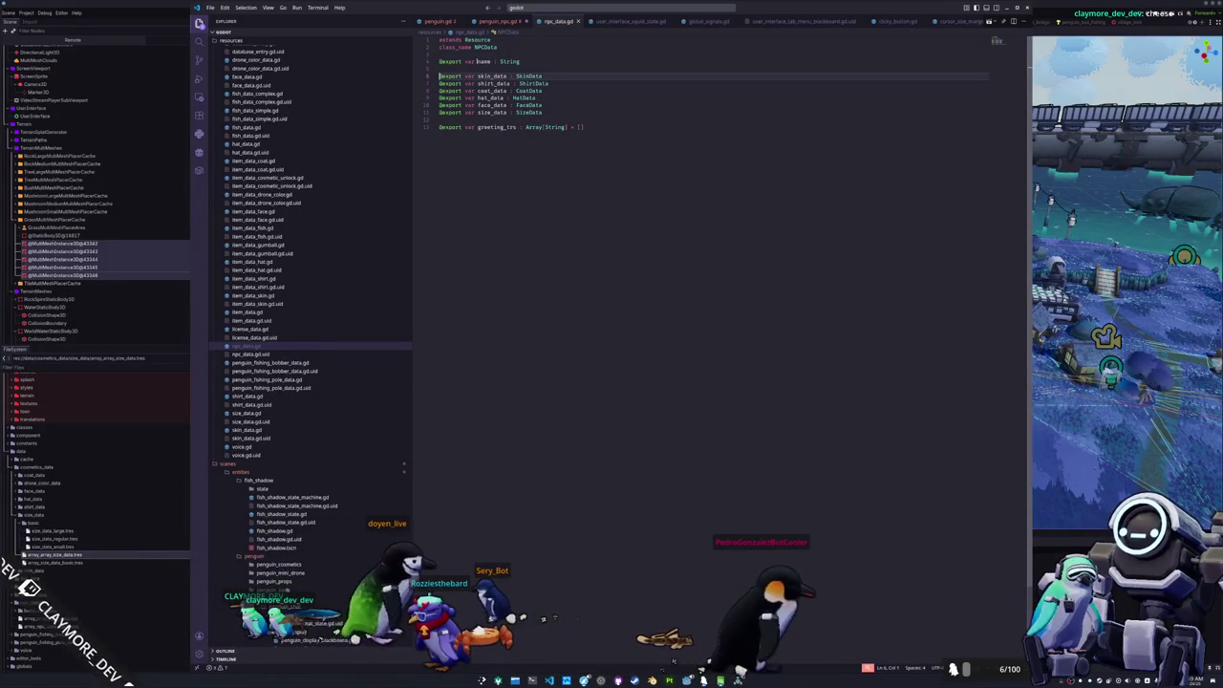
- In penguin_npc.gd, delete the skeleton.scale assignment line
{"action": "left_click", "coordinate": [499, 21]}
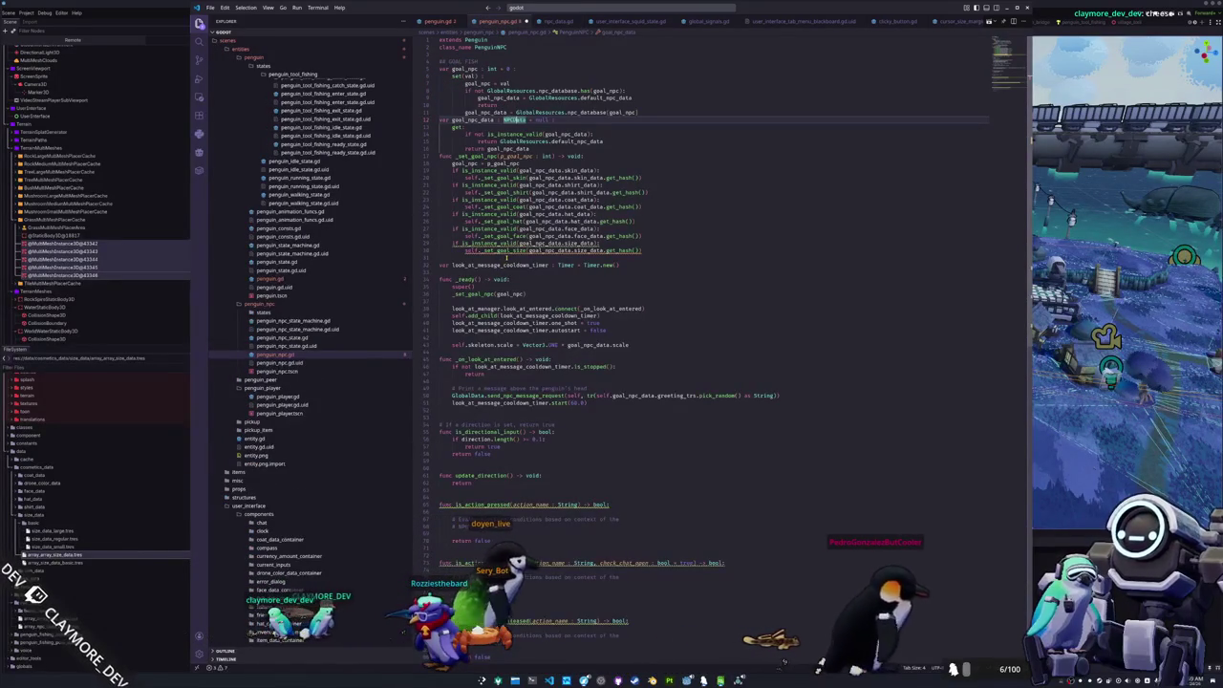
{"action": "left_click", "coordinate": [506, 257]}
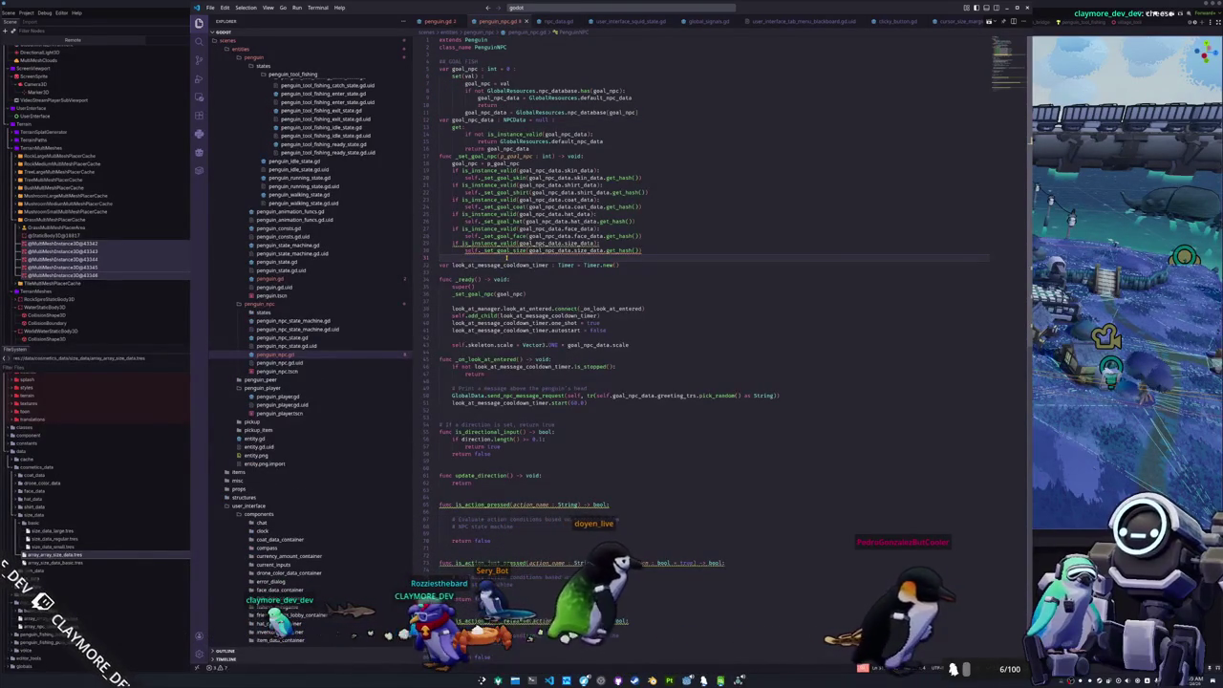
{"action": "scroll", "coordinate": [507, 257], "scroll_direction": "down", "scroll_amount": 1}
{"action": "left_click", "coordinate": [505, 323]}
{"action": "double_click", "coordinate": [532, 328]}
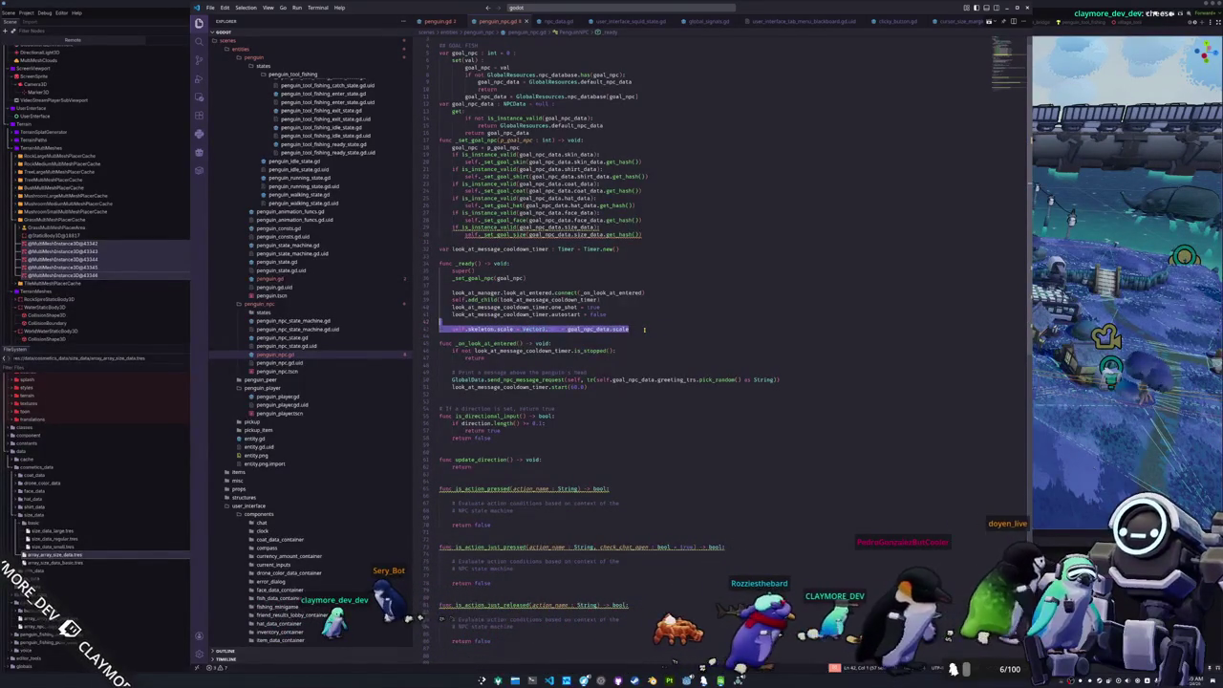
{"action": "key", "text": "BackSpace"}
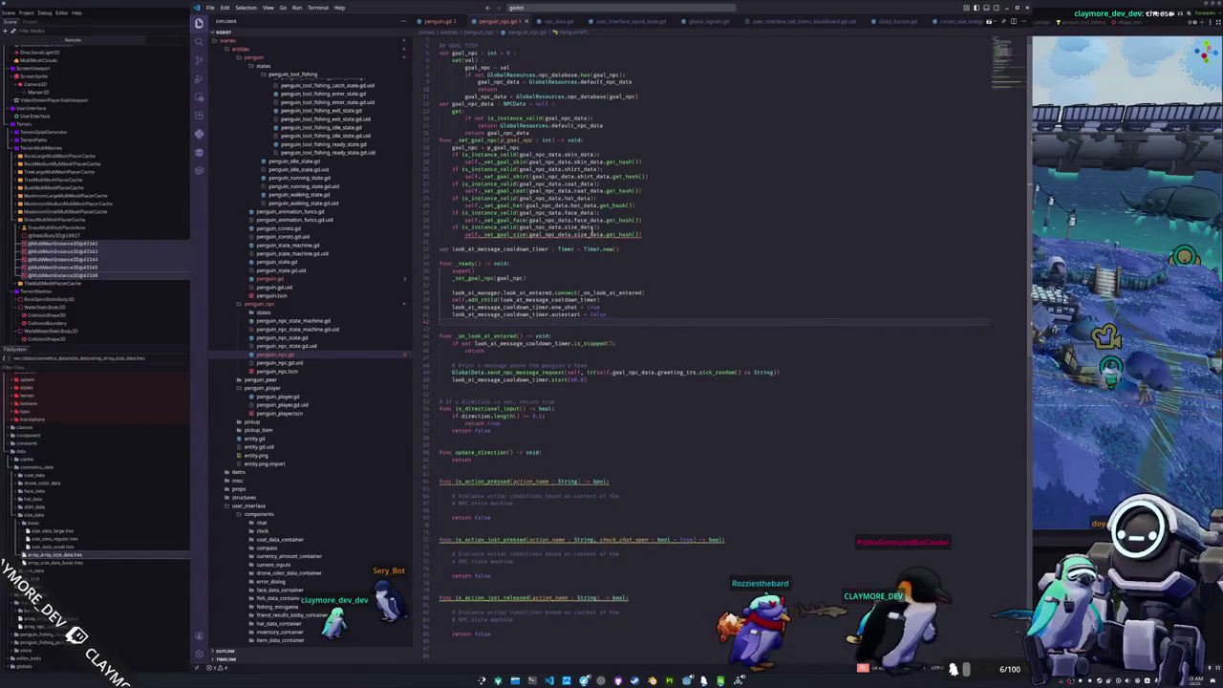
- In penguin.gd, duplicate the goal_fish block and rename every fish to size in the copy
{"action": "left_click", "coordinate": [422, 21]}
{"action": "scroll", "coordinate": [857, 121], "scroll_direction": "up", "scroll_amount": 20}
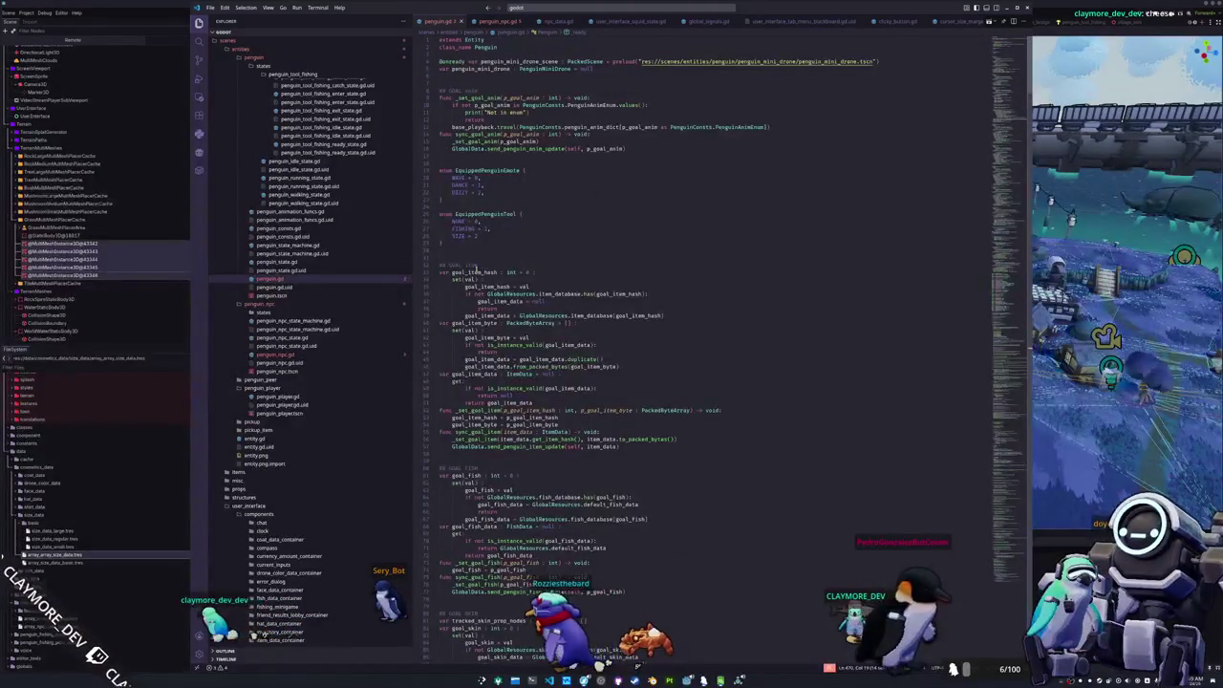
{"action": "scroll", "coordinate": [468, 303], "scroll_direction": "down", "scroll_amount": 3}
{"action": "scroll", "coordinate": [450, 395], "scroll_direction": "down", "scroll_amount": 3}
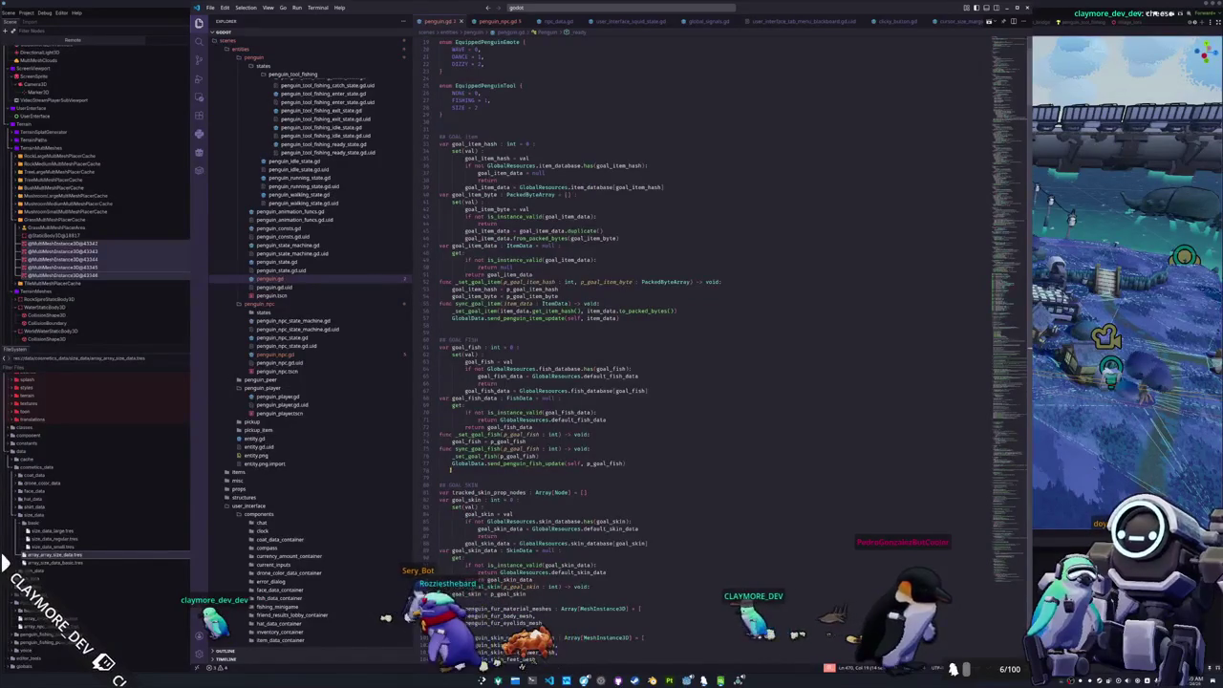
{"action": "scroll", "coordinate": [450, 468], "scroll_direction": "down", "scroll_amount": 20}
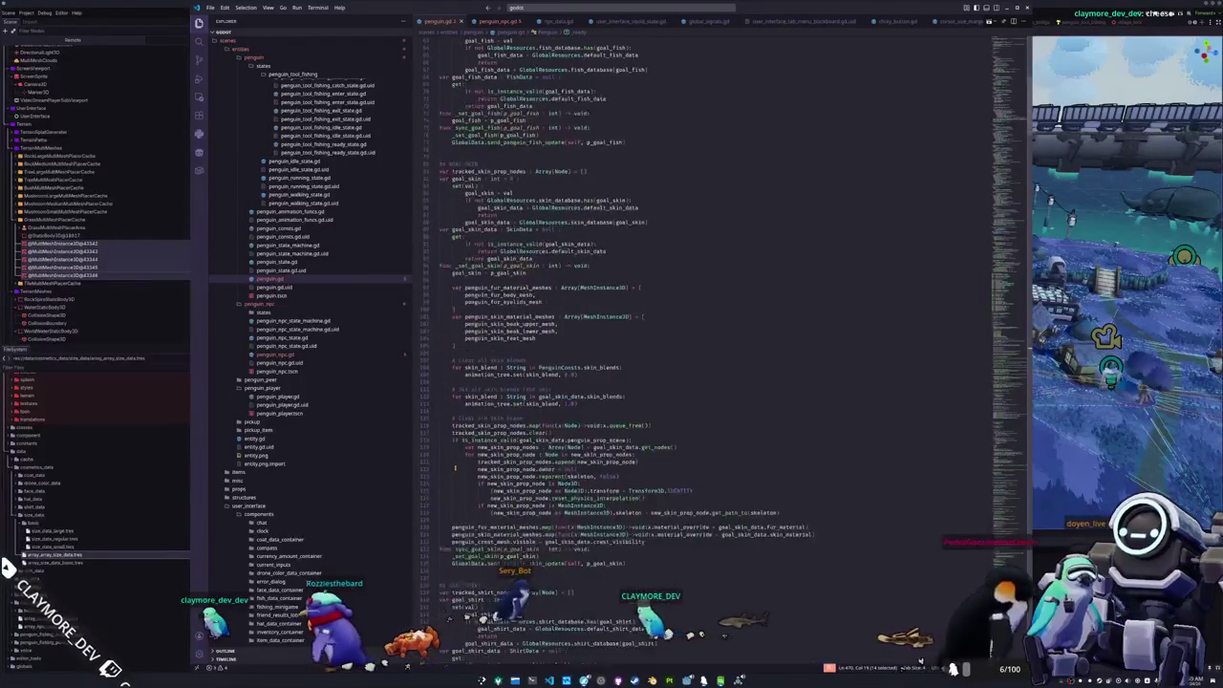
{"action": "scroll", "coordinate": [455, 463], "scroll_direction": "down", "scroll_amount": 15}
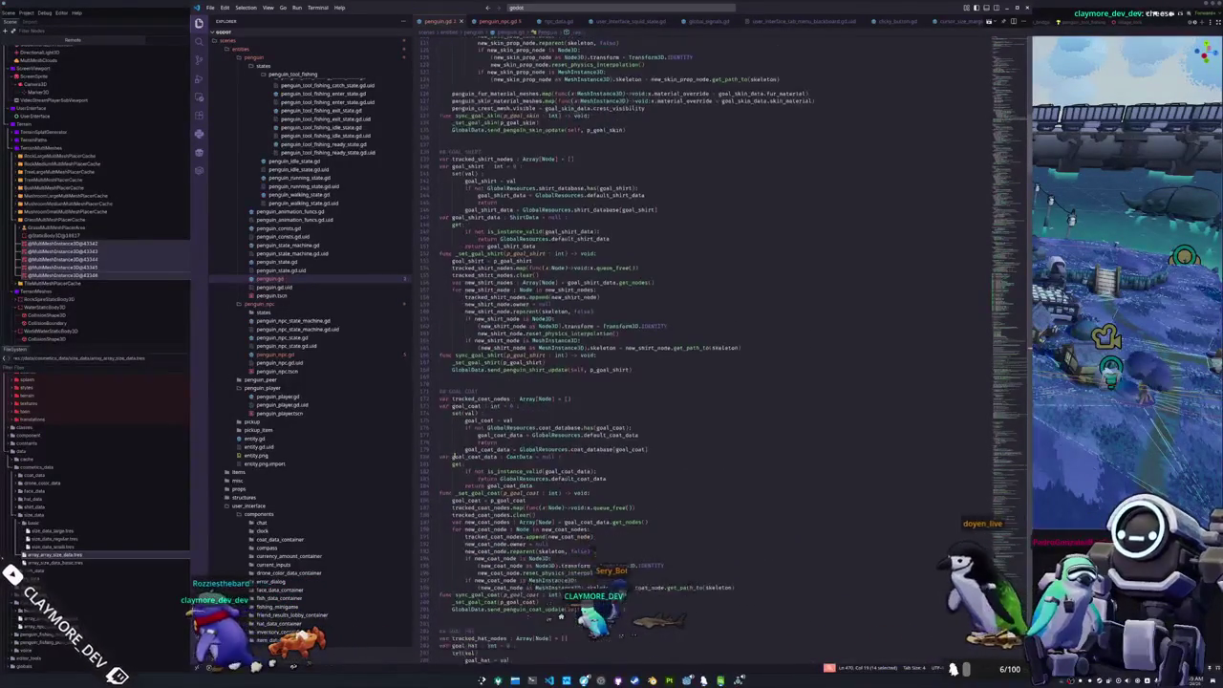
{"action": "scroll", "coordinate": [455, 455], "scroll_direction": "down", "scroll_amount": 13}
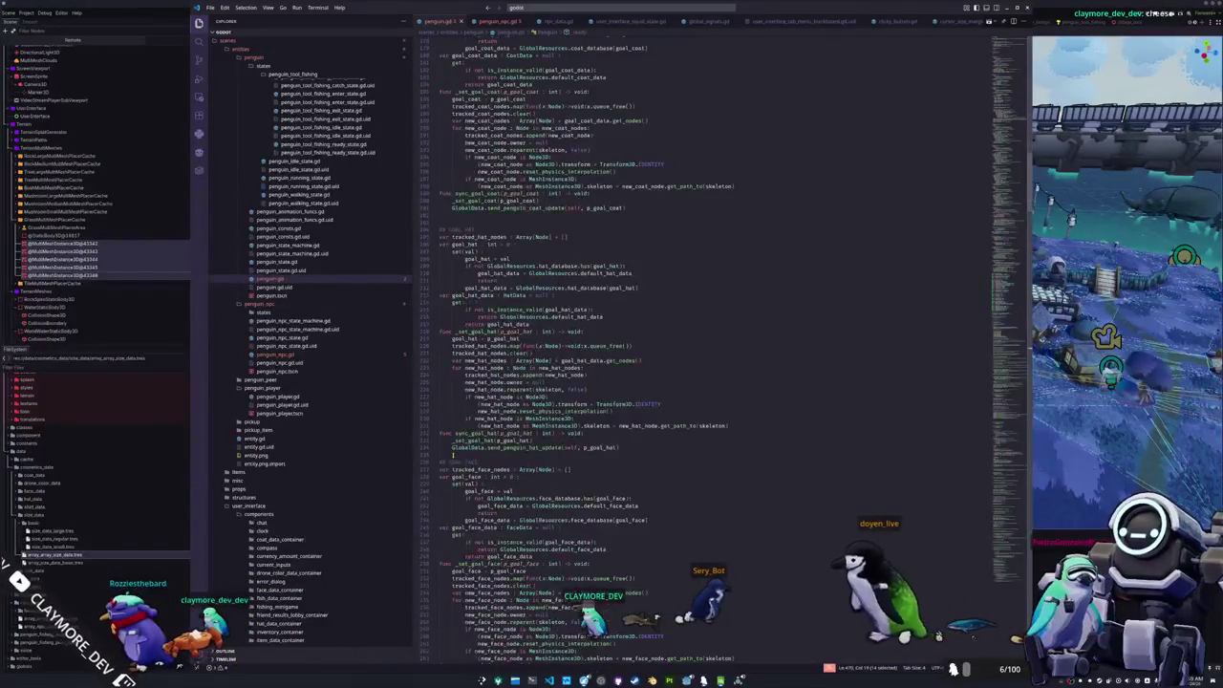
{"action": "scroll", "coordinate": [453, 456], "scroll_direction": "up", "scroll_amount": 15}
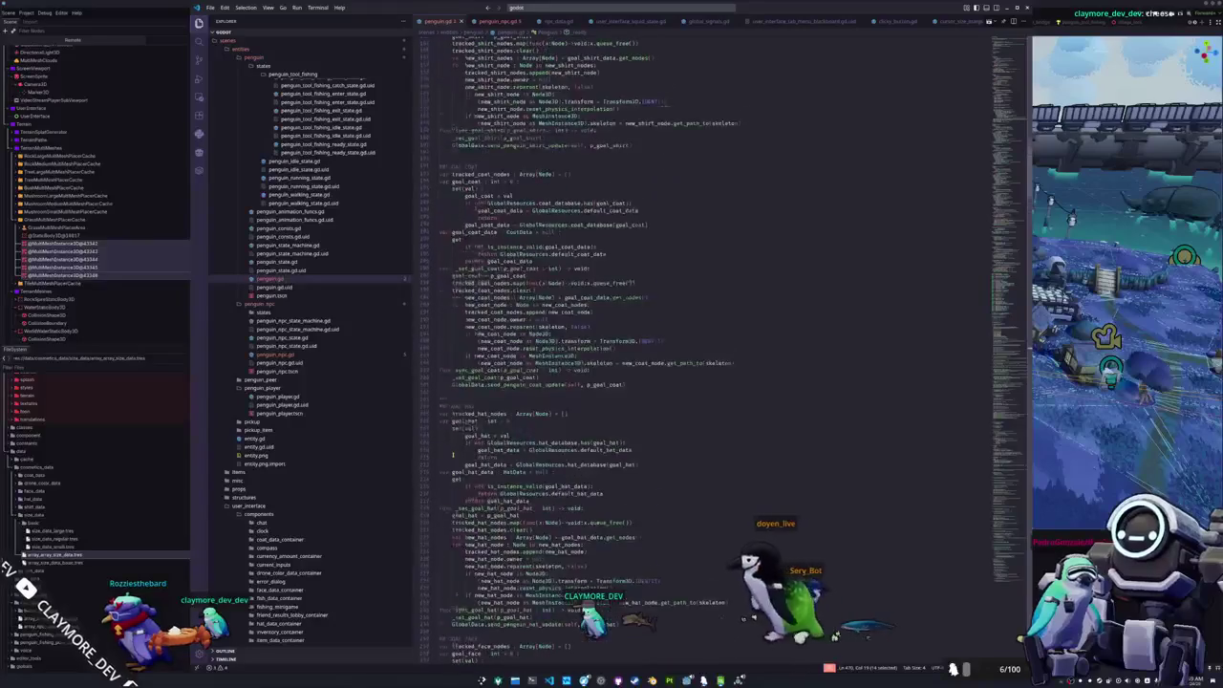
{"action": "scroll", "coordinate": [454, 457], "scroll_direction": "up", "scroll_amount": 20}
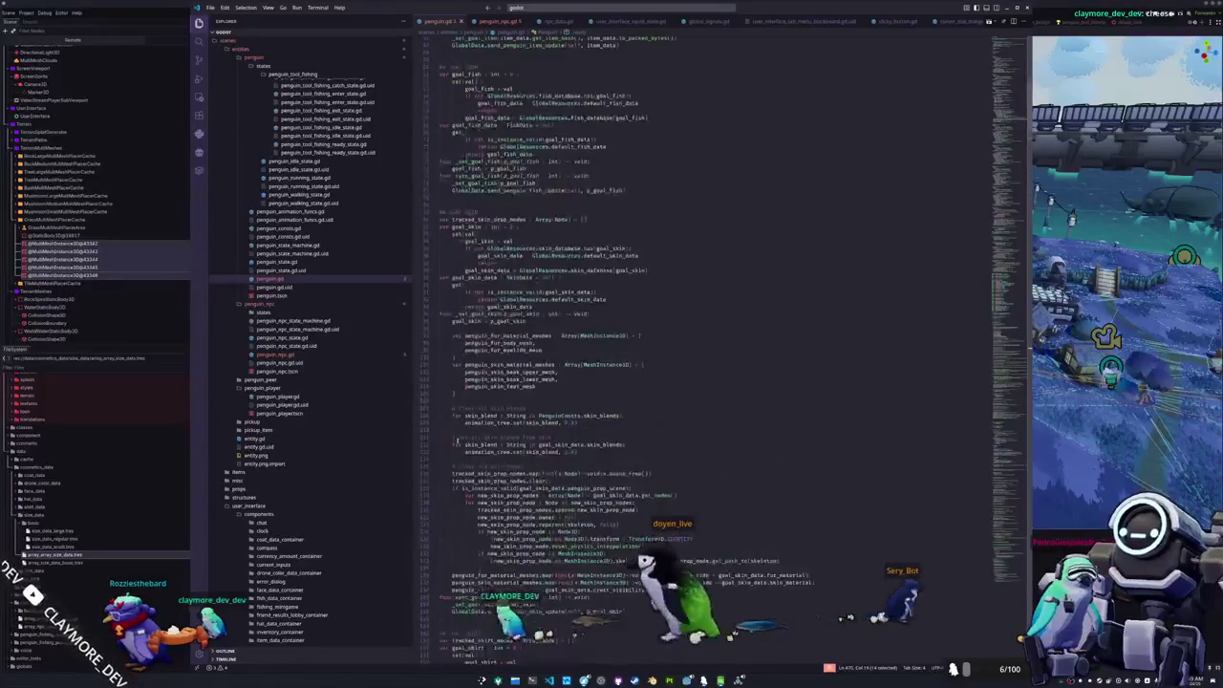
{"action": "scroll", "coordinate": [468, 374], "scroll_direction": "up", "scroll_amount": 3}
{"action": "mouse_move", "coordinate": [631, 303]}
{"action": "left_mouse_down"}
{"action": "mouse_move", "coordinate": [450, 275]}
{"action": "mouse_move", "coordinate": [430, 179]}
{"action": "left_mouse_up"}
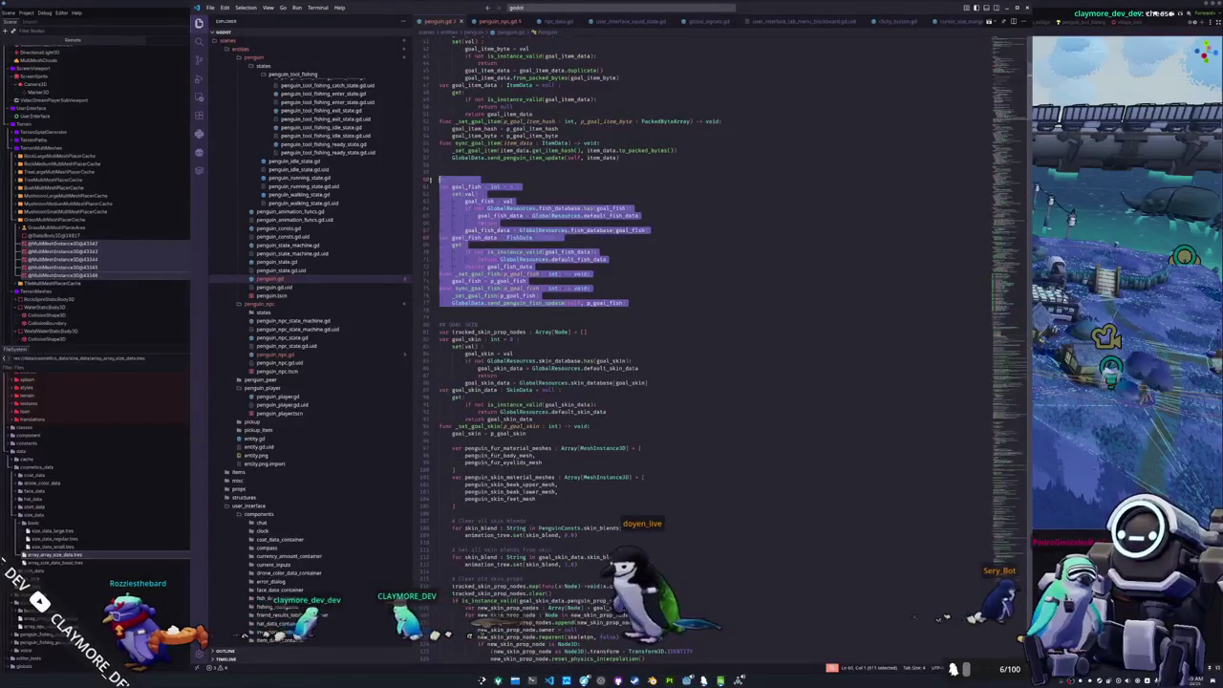
{"action": "left_click_drag", "start_coordinate": [454, 259], "coordinate": [461, 287]}
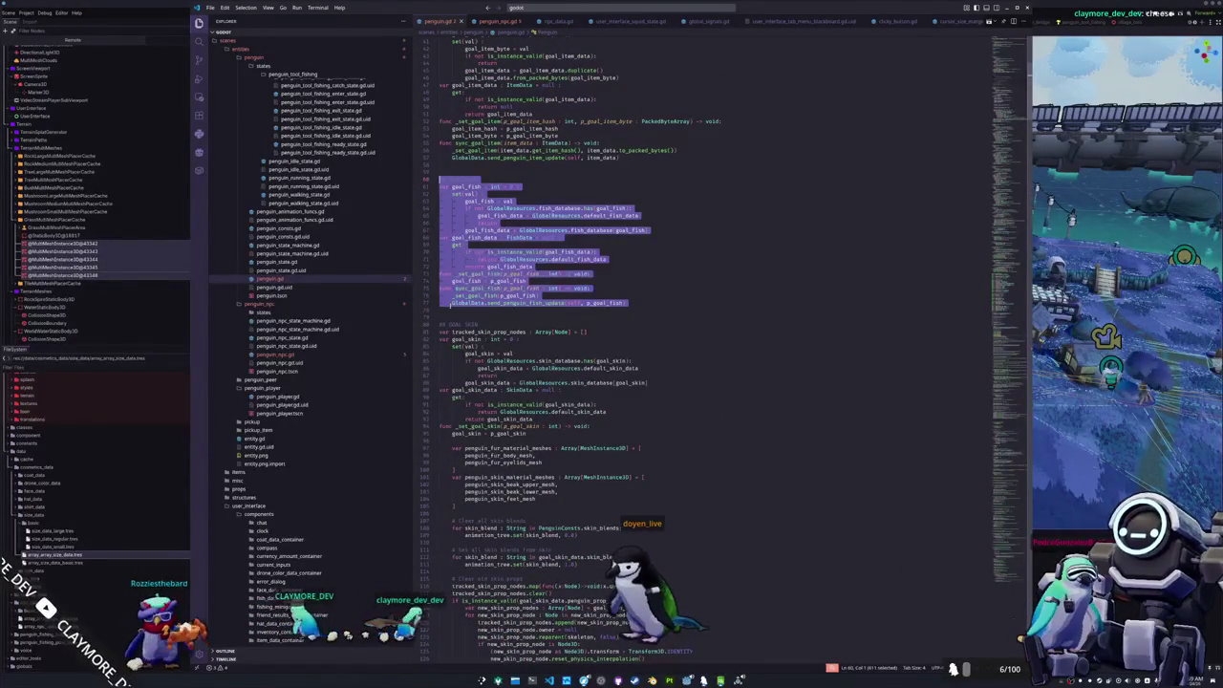
{"action": "left_click", "coordinate": [446, 310]}
{"action": "key", "text": "ctrl+v"}
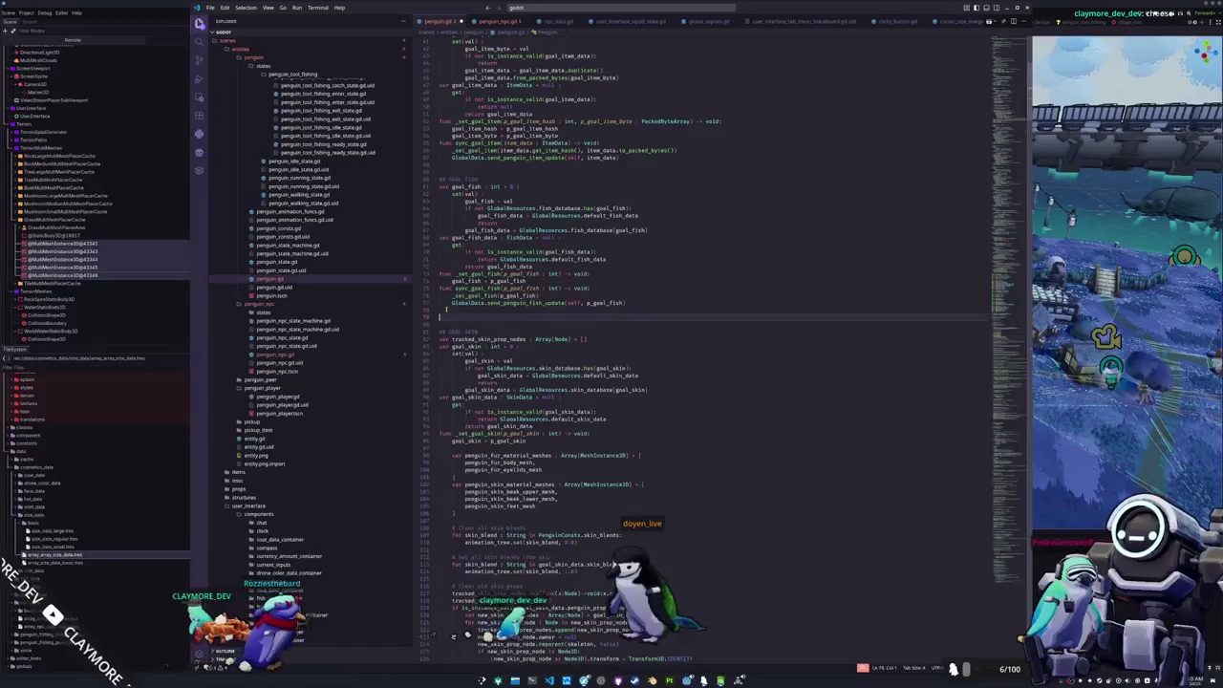
{"action": "key", "text": "Up"}
{"action": "key", "text": "Up"}
{"action": "key", "text": "Up"}
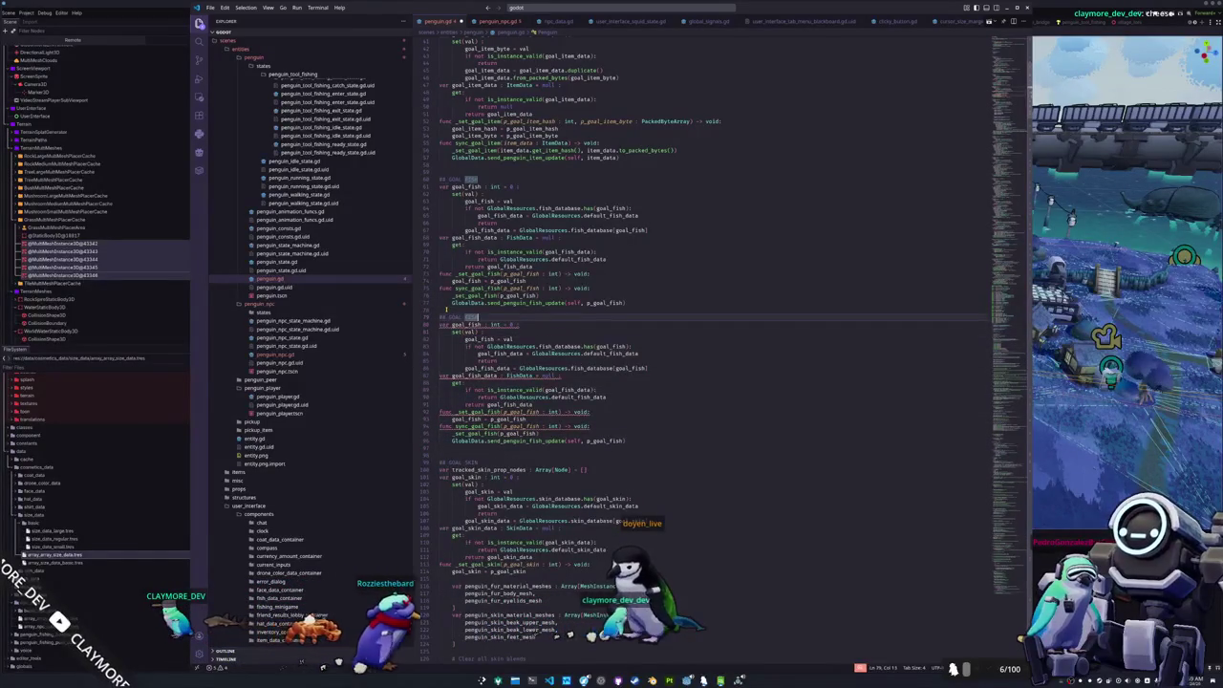
{"action": "key", "text": "Down"}
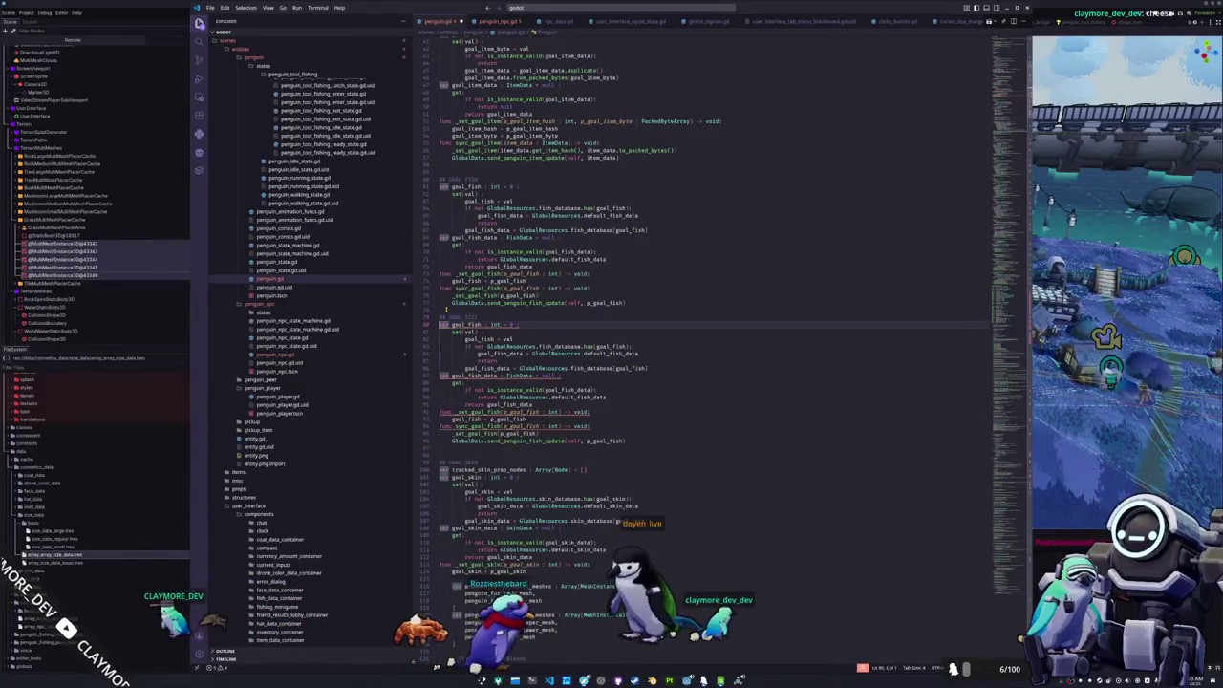
{"action": "key", "text": "ctrl+d"}
{"action": "key", "text": "ctrl+d"}
{"action": "key", "text": "ctrl+d"}
{"action": "key", "text": "ctrl+d"}
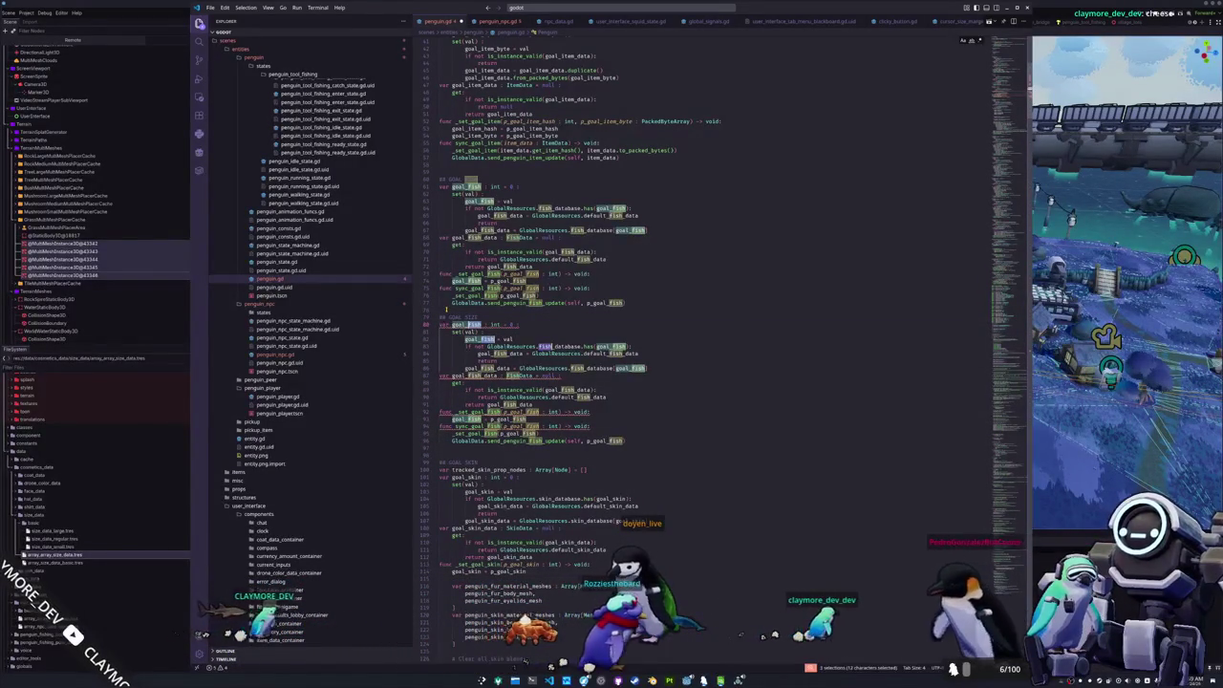
{"action": "key", "text": "ctrl+d"}
{"action": "key", "text": "ctrl+d"}
{"action": "key", "text": "ctrl+d"}
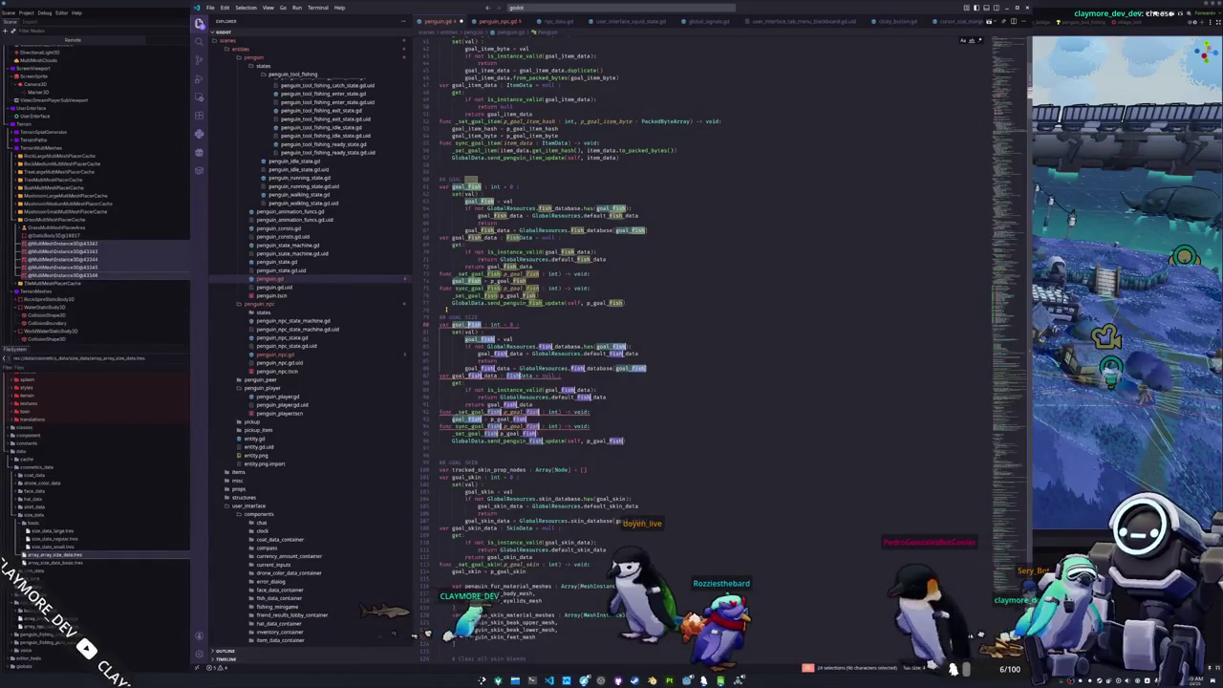
{"action": "type", "text": "size"}
- Change the copied block's data type to SizeData and add a line after the goal_size assignment
{"action": "left_click", "coordinate": [503, 375]}
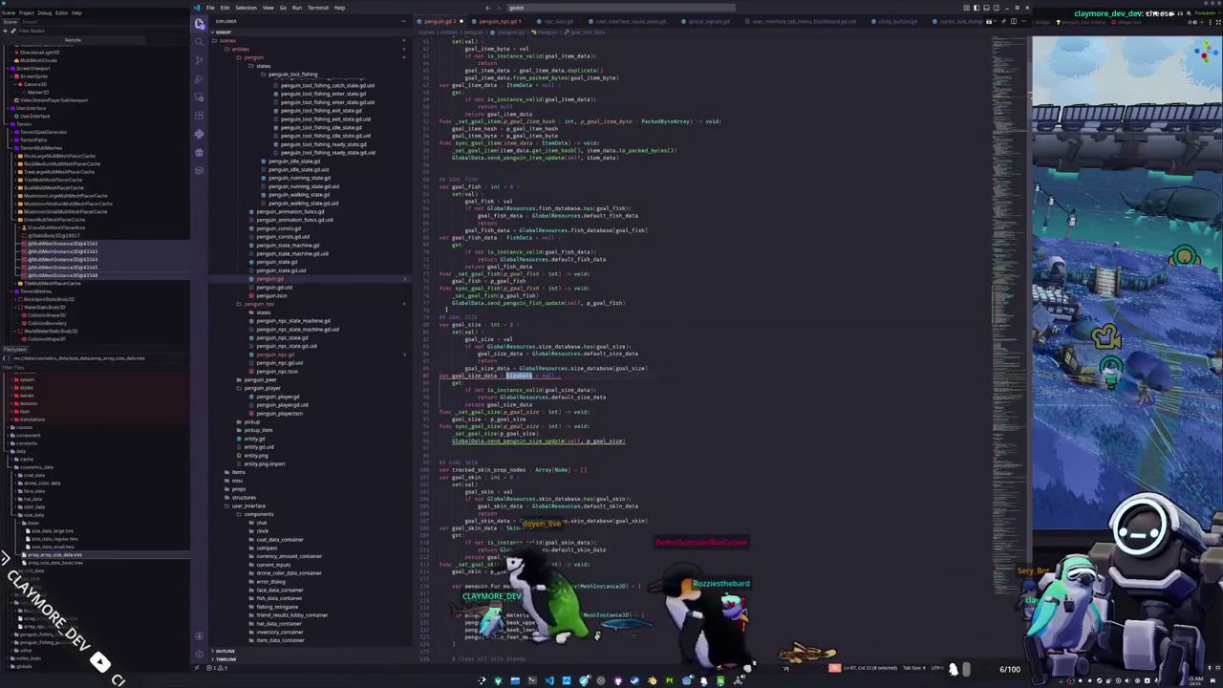
{"action": "type", "text": "SizeDa"}
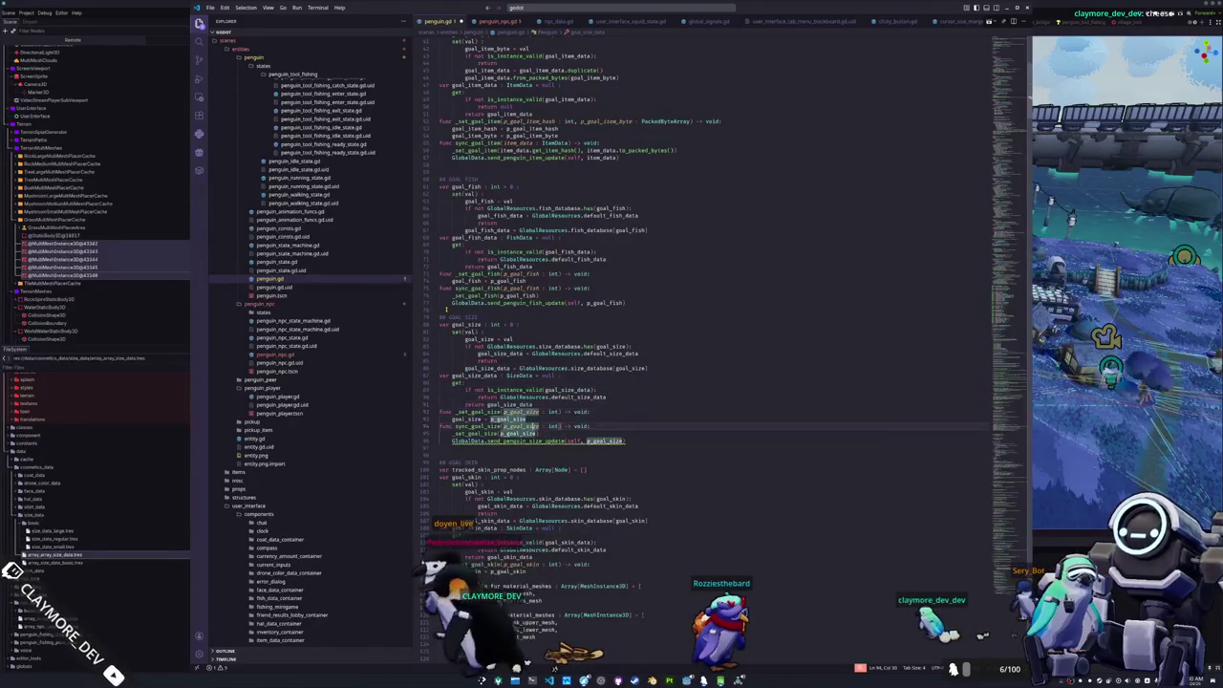
{"action": "left_click", "coordinate": [532, 440]}
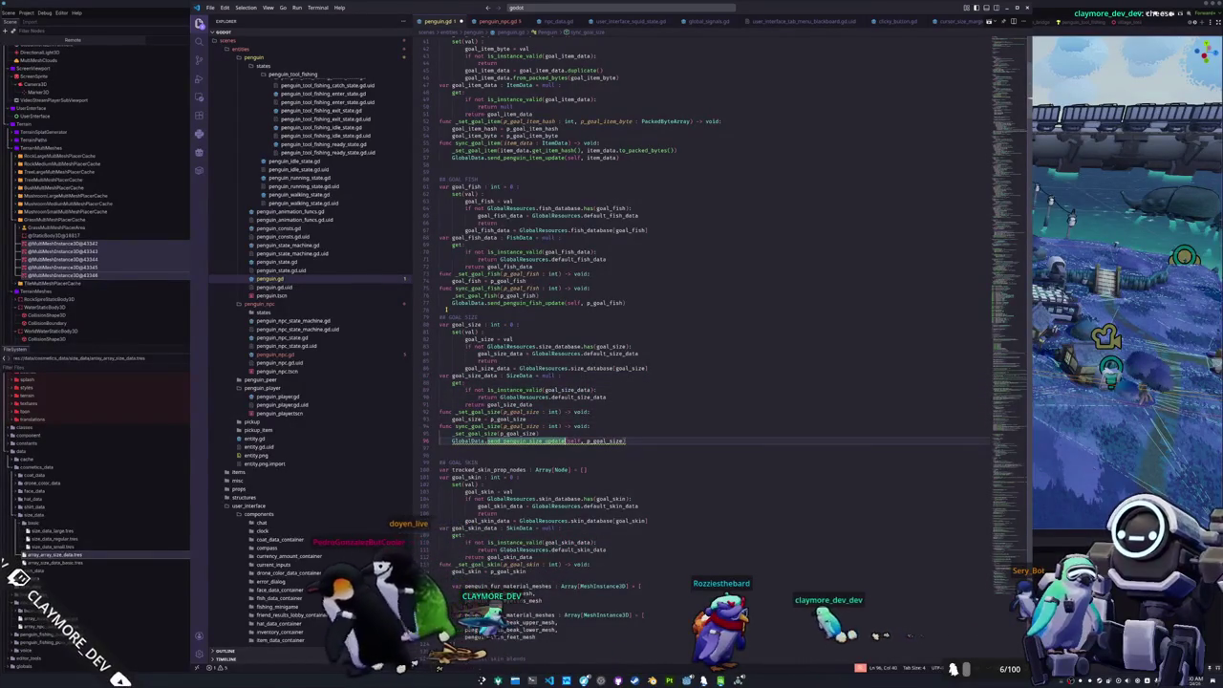
{"action": "key", "text": "Up"}
{"action": "key", "text": "Up"}
{"action": "key", "text": "Up"}
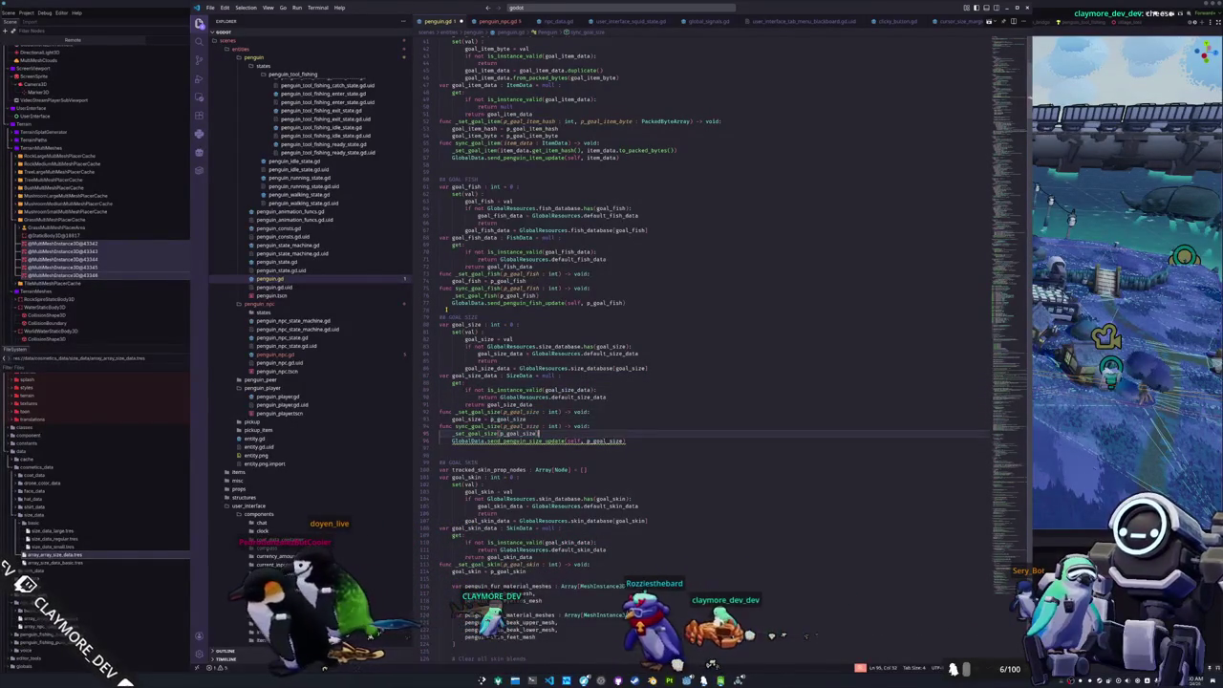
{"action": "key", "text": "Down"}
{"action": "key", "text": "Down"}
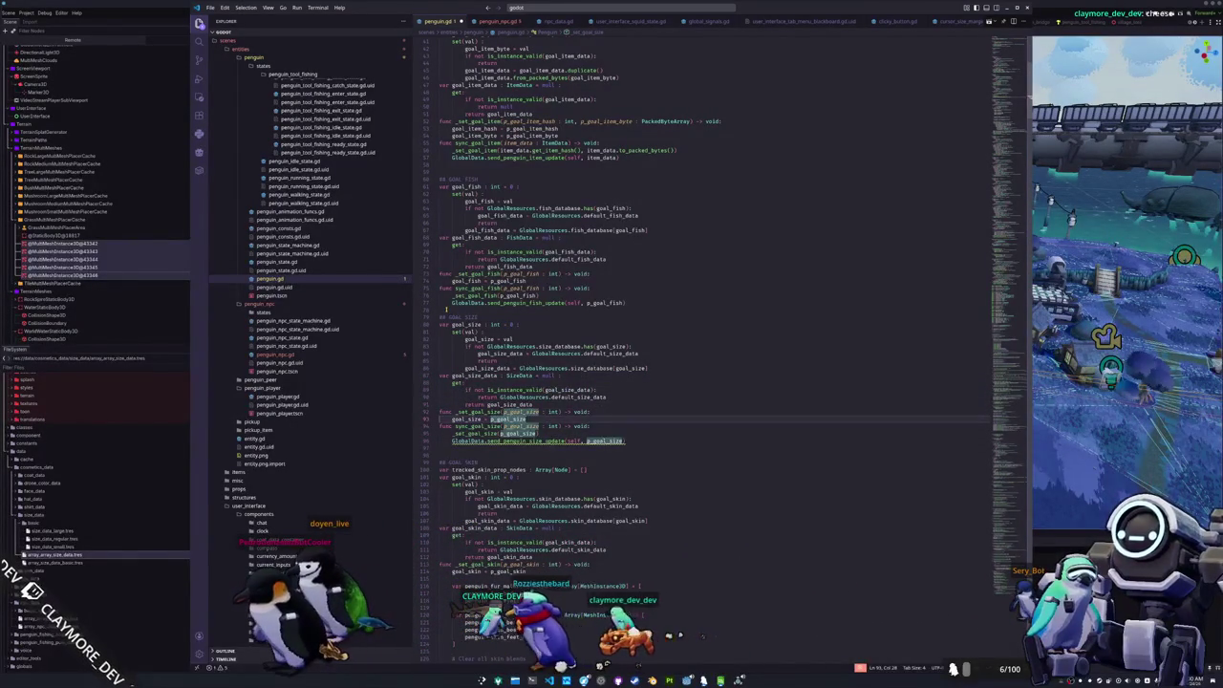
{"action": "key", "text": "Return"}
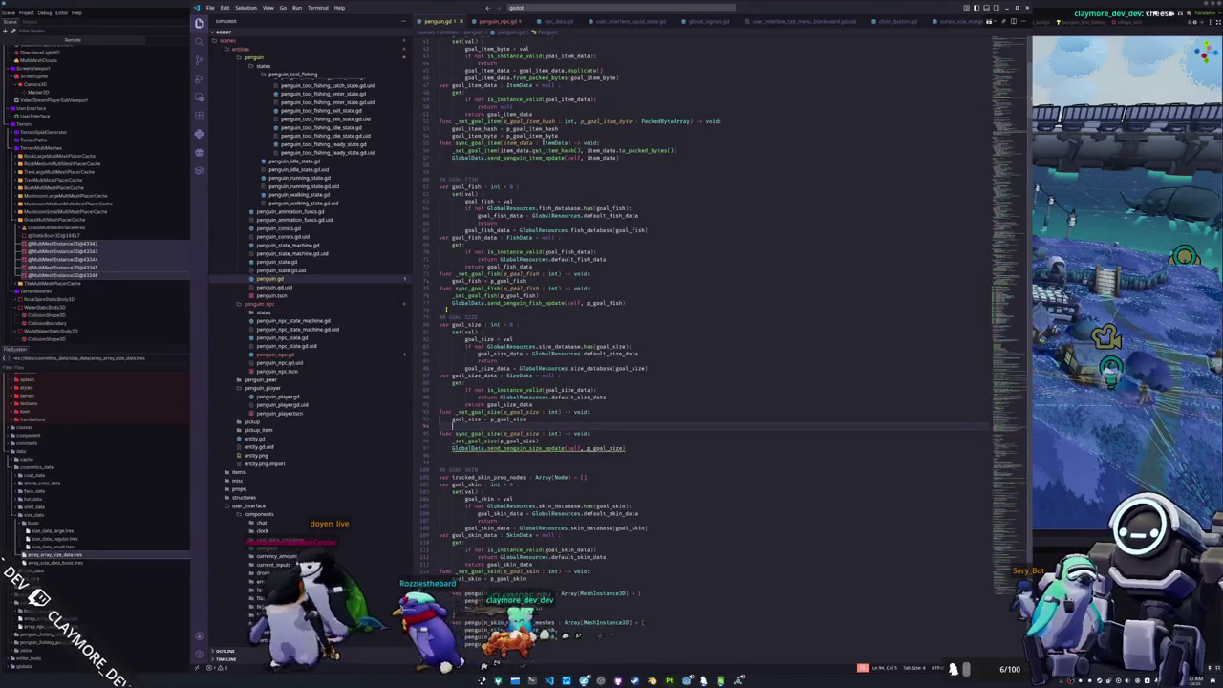
- Move the skeleton.scale line from penguin_npc.gd into the size setter, scaling by goal_size_data.size
{"action": "left_click", "coordinate": [277, 354]}
{"action": "left_click_drag", "start_coordinate": [440, 329], "coordinate": [629, 329]}
{"action": "key", "text": "ctrl+c"}
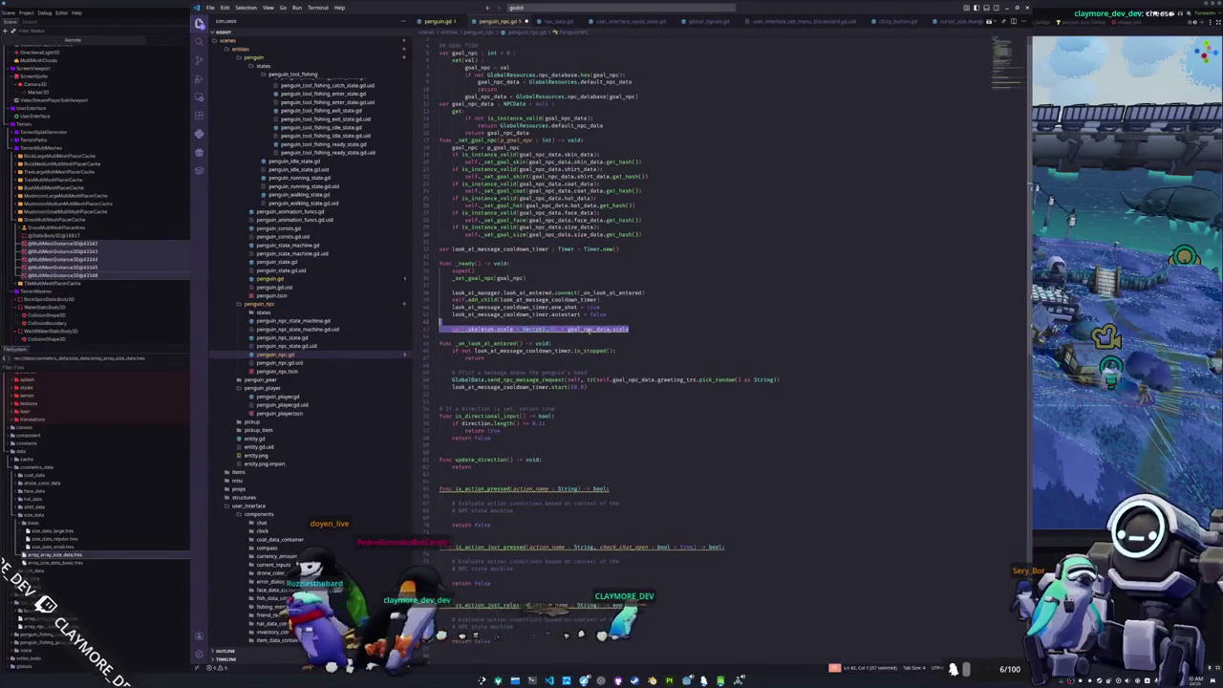
{"action": "key", "text": "BackSpace"}
{"action": "key", "text": "BackSpace"}
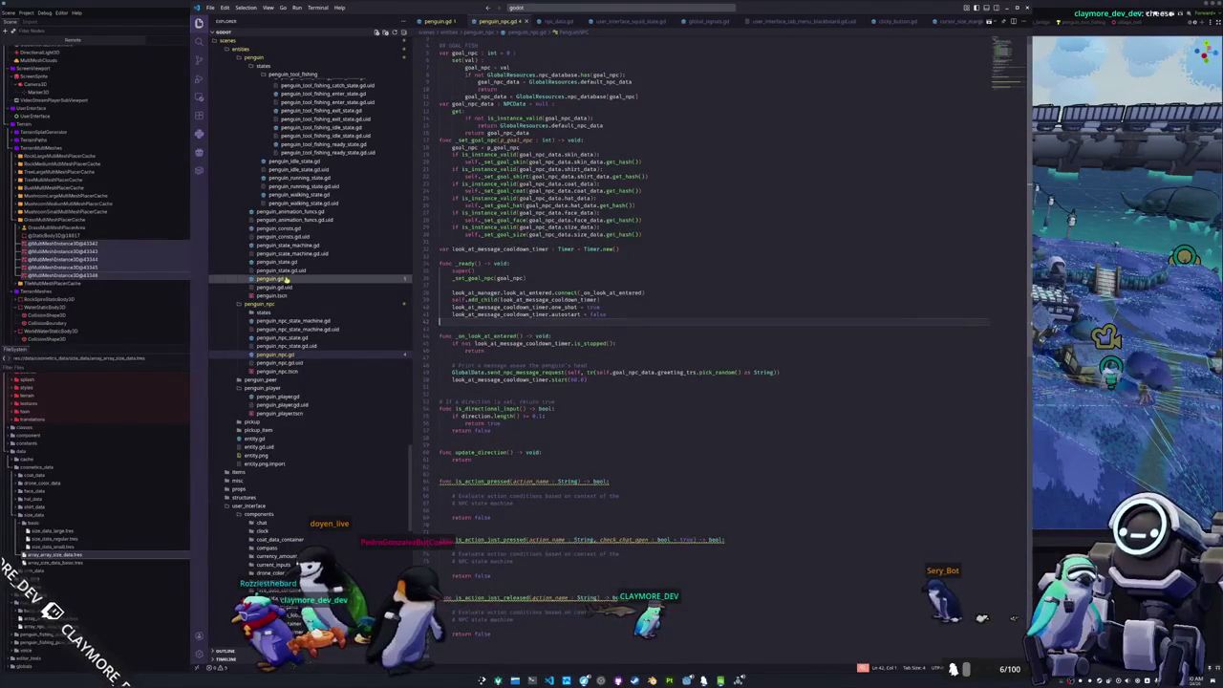
{"action": "left_click", "coordinate": [273, 278]}
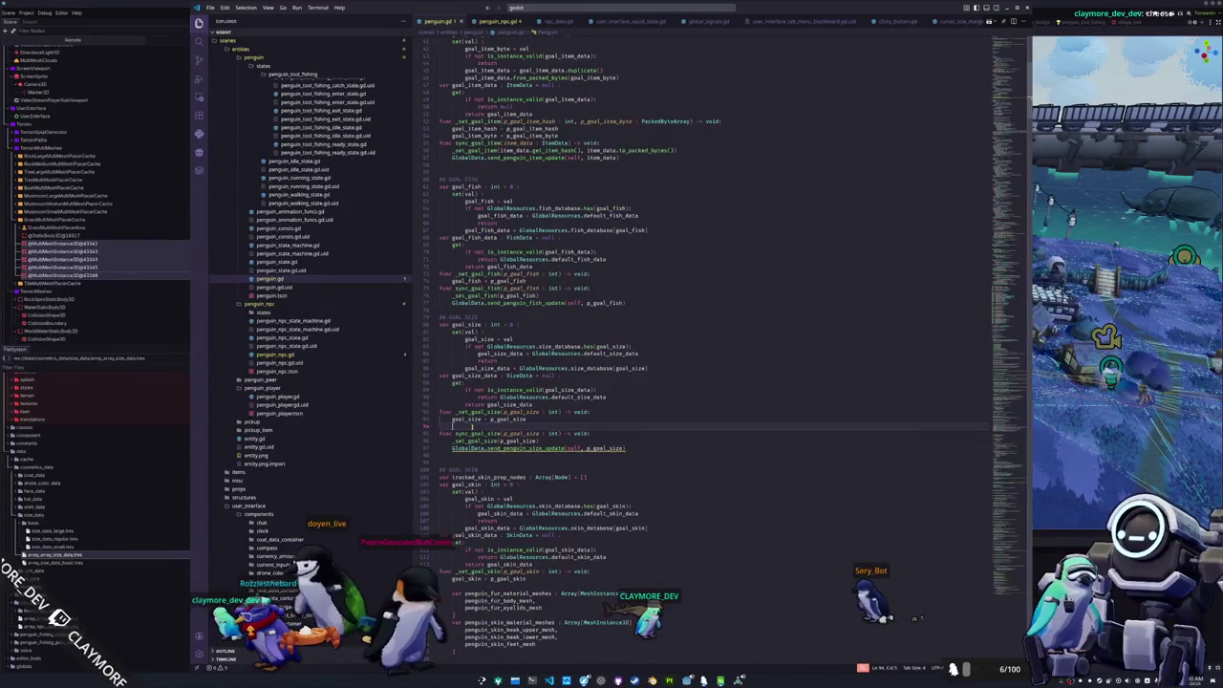
{"action": "key", "text": "ctrl+v"}
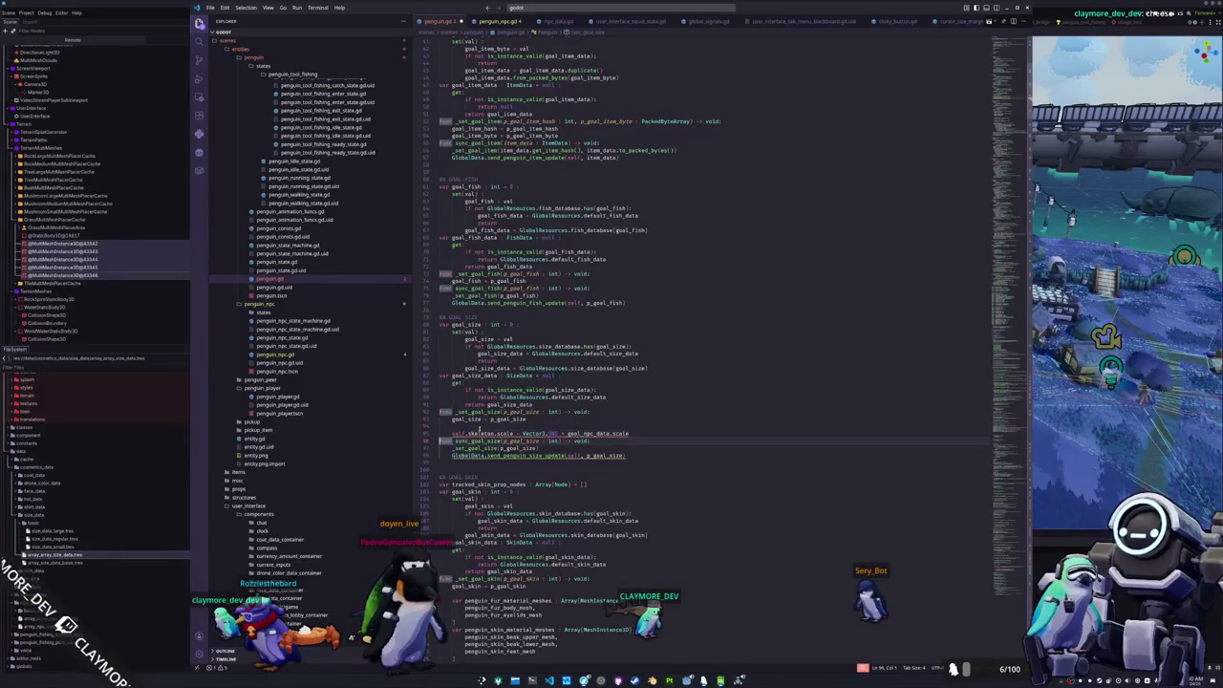
{"action": "key", "text": "Return"}
{"action": "key", "text": "Delete"}
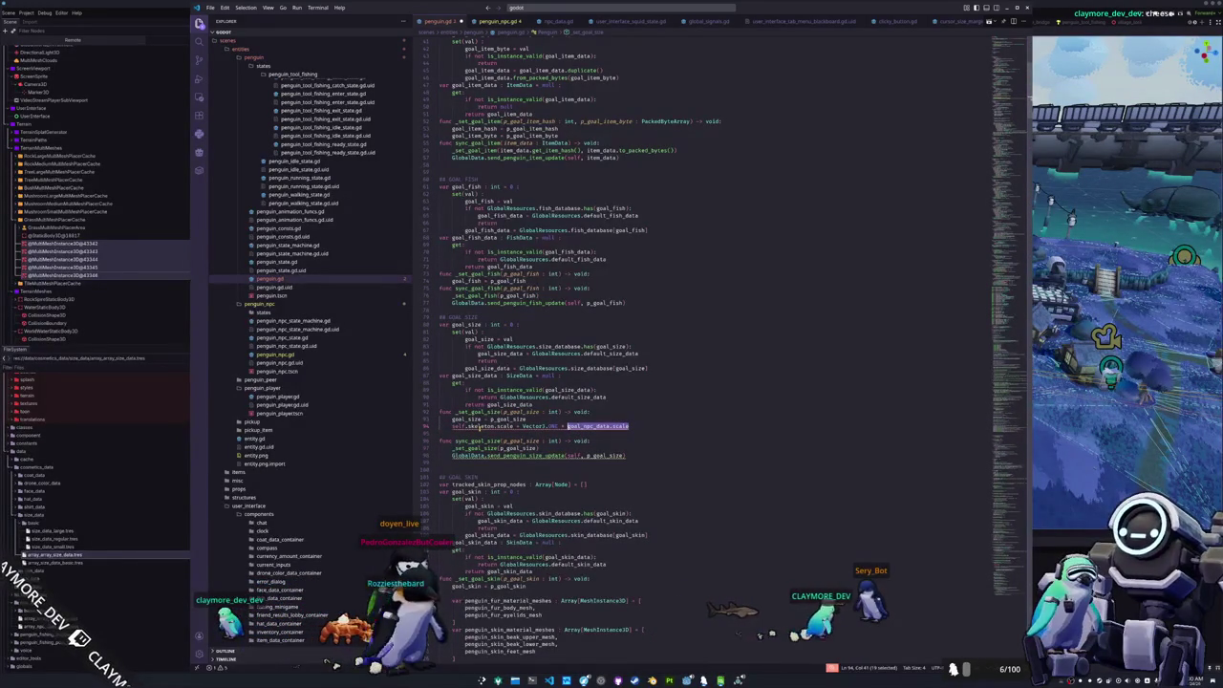
{"action": "type", "text": "goal"}
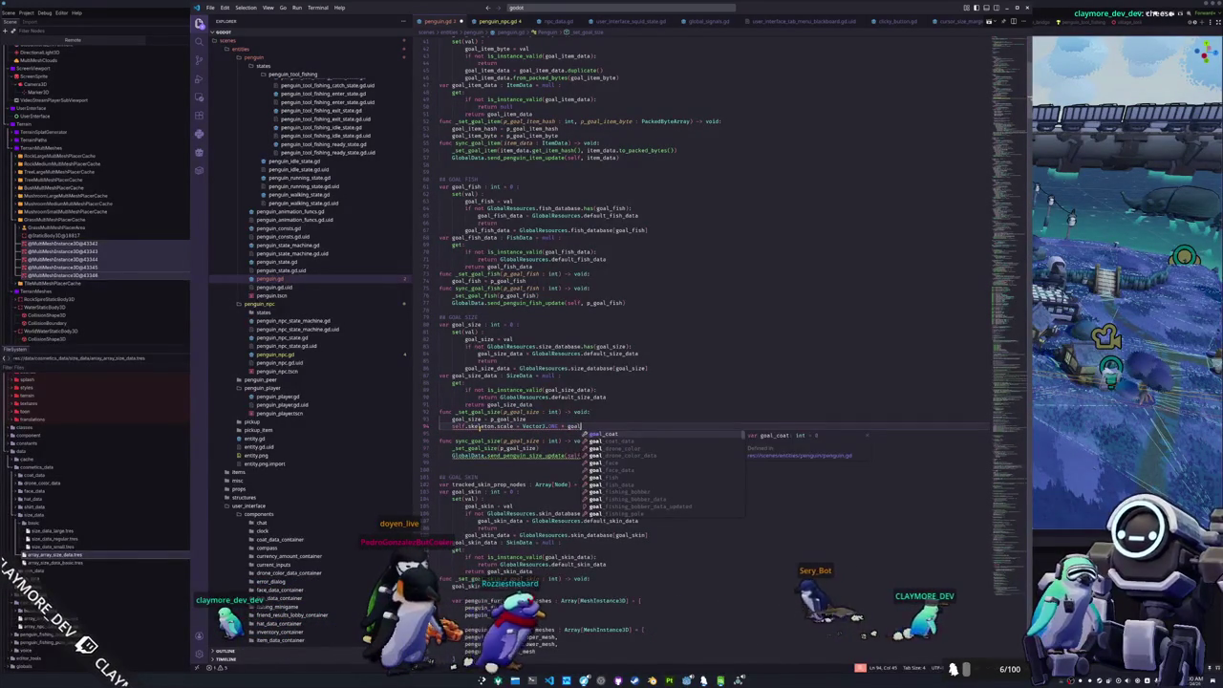
{"action": "type", "text": "_"}
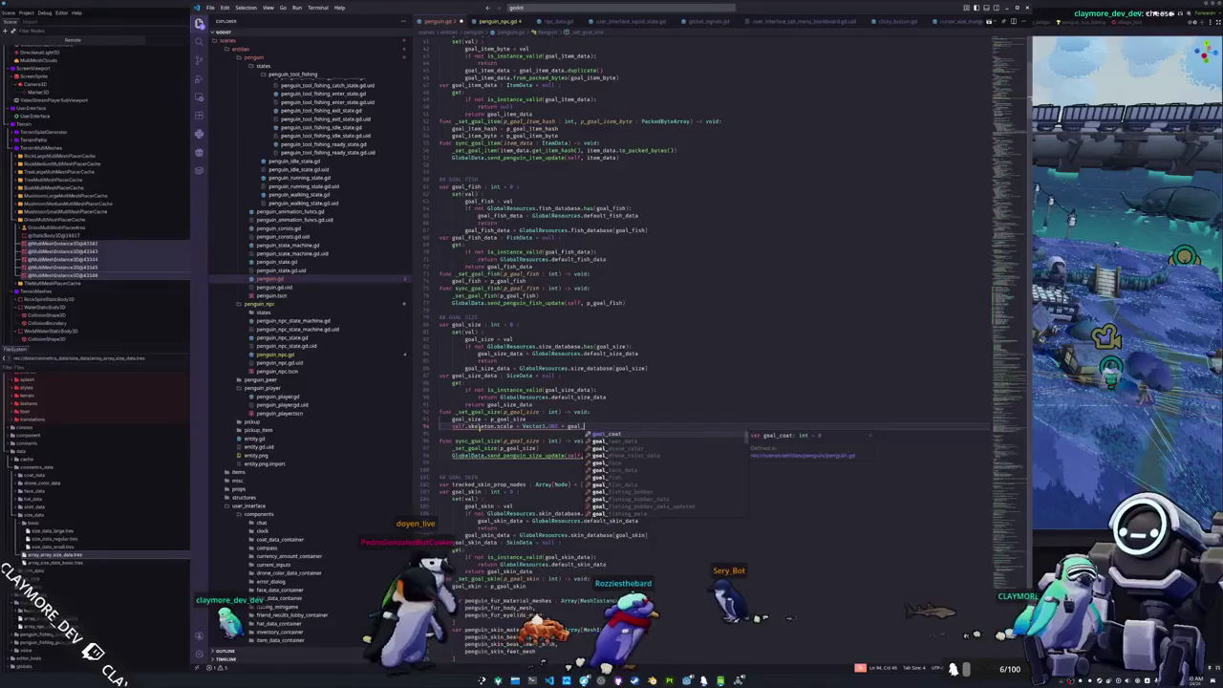
{"action": "type", "text": "size_data.size"}
{"action": "key", "text": "Down"}
{"action": "key", "text": "Down"}
{"action": "key", "text": "Down"}
{"action": "key", "text": "Down"}
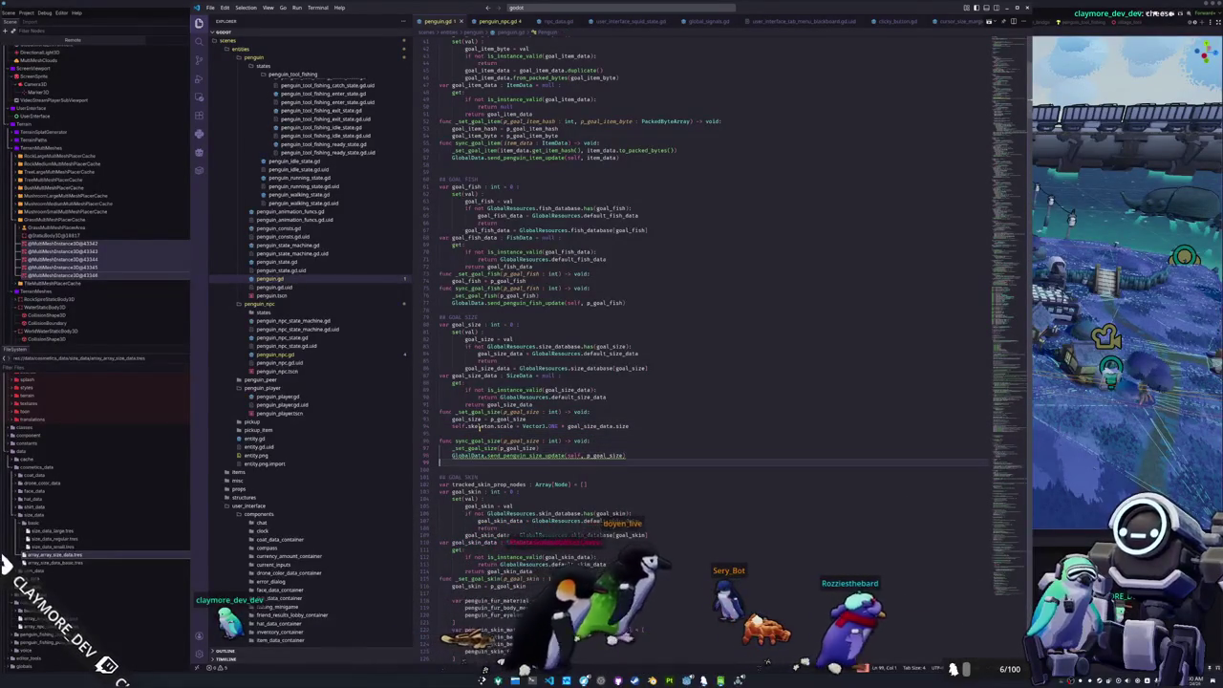
{"action": "key", "text": "Up"}
{"action": "key", "text": "Up"}
{"action": "key", "text": "Up"}
{"action": "key", "text": "Delete"}
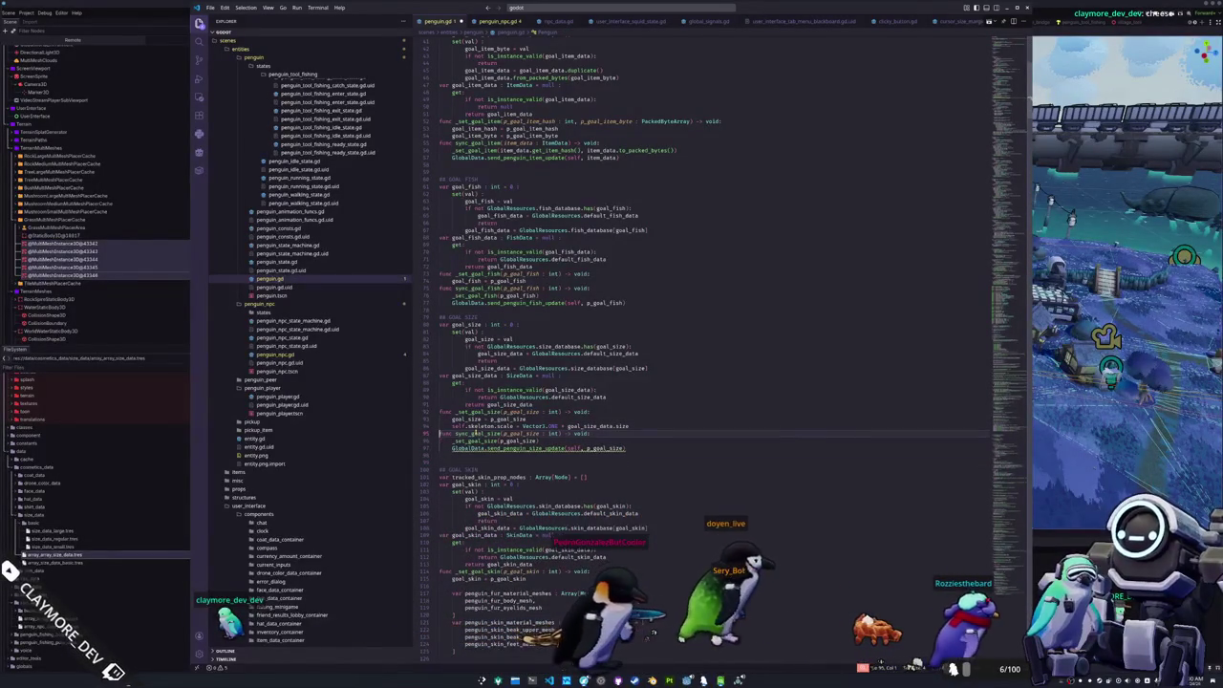
{"action": "left_click", "coordinate": [471, 448], "text": "ctrl"}
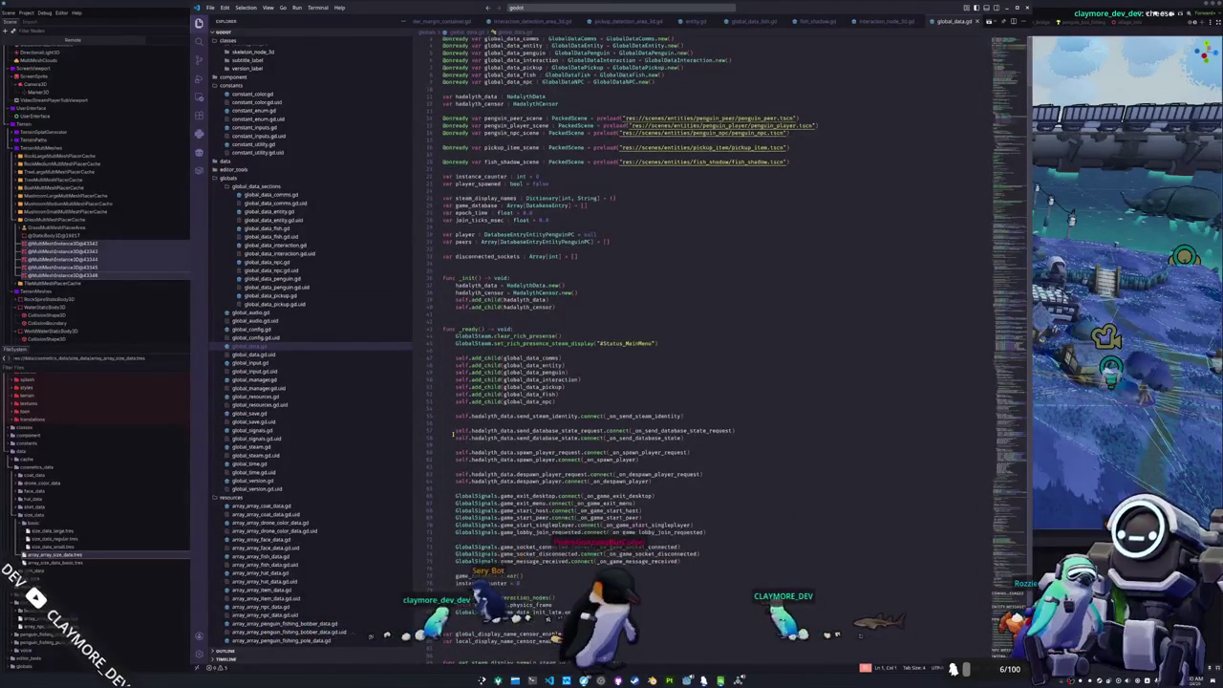
- Duplicate the send_penguin_face_update function in global_data.gd directly below the original
{"action": "scroll", "coordinate": [453, 433], "scroll_direction": "down", "scroll_amount": 20}
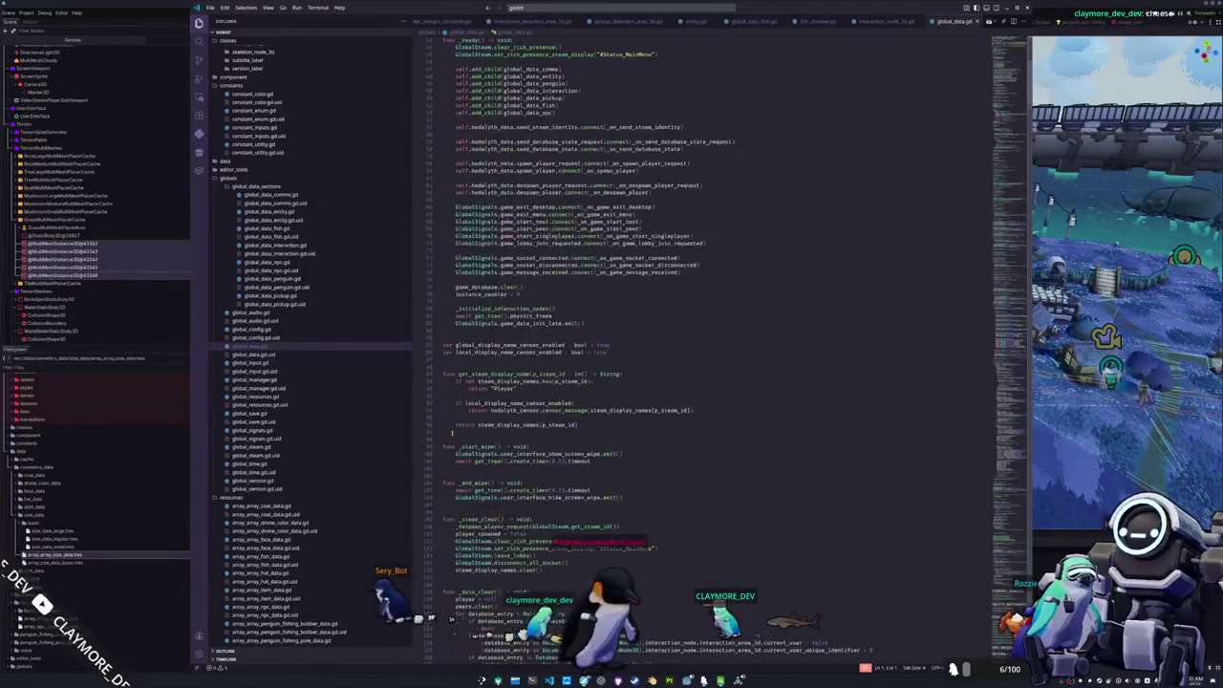
{"action": "scroll", "coordinate": [453, 433], "scroll_direction": "down", "scroll_amount": 15}
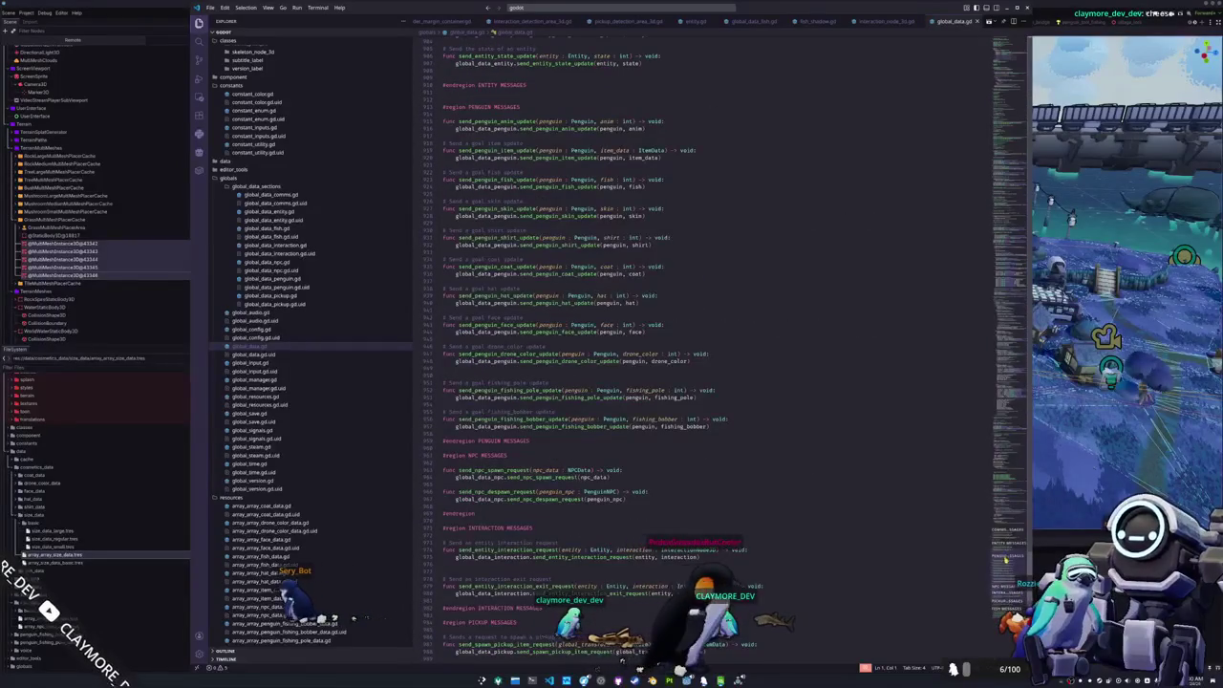
{"action": "scroll", "coordinate": [928, 540], "scroll_direction": "down", "scroll_amount": 2}
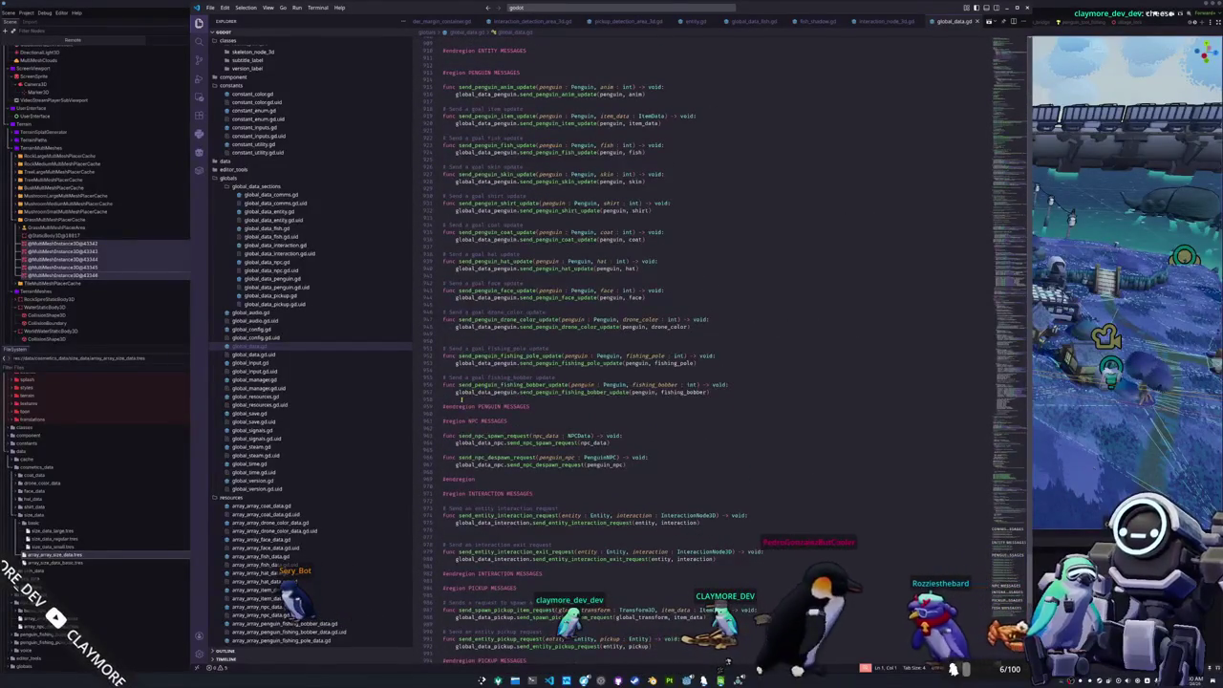
{"action": "left_click_drag", "start_coordinate": [461, 400], "coordinate": [449, 384]}
{"action": "triple_click", "coordinate": [454, 327]}
{"action": "left_click_drag", "start_coordinate": [450, 311], "coordinate": [439, 283]}
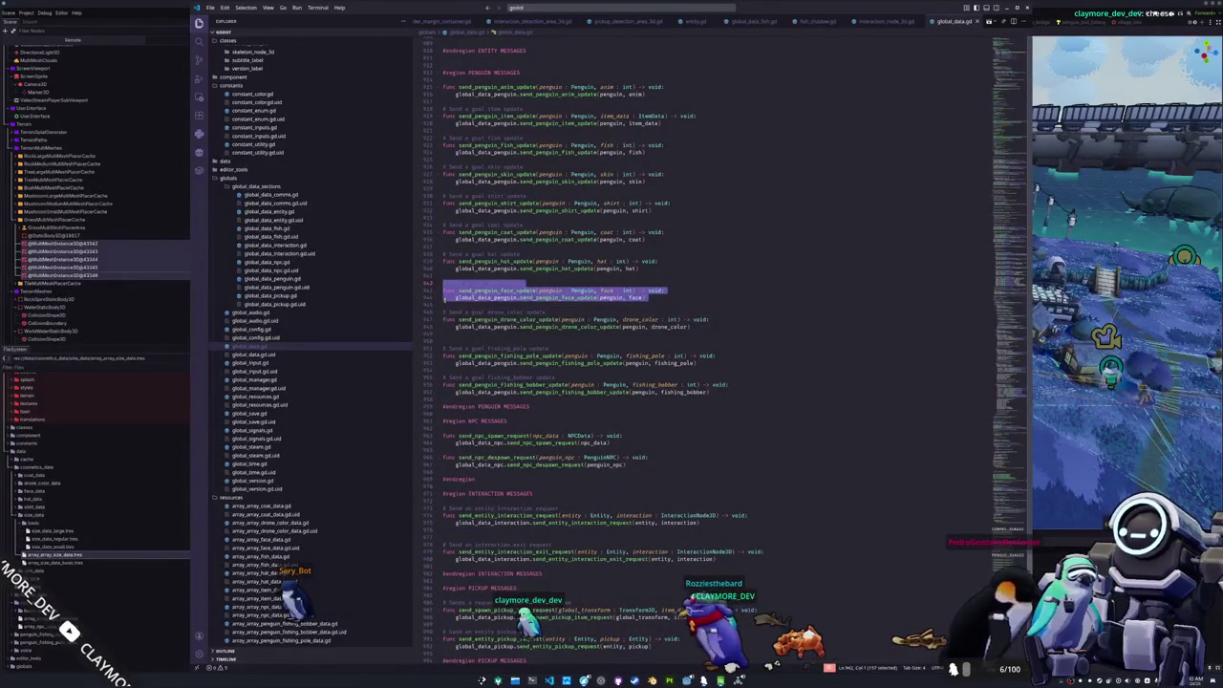
{"action": "left_click", "coordinate": [445, 304]}
{"action": "key", "text": "ctrl+v"}
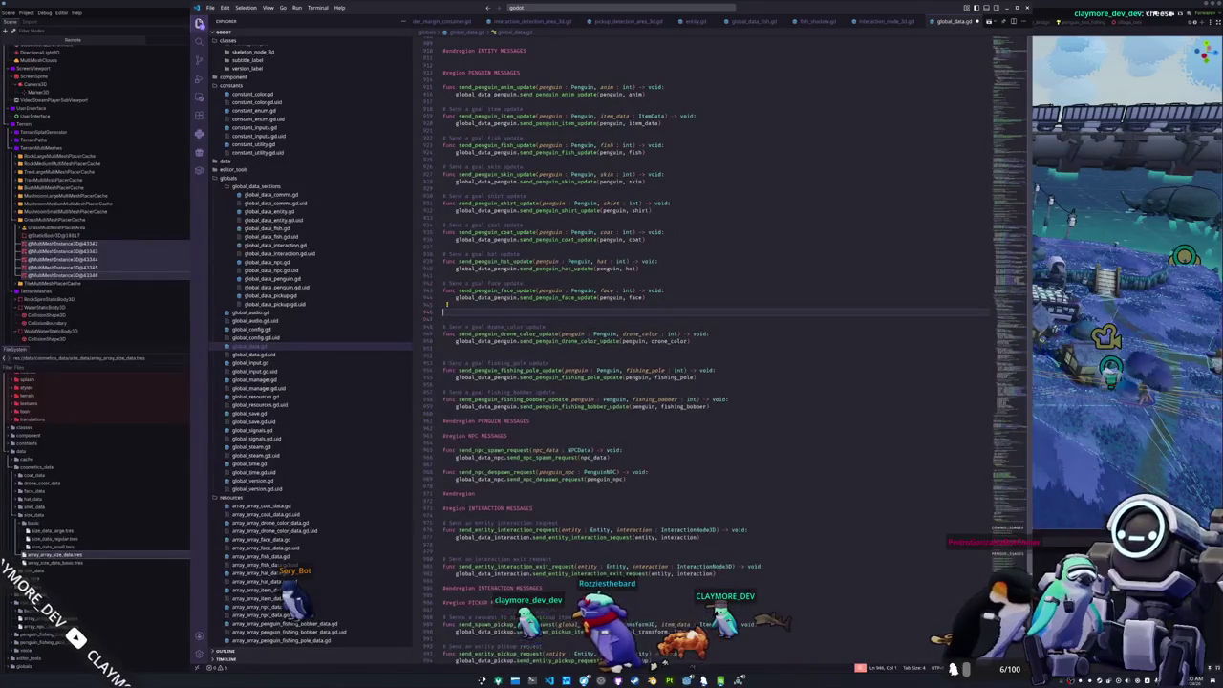
- Rename face to size in the copy's function name, forwarded call and parameter
{"action": "key", "text": "Home"}
{"action": "key", "text": "shift+Right"}
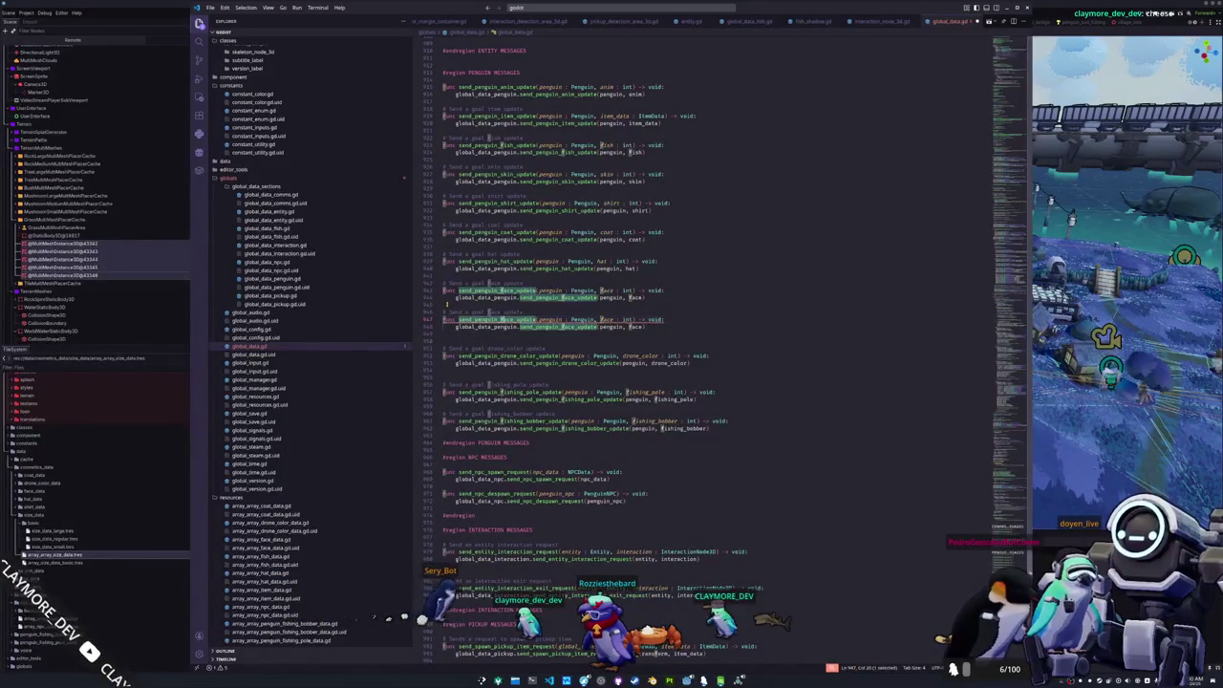
{"action": "type", "text": "l"}
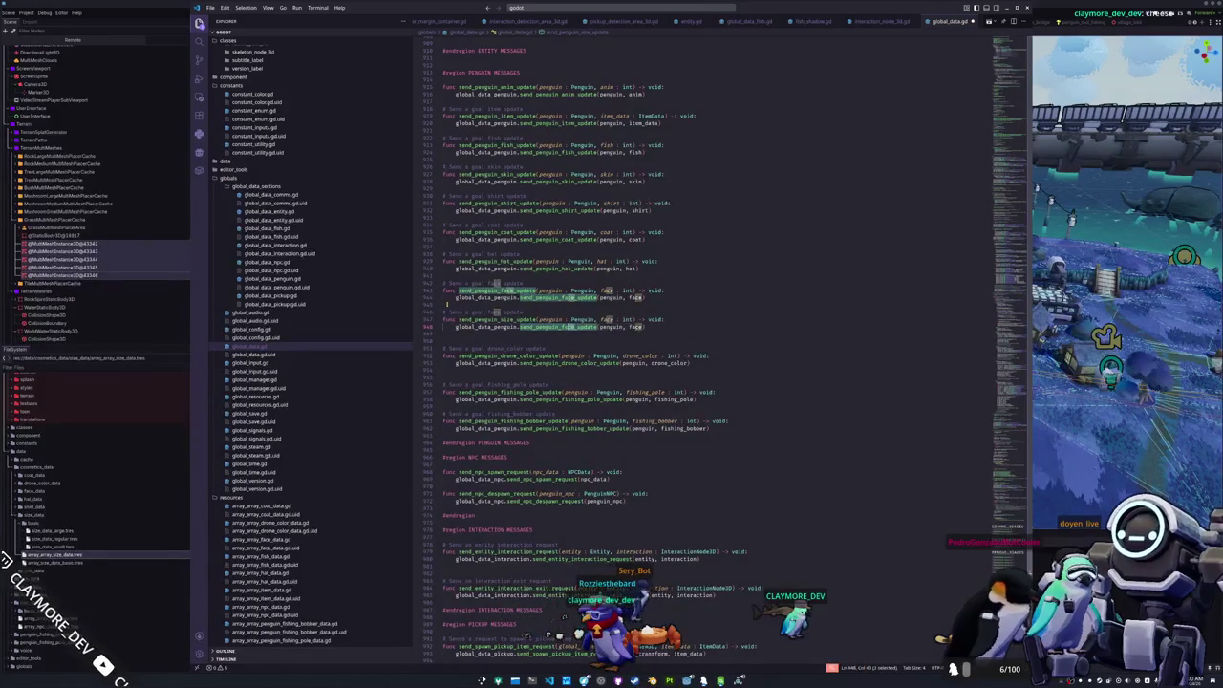
{"action": "type", "text": "size"}
{"action": "key", "text": "Up"}
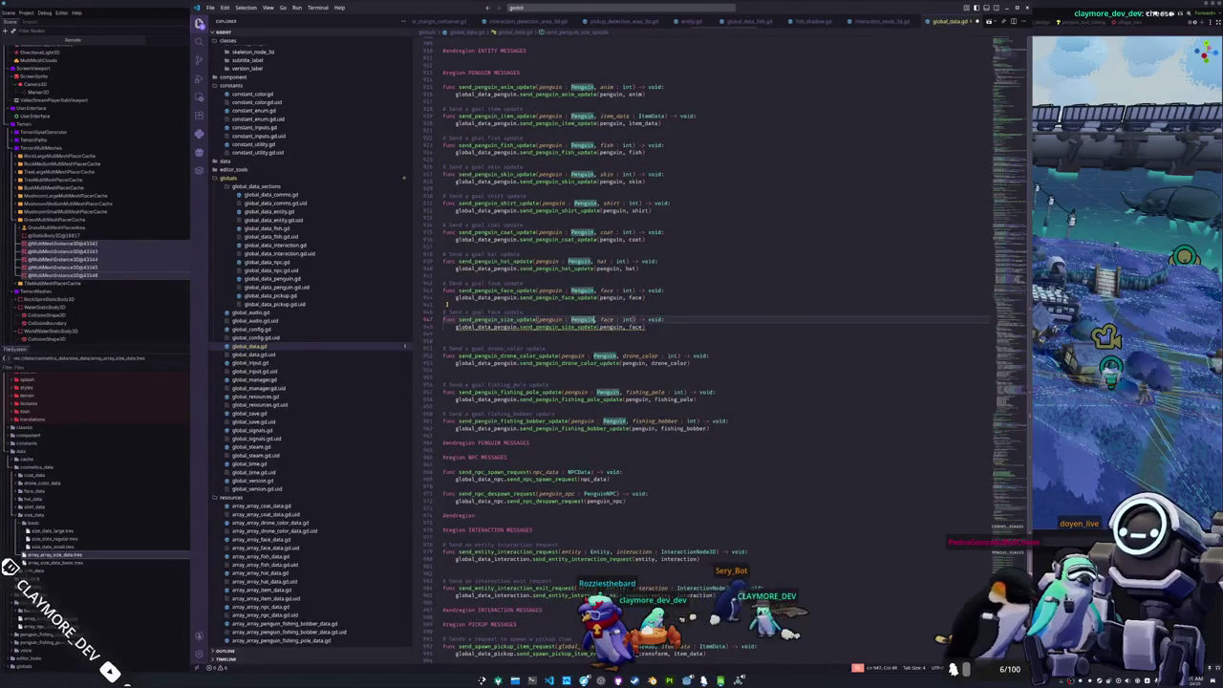
{"action": "type", "text": "size"}
{"action": "key", "text": "Escape"}
{"action": "key", "text": "Down"}
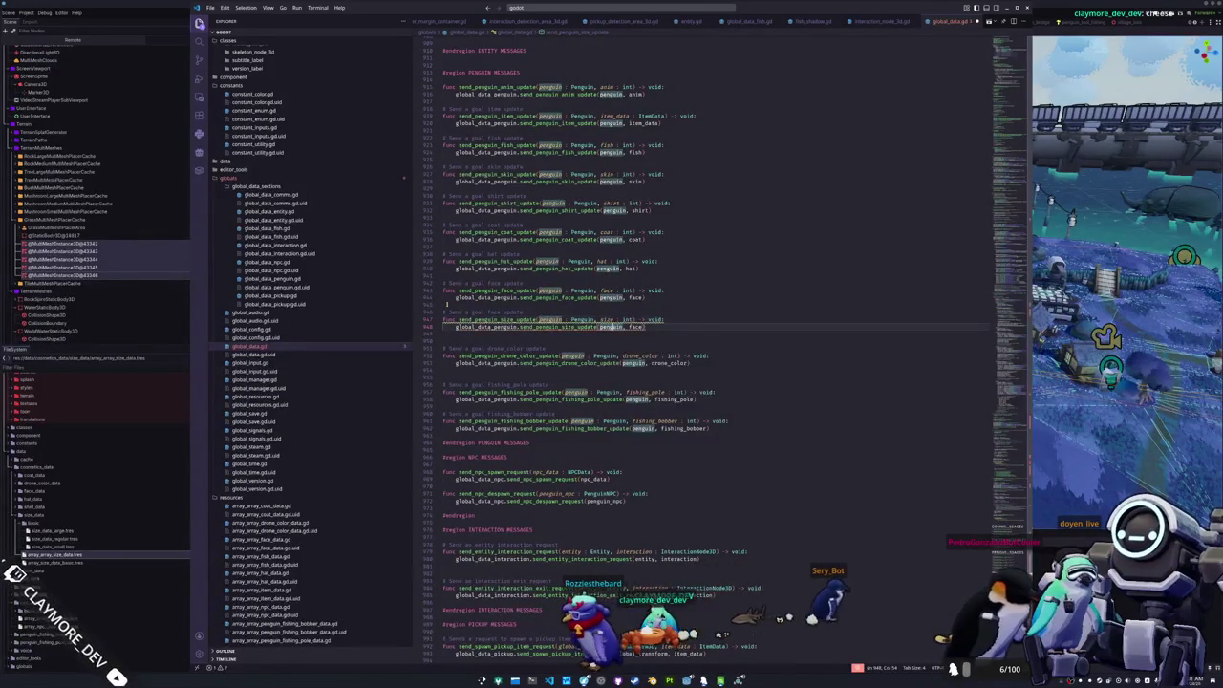
{"action": "type", "text": "sid"}
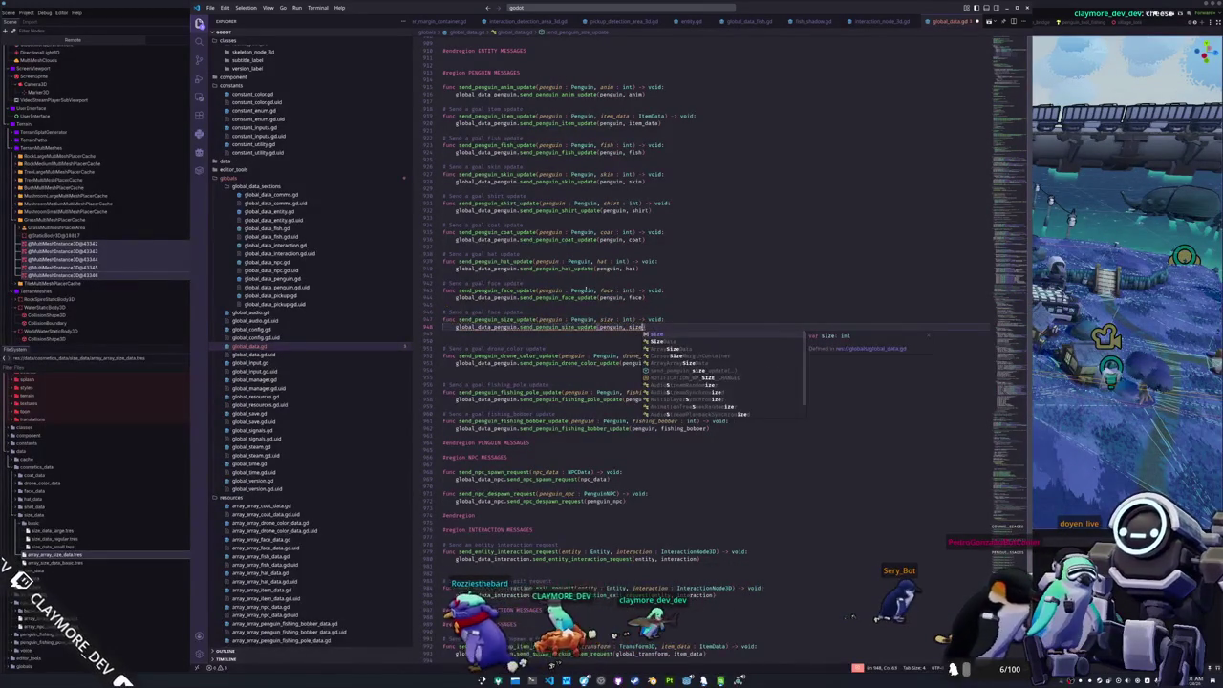
{"action": "mouse_move", "coordinate": [1011, 286]}
{"action": "left_mouse_down"}
{"action": "mouse_move", "coordinate": [1011, 213]}
{"action": "mouse_move", "coordinate": [1011, 292]}
{"action": "left_mouse_up"}
{"action": "scroll", "coordinate": [668, 382], "scroll_direction": "down", "scroll_amount": 2}
- Duplicate the goal_face entry in the state dict as a goal_size entry
{"action": "left_click", "coordinate": [736, 417]}
{"action": "key", "text": "Down"}
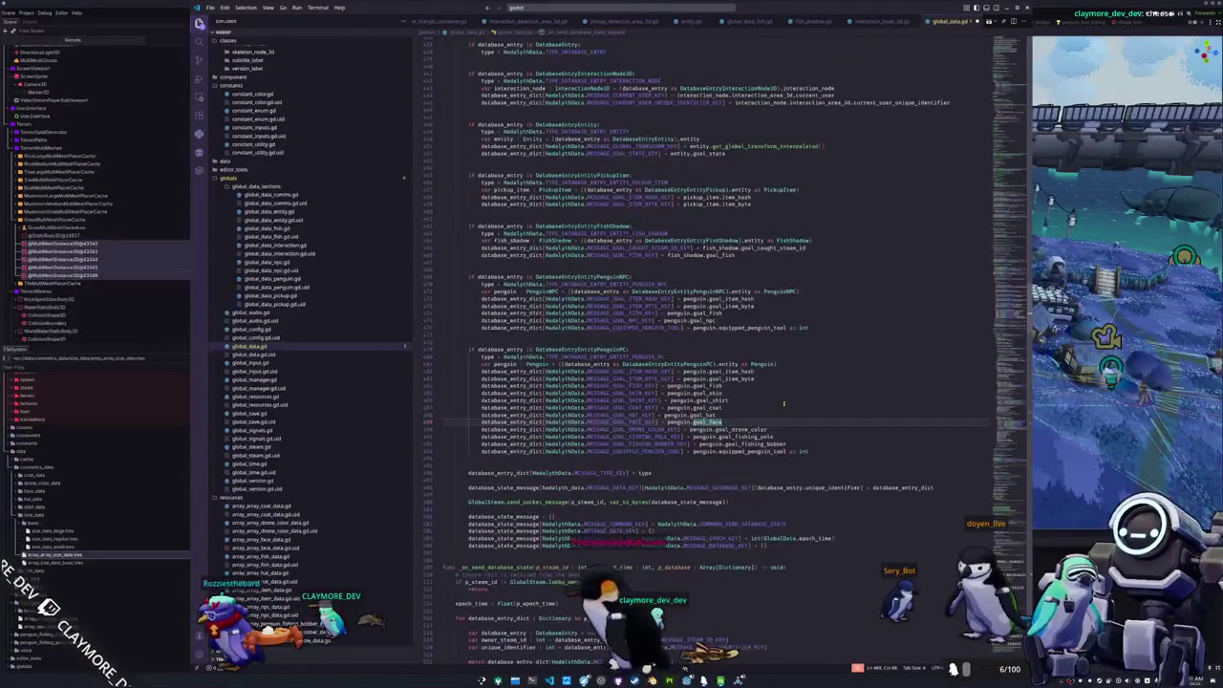
{"action": "key", "text": "shift+alt+Down"}
{"action": "key", "text": "BackSpace"}
{"action": "key", "text": "BackSpace"}
{"action": "key", "text": "BackSpace"}
{"action": "type", "text": "b"}
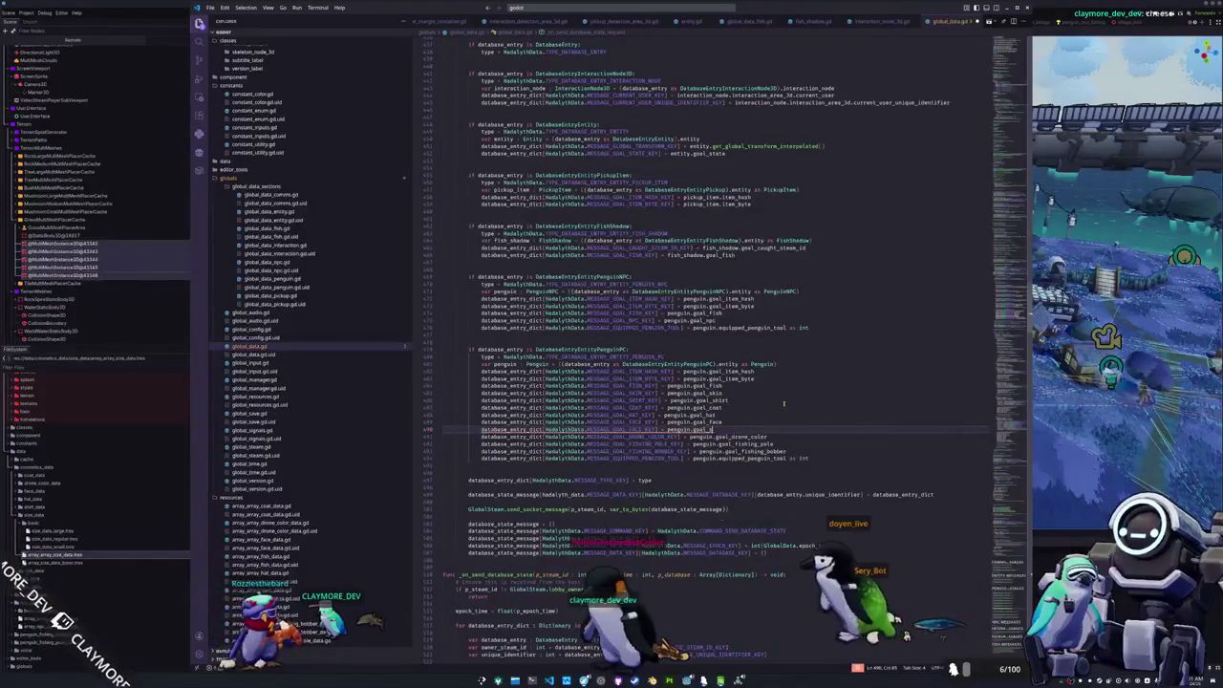
{"action": "type", "text": "ize"}
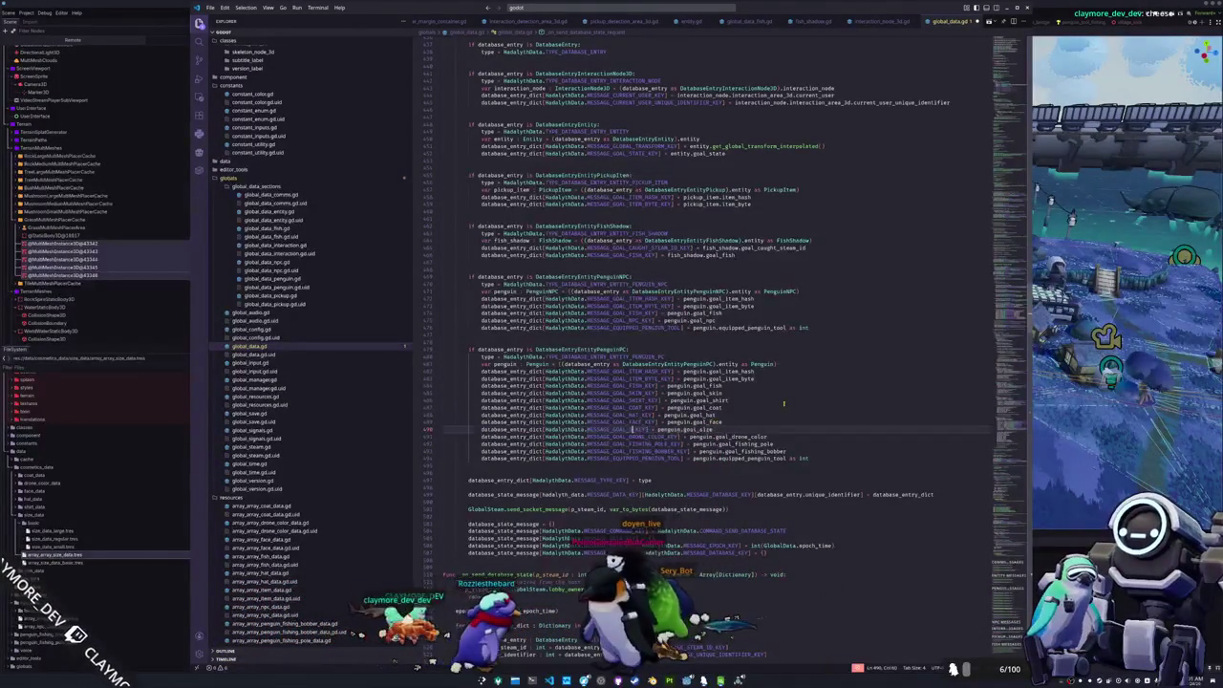
- Duplicate the penguin.goal_face assignment in the spawn block as penguin.goal_size
{"action": "scroll", "coordinate": [784, 403], "scroll_direction": "down", "scroll_amount": 15}
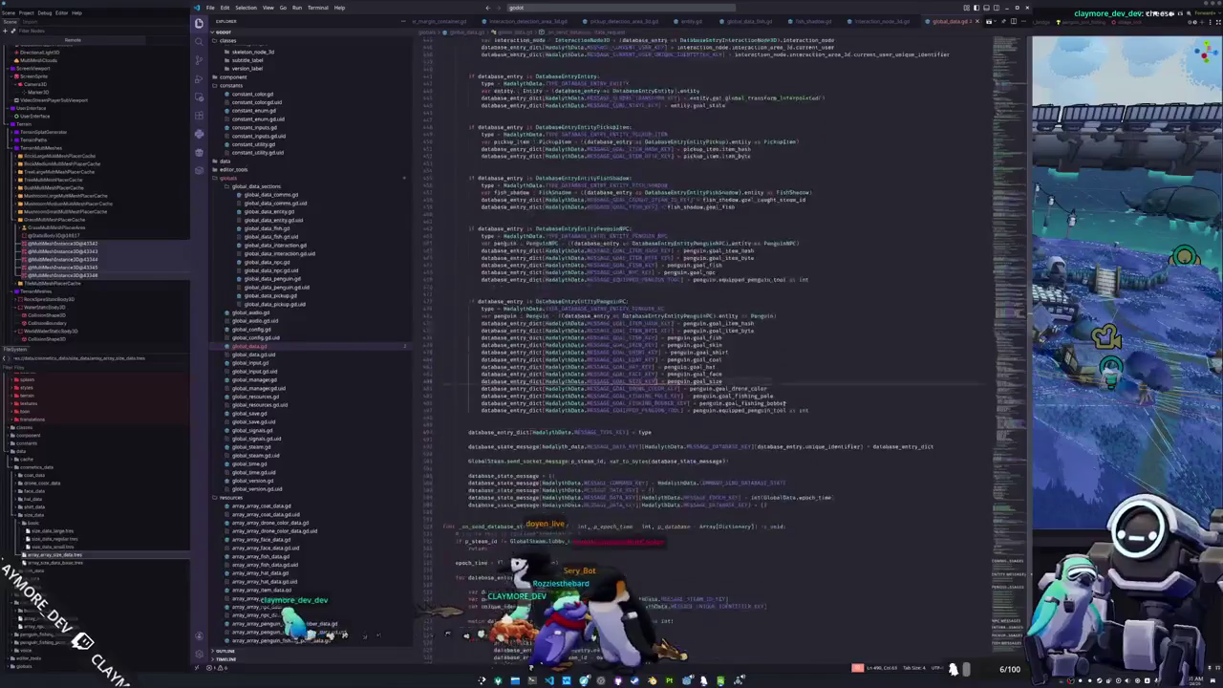
{"action": "scroll", "coordinate": [709, 427], "scroll_direction": "down", "scroll_amount": 15}
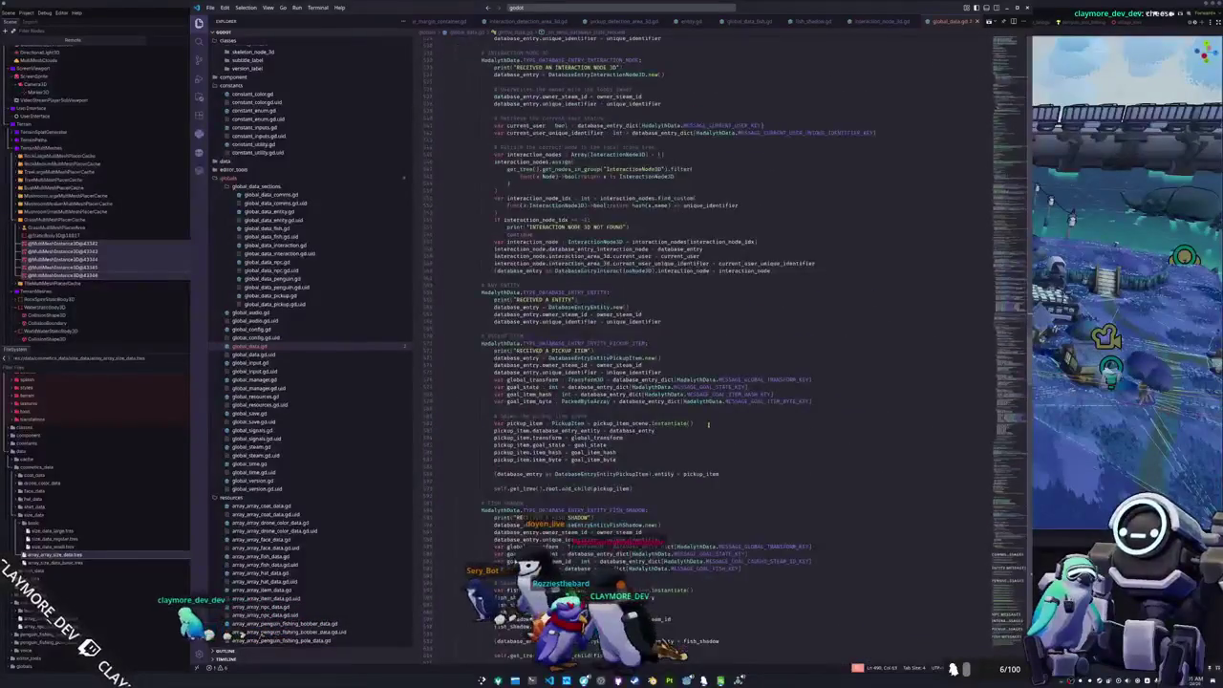
{"action": "left_click", "coordinate": [613, 443]}
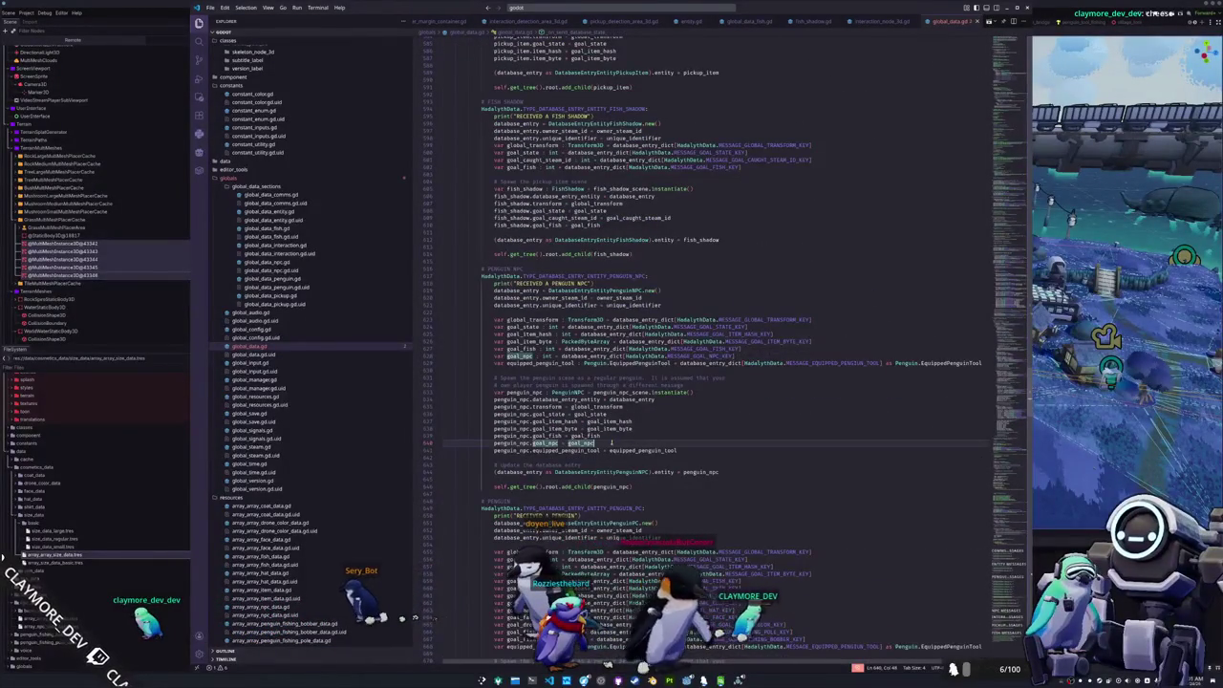
{"action": "left_click", "coordinate": [671, 435]}
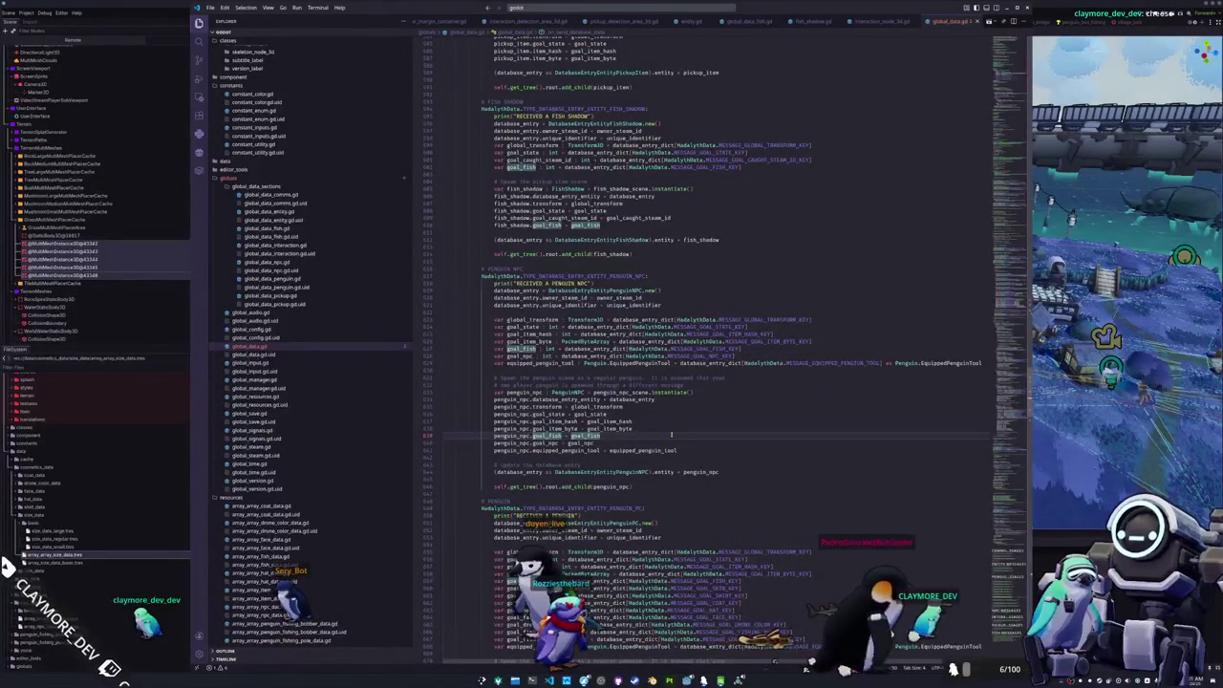
{"action": "scroll", "coordinate": [671, 435], "scroll_direction": "down", "scroll_amount": 10}
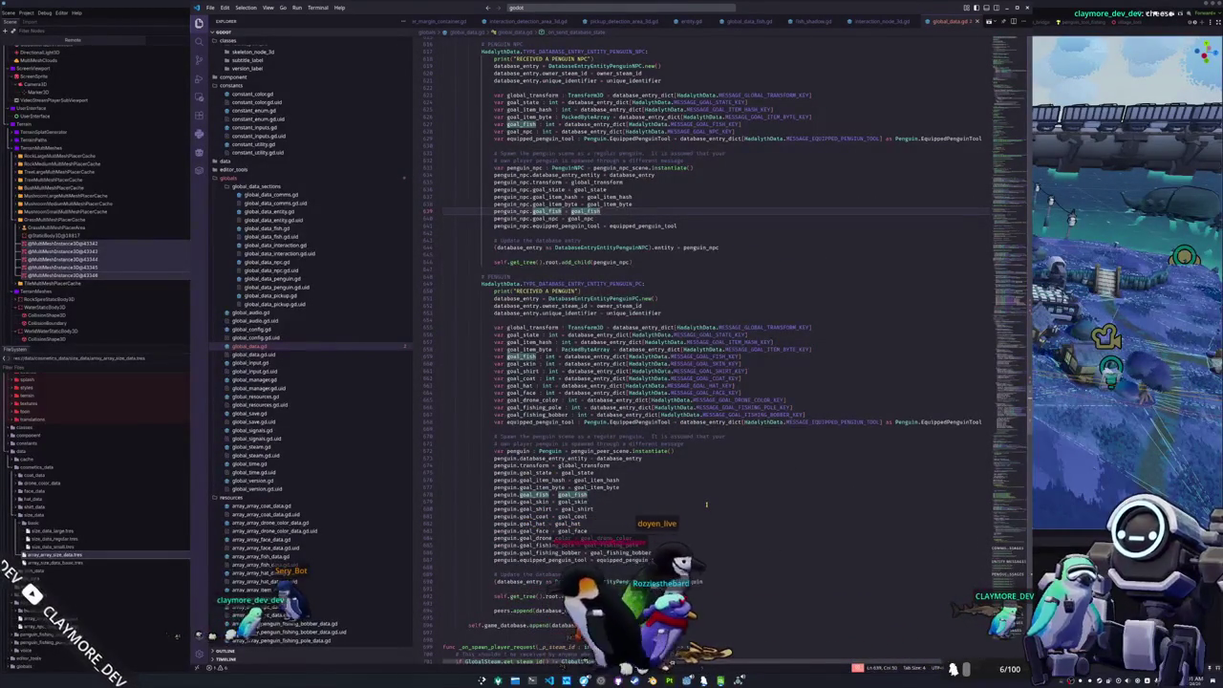
{"action": "scroll", "coordinate": [707, 504], "scroll_direction": "down", "scroll_amount": 2}
{"action": "left_click", "coordinate": [601, 484]}
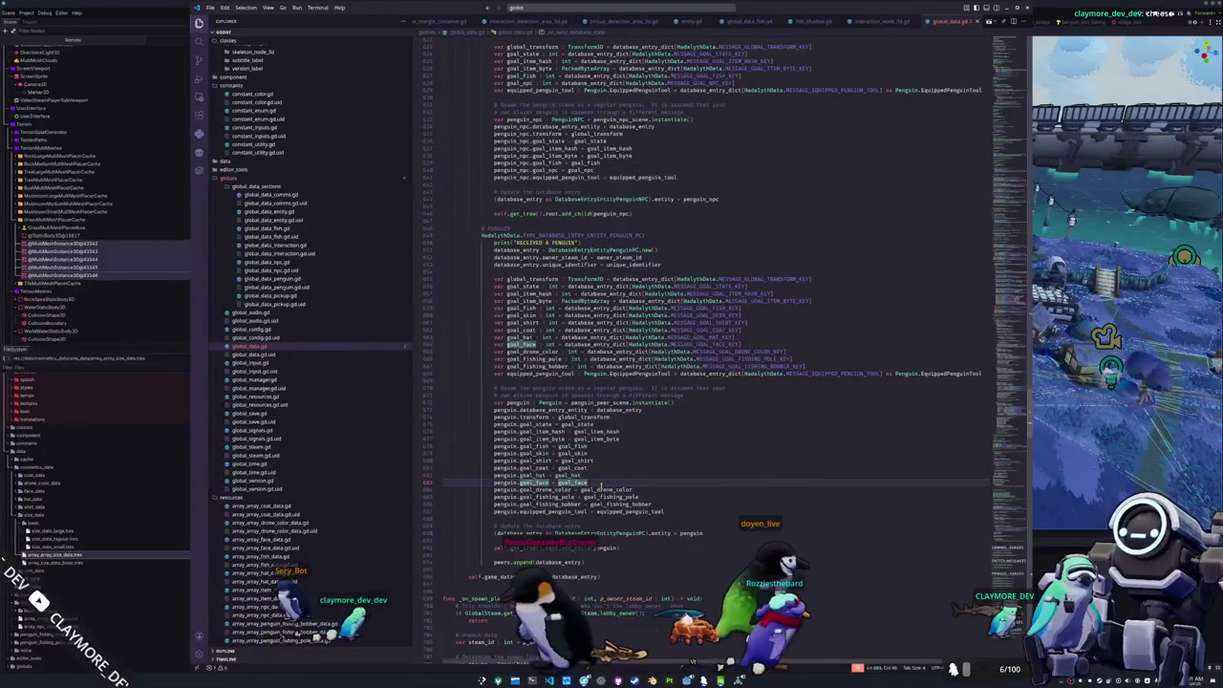
{"action": "key", "text": "shift+alt+Down"}
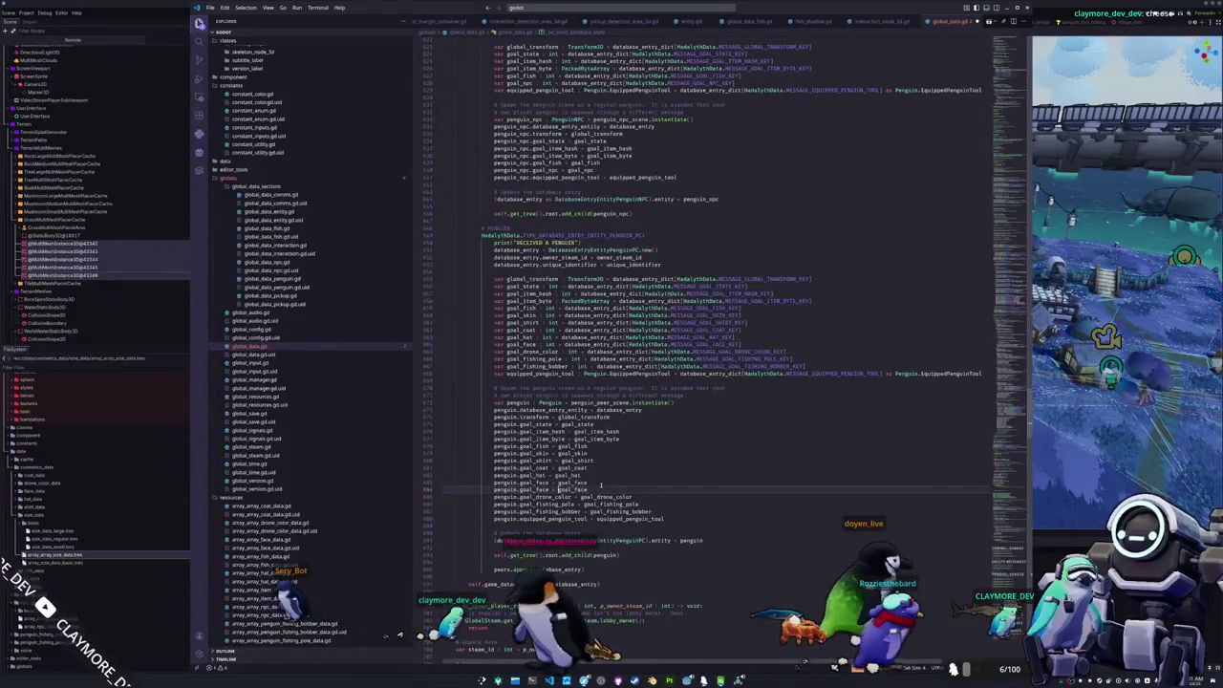
{"action": "key", "text": "ctrl+d"}
{"action": "key", "text": "ctrl+d"}
{"action": "type", "text": "goal_size"}
- Duplicate the var goal_face declaration as goal_size, reading MESSAGE_GOAL_SIZE_KEY
{"action": "key", "text": "Up"}
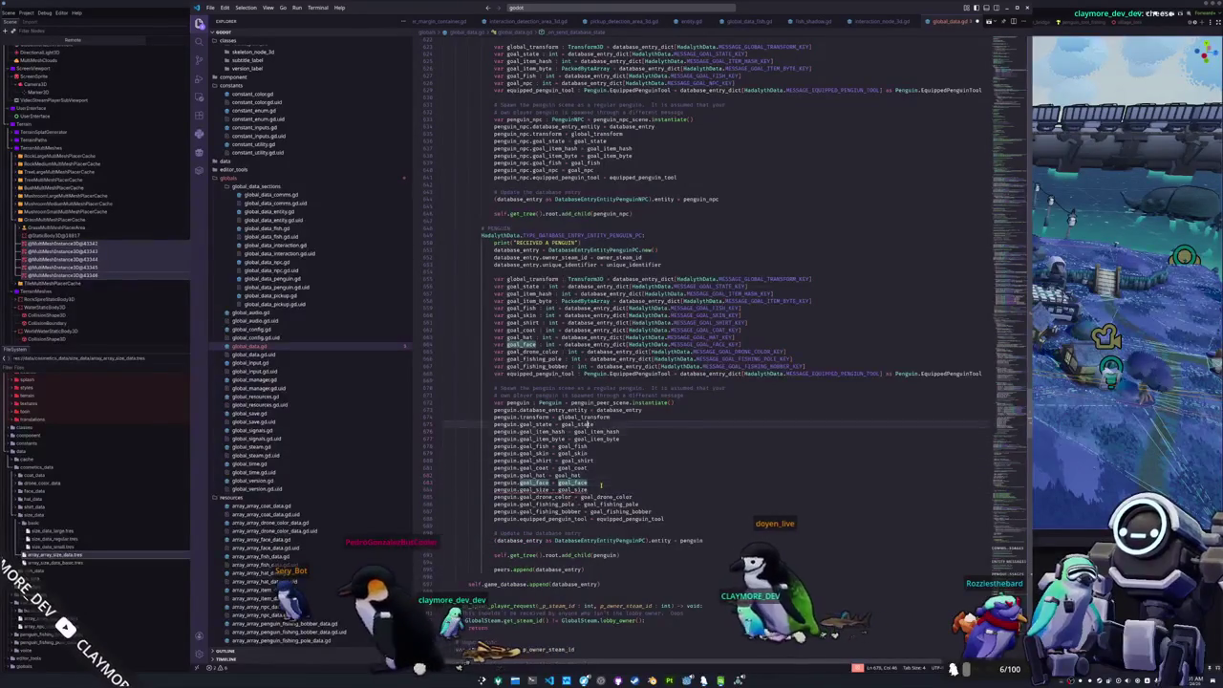
{"action": "key", "text": "Up"}
{"action": "key", "text": "Up"}
{"action": "key", "text": "Up"}
{"action": "key", "text": "ctrl+l"}
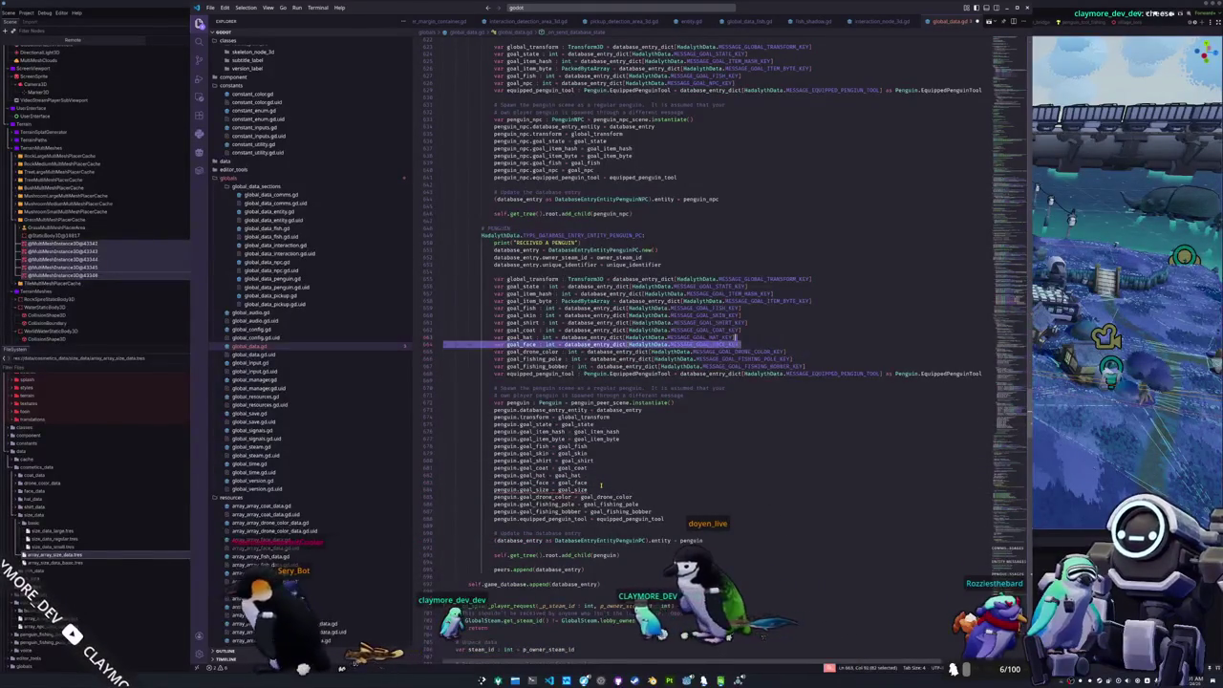
{"action": "key", "text": "shift+alt+Down"}
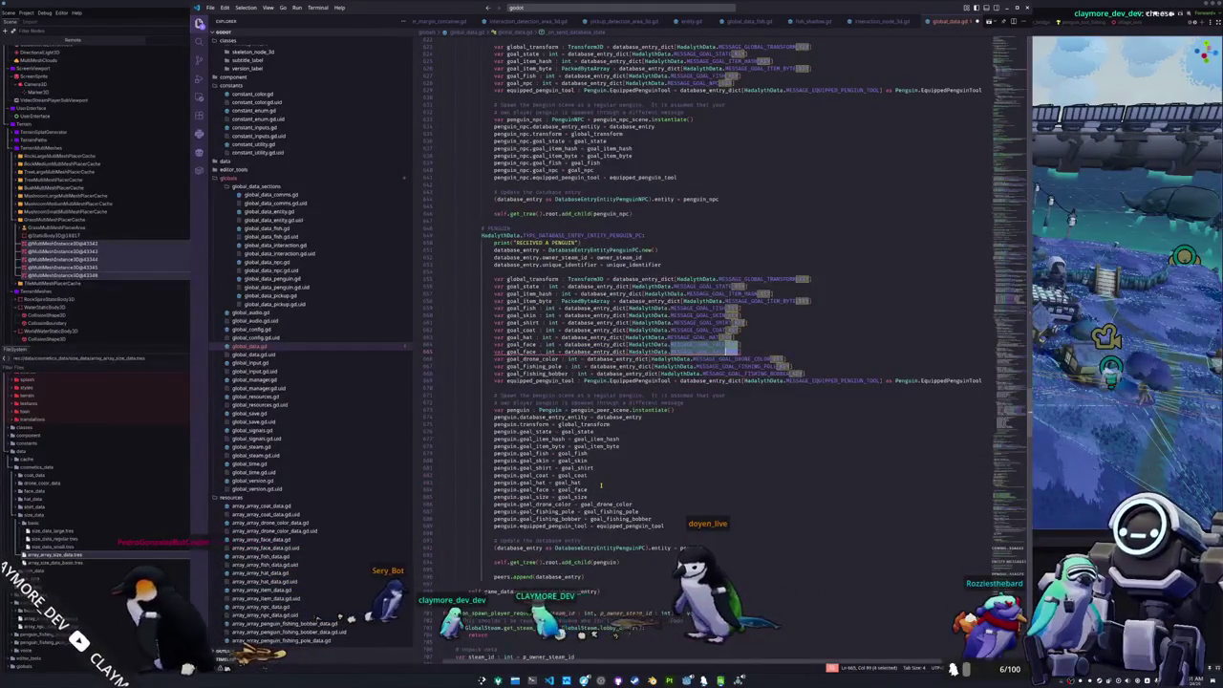
{"action": "type", "text": "SIZE"}
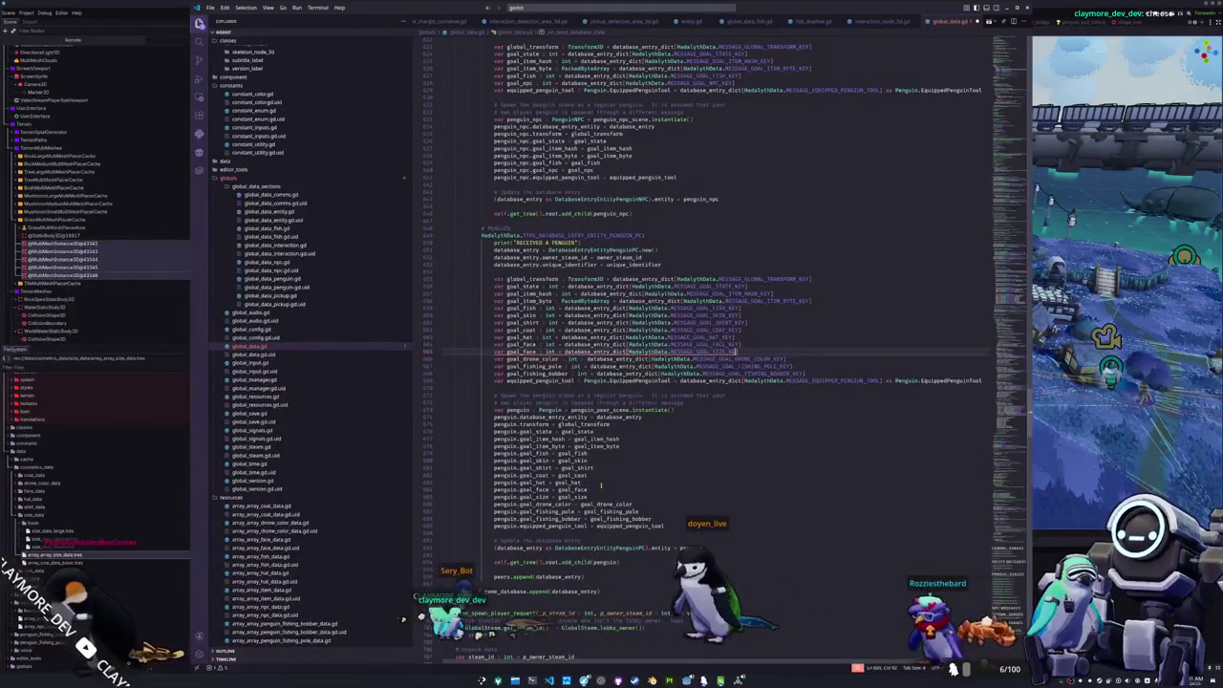
{"action": "key", "text": "ctrl+Left"}
{"action": "key", "text": "ctrl+Left"}
{"action": "key", "text": "ctrl+Left"}
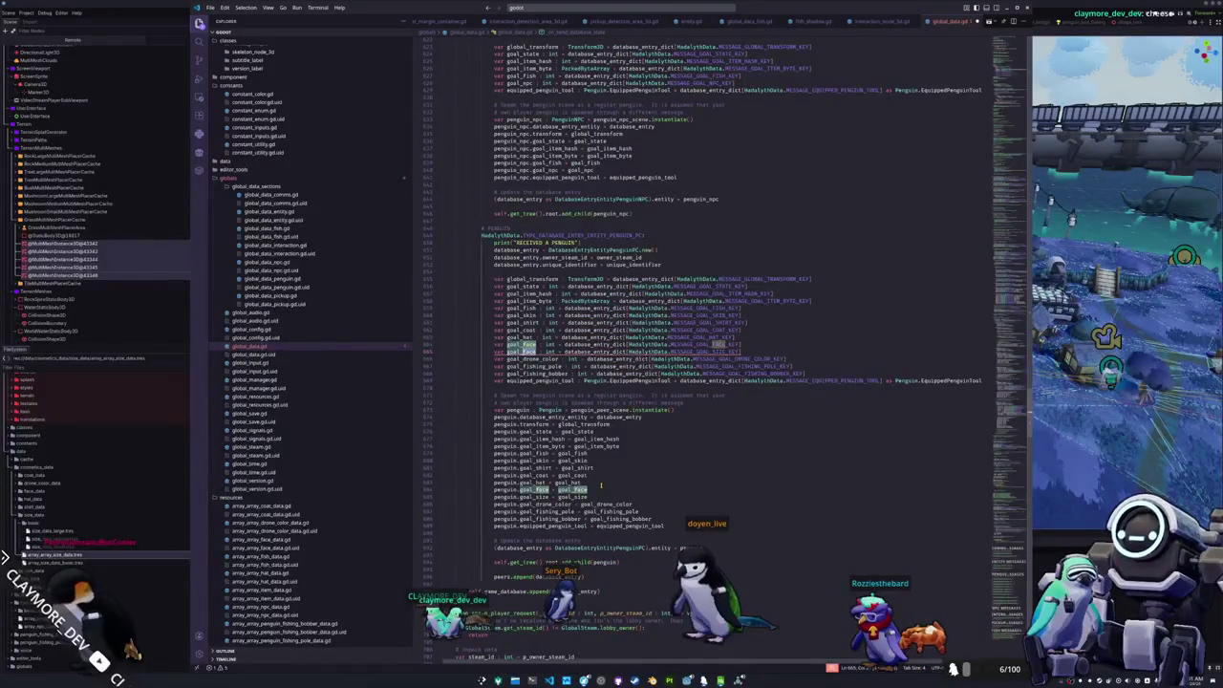
{"action": "type", "text": "size"}
{"action": "key", "text": "Escape"}
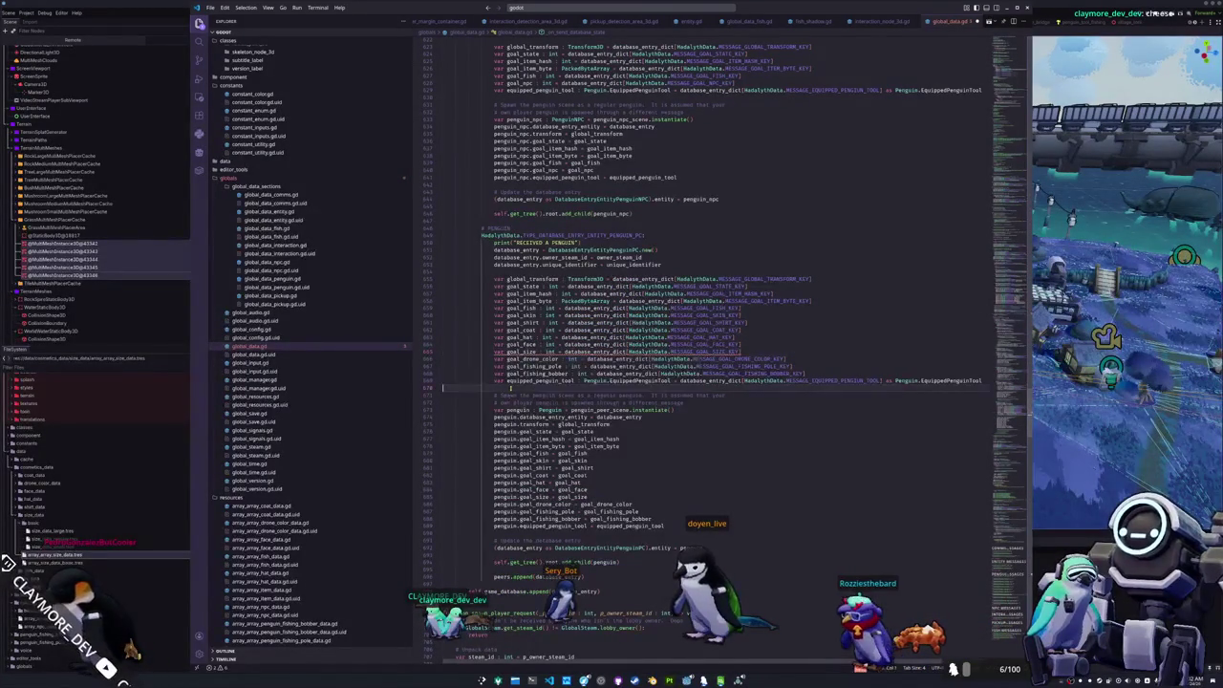
{"action": "scroll", "coordinate": [704, 354], "scroll_direction": "down", "scroll_amount": 10}
{"action": "scroll", "coordinate": [612, 344], "scroll_direction": "down", "scroll_amount": 5}
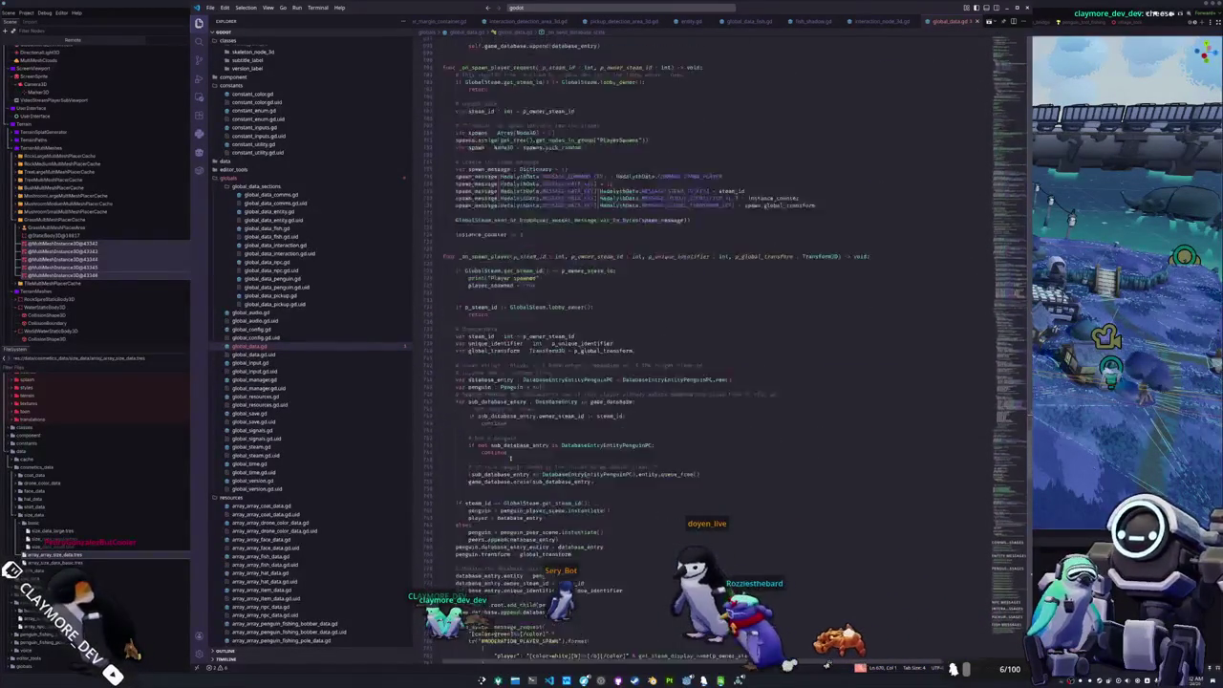
- In global_data_penguin.gd's _ready, connect penguin_goal_size_update to _on_penguin_goal_size_update
{"action": "left_click", "coordinate": [274, 278]}
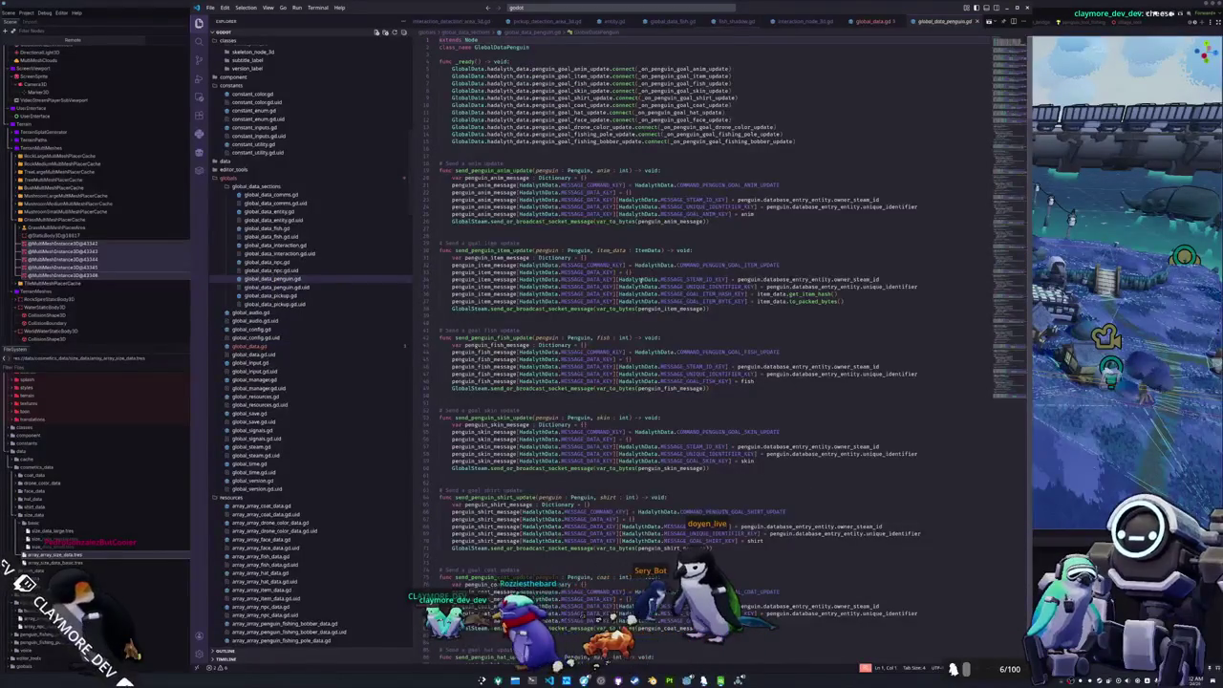
{"action": "left_click", "coordinate": [525, 149]}
{"action": "key", "text": "Up"}
{"action": "key", "text": "Up"}
{"action": "key", "text": "Up"}
{"action": "key", "text": "Return"}
{"action": "type", "text": "GlobalData.hadalyth_data.penguin_goal_face_update.connect(_on_penguin_goal_face_update)"}
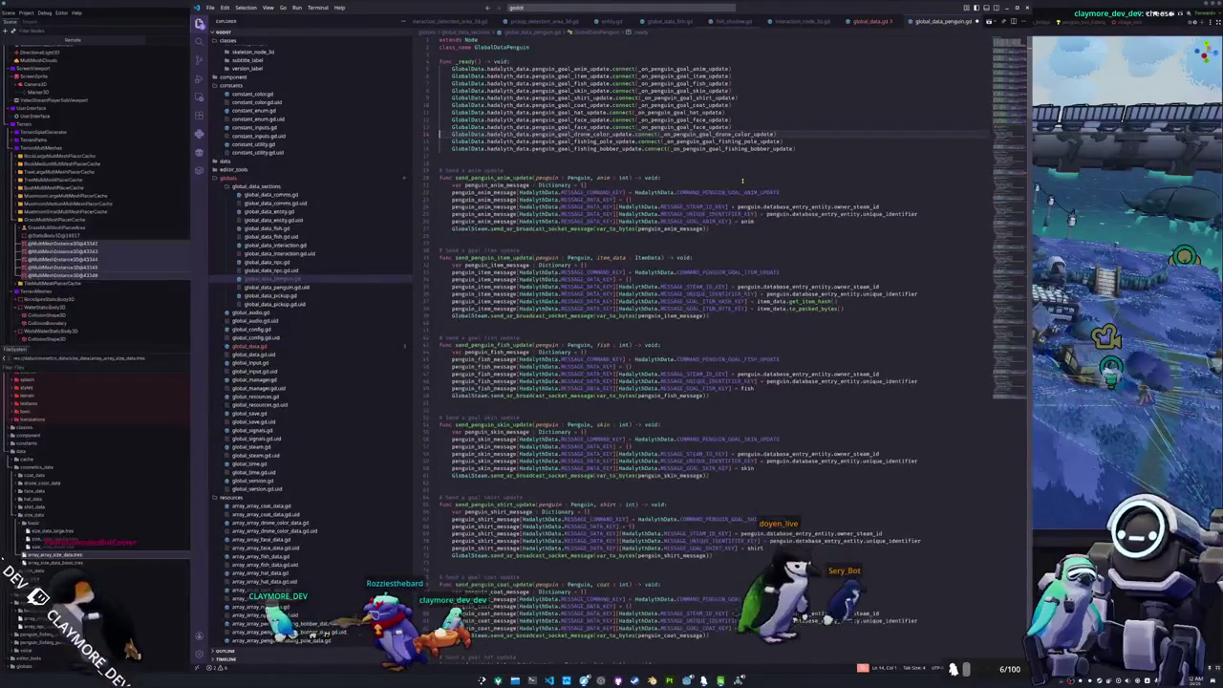
{"action": "key", "text": "shift+Left"}
{"action": "key", "text": "shift+Left"}
{"action": "type", "text": "size"}
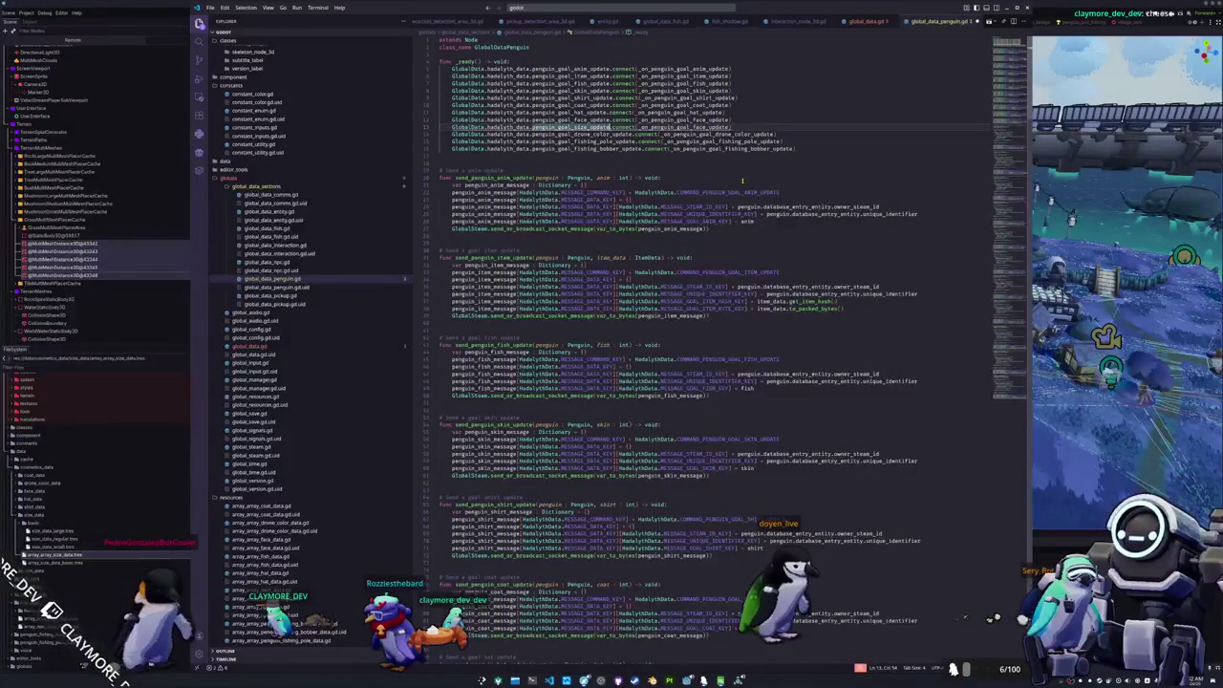
{"action": "key", "text": "shift+Left"}
{"action": "key", "text": "shift+Left"}
{"action": "key", "text": "shift+Left"}
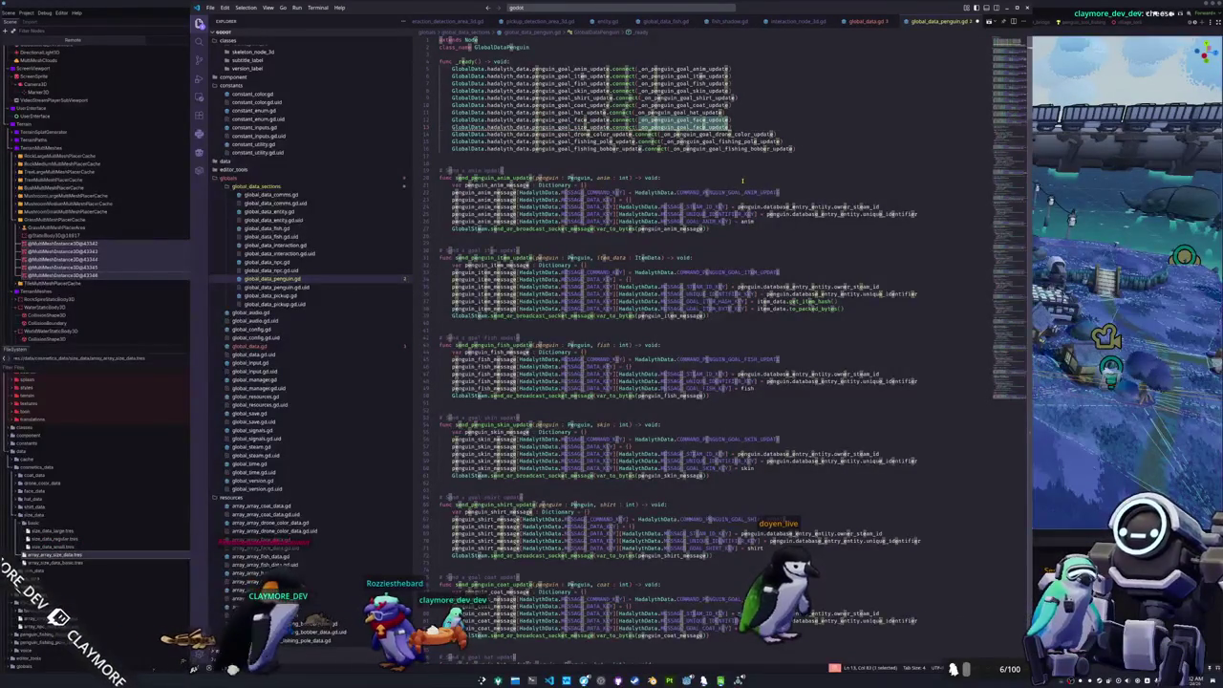
{"action": "left_click", "coordinate": [723, 156]}
{"action": "scroll", "coordinate": [723, 155], "scroll_direction": "down", "scroll_amount": 6}
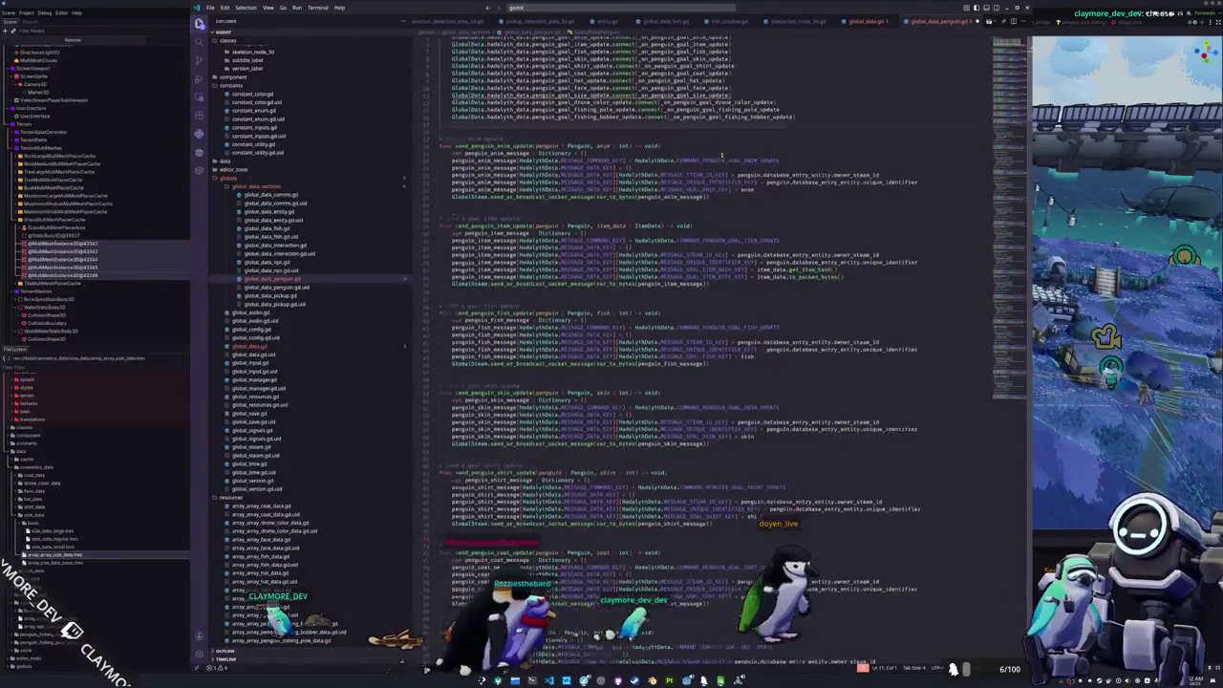
{"action": "scroll", "coordinate": [703, 175], "scroll_direction": "down", "scroll_amount": 20}
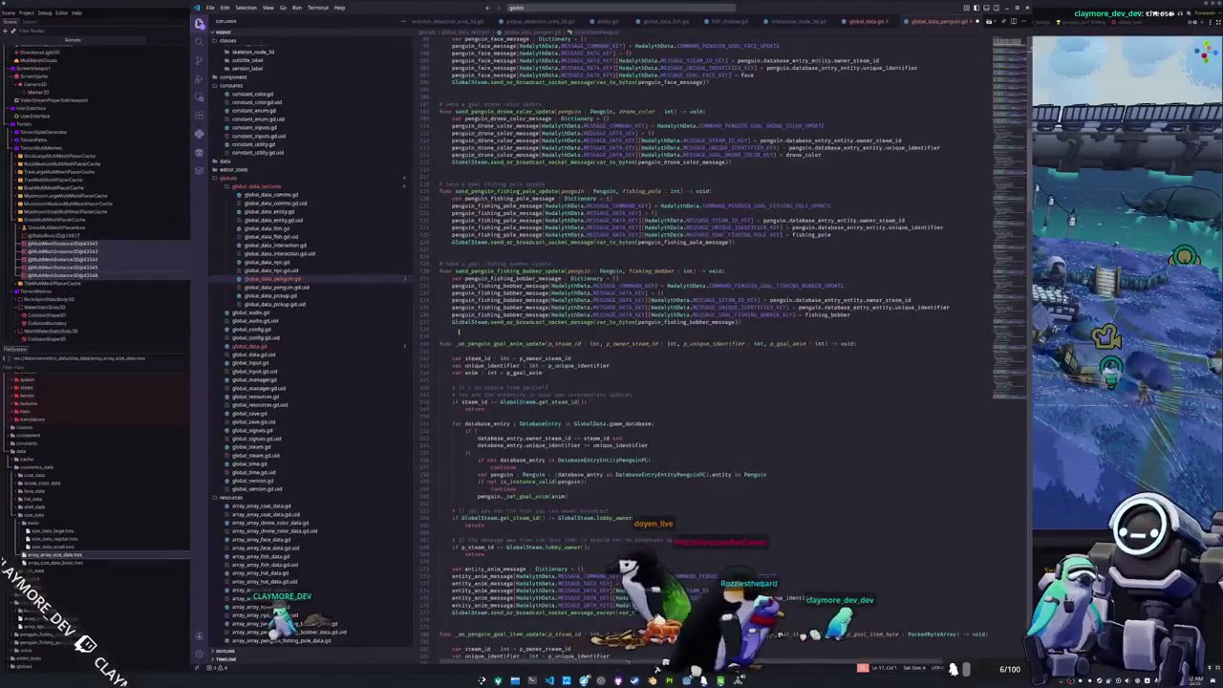
- Duplicate send_penguin_face_update below itself and rename every face to size in the copy
{"action": "scroll", "coordinate": [462, 307], "scroll_direction": "up", "scroll_amount": 5}
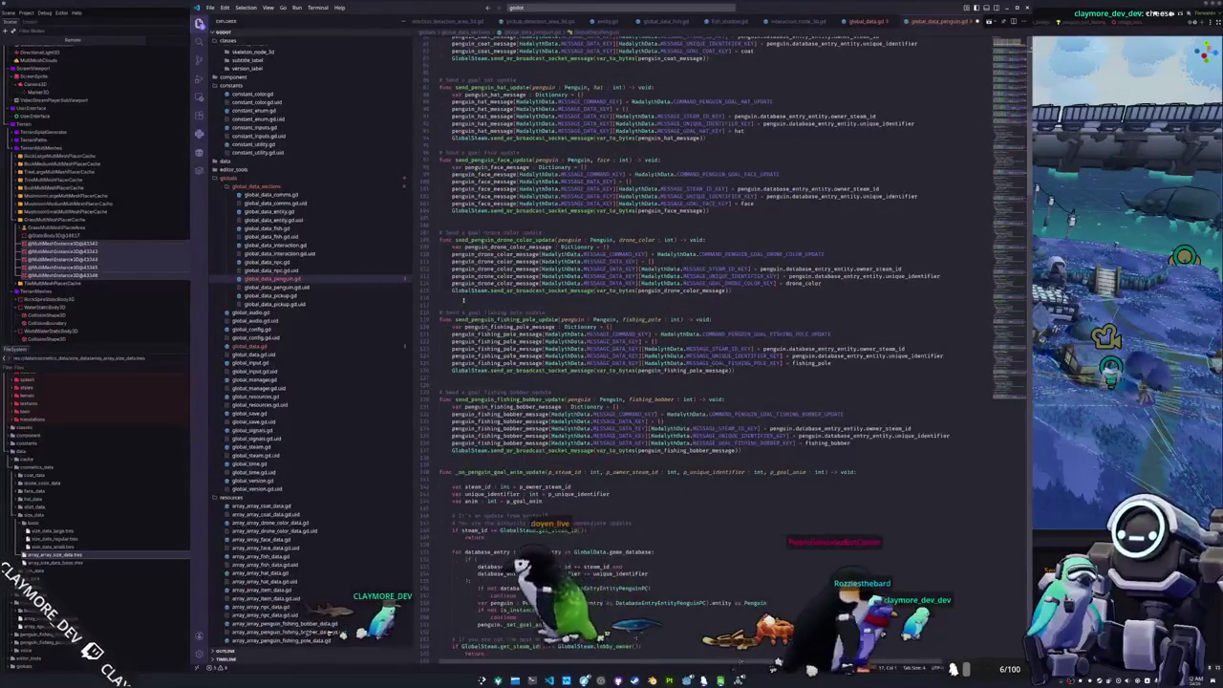
{"action": "scroll", "coordinate": [462, 307], "scroll_direction": "up", "scroll_amount": 3}
{"action": "left_click_drag", "start_coordinate": [709, 276], "coordinate": [437, 219]}
{"action": "key", "text": "ctrl+c"}
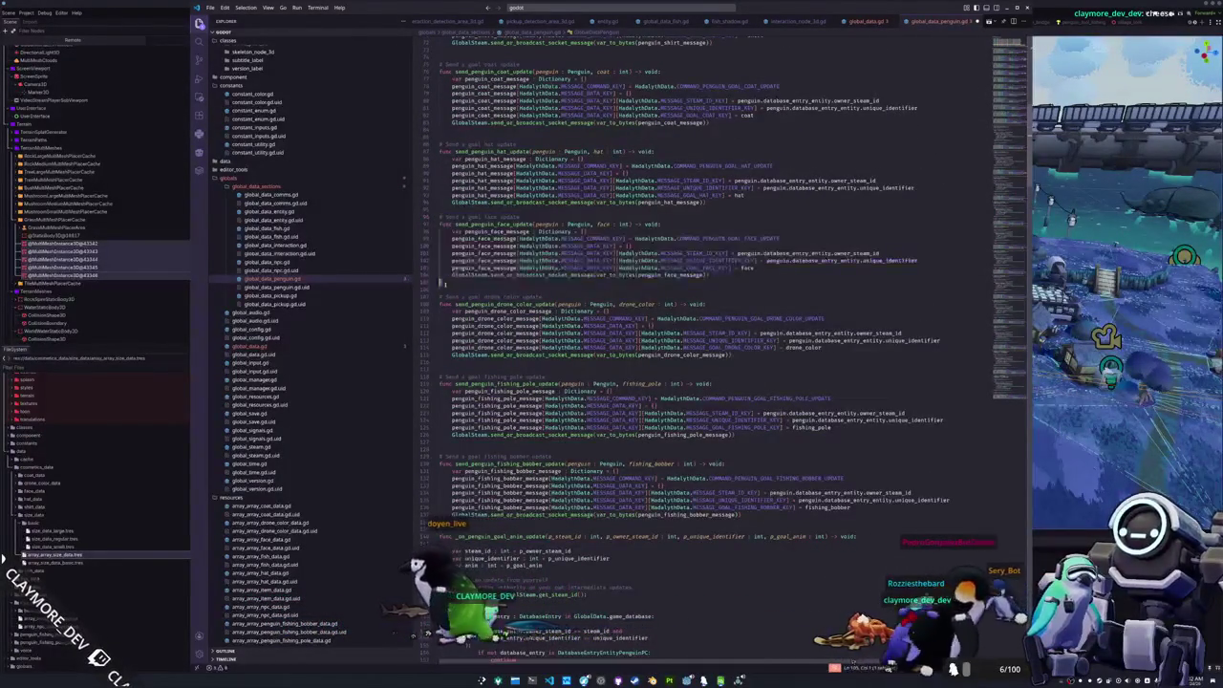
{"action": "left_click", "coordinate": [442, 282]}
{"action": "key", "text": "ctrl+v"}
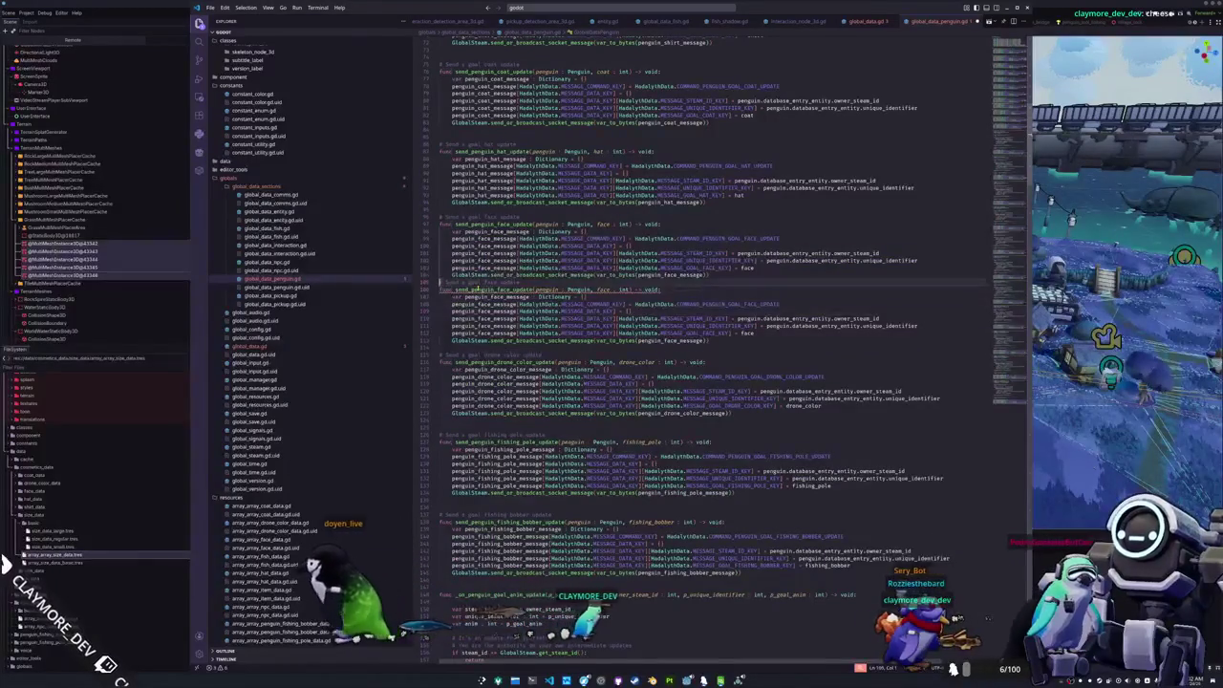
{"action": "key", "text": "Return"}
{"action": "double_click", "coordinate": [478, 294]}
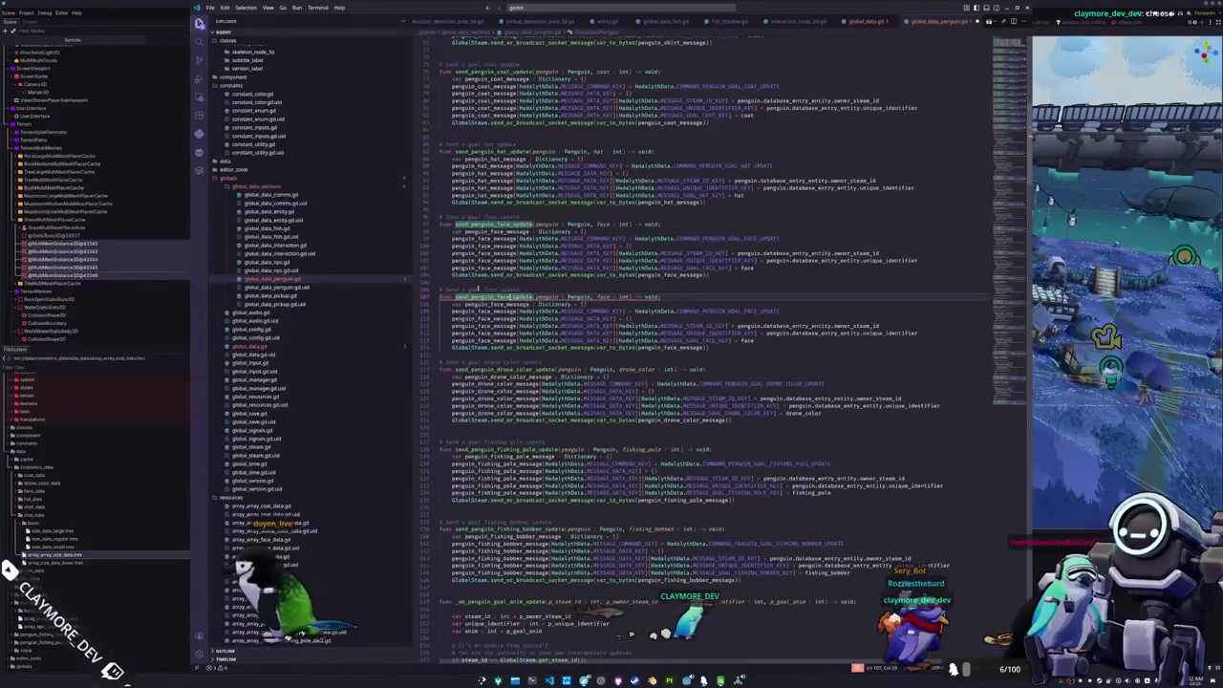
{"action": "key", "text": "shift+Left"}
{"action": "key", "text": "shift+Left"}
{"action": "key", "text": "shift+Left"}
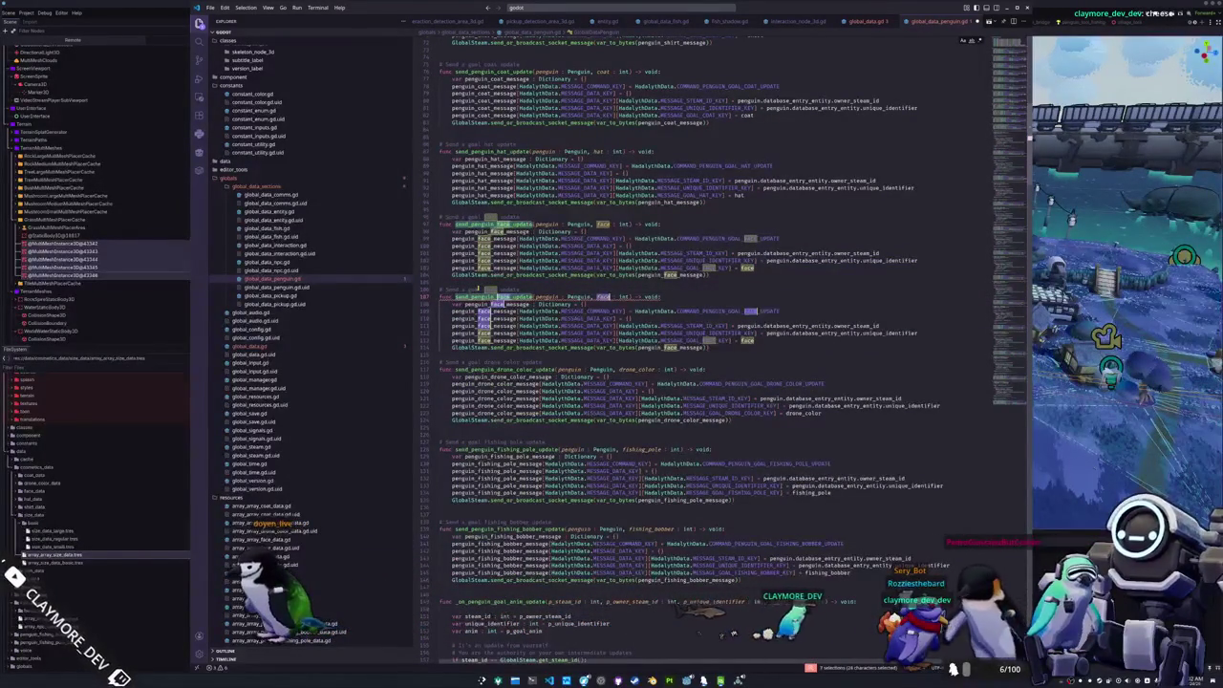
{"action": "key", "text": "ctrl+d"}
{"action": "key", "text": "ctrl+d"}
{"action": "key", "text": "ctrl+d"}
{"action": "type", "text": "size"}
- Uppercase the constants to COMMAND_PENGUIN_GOAL_SIZE_UPDATE and MESSAGE_GOAL_SIZE_KEY, then check the size lines
{"action": "left_click", "coordinate": [625, 310]}
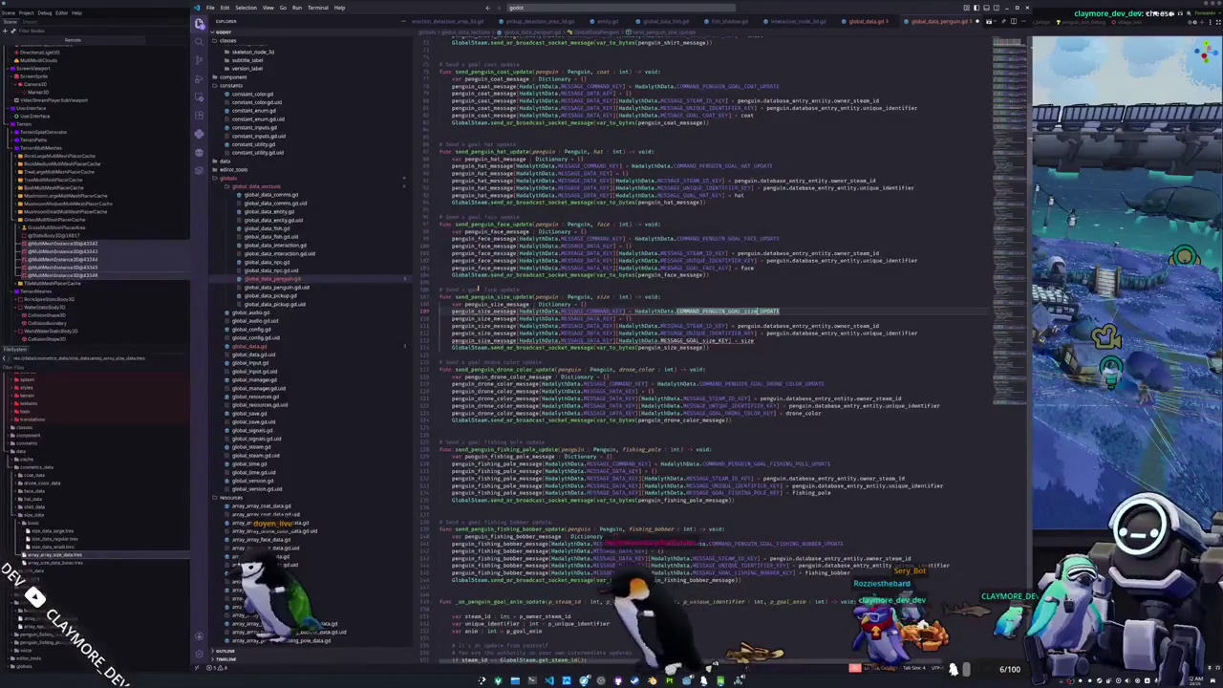
{"action": "type", "text": "SIZE"}
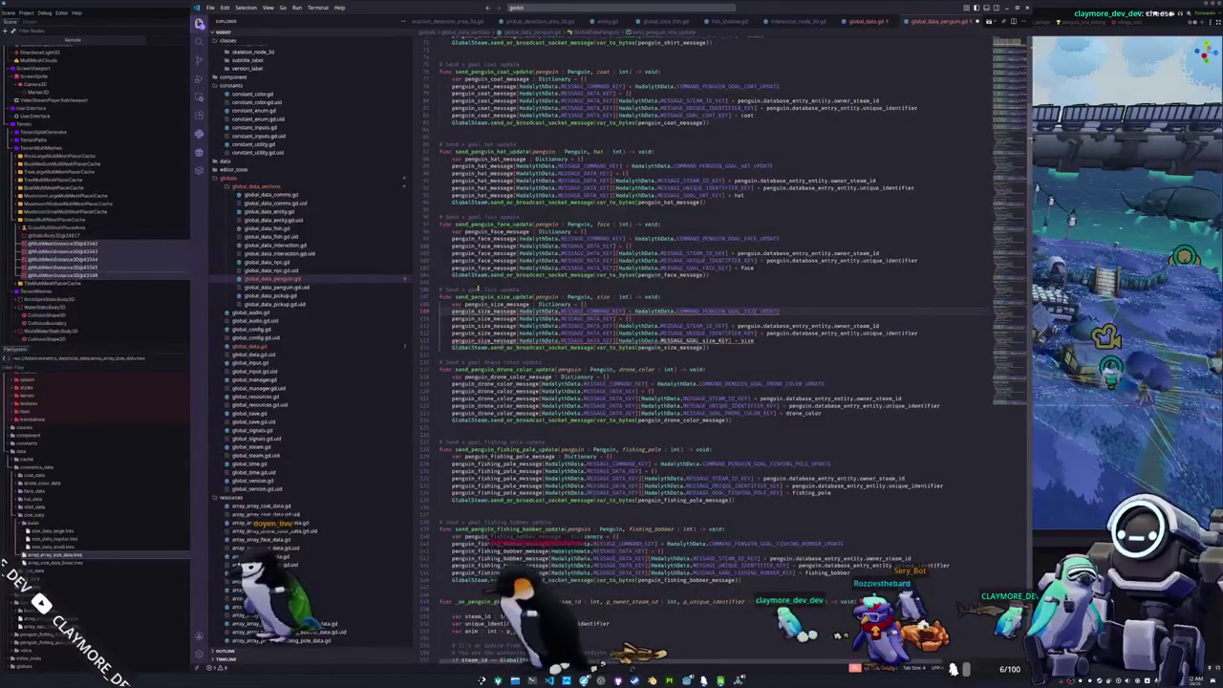
{"action": "left_click", "coordinate": [440, 340]}
{"action": "key", "text": "End"}
{"action": "key", "text": "ctrl+shift+Left"}
{"action": "key", "text": "Down"}
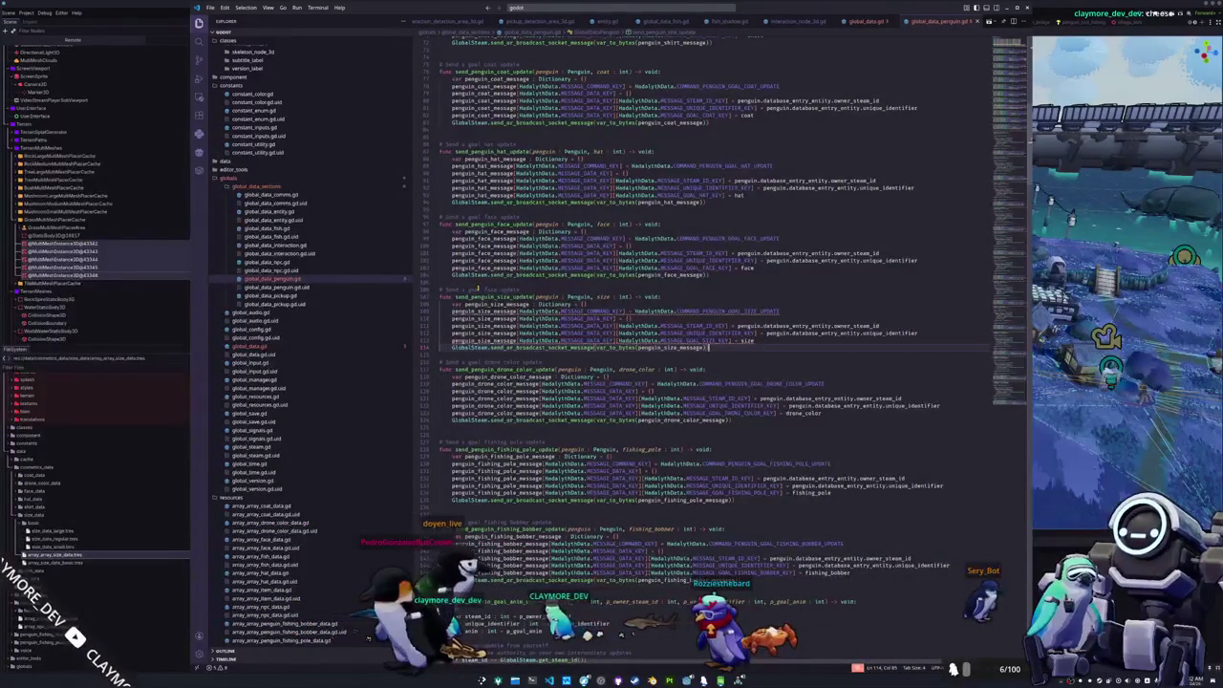
- Duplicate the _on_penguin_goal_face_update function below itself, separated by a blank line
{"action": "scroll", "coordinate": [504, 336], "scroll_direction": "down", "scroll_amount": 10}
{"action": "mouse_move", "coordinate": [761, 411]}
{"action": "left_mouse_down"}
{"action": "mouse_move", "coordinate": [439, 406]}
{"action": "mouse_move", "coordinate": [441, 148]}
{"action": "left_mouse_up"}
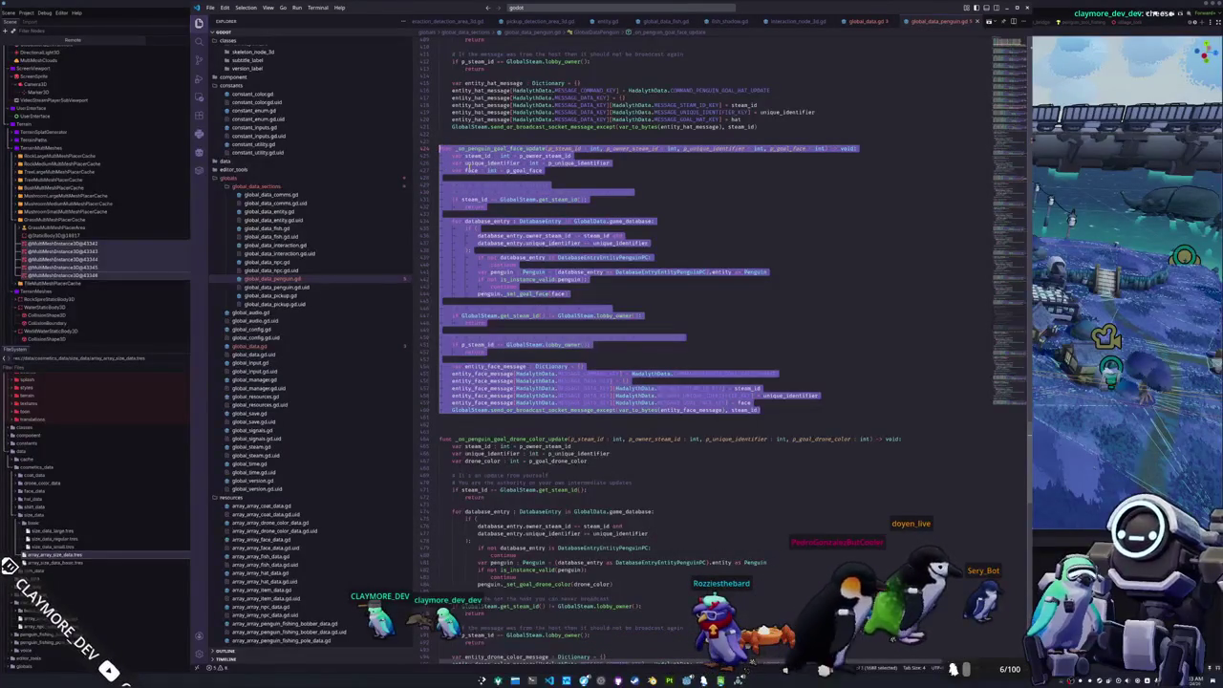
{"action": "key", "text": "ctrl+c"}
{"action": "left_click", "coordinate": [446, 419]}
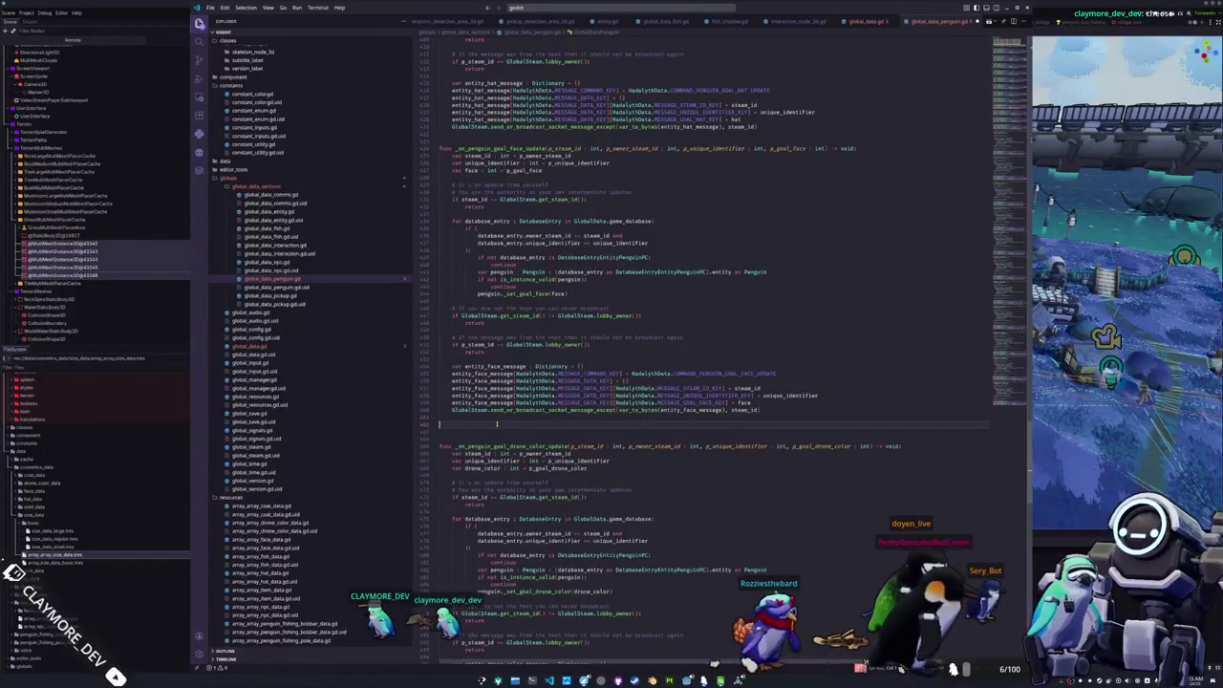
{"action": "key", "text": "ctrl+v"}
{"action": "left_click", "coordinate": [463, 355]}
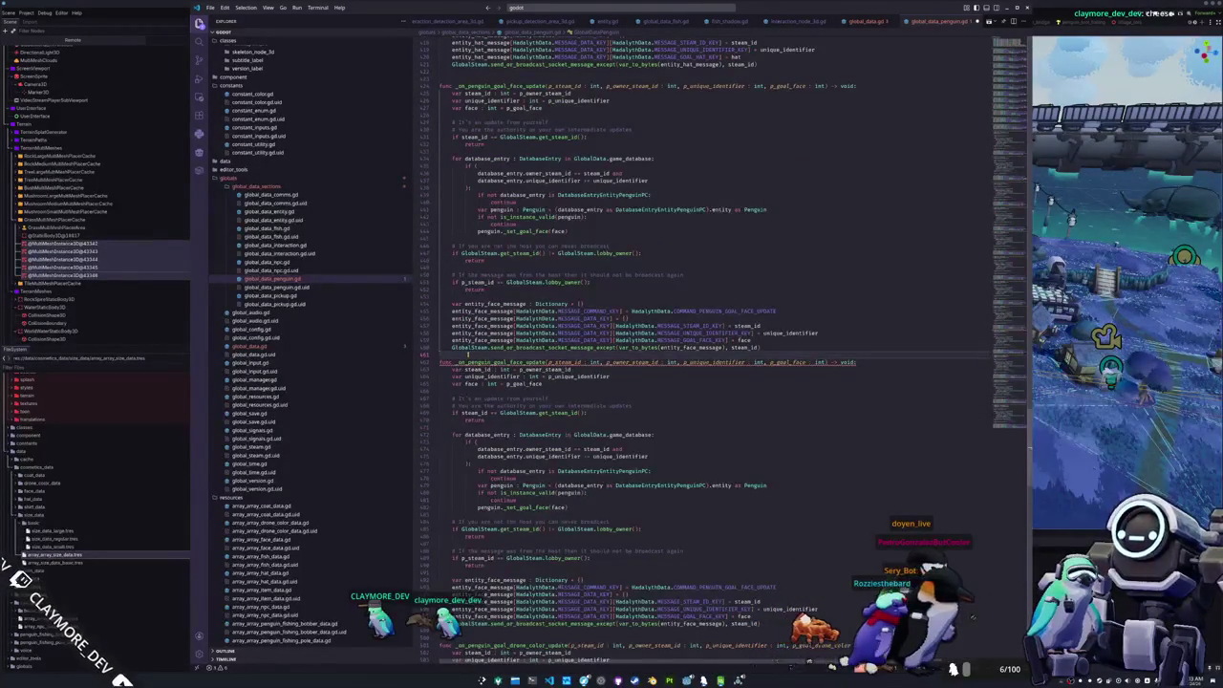
{"action": "key", "text": "Return"}
- Replace every 'face' in the copy with 'size', making _on_penguin_goal_size_update with the SIZE constants
{"action": "left_click_drag", "start_coordinate": [506, 369], "coordinate": [522, 369]}
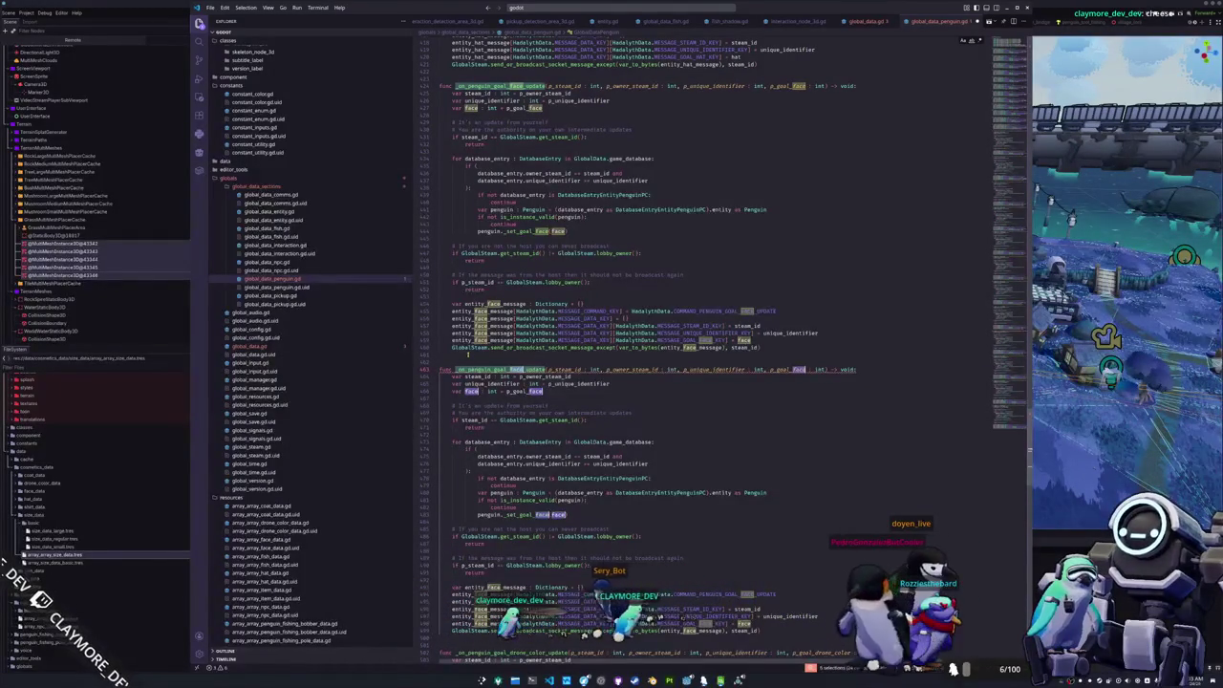
{"action": "key", "text": "ctrl+shift+l"}
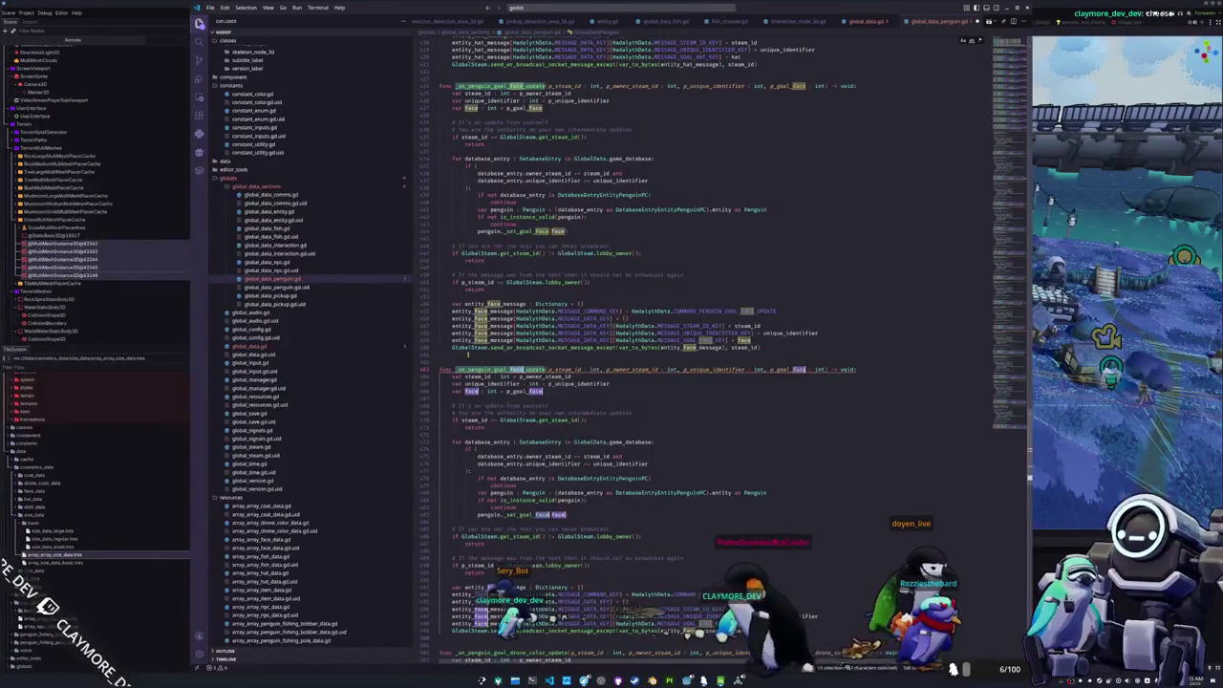
{"action": "type", "text": "size"}
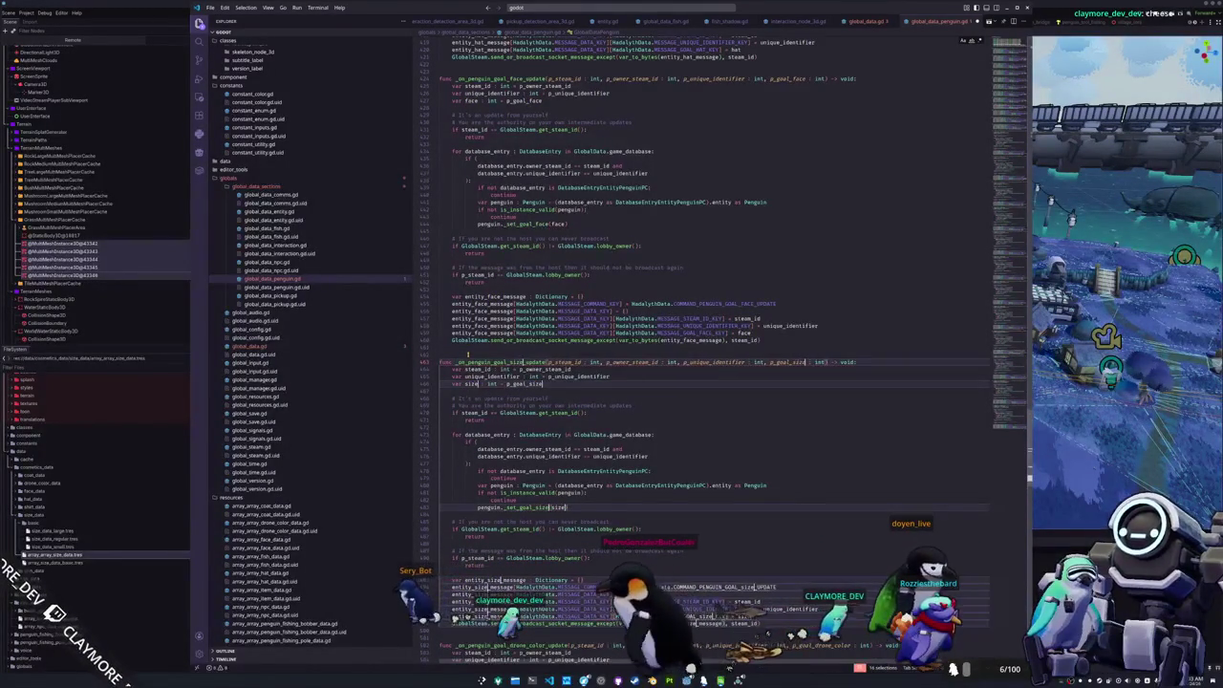
{"action": "scroll", "coordinate": [727, 442], "scroll_direction": "down", "scroll_amount": 5}
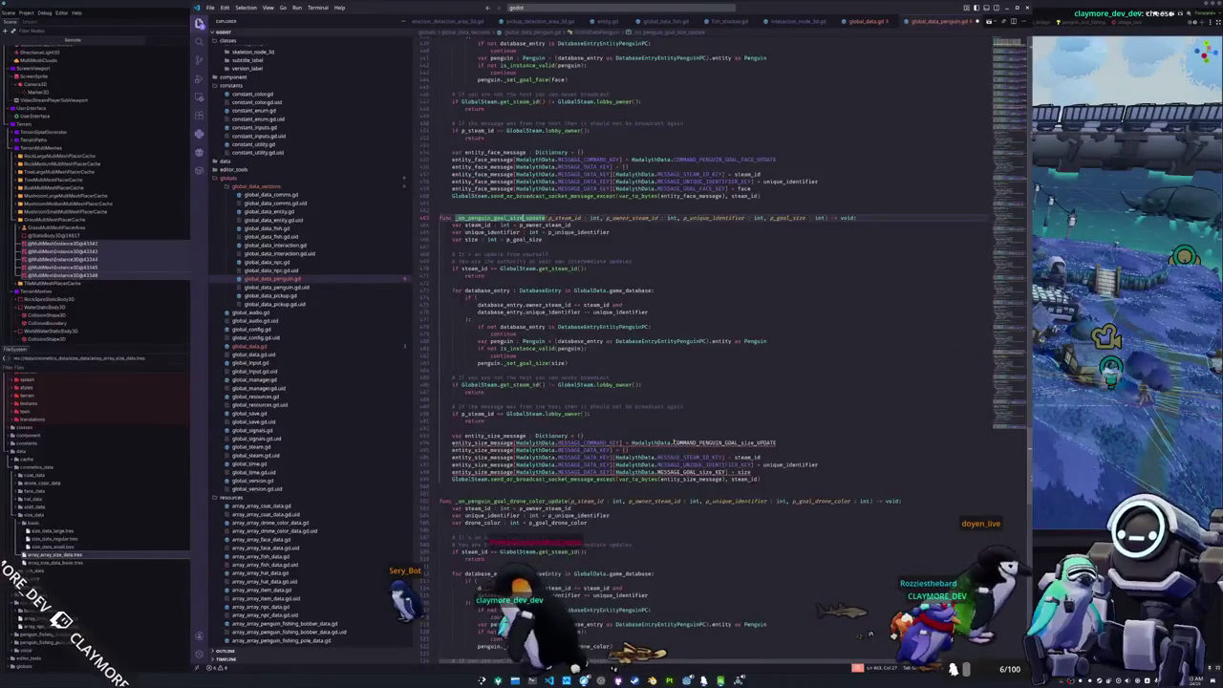
{"action": "double_click", "coordinate": [729, 443]}
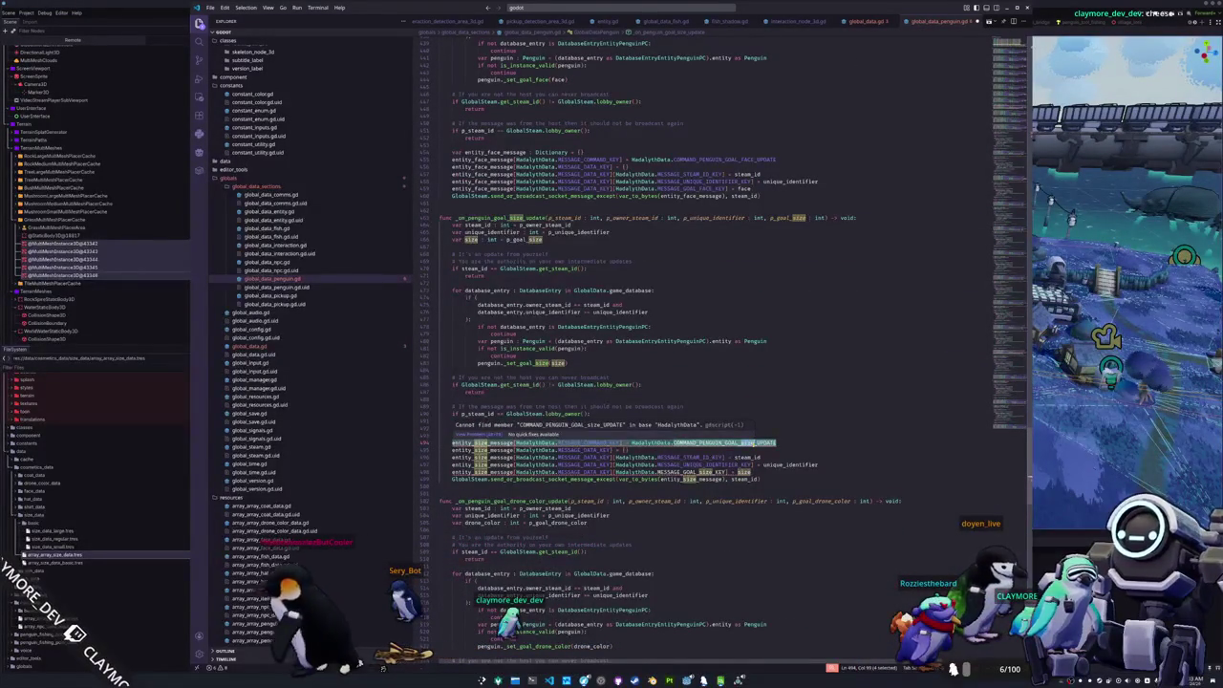
{"action": "left_click", "coordinate": [751, 443]}
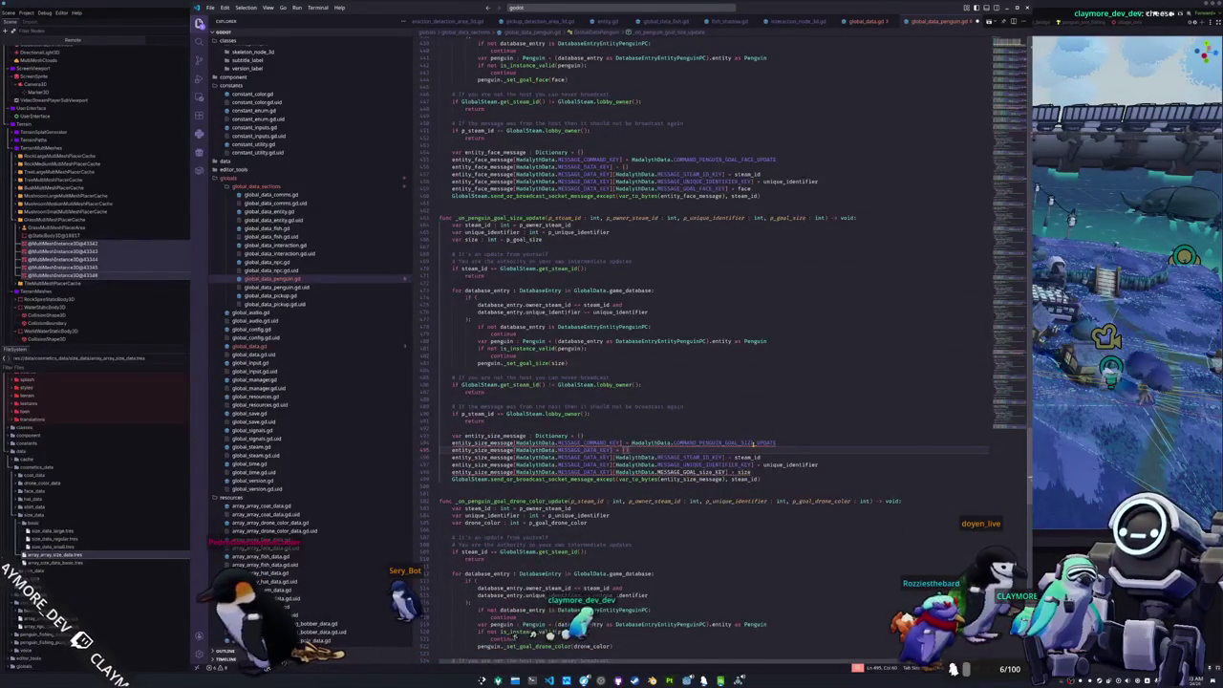
{"action": "key", "text": "Up"}
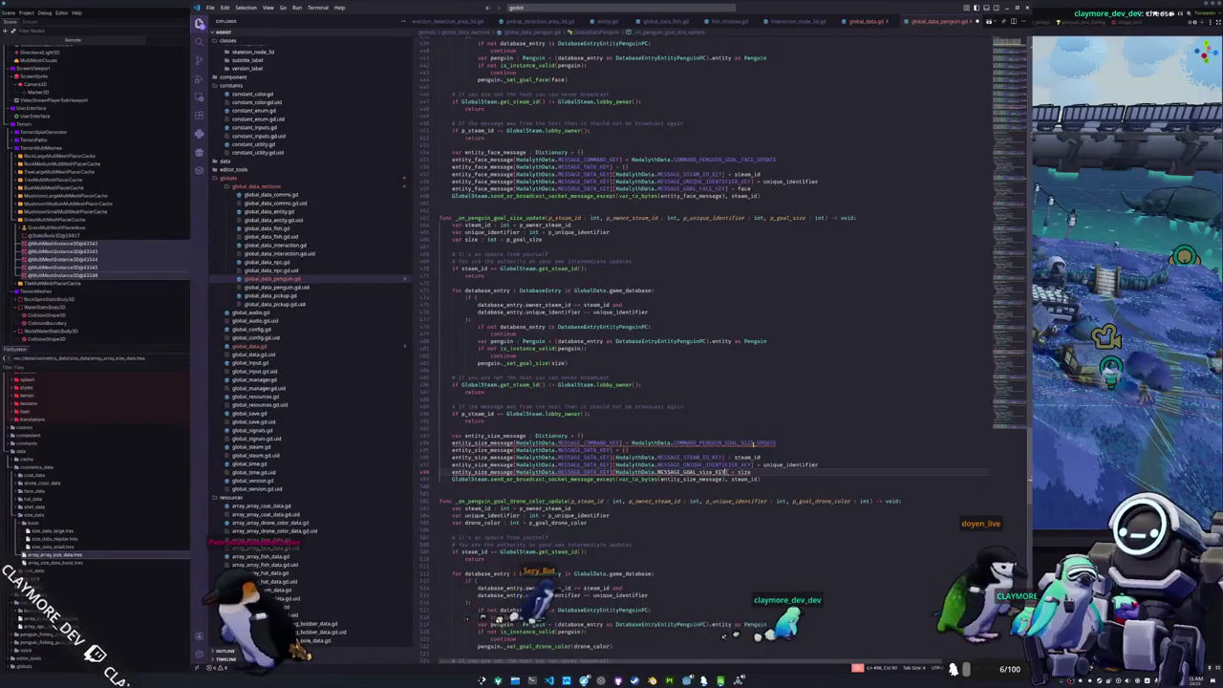
{"action": "key", "text": "ctrl+shift+Left"}
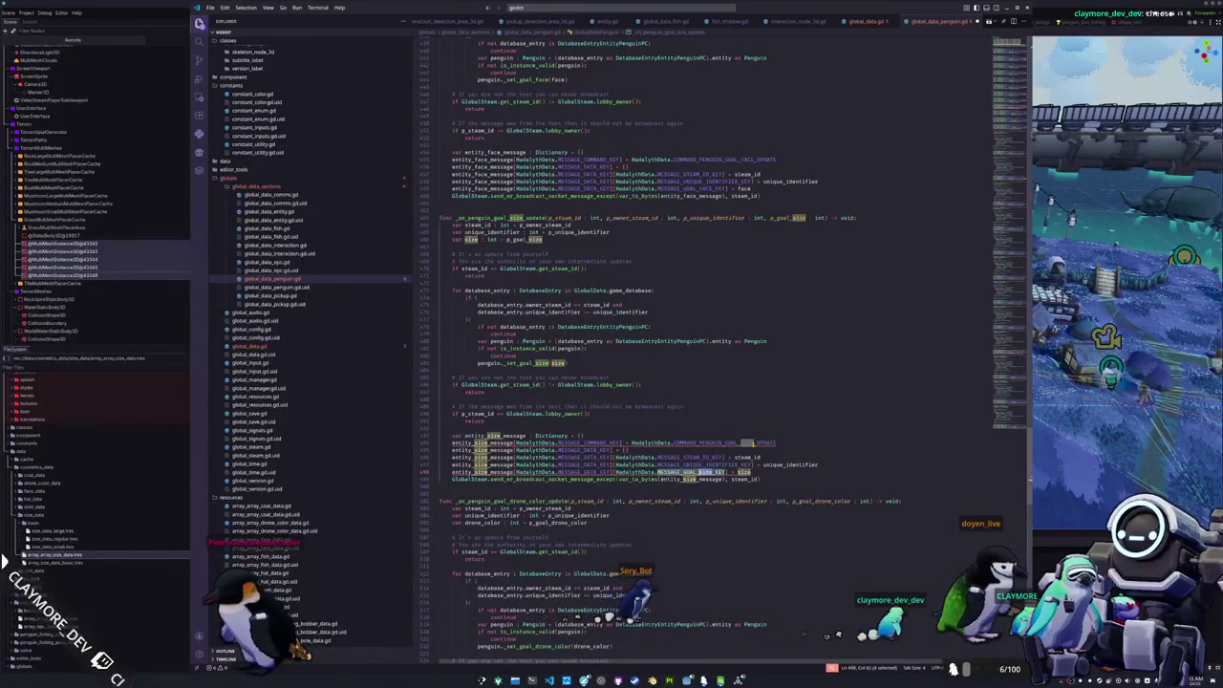
{"action": "key", "text": "Right"}
{"action": "key", "text": "Down"}
{"action": "key", "text": "Down"}
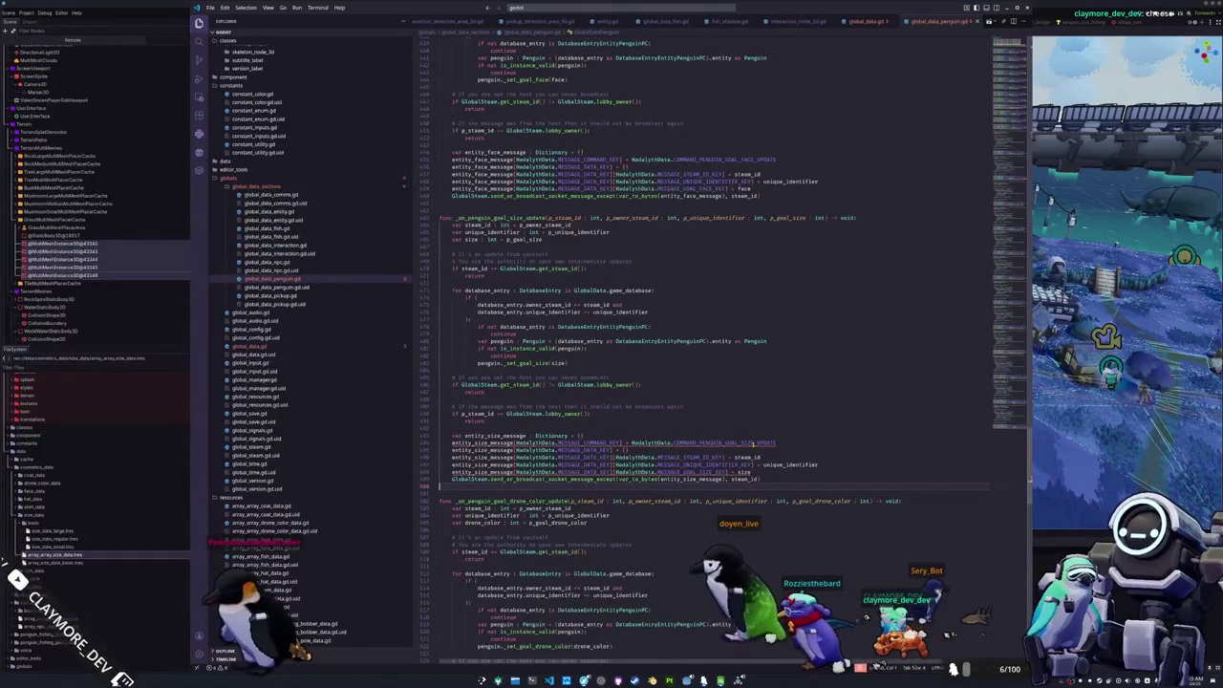
{"action": "scroll", "coordinate": [734, 470], "scroll_direction": "down", "scroll_amount": 1}
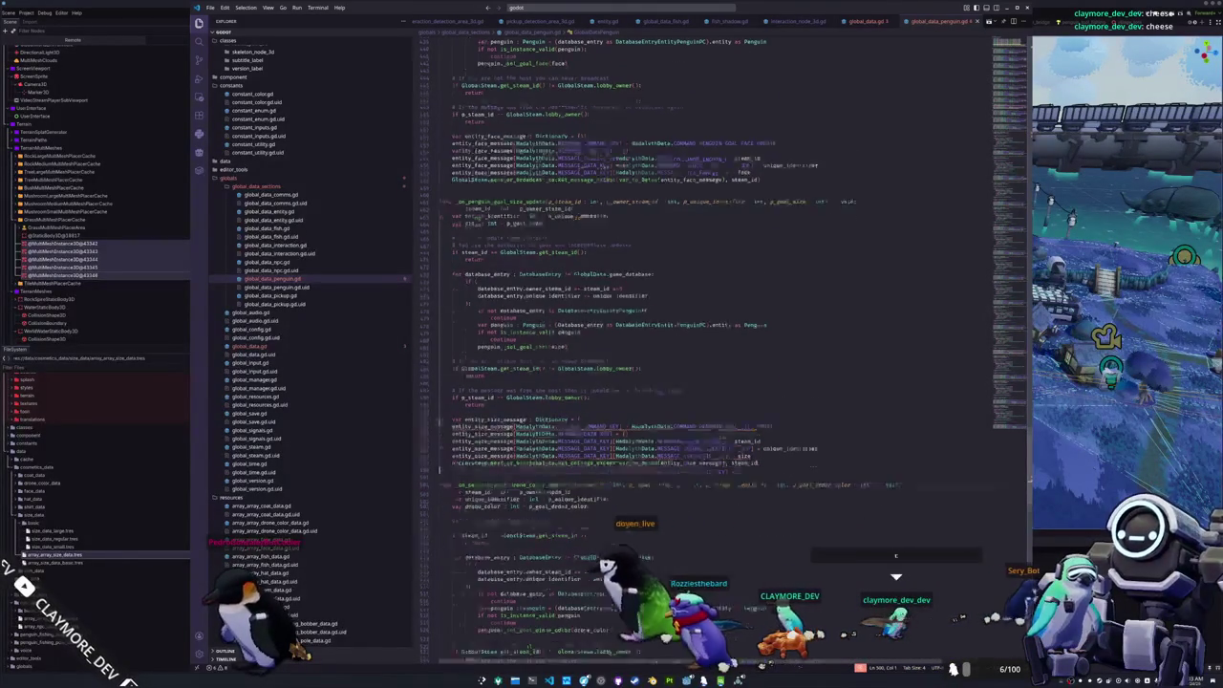
- Switch the workspace to the rust project folder
{"action": "key", "text": "ctrl+k"}
{"action": "key", "text": "ctrl+o"}
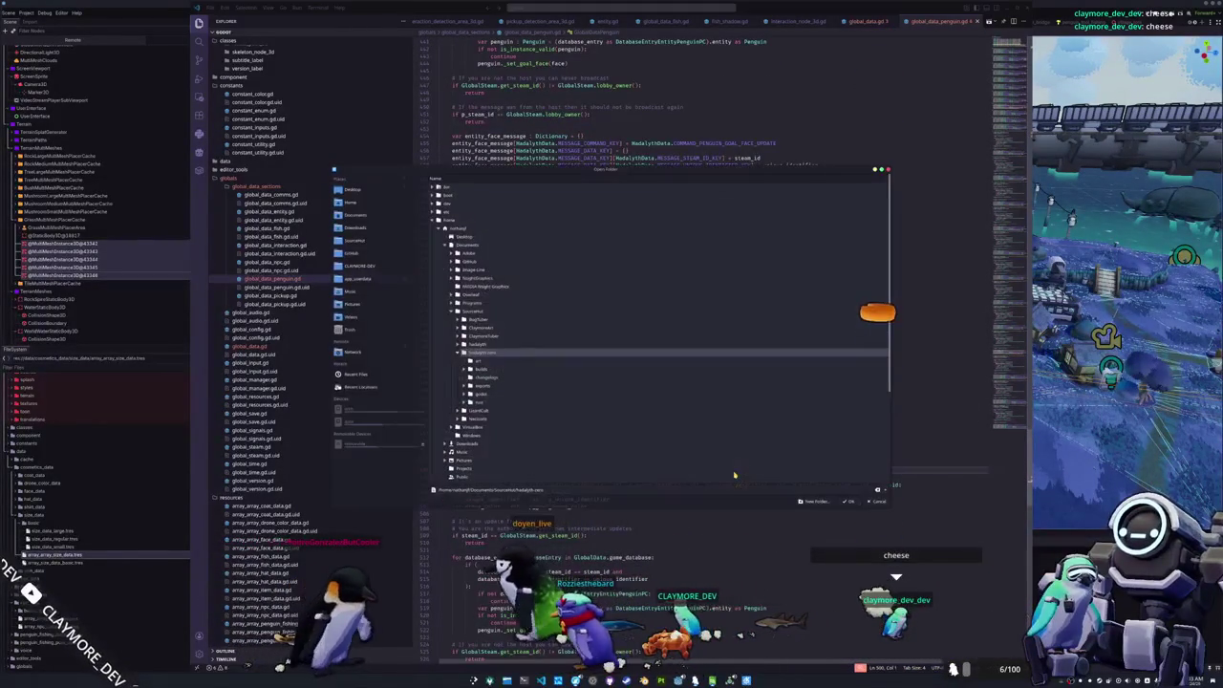
{"action": "key", "text": "Down"}
{"action": "key", "text": "Down"}
{"action": "key", "text": "Down"}
{"action": "key", "text": "Return"}
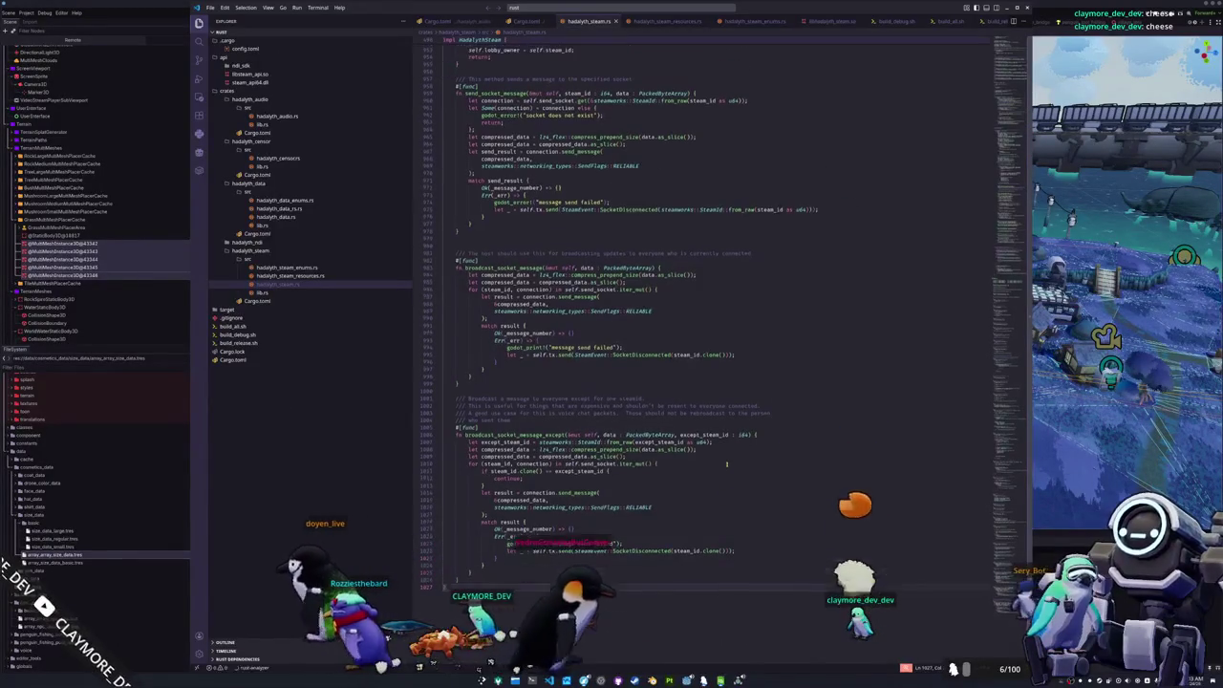
- In hadalyth_data_enums.rs, duplicate the PenguinGoalFaceUpdate enum line and begin renaming it for size
{"action": "scroll", "coordinate": [726, 466], "scroll_direction": "up", "scroll_amount": 15}
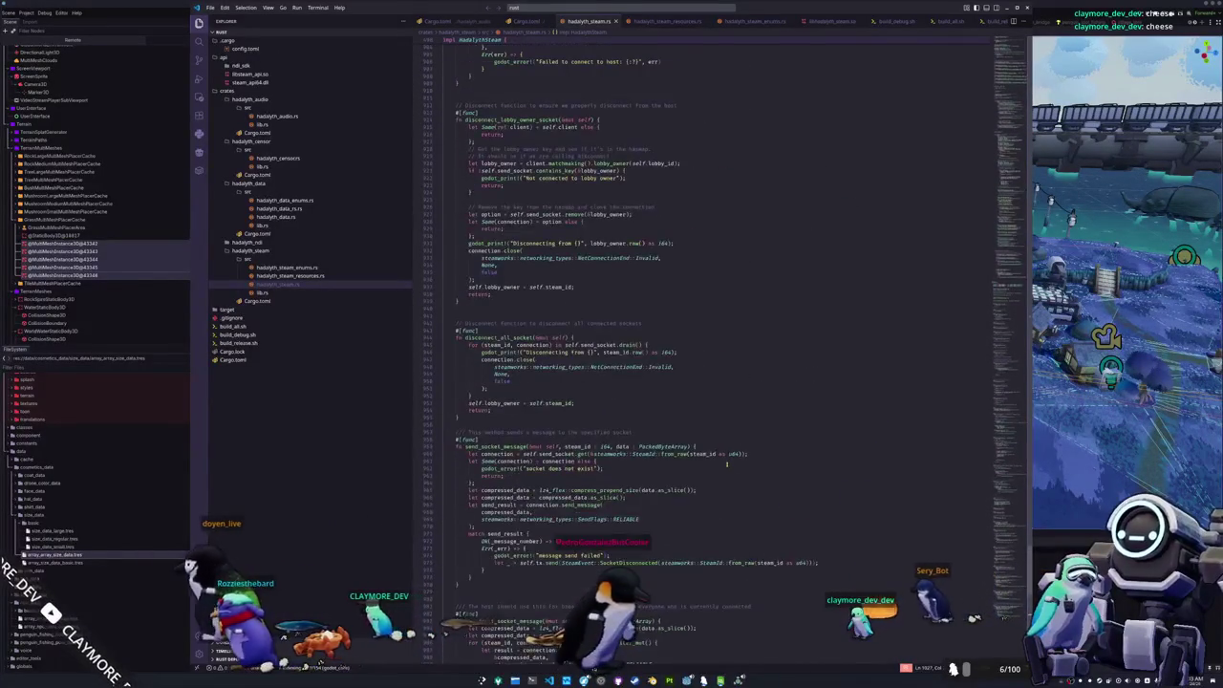
{"action": "scroll", "coordinate": [726, 465], "scroll_direction": "up", "scroll_amount": 8}
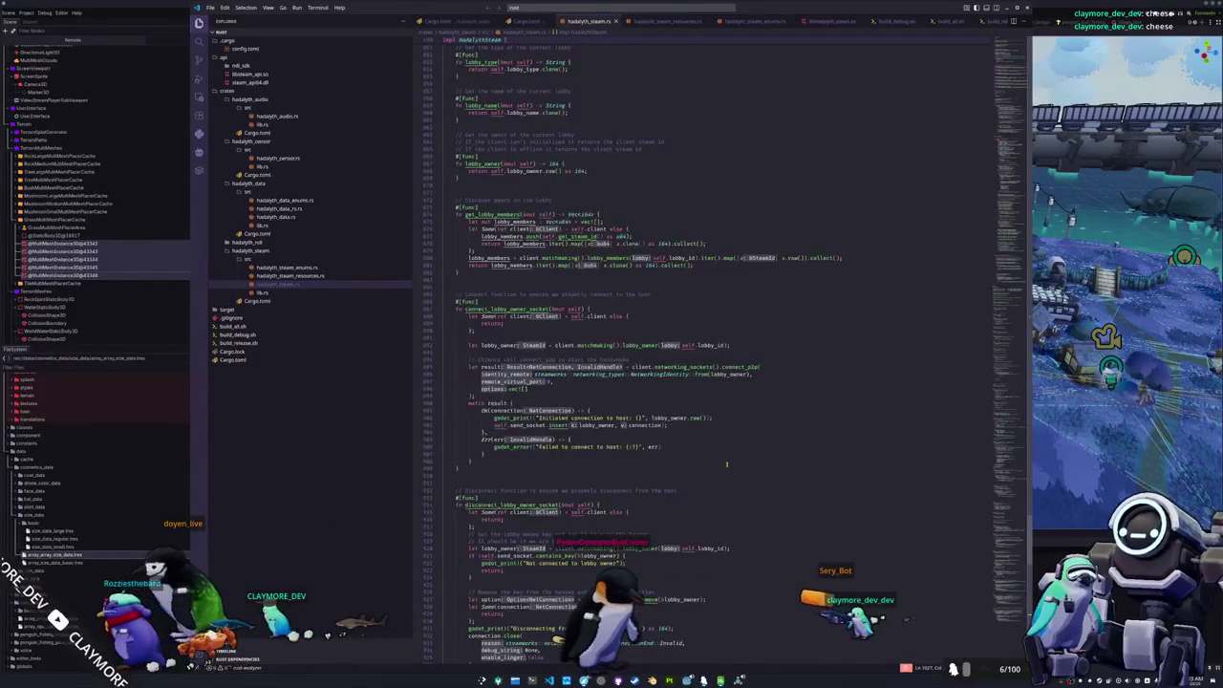
{"action": "left_click", "coordinate": [284, 199]}
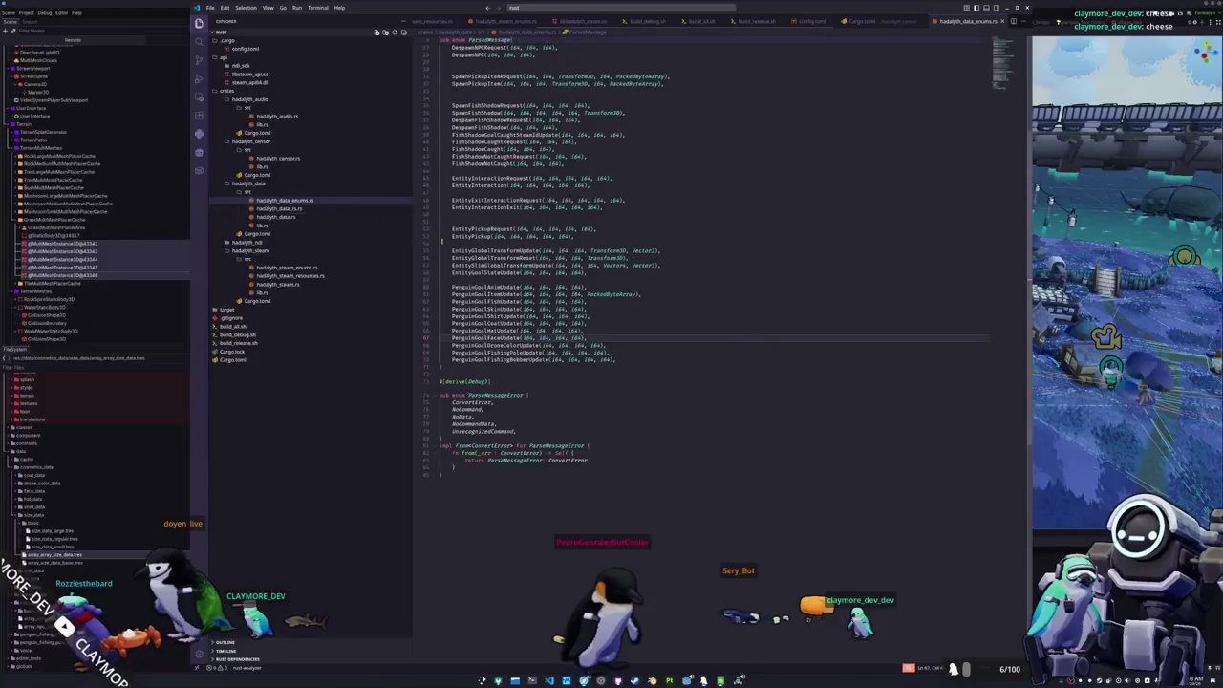
{"action": "triple_click", "coordinate": [607, 337]}
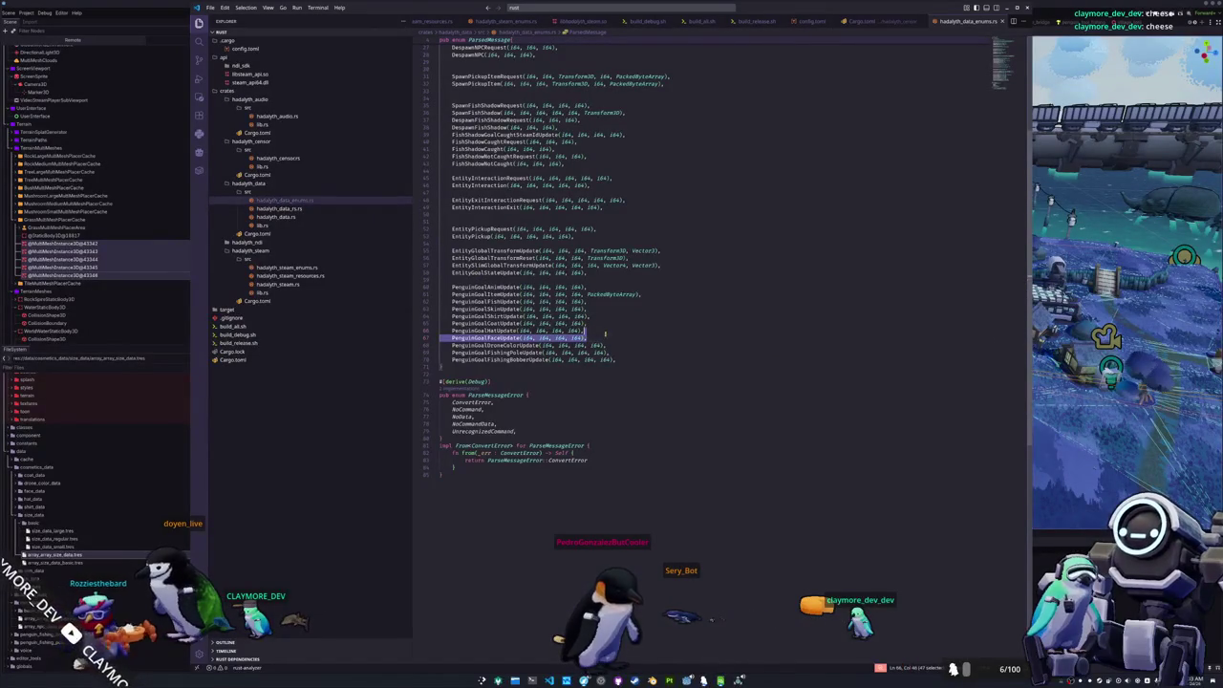
{"action": "key", "text": "shift+alt+Down"}
{"action": "double_click", "coordinate": [499, 345]}
{"action": "type", "text": "B"}
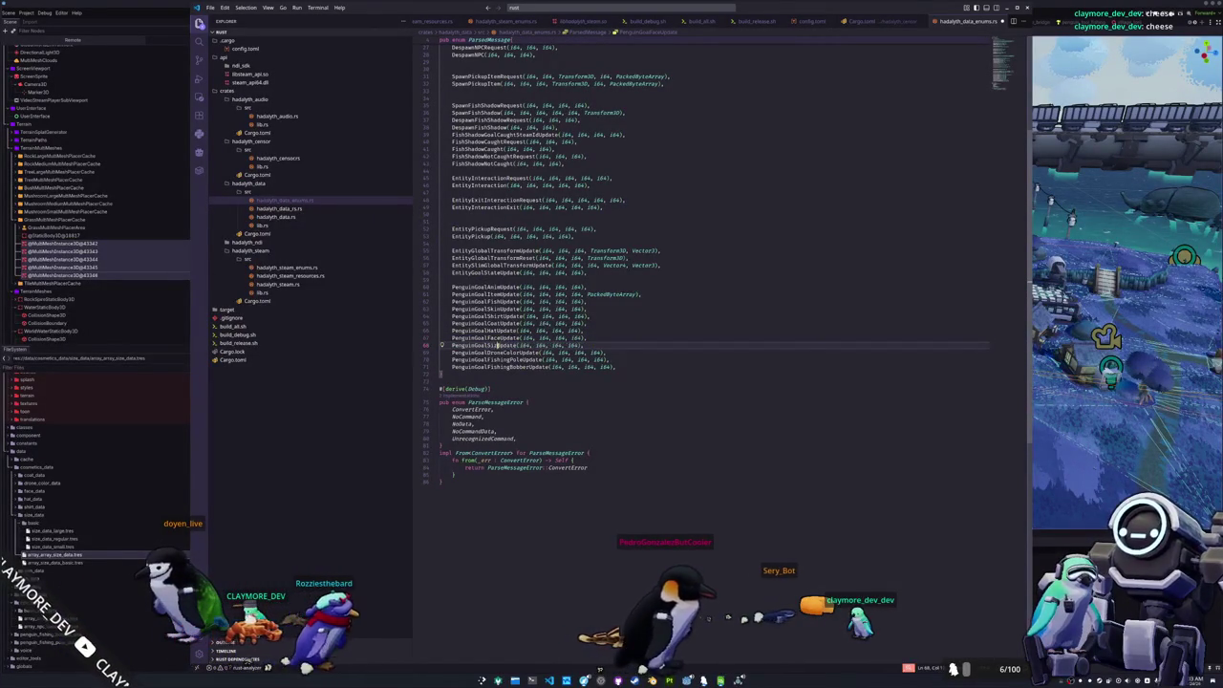
- Open hadalyth_data.rs and find the face arm in parse_message
{"action": "left_click", "coordinate": [295, 209]}
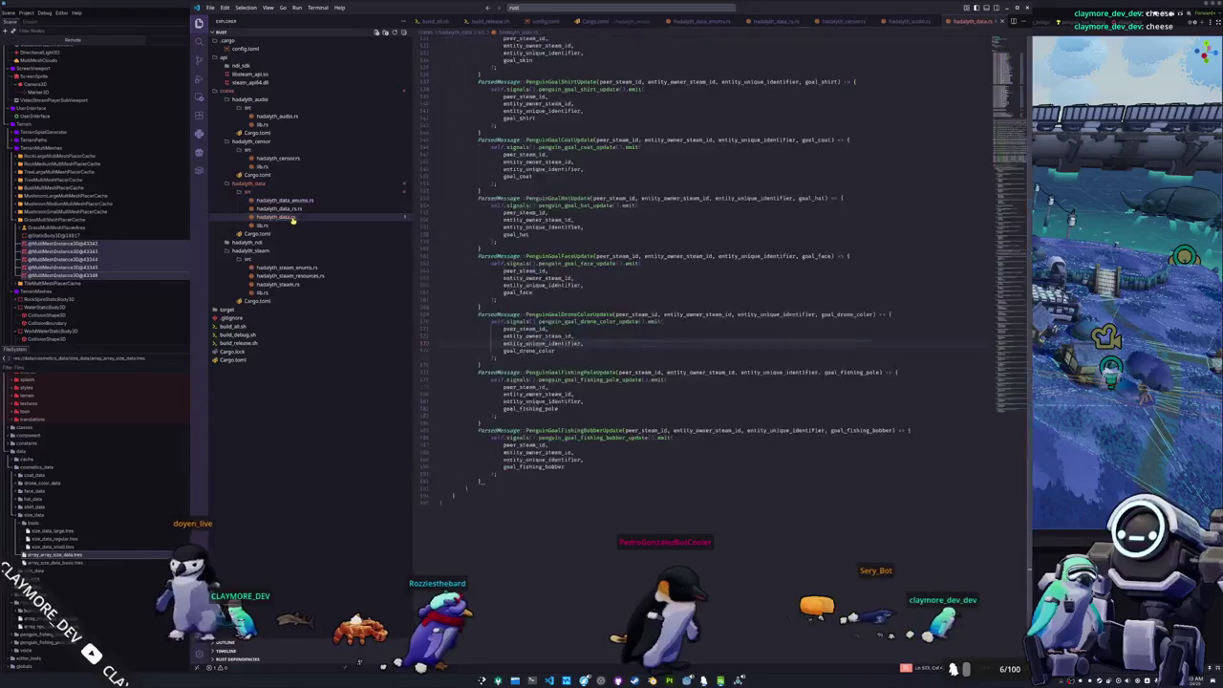
{"action": "left_click", "coordinate": [295, 210]}
{"action": "left_click", "coordinate": [295, 217]}
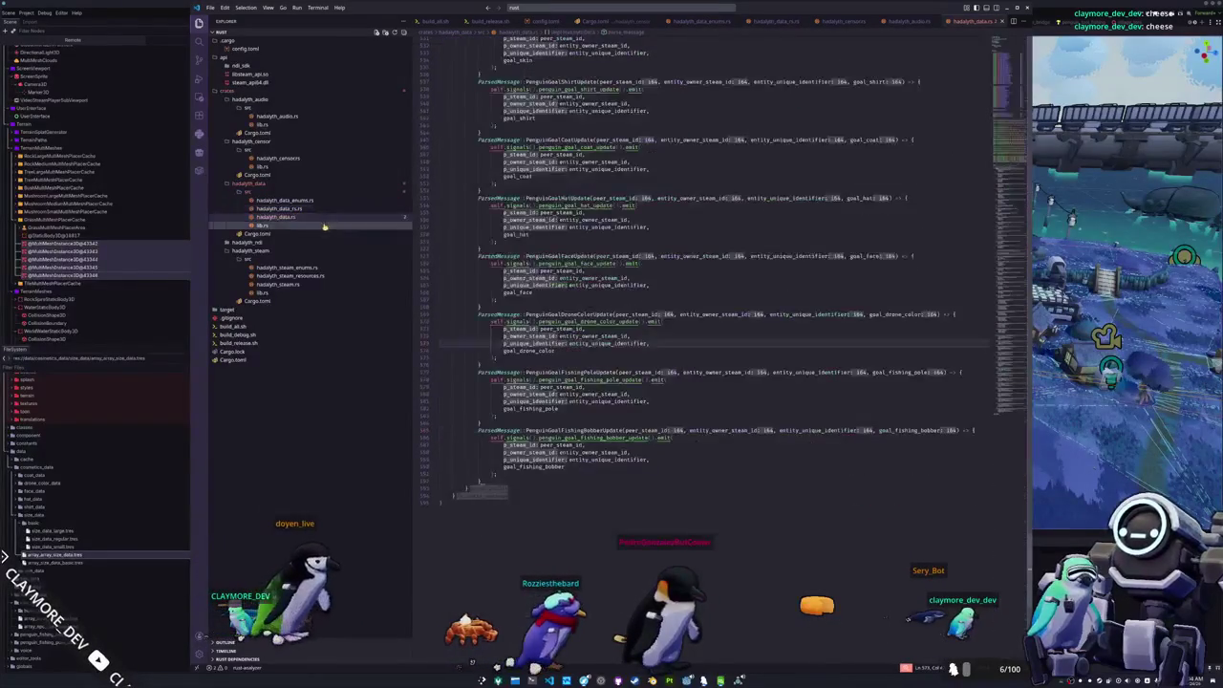
{"action": "scroll", "coordinate": [442, 342], "scroll_direction": "up", "scroll_amount": 4}
{"action": "left_click_drag", "start_coordinate": [440, 405], "coordinate": [442, 353]}
- Paste a PenguinGoalSizeUpdate arm below the face arm, emitting penguin_goal_size_update with goal_size
{"action": "left_click", "coordinate": [497, 400]}
{"action": "key", "text": "Return"}
{"action": "key", "text": "ctrl+v"}
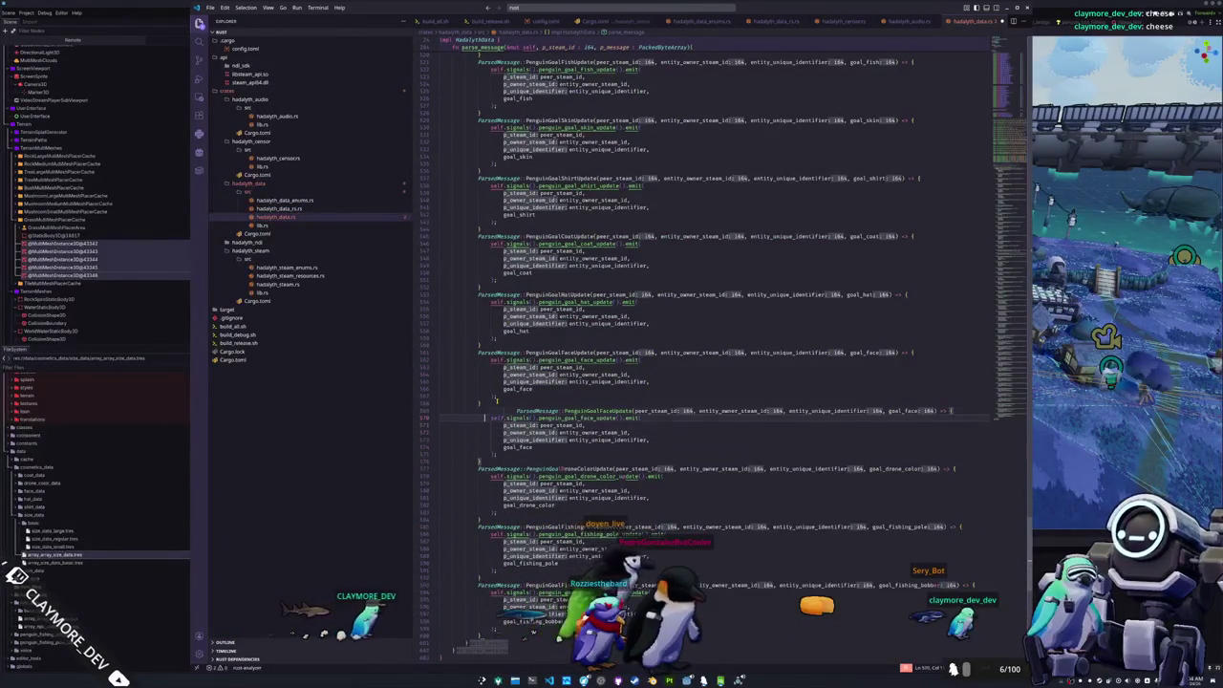
{"action": "key", "text": "shift+Tab"}
{"action": "double_click", "coordinate": [617, 411]}
{"action": "double_click", "coordinate": [560, 411]}
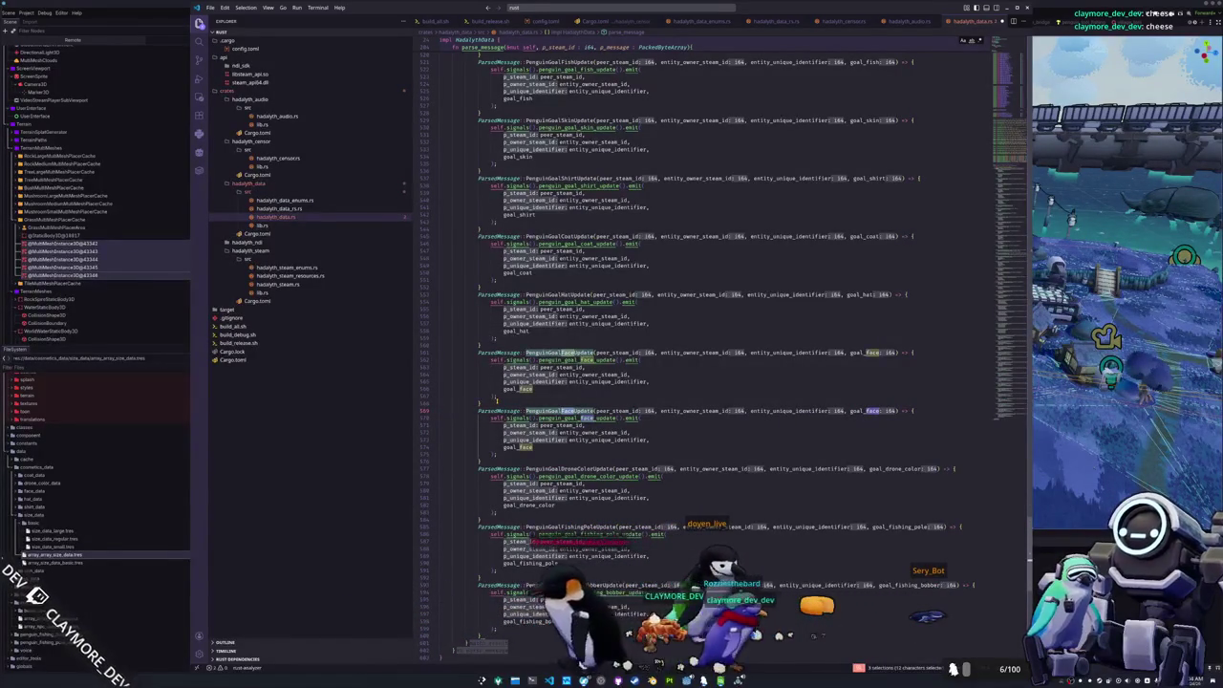
{"action": "type", "text": "size"}
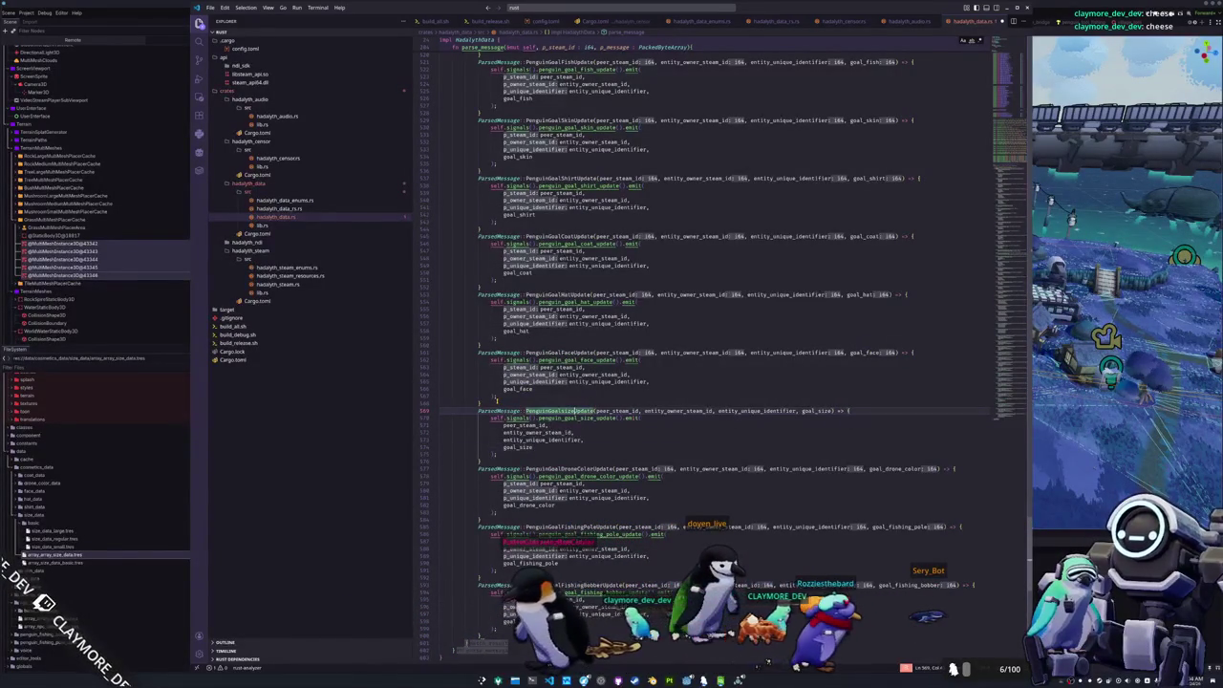
{"action": "type", "text": "S"}
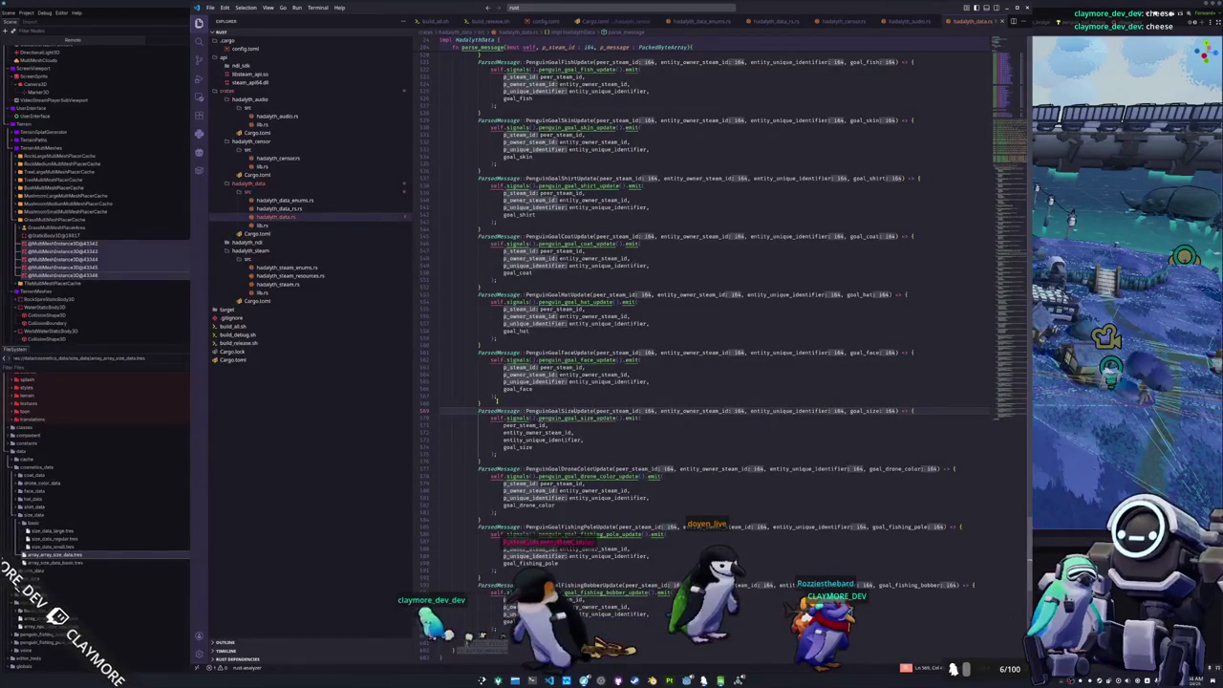
{"action": "left_click", "coordinate": [572, 418]}
{"action": "scroll", "coordinate": [918, 252], "scroll_direction": "down", "scroll_amount": 20}
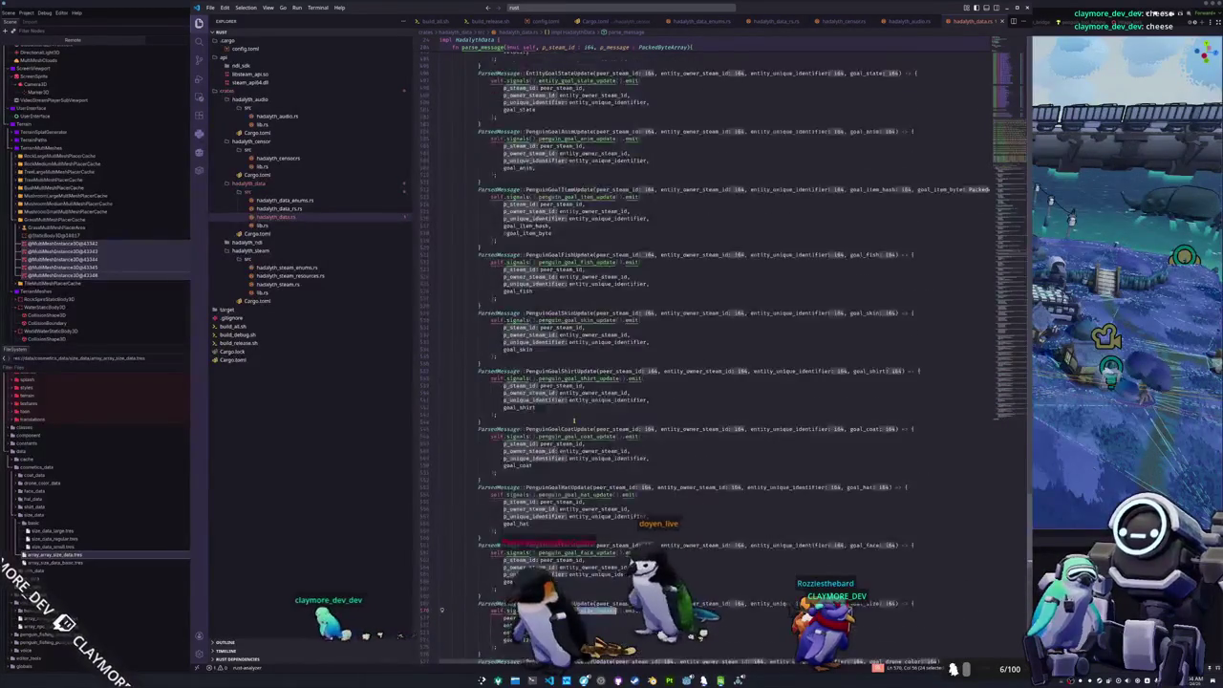
{"action": "scroll", "coordinate": [918, 251], "scroll_direction": "up", "scroll_amount": 20}
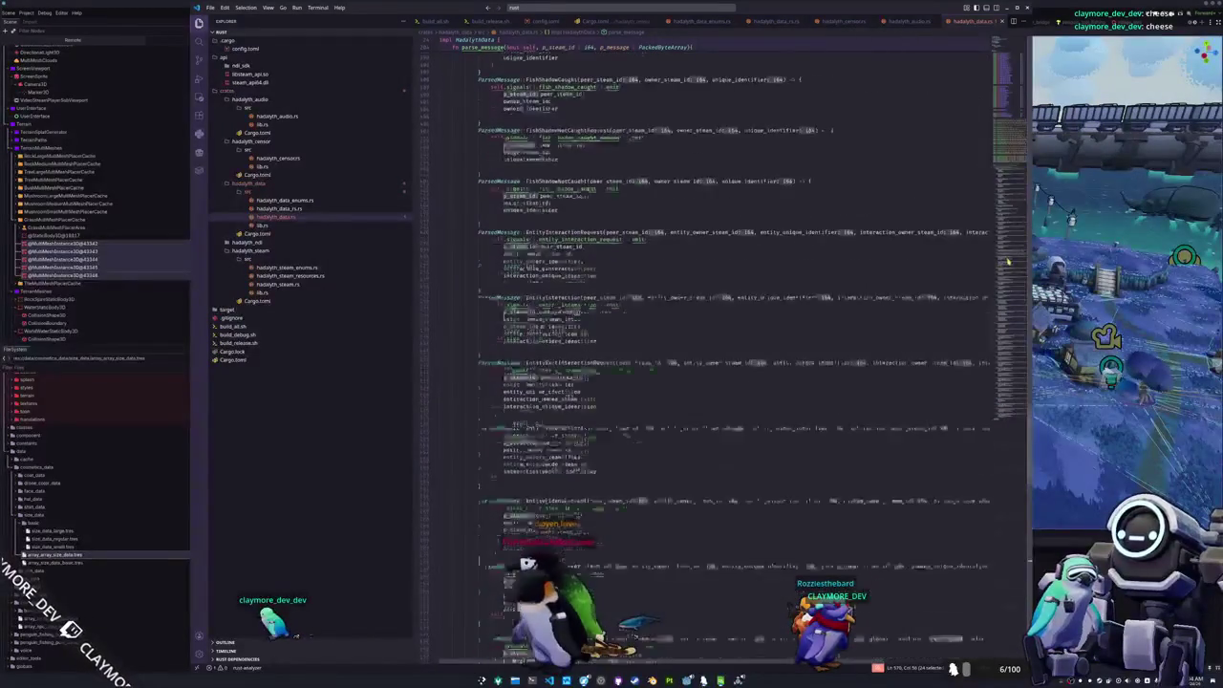
{"action": "scroll", "coordinate": [918, 251], "scroll_direction": "up", "scroll_amount": 1}
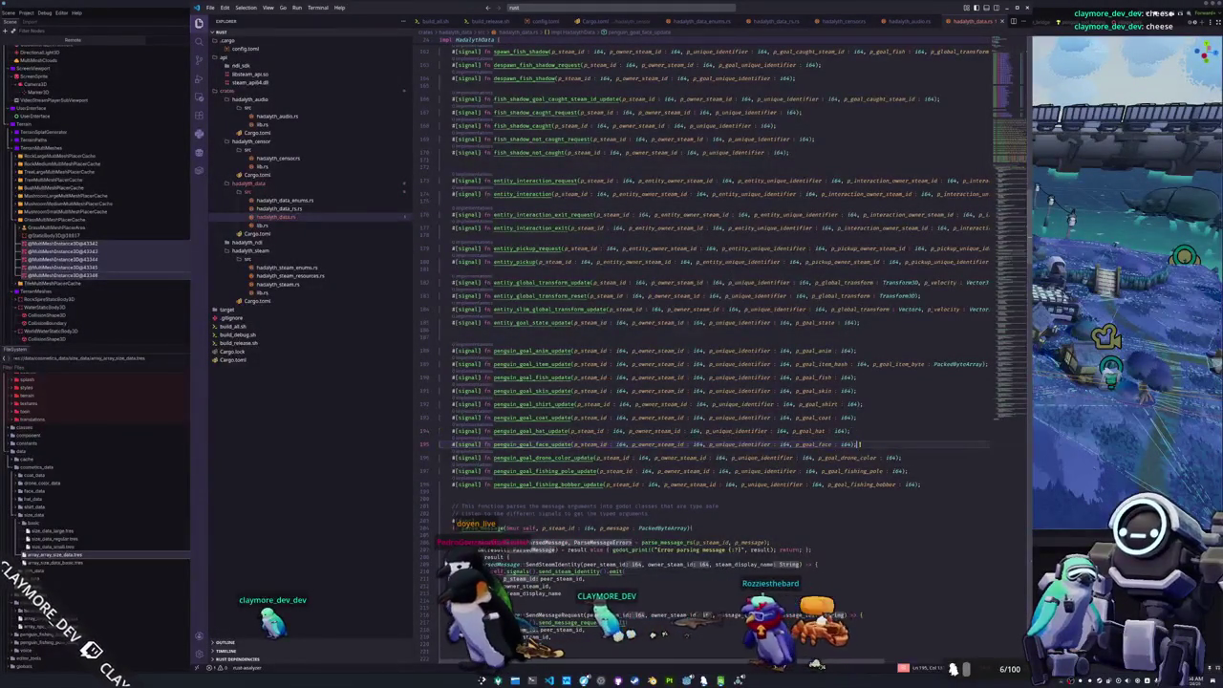
- Add a penguin_goal_size_update signal declaration copied from the face update signal
{"action": "key", "text": "Return"}
{"action": "key", "text": "ctrl+v"}
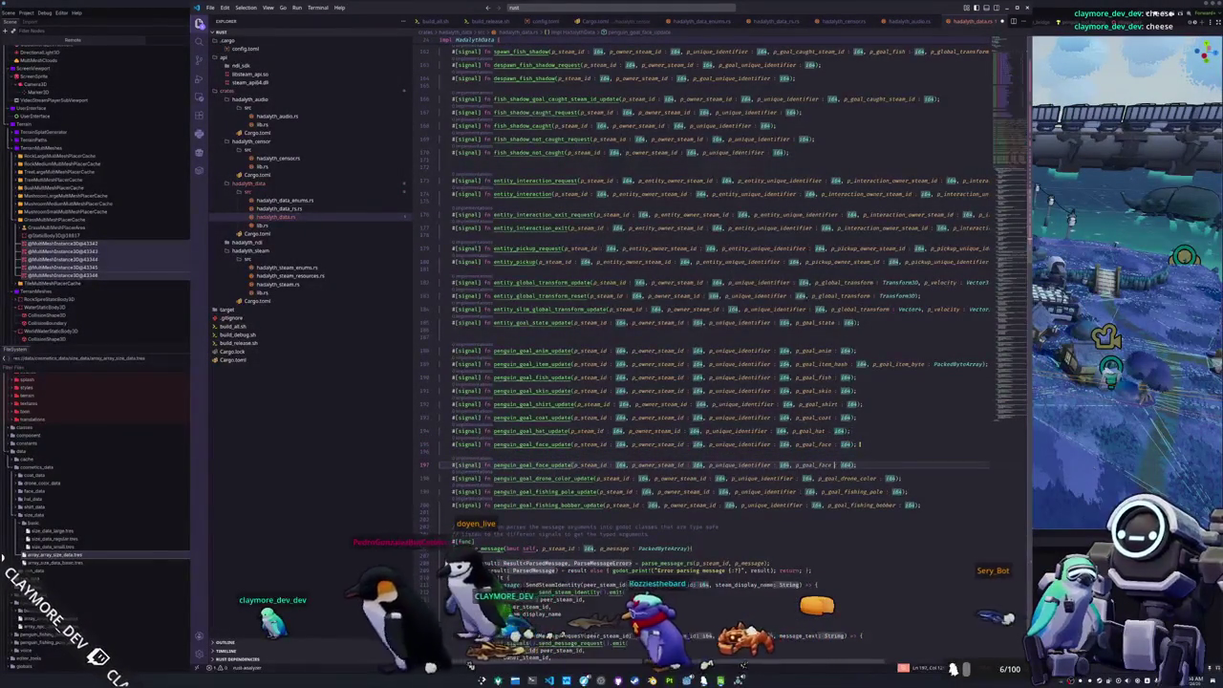
{"action": "double_click", "coordinate": [814, 465]}
{"action": "type", "text": "e"}
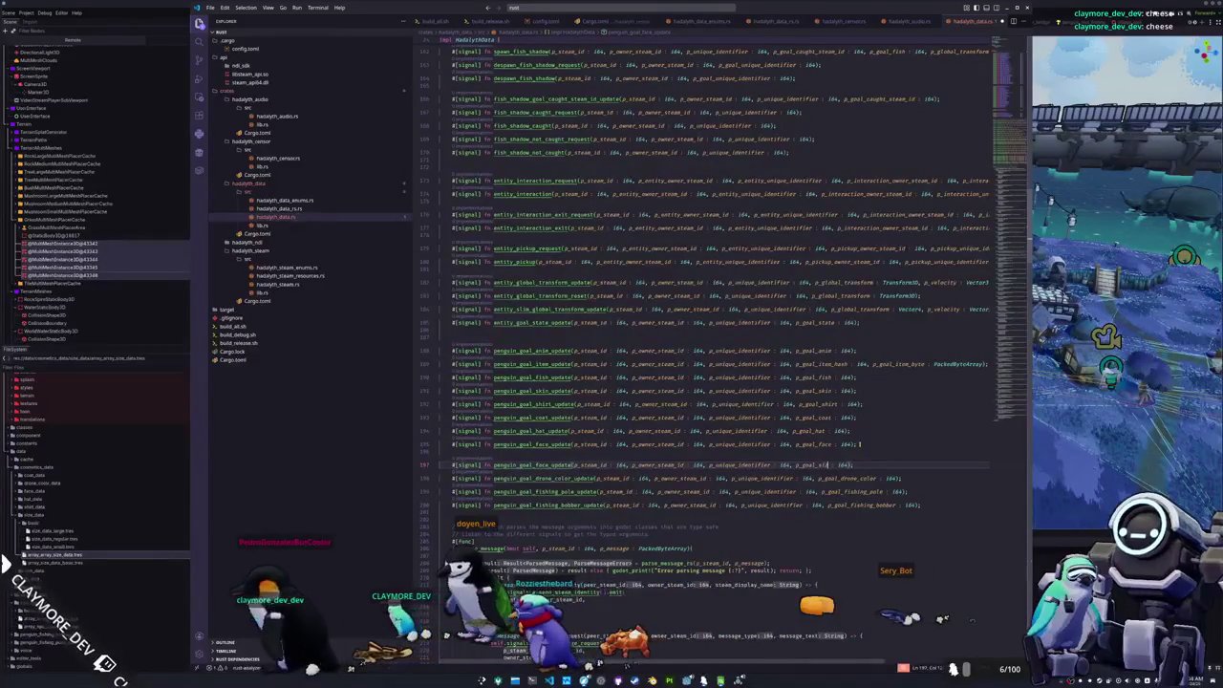
{"action": "type", "text": "size"}
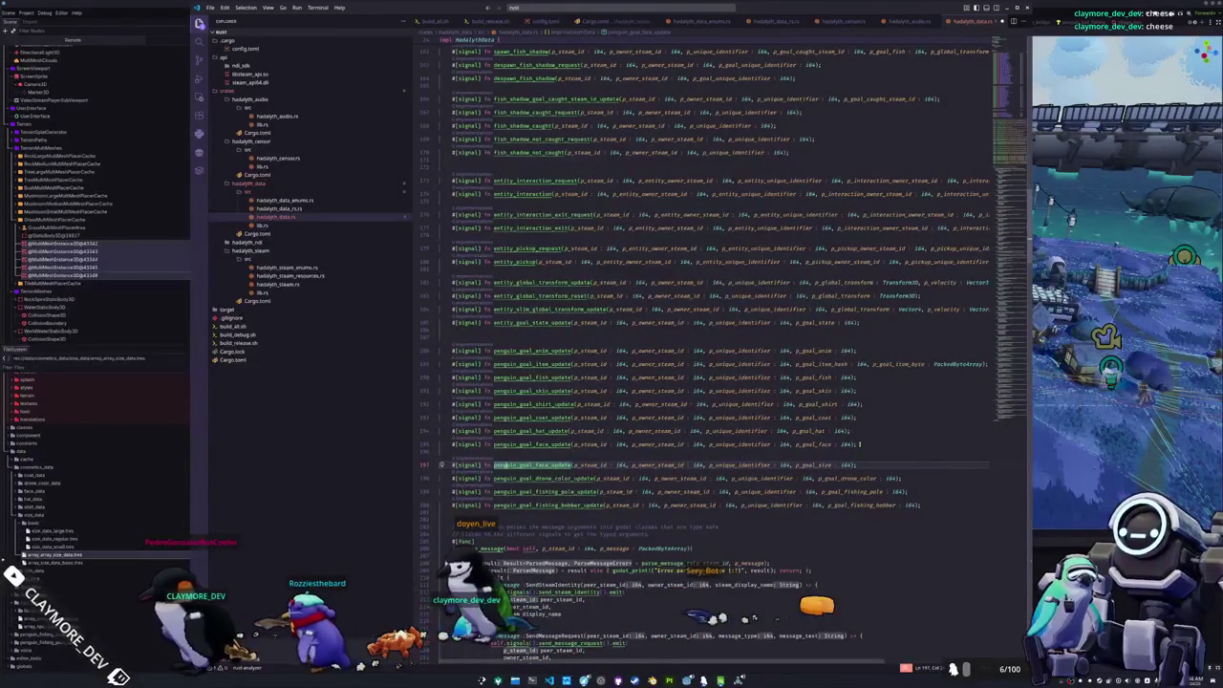
{"action": "type", "text": "siz"}
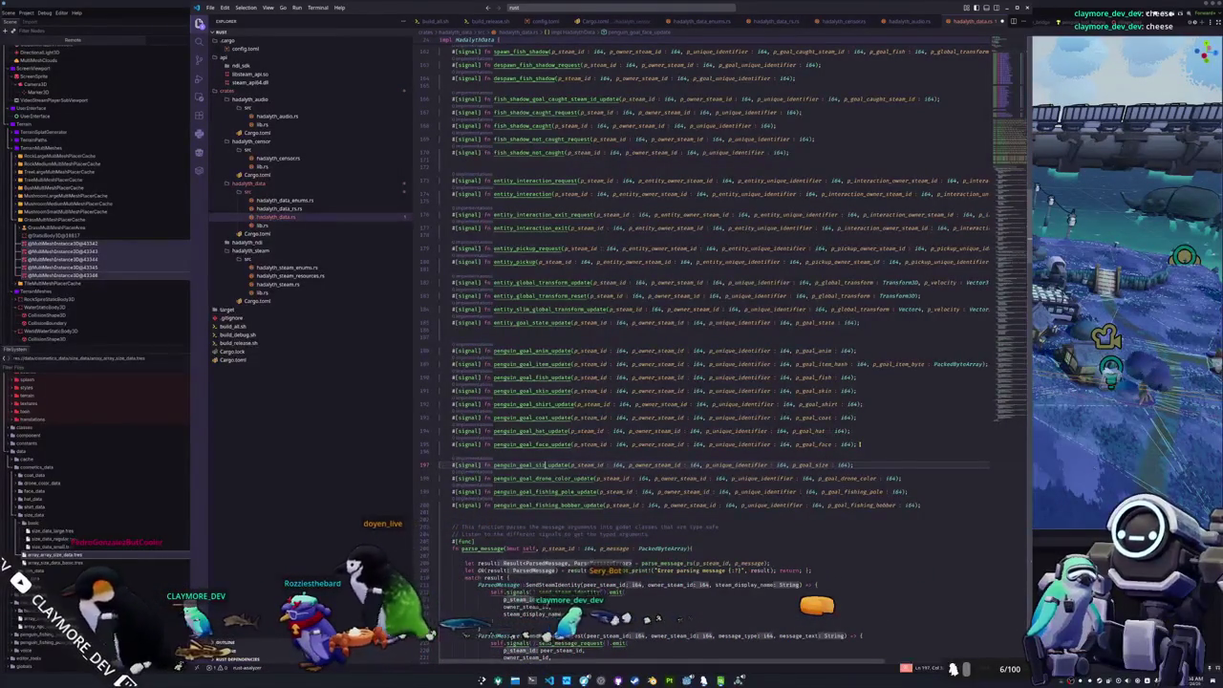
- Duplicate MESSAGE_GOAL_FACE_KEY into a new MESSAGE_GOAL_SIZE_KEY constant with its own value
{"action": "scroll", "coordinate": [716, 354], "scroll_direction": "up", "scroll_amount": 5}
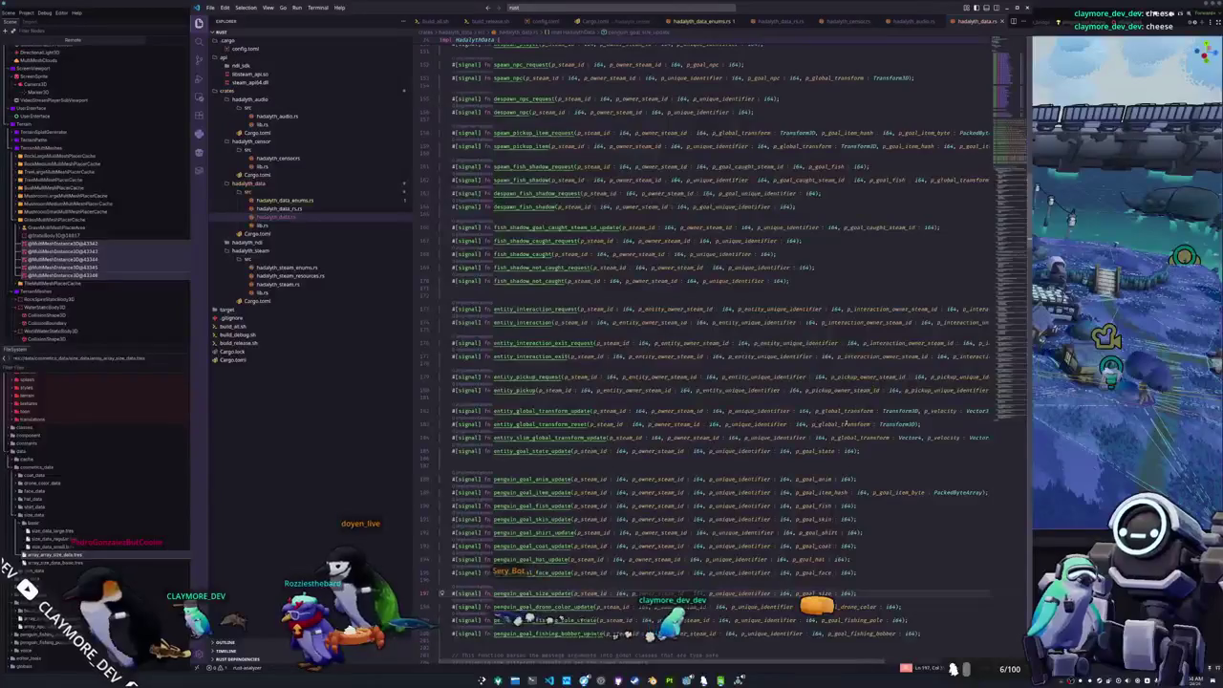
{"action": "scroll", "coordinate": [781, 464], "scroll_direction": "up", "scroll_amount": 10}
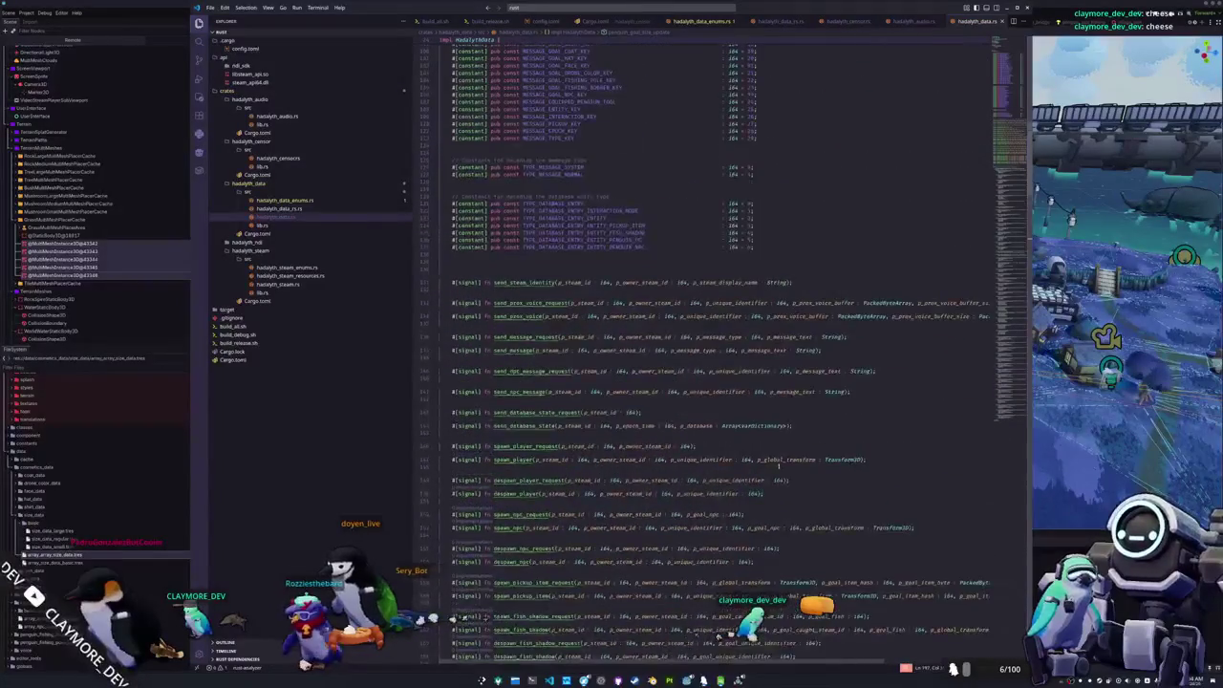
{"action": "scroll", "coordinate": [782, 464], "scroll_direction": "up", "scroll_amount": 6}
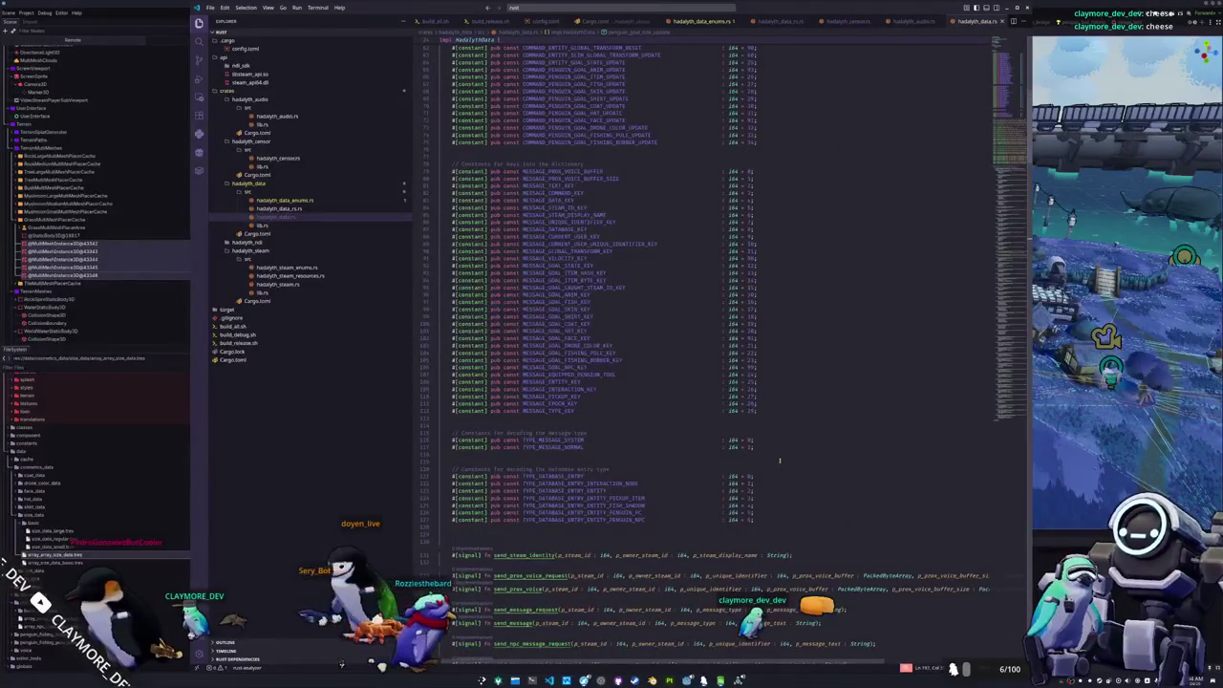
{"action": "scroll", "coordinate": [780, 460], "scroll_direction": "up", "scroll_amount": 5}
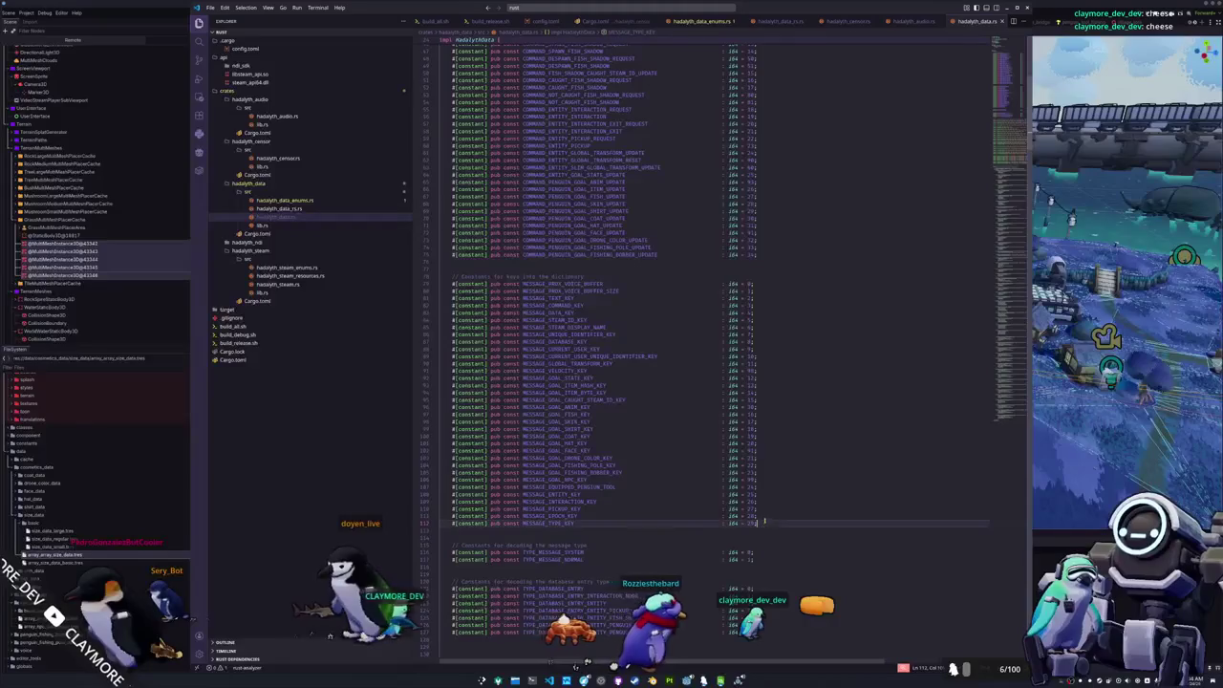
{"action": "left_click", "coordinate": [776, 446]}
{"action": "key", "text": "shift+alt+Down"}
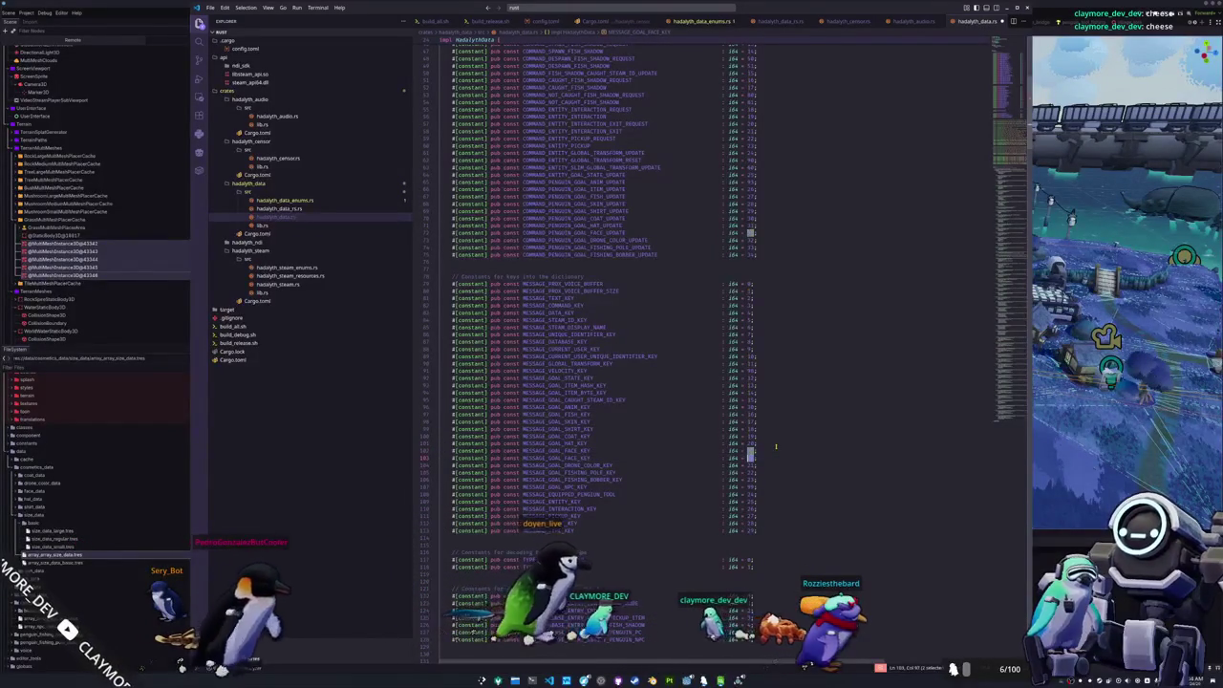
{"action": "type", "text": "9"}
{"action": "key", "text": "shift+Left"}
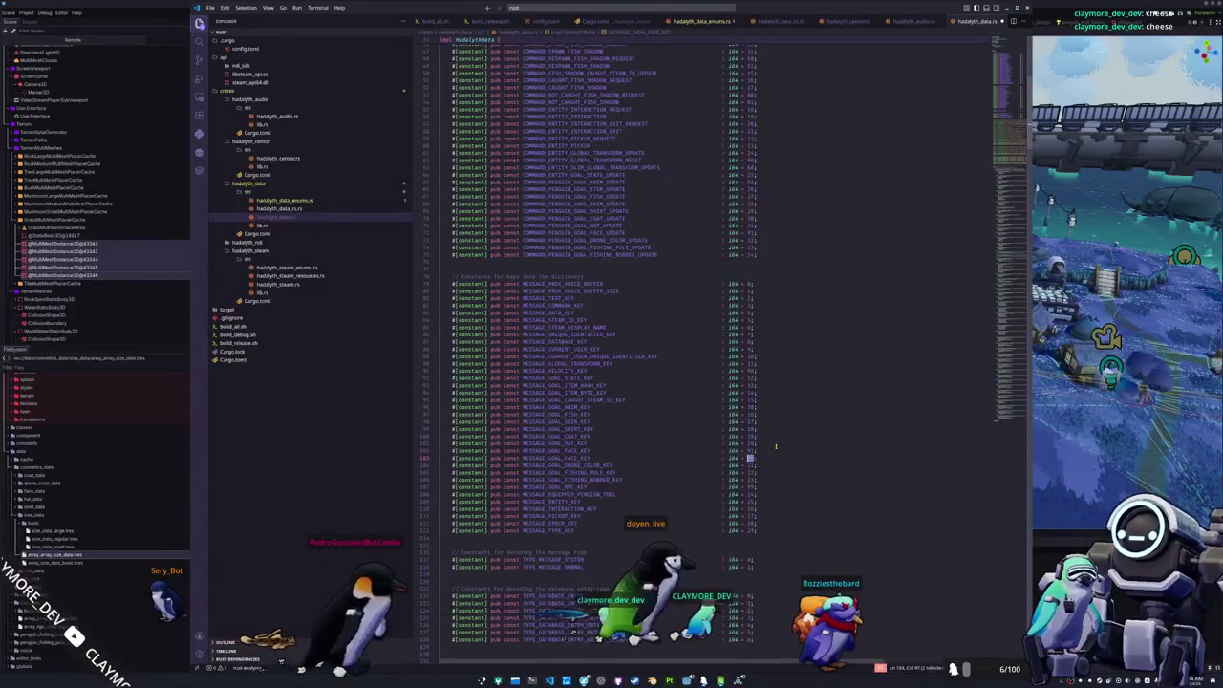
{"action": "key", "text": "ctrl+Left"}
{"action": "key", "text": "ctrl+Left"}
{"action": "key", "text": "ctrl+Left"}
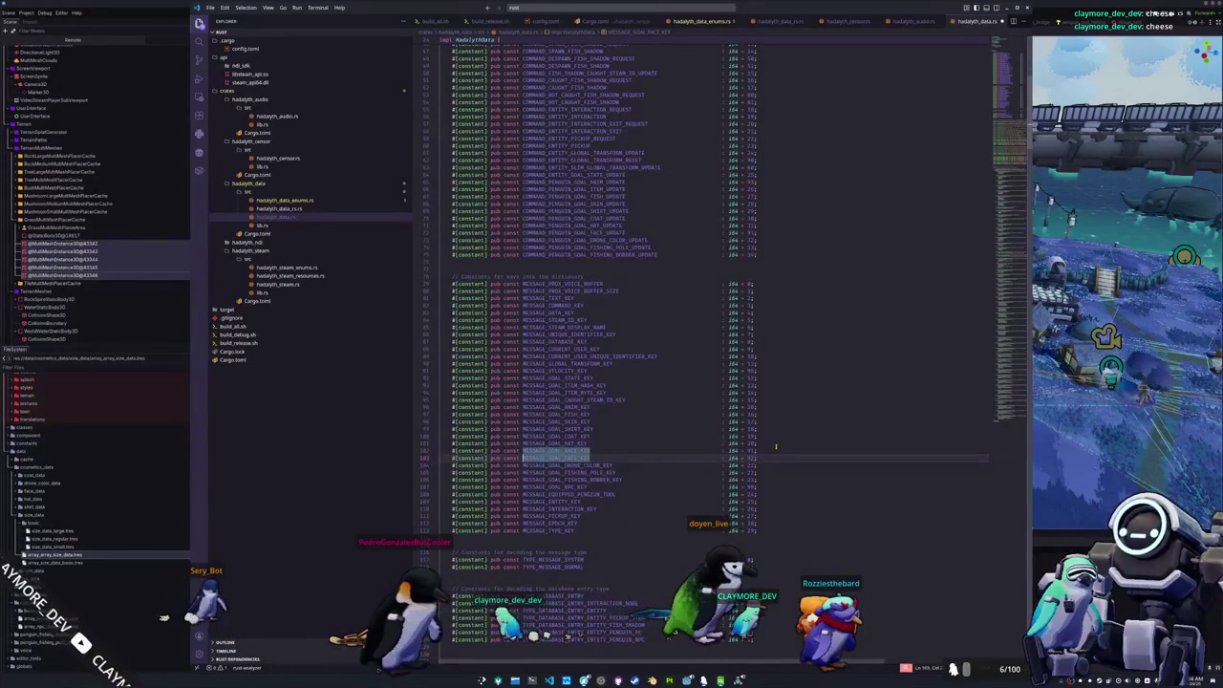
{"action": "key", "text": "ctrl+shift+Left"}
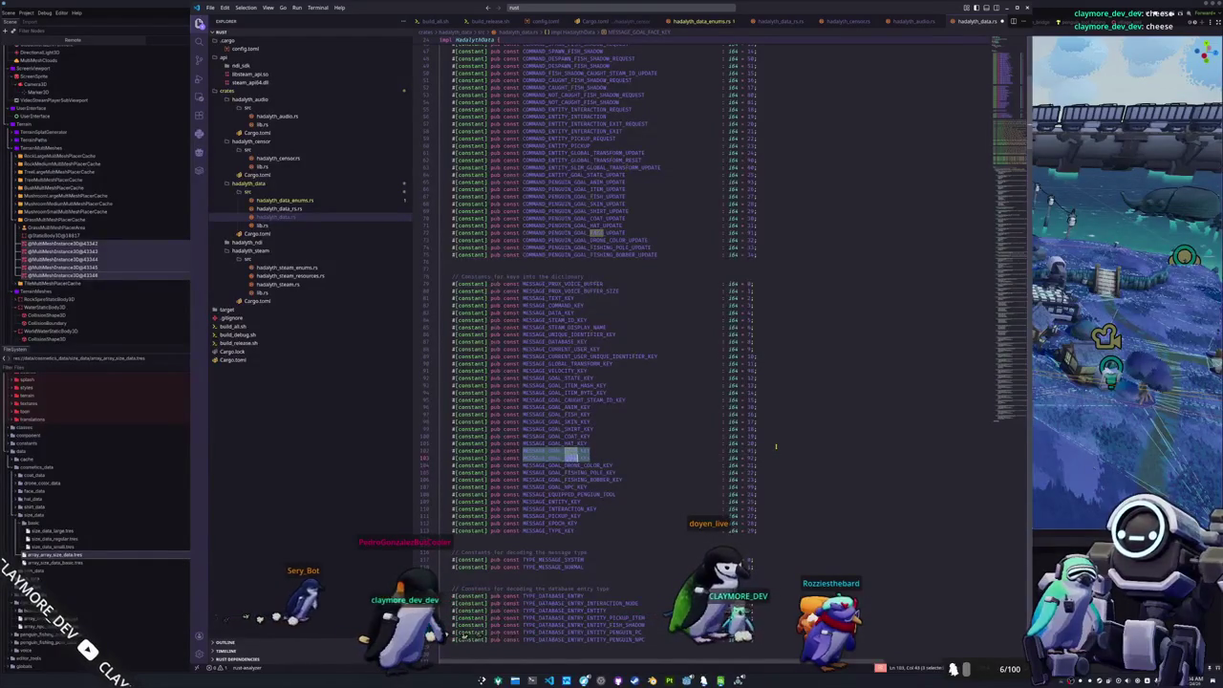
{"action": "type", "text": "SIZ"}
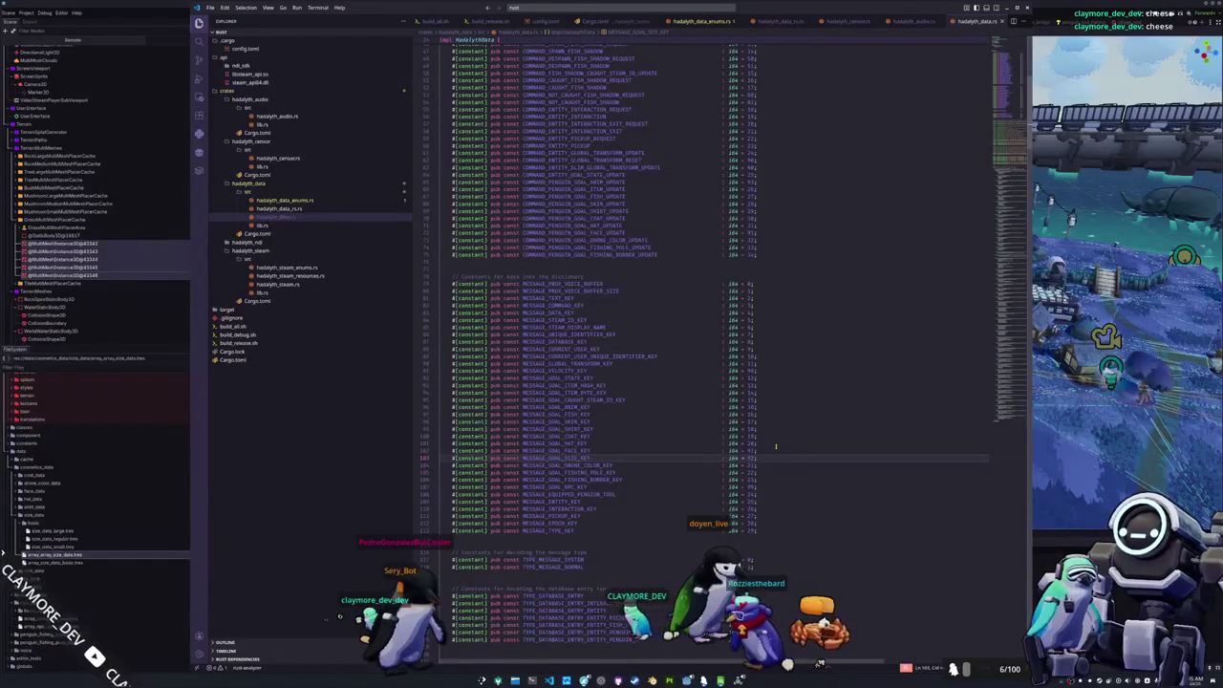
{"action": "scroll", "coordinate": [776, 446], "scroll_direction": "up", "scroll_amount": 3}
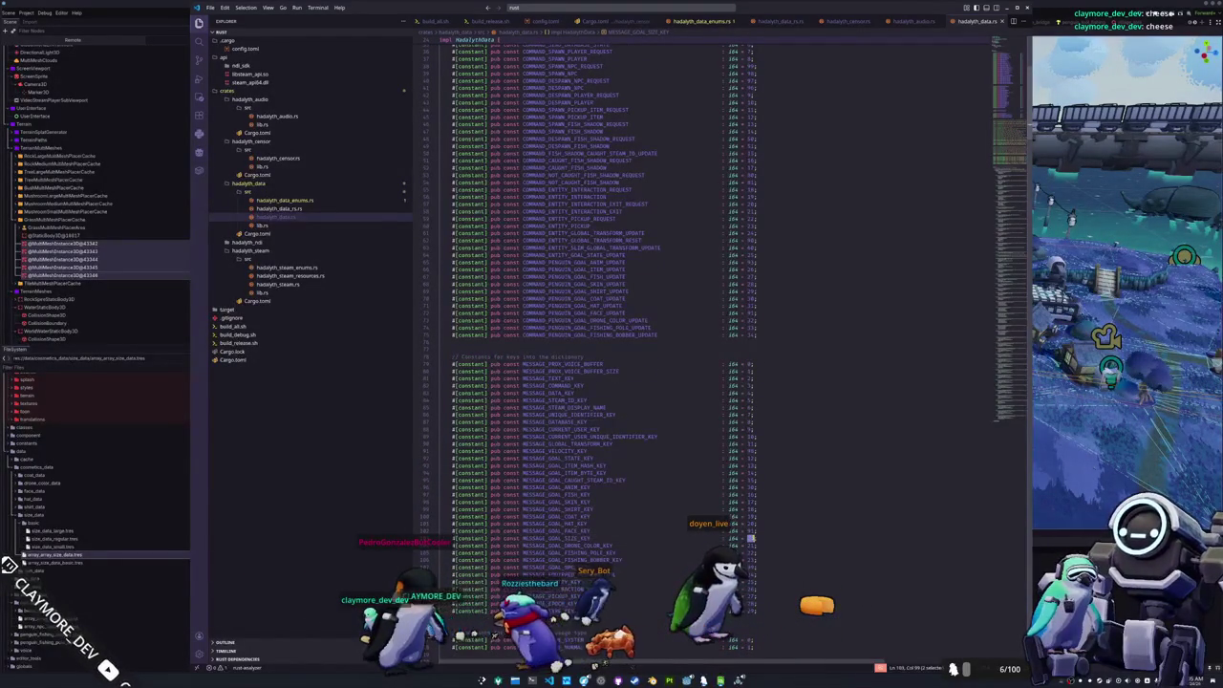
- Add COMMAND_PENGUIN_GOAL_SIZE_UPDATE with value 32 below the face command, then switch to hadalyth_data.rs
{"action": "scroll", "coordinate": [773, 496], "scroll_direction": "up", "scroll_amount": 3}
{"action": "scroll", "coordinate": [776, 364], "scroll_direction": "up", "scroll_amount": 2}
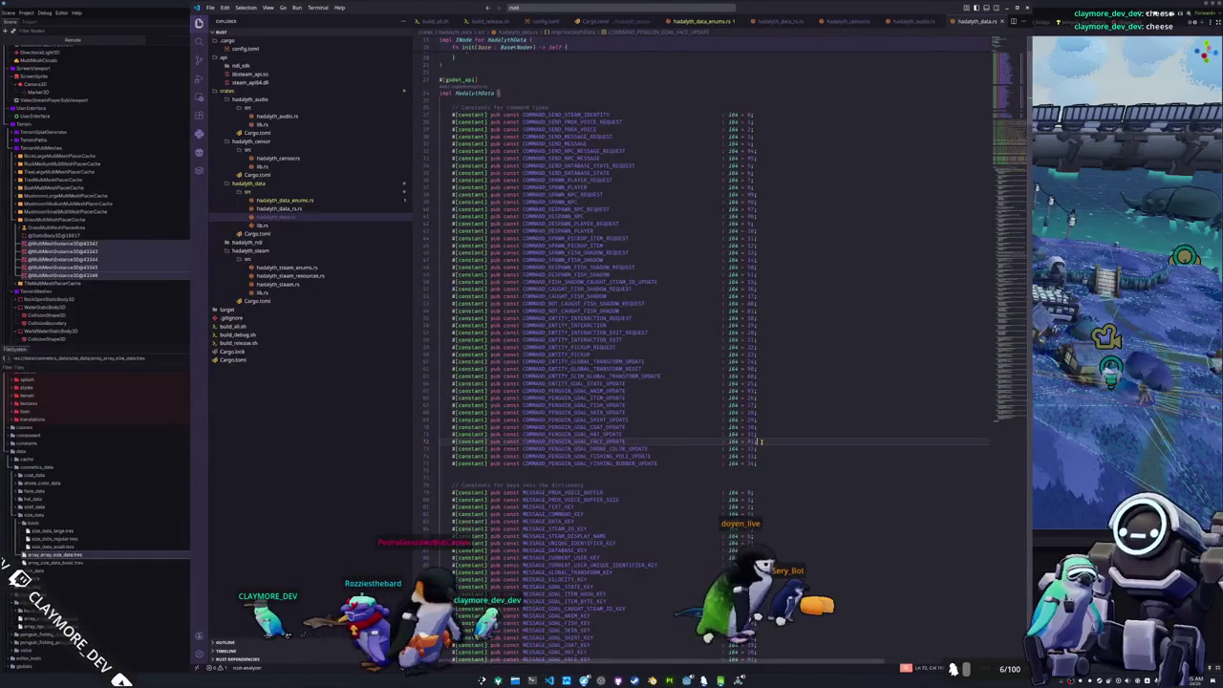
{"action": "key", "text": "shift+alt+Down"}
{"action": "key", "text": "Left"}
{"action": "key", "text": "shift+Left"}
{"action": "key", "text": "shift+Left"}
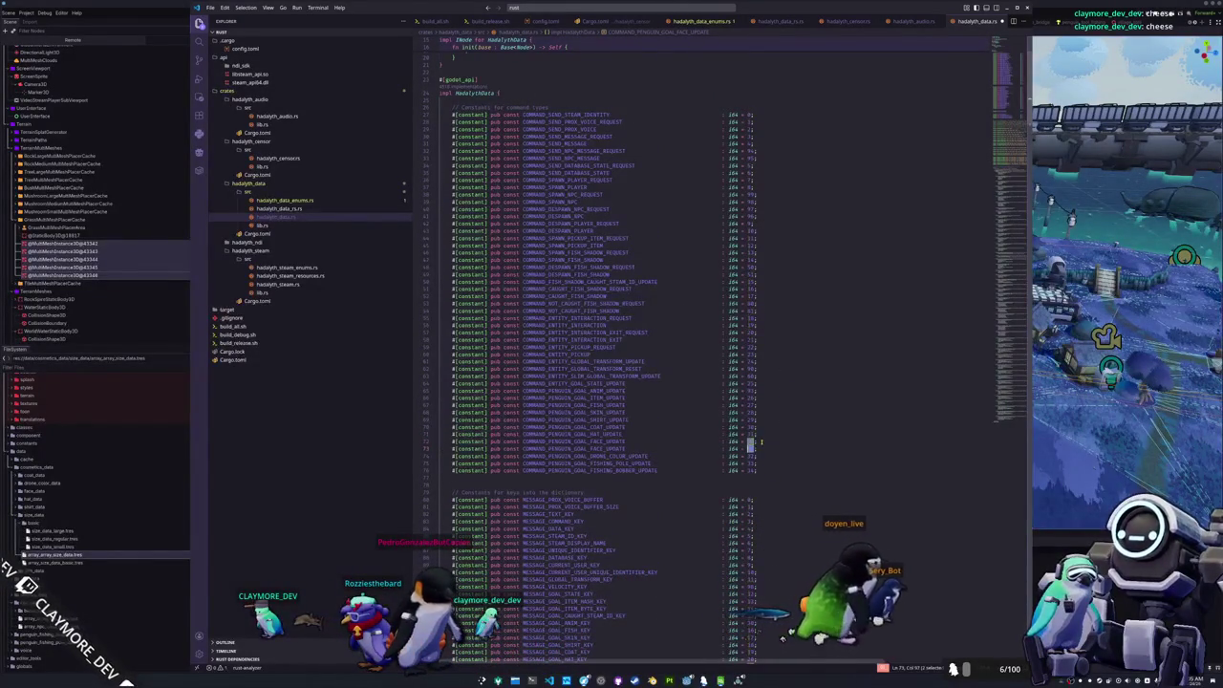
{"action": "type", "text": "32"}
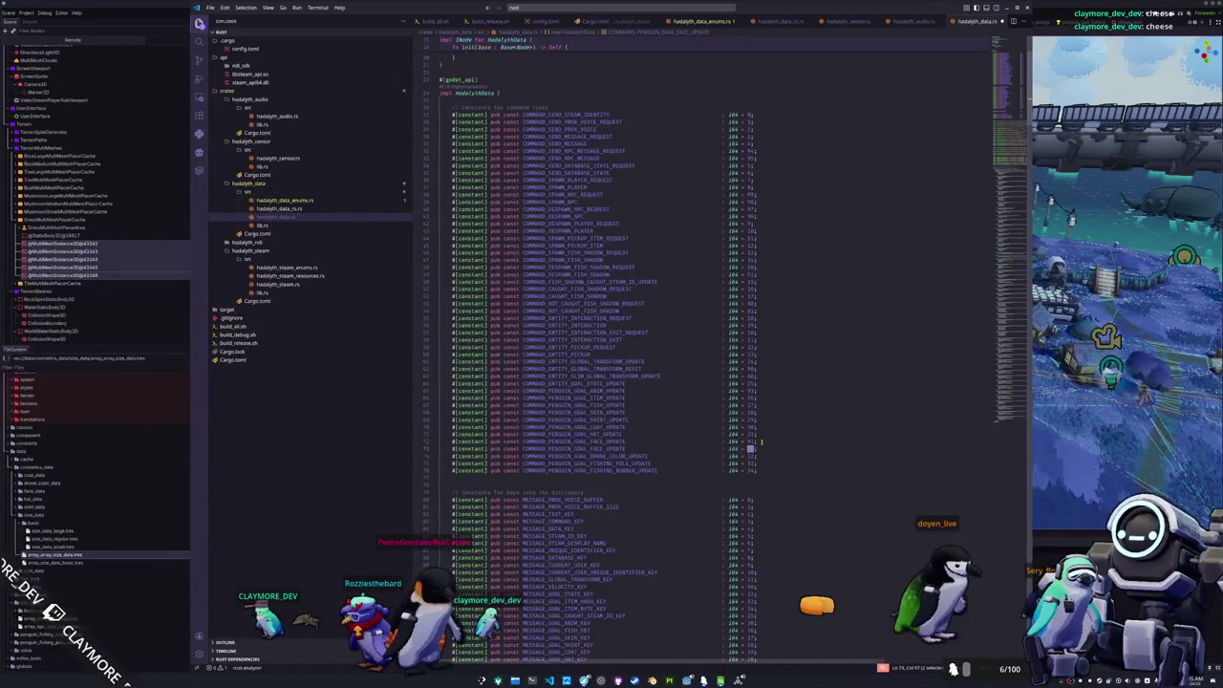
{"action": "double_click", "coordinate": [564, 448]}
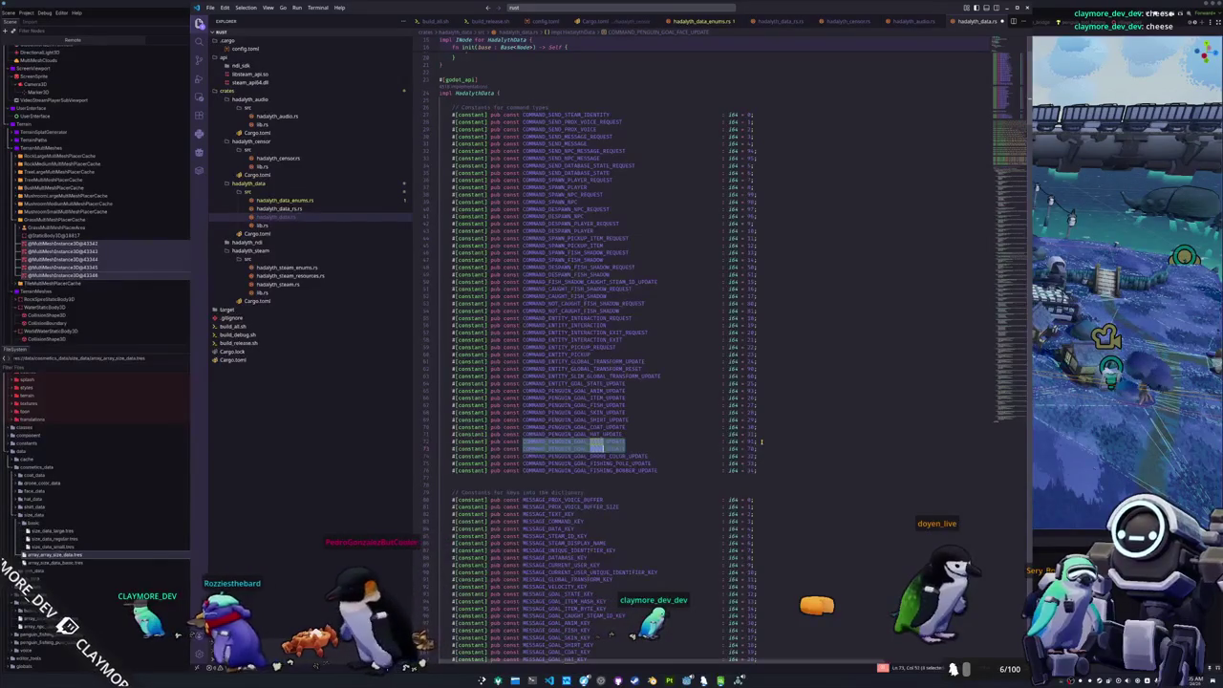
{"action": "left_click_drag", "start_coordinate": [589, 449], "coordinate": [602, 448]}
{"action": "type", "text": "SIZE"}
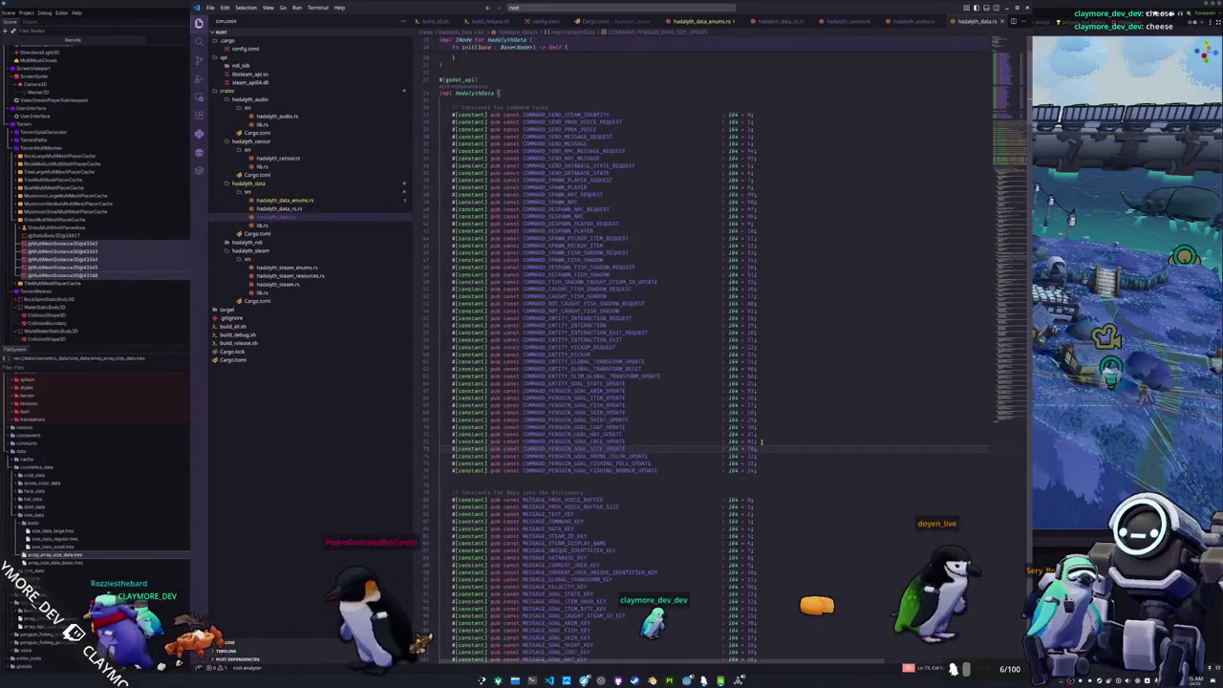
{"action": "scroll", "coordinate": [761, 442], "scroll_direction": "up", "scroll_amount": 5}
{"action": "left_click", "coordinate": [274, 207]}
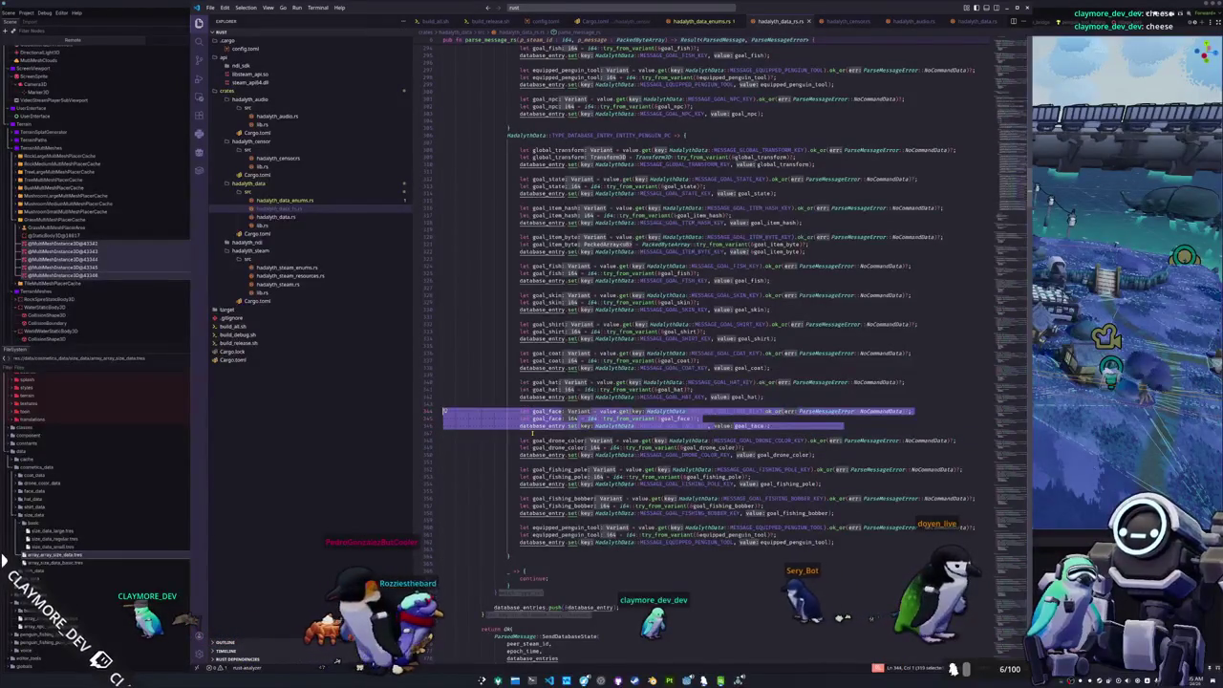
- Paste a goal_size copy of the goal_face lines, reading MESSAGE_GOAL_SIZE_KEY and setting it on database_entry
{"action": "key", "text": "Return"}
{"action": "key", "text": "ctrl+v"}
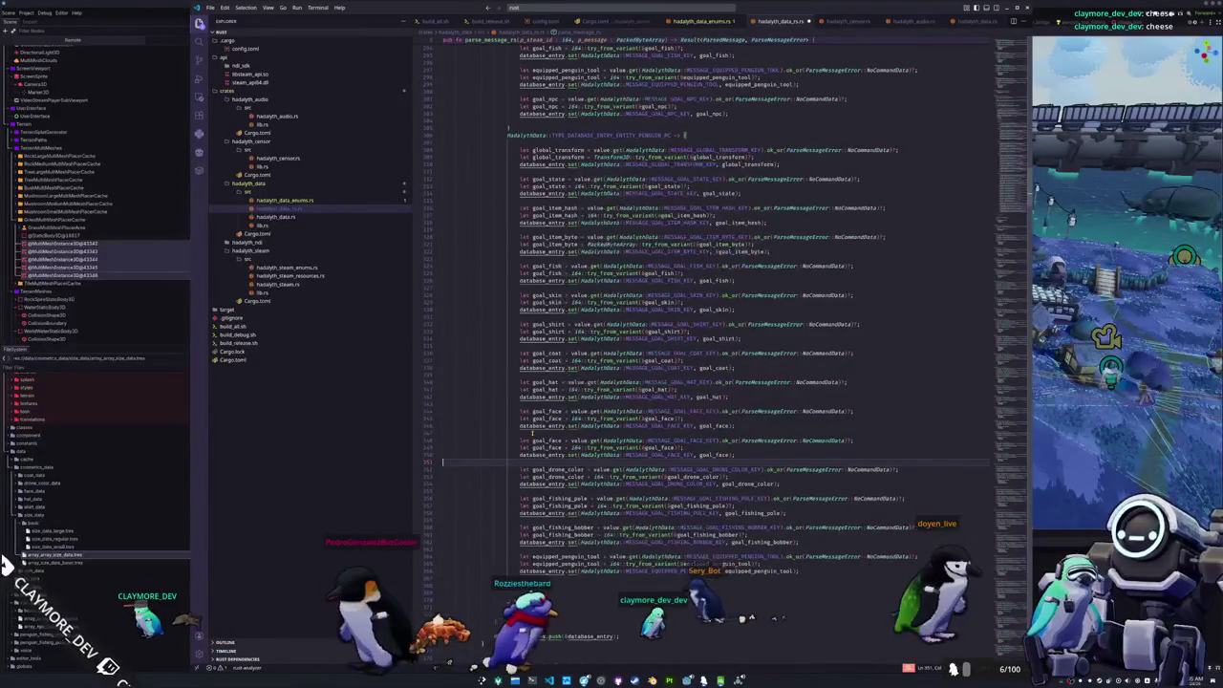
{"action": "key", "text": "shift+Left"}
{"action": "key", "text": "shift+Left"}
{"action": "key", "text": "shift+Left"}
{"action": "key", "text": "ctrl+d"}
{"action": "key", "text": "ctrl+d"}
{"action": "key", "text": "ctrl+d"}
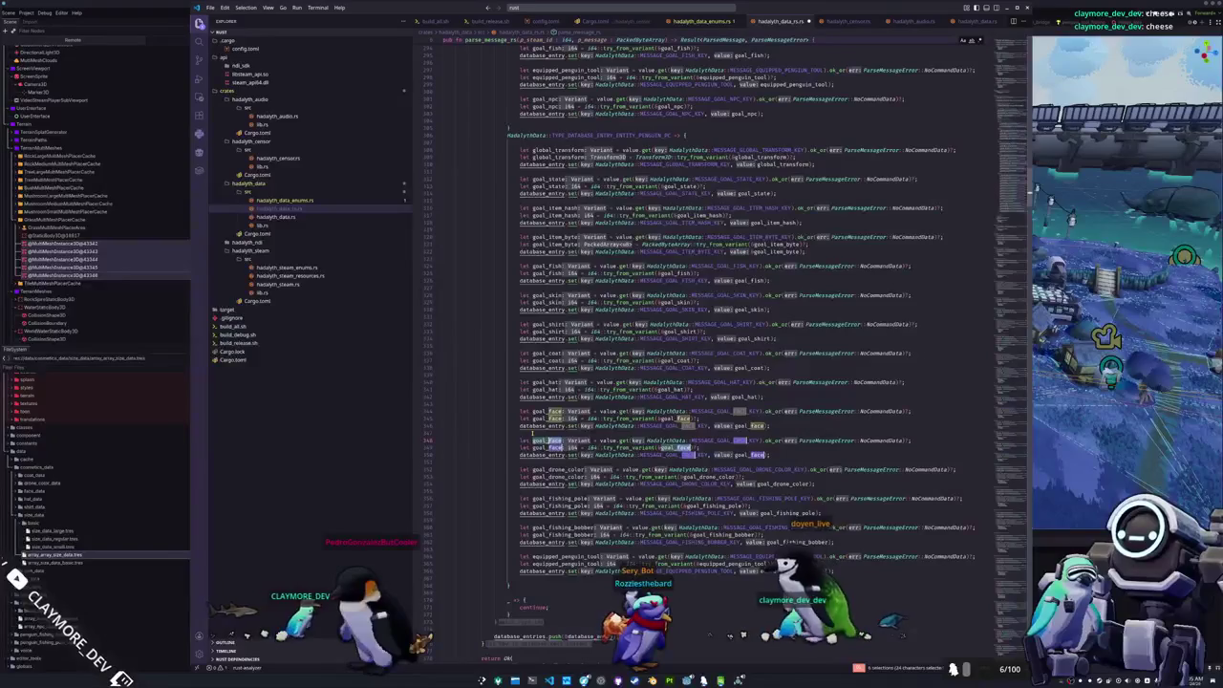
{"action": "type", "text": "size"}
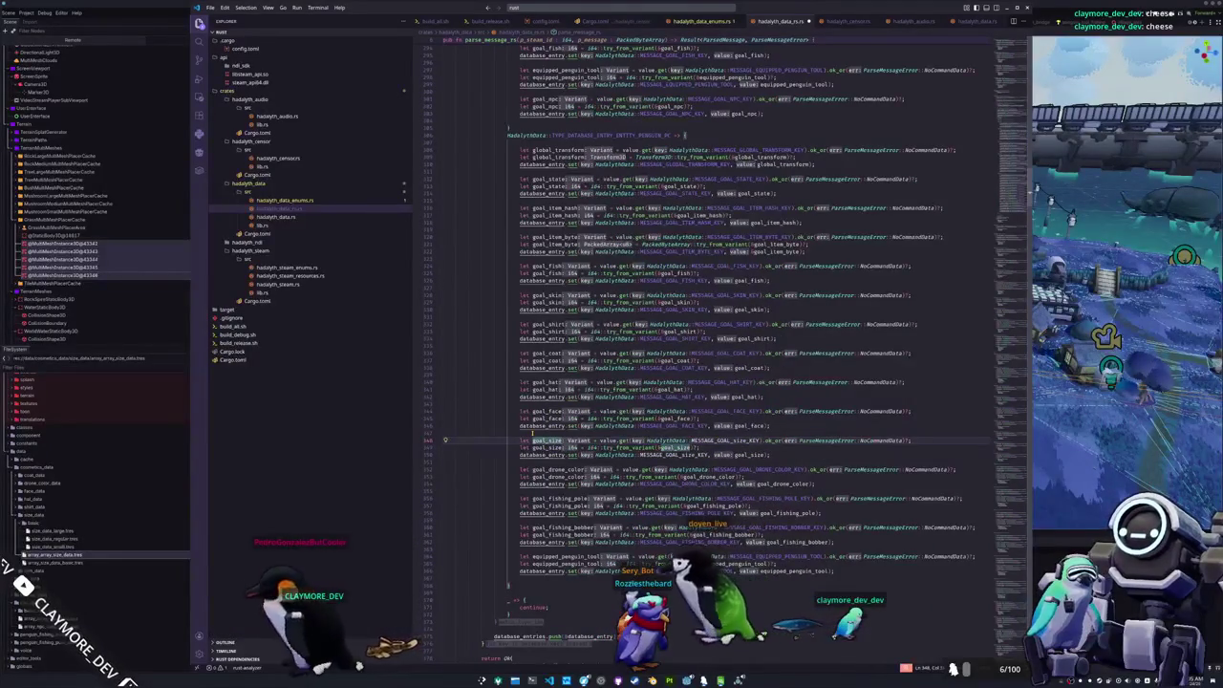
{"action": "double_click", "coordinate": [725, 440]}
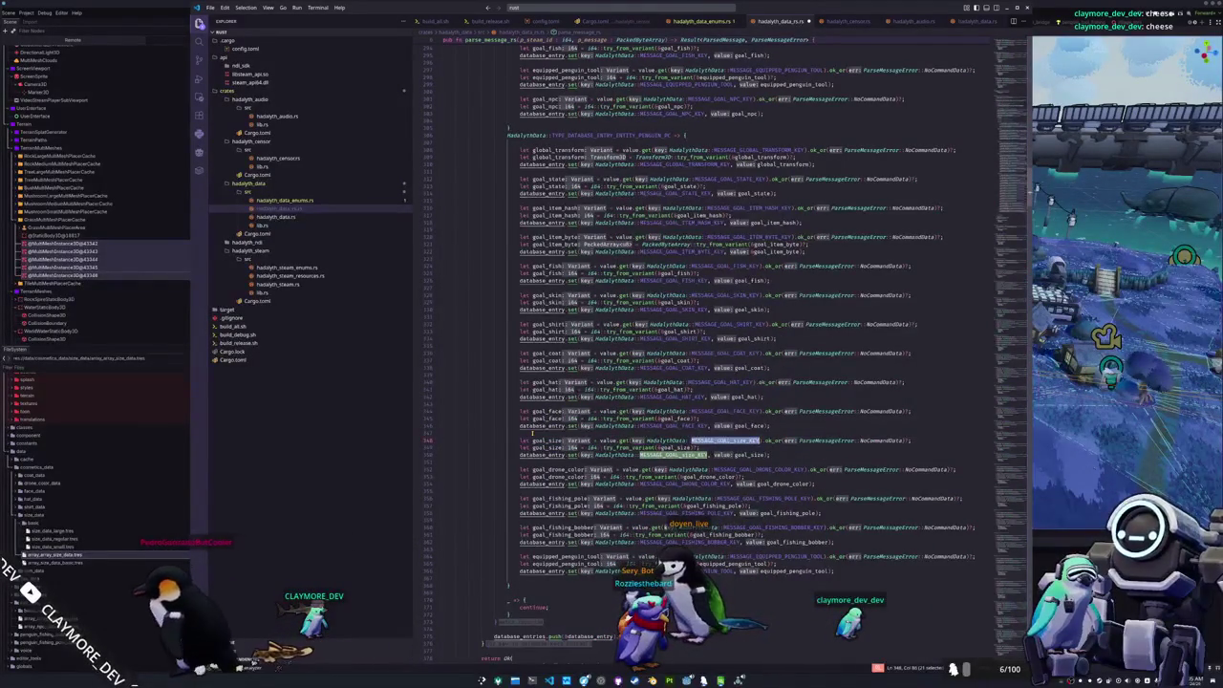
{"action": "type", "text": "MESS"}
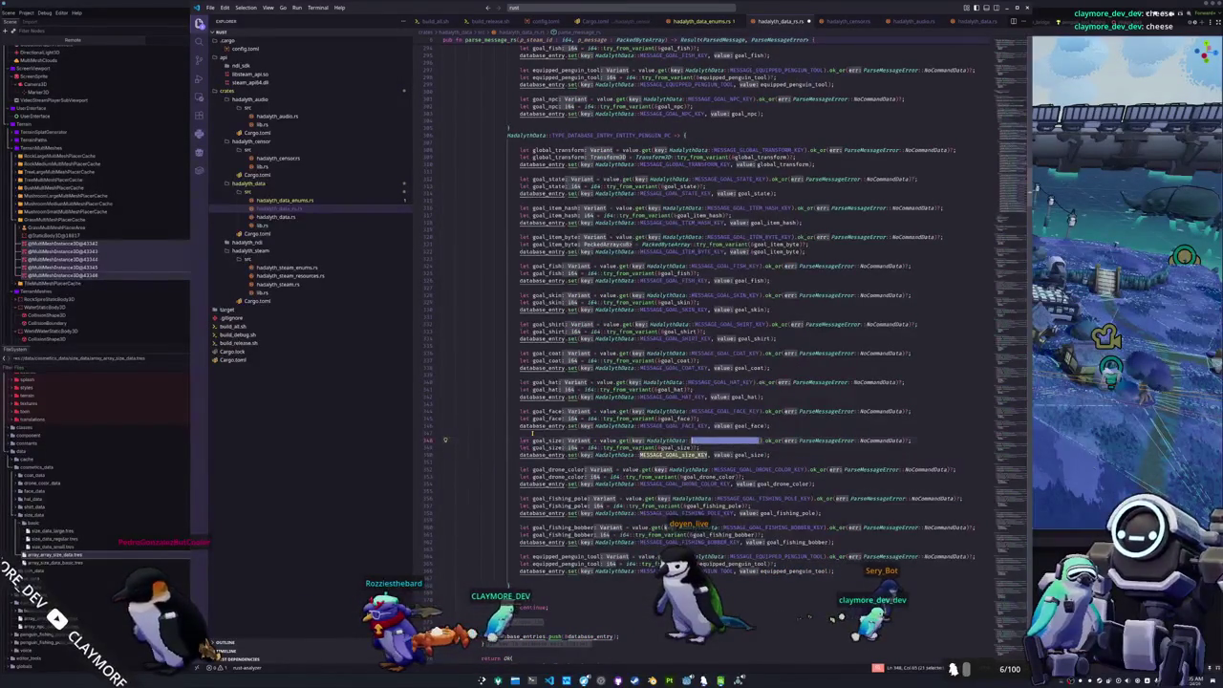
{"action": "key", "text": "Down"}
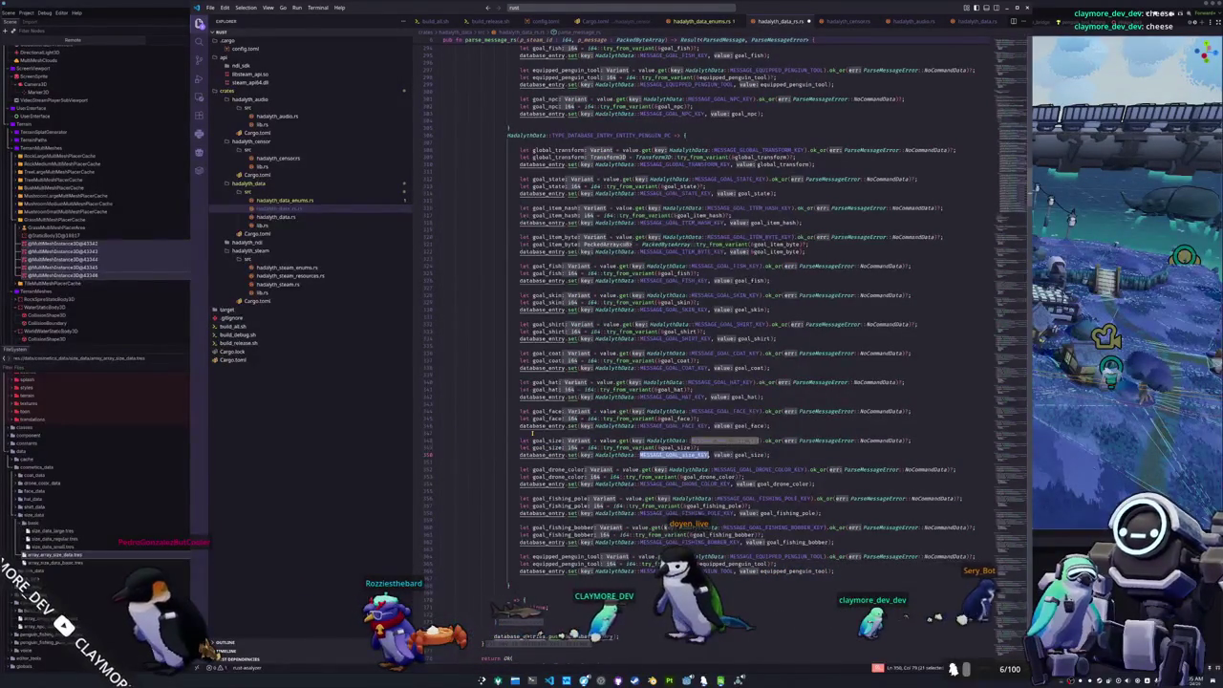
{"action": "key", "text": "Down"}
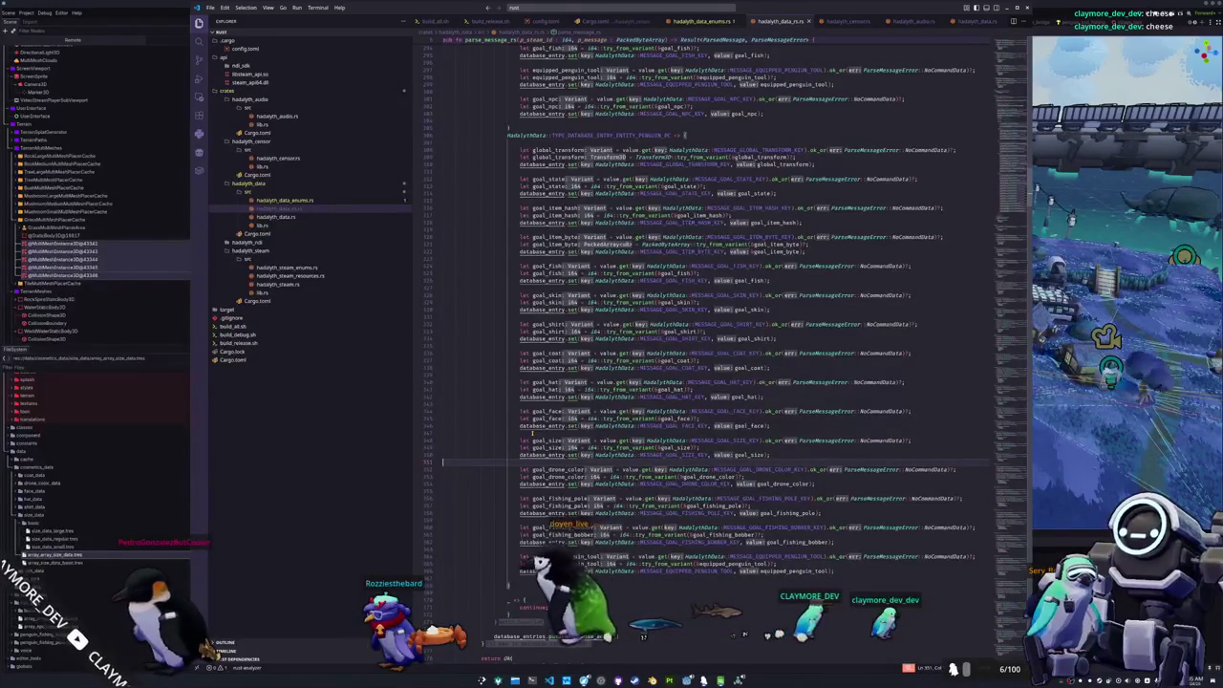
{"action": "scroll", "coordinate": [532, 432], "scroll_direction": "down", "scroll_amount": 10}
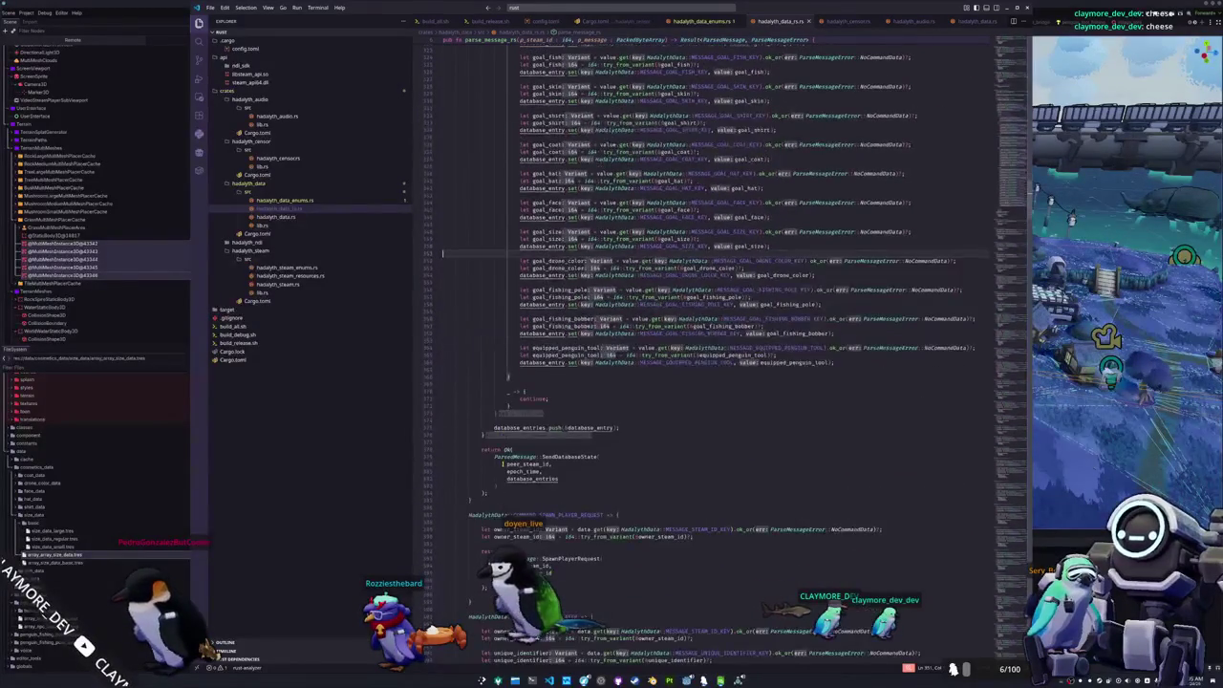
- Duplicate the COMMAND_PENGUIN_GOAL_FACE_UPDATE match arm below itself
{"action": "scroll", "coordinate": [501, 465], "scroll_direction": "up", "scroll_amount": 12}
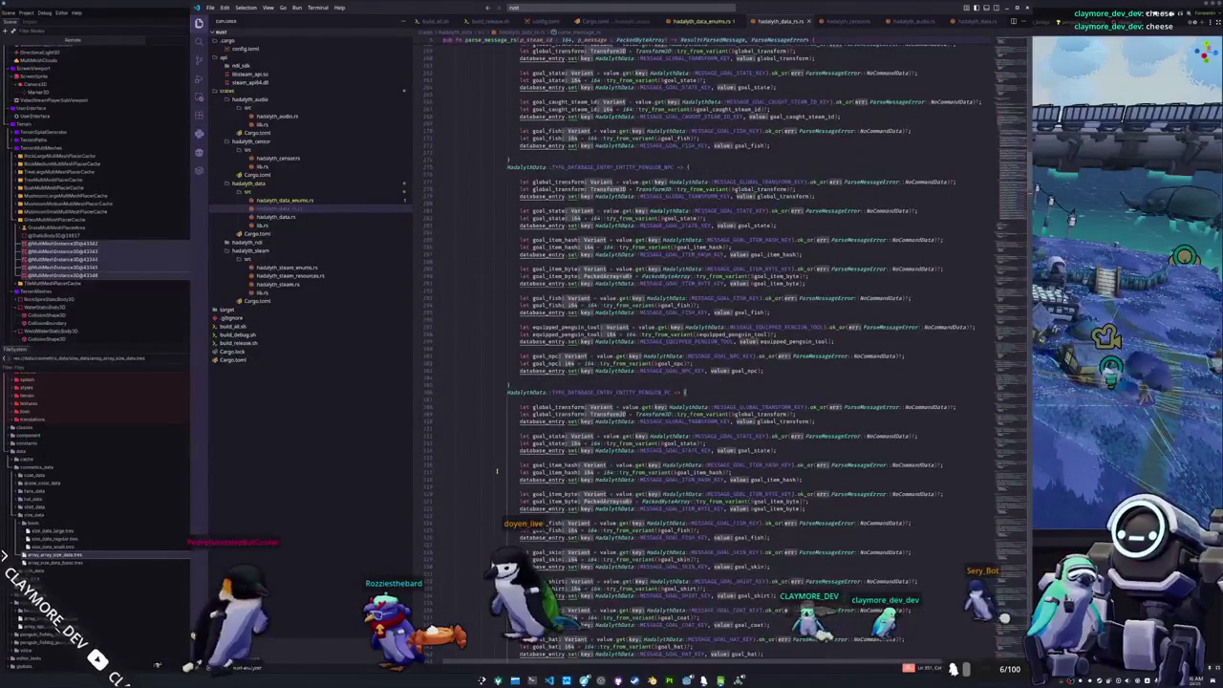
{"action": "scroll", "coordinate": [496, 471], "scroll_direction": "up", "scroll_amount": 8}
{"action": "scroll", "coordinate": [495, 472], "scroll_direction": "up", "scroll_amount": 10}
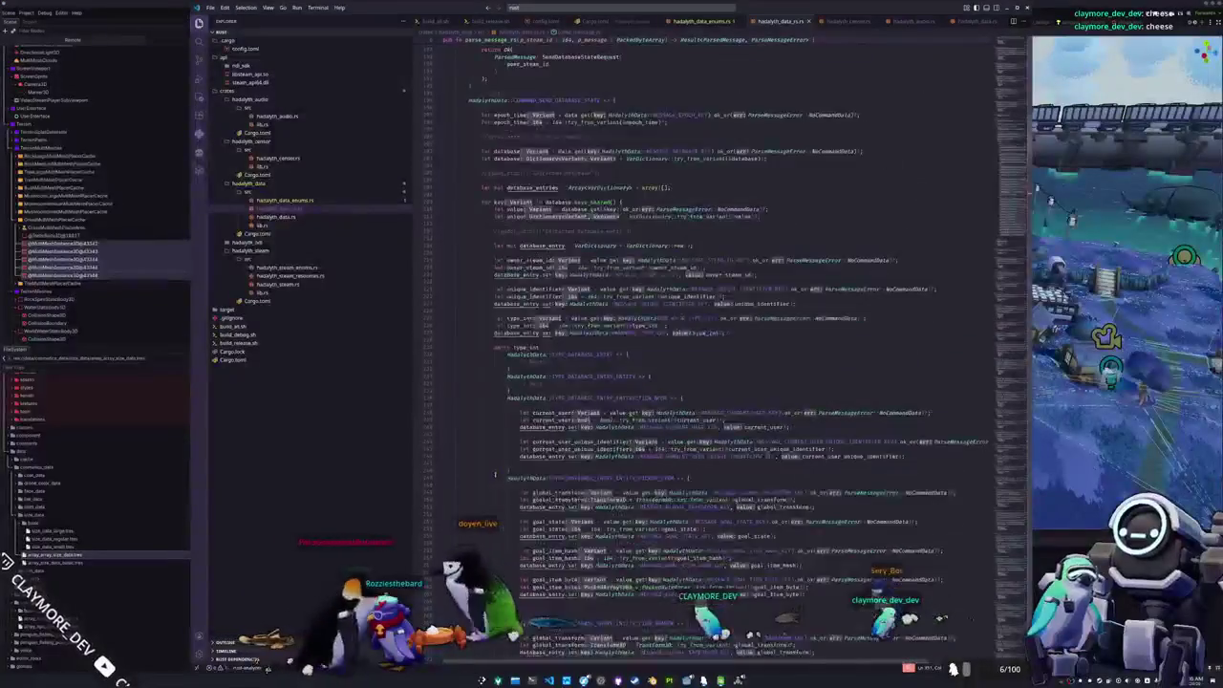
{"action": "scroll", "coordinate": [494, 473], "scroll_direction": "up", "scroll_amount": 12}
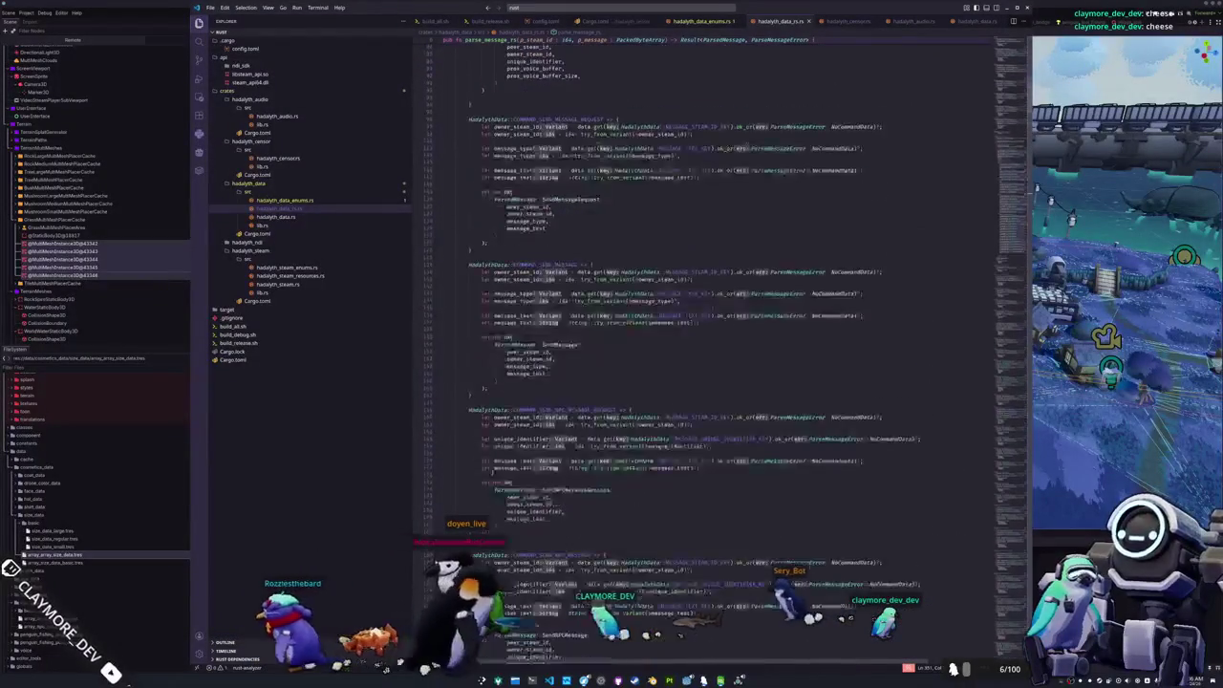
{"action": "mouse_move", "coordinate": [1007, 84]}
{"action": "left_mouse_down"}
{"action": "mouse_move", "coordinate": [1006, 501]}
{"action": "mouse_move", "coordinate": [1021, 596]}
{"action": "left_mouse_up"}
{"action": "mouse_move", "coordinate": [473, 406]}
{"action": "left_mouse_down"}
{"action": "mouse_move", "coordinate": [445, 306]}
{"action": "mouse_move", "coordinate": [415, 269]}
{"action": "left_mouse_up"}
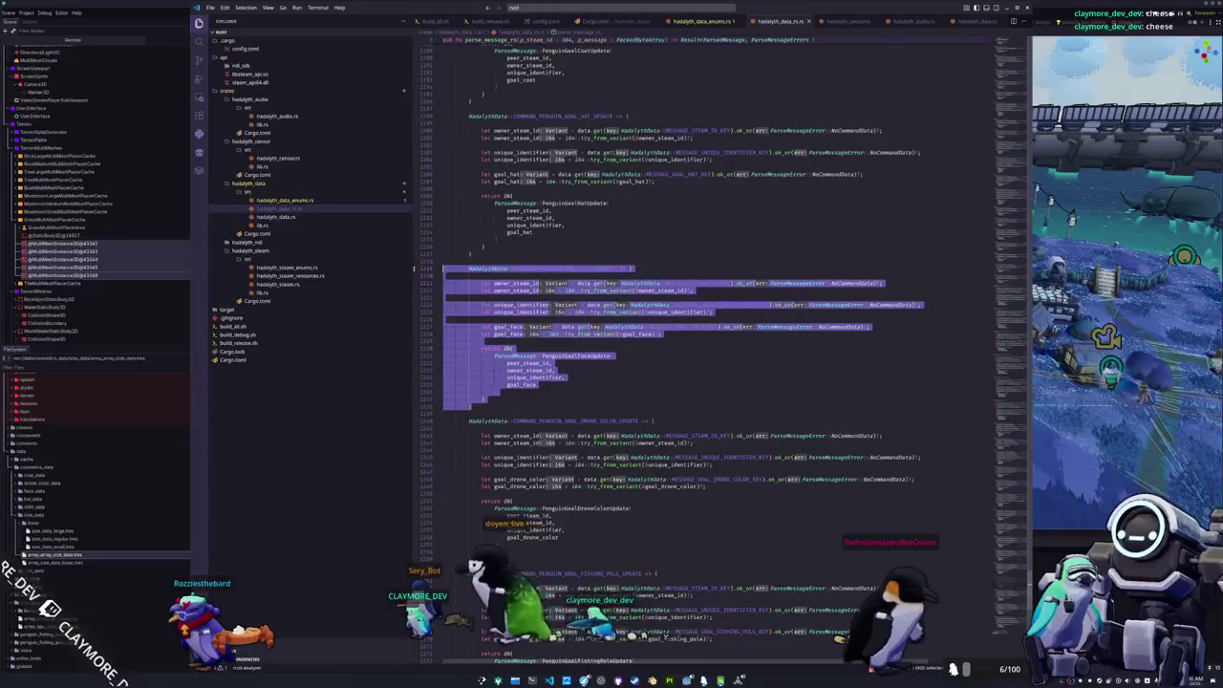
{"action": "left_click", "coordinate": [545, 412]}
{"action": "key", "text": "ctrl+v"}
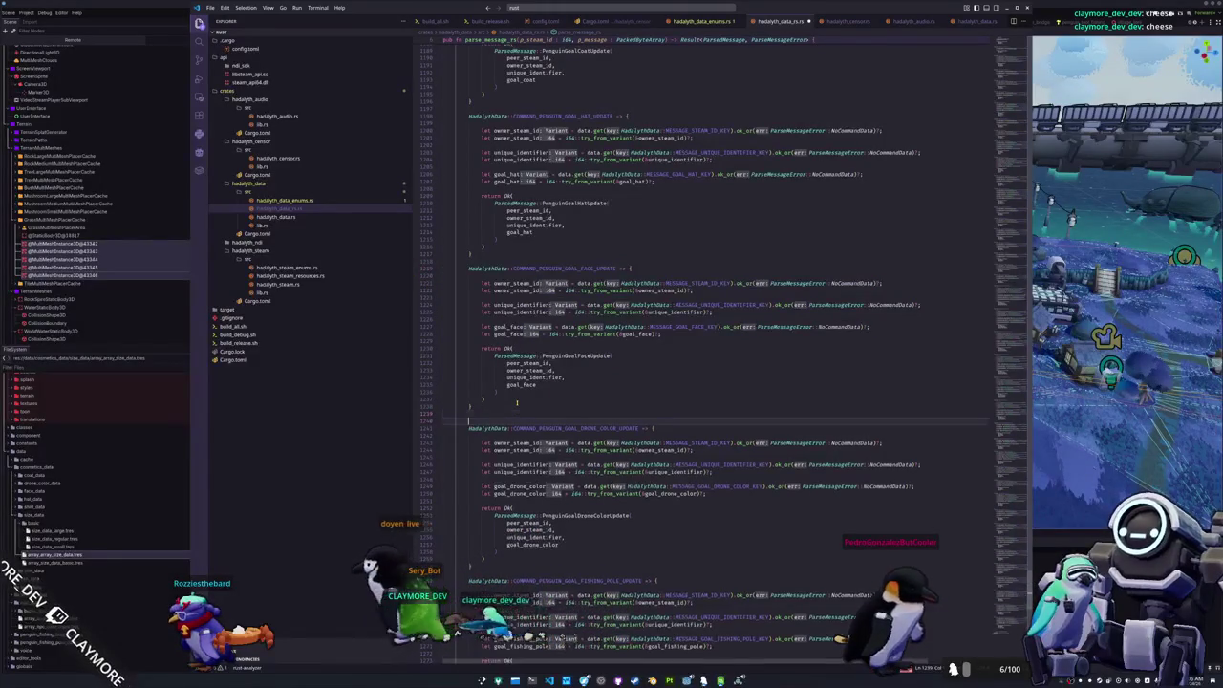
- Rename the copy's command to COMMAND_PENGUIN_GOAL_SIZE_UPDATE and its key to MESSAGE_GOAL_SIZE_KEY
{"action": "key", "text": "Up"}
{"action": "key", "text": "Up"}
{"action": "key", "text": "Up"}
{"action": "key", "text": "ctrl+Right"}
{"action": "key", "text": "ctrl+Right"}
{"action": "key", "text": "ctrl+shift+Left"}
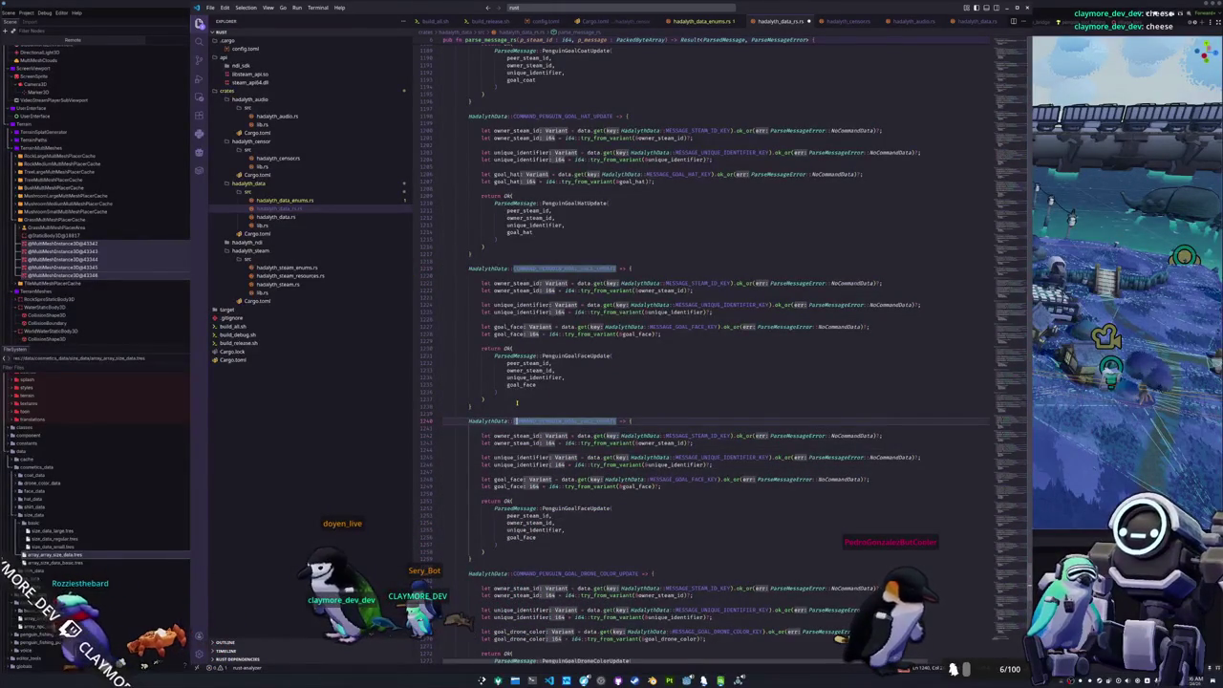
{"action": "key", "text": "shift+Right"}
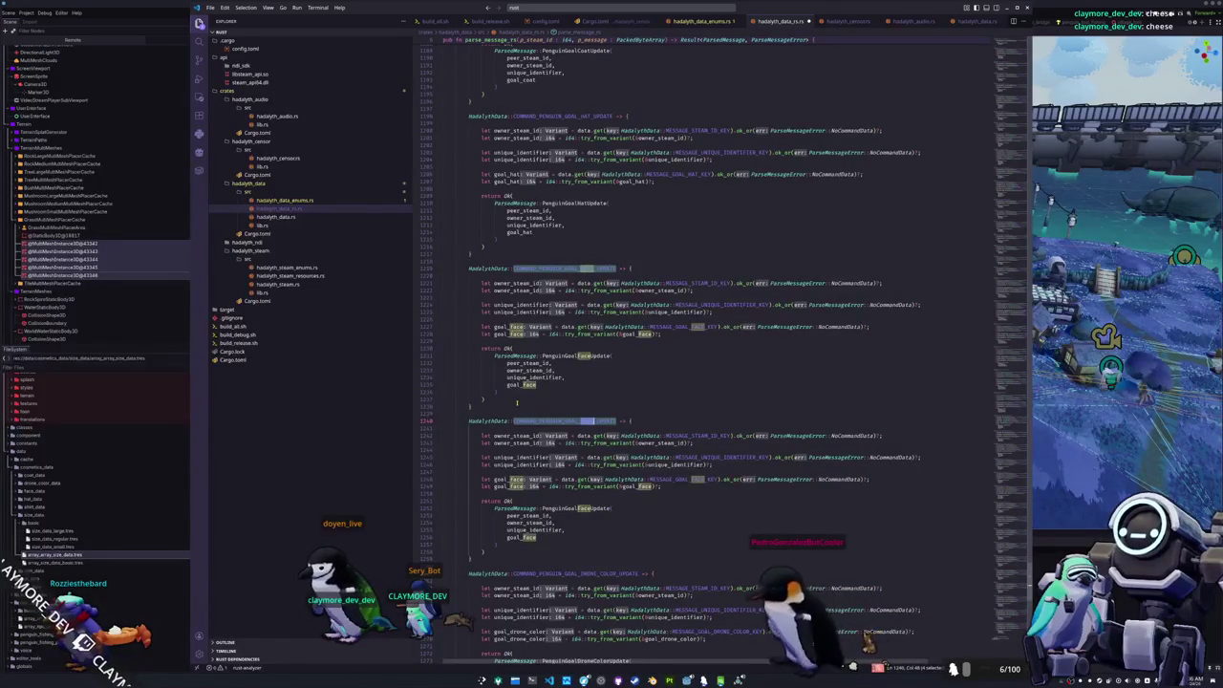
{"action": "type", "text": "SIZE"}
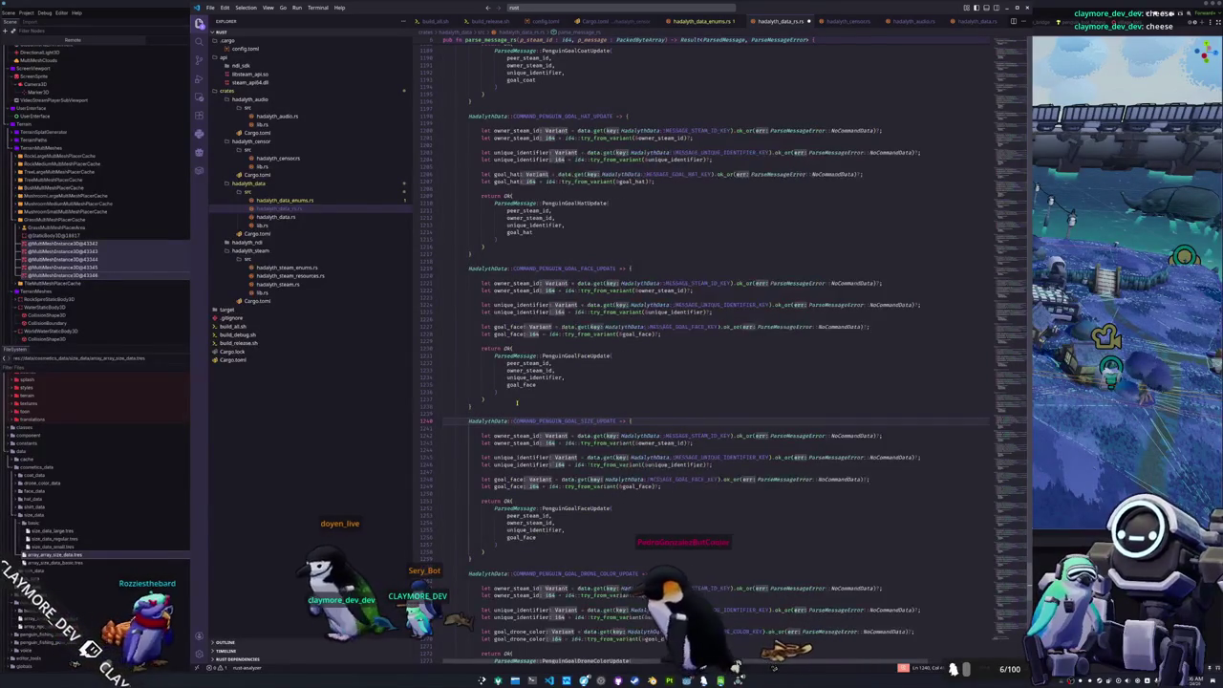
{"action": "key", "text": "Down"}
{"action": "key", "text": "Down"}
{"action": "key", "text": "Down"}
{"action": "key", "text": "Down"}
{"action": "key", "text": "Down"}
{"action": "key", "text": "Down"}
{"action": "key", "text": "ctrl+d"}
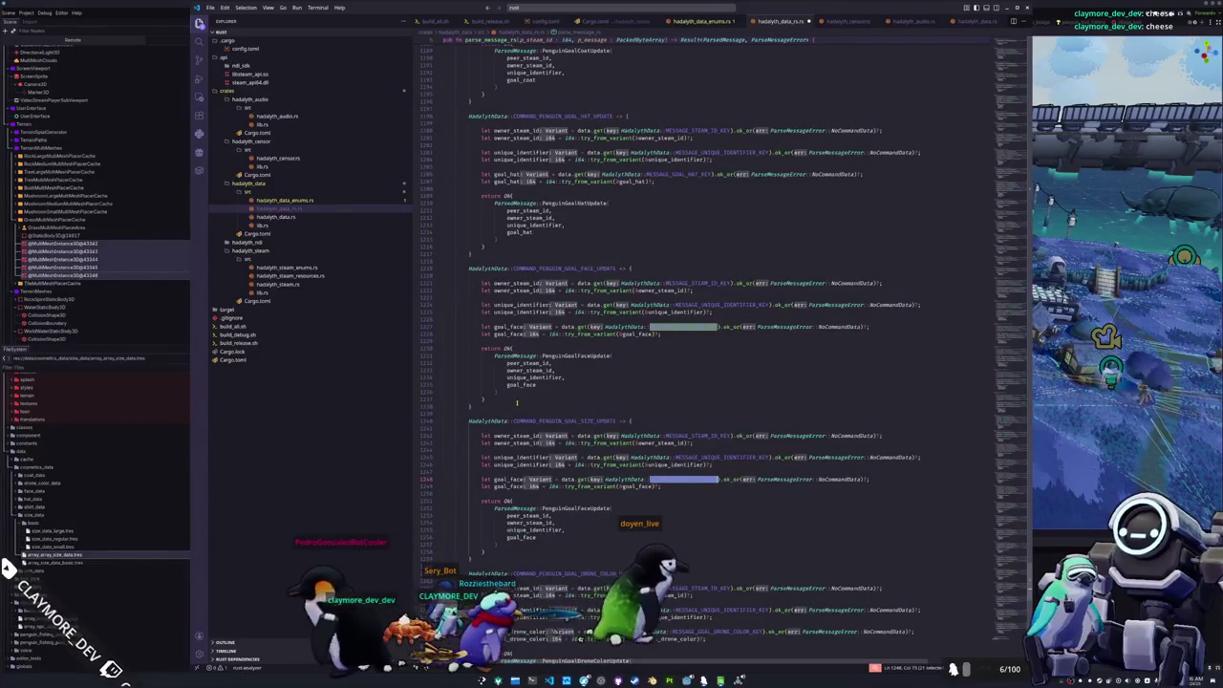
{"action": "type", "text": "MESSAGE_GOAL_SIZE_KEY"}
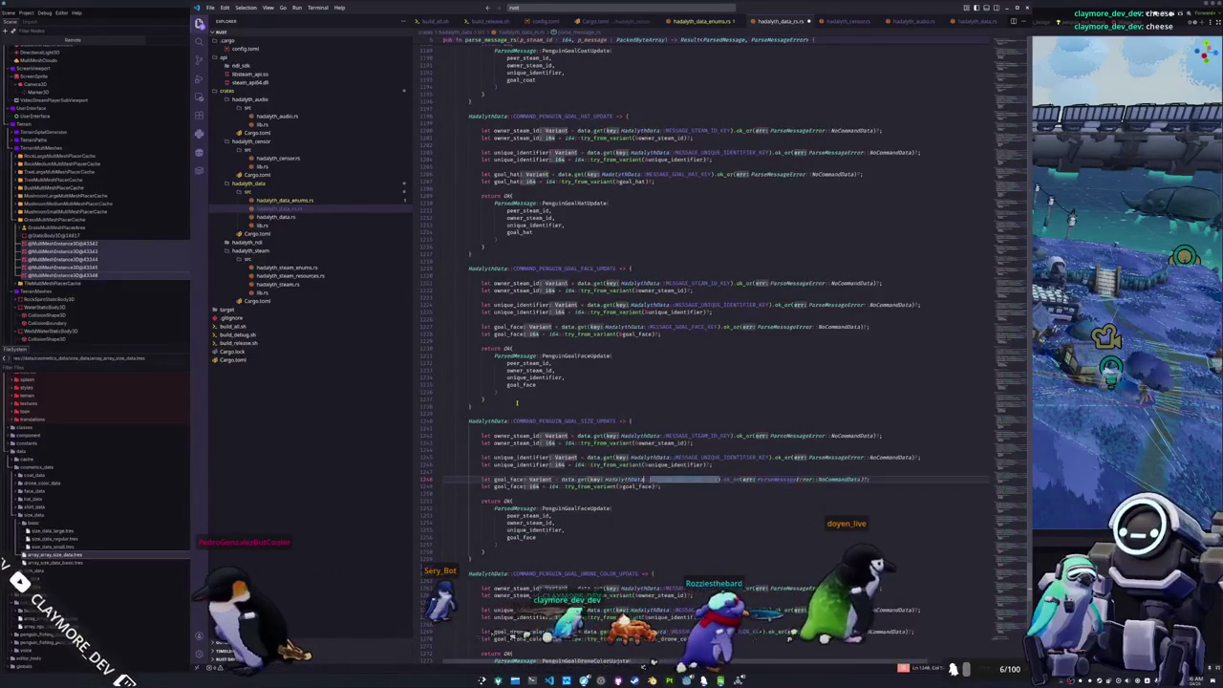
- Change goal_face to goal_size, return PenguinGoalSizeUpdate, and save the file
{"action": "key", "text": "ctrl+d"}
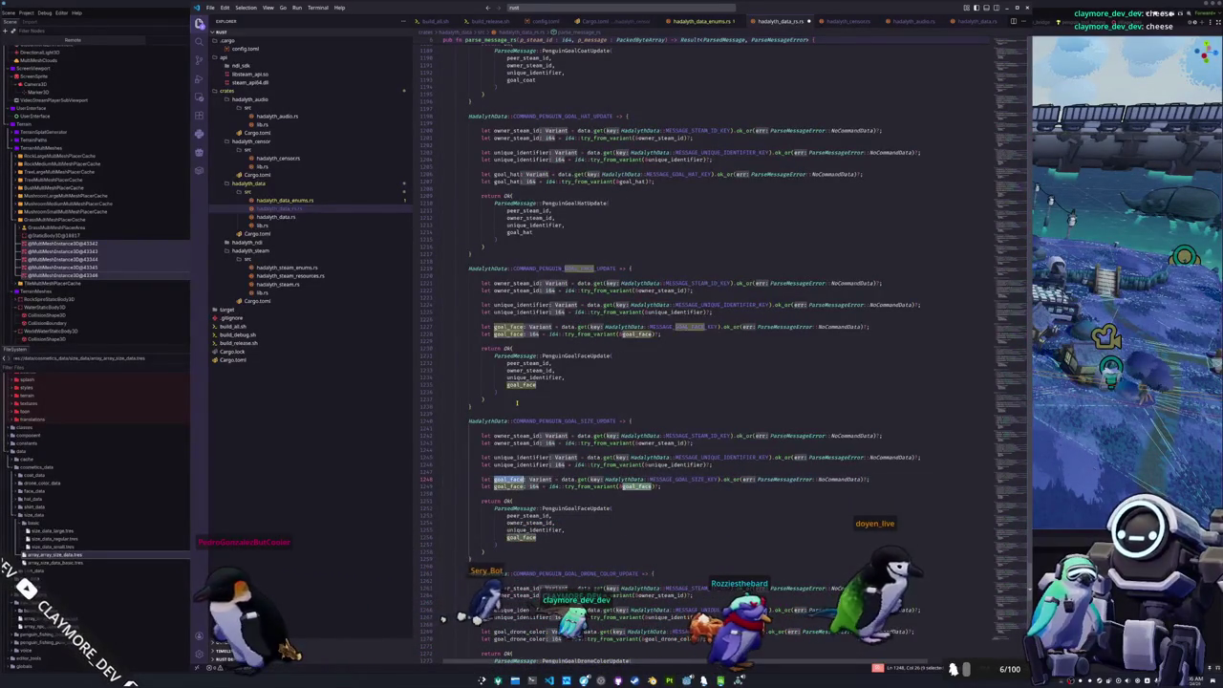
{"action": "type", "text": "goal_siz"}
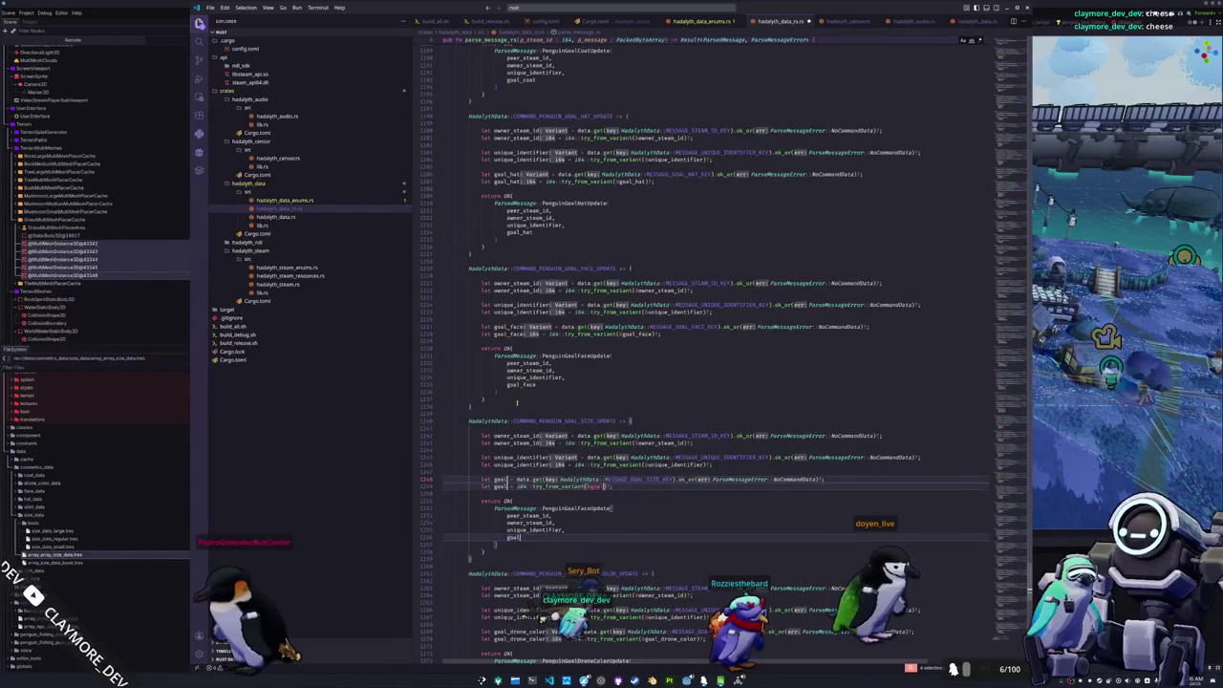
{"action": "key", "text": "Escape"}
{"action": "key", "text": "Down"}
{"action": "key", "text": "Down"}
{"action": "key", "text": "Down"}
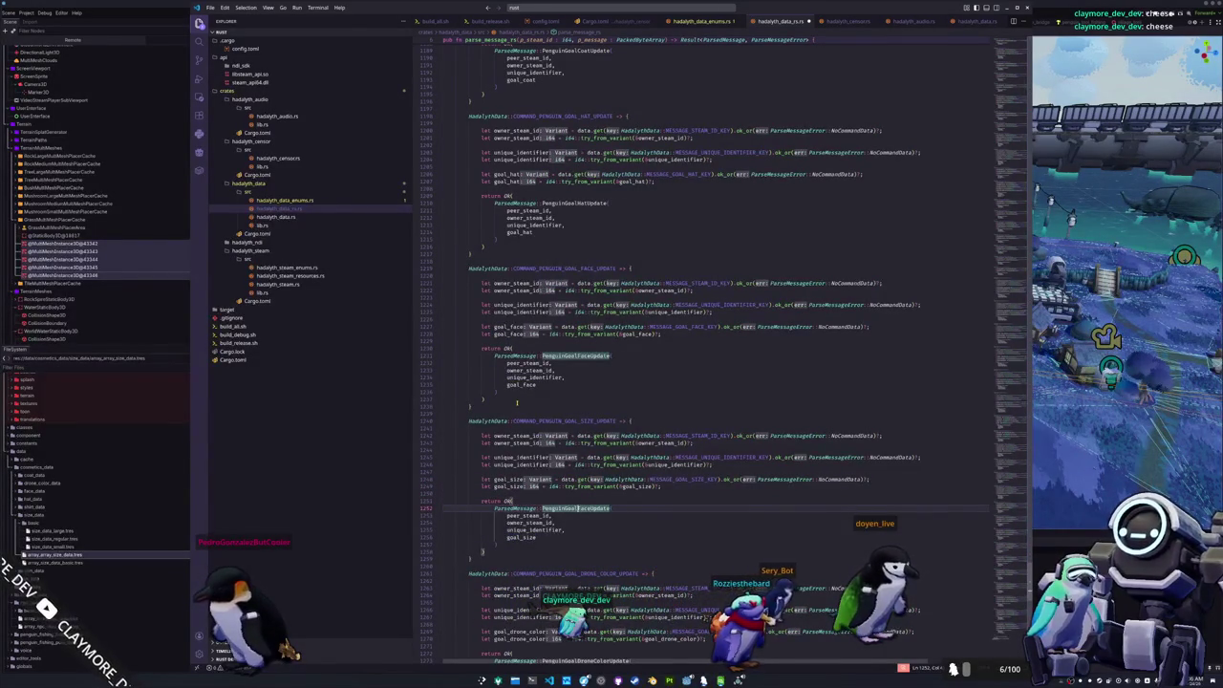
{"action": "type", "text": "Size"}
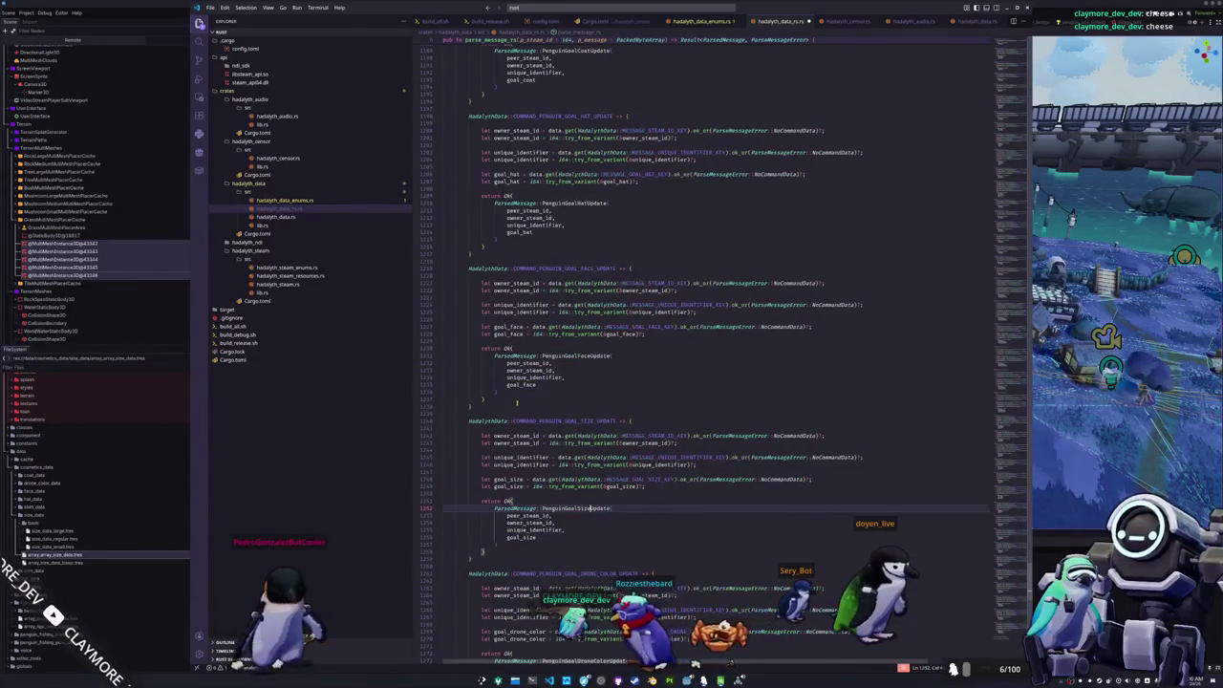
{"action": "key", "text": "Down"}
{"action": "key", "text": "Down"}
{"action": "key", "text": "Down"}
{"action": "key", "text": "Down"}
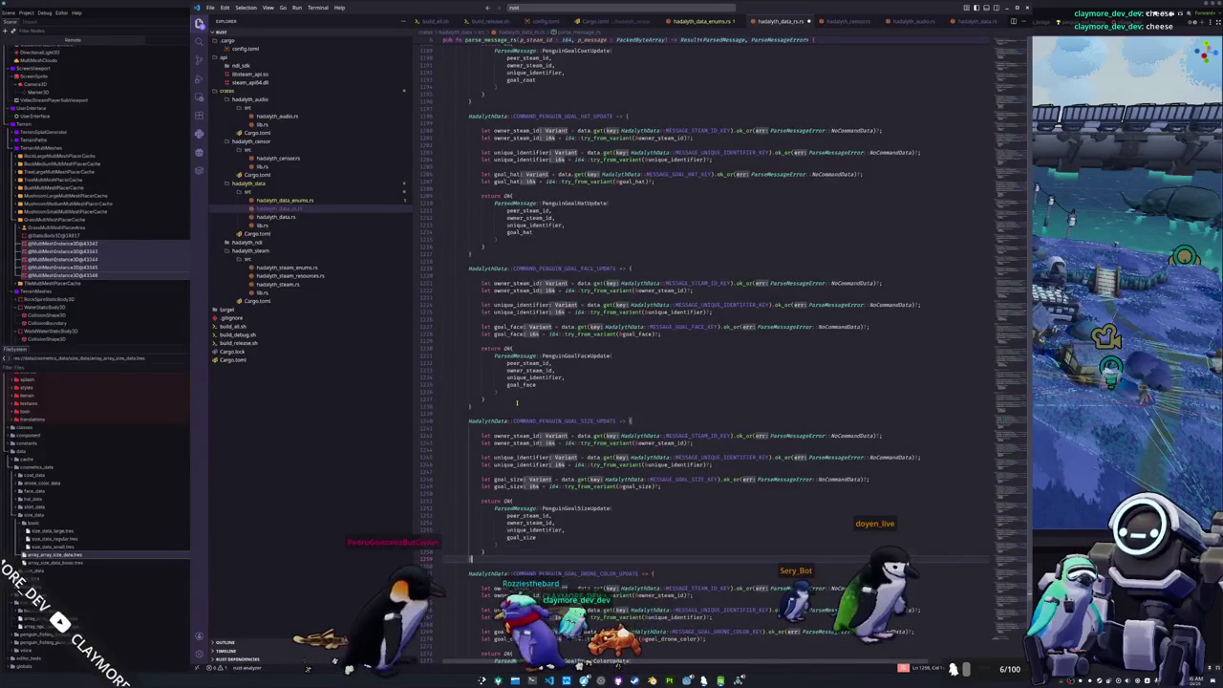
{"action": "key", "text": "ctrl+s"}
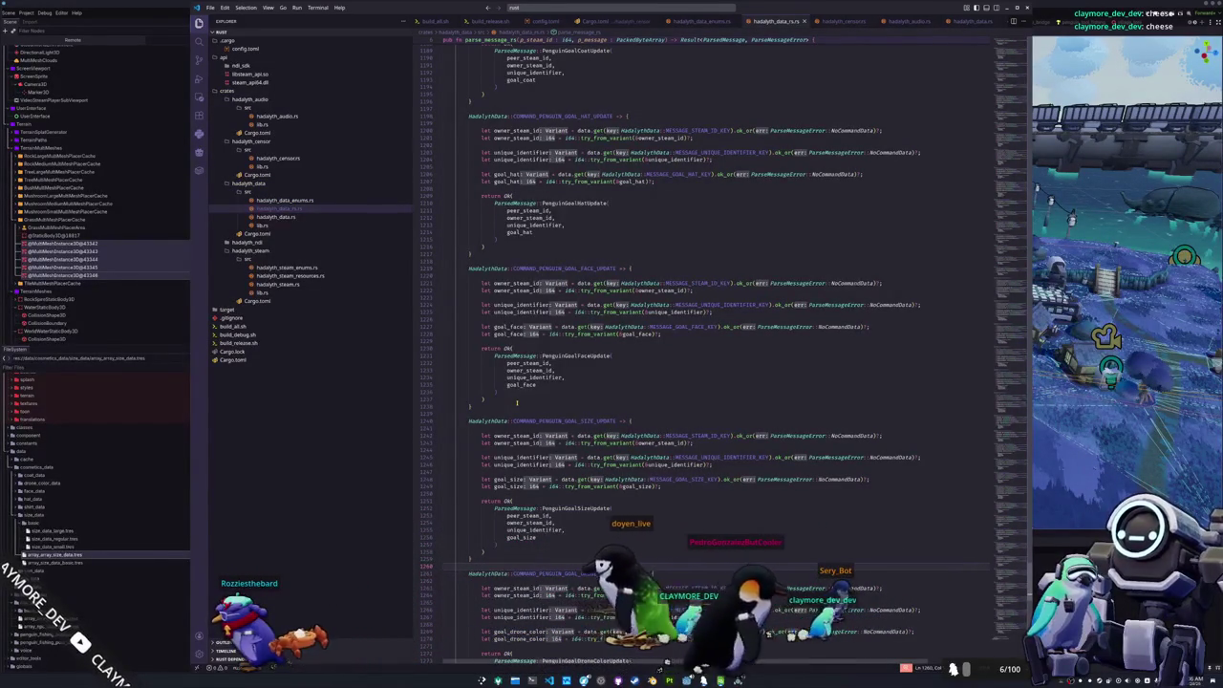
{"action": "scroll", "coordinate": [549, 430], "scroll_direction": "down", "scroll_amount": 3}
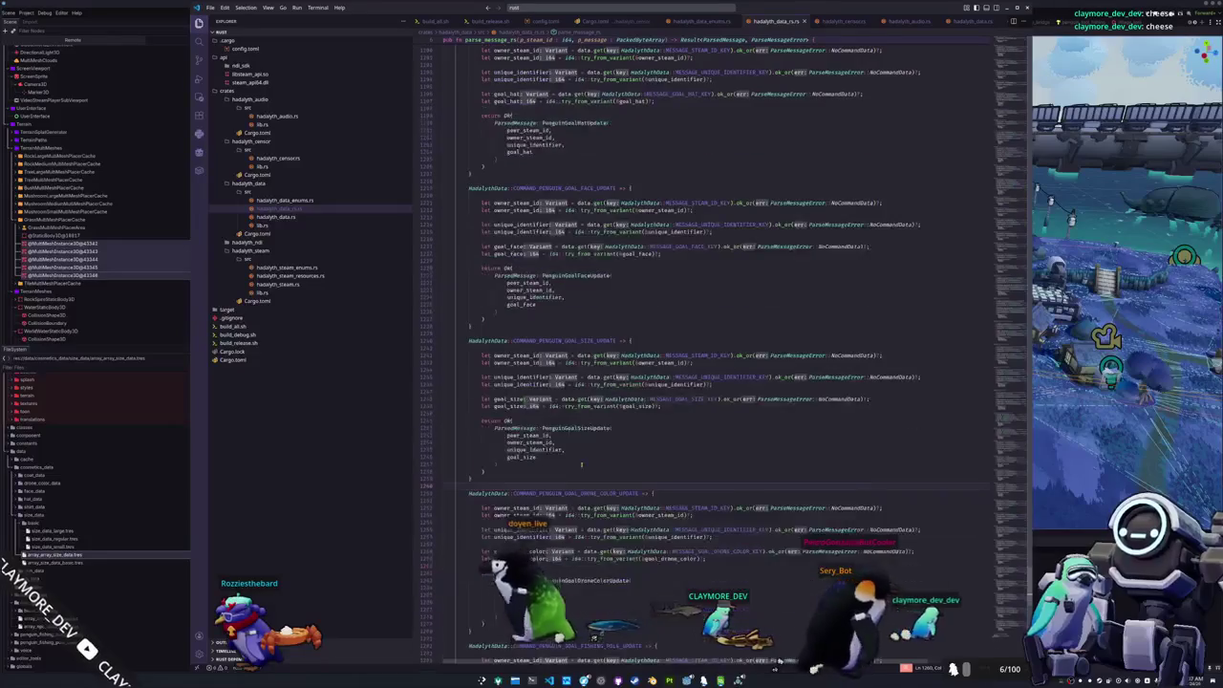
- Run the build script in the drop-down terminal, then hide it
{"action": "key", "text": "ctrl+alt+t"}
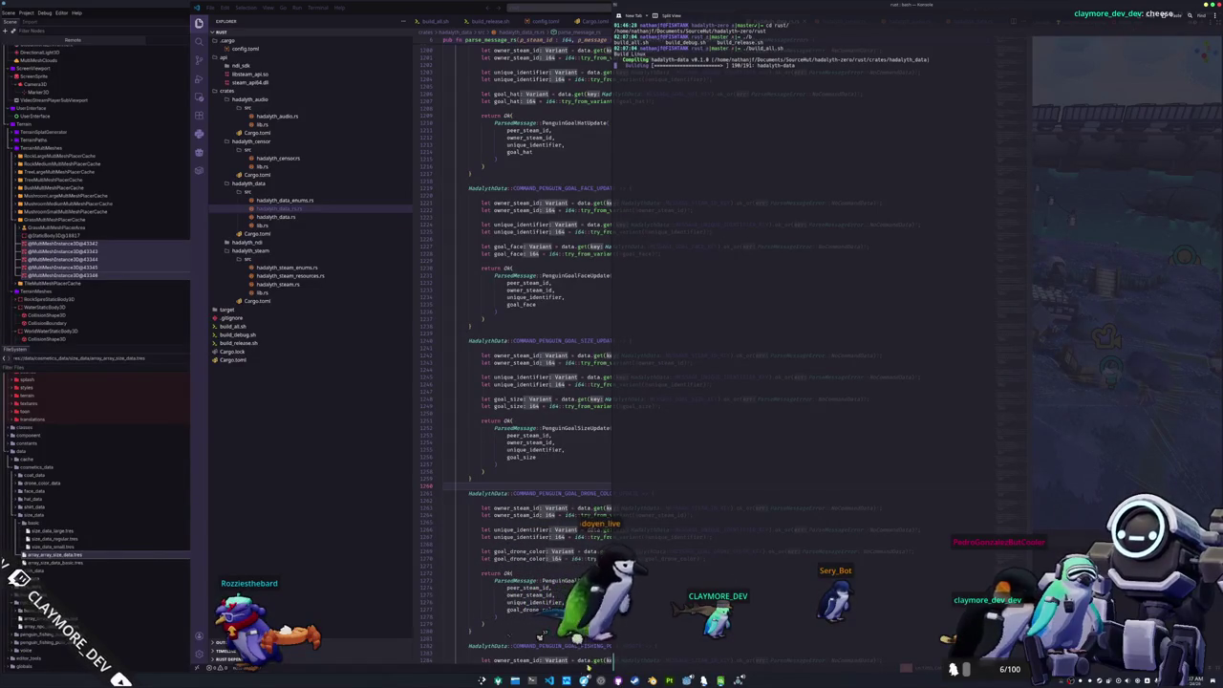
{"action": "key", "text": "F12"}
{"action": "left_click", "coordinate": [668, 478]}
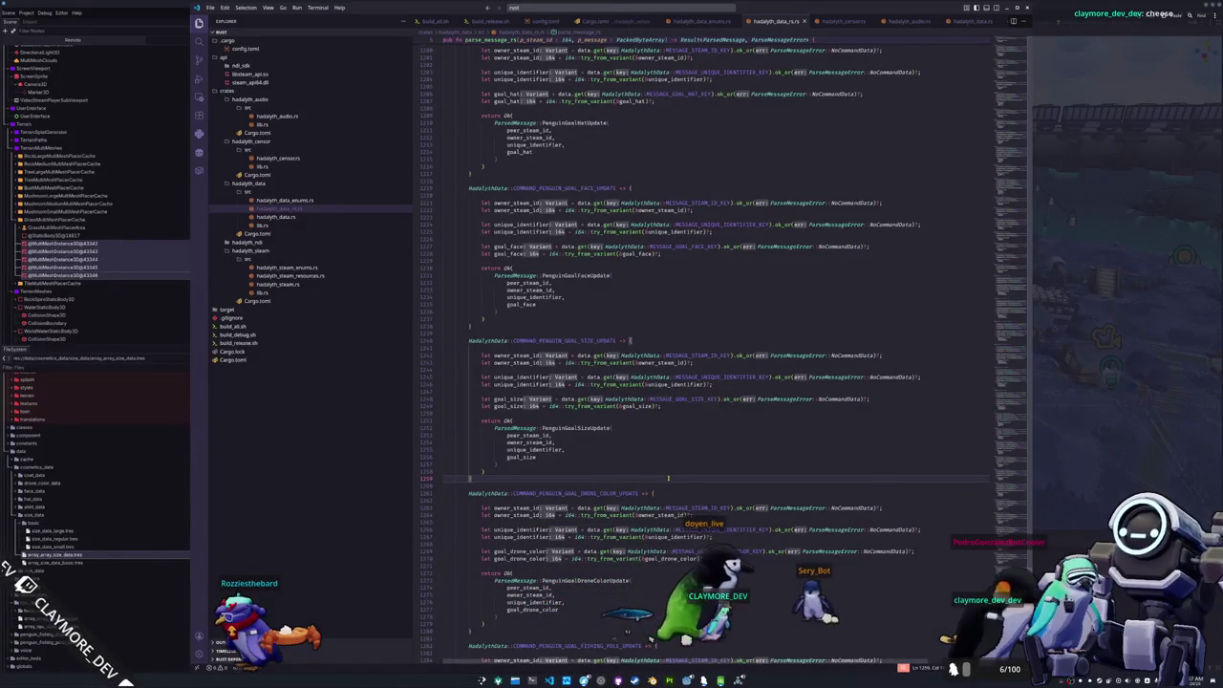
- Reopen the godot project folder in the editor
{"action": "key", "text": "ctrl+k"}
{"action": "key", "text": "ctrl+o"}
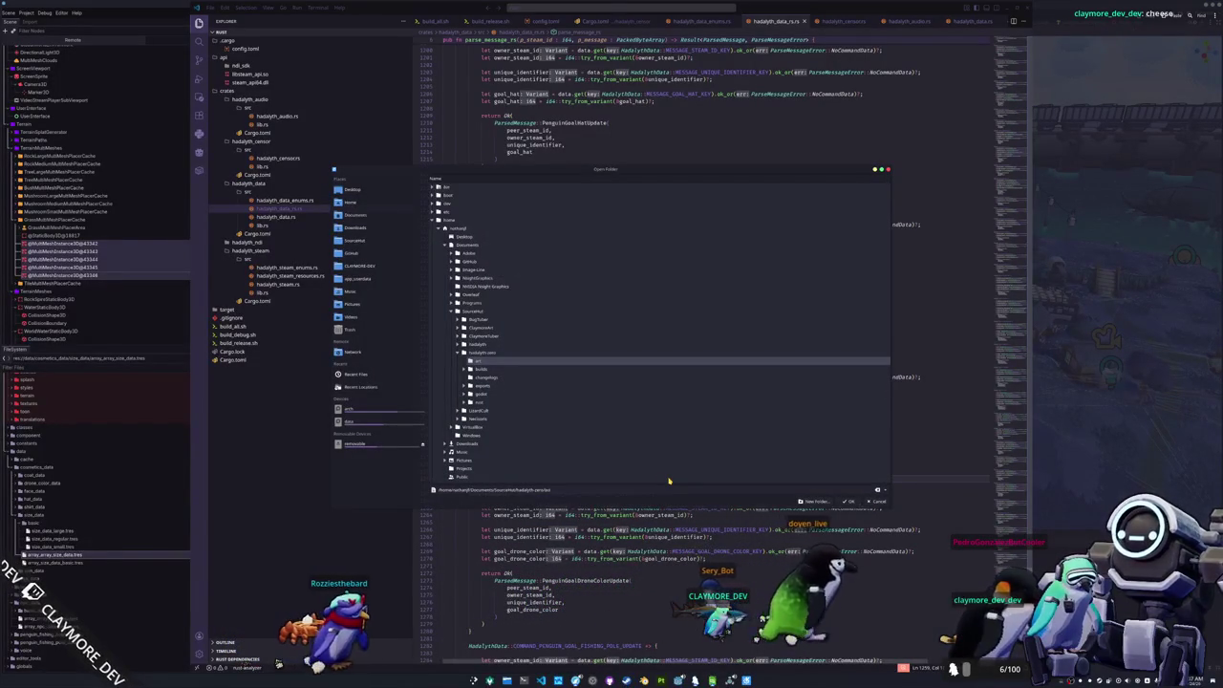
{"action": "key", "text": "Down"}
{"action": "key", "text": "Down"}
{"action": "key", "text": "Down"}
{"action": "key", "text": "Return"}
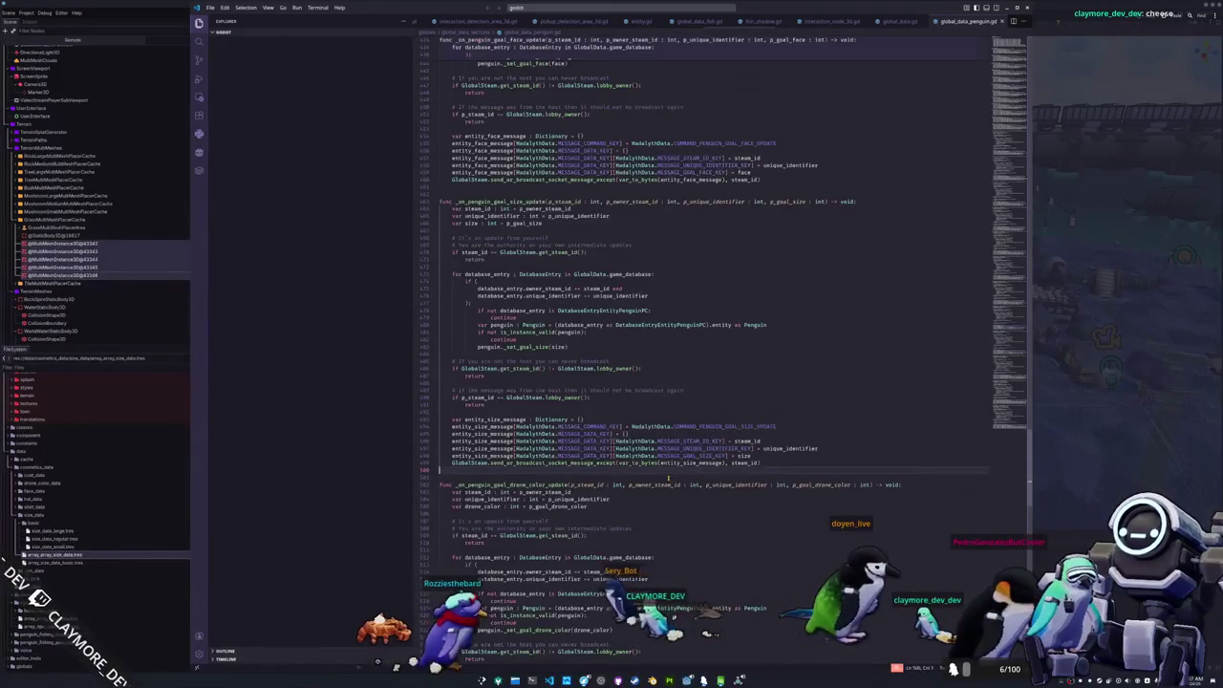
- Quick-open user_interface_tab_menu_penguin_state.gd, then launch the Dolphin file manager
{"action": "key", "text": "ctrl+p"}
{"action": "type", "text": "global"}
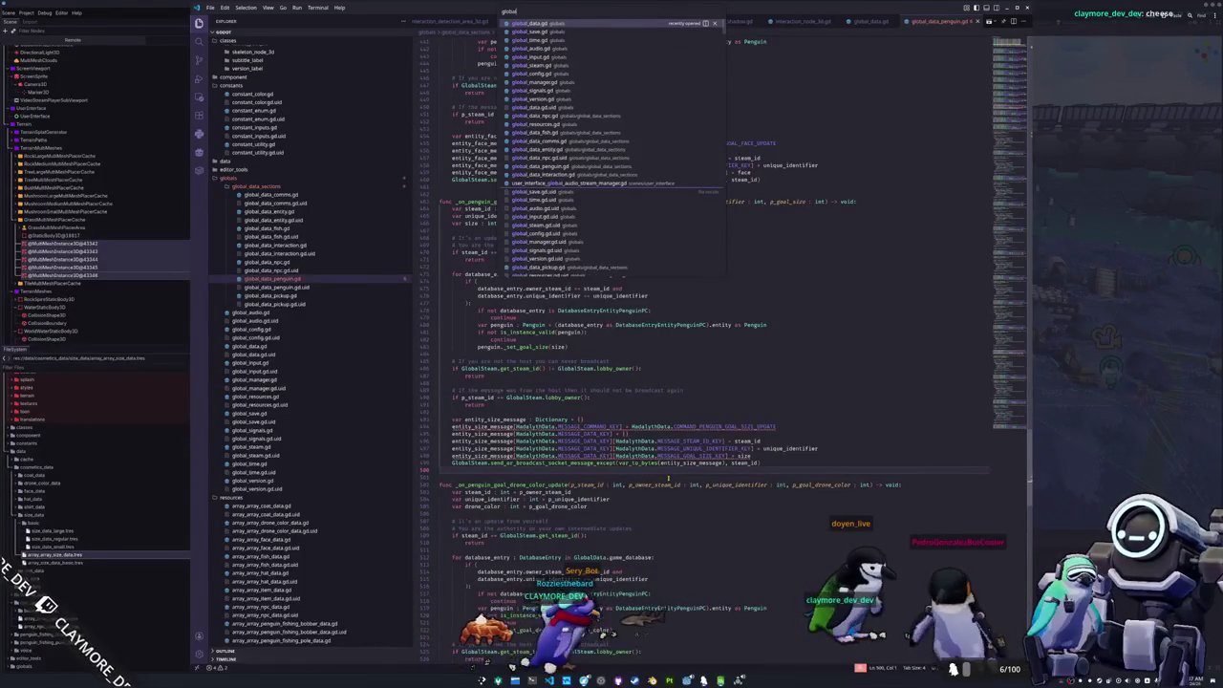
{"action": "key", "text": "BackSpace"}
{"action": "key", "text": "BackSpace"}
{"action": "key", "text": "BackSpace"}
{"action": "type", "text": "user_interface_f"}
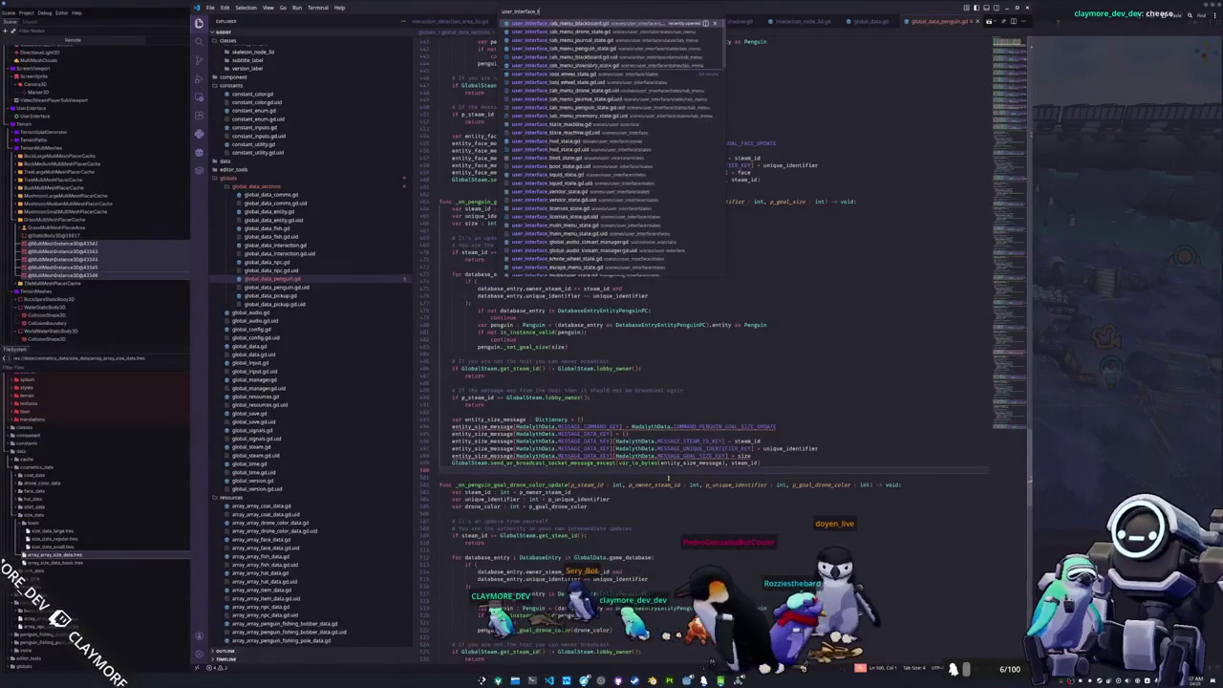
{"action": "key", "text": "BackSpace"}
{"action": "type", "text": "tab_peng"}
{"action": "key", "text": "Return"}
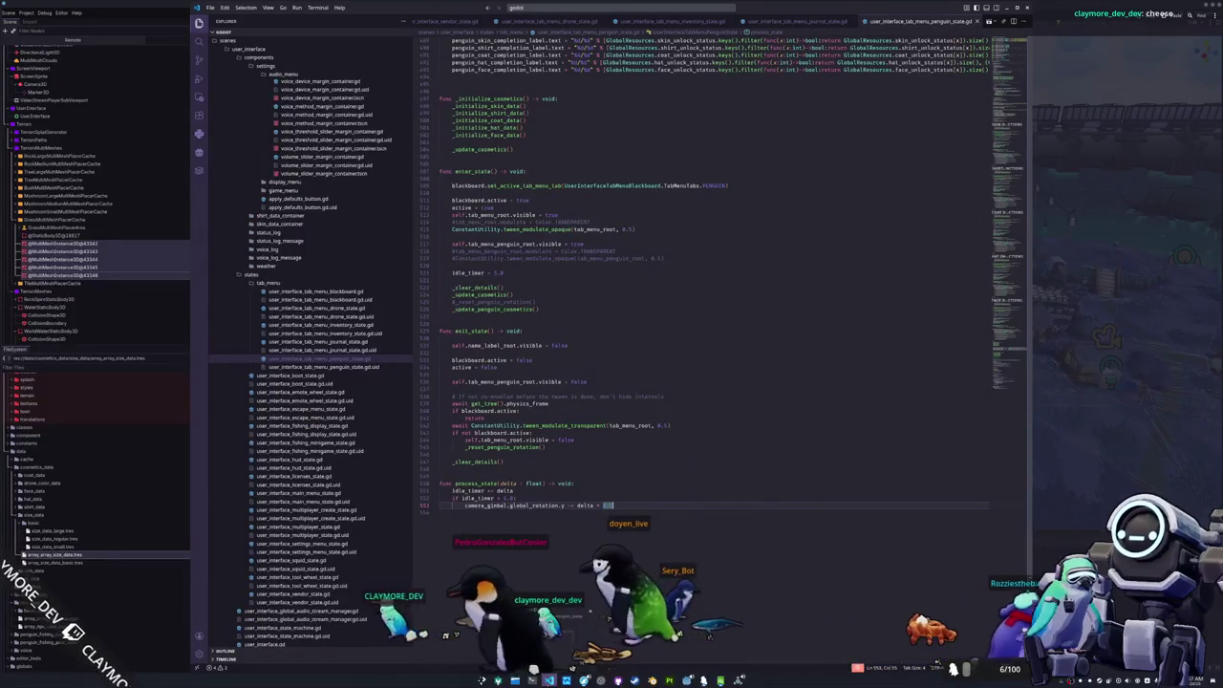
{"action": "key", "text": "super+e"}
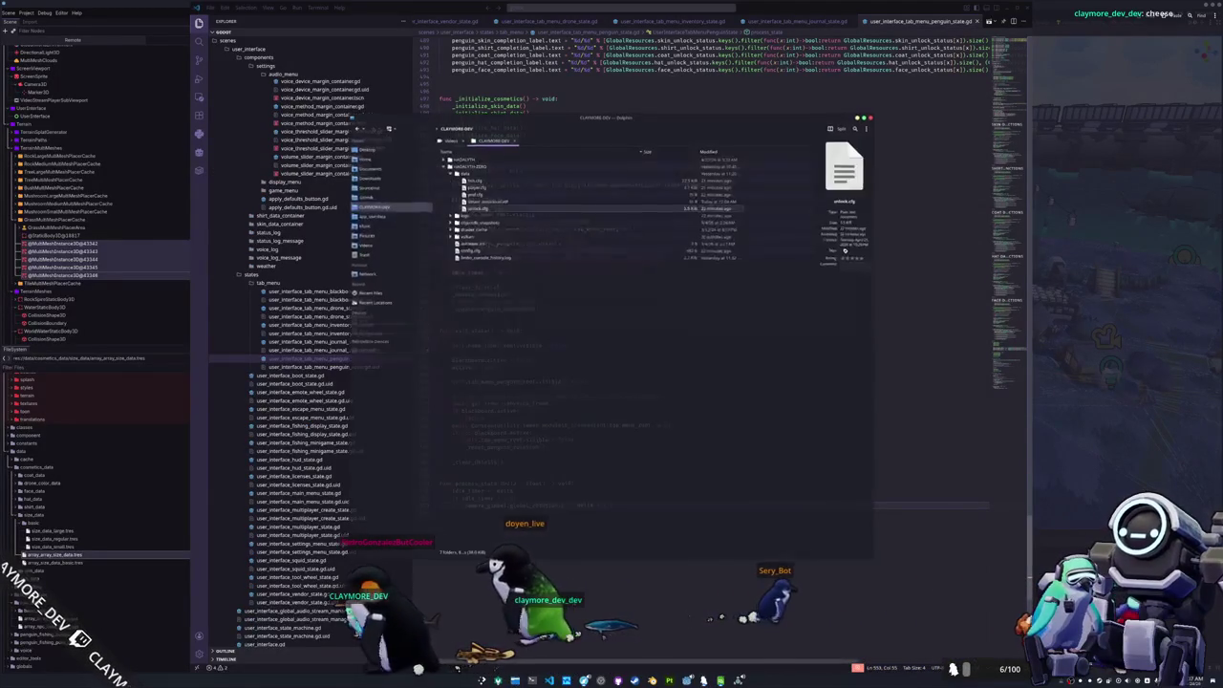
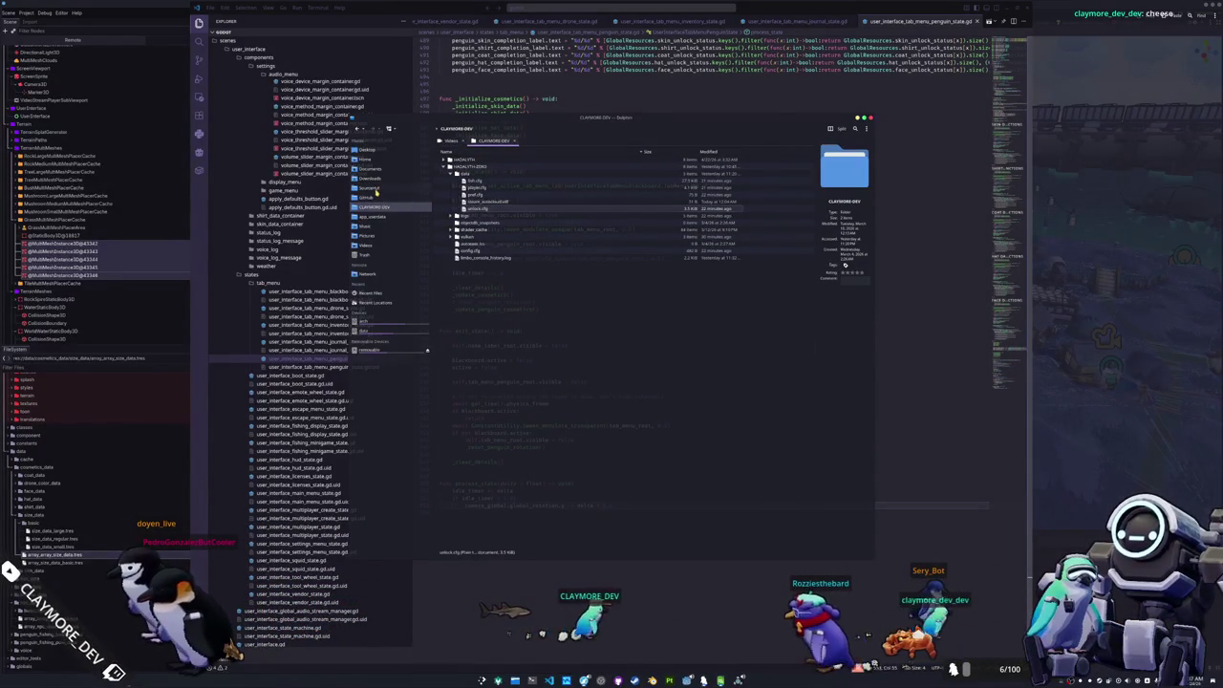
- In Dolphin, browse Sourcedirs > hadalyth-zero > godot and scroll through the expanded assets PNG icons
{"action": "left_click", "coordinate": [376, 189]}
{"action": "double_click", "coordinate": [457, 188]}
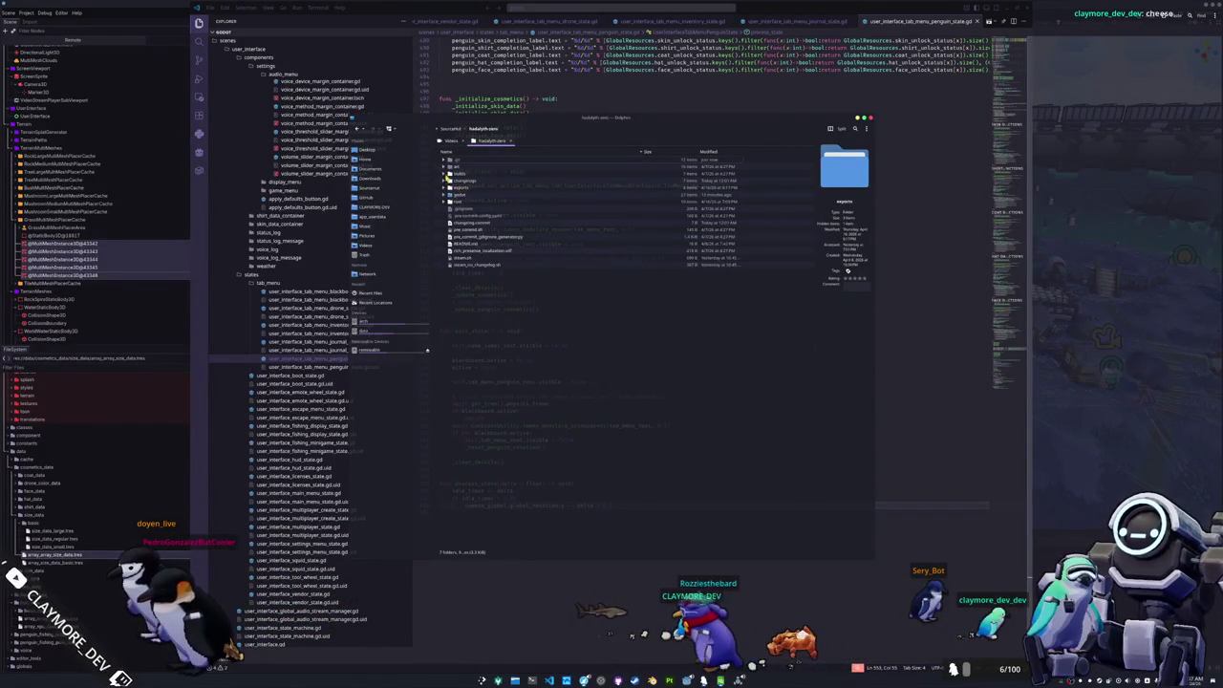
{"action": "double_click", "coordinate": [447, 195]}
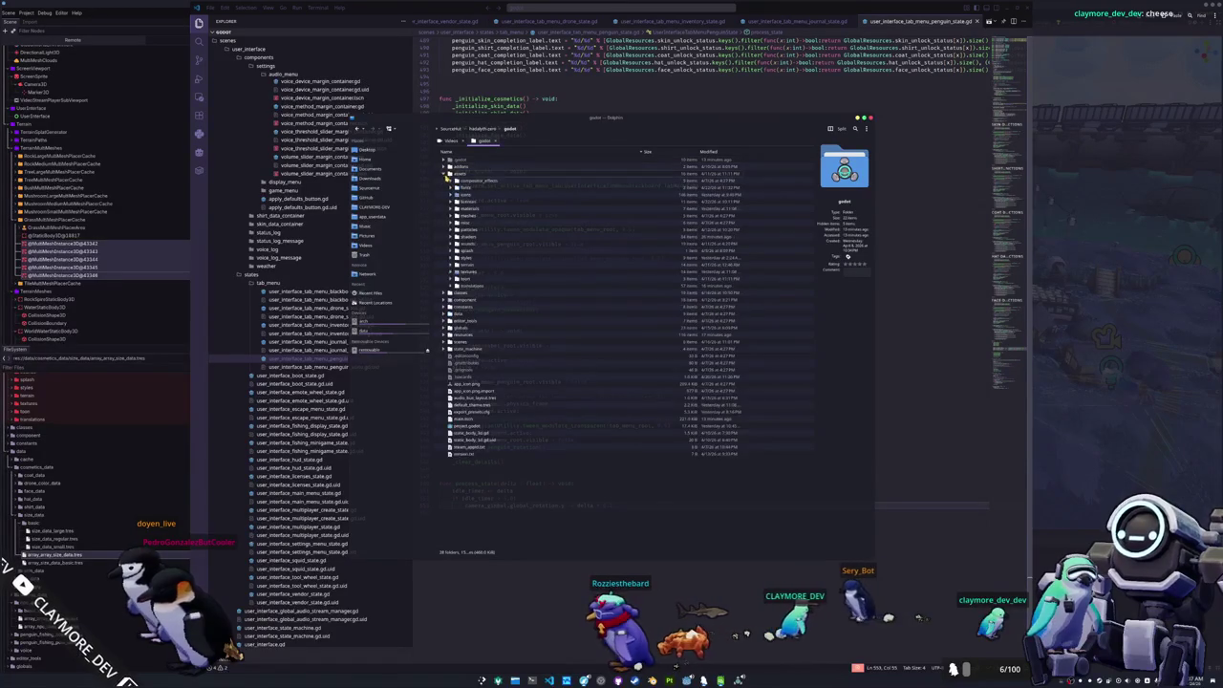
{"action": "left_click", "coordinate": [451, 212]}
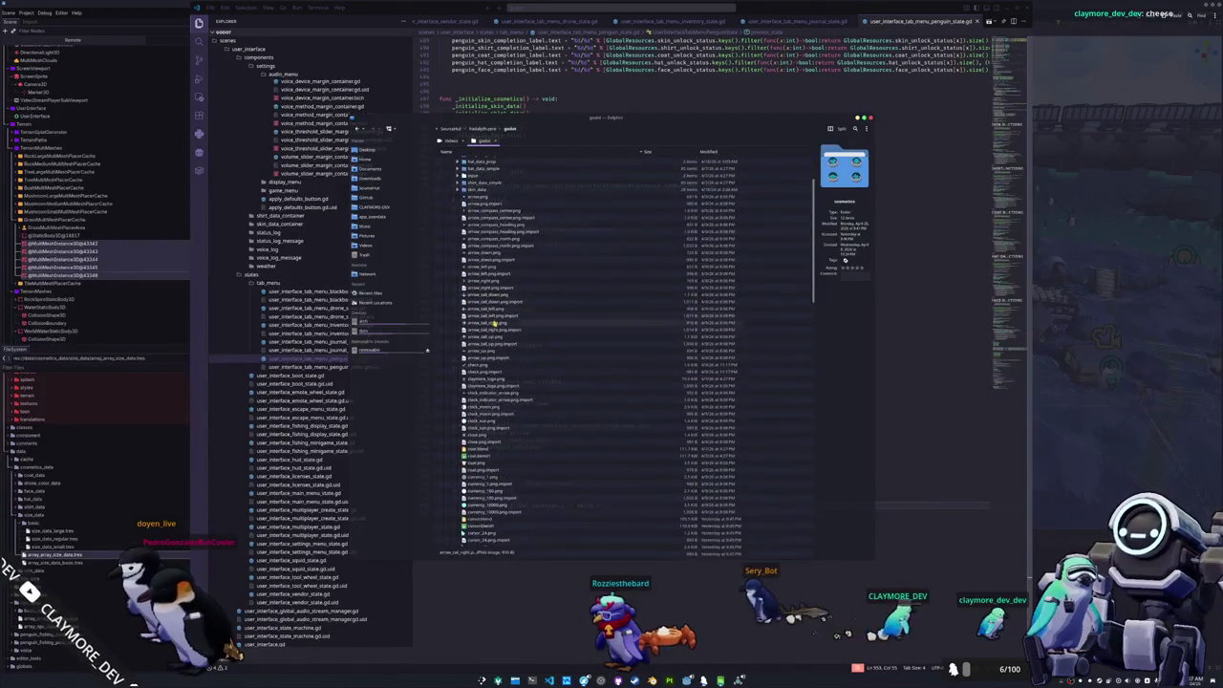
{"action": "scroll", "coordinate": [484, 389], "scroll_direction": "down", "scroll_amount": 2}
{"action": "scroll", "coordinate": [484, 392], "scroll_direction": "down", "scroll_amount": 15}
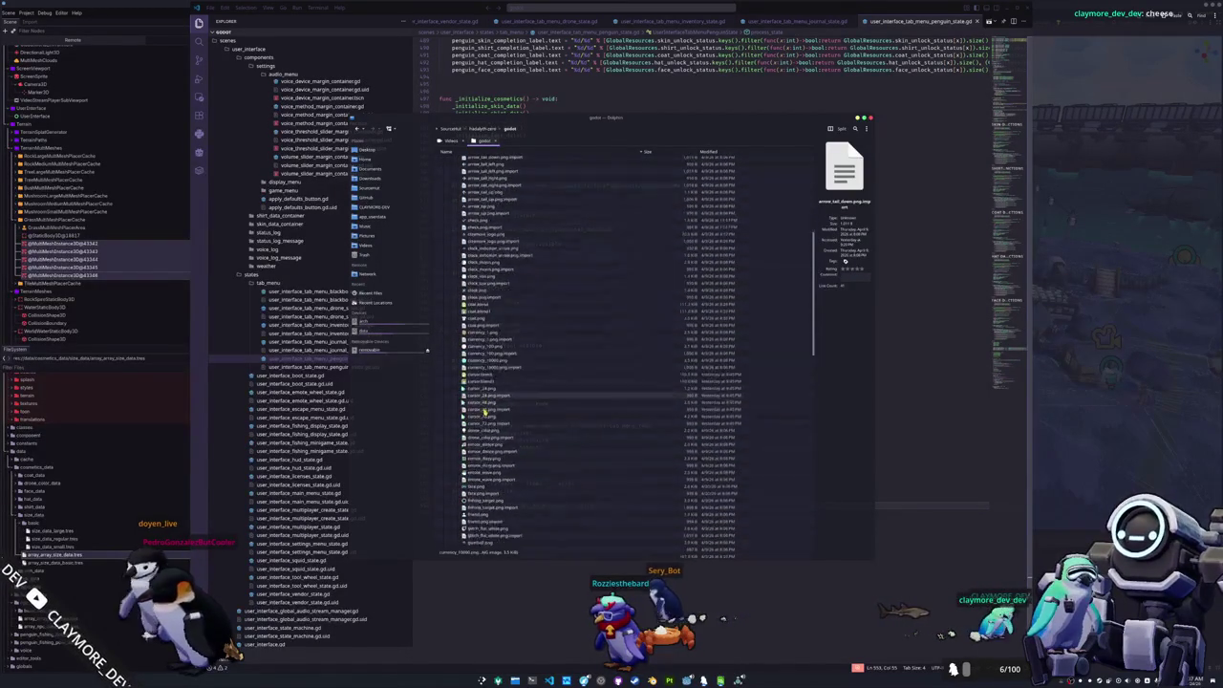
{"action": "scroll", "coordinate": [486, 408], "scroll_direction": "down", "scroll_amount": 15}
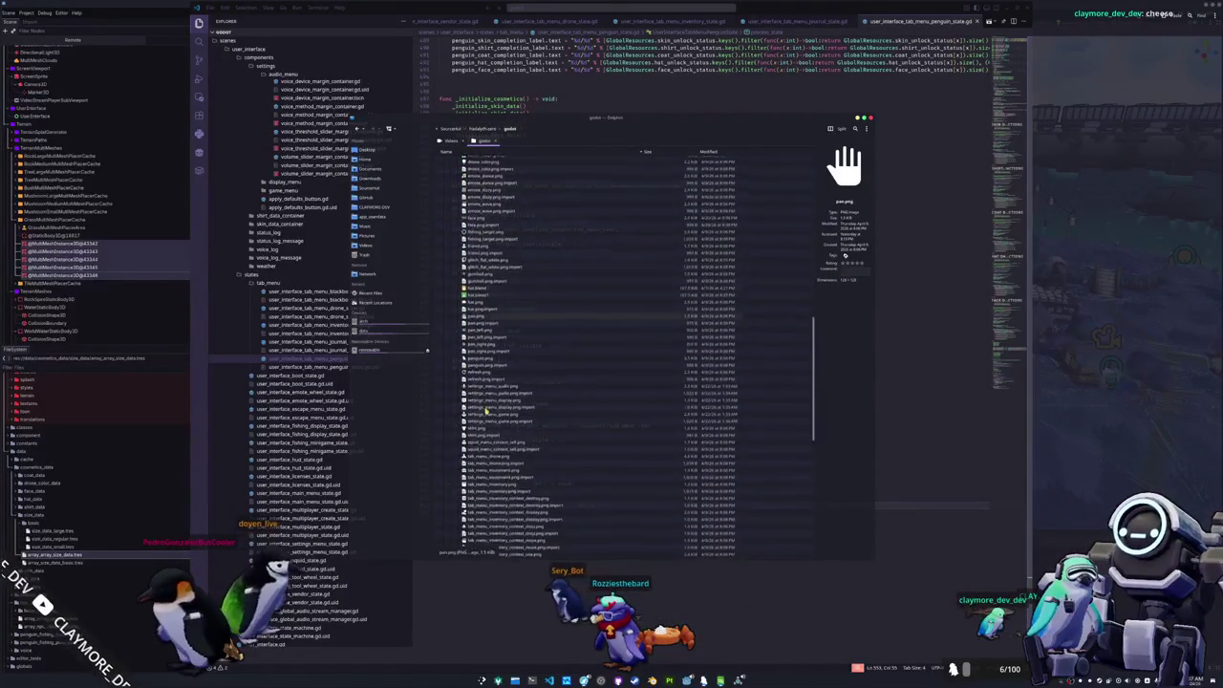
{"action": "scroll", "coordinate": [490, 449], "scroll_direction": "up", "scroll_amount": 12}
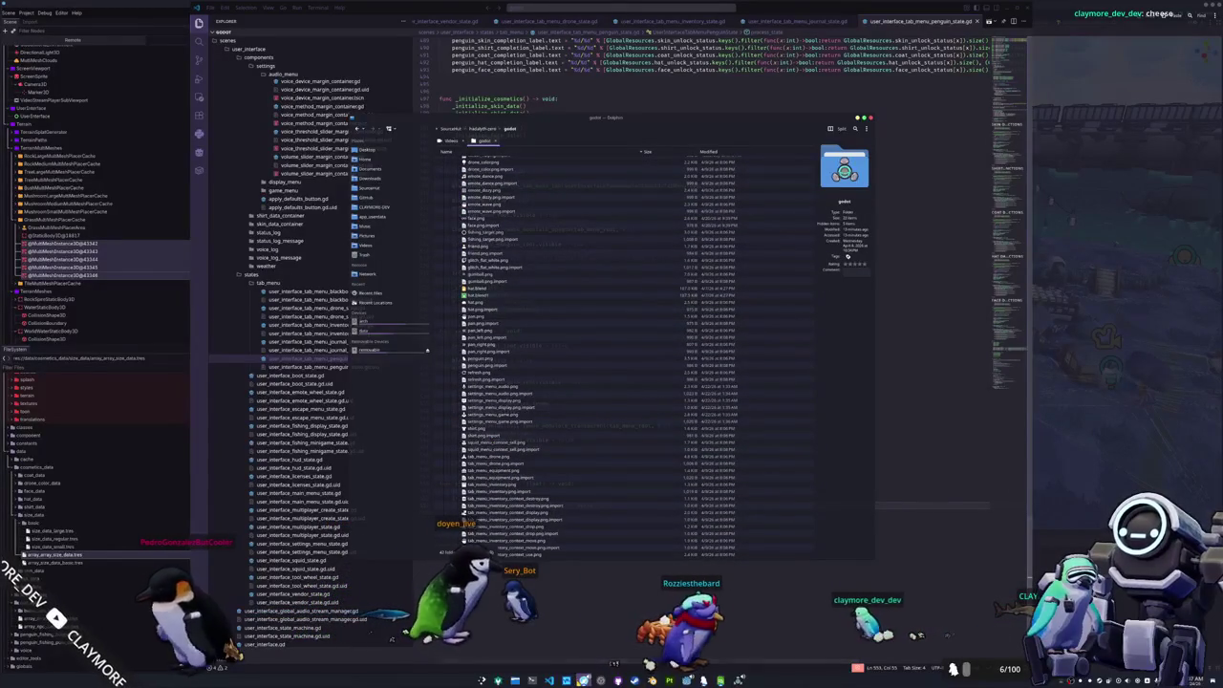
{"action": "mouse_move", "coordinate": [584, 680]}
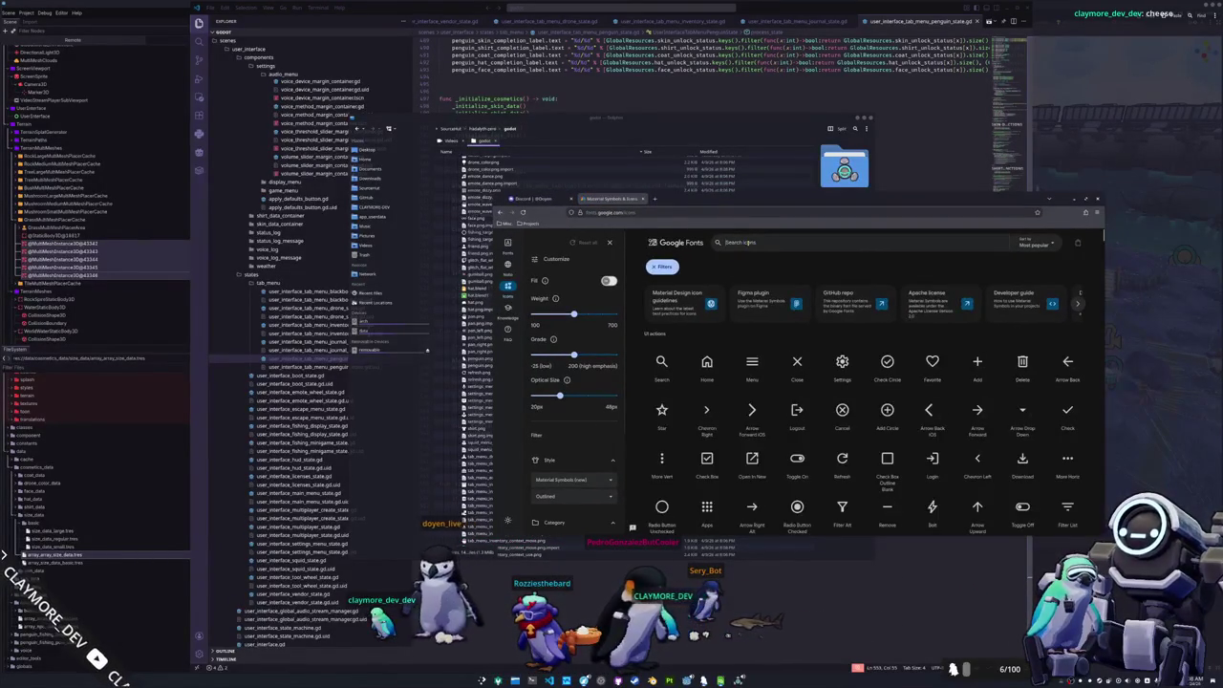
- Search Material Symbols for small, medium, large and then size, and scroll the size icon results
{"action": "type", "text": "small"}
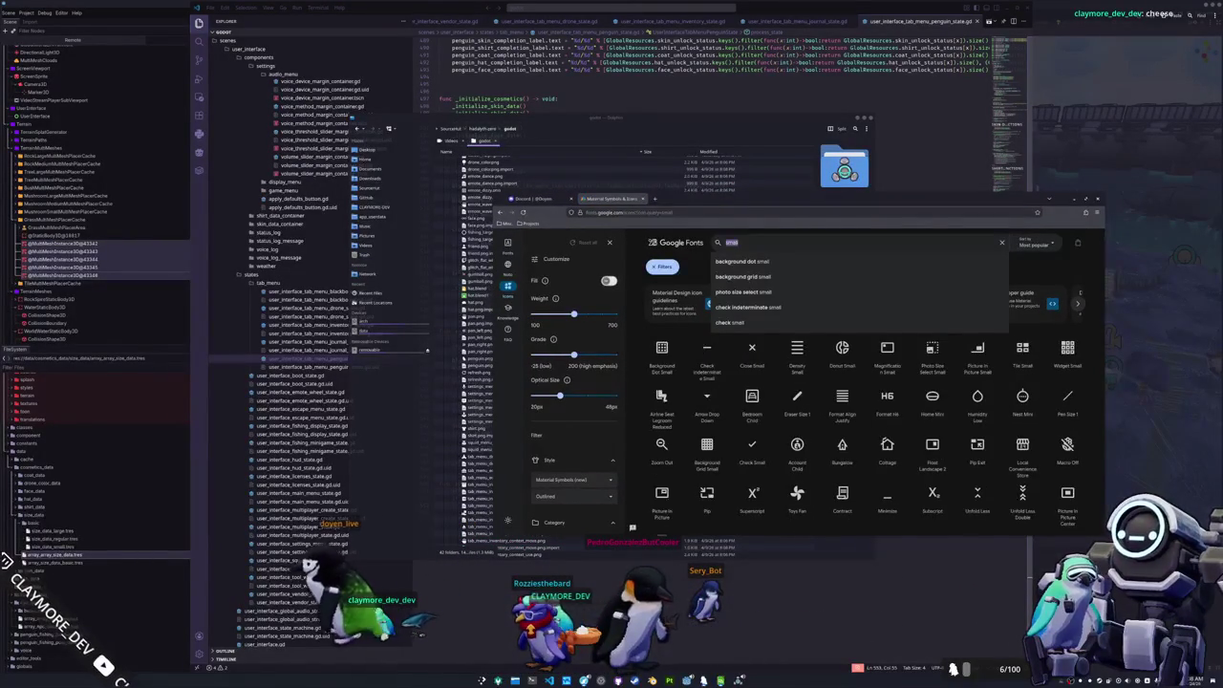
{"action": "type", "text": "medium"}
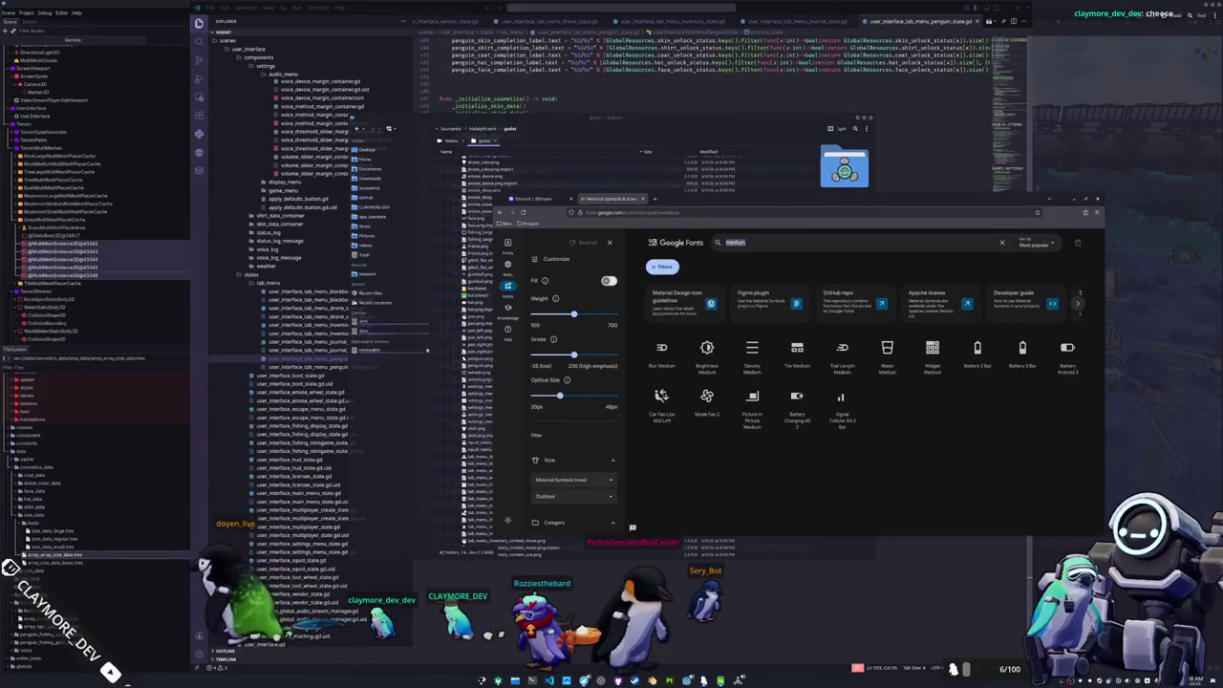
{"action": "type", "text": "large"}
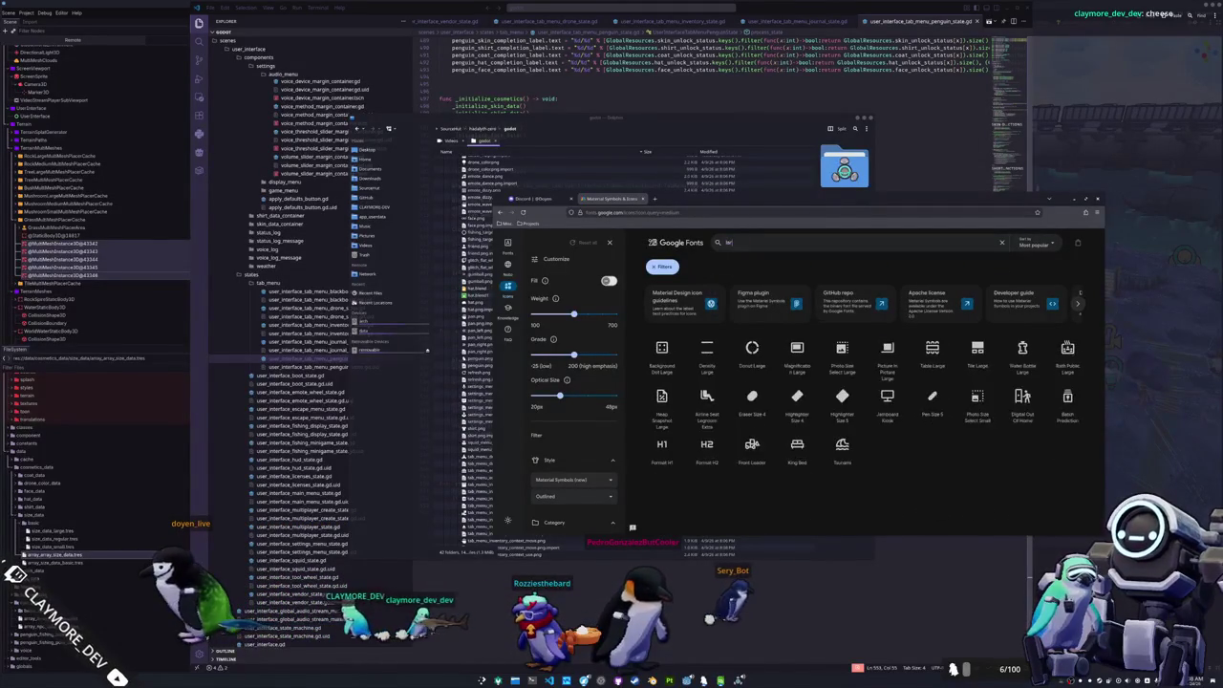
{"action": "type", "text": "size"}
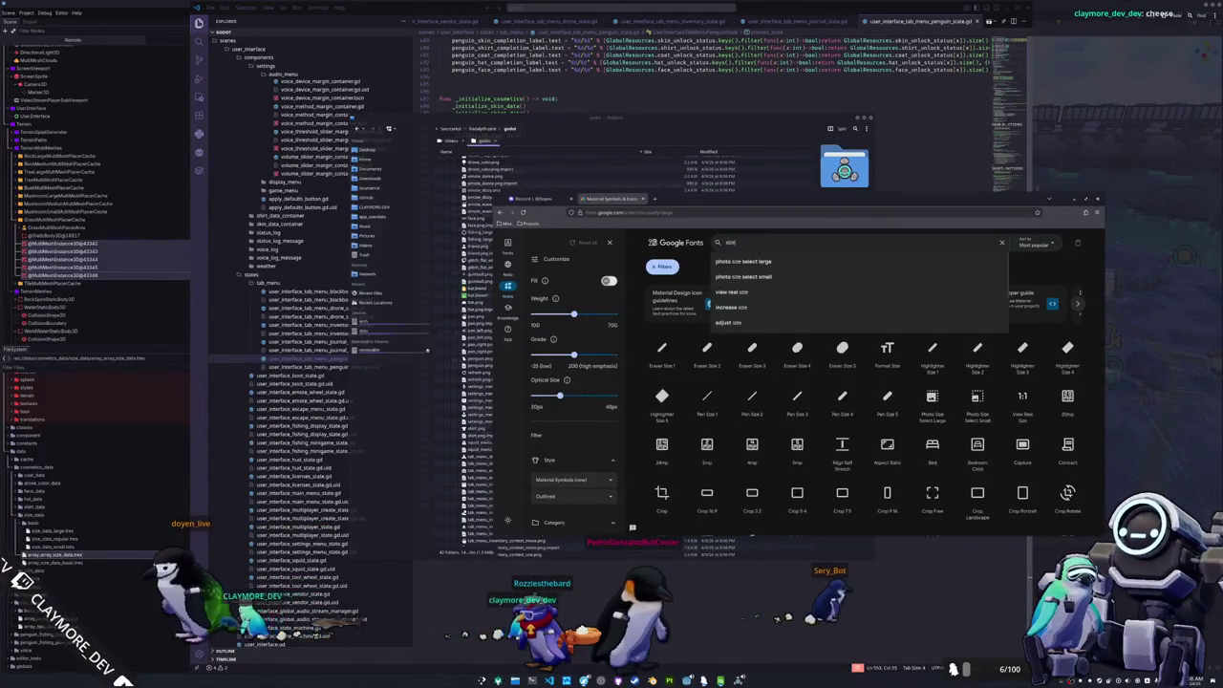
{"action": "left_click", "coordinate": [1035, 274]}
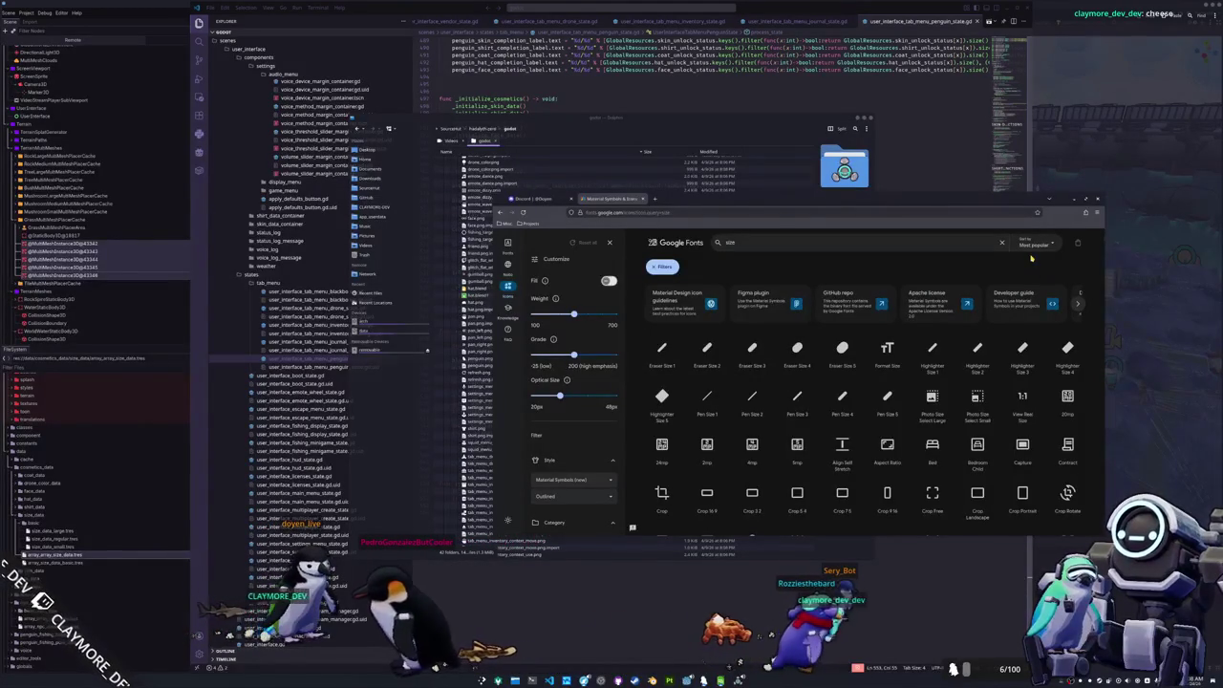
{"action": "scroll", "coordinate": [945, 385], "scroll_direction": "down", "scroll_amount": 5}
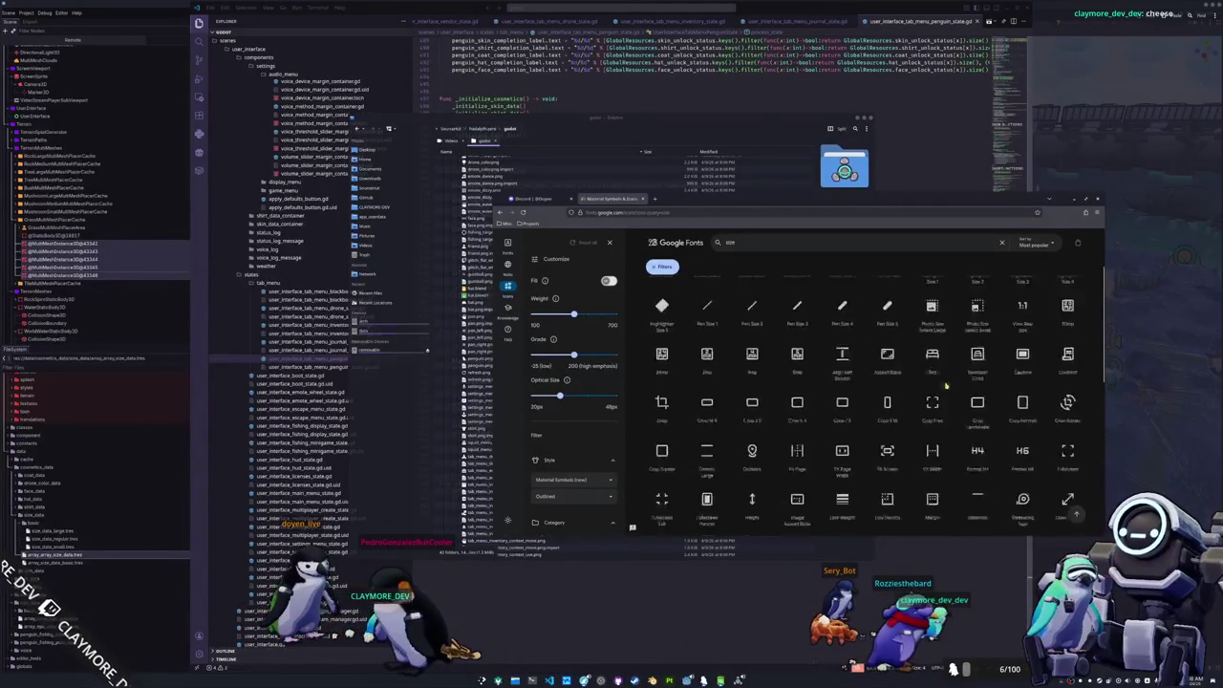
{"action": "scroll", "coordinate": [945, 385], "scroll_direction": "down", "scroll_amount": 2}
{"action": "scroll", "coordinate": [919, 427], "scroll_direction": "up", "scroll_amount": 2}
{"action": "scroll", "coordinate": [910, 429], "scroll_direction": "up", "scroll_amount": 1}
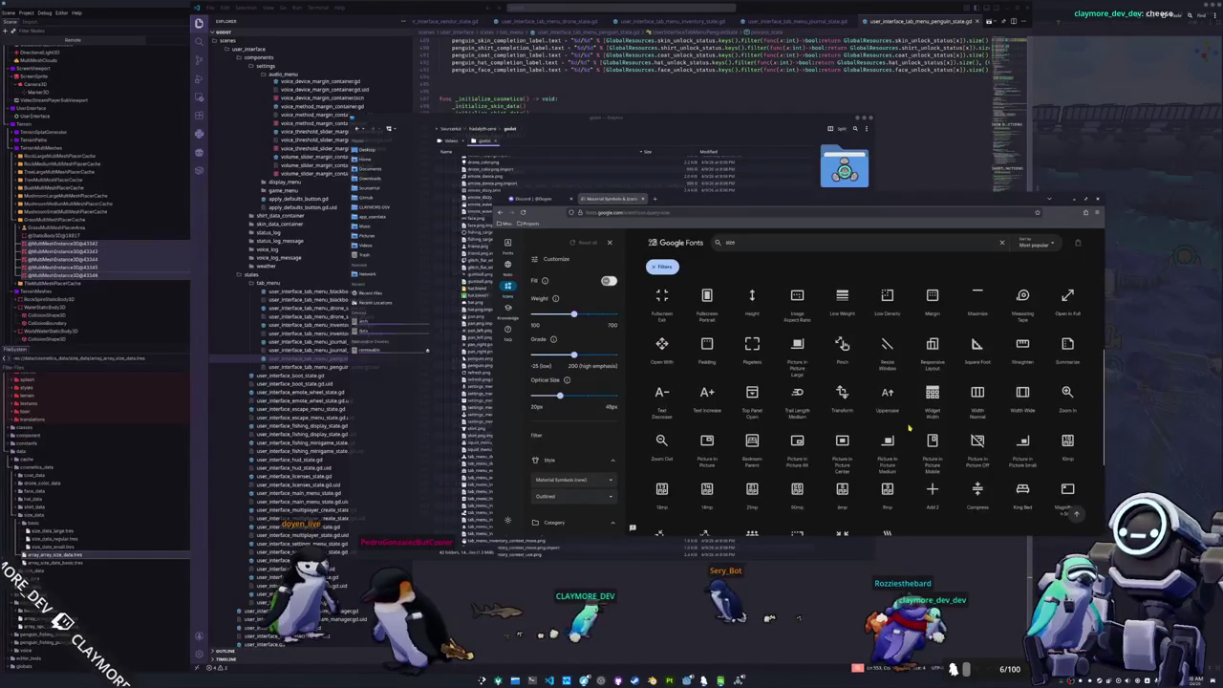
{"action": "scroll", "coordinate": [910, 428], "scroll_direction": "up", "scroll_amount": 2}
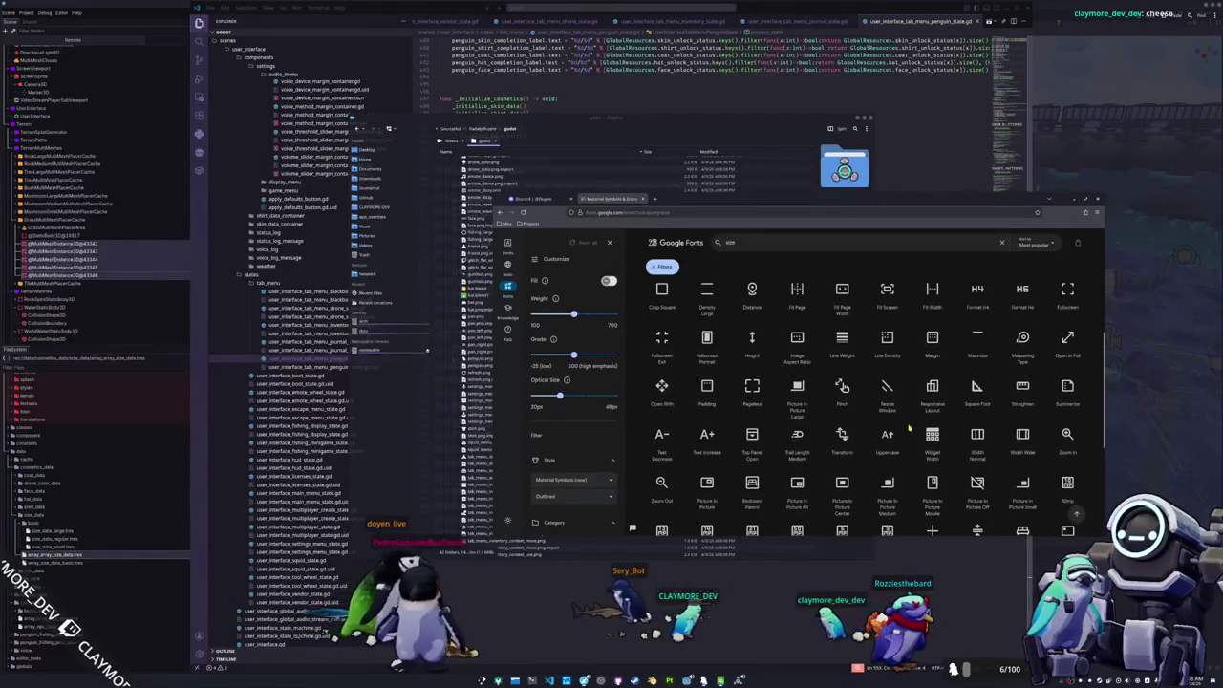
{"action": "scroll", "coordinate": [909, 428], "scroll_direction": "up", "scroll_amount": 2}
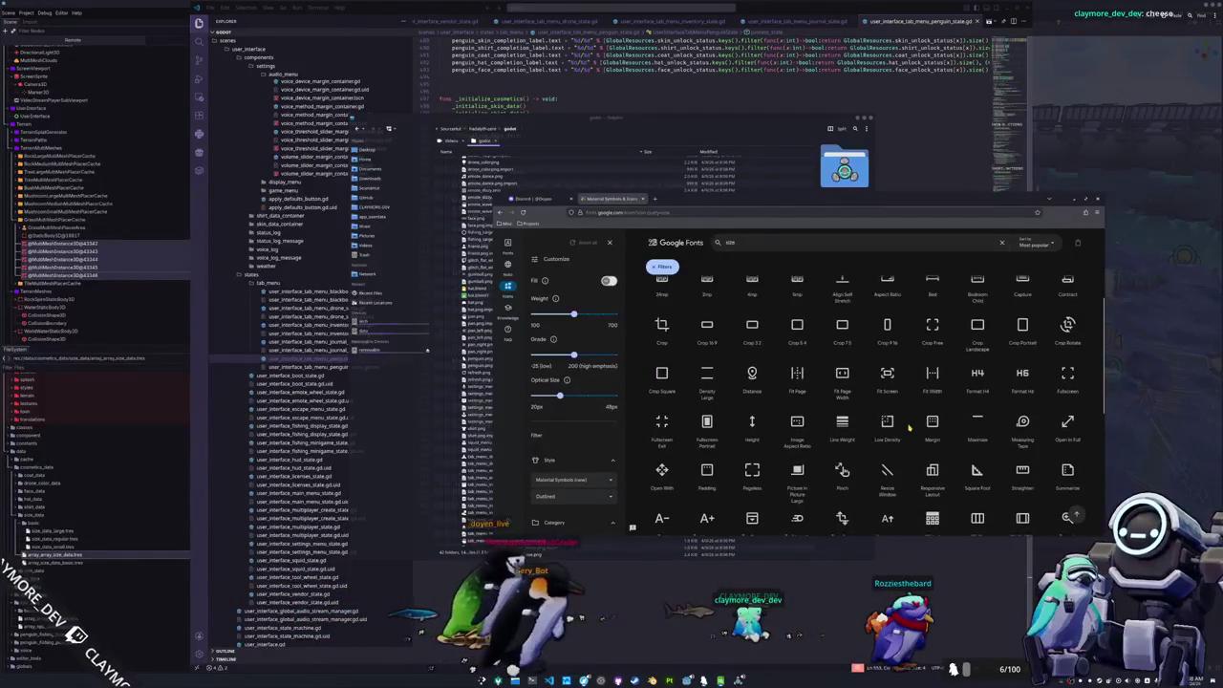
{"action": "scroll", "coordinate": [910, 428], "scroll_direction": "up", "scroll_amount": 2}
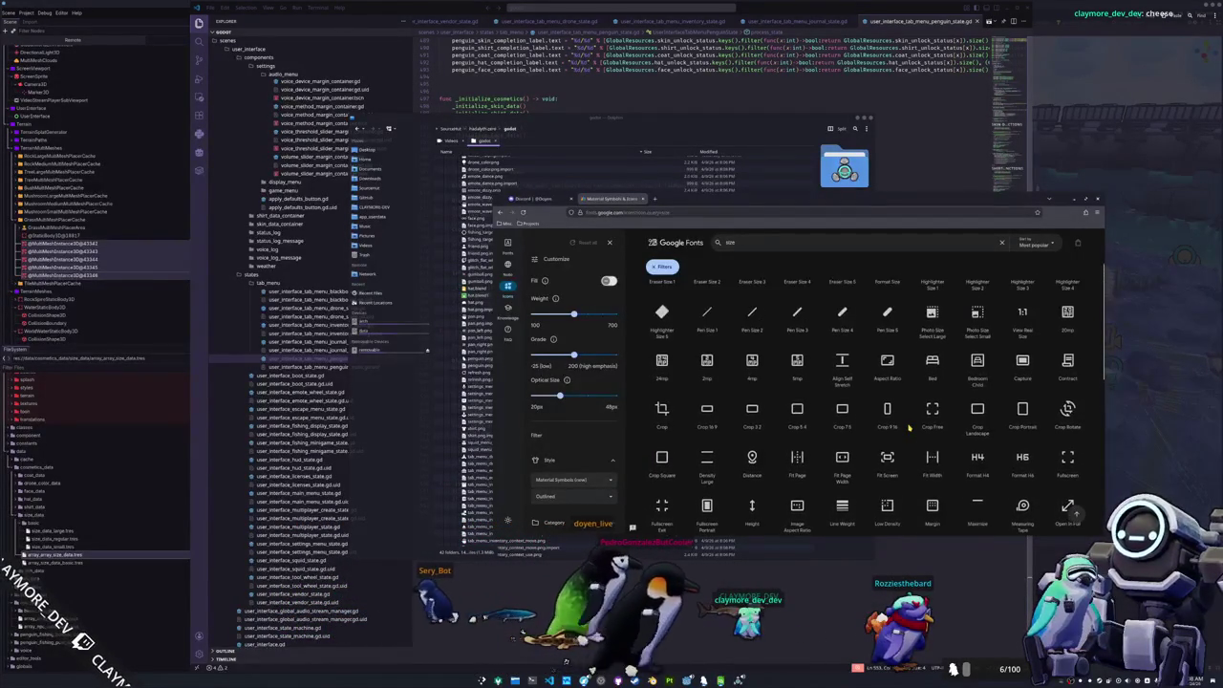
{"action": "scroll", "coordinate": [910, 427], "scroll_direction": "up", "scroll_amount": 1}
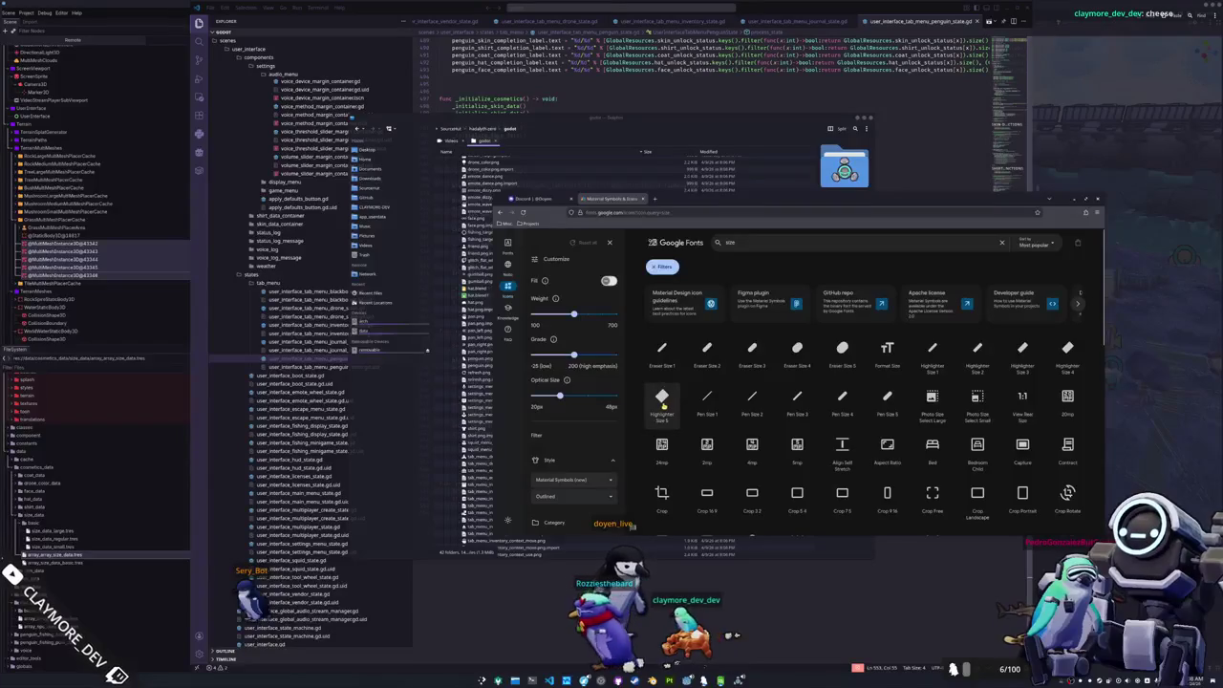
- Style the icons white and filled, weight 700, grade 200, with a 128 px export size
{"action": "left_click", "coordinate": [934, 355]}
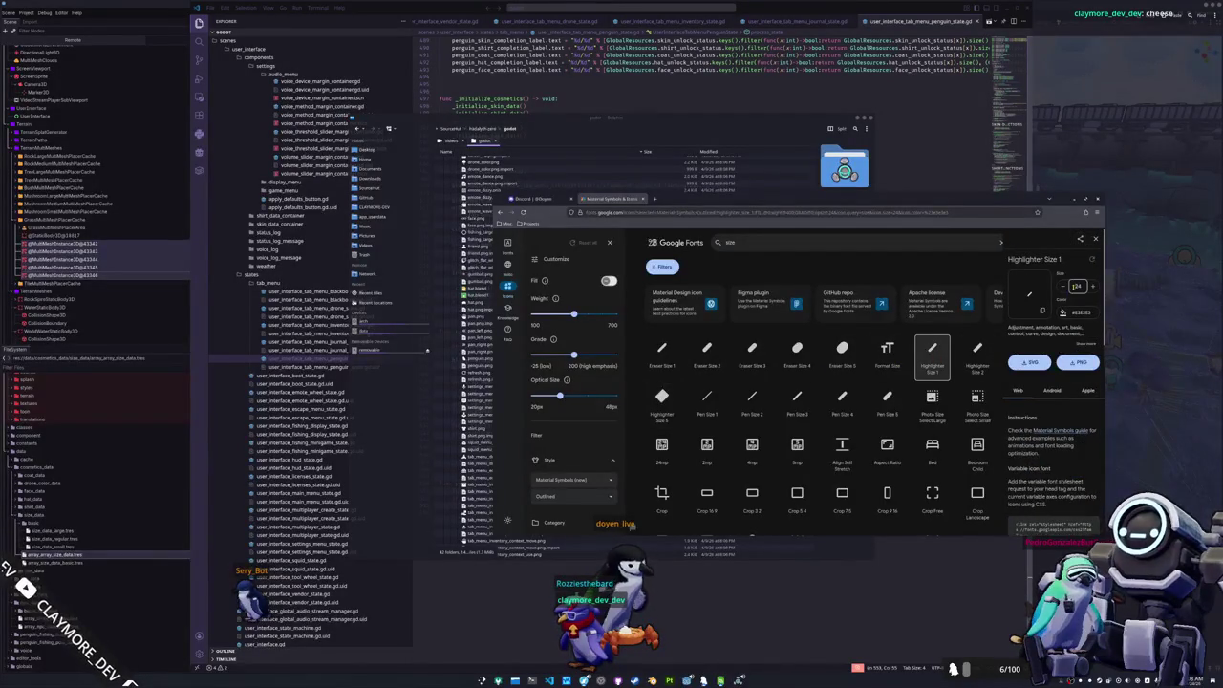
{"action": "key", "text": "Return"}
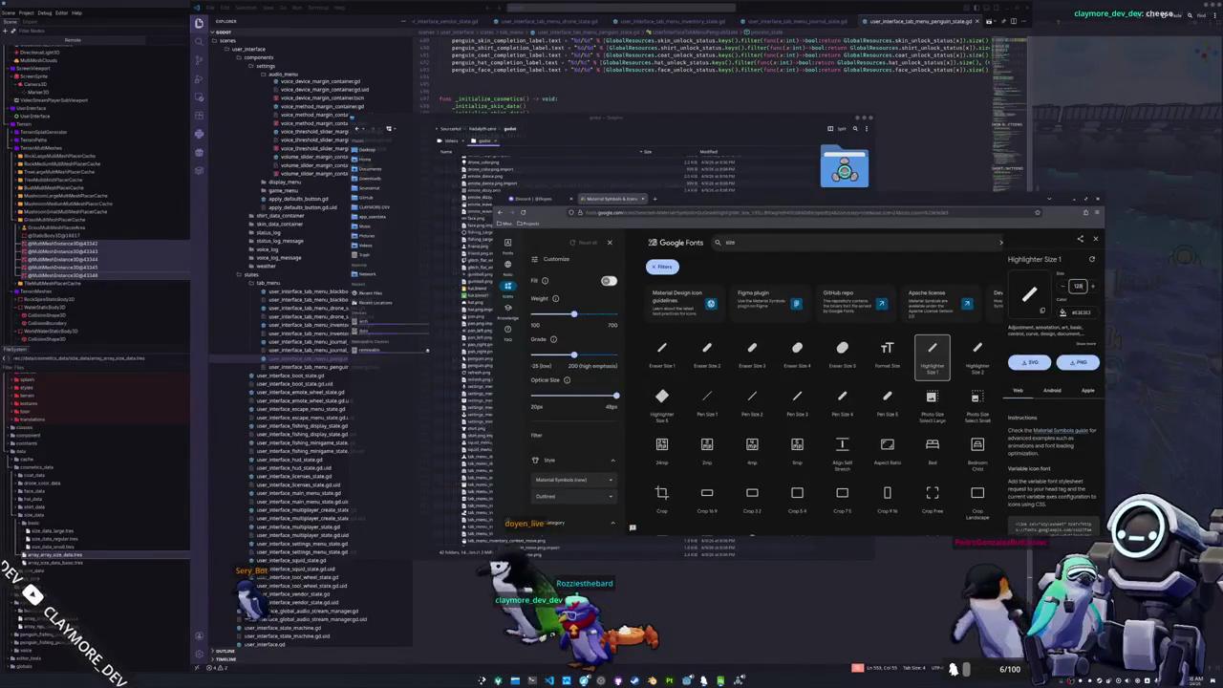
{"action": "left_click", "coordinate": [1060, 312]}
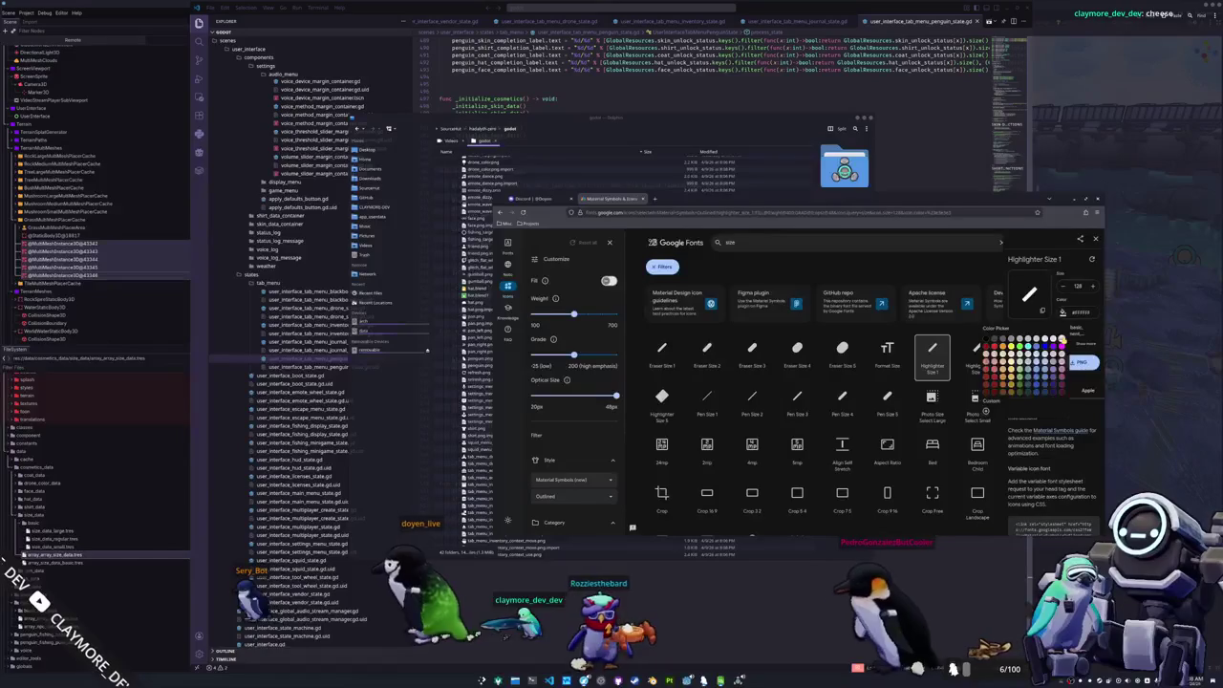
{"action": "left_click", "coordinate": [986, 339]}
{"action": "left_click_drag", "start_coordinate": [573, 314], "coordinate": [631, 314]}
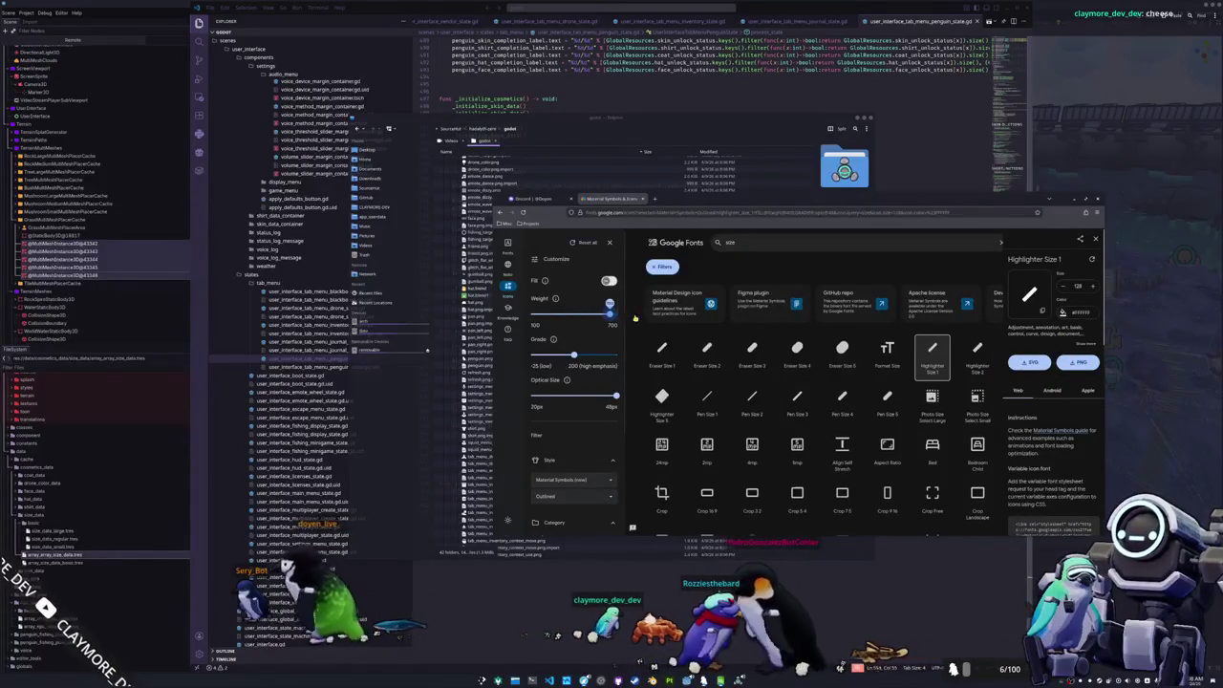
{"action": "left_click_drag", "start_coordinate": [573, 355], "coordinate": [693, 353]}
{"action": "left_click", "coordinate": [609, 280]}
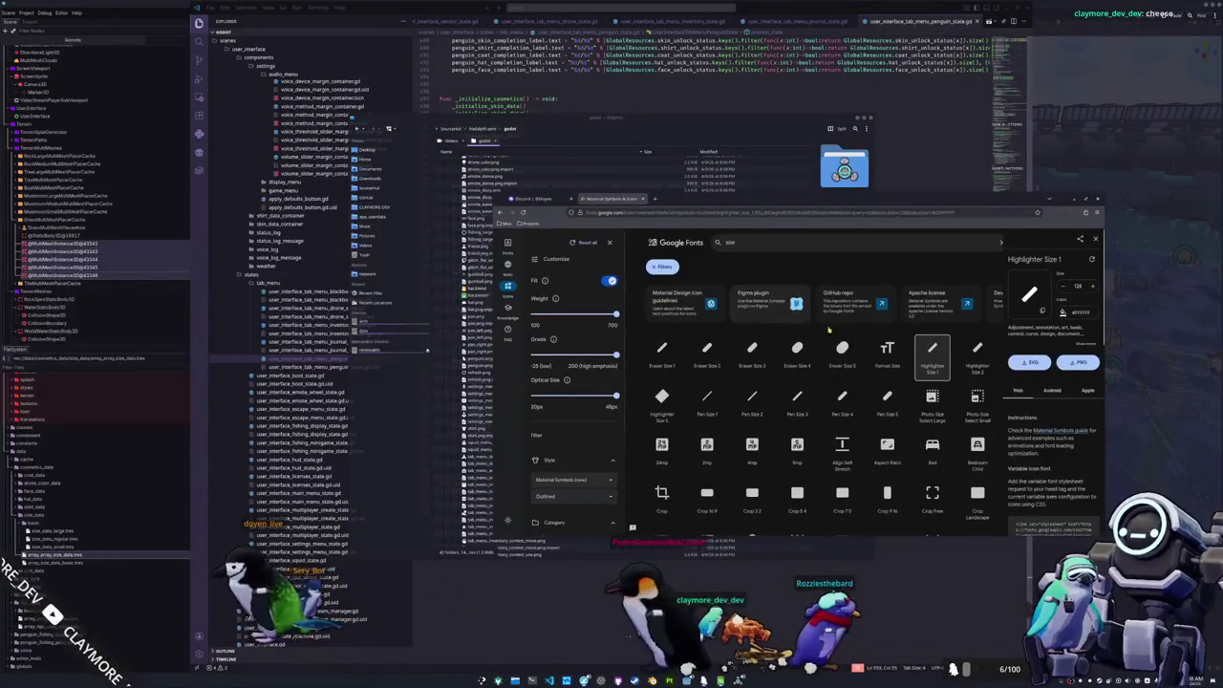
{"action": "left_click", "coordinate": [1080, 364]}
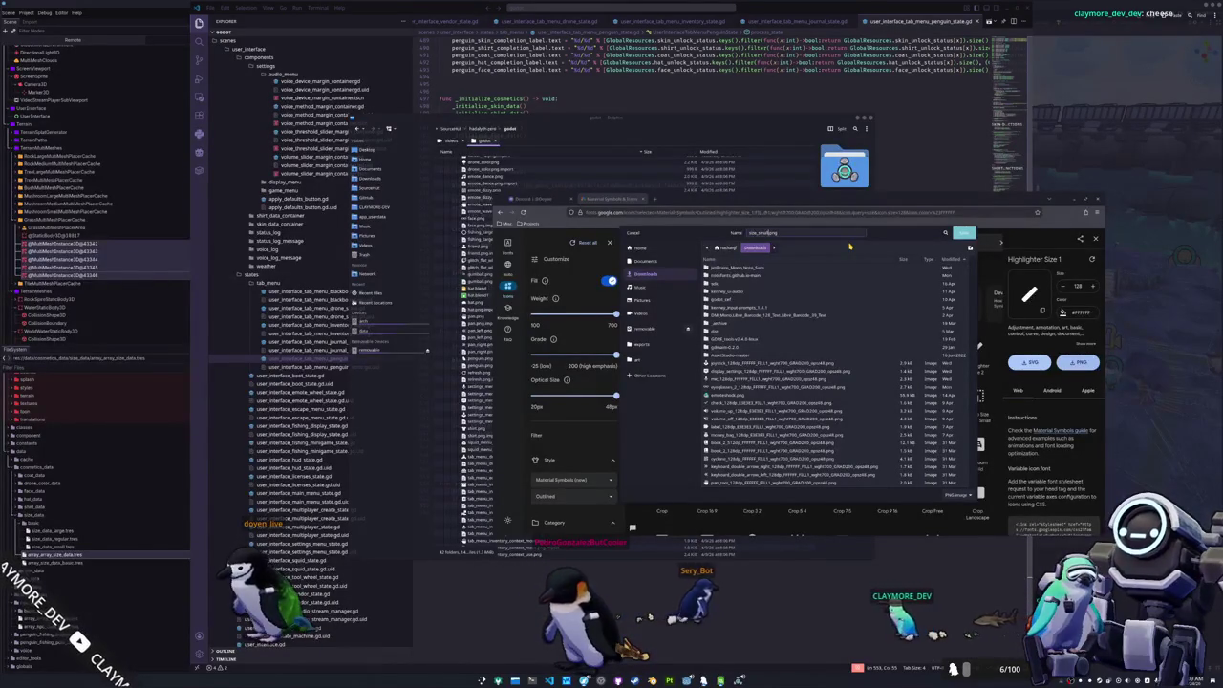
{"action": "key", "text": "Return"}
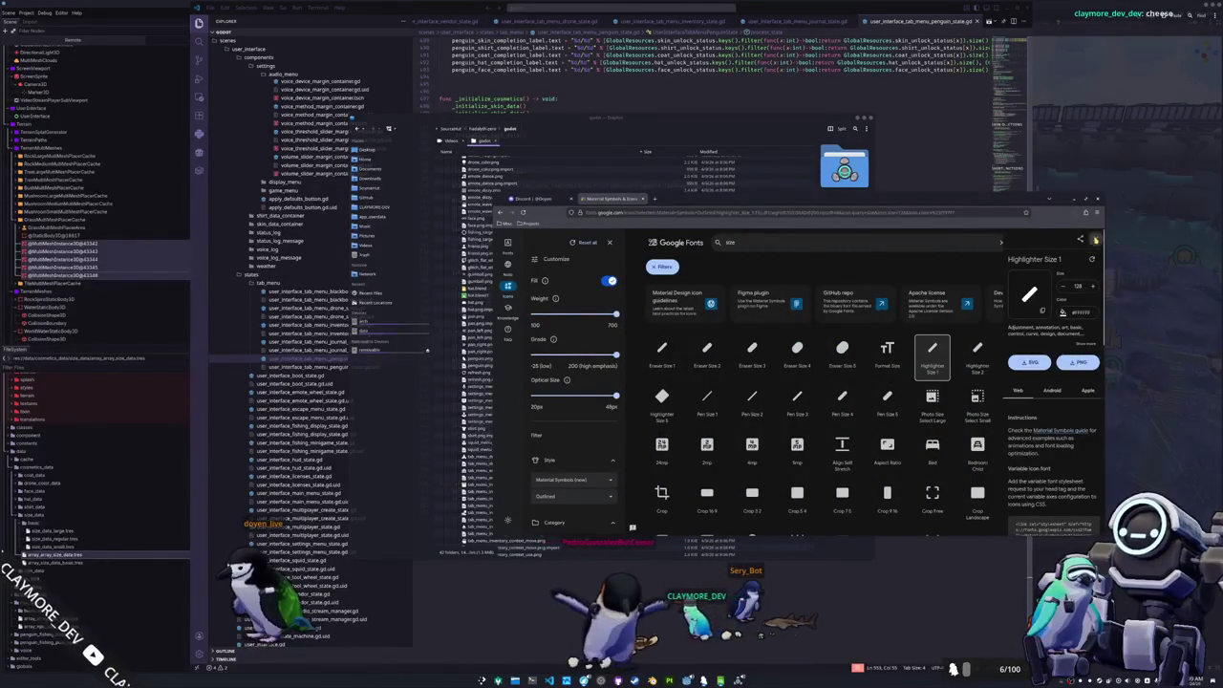
{"action": "left_click", "coordinate": [1096, 241]}
- Download Highlighter Size 3 as icon_regular and Highlighter Size 5 as icon PNGs
{"action": "left_click", "coordinate": [1018, 350]}
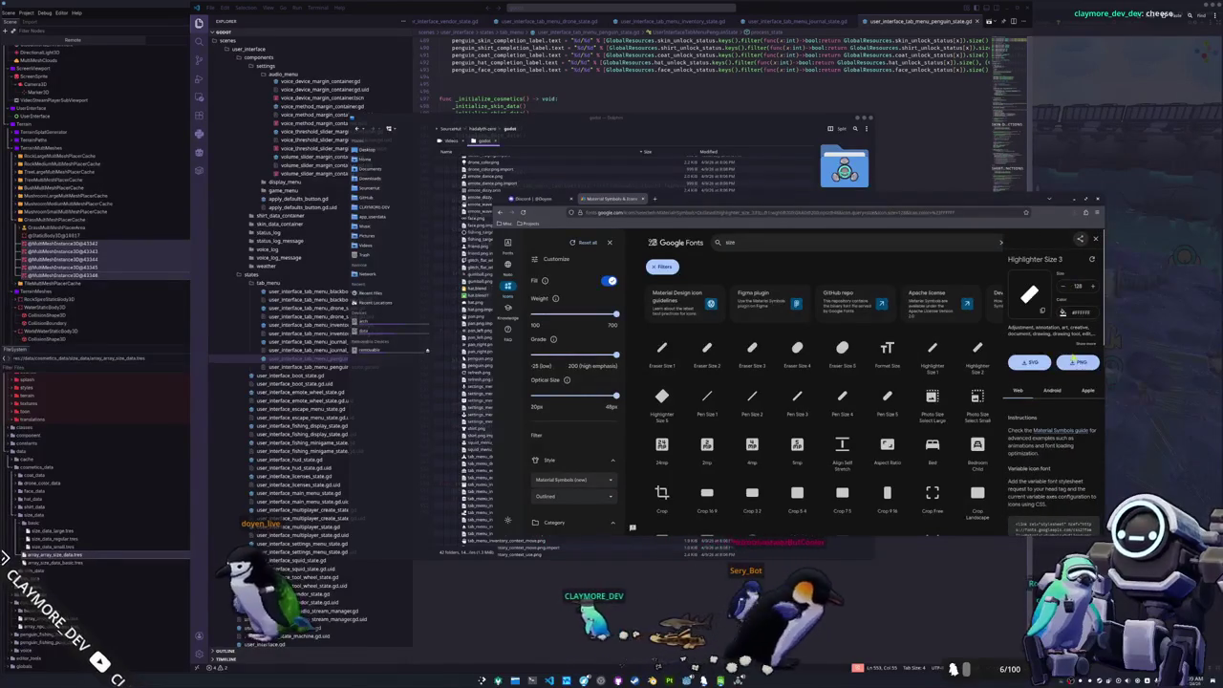
{"action": "left_click", "coordinate": [1077, 362]}
{"action": "type", "text": "icon_regular"}
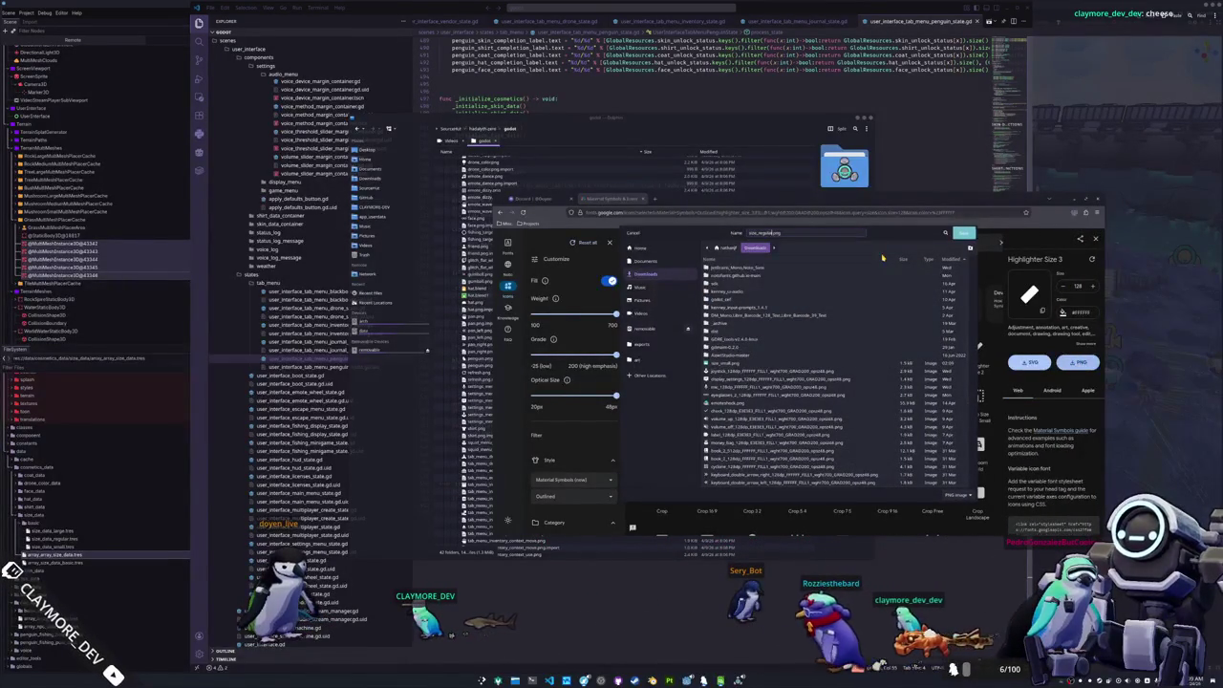
{"action": "key", "text": "Return"}
{"action": "left_click", "coordinate": [661, 397]}
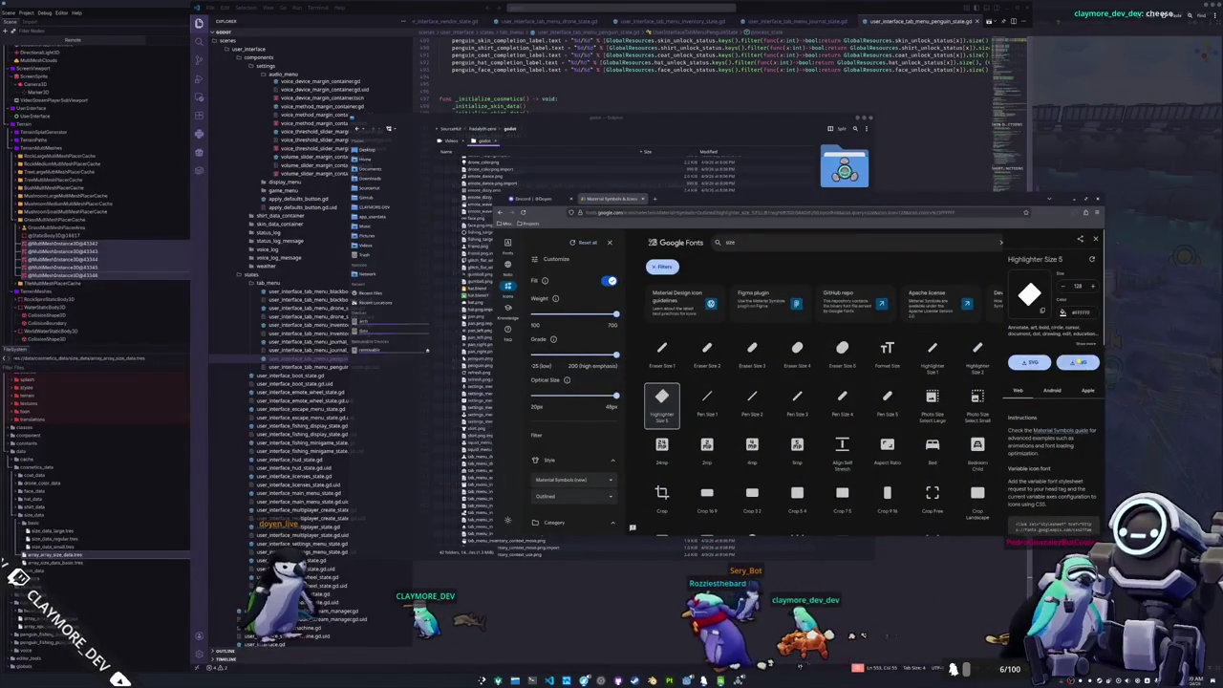
{"action": "left_click", "coordinate": [1077, 362]}
{"action": "type", "text": "icon_large"}
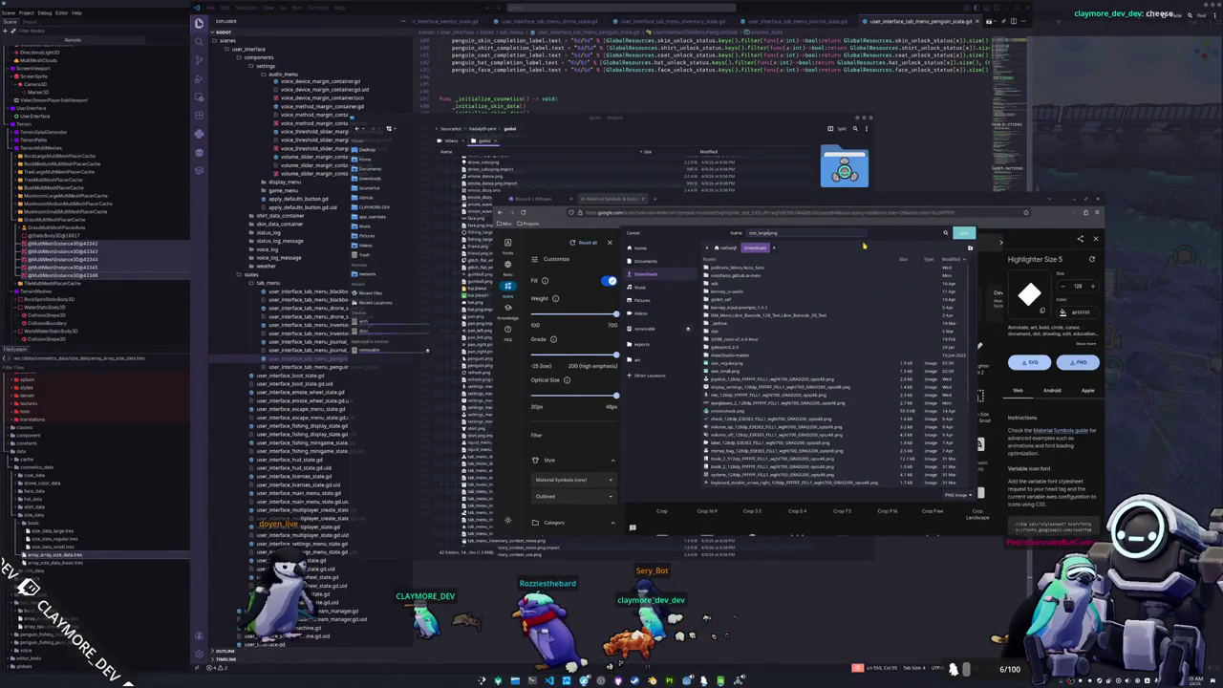
{"action": "key", "text": "Return"}
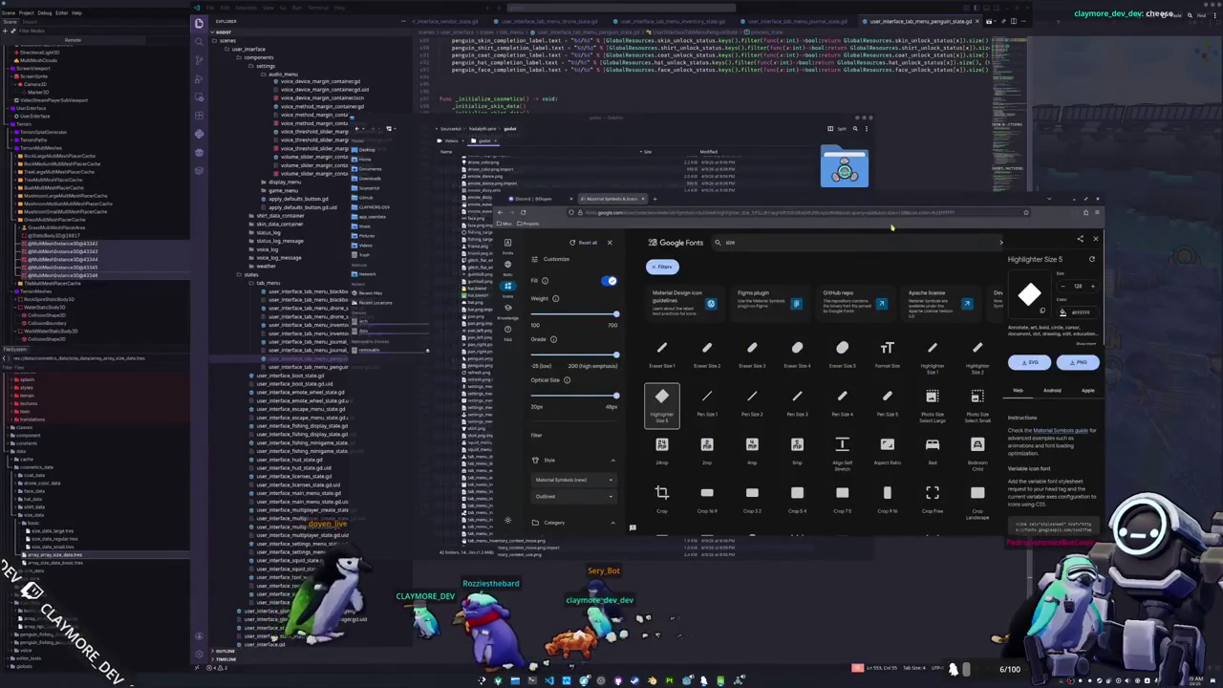
- Search 'siz' and download the Align Self Stretch icon as size.png
{"action": "double_click", "coordinate": [808, 239]}
{"action": "type", "text": "siz"}
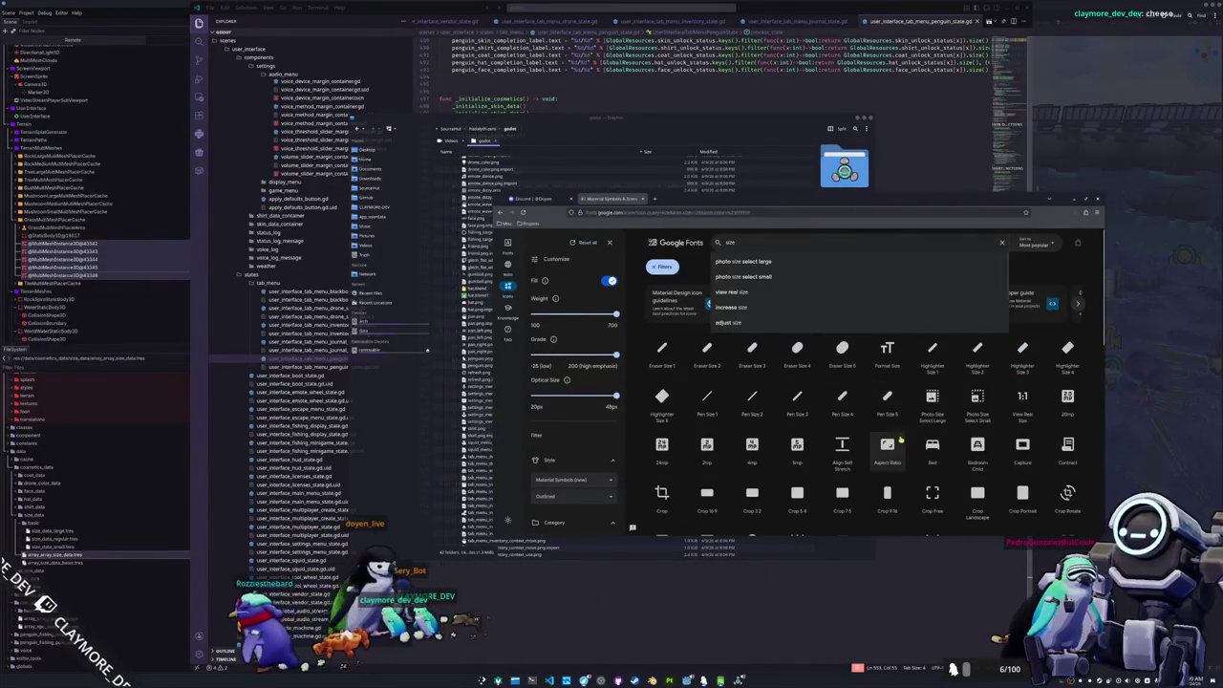
{"action": "left_click", "coordinate": [910, 455]}
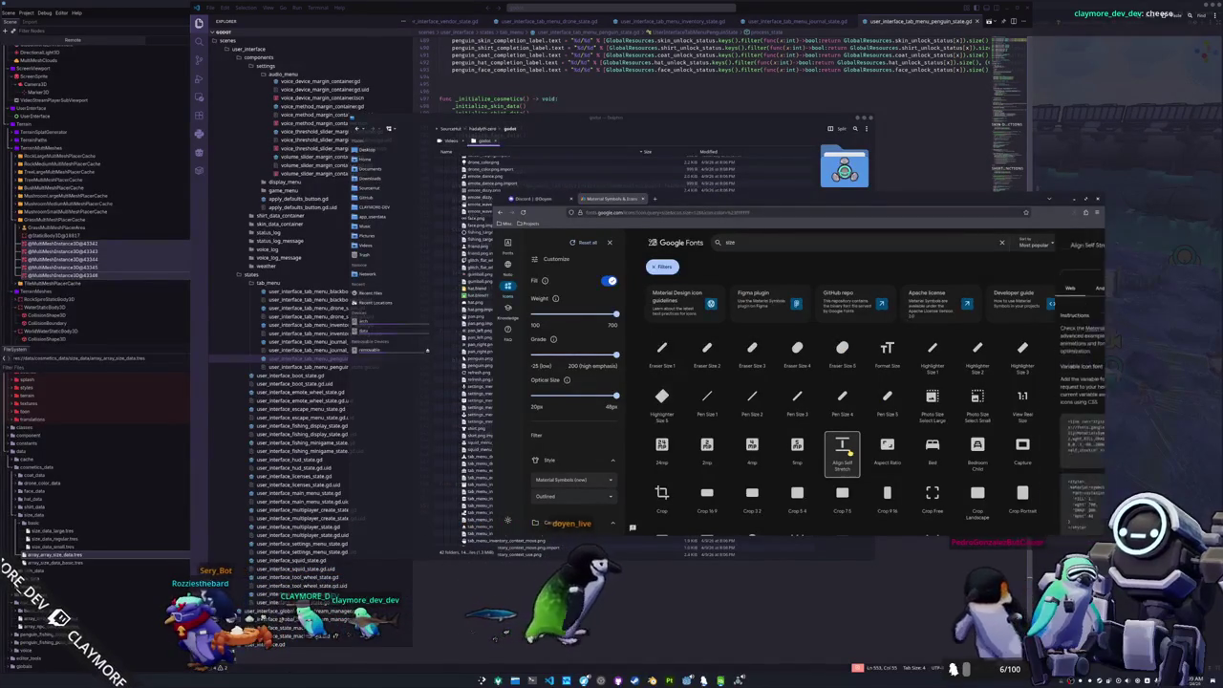
{"action": "left_click", "coordinate": [847, 451]}
{"action": "left_click", "coordinate": [1080, 363]}
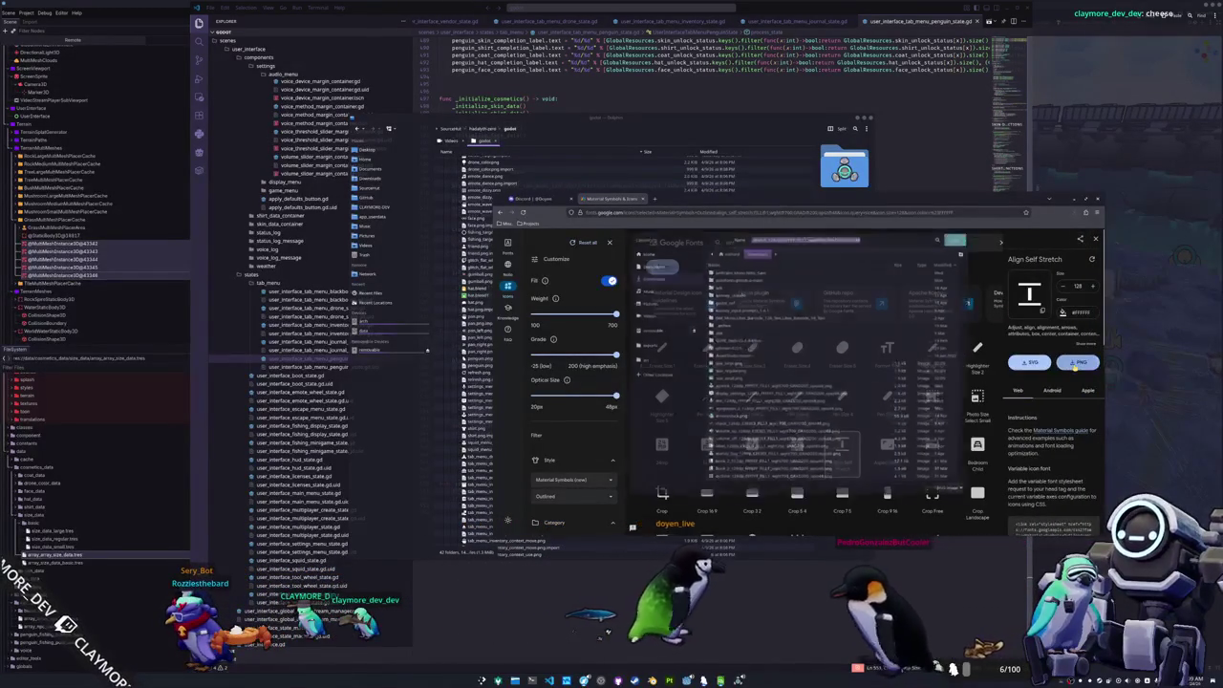
{"action": "type", "text": "size"}
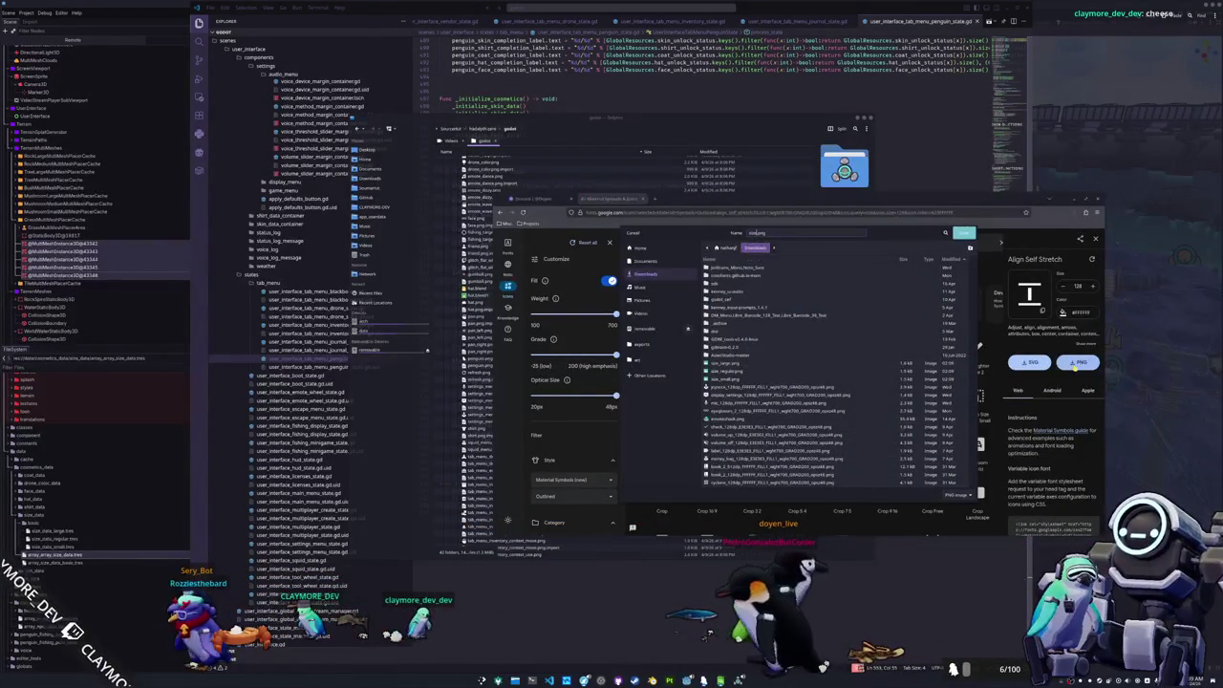
{"action": "key", "text": "Return"}
{"action": "key", "text": "Escape"}
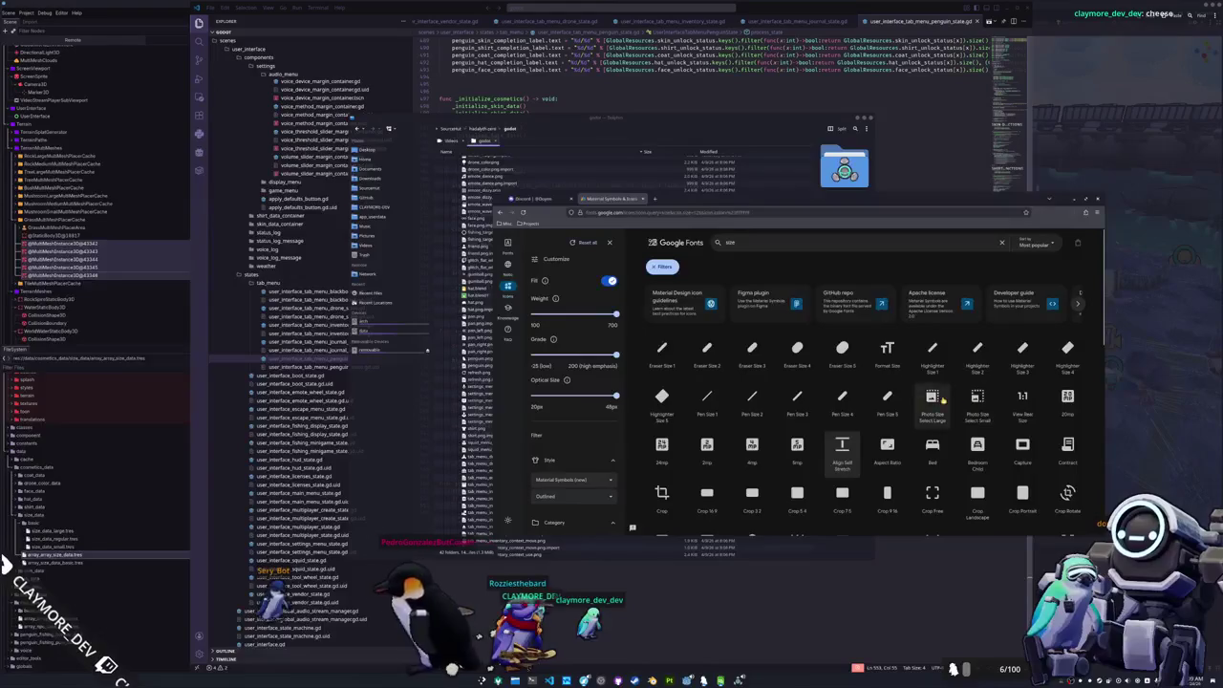
- Replace the Material Symbols search text with 'select'
{"action": "double_click", "coordinate": [731, 242]}
{"action": "type", "text": "photo selec"}
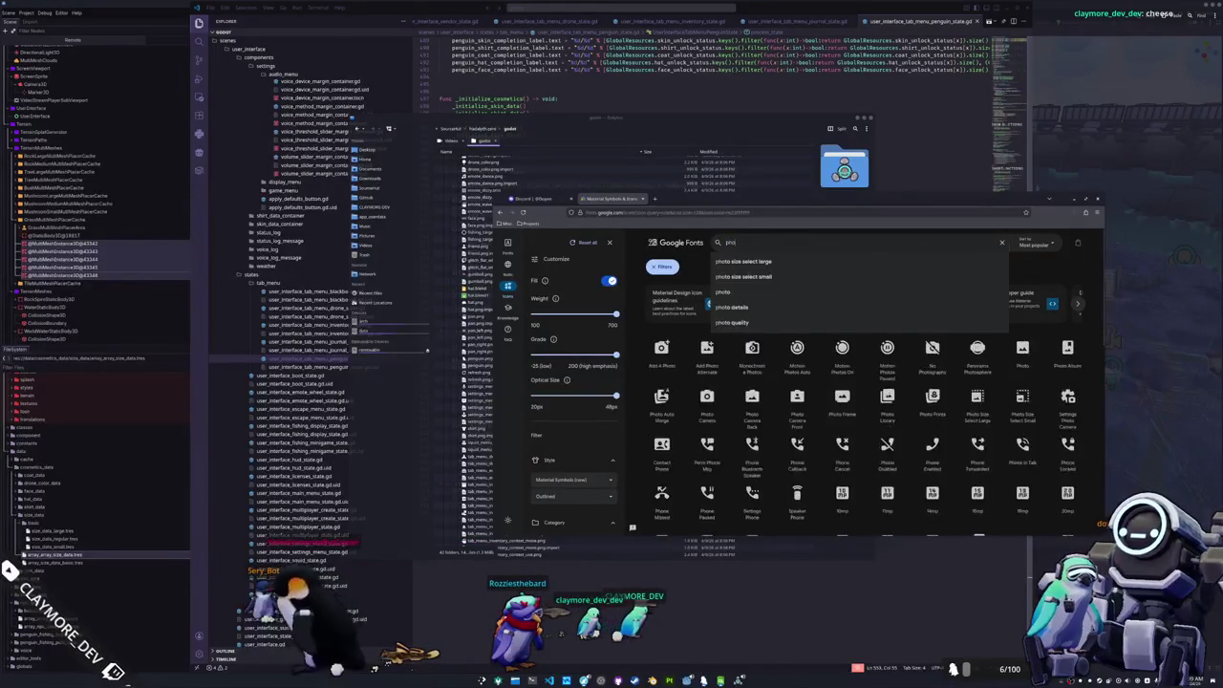
{"action": "key", "text": "BackSpace"}
{"action": "key", "text": "BackSpace"}
{"action": "key", "text": "BackSpace"}
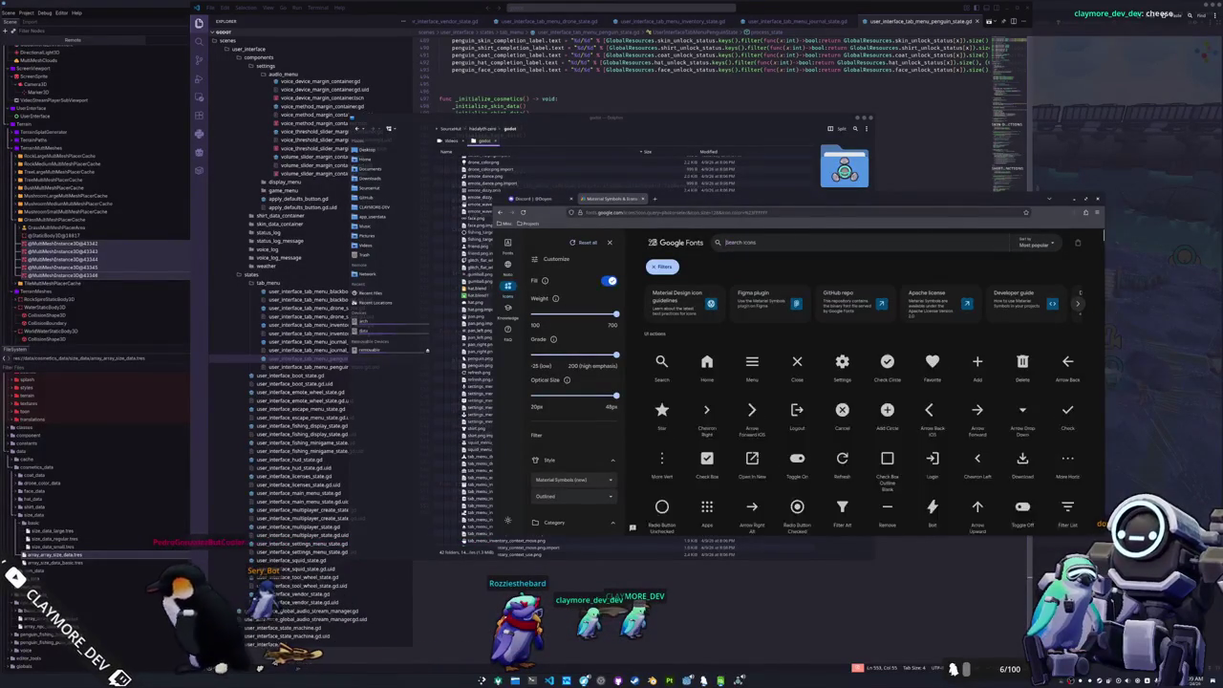
{"action": "type", "text": "se"}
{"action": "key", "text": "BackSpace"}
{"action": "key", "text": "BackSpace"}
{"action": "key", "text": "BackSpace"}
{"action": "type", "text": "select"}
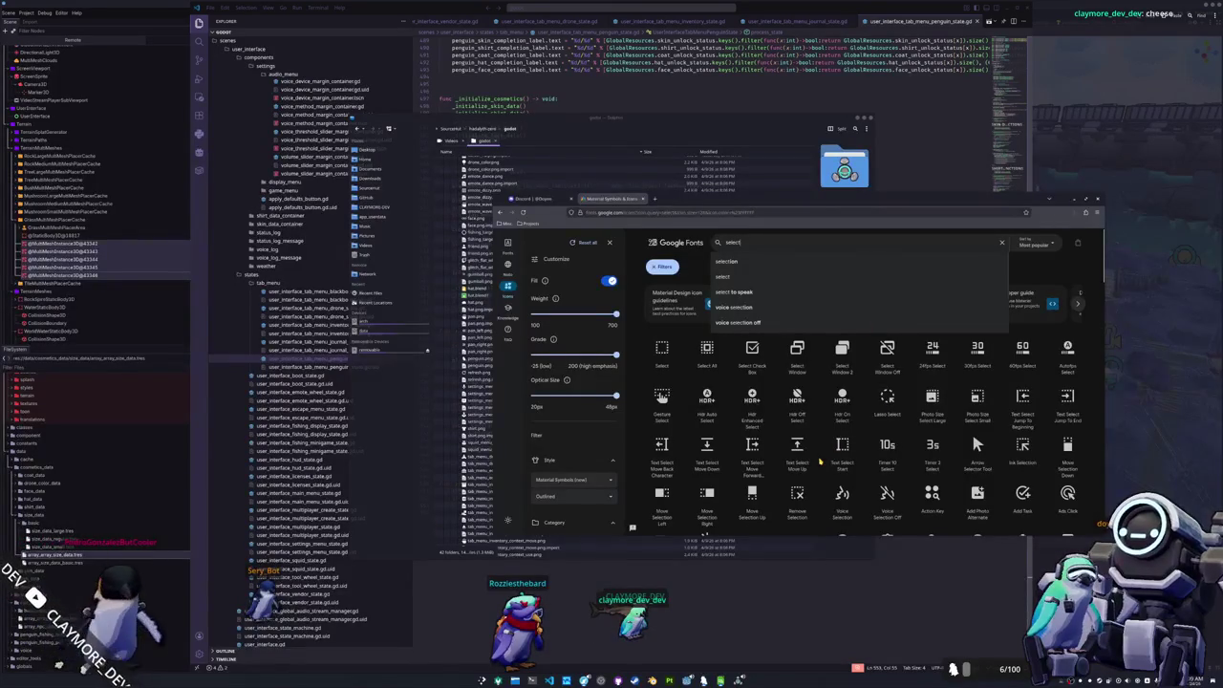
{"action": "left_click", "coordinate": [820, 460]}
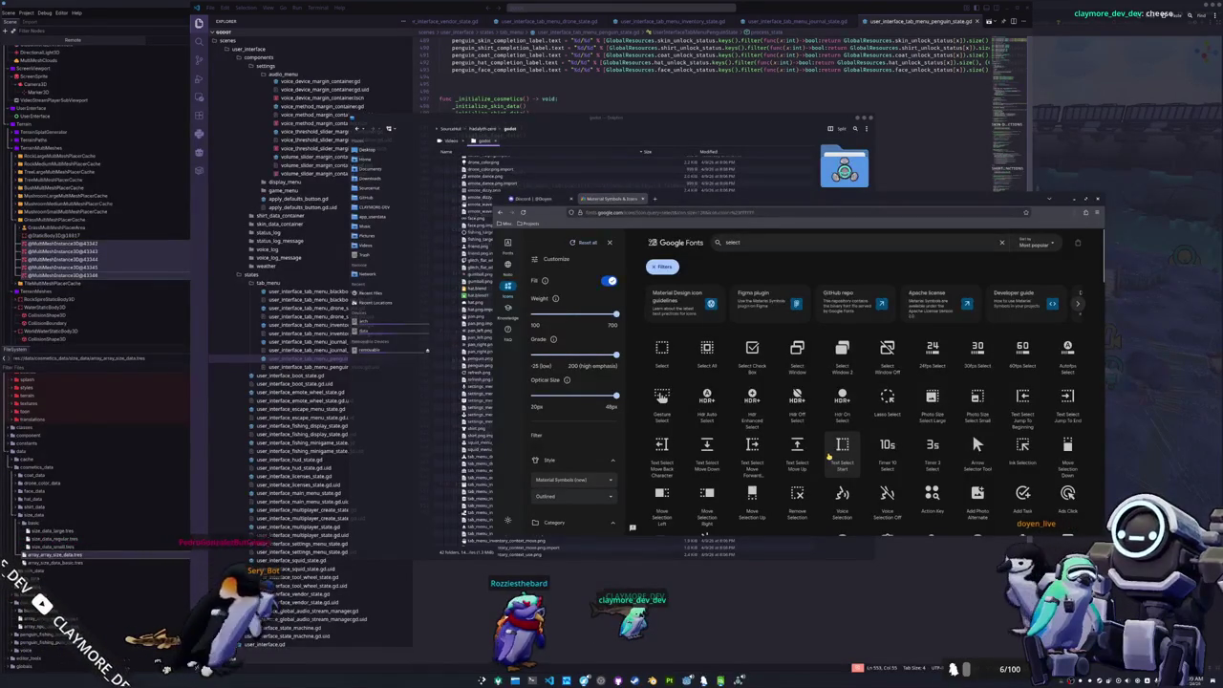
- Scroll through the 'select' icon results, then return to VS Code
{"action": "scroll", "coordinate": [829, 457], "scroll_direction": "down", "scroll_amount": 3}
{"action": "scroll", "coordinate": [829, 457], "scroll_direction": "down", "scroll_amount": 10}
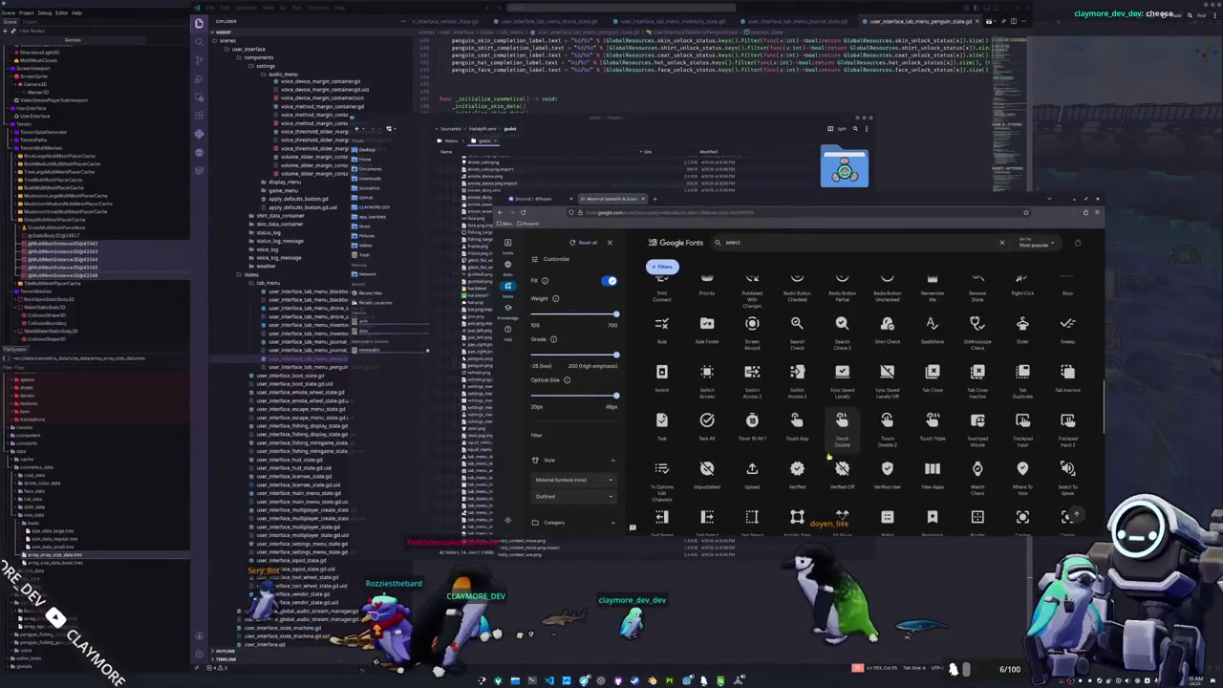
{"action": "scroll", "coordinate": [828, 457], "scroll_direction": "down", "scroll_amount": 5}
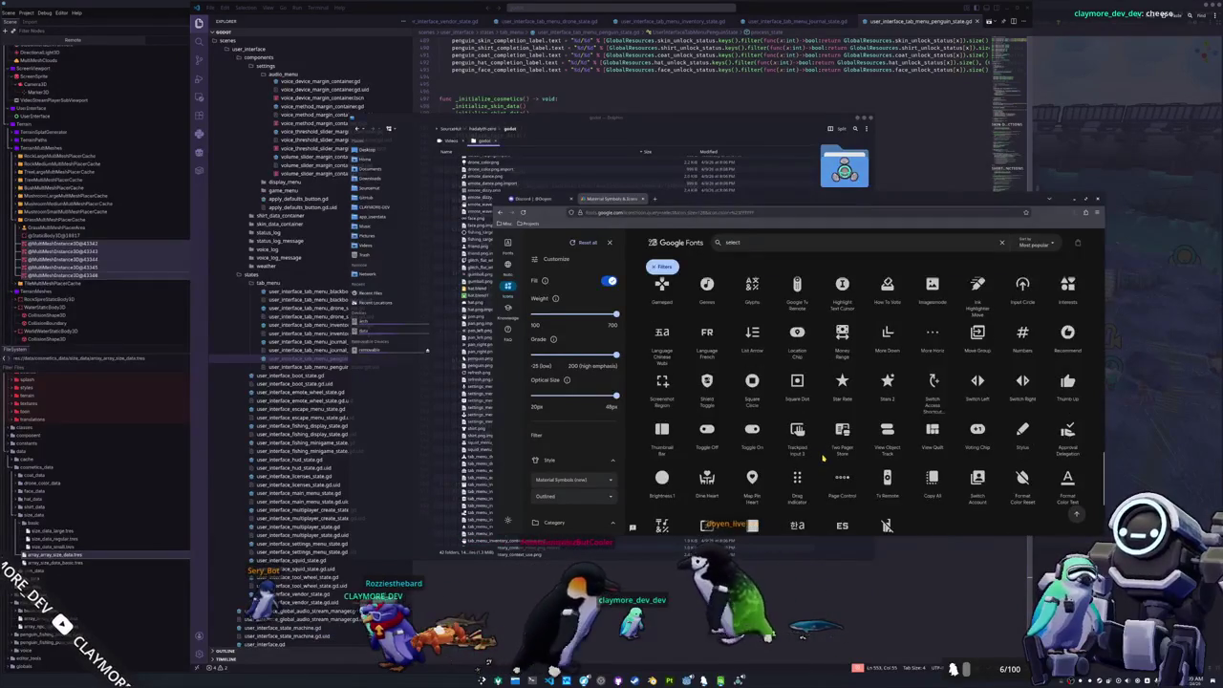
{"action": "scroll", "coordinate": [823, 458], "scroll_direction": "down", "scroll_amount": 3}
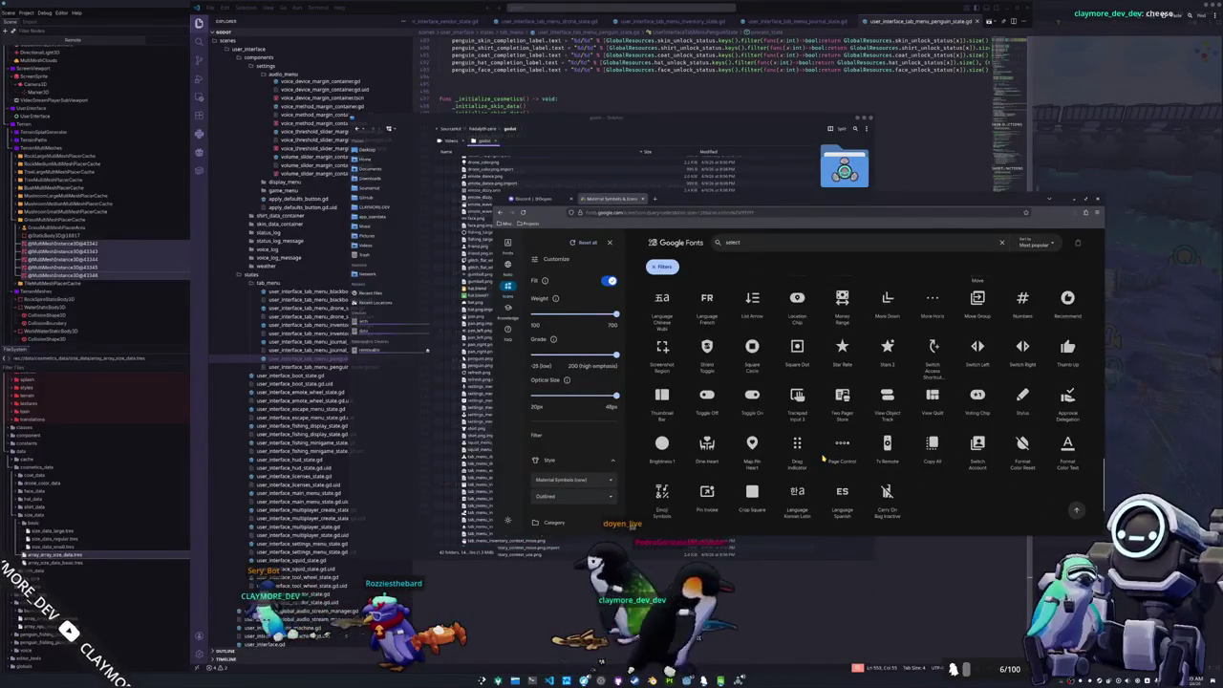
{"action": "scroll", "coordinate": [823, 458], "scroll_direction": "up", "scroll_amount": 5}
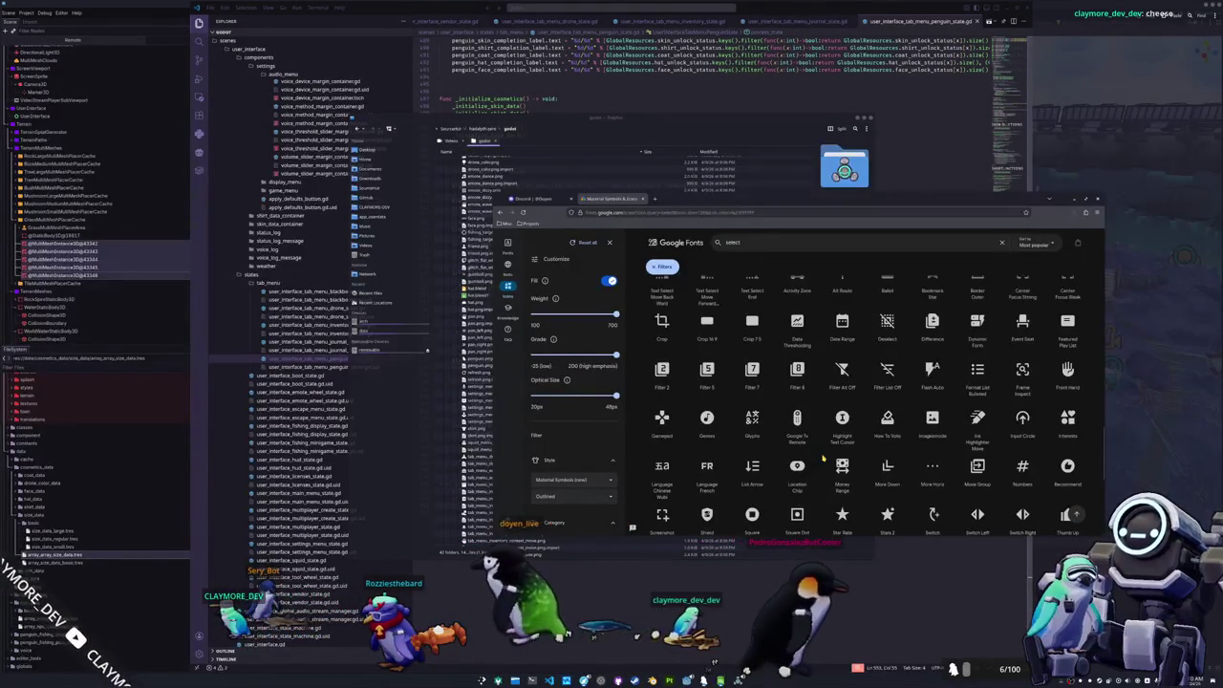
{"action": "scroll", "coordinate": [823, 458], "scroll_direction": "down", "scroll_amount": 3}
{"action": "key", "text": "alt+Tab"}
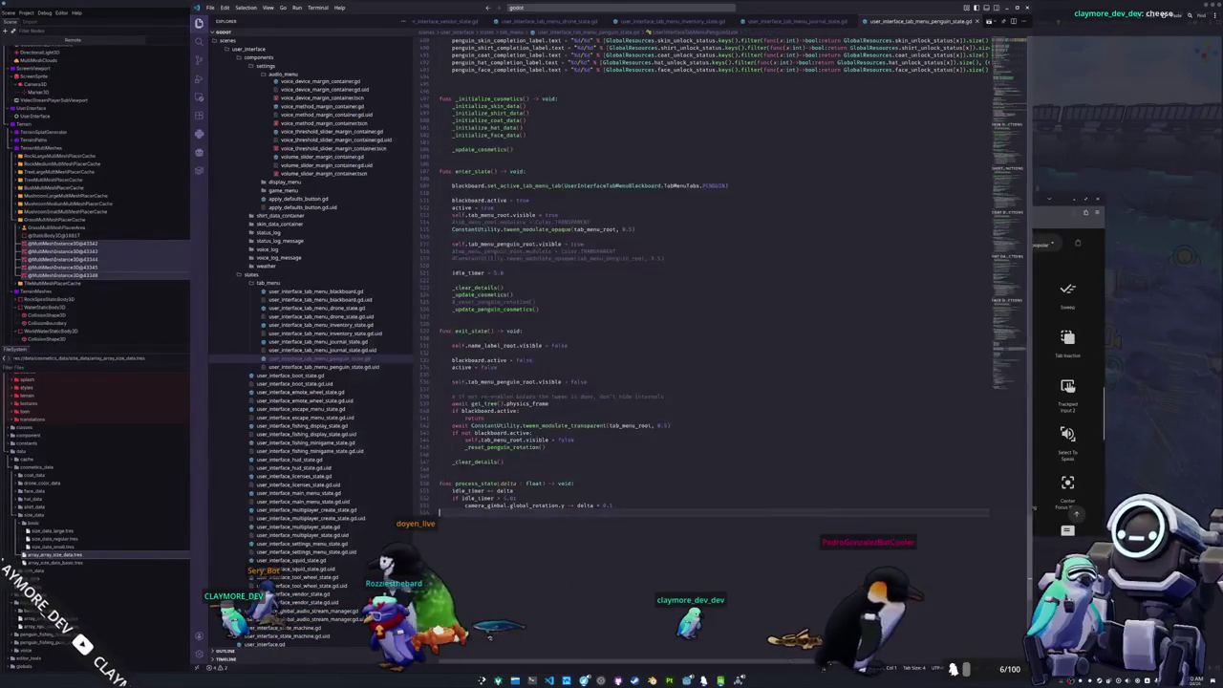
- Look over the terminal and running game, then open the project from Godot's Project Manager
{"action": "key", "text": "alt+Tab"}
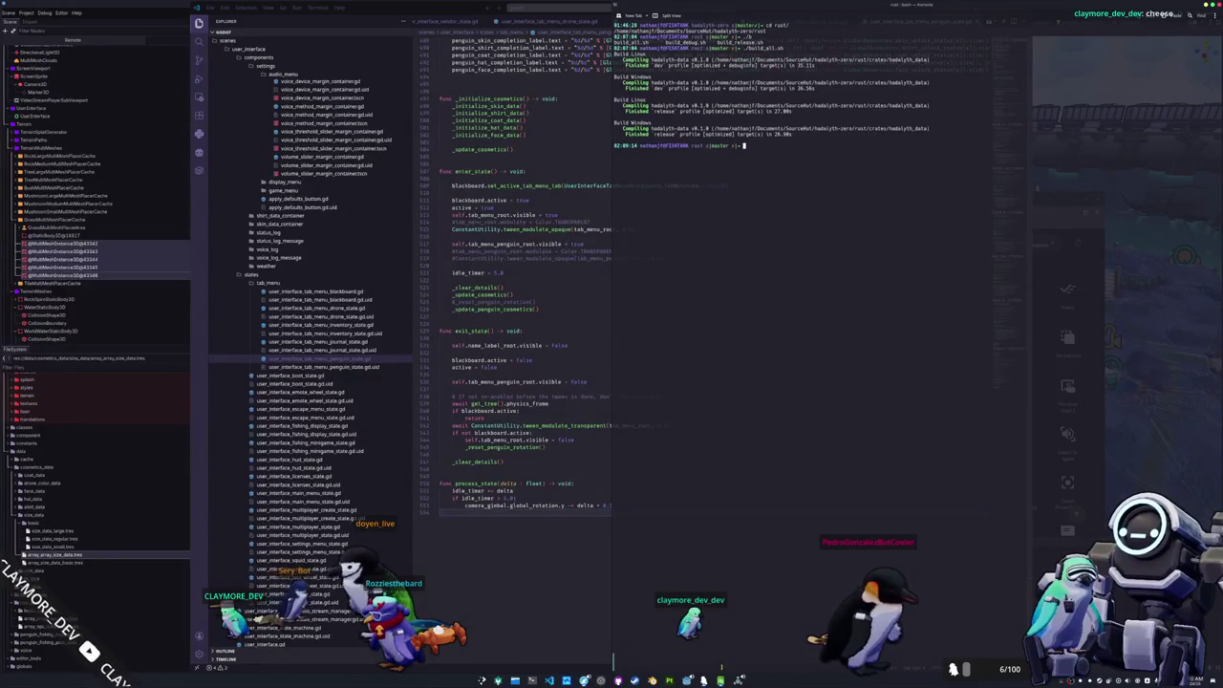
{"action": "key", "text": "alt+Tab"}
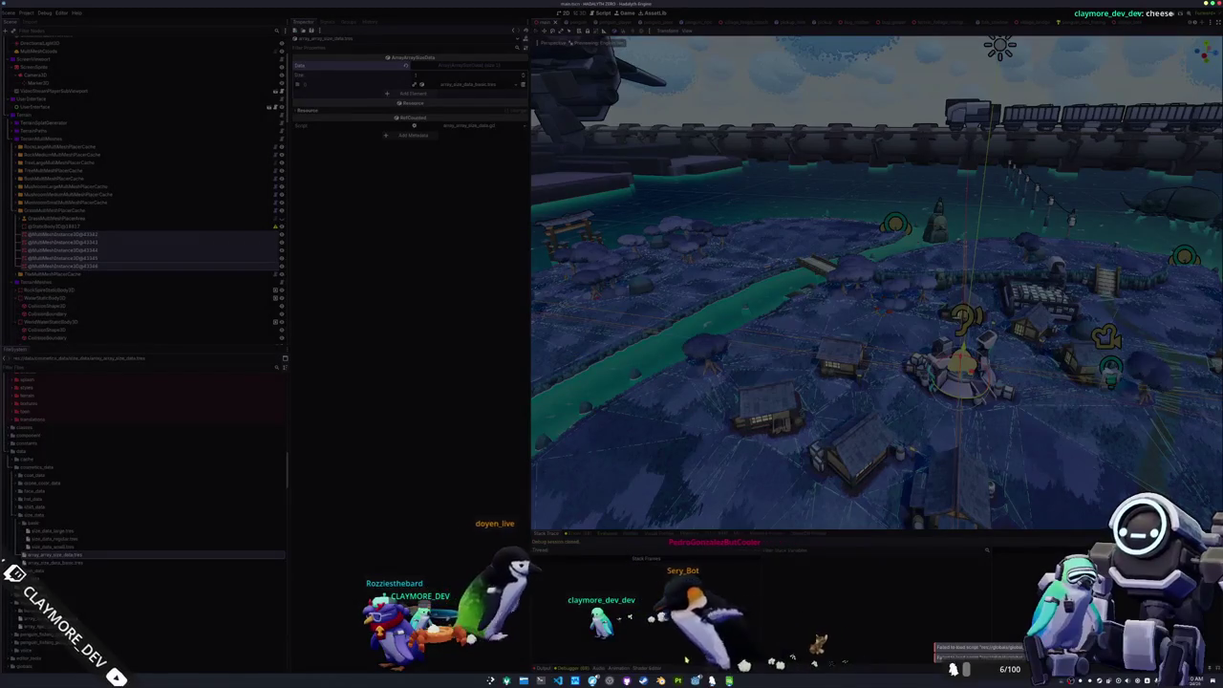
{"action": "key", "text": "alt+Tab"}
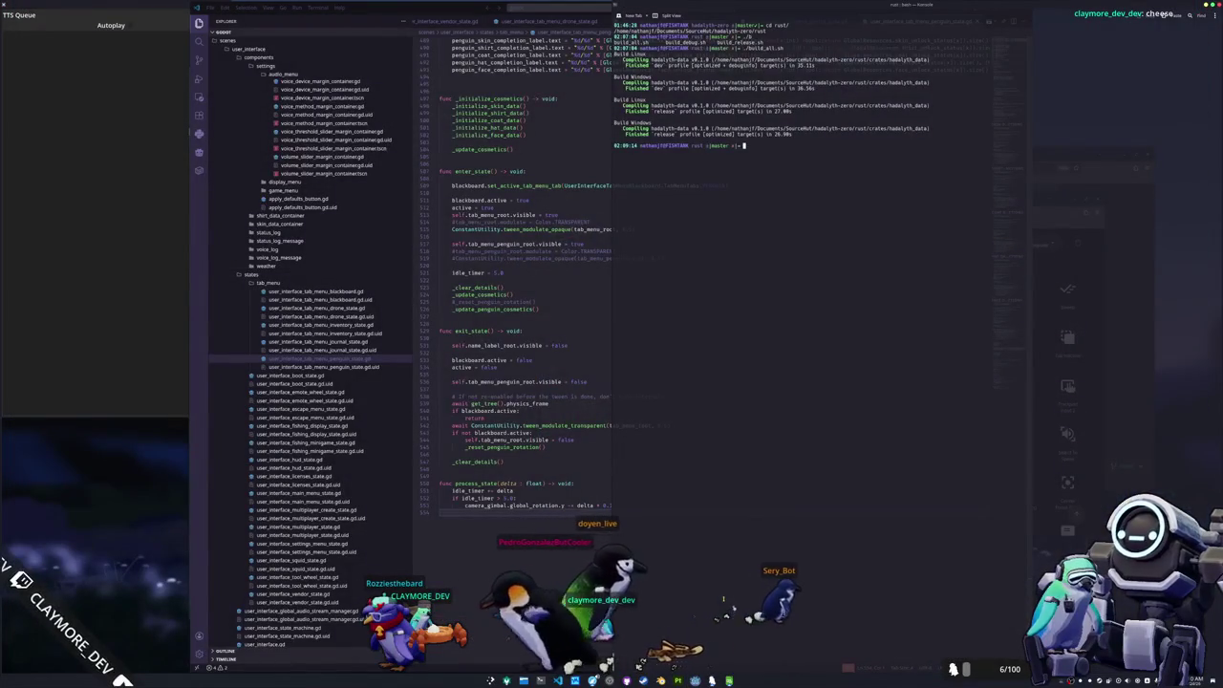
{"action": "double_click", "coordinate": [589, 285]}
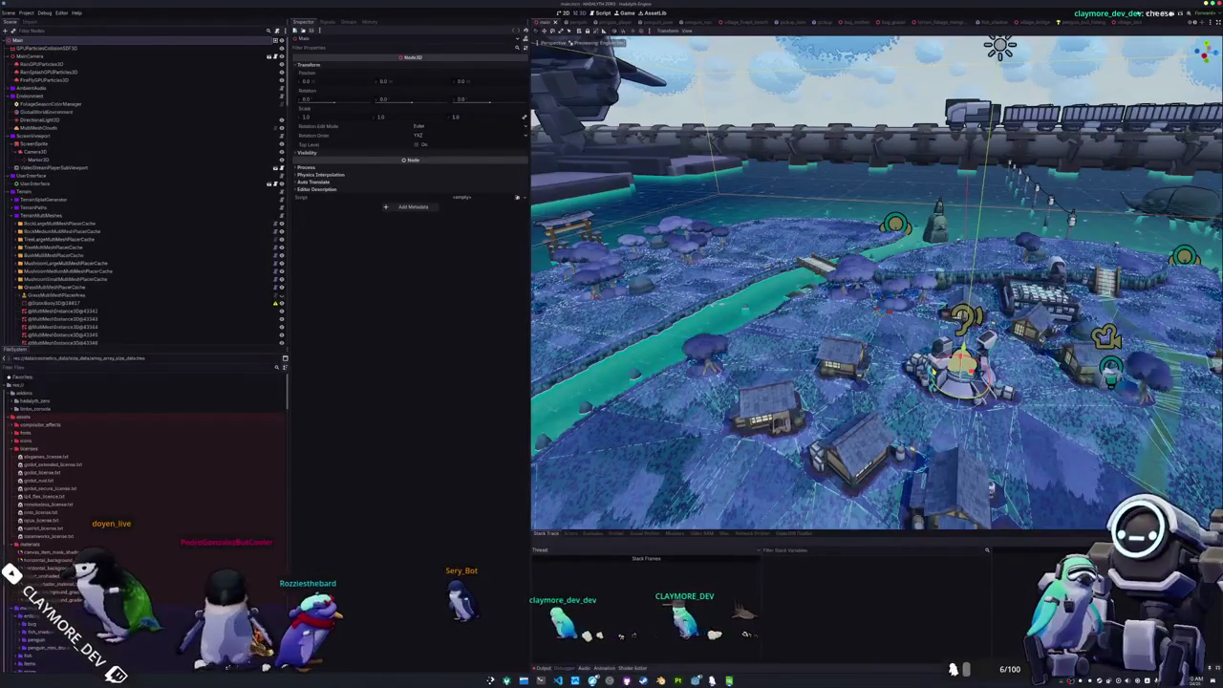
- Save the main scene and quick-open user_interface.tscn
{"action": "key", "text": "ctrl+s"}
{"action": "scroll", "coordinate": [876, 286], "scroll_direction": "down", "scroll_amount": 10}
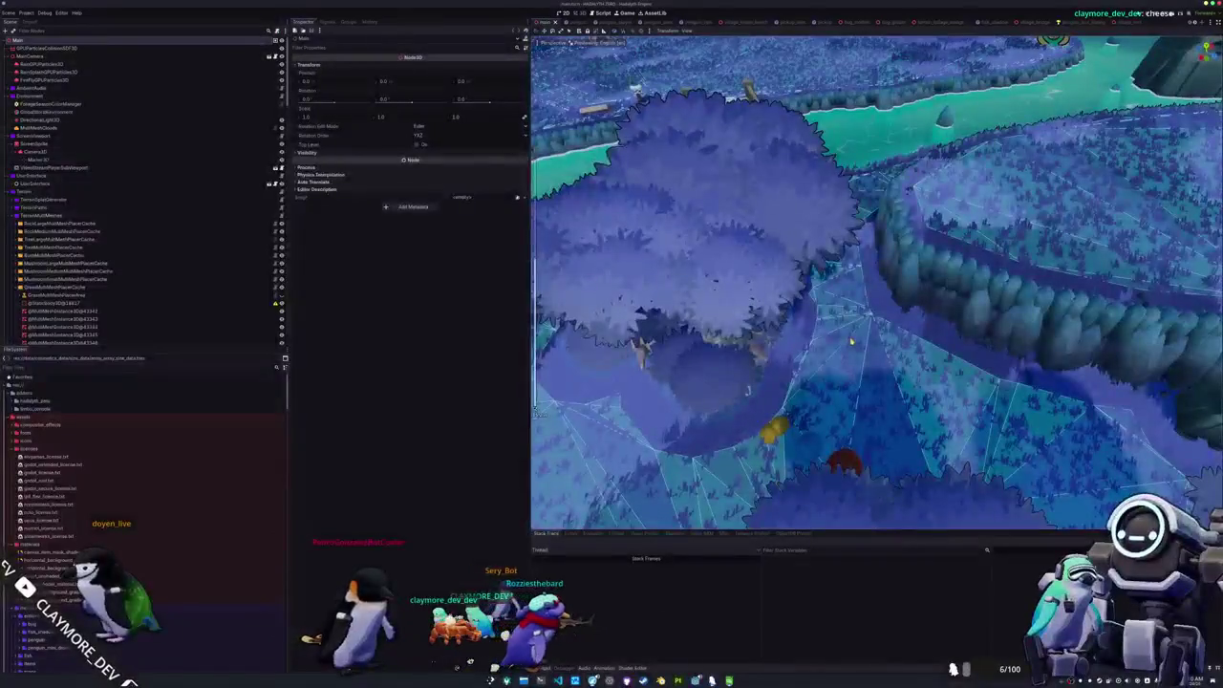
{"action": "key", "text": "alt+shift+o"}
{"action": "type", "text": "useri"}
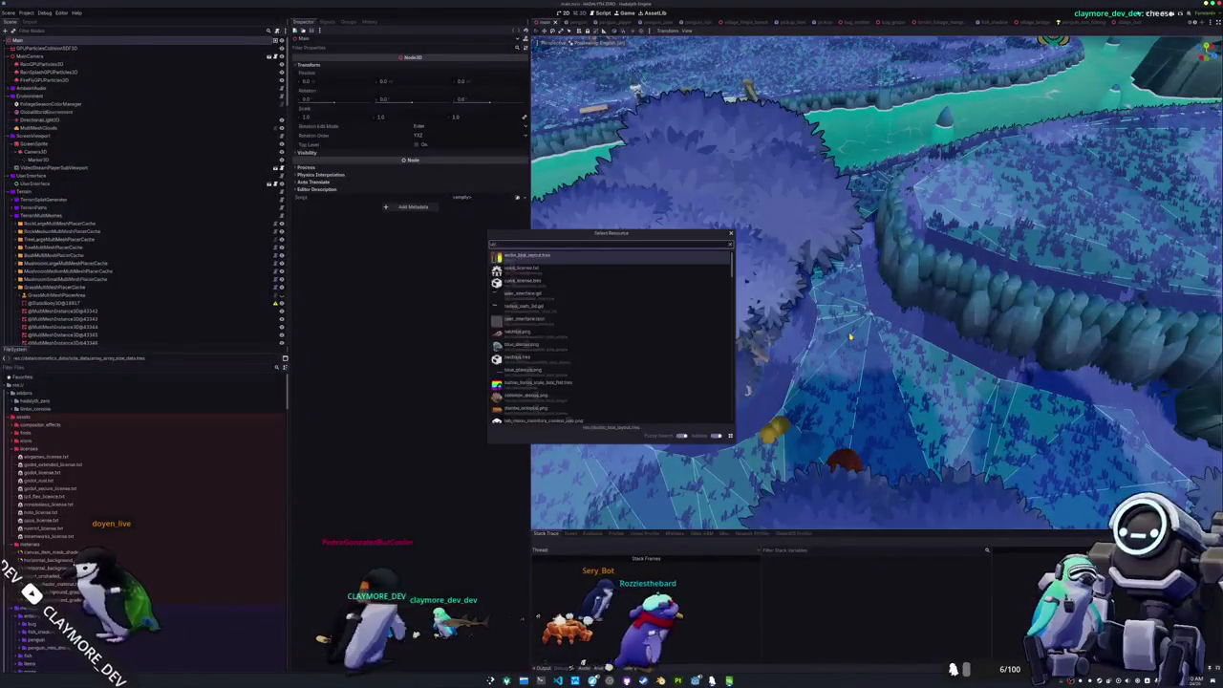
{"action": "key", "text": "Down"}
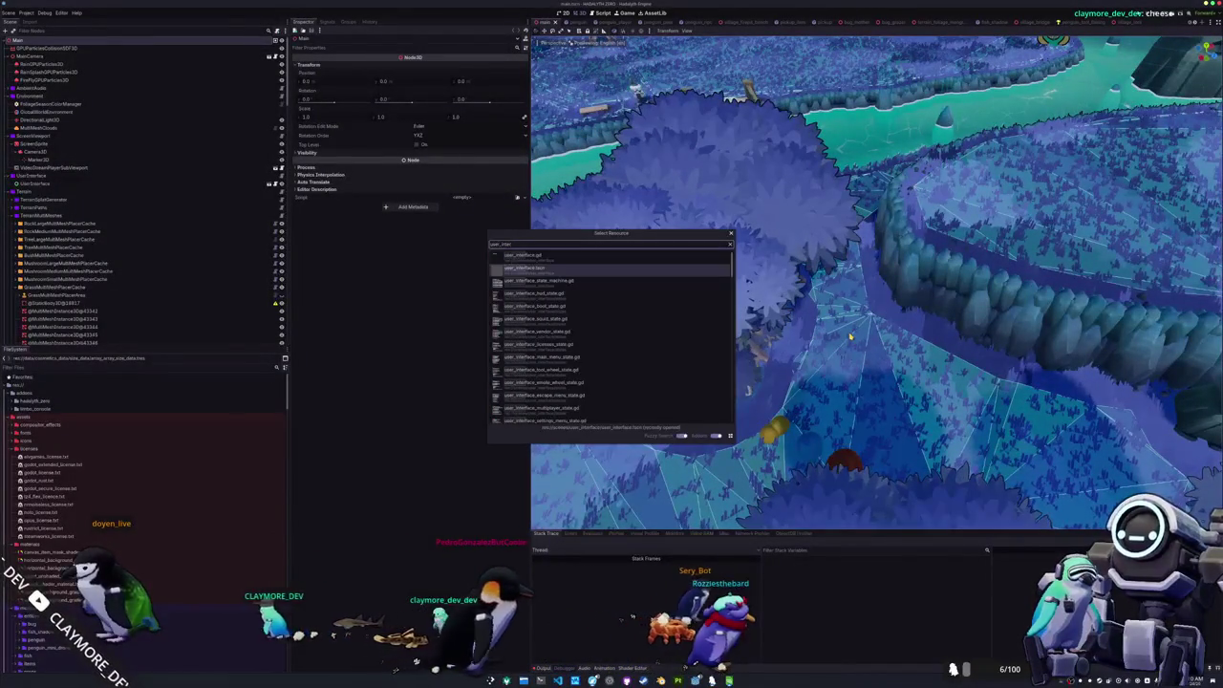
{"action": "key", "text": "Return"}
- Frame the UI layout and make the TabMenuRoot node visible
{"action": "scroll", "coordinate": [834, 332], "scroll_direction": "down", "scroll_amount": 3}
{"action": "mouse_move", "coordinate": [680, 316]}
{"action": "left_mouse_down"}
{"action": "mouse_move", "coordinate": [974, 219]}
{"action": "mouse_move", "coordinate": [914, 232]}
{"action": "left_mouse_up"}
{"action": "left_click", "coordinate": [8, 192]}
{"action": "left_click", "coordinate": [281, 193]}
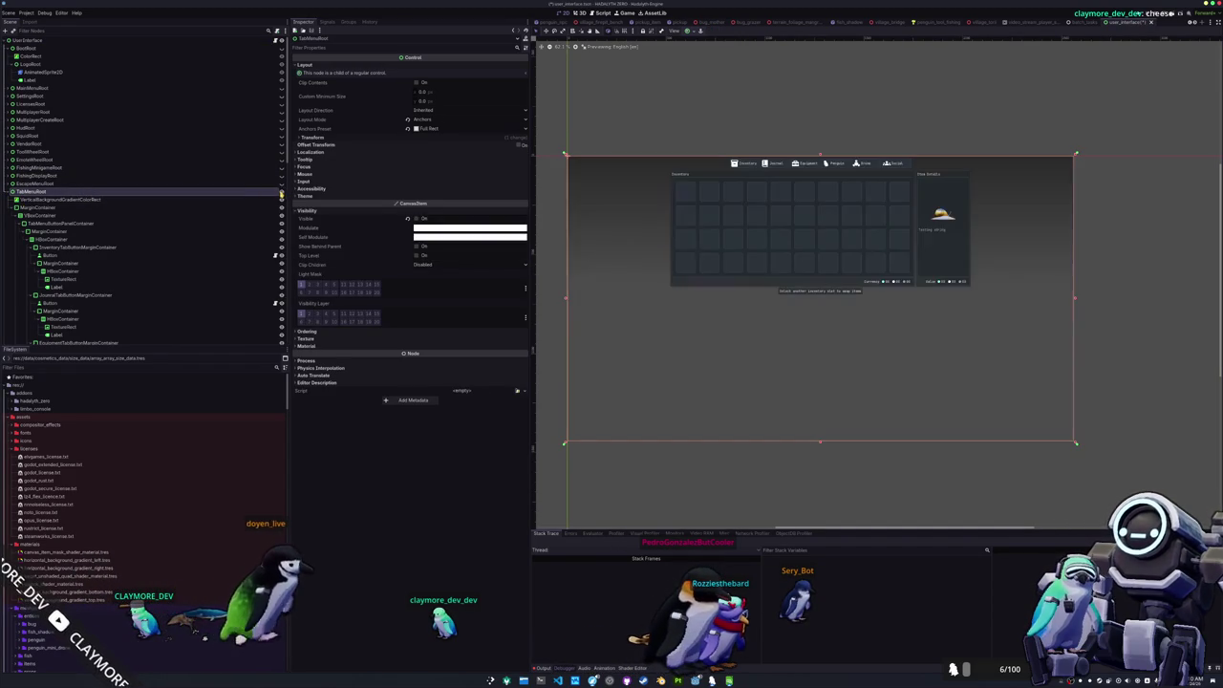
- Show the TabMenuPenguinRoot cosmetics panel and hide the inventory panel
{"action": "scroll", "coordinate": [93, 212], "scroll_direction": "down", "scroll_amount": 10}
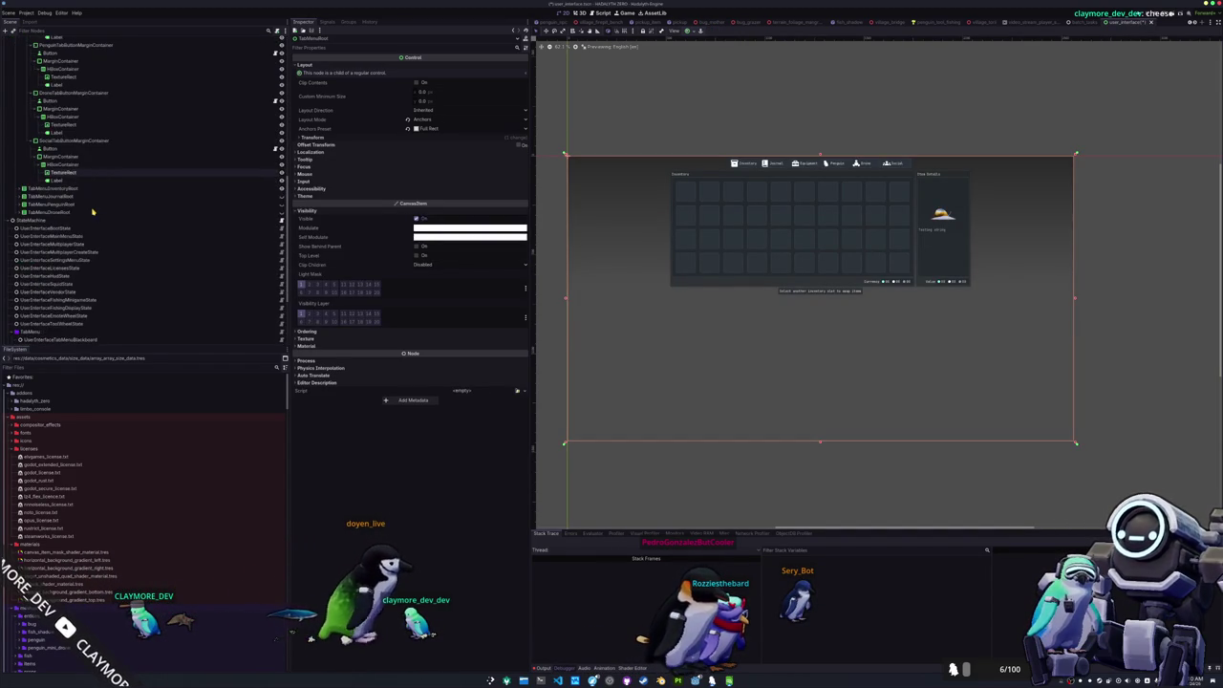
{"action": "left_click", "coordinate": [83, 204]}
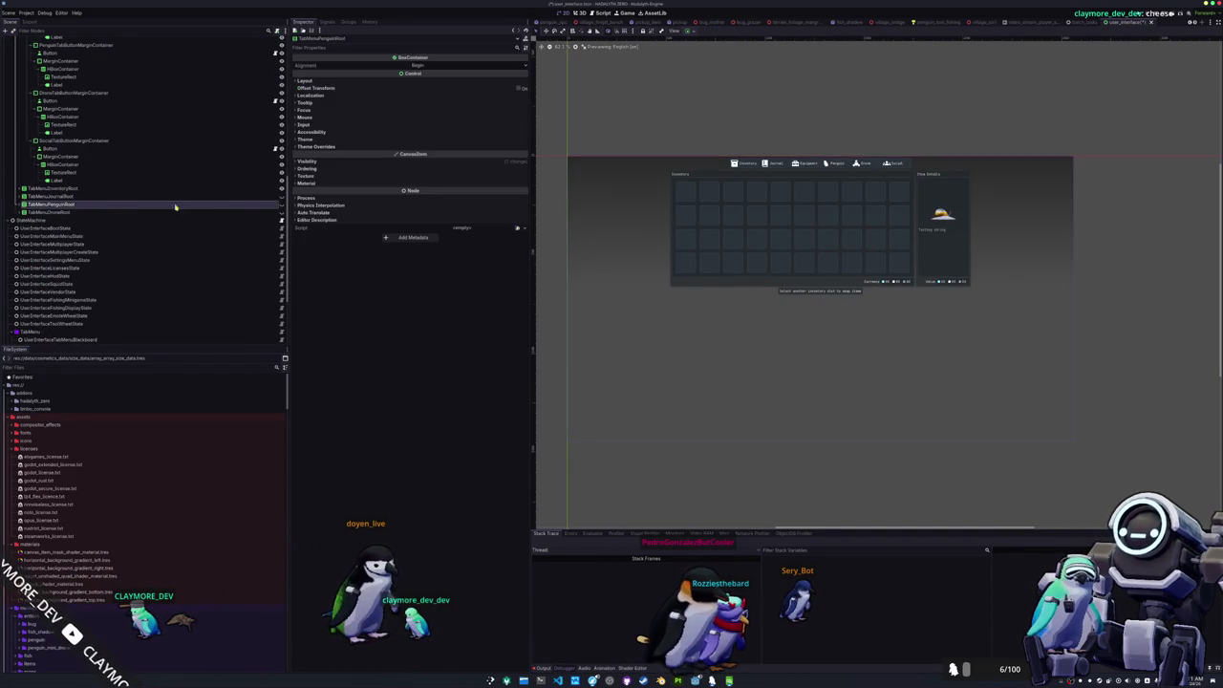
{"action": "left_click", "coordinate": [282, 204]}
{"action": "left_click", "coordinate": [282, 188]}
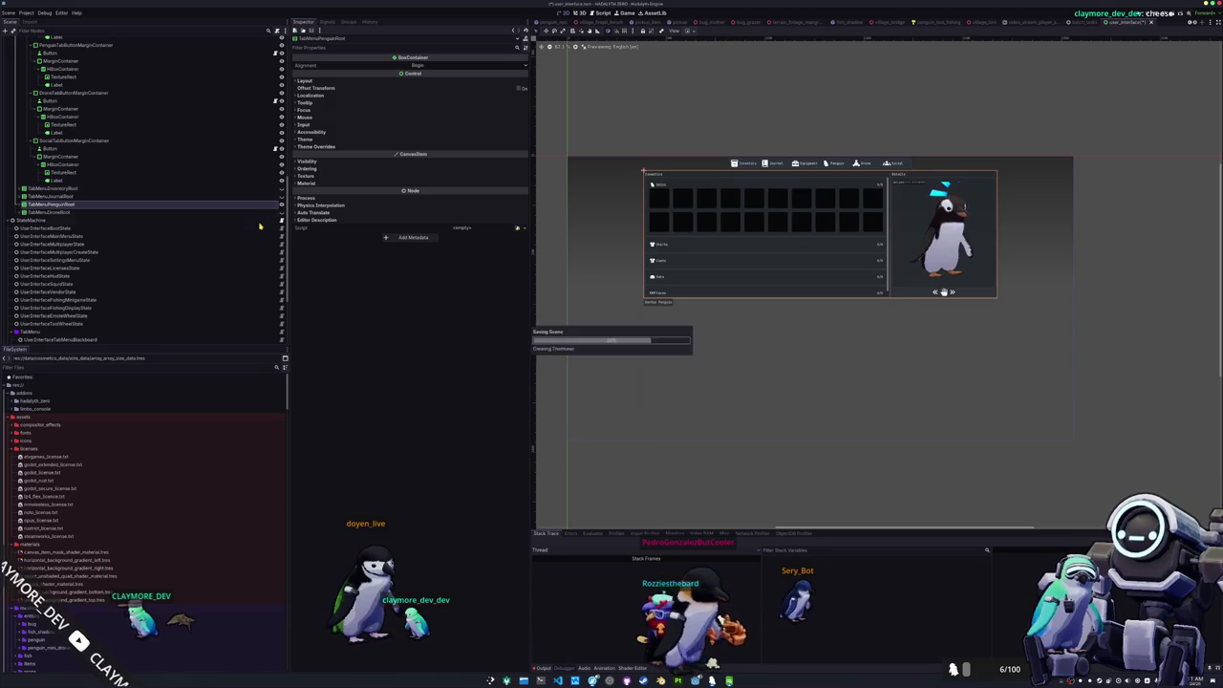
{"action": "scroll", "coordinate": [703, 252], "scroll_direction": "up", "scroll_amount": 1}
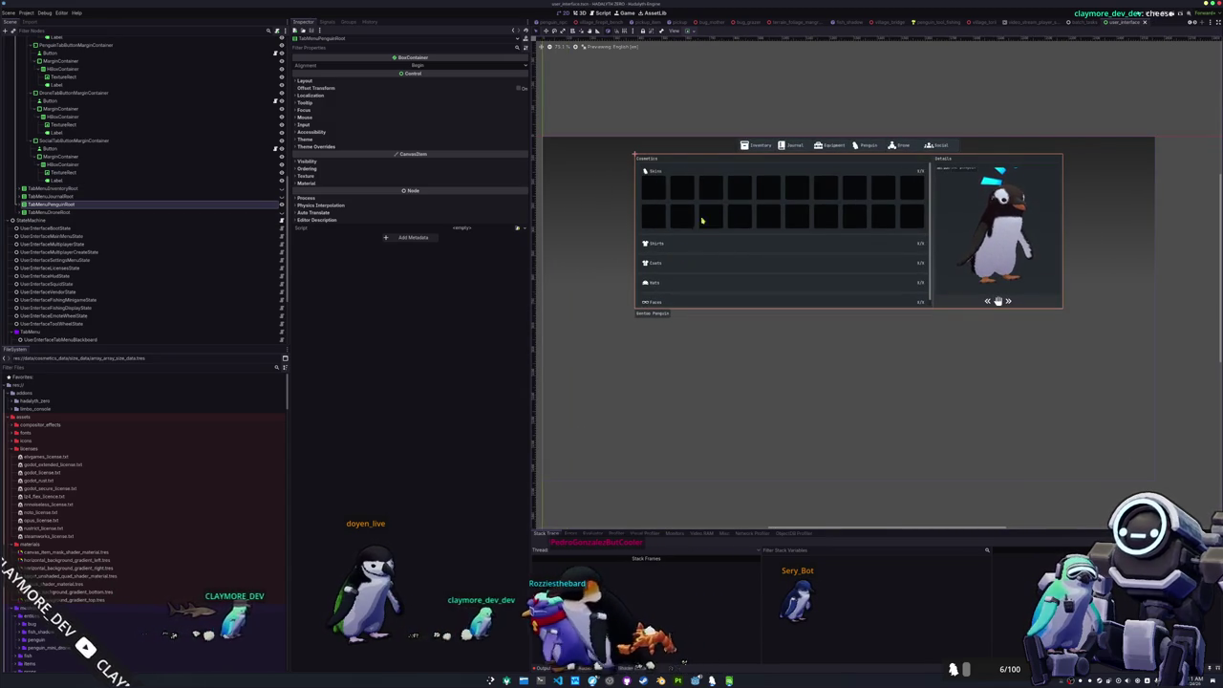
- Duplicate SkinDataPanelContainer for the sizes panel and select the copy's title label
{"action": "left_click", "coordinate": [695, 174]}
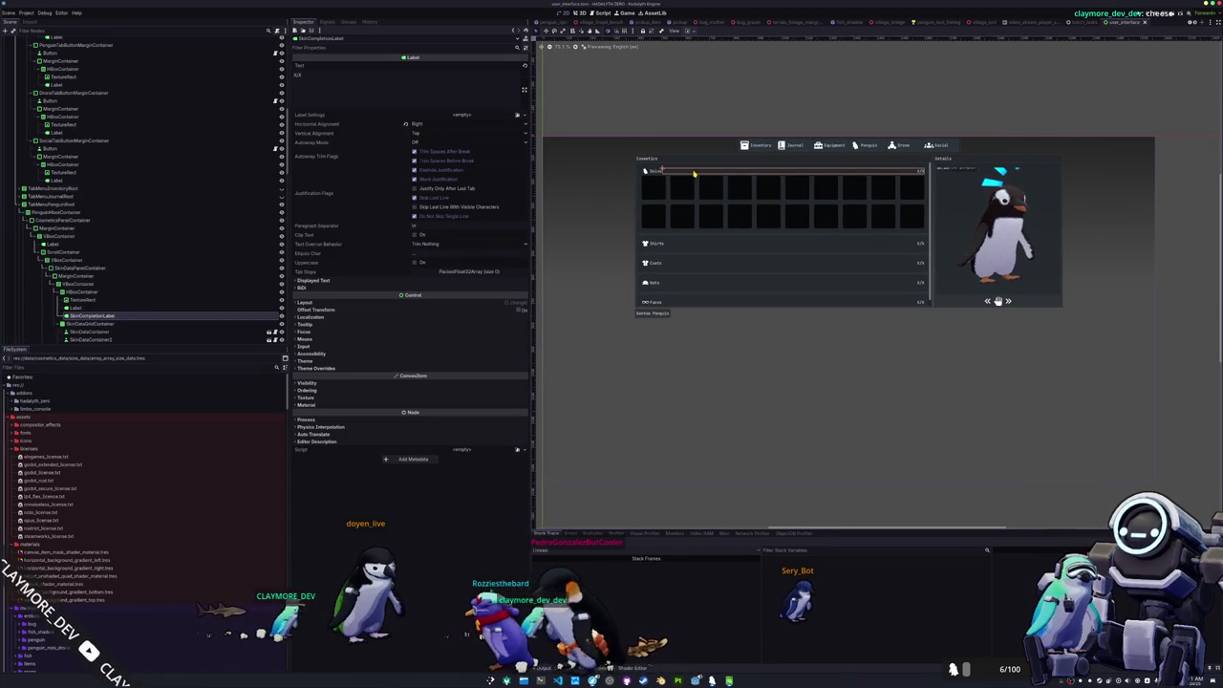
{"action": "left_click", "coordinate": [111, 291]}
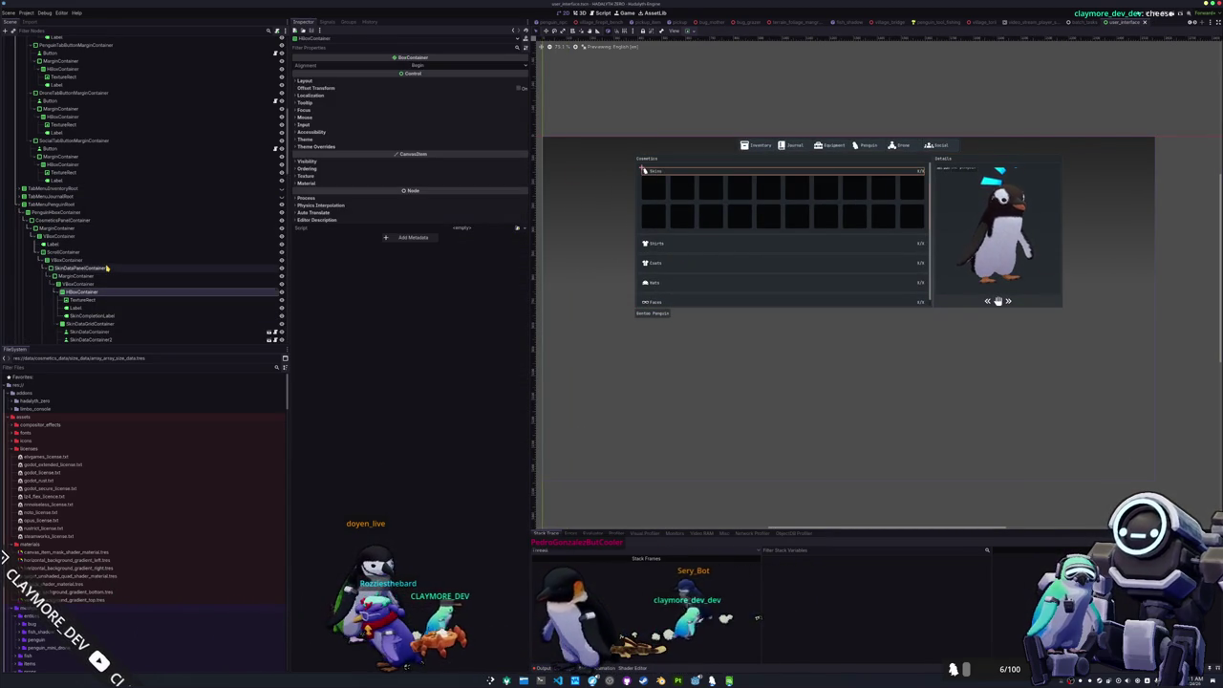
{"action": "left_click", "coordinate": [108, 269]}
{"action": "key", "text": "ctrl+d"}
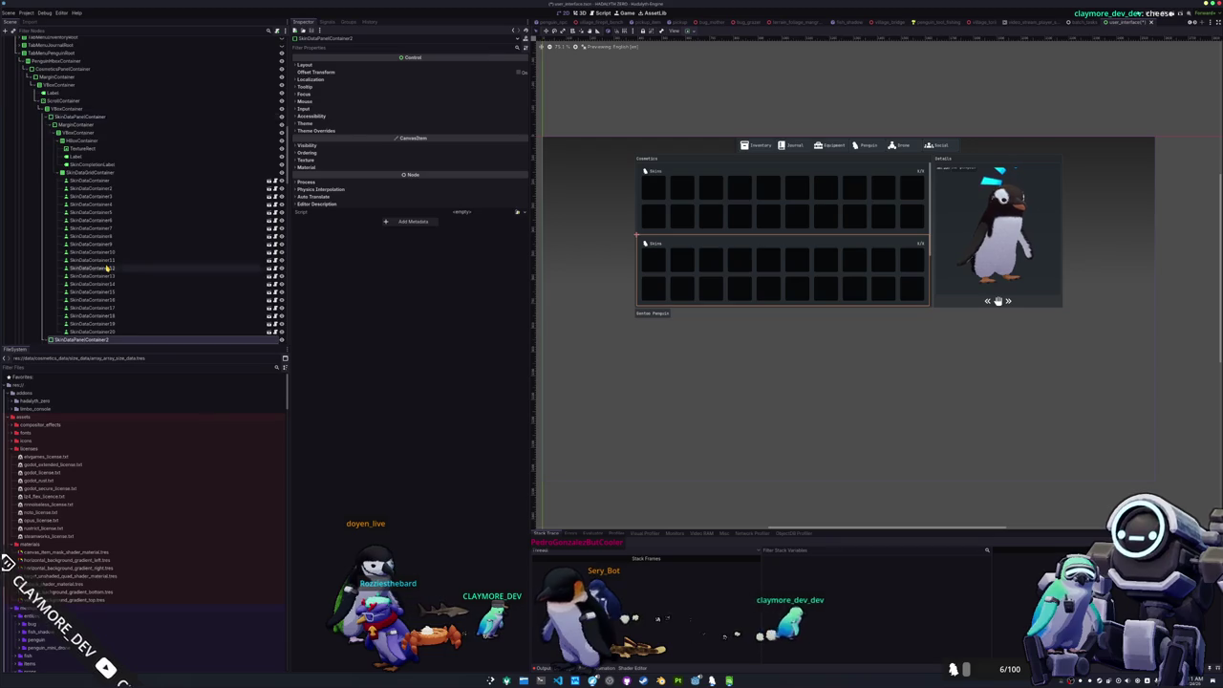
{"action": "scroll", "coordinate": [114, 268], "scroll_direction": "down", "scroll_amount": 2}
{"action": "scroll", "coordinate": [134, 234], "scroll_direction": "down", "scroll_amount": 2}
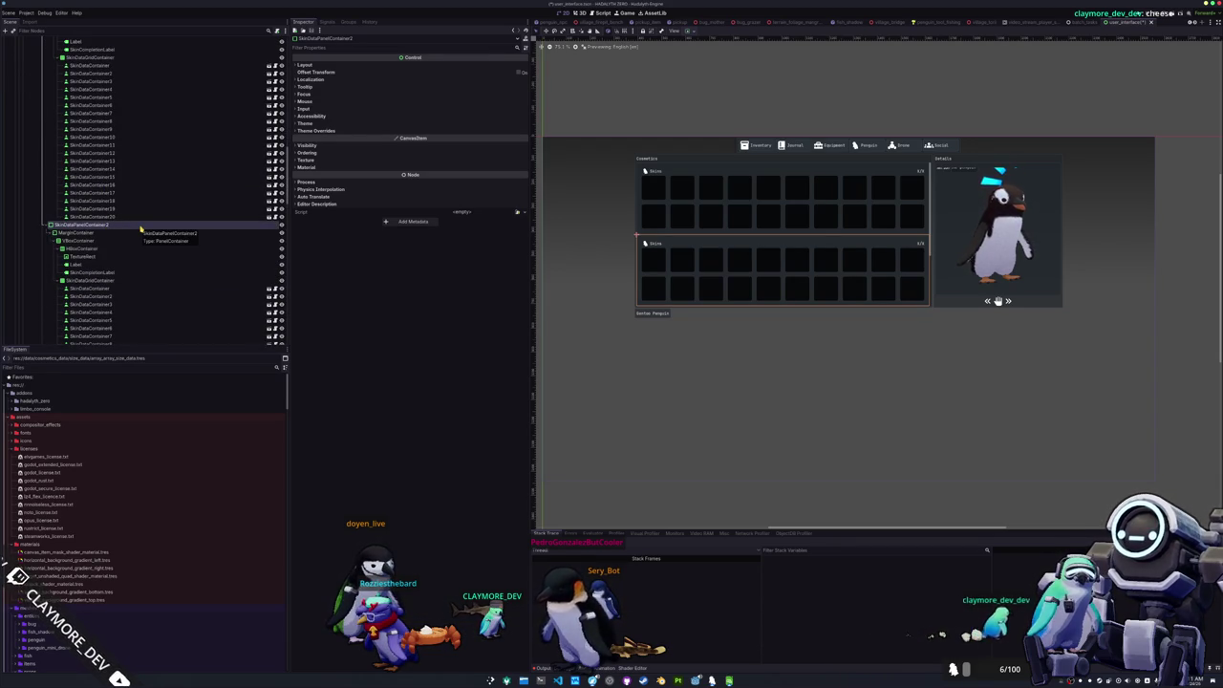
{"action": "mouse_move", "coordinate": [81, 225]}
{"action": "left_mouse_down"}
{"action": "mouse_move", "coordinate": [78, 57]}
{"action": "mouse_move", "coordinate": [78, 154]}
{"action": "left_mouse_up"}
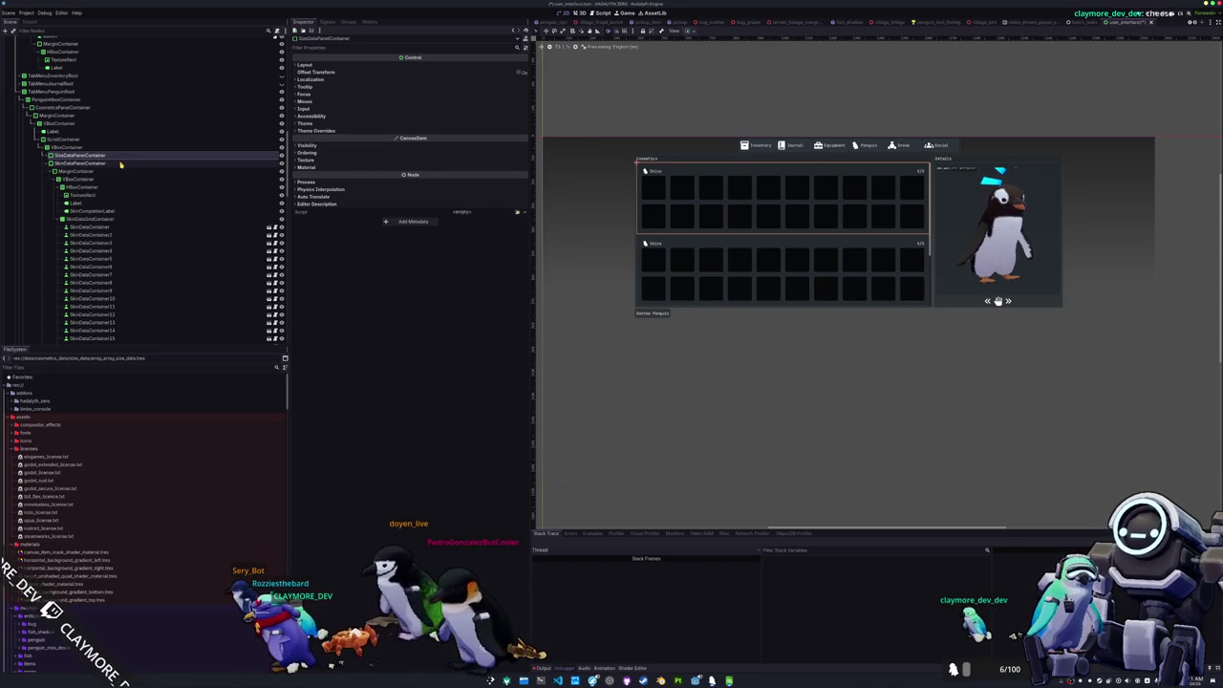
{"action": "key", "text": "ctrl+z"}
{"action": "key", "text": "Down"}
{"action": "key", "text": "Down"}
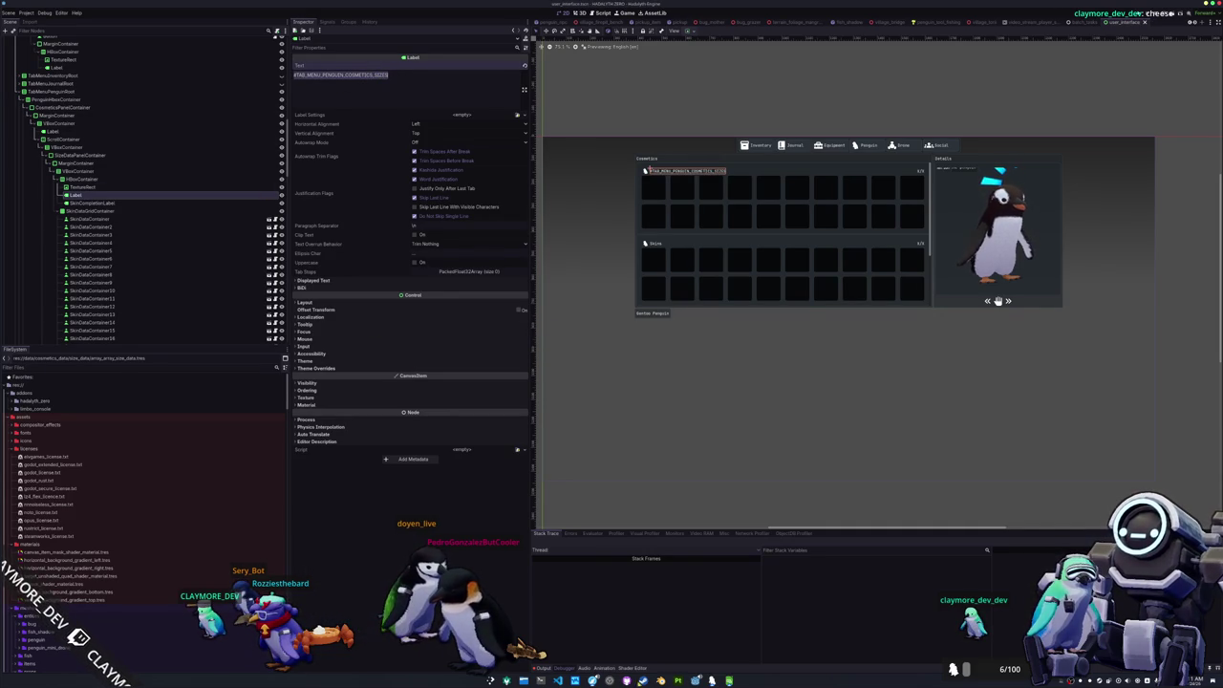
{"action": "key", "text": "alt+Tab"}
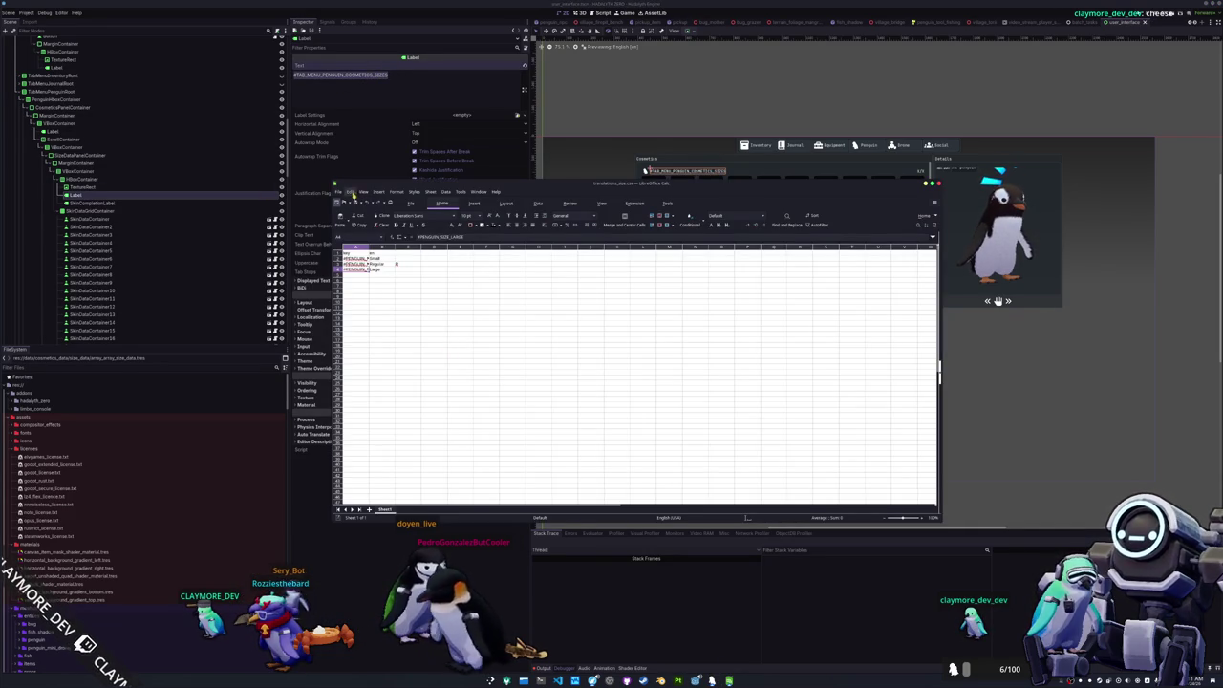
- Find the tab_menu entries in translations.csv
{"action": "left_click", "coordinate": [730, 680]}
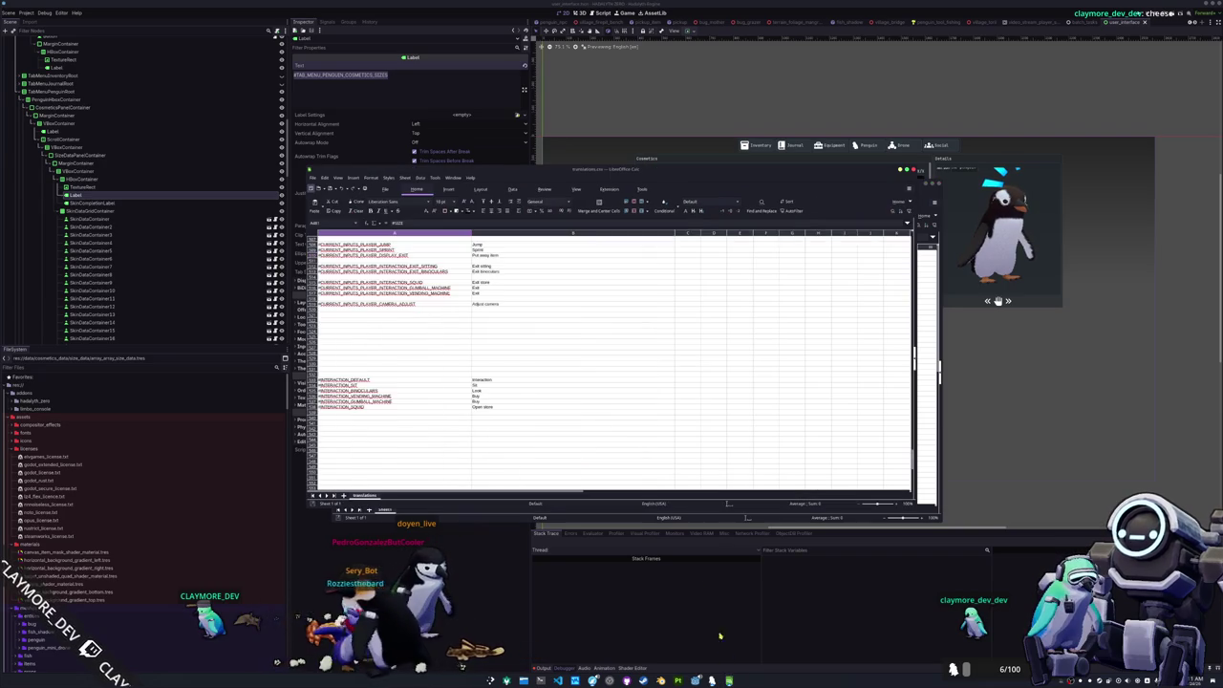
{"action": "left_click", "coordinate": [426, 350]}
{"action": "key", "text": "ctrl+f"}
{"action": "type", "text": "b_menu"}
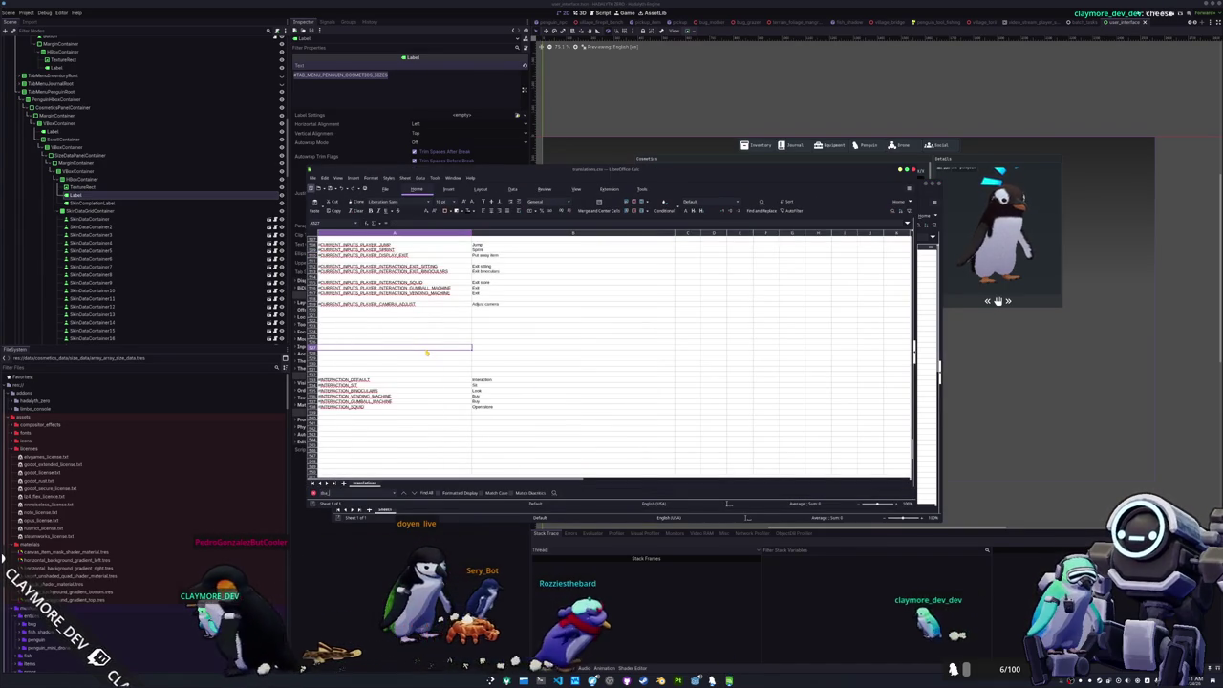
{"action": "key", "text": "Return"}
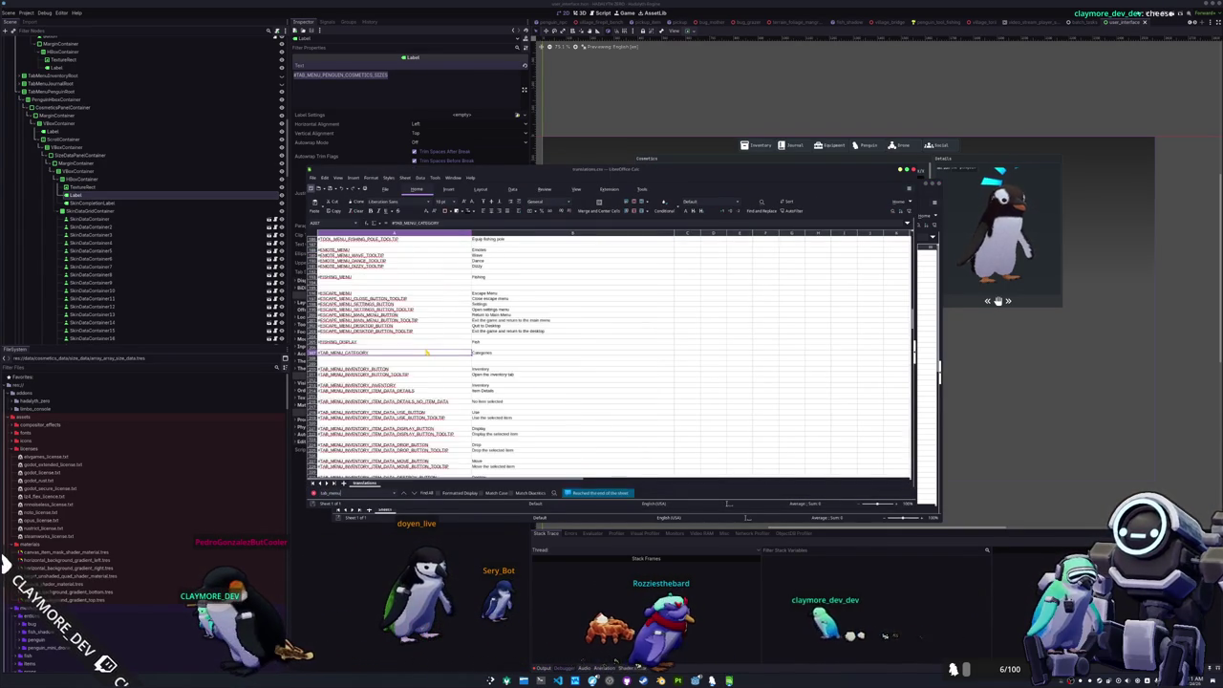
{"action": "scroll", "coordinate": [423, 359], "scroll_direction": "down", "scroll_amount": 10}
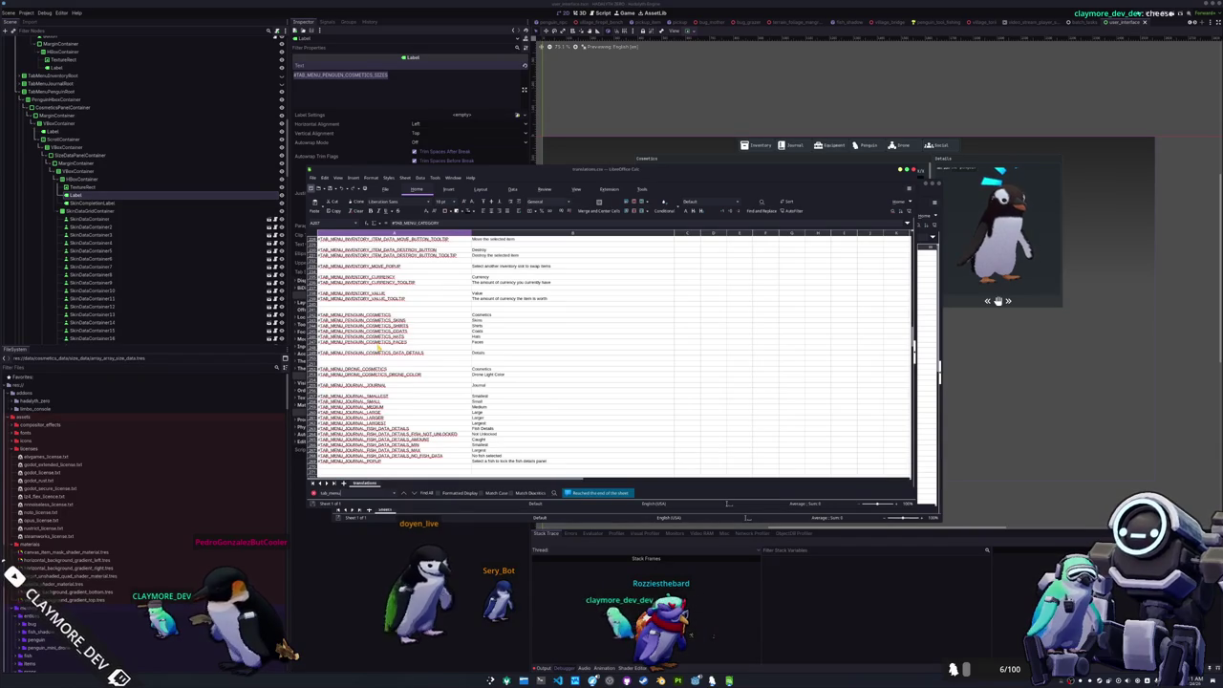
- Shift the COSMETICS SKINS–FACES rows down one and enter Sizes for the new row
{"action": "left_click", "coordinate": [395, 348]}
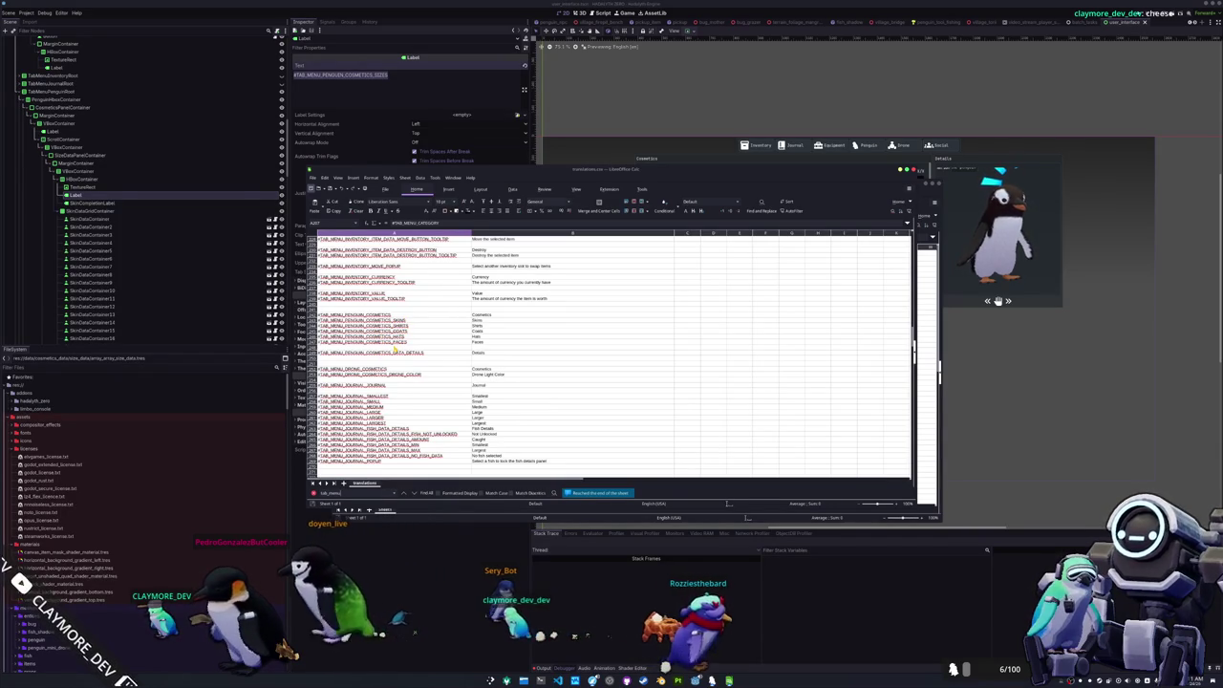
{"action": "key", "text": "Up"}
{"action": "key", "text": "Up"}
{"action": "key", "text": "Up"}
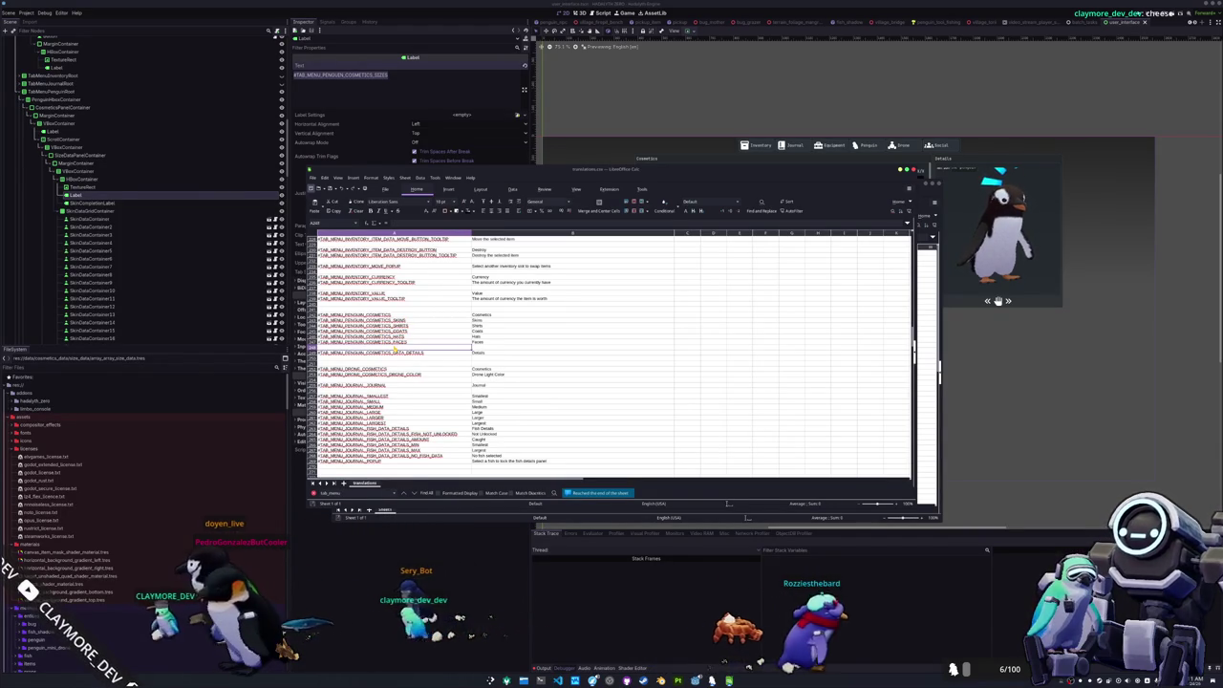
{"action": "key", "text": "shift+Down"}
{"action": "key", "text": "shift+Down"}
{"action": "key", "text": "shift+Down"}
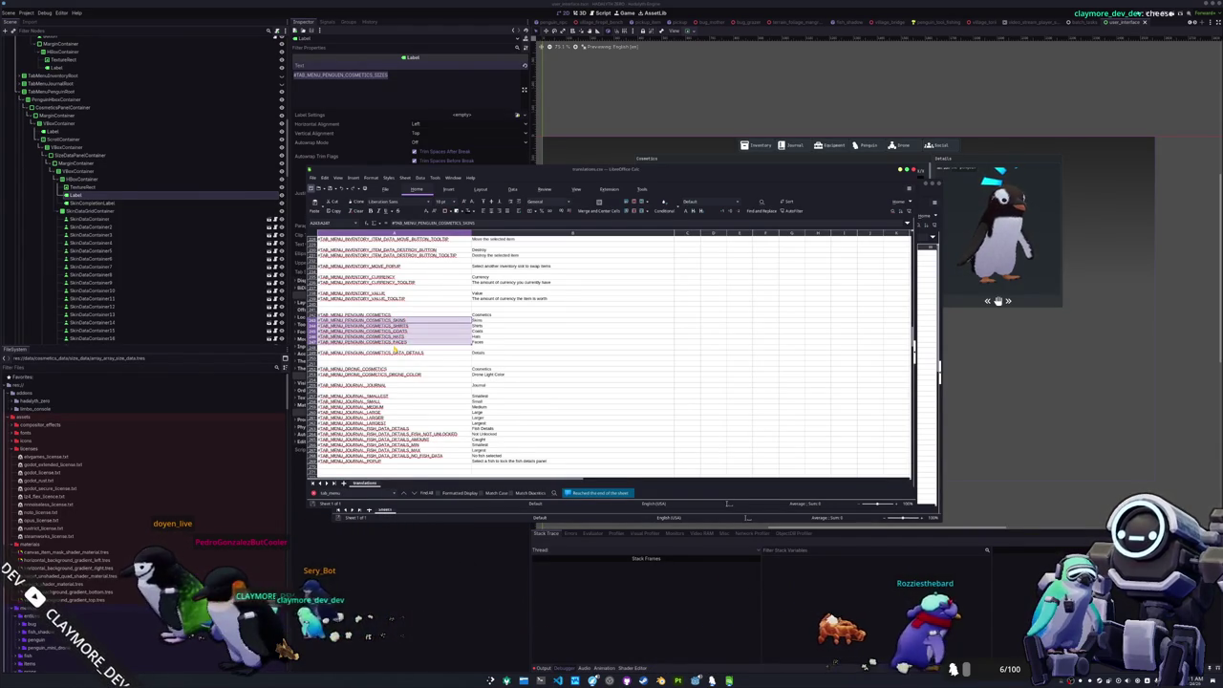
{"action": "key", "text": "shift+Right"}
{"action": "key", "text": "ctrl+c"}
{"action": "key", "text": "Down"}
{"action": "key", "text": "ctrl+v"}
{"action": "key", "text": "Up"}
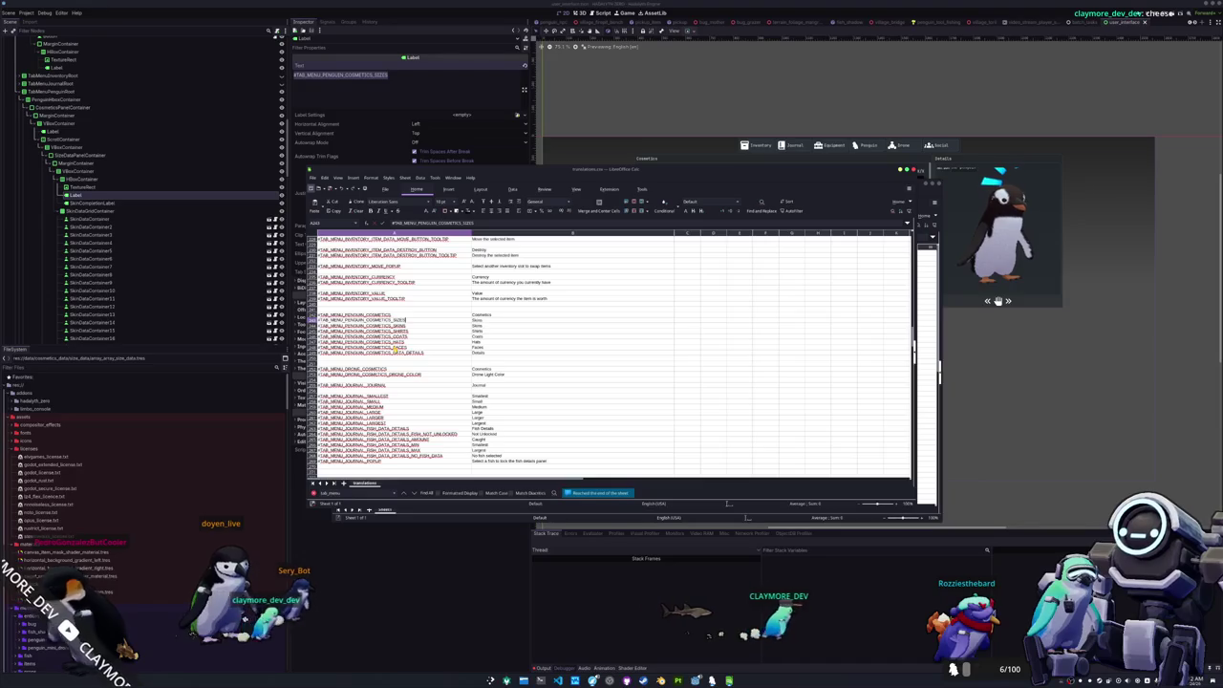
{"action": "key", "text": "Right"}
{"action": "type", "text": "Si"}
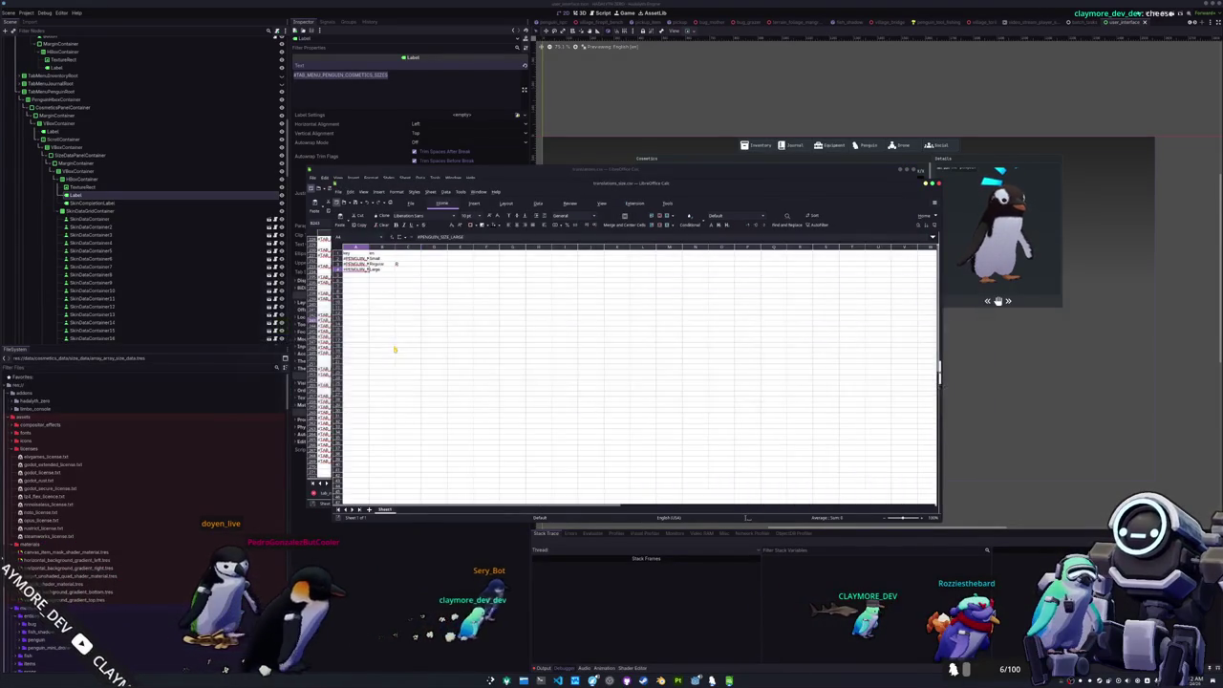
- Check the cosmetics keys, then save the scene back in Godot
{"action": "left_click", "coordinate": [413, 331]}
{"action": "scroll", "coordinate": [406, 383], "scroll_direction": "down", "scroll_amount": 2}
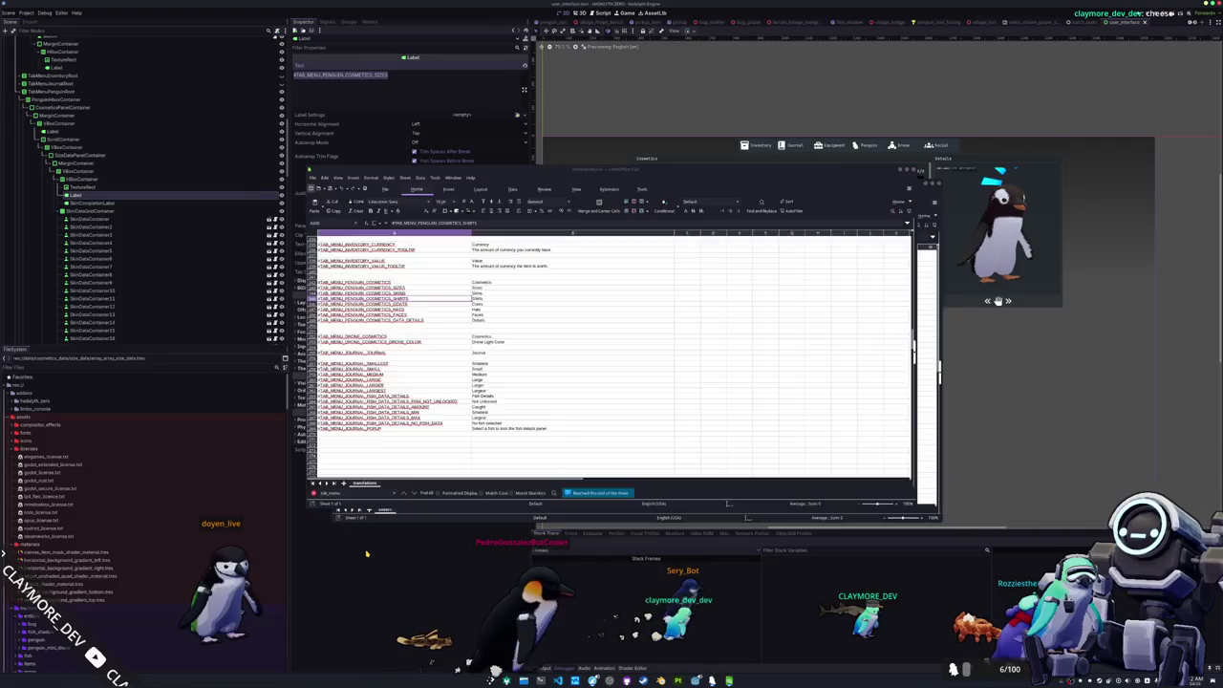
{"action": "key", "text": "alt+Tab"}
{"action": "key", "text": "ctrl+s"}
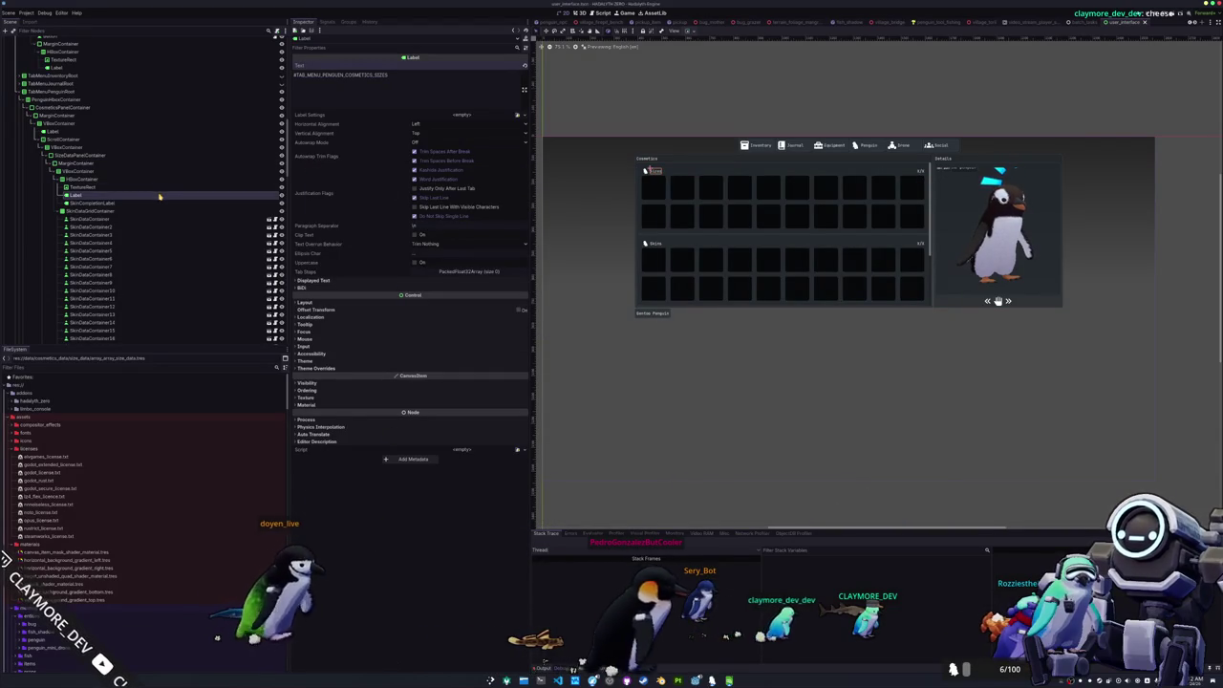
- Try quick-loading a 'size' texture for the new panel's icon TextureRect, then cancel
{"action": "key", "text": "Up"}
{"action": "left_click", "coordinate": [525, 72]}
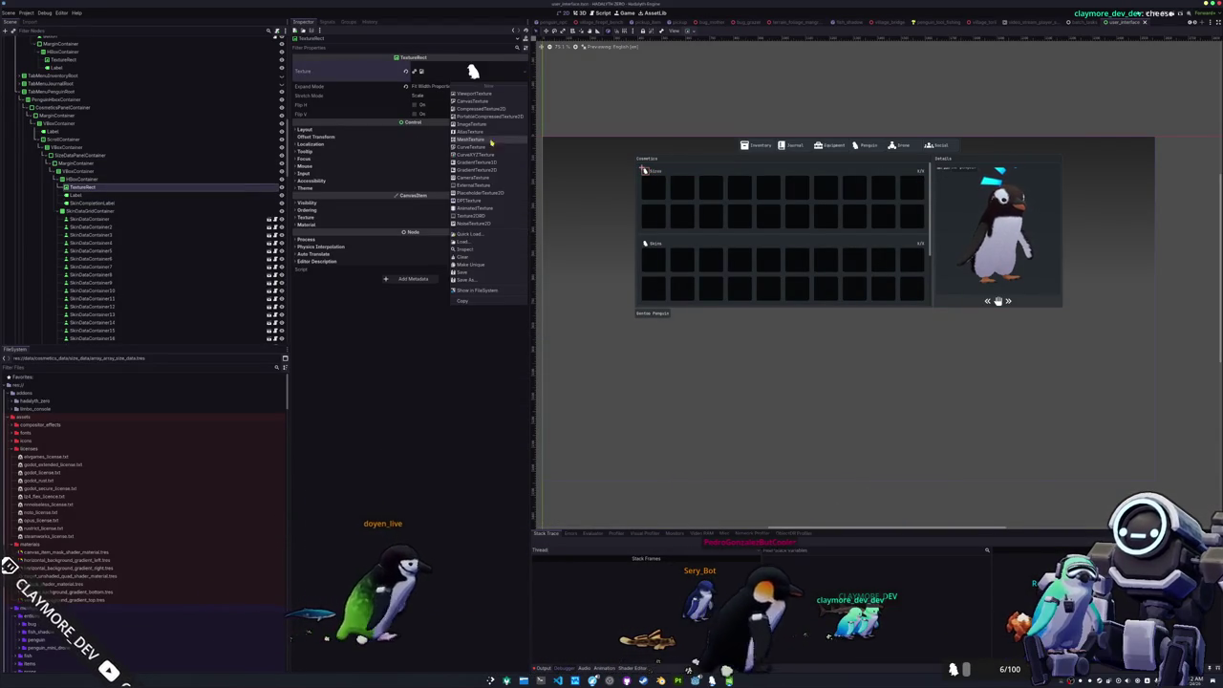
{"action": "left_click", "coordinate": [483, 232]}
{"action": "type", "text": "size"}
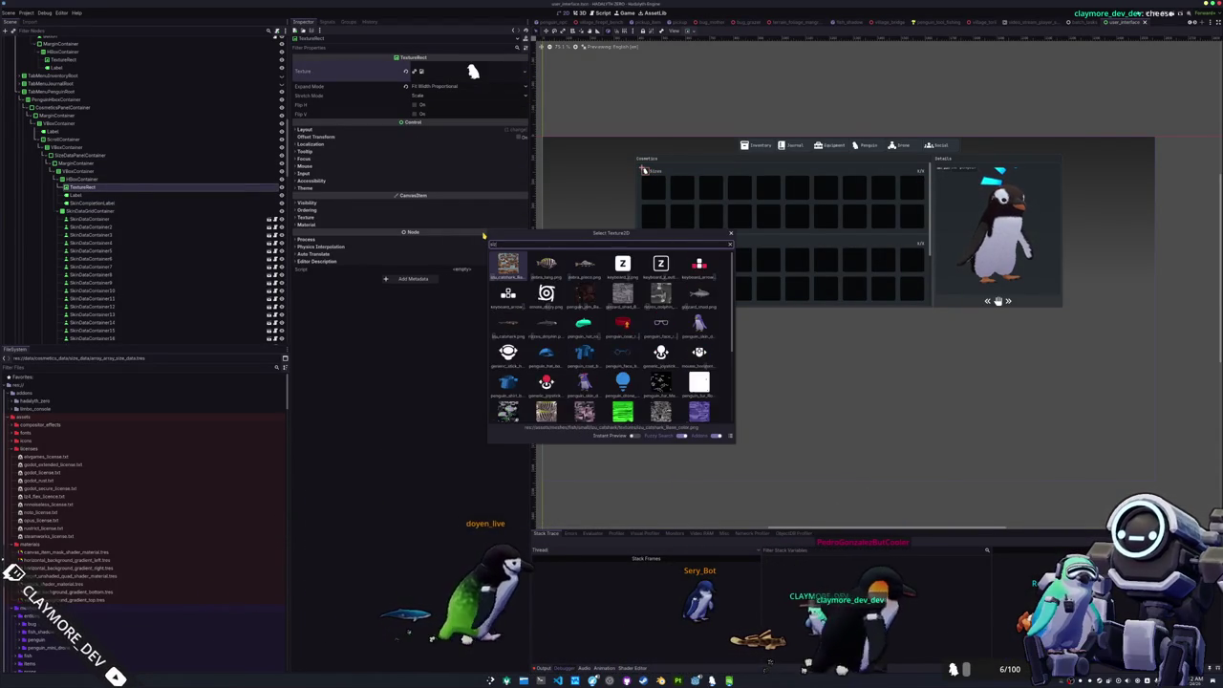
{"action": "key", "text": "Escape"}
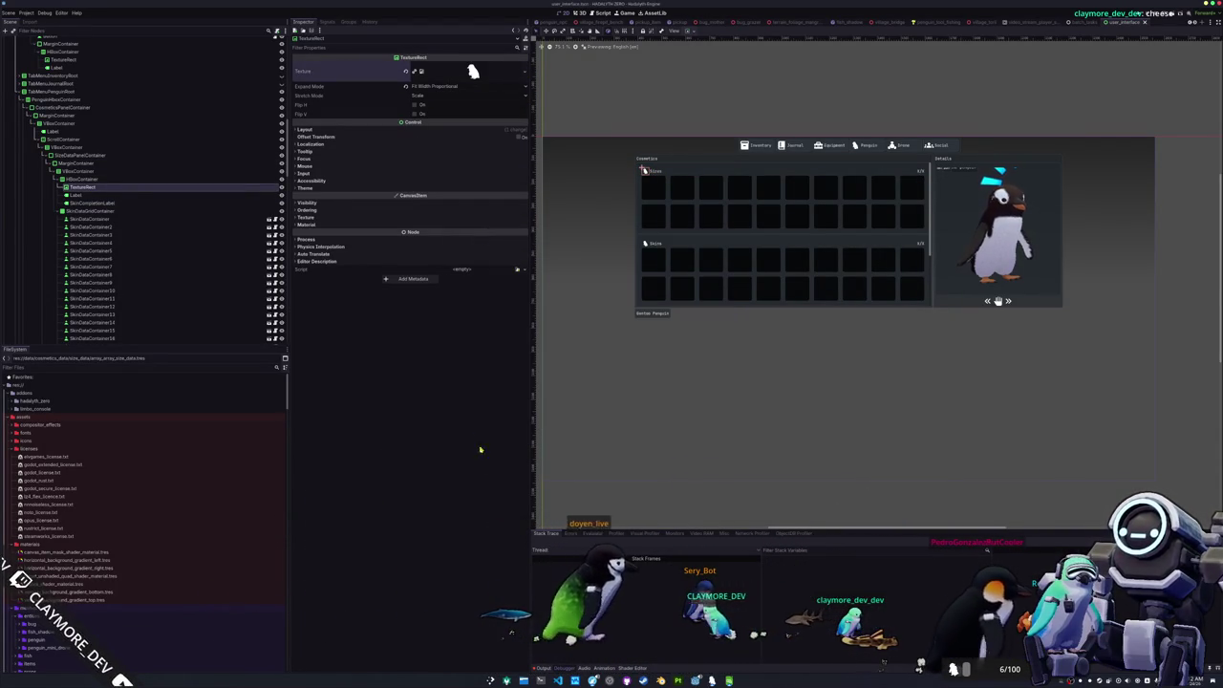
- Open the icons folder in Dolphin and place it beside the Google Fonts browser
{"action": "right_click", "coordinate": [42, 442]}
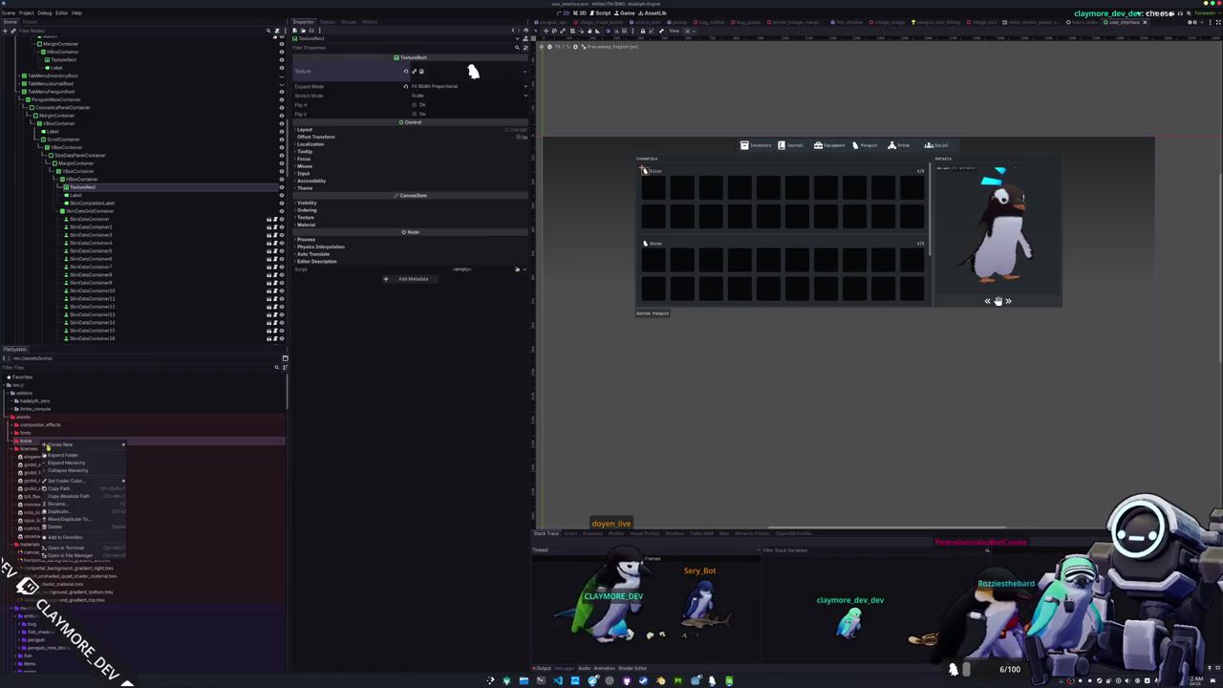
{"action": "left_click", "coordinate": [84, 555]}
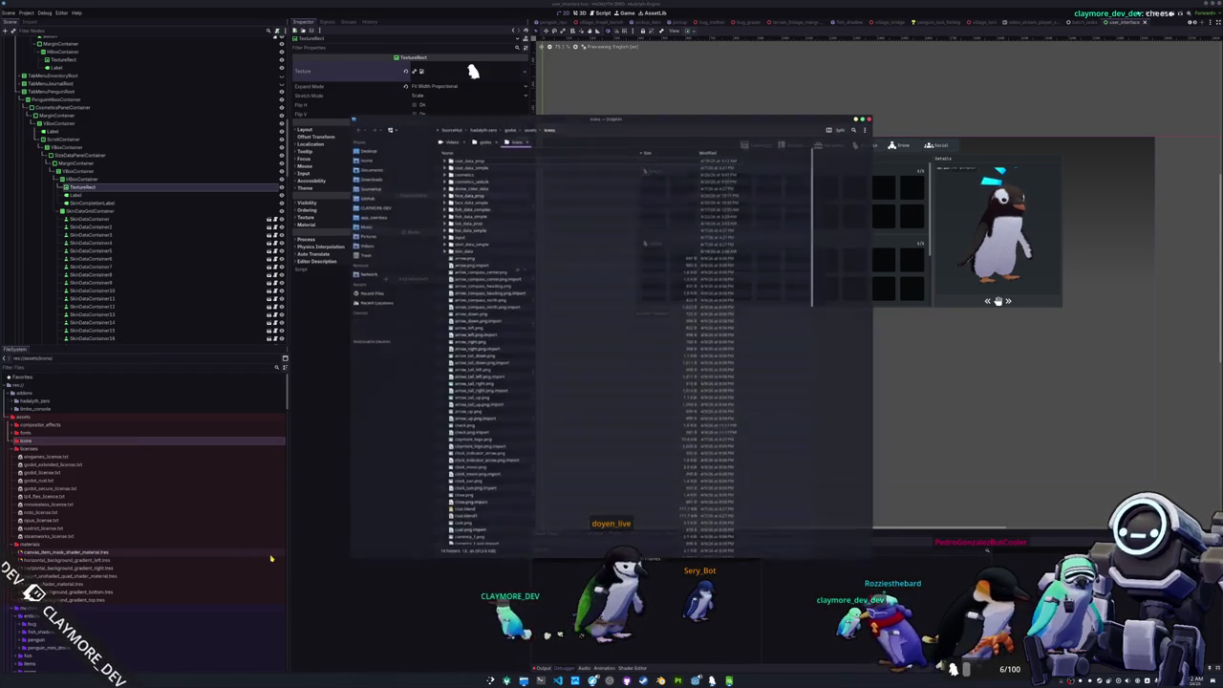
{"action": "left_click_drag", "start_coordinate": [613, 121], "coordinate": [283, 179]}
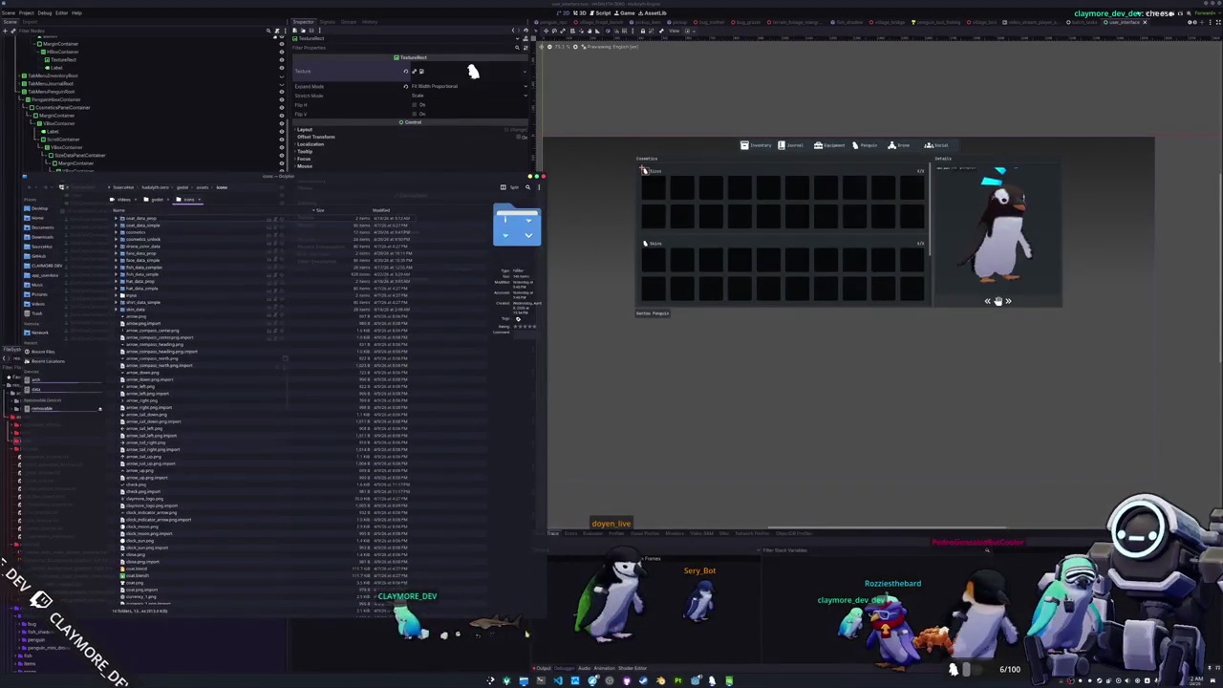
{"action": "scroll", "coordinate": [428, 555], "scroll_direction": "down", "scroll_amount": 8}
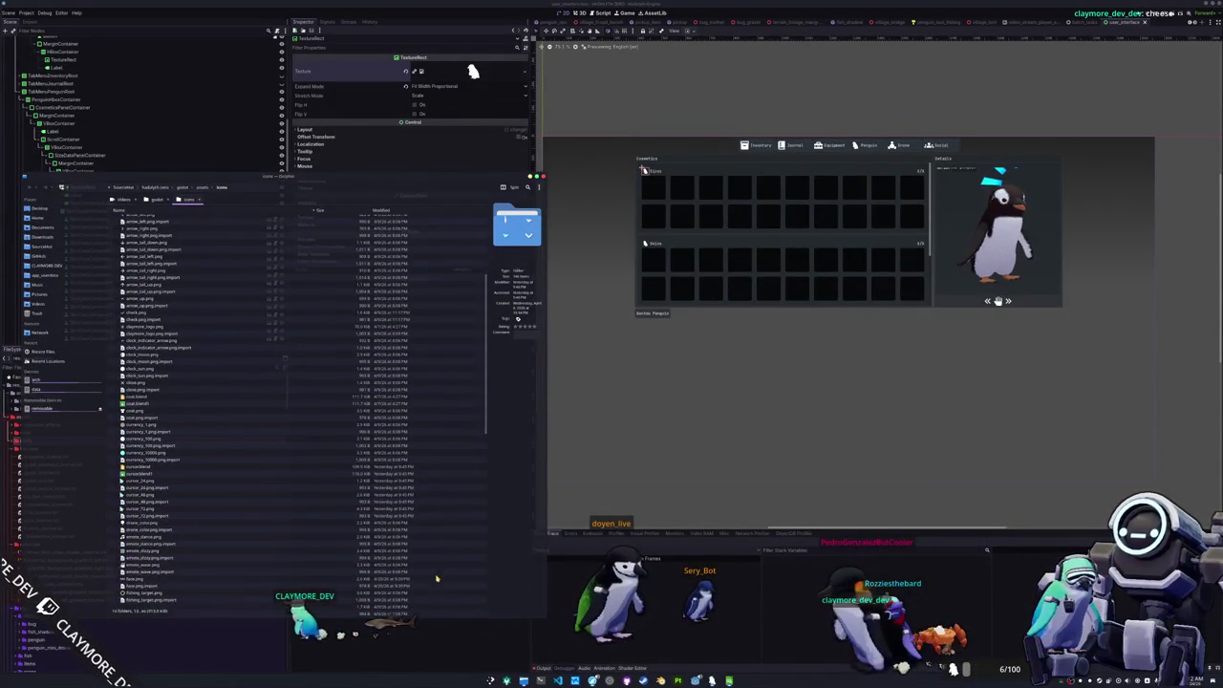
{"action": "key", "text": "alt+Tab"}
{"action": "key", "text": "alt+Tab"}
{"action": "key", "text": "alt+Tab"}
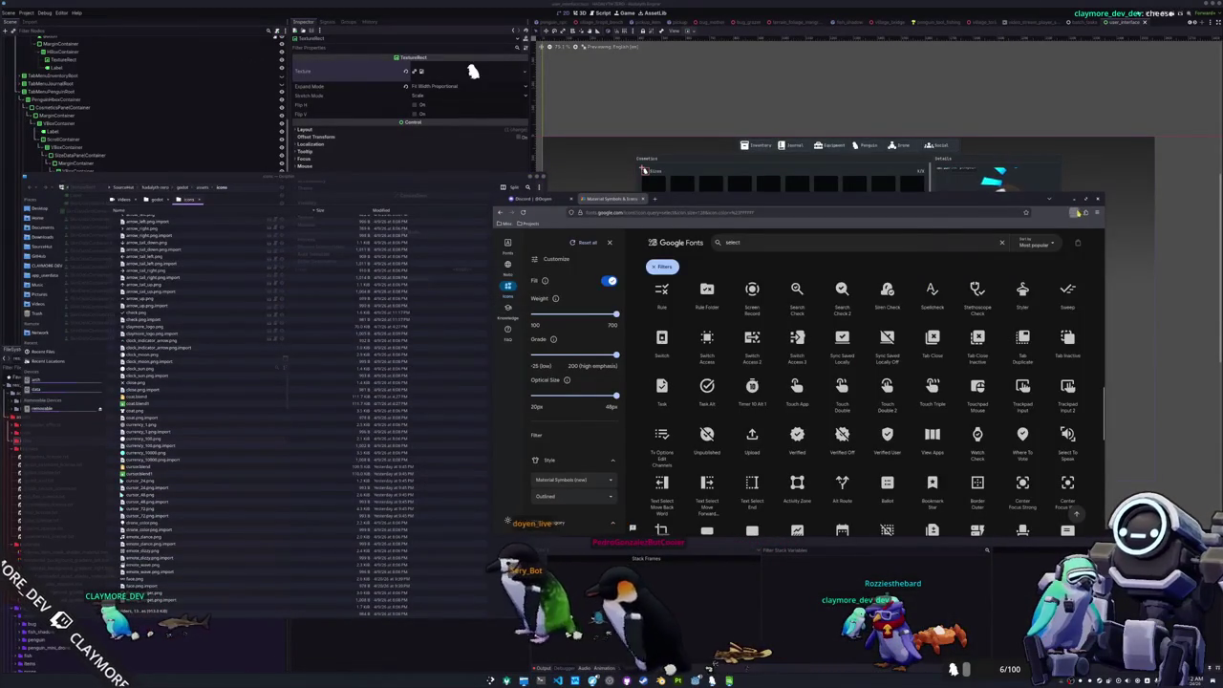
- Drag the downloaded size icons from the browser's downloads list into the project folders
{"action": "left_click", "coordinate": [1075, 212]}
{"action": "left_click_drag", "start_coordinate": [955, 230], "coordinate": [276, 464]}
{"action": "scroll", "coordinate": [301, 464], "scroll_direction": "down", "scroll_amount": 5}
{"action": "mouse_move", "coordinate": [956, 229]}
{"action": "left_mouse_down"}
{"action": "mouse_move", "coordinate": [669, 363]}
{"action": "mouse_move", "coordinate": [287, 493]}
{"action": "mouse_move", "coordinate": [228, 346]}
{"action": "mouse_move", "coordinate": [223, 222]}
{"action": "mouse_move", "coordinate": [150, 220]}
{"action": "mouse_move", "coordinate": [147, 292]}
{"action": "left_mouse_up"}
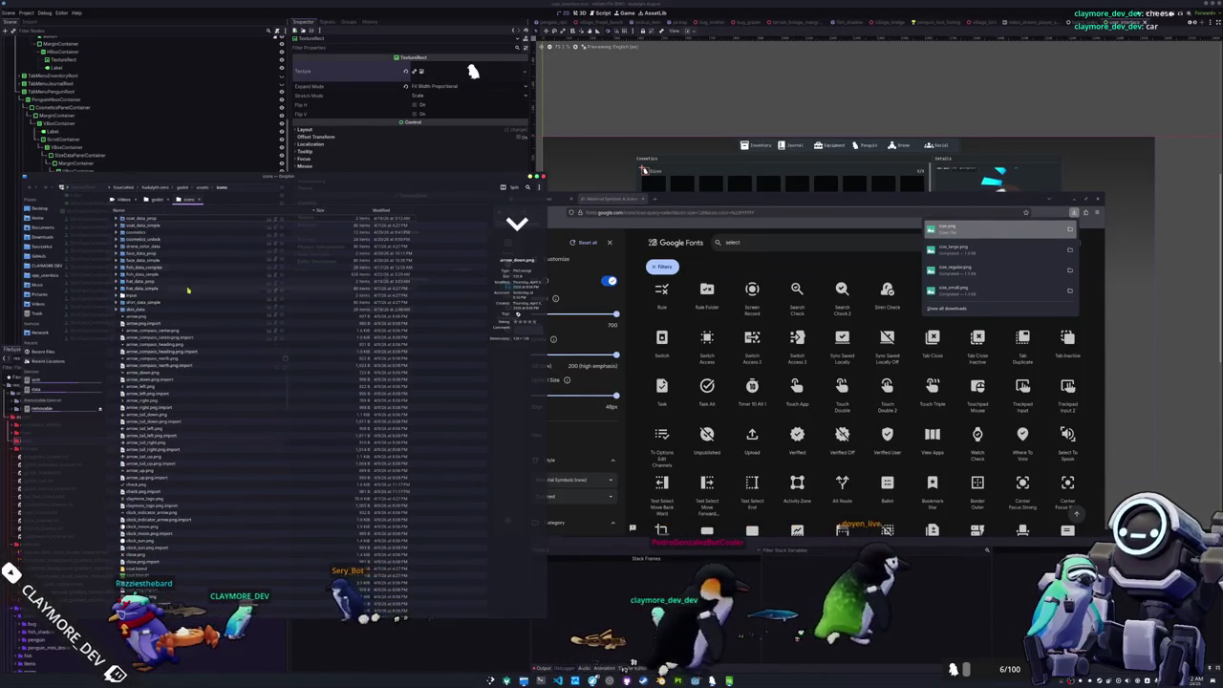
{"action": "left_click", "coordinate": [195, 187]}
{"action": "left_click_drag", "start_coordinate": [969, 230], "coordinate": [135, 233]}
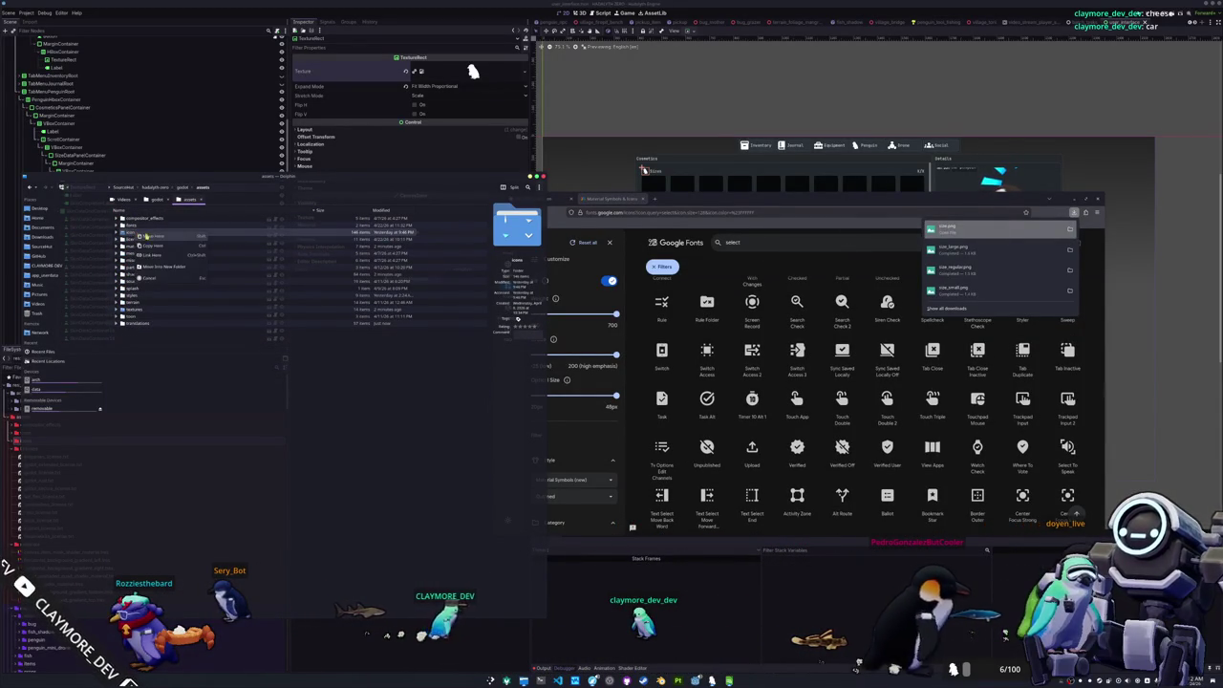
- Move size_large.png, size_regular.png and size_small.png into the icons folder, then return to Godot
{"action": "mouse_move", "coordinate": [942, 250]}
{"action": "left_mouse_down"}
{"action": "mouse_move", "coordinate": [680, 262]}
{"action": "mouse_move", "coordinate": [130, 231]}
{"action": "mouse_move", "coordinate": [140, 233]}
{"action": "left_mouse_up"}
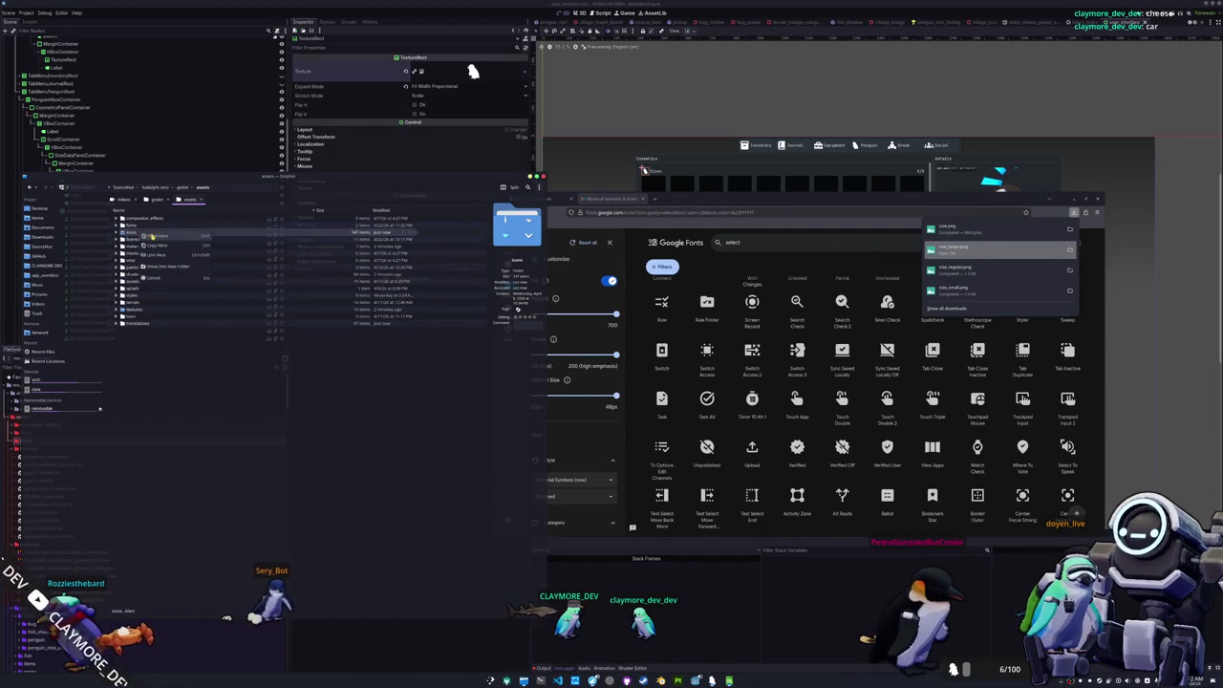
{"action": "left_click", "coordinate": [148, 235]}
{"action": "left_click_drag", "start_coordinate": [956, 270], "coordinate": [159, 233]}
{"action": "left_click", "coordinate": [170, 241]}
{"action": "mouse_move", "coordinate": [956, 289]}
{"action": "left_mouse_down"}
{"action": "mouse_move", "coordinate": [430, 291]}
{"action": "mouse_move", "coordinate": [134, 234]}
{"action": "left_mouse_up"}
{"action": "left_click", "coordinate": [153, 241]}
{"action": "left_click", "coordinate": [994, 105]}
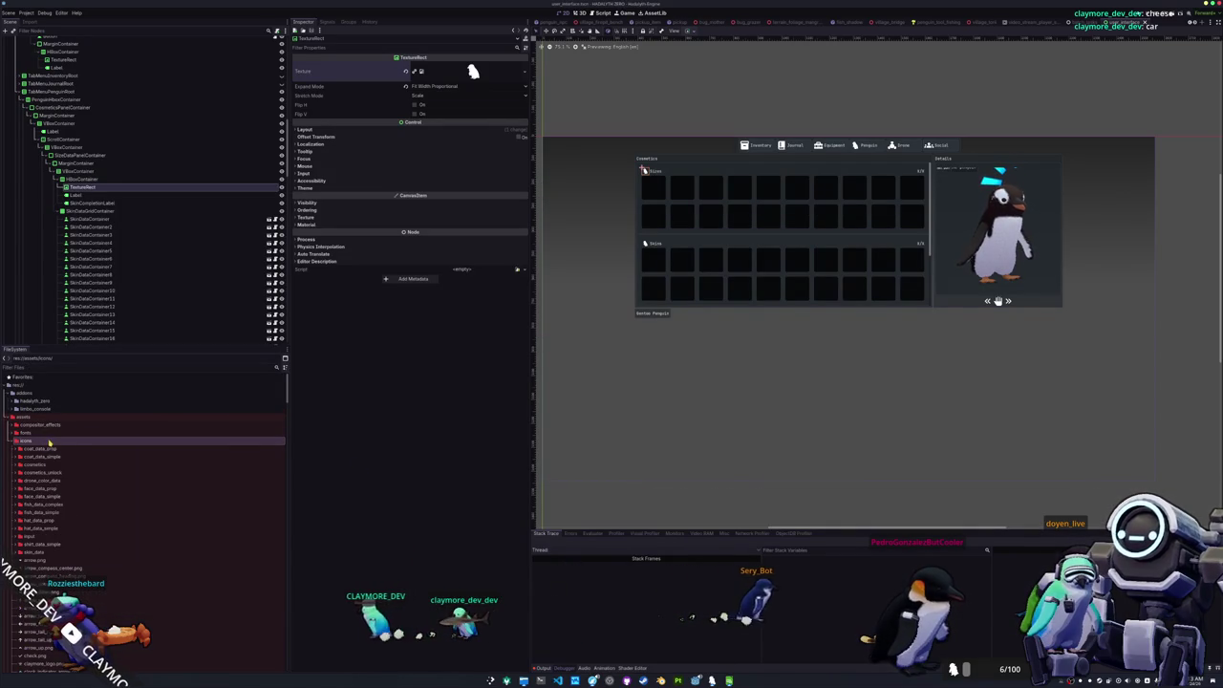
- Create a new folder named size_data_simple inside the icons folder
{"action": "right_click", "coordinate": [49, 443]}
{"action": "mouse_move", "coordinate": [78, 446]}
{"action": "left_click", "coordinate": [152, 445]}
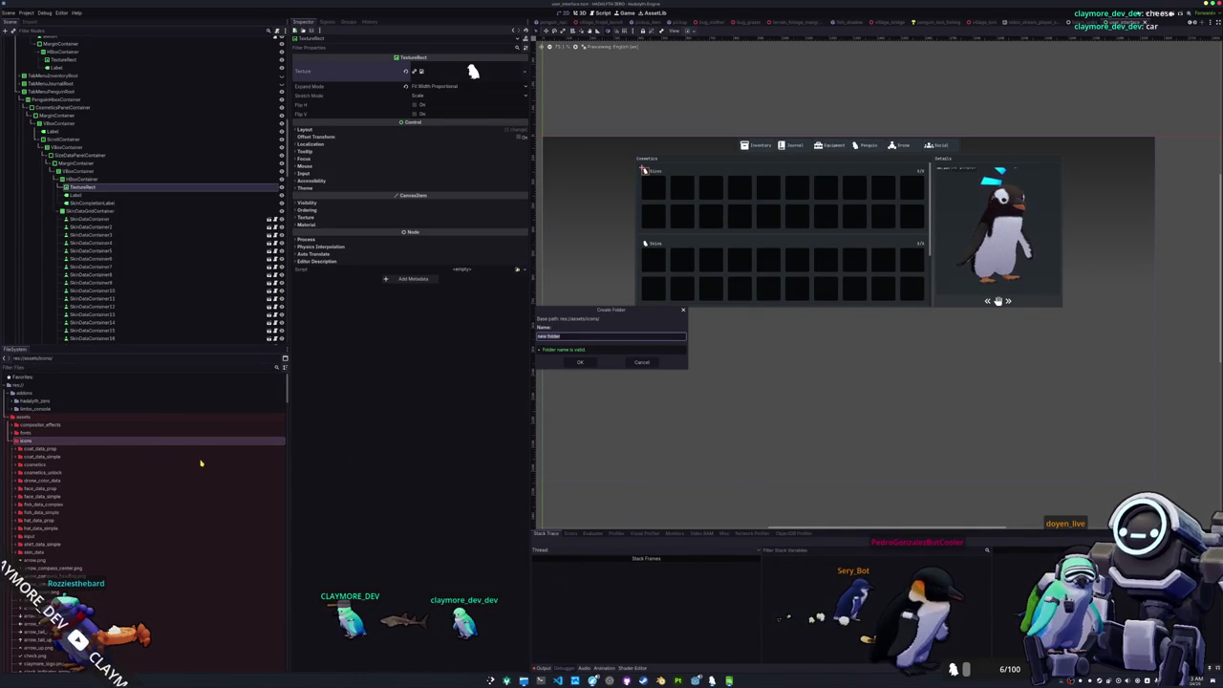
{"action": "type", "text": "a_simple"}
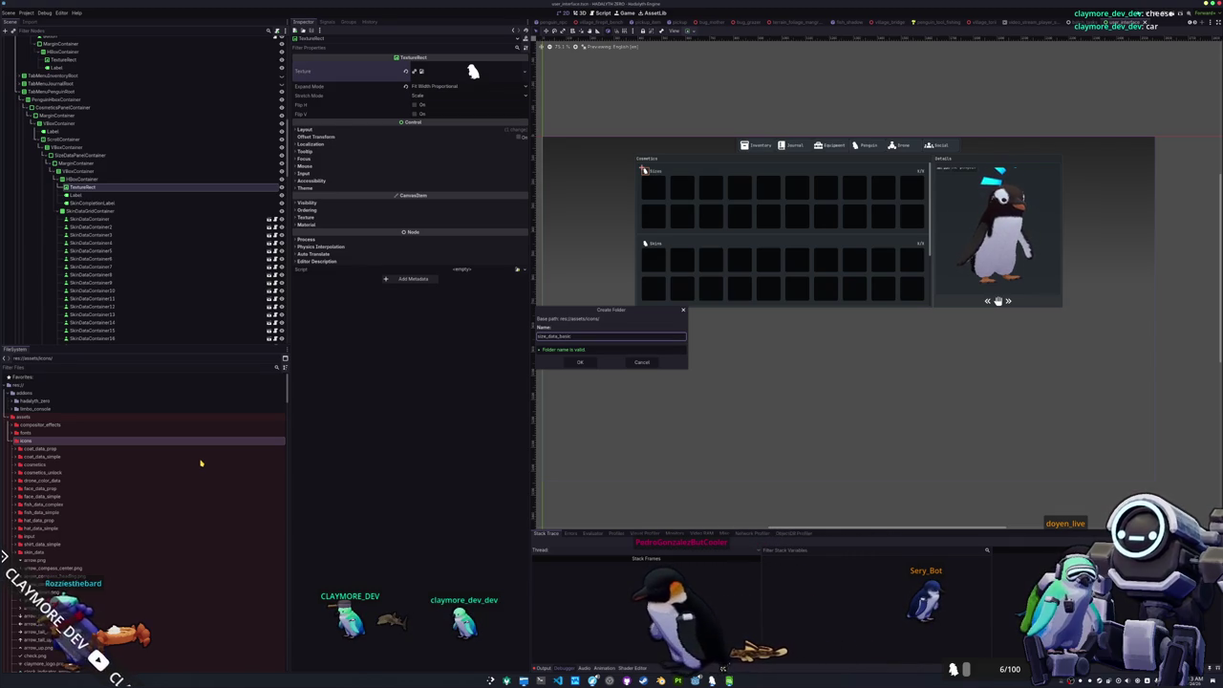
{"action": "key", "text": "Return"}
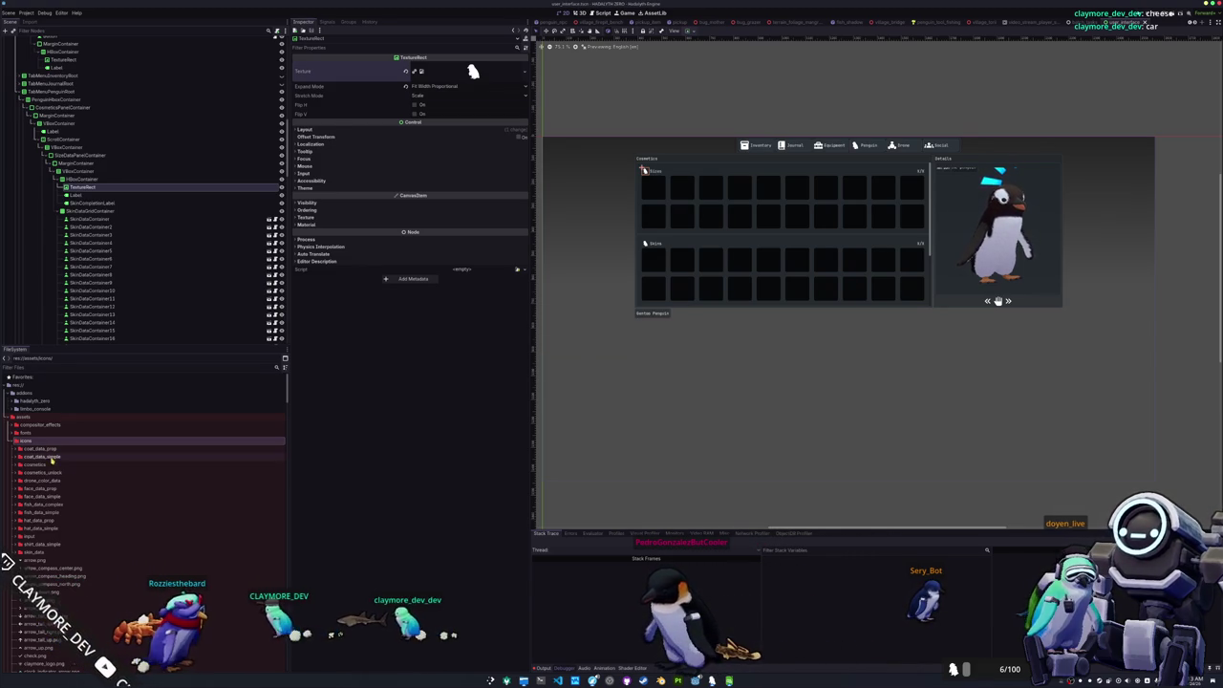
{"action": "left_click", "coordinate": [43, 465]}
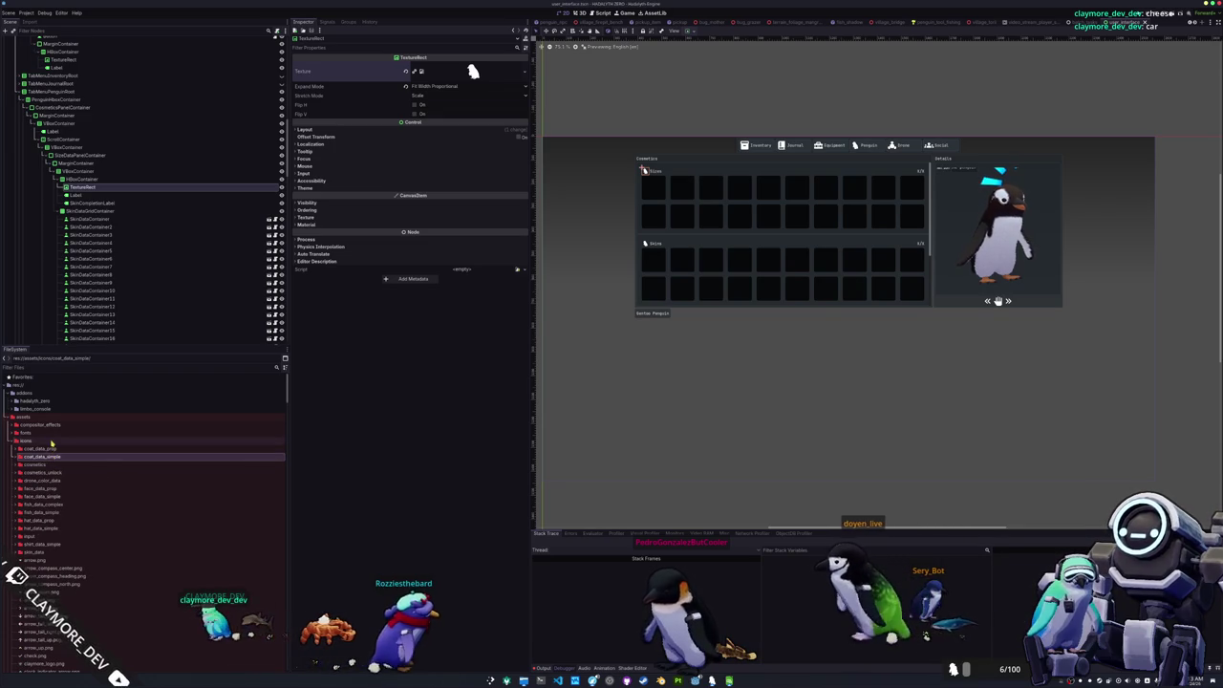
{"action": "right_click", "coordinate": [57, 441]}
{"action": "left_click", "coordinate": [158, 456]}
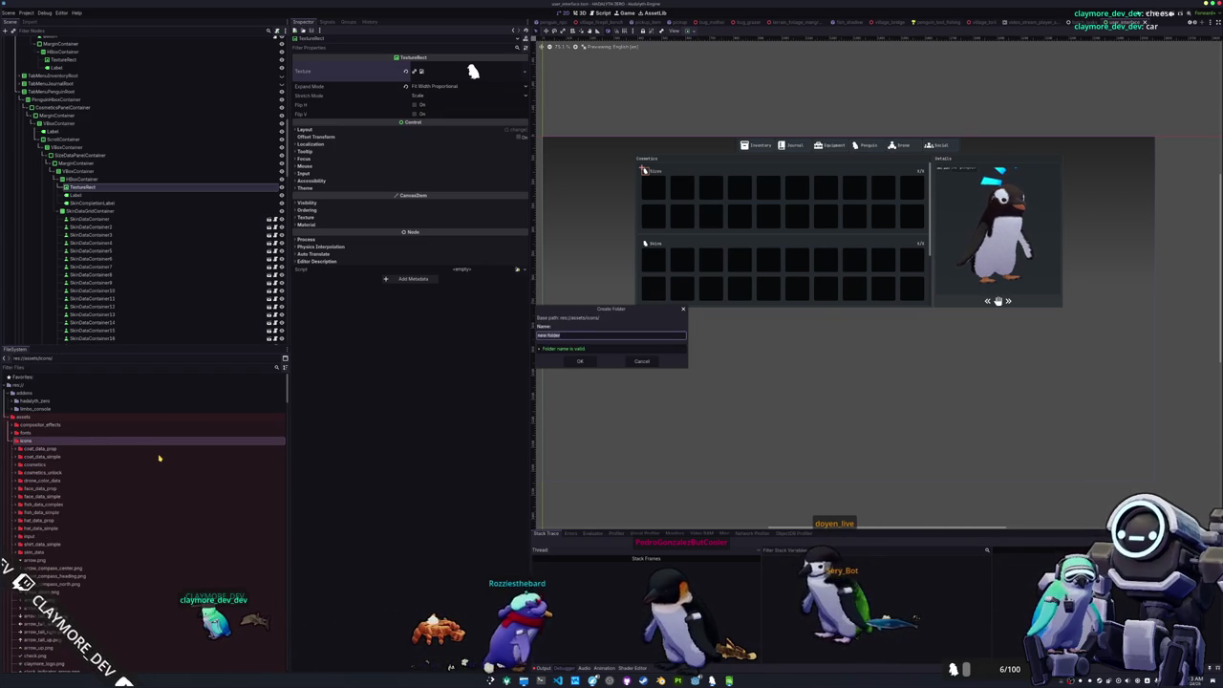
{"action": "type", "text": "_data_simple"}
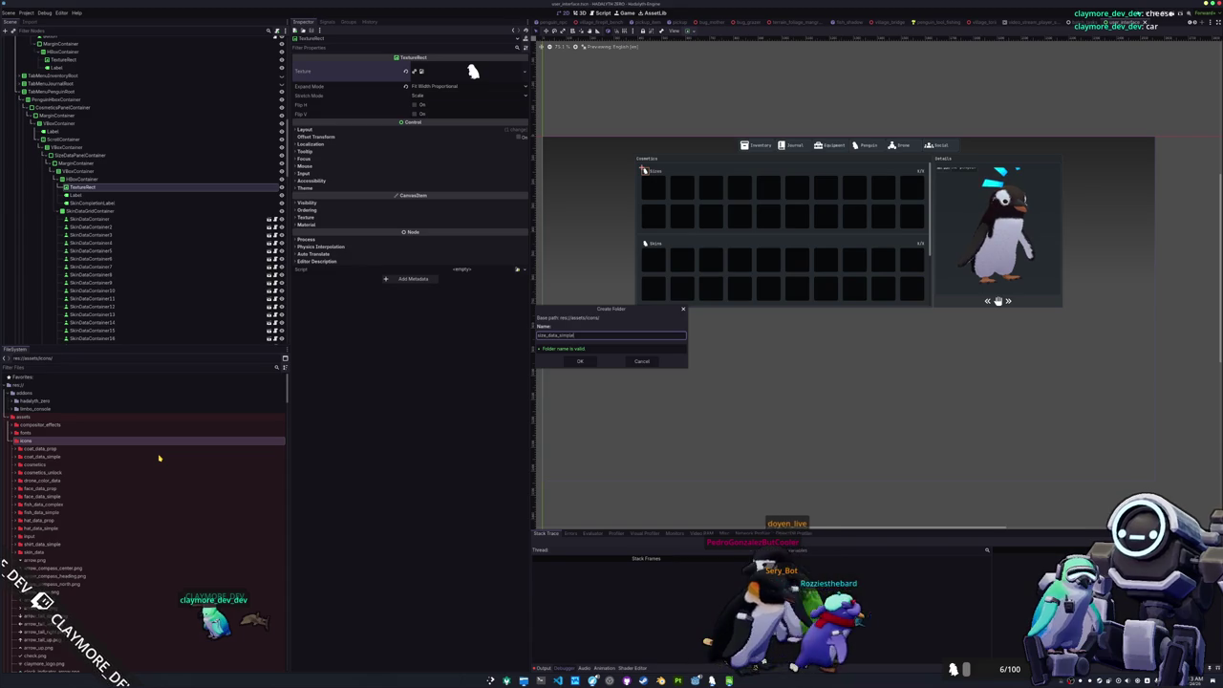
{"action": "key", "text": "Return"}
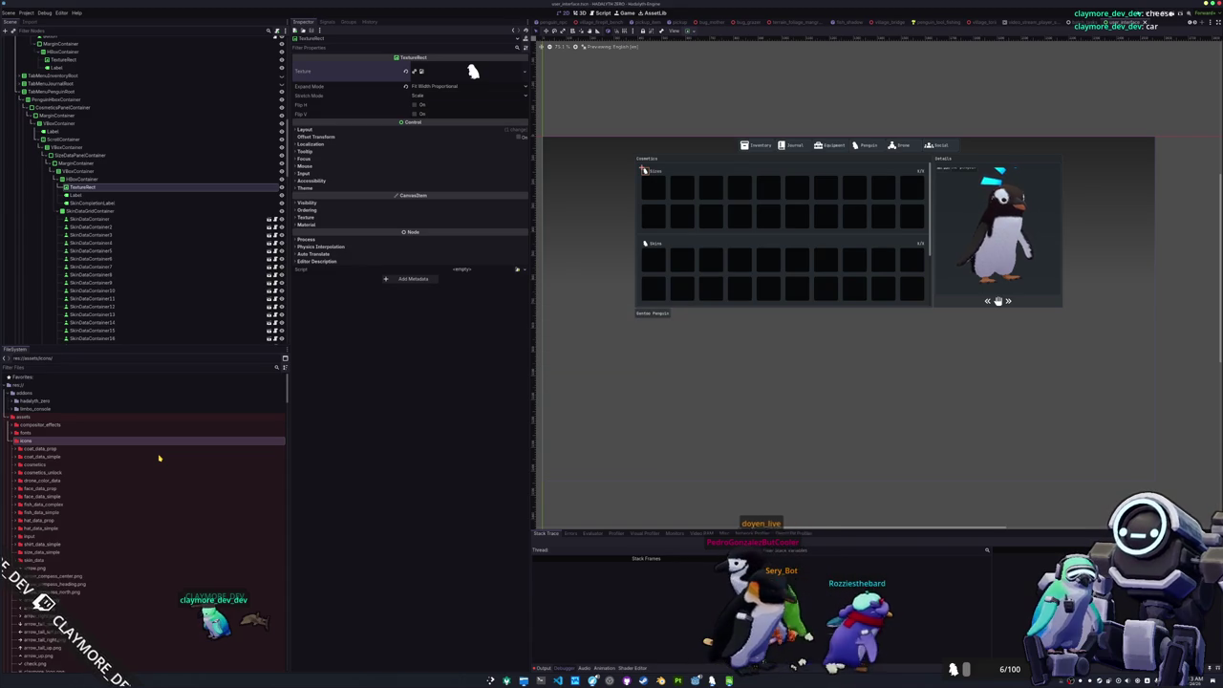
- Move size_large.png, size_regular.png and size_small.png into size_data_simple
{"action": "scroll", "coordinate": [96, 541], "scroll_direction": "down", "scroll_amount": 10}
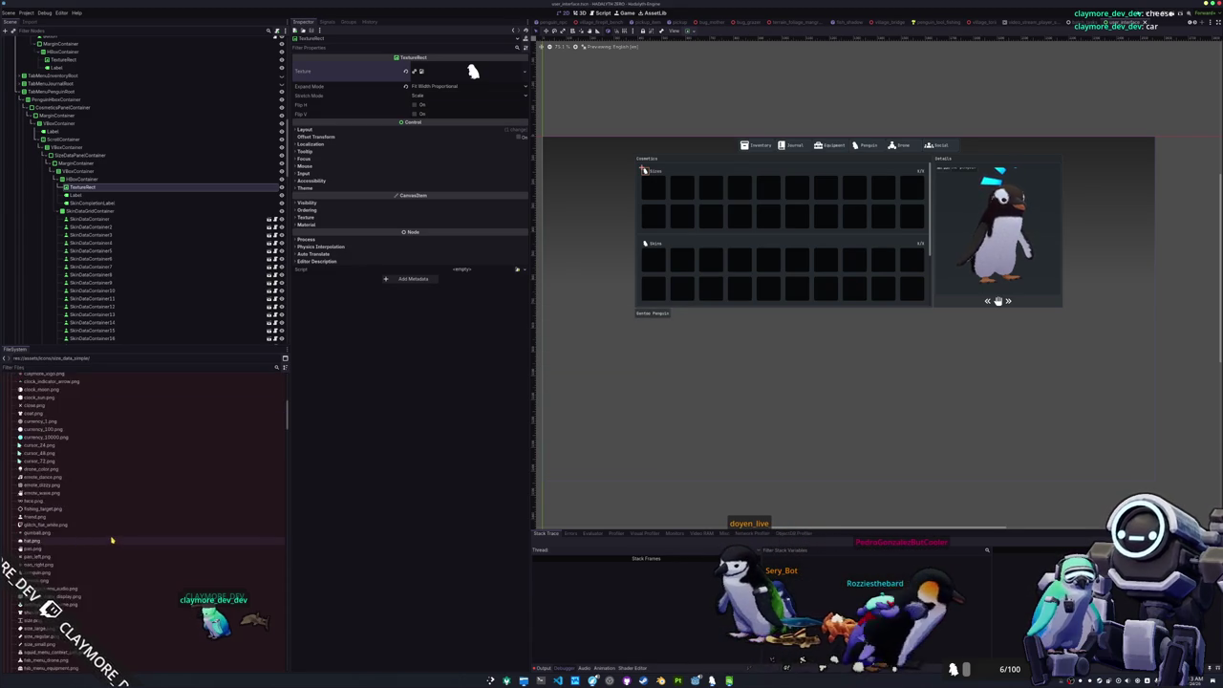
{"action": "left_click", "coordinate": [38, 479]}
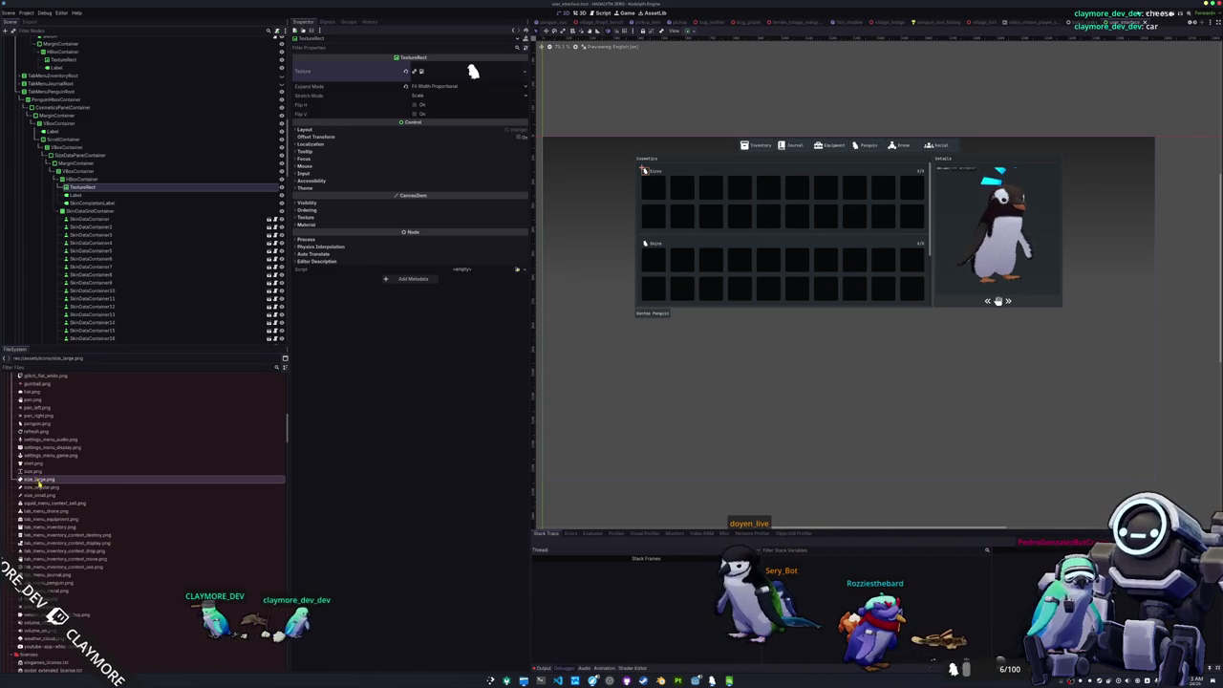
{"action": "mouse_move", "coordinate": [55, 473]}
{"action": "left_mouse_down"}
{"action": "mouse_move", "coordinate": [86, 459]}
{"action": "mouse_move", "coordinate": [59, 552]}
{"action": "left_mouse_up"}
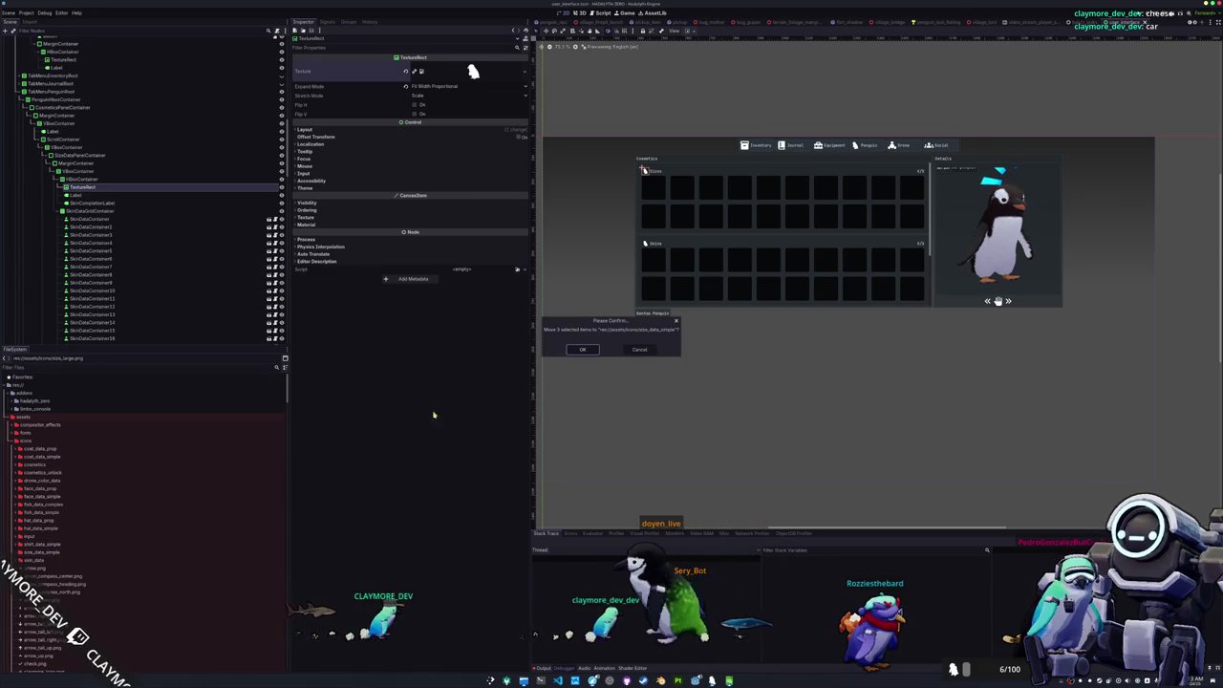
{"action": "left_click", "coordinate": [582, 350]}
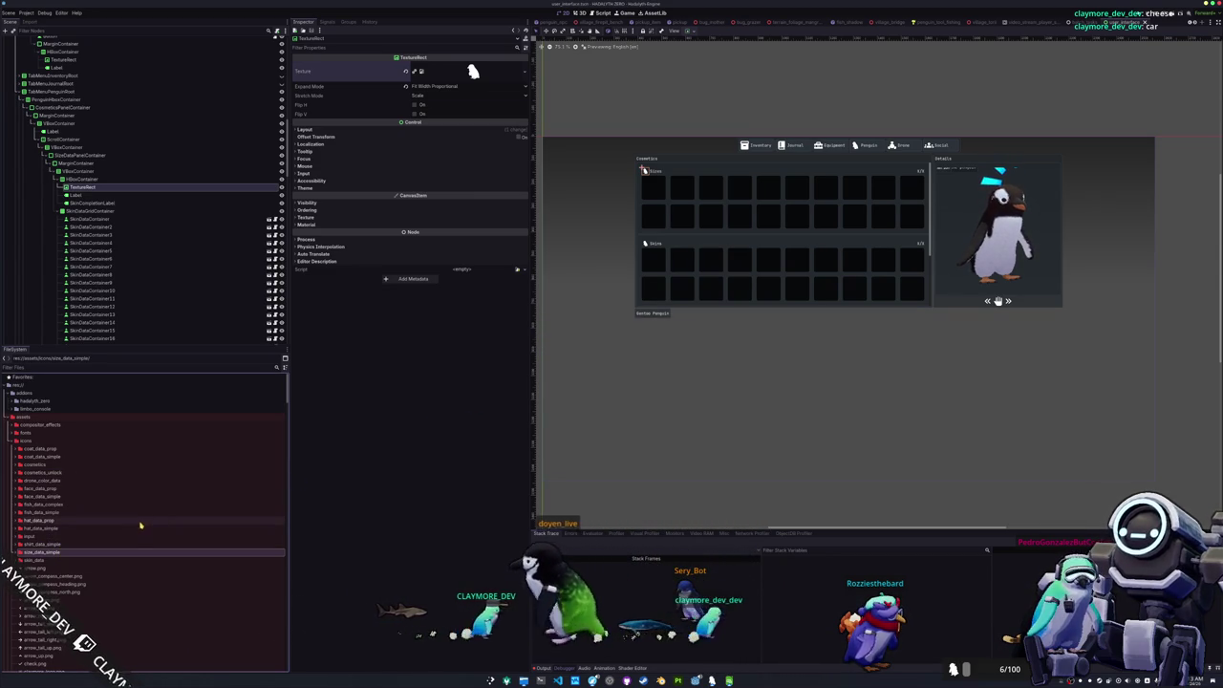
{"action": "scroll", "coordinate": [136, 486], "scroll_direction": "down", "scroll_amount": 20}
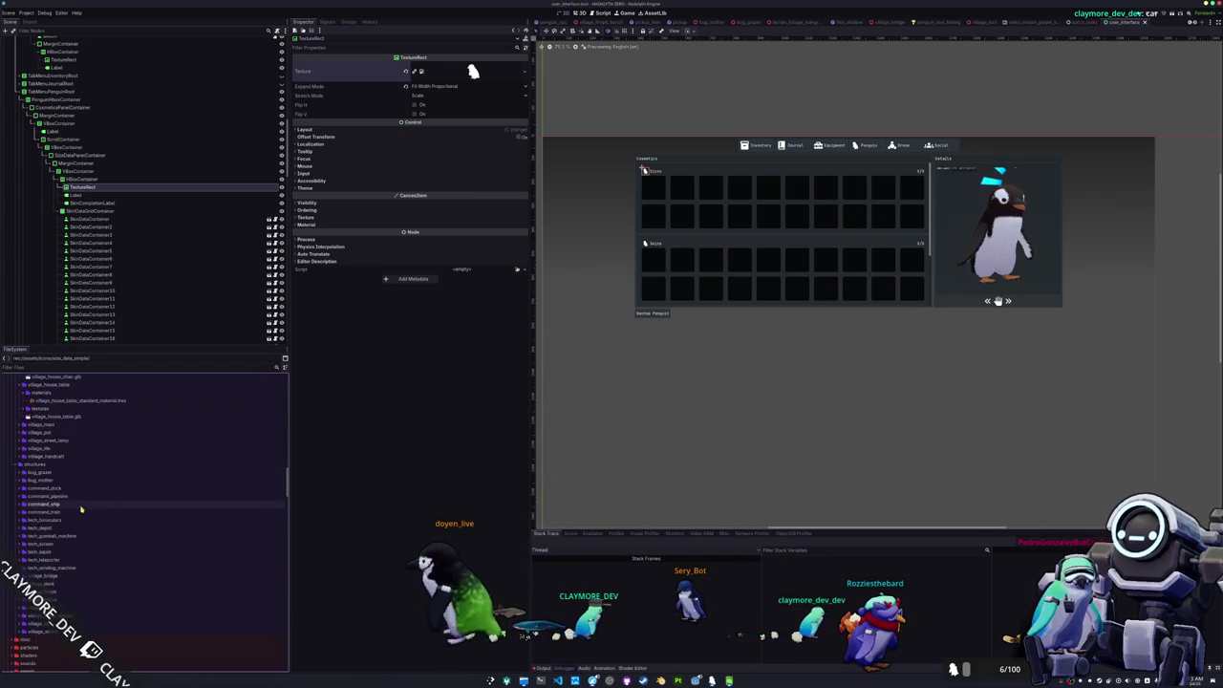
- Give size_data_large the diamond texture as its icon and save
{"action": "scroll", "coordinate": [78, 508], "scroll_direction": "up", "scroll_amount": 15}
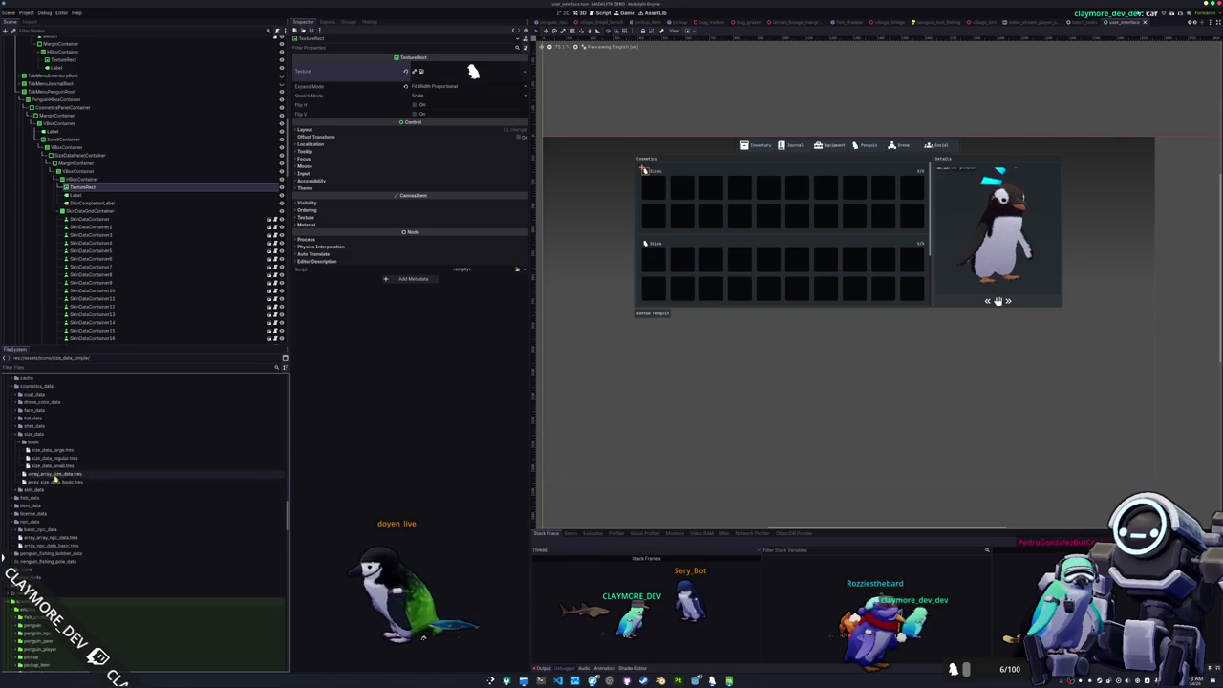
{"action": "left_click", "coordinate": [60, 450]}
{"action": "left_click", "coordinate": [516, 65]}
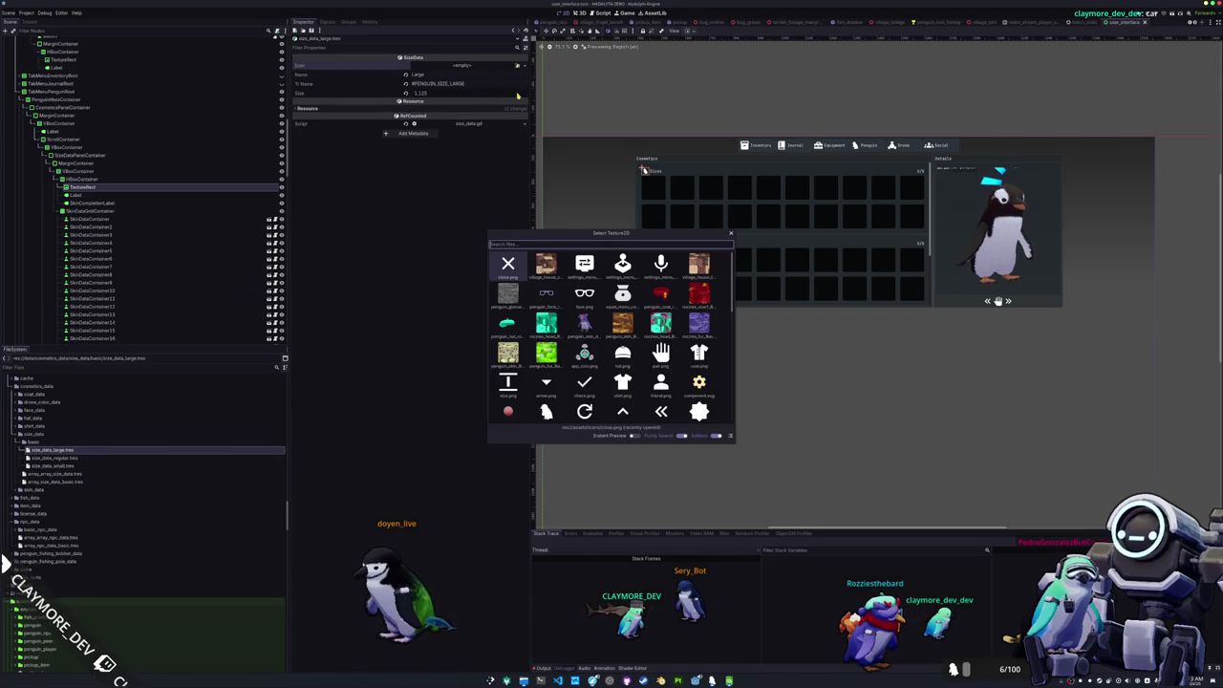
{"action": "type", "text": "diamond"}
{"action": "key", "text": "Return"}
{"action": "key", "text": "ctrl+s"}
- Assign icon textures to the size_data_regular and size_data_small resources
{"action": "left_click", "coordinate": [92, 459]}
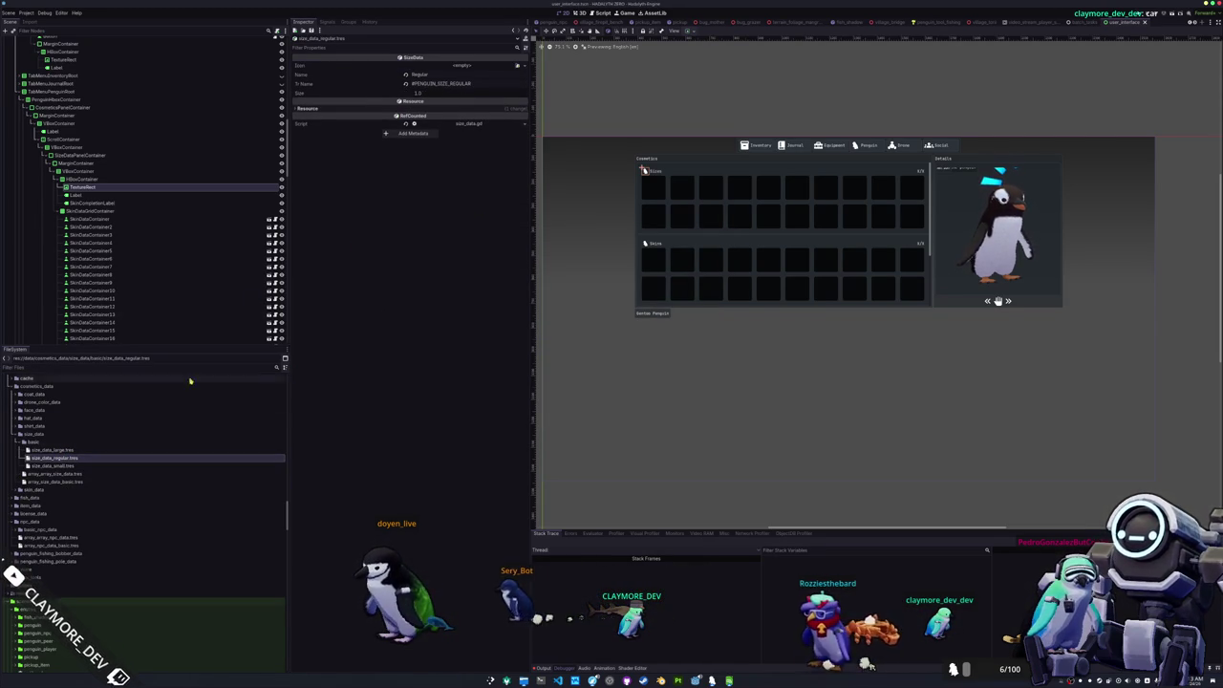
{"action": "left_click", "coordinate": [518, 71]}
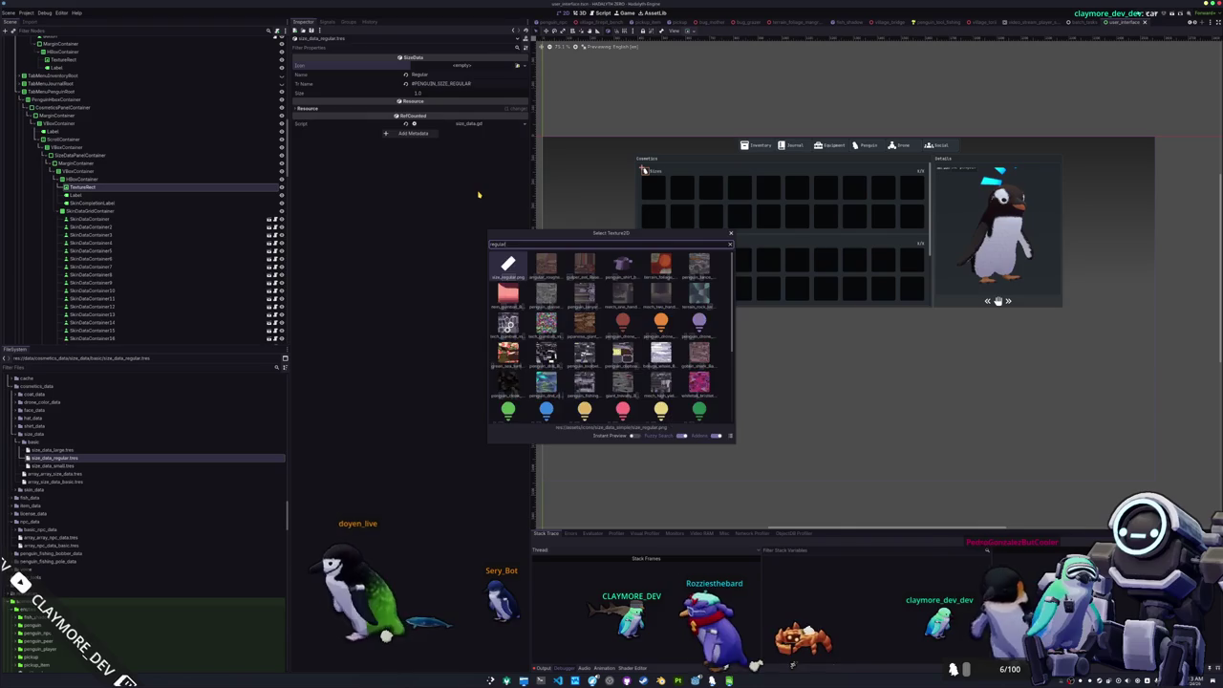
{"action": "key", "text": "Return"}
{"action": "left_click", "coordinate": [87, 466]}
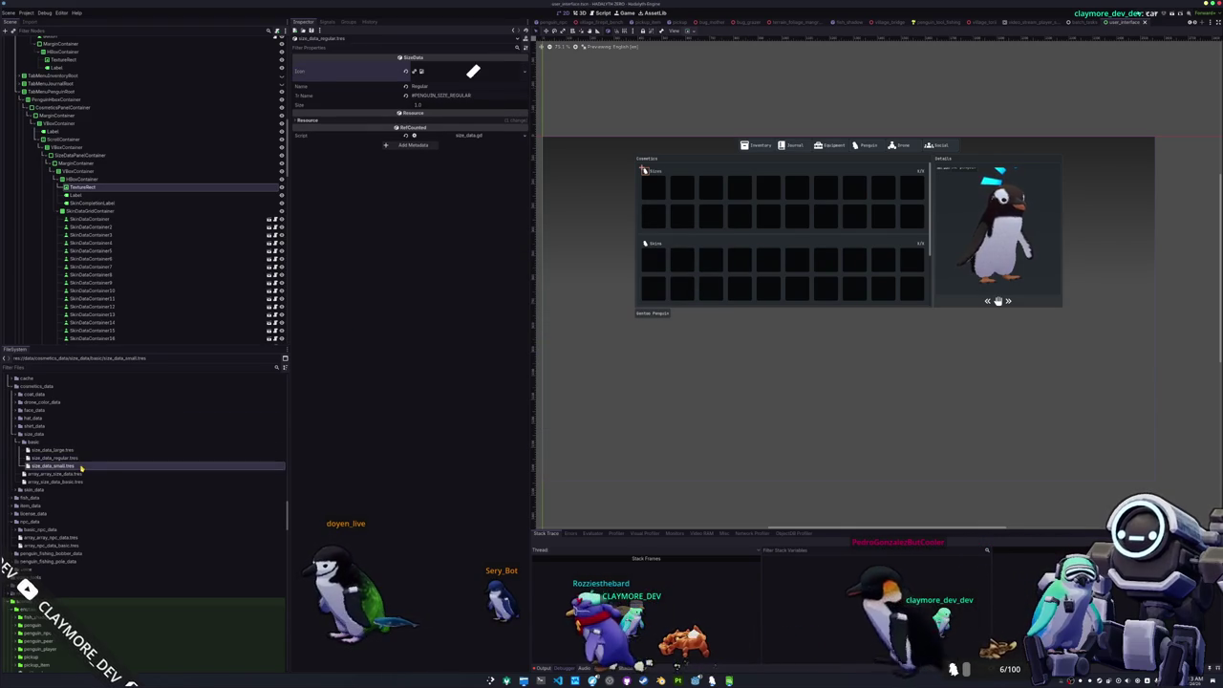
{"action": "left_click", "coordinate": [516, 66]}
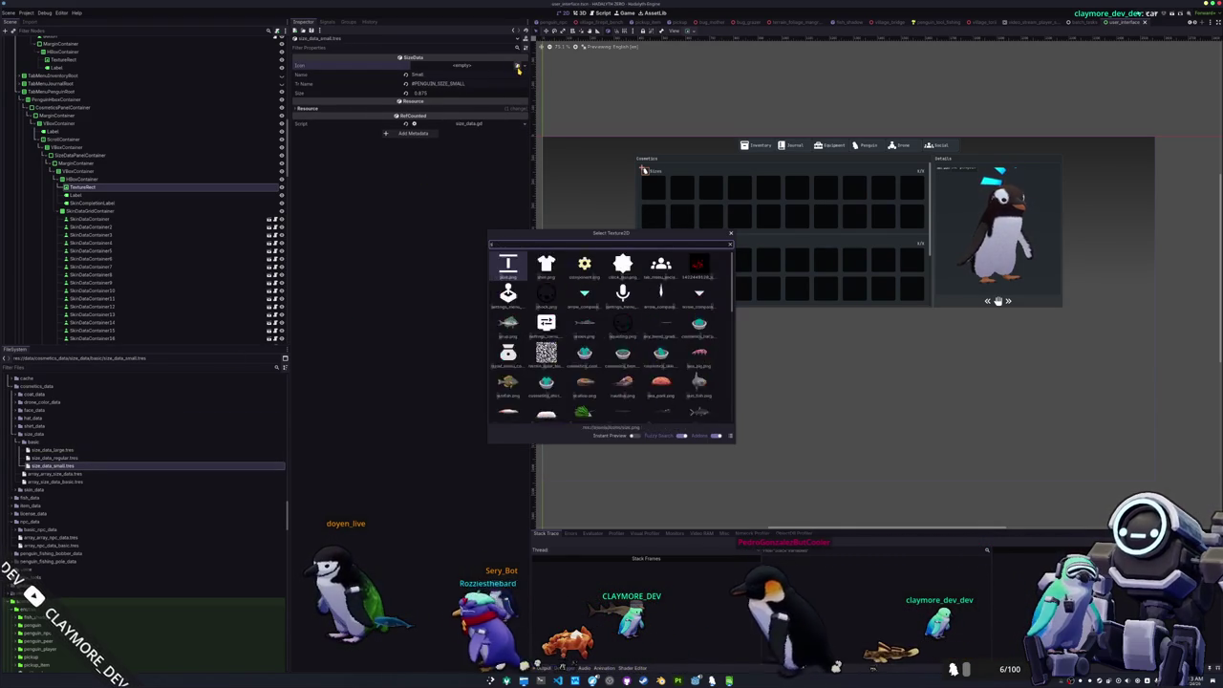
{"action": "type", "text": "small"}
{"action": "key", "text": "Return"}
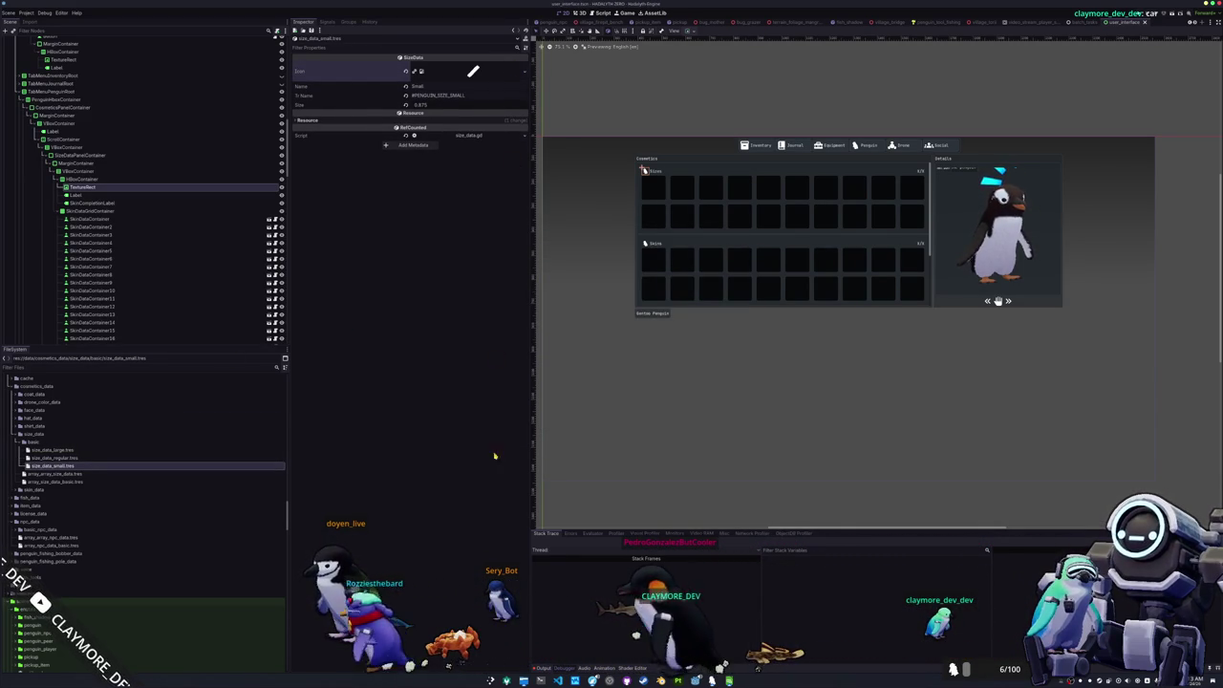
- Clear the output log, check the terminal build output, and select the Sizes TextureRect node
{"action": "left_click", "coordinate": [541, 667]}
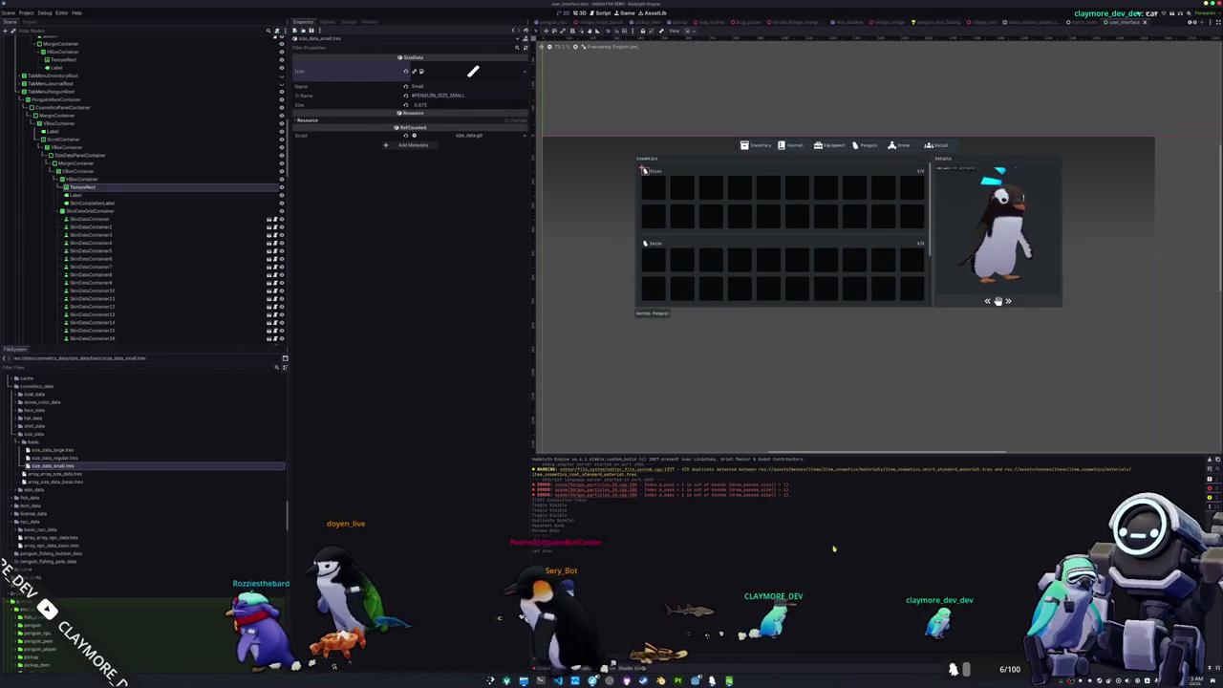
{"action": "key", "text": "F5"}
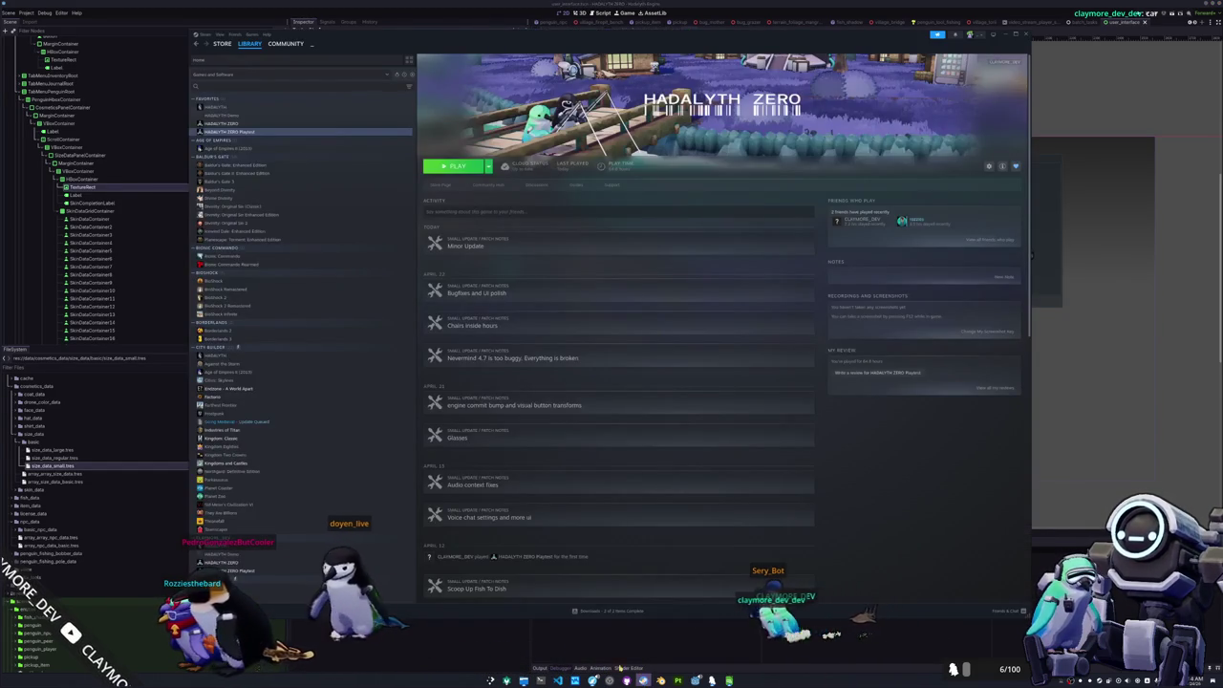
{"action": "left_click", "coordinate": [485, 636]}
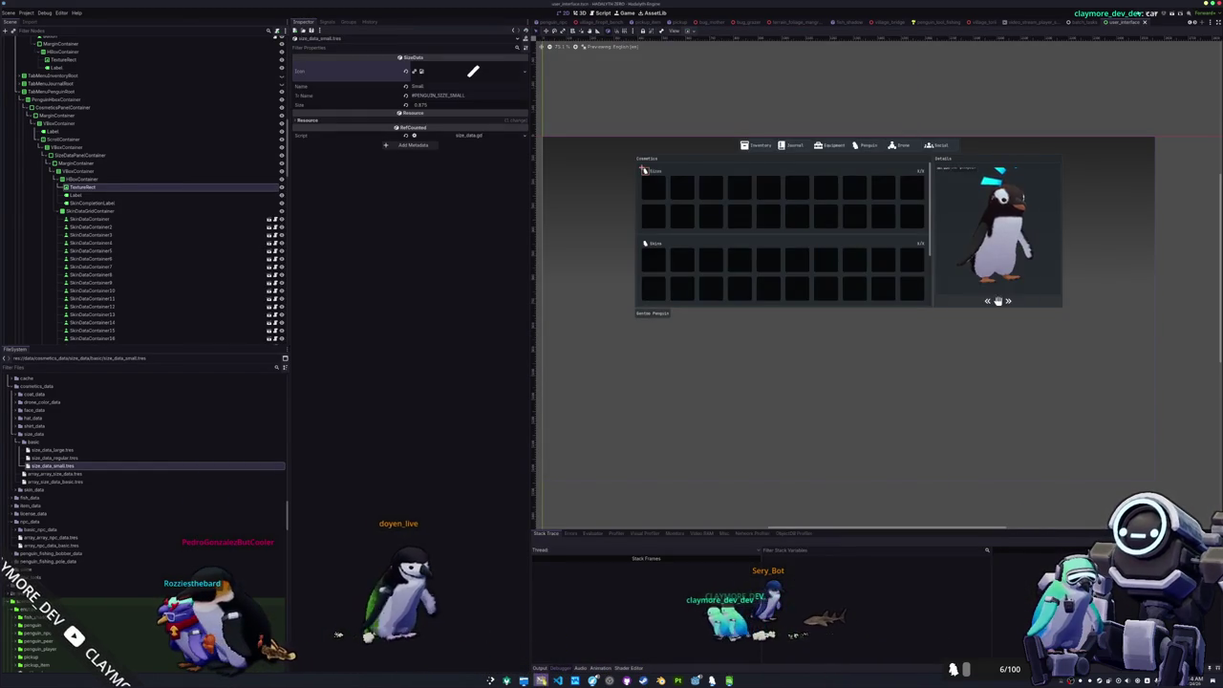
{"action": "key", "text": "alt+Tab"}
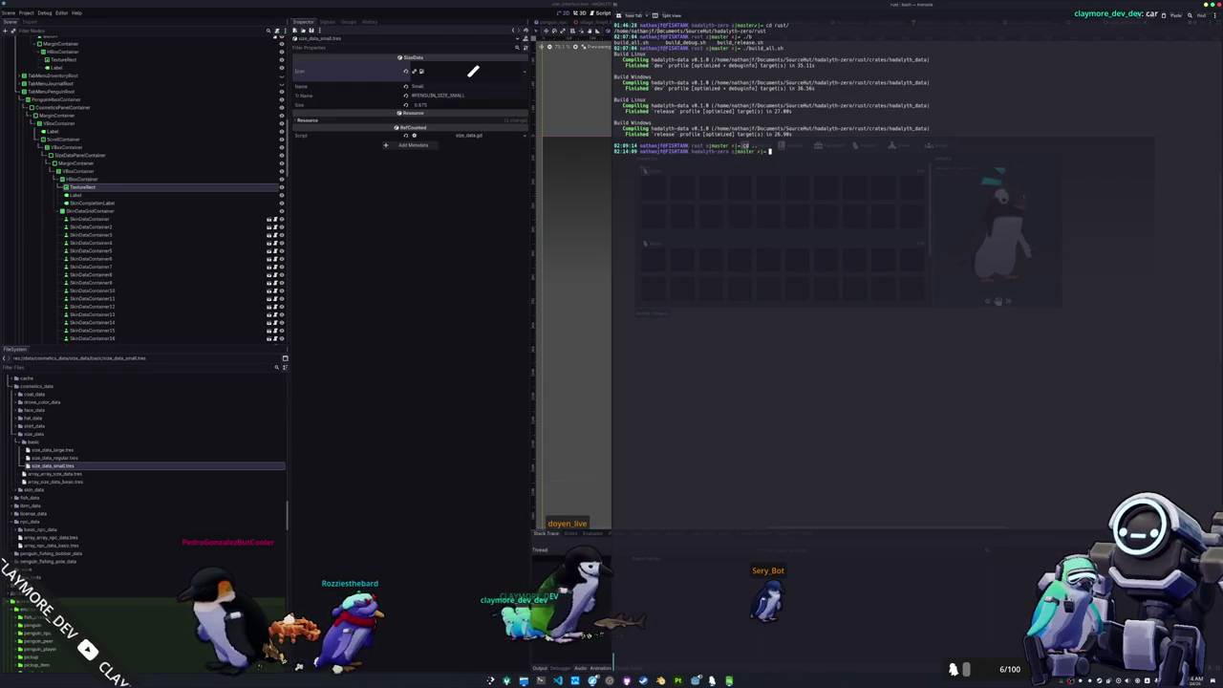
{"action": "left_click", "coordinate": [431, 397]}
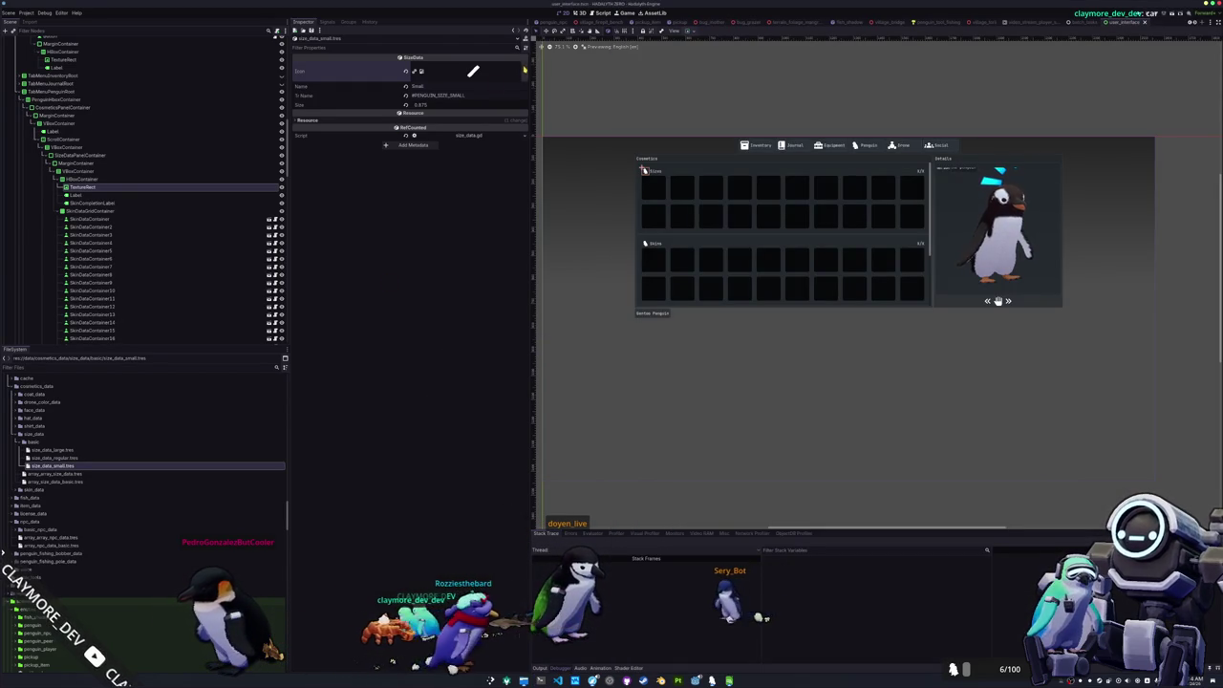
{"action": "left_click", "coordinate": [191, 187]}
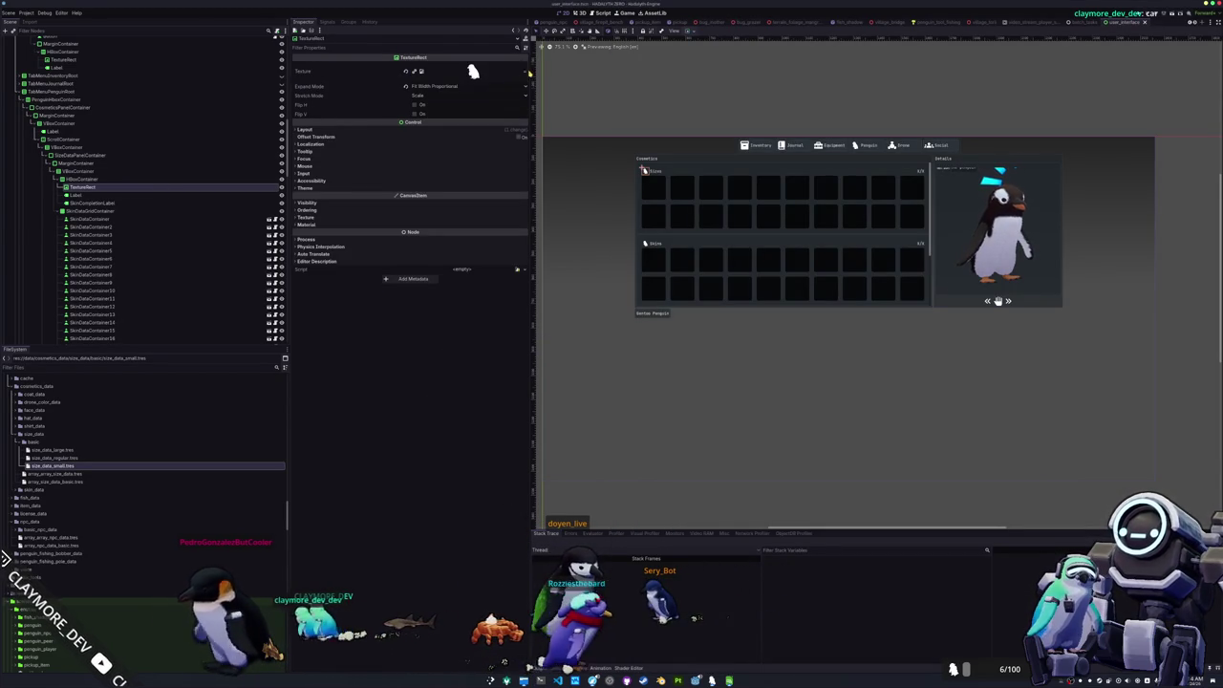
- Set the size icon as the Sizes panel's header TextureRect texture
{"action": "left_click", "coordinate": [525, 72]}
{"action": "left_click", "coordinate": [480, 235]}
{"action": "type", "text": "size"}
{"action": "key", "text": "Return"}
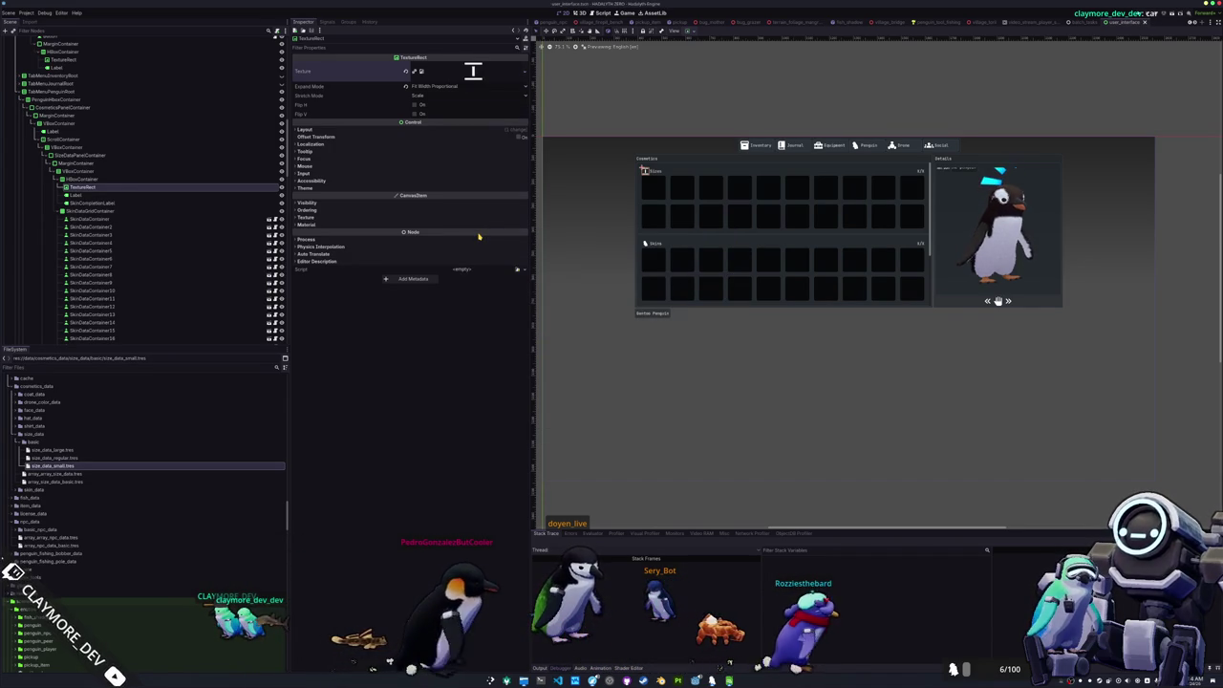
{"action": "left_click", "coordinate": [140, 203]}
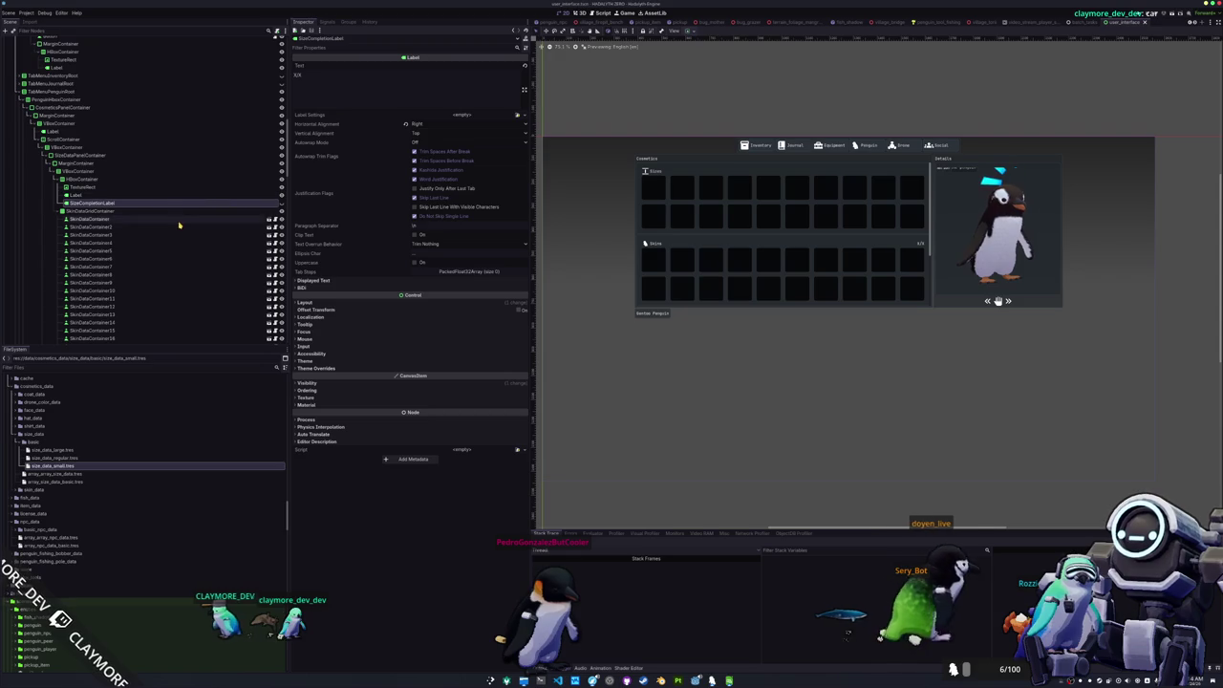
- Delete the seventeen surplus slot containers from the Sizes grid
{"action": "left_click", "coordinate": [100, 211]}
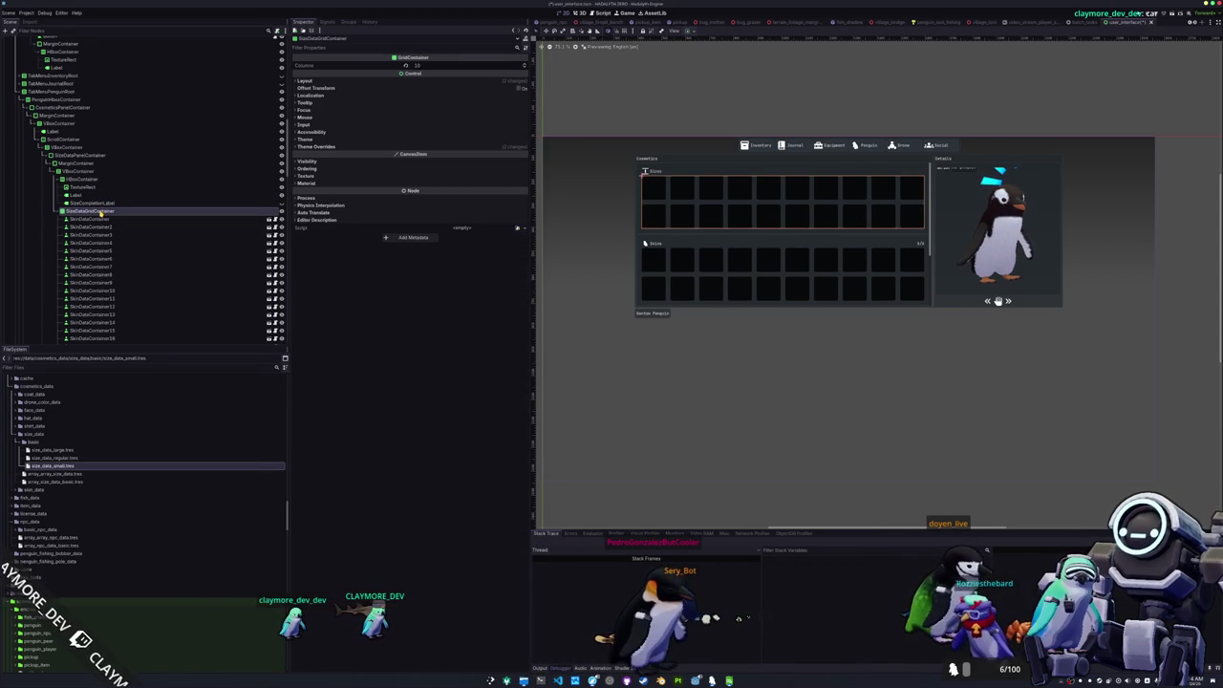
{"action": "left_click", "coordinate": [103, 241]}
{"action": "scroll", "coordinate": [115, 234], "scroll_direction": "down", "scroll_amount": 4}
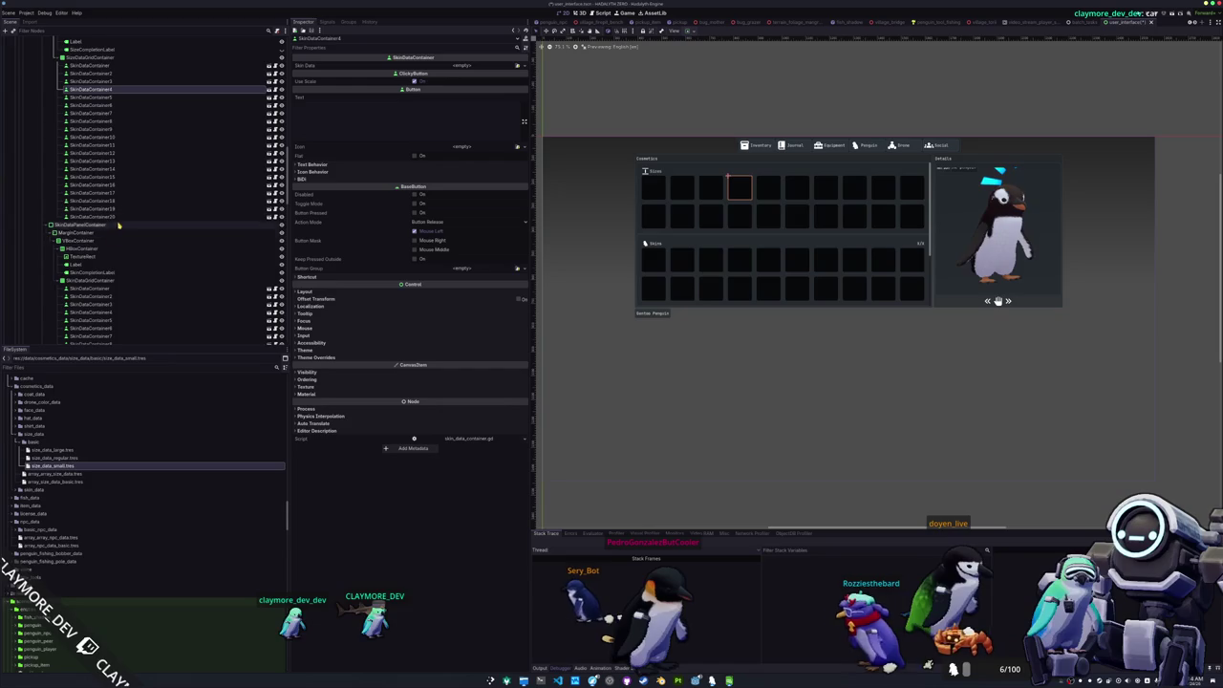
{"action": "left_click", "coordinate": [133, 227], "text": "shift"}
{"action": "scroll", "coordinate": [133, 232], "scroll_direction": "up", "scroll_amount": 3}
{"action": "key", "text": "Return"}
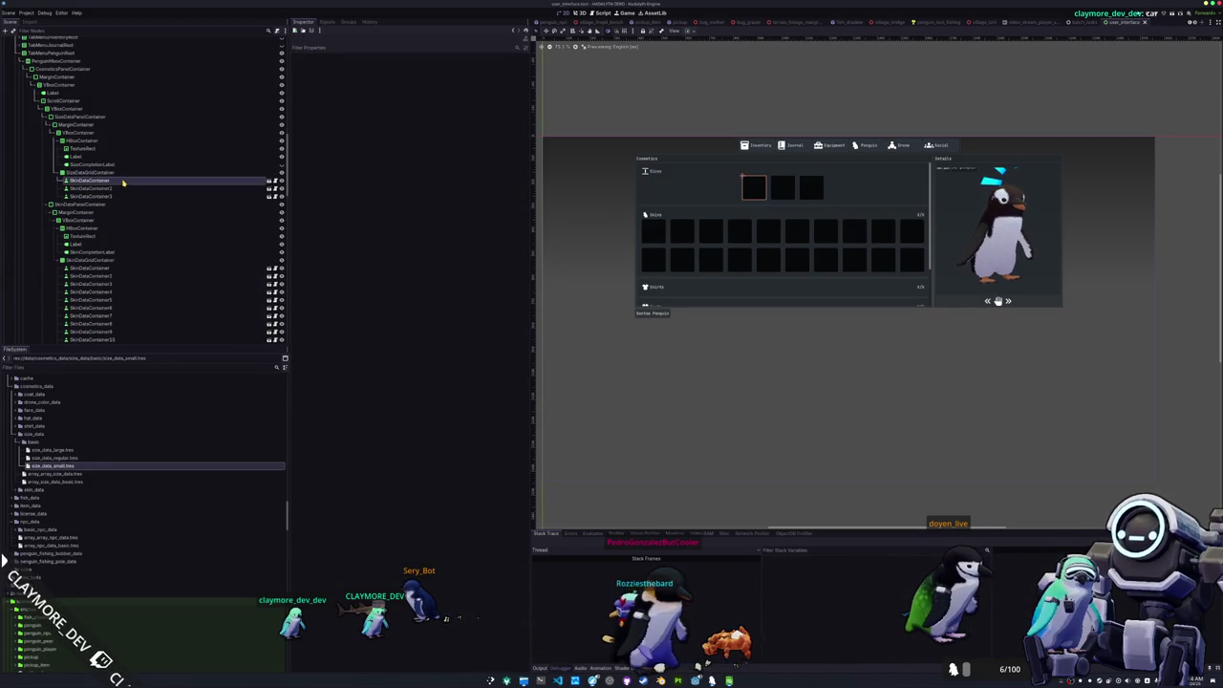
- Inspect a remaining slot and array_array_size_data, then save the interface scene
{"action": "left_click", "coordinate": [123, 188]}
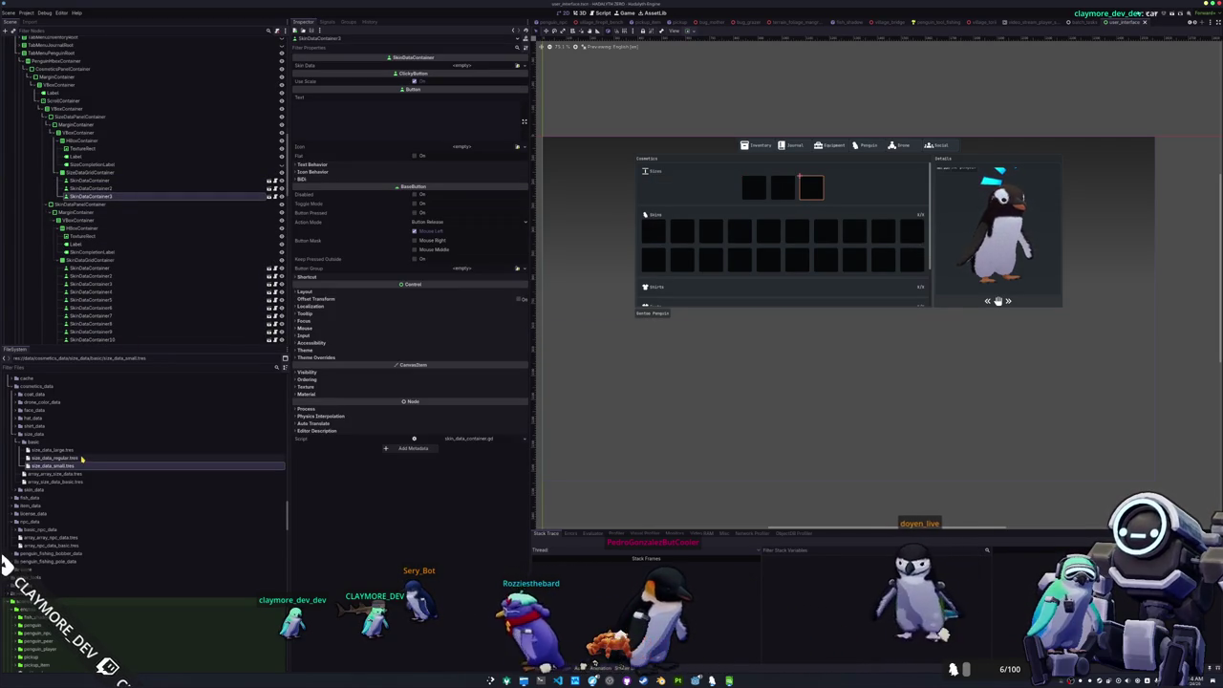
{"action": "left_click", "coordinate": [61, 474]}
{"action": "key", "text": "ctrl+s"}
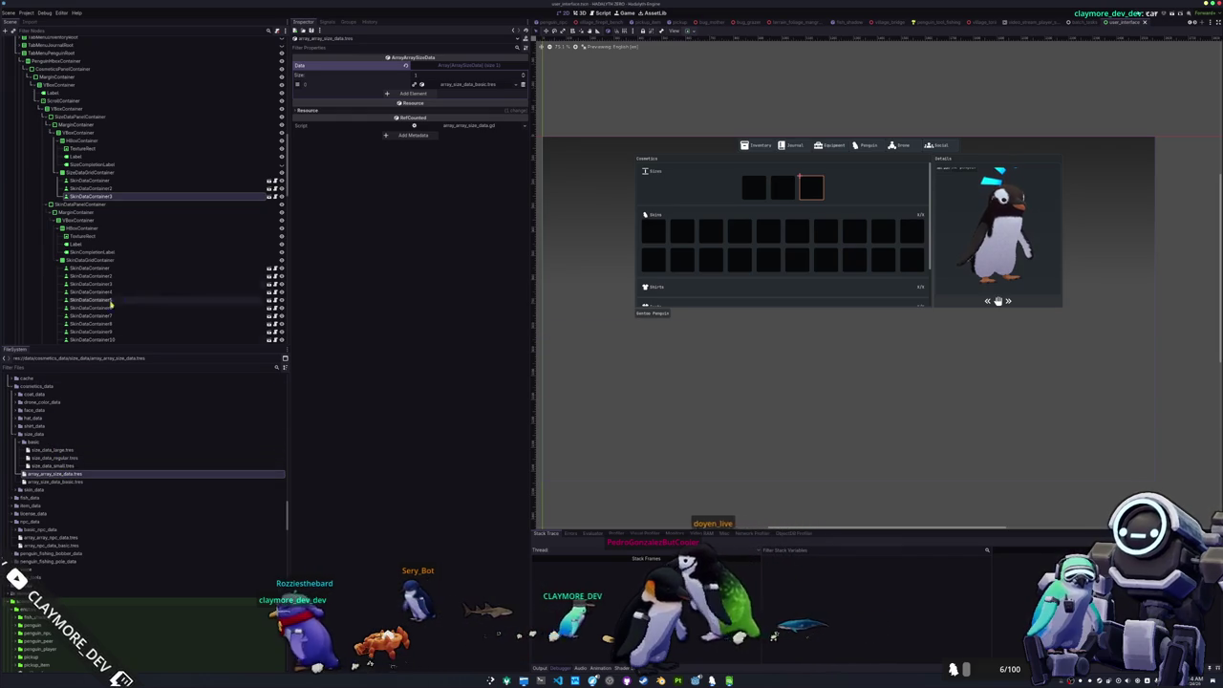
- Duplicate the hat_data_container folder as size_data_container
{"action": "scroll", "coordinate": [98, 506], "scroll_direction": "down", "scroll_amount": 5}
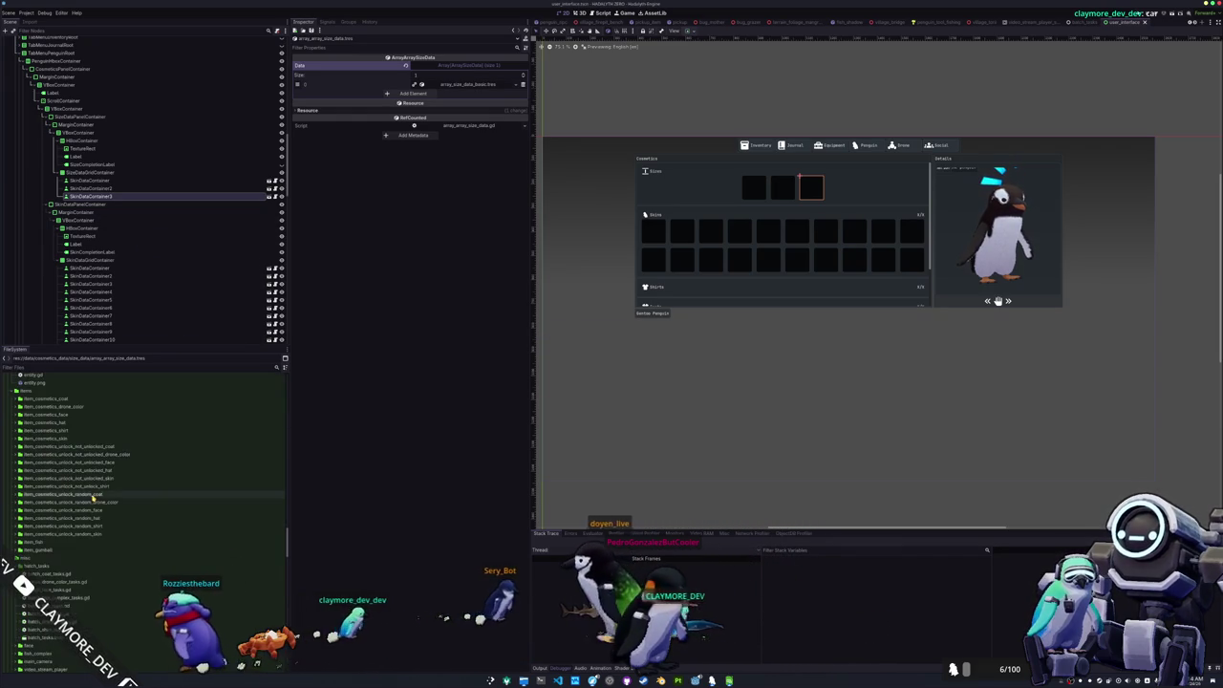
{"action": "scroll", "coordinate": [74, 427], "scroll_direction": "down", "scroll_amount": 8}
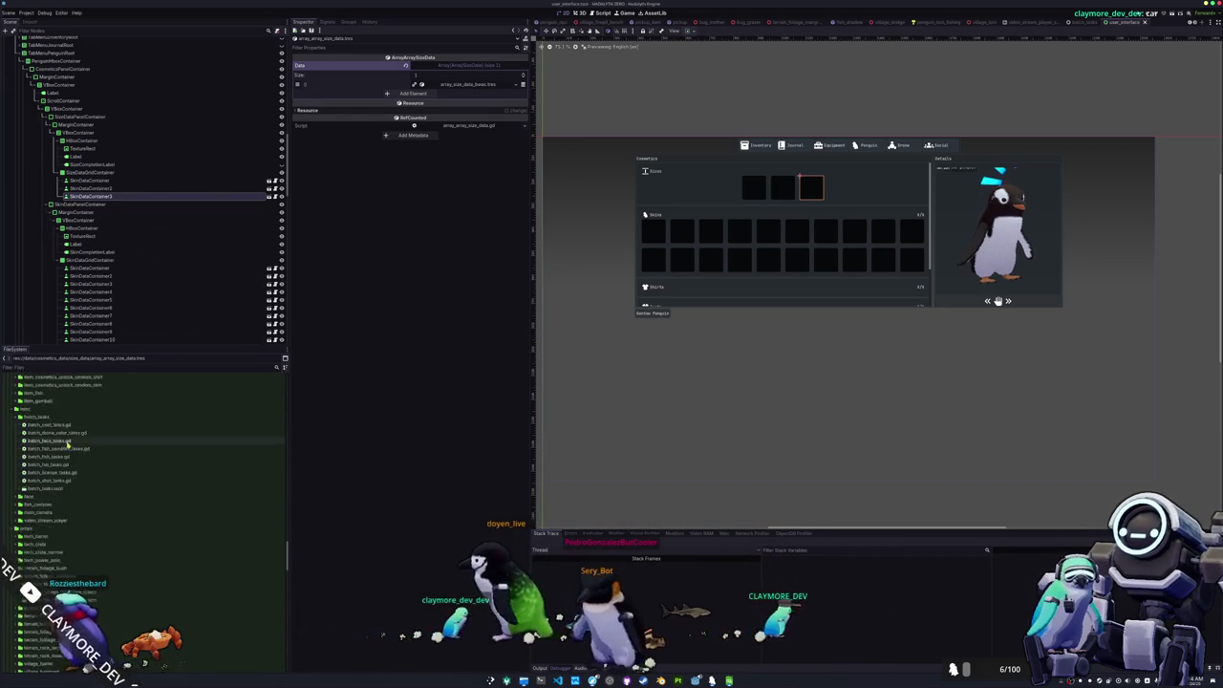
{"action": "left_click", "coordinate": [43, 493]}
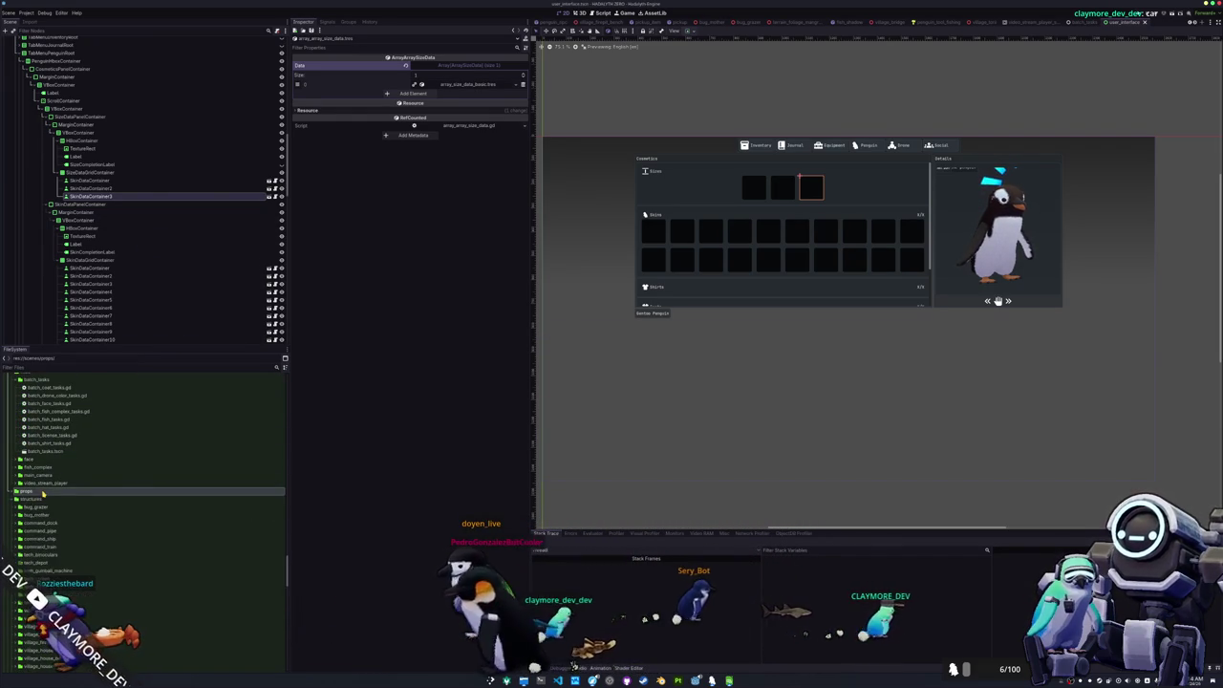
{"action": "scroll", "coordinate": [42, 507], "scroll_direction": "down", "scroll_amount": 10}
{"action": "scroll", "coordinate": [42, 509], "scroll_direction": "down", "scroll_amount": 5}
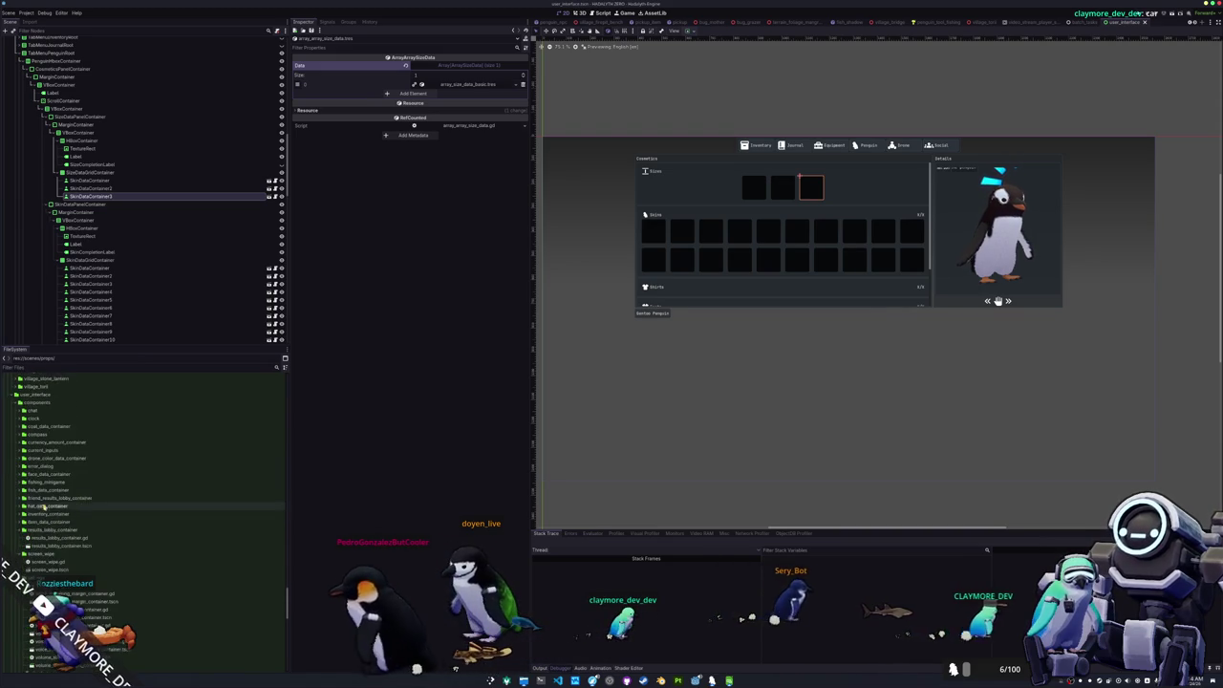
{"action": "double_click", "coordinate": [55, 501]}
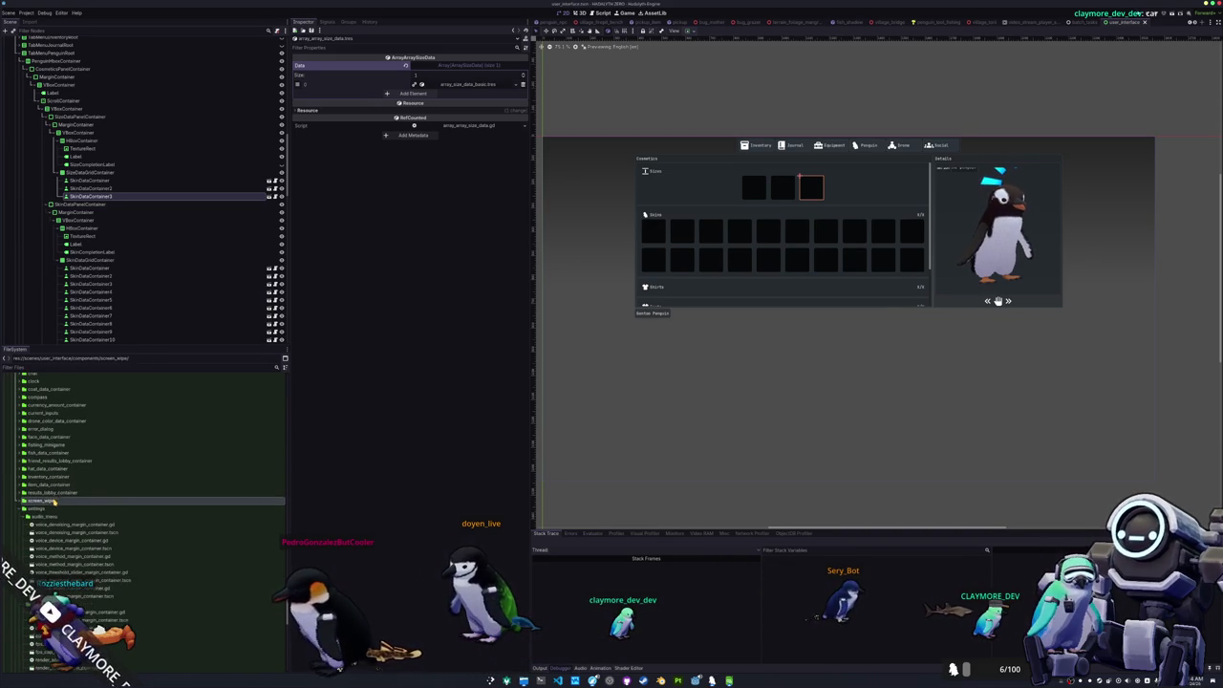
{"action": "scroll", "coordinate": [52, 506], "scroll_direction": "up", "scroll_amount": 3}
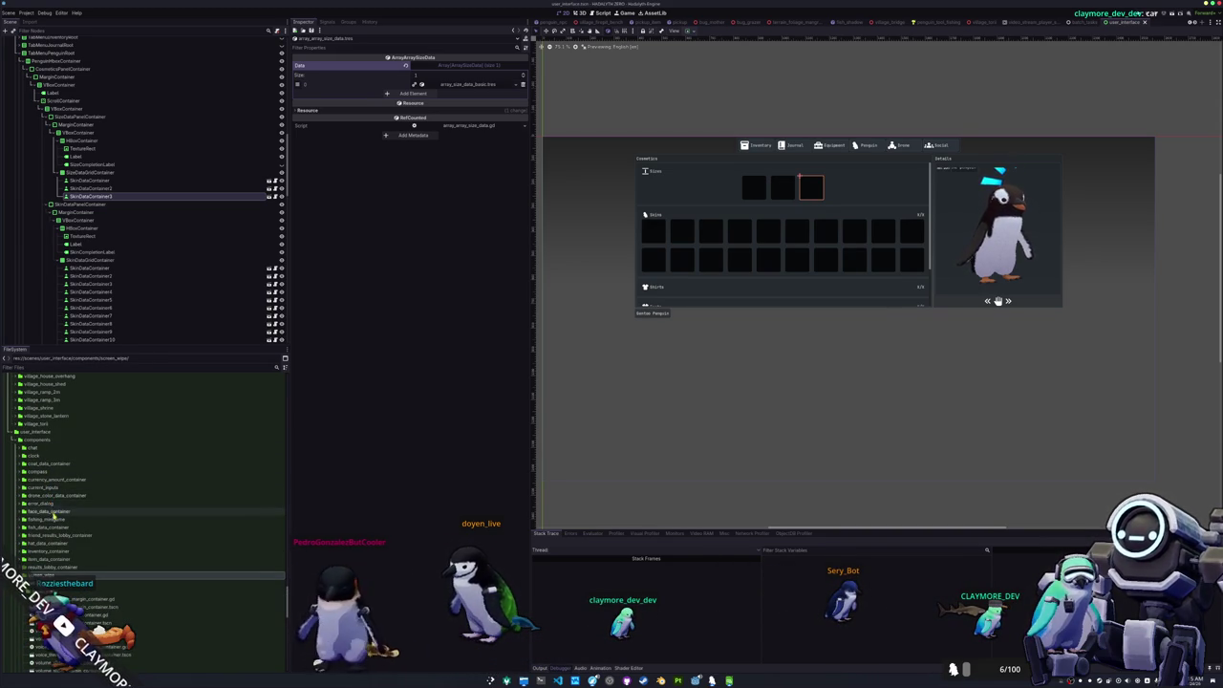
{"action": "key", "text": "ctrl+d"}
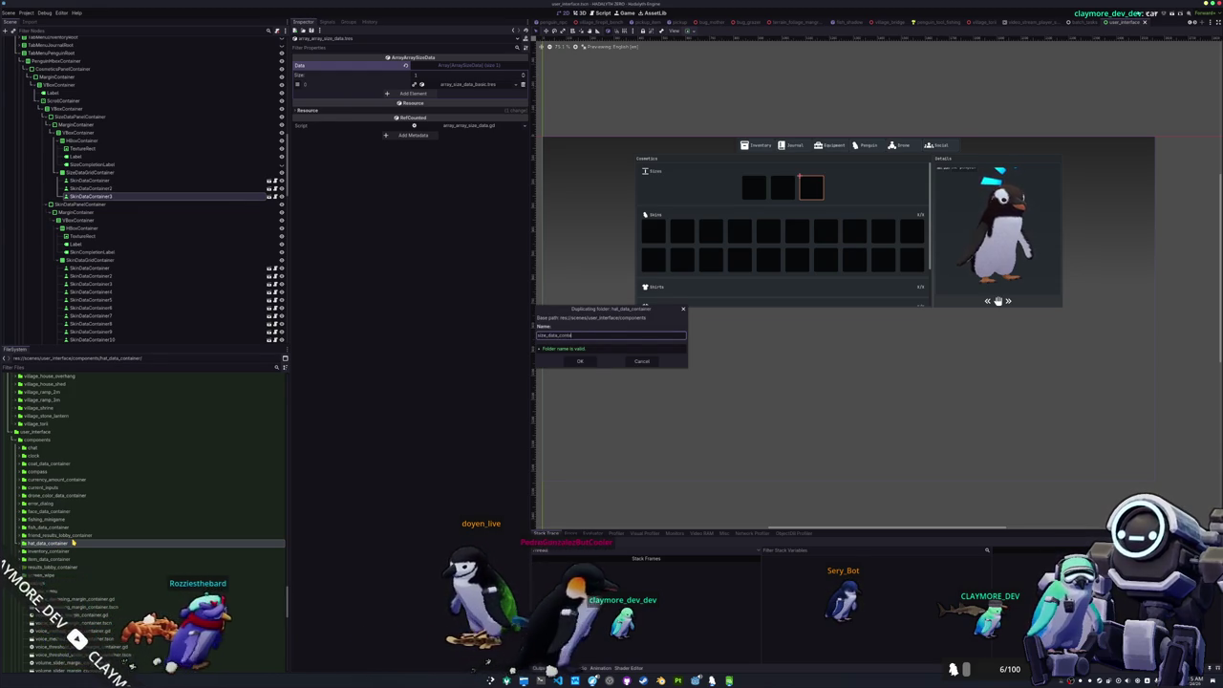
{"action": "key", "text": "Escape"}
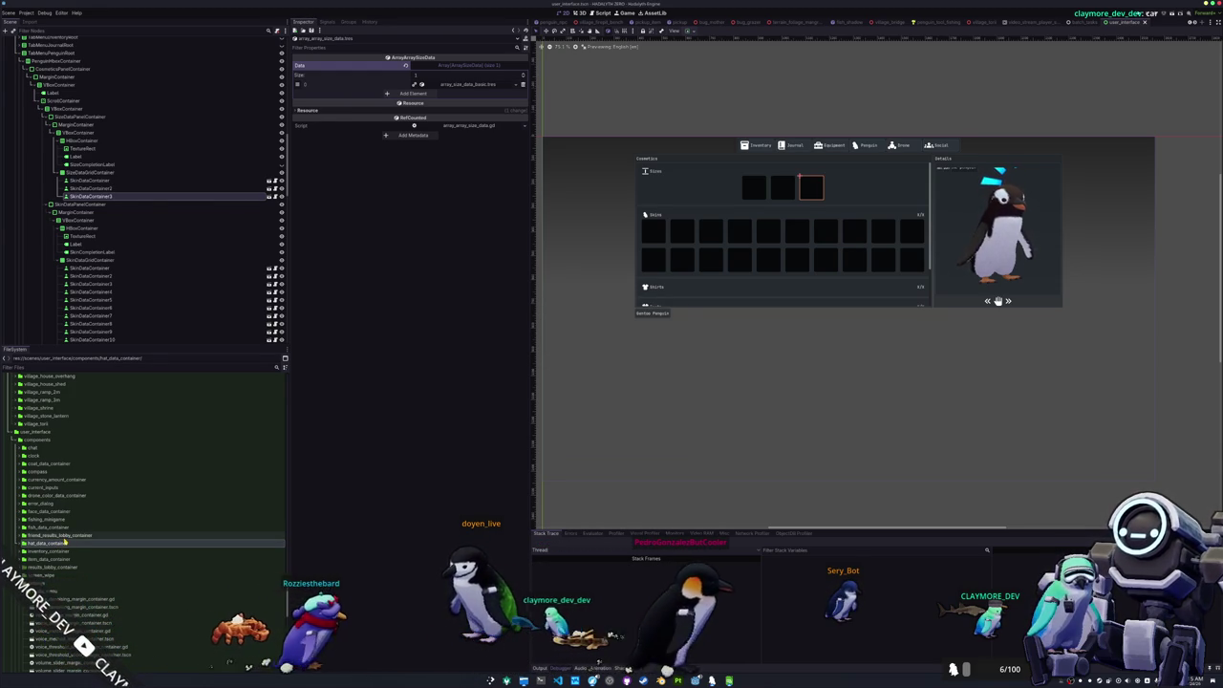
- Rename the copied script to size_data_container.gd and open the size_data_container scene
{"action": "left_click", "coordinate": [43, 583]}
{"action": "scroll", "coordinate": [43, 574], "scroll_direction": "down", "scroll_amount": 5}
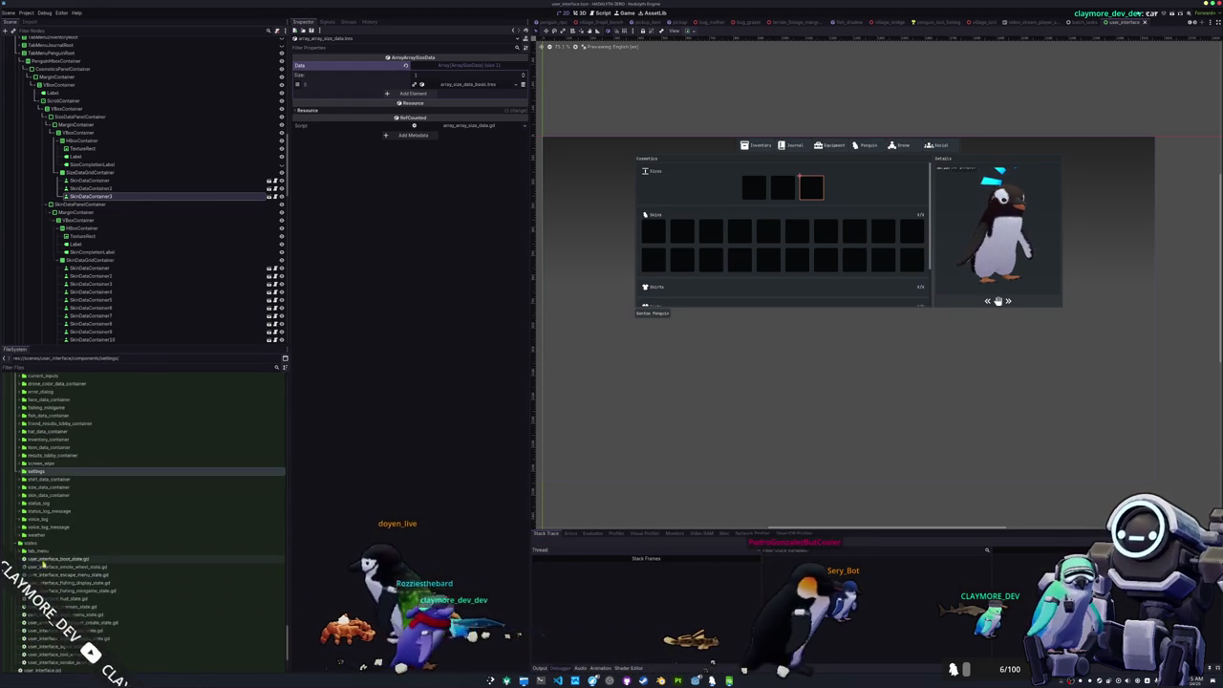
{"action": "double_click", "coordinate": [48, 487]}
{"action": "left_click", "coordinate": [63, 497]}
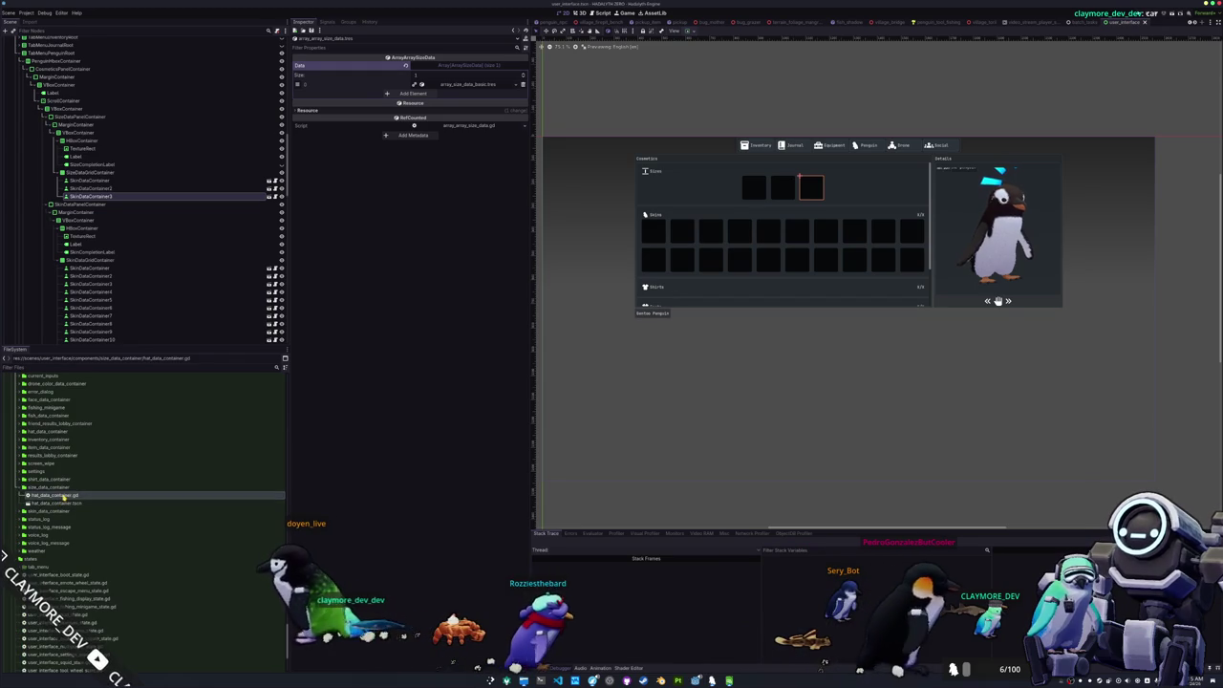
{"action": "type", "text": "size"}
{"action": "key", "text": "Return"}
{"action": "left_click", "coordinate": [64, 496]}
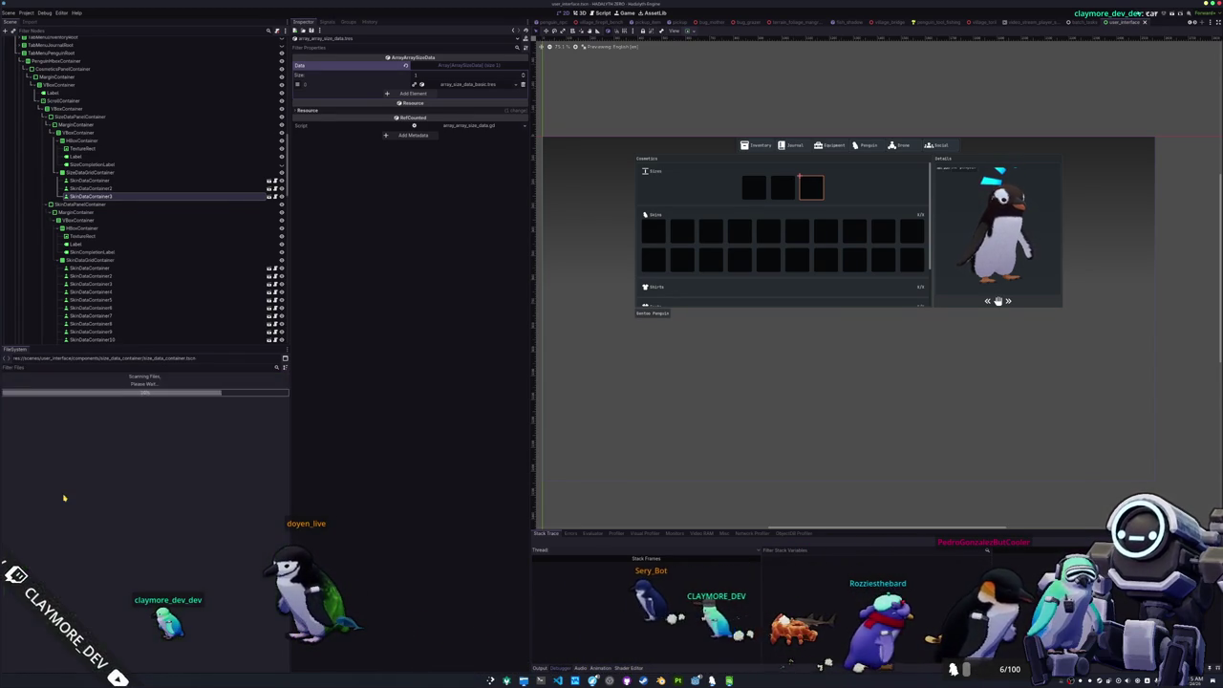
{"action": "double_click", "coordinate": [59, 503]}
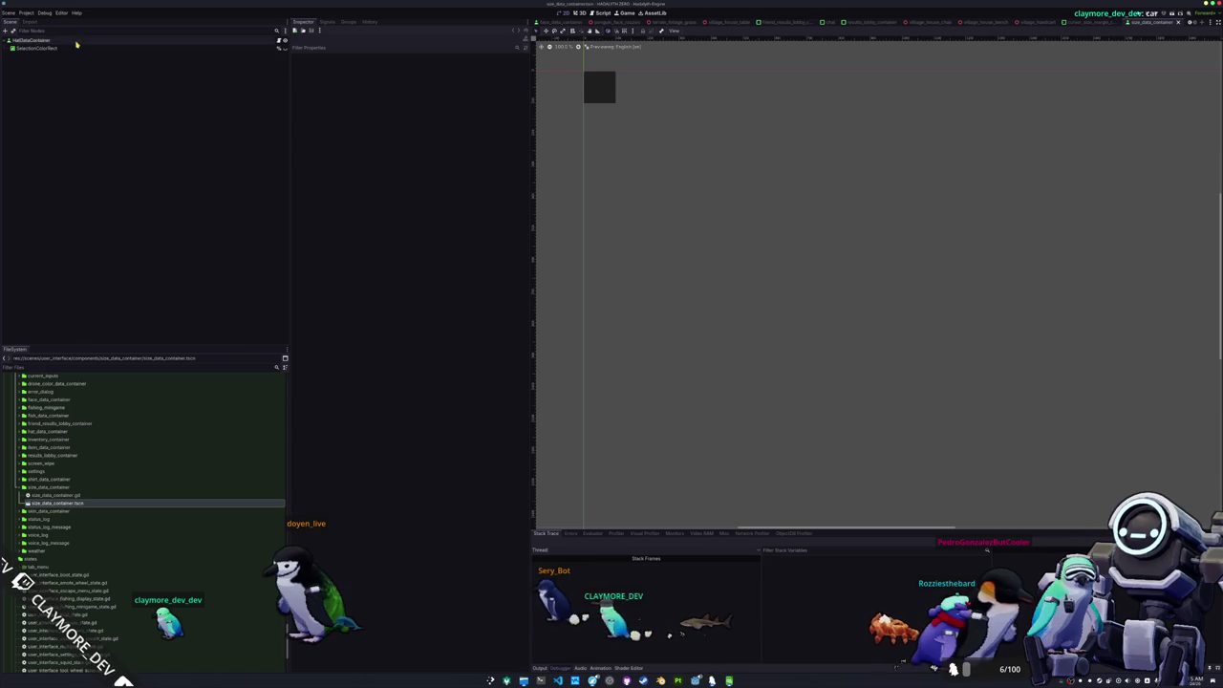
- Select the scene root, open size_data_container.gd, and select Hat in its class name
{"action": "left_click", "coordinate": [77, 41]}
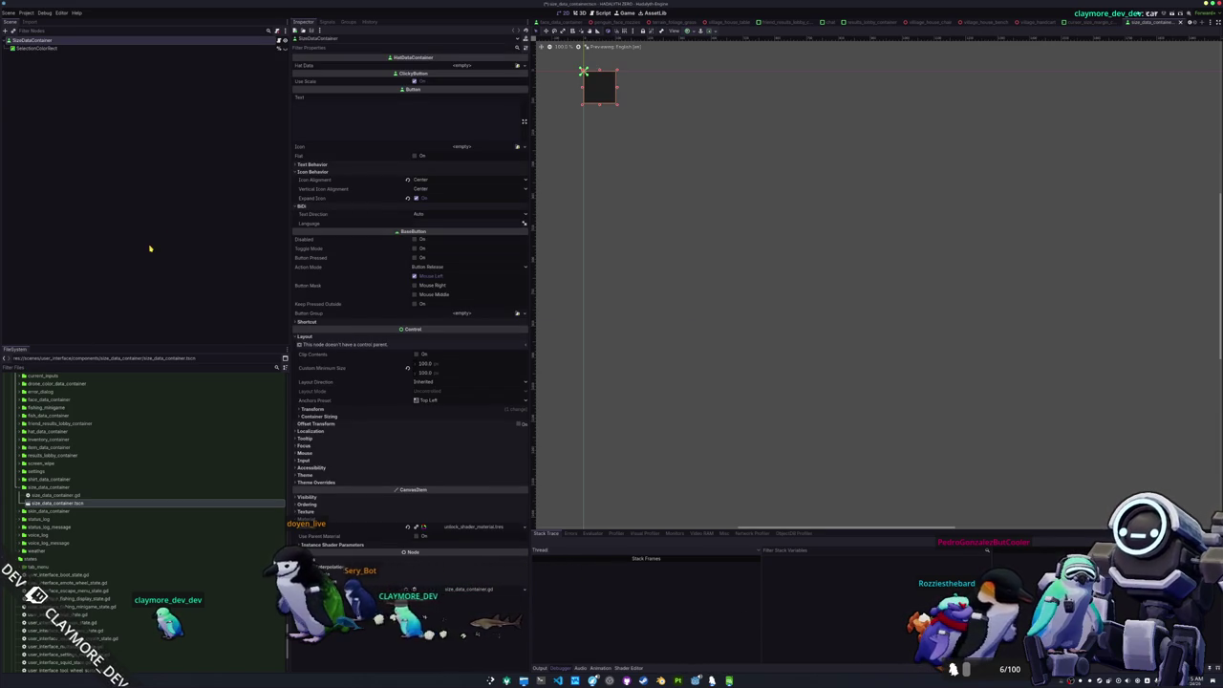
{"action": "left_click", "coordinate": [57, 495]}
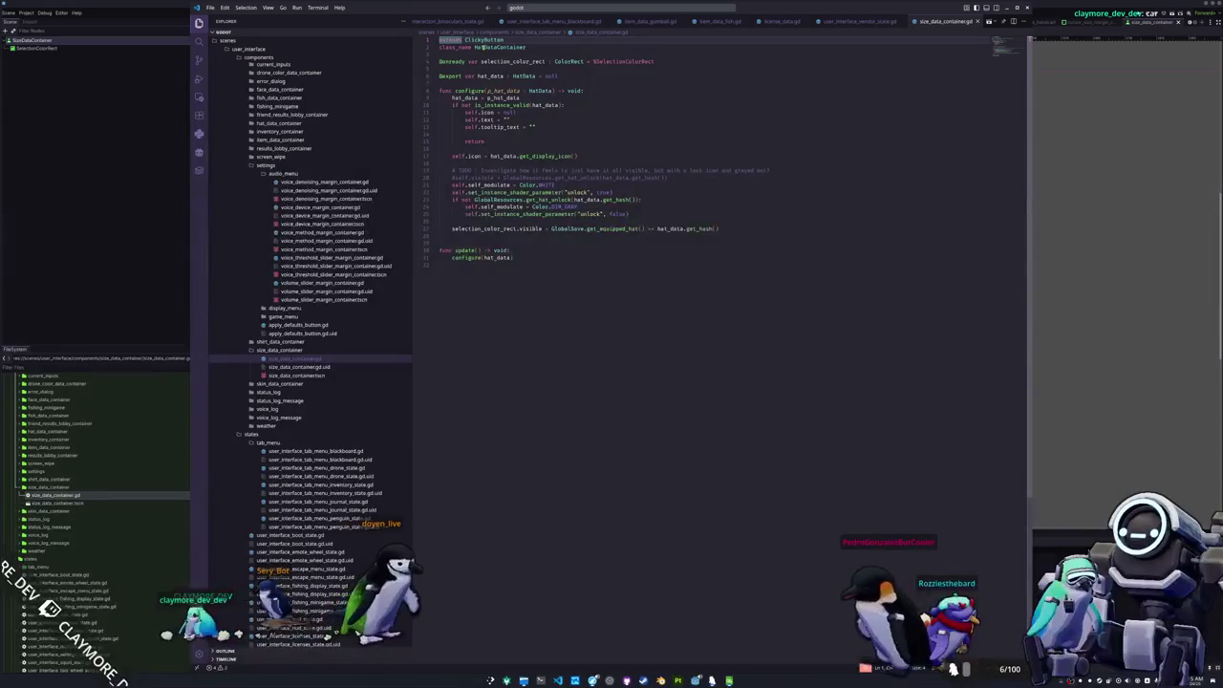
{"action": "left_click_drag", "start_coordinate": [475, 47], "coordinate": [487, 47]}
- Rename the class to SizeDataContainer and every hat_data reference to size_data
{"action": "type", "text": "SizeDataContainer"}
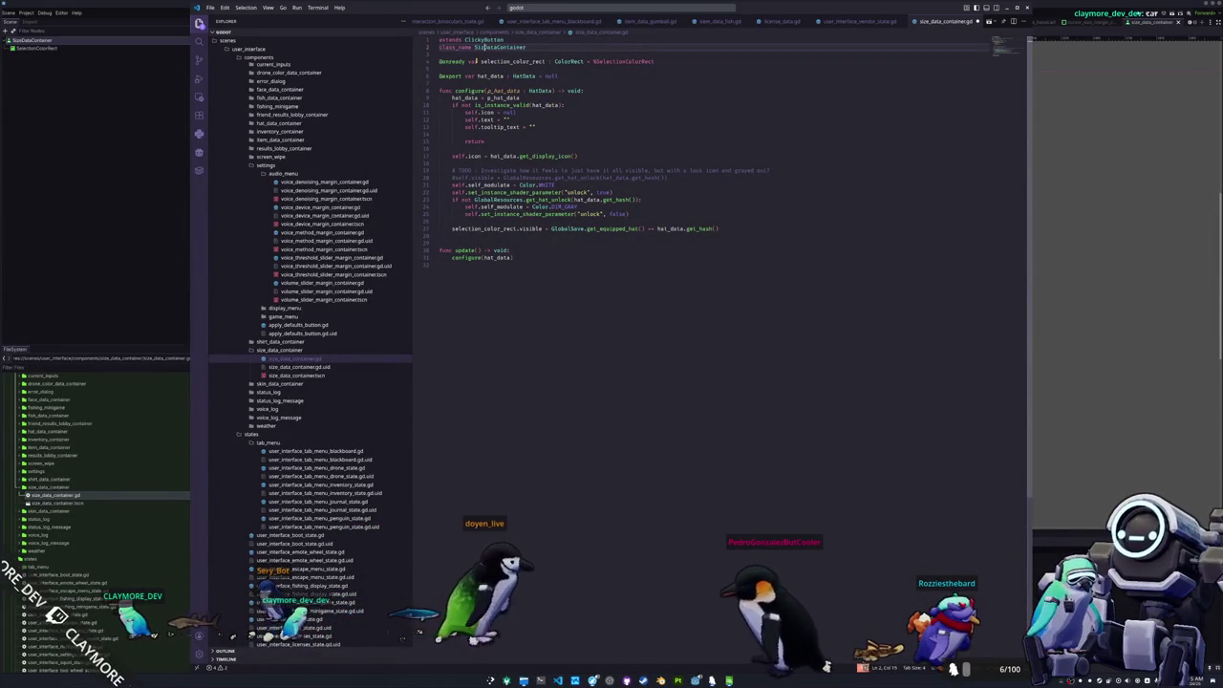
{"action": "key", "text": "Down"}
{"action": "key", "text": "Down"}
{"action": "key", "text": "ctrl+shift+Left"}
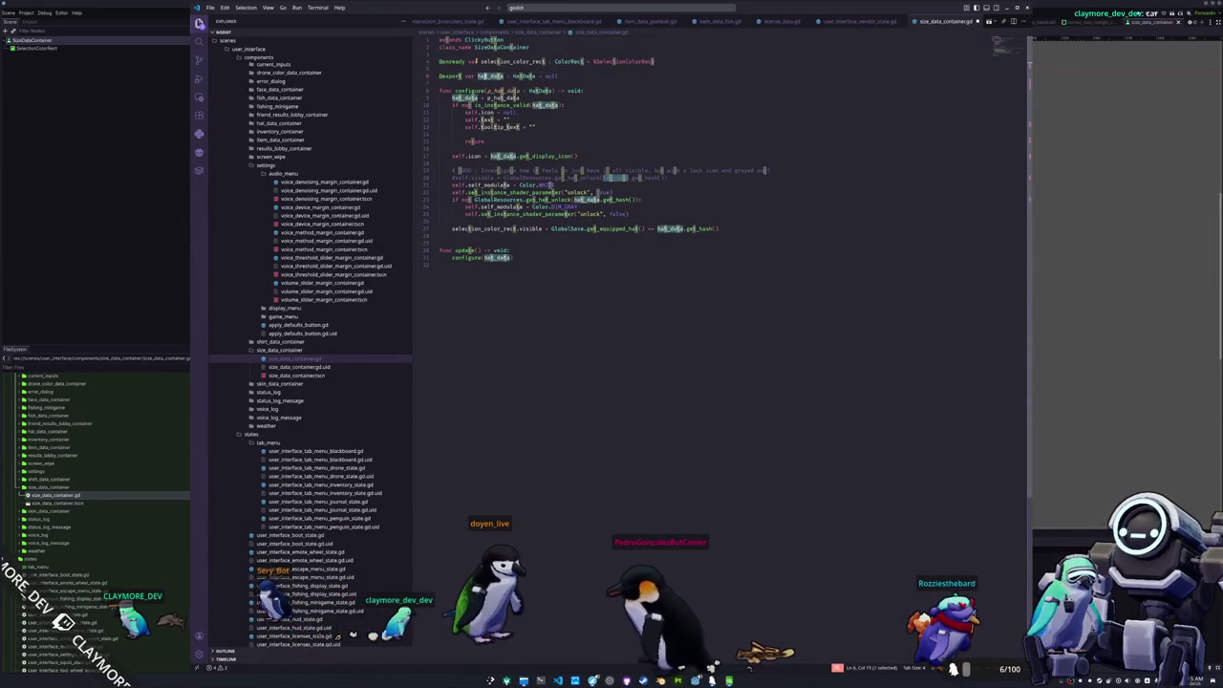
{"action": "key", "text": "ctrl+d"}
{"action": "key", "text": "ctrl+d"}
{"action": "key", "text": "ctrl+d"}
{"action": "type", "text": "size"}
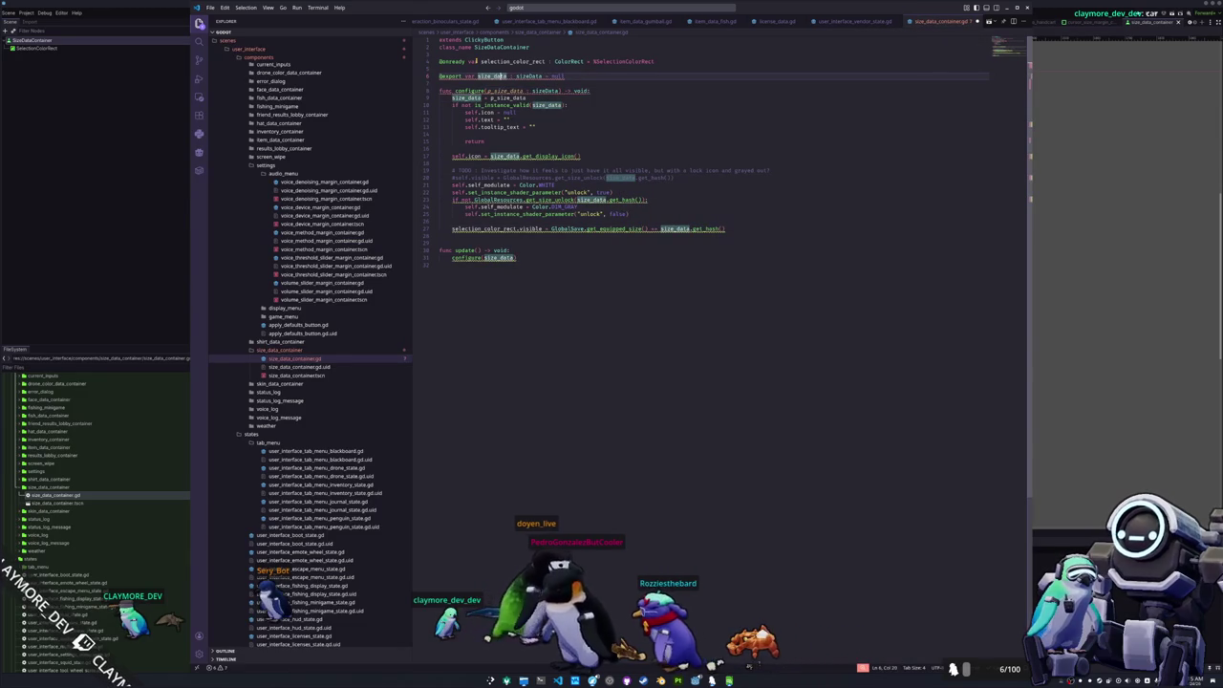
{"action": "key", "text": "Escape"}
- Update the configure parameter to p_size_data and comment out the unlock check lines
{"action": "key", "text": "Down"}
{"action": "key", "text": "Down"}
{"action": "key", "text": "Down"}
{"action": "key", "text": "ctrl+d"}
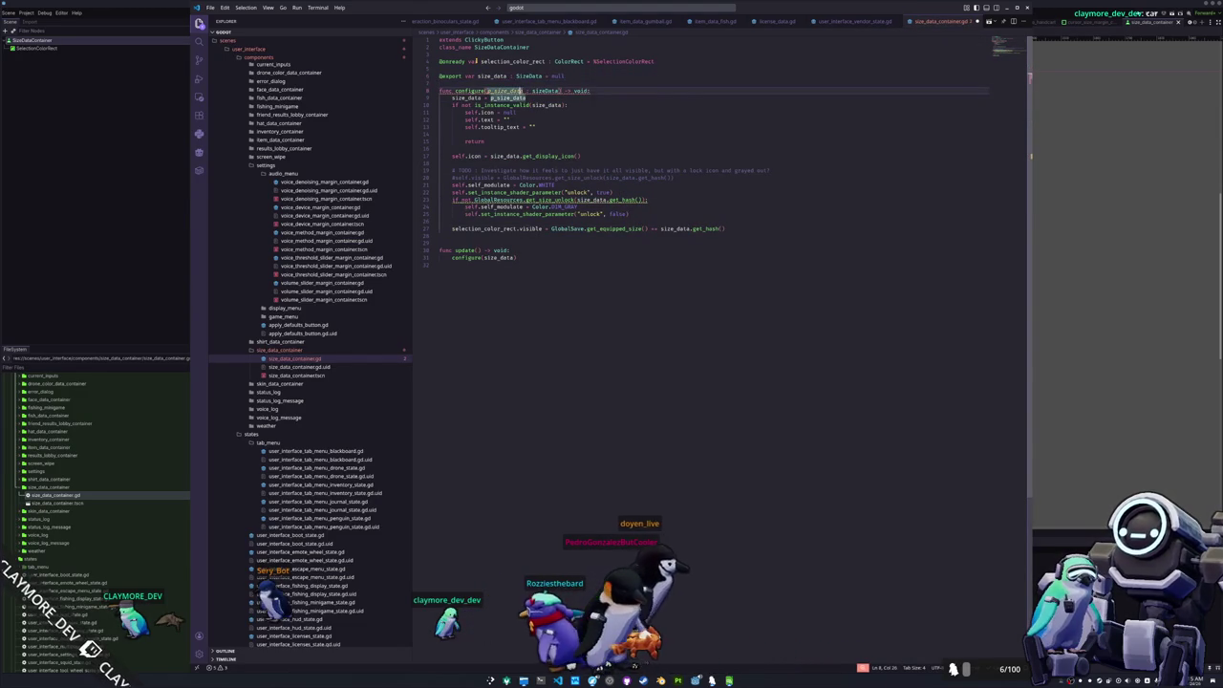
{"action": "left_click", "coordinate": [517, 111]}
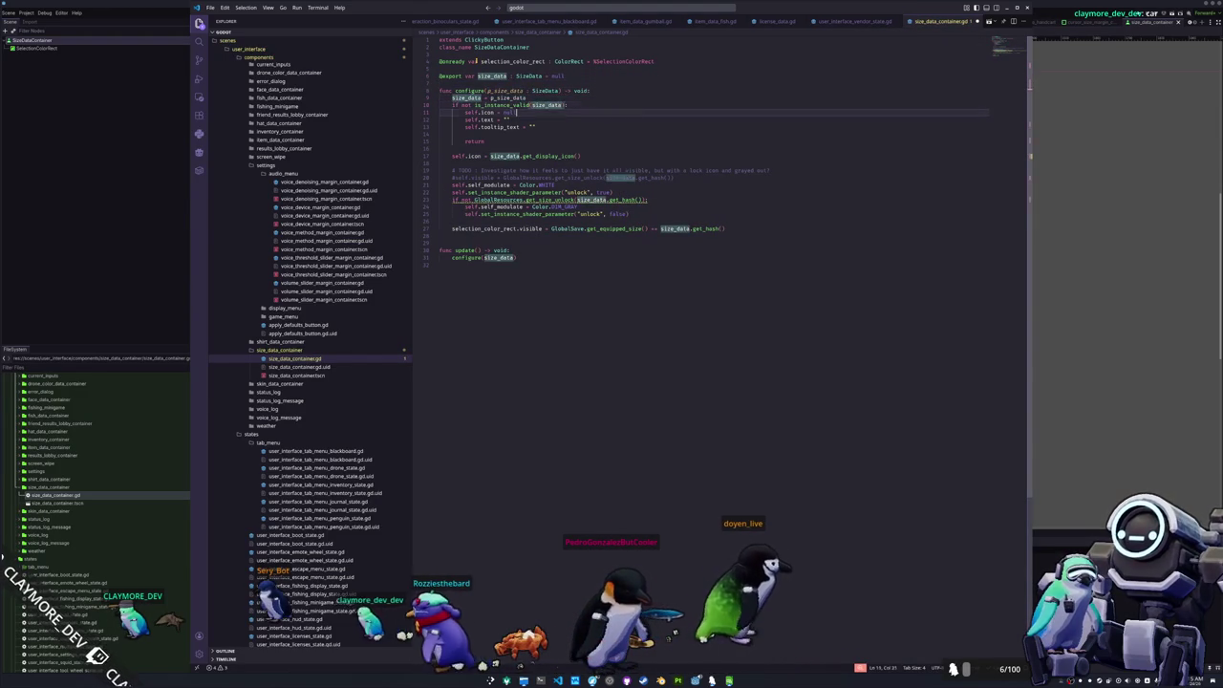
{"action": "key", "text": "Down"}
{"action": "key", "text": "Down"}
{"action": "key", "text": "Down"}
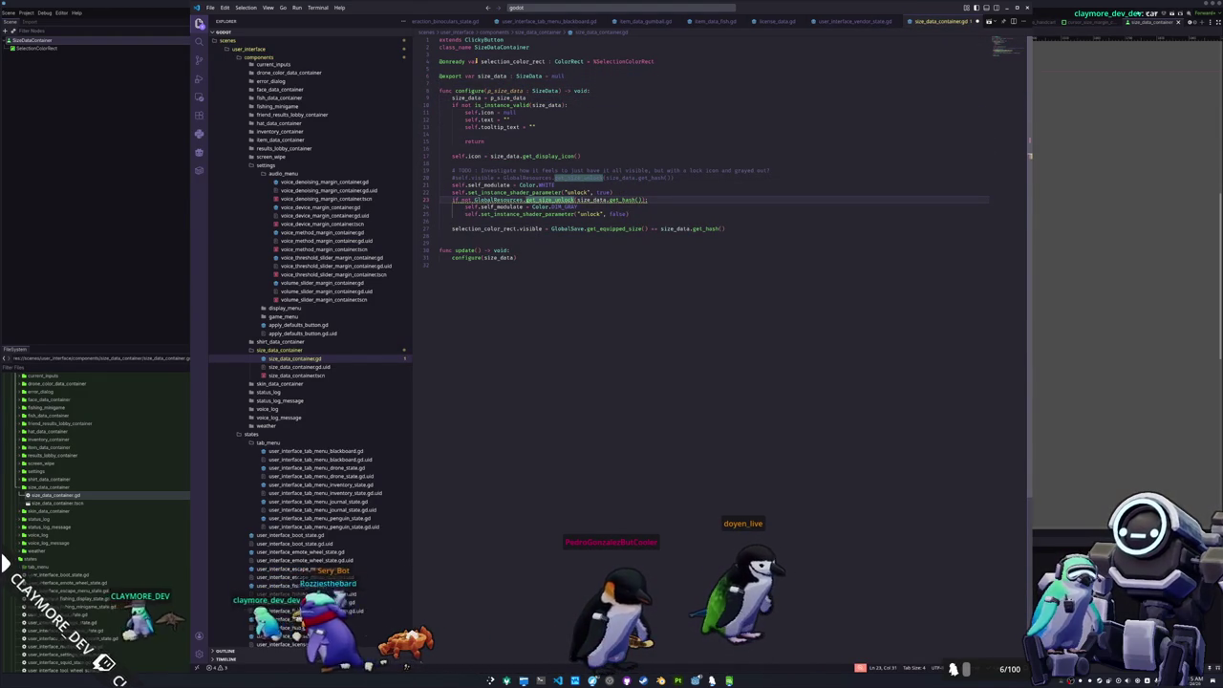
{"action": "key", "text": "ctrl+Left"}
{"action": "key", "text": "ctrl+Left"}
{"action": "key", "text": "ctrl+Left"}
{"action": "key", "text": "shift+Down"}
{"action": "key", "text": "shift+Down"}
{"action": "key", "text": "ctrl+slash"}
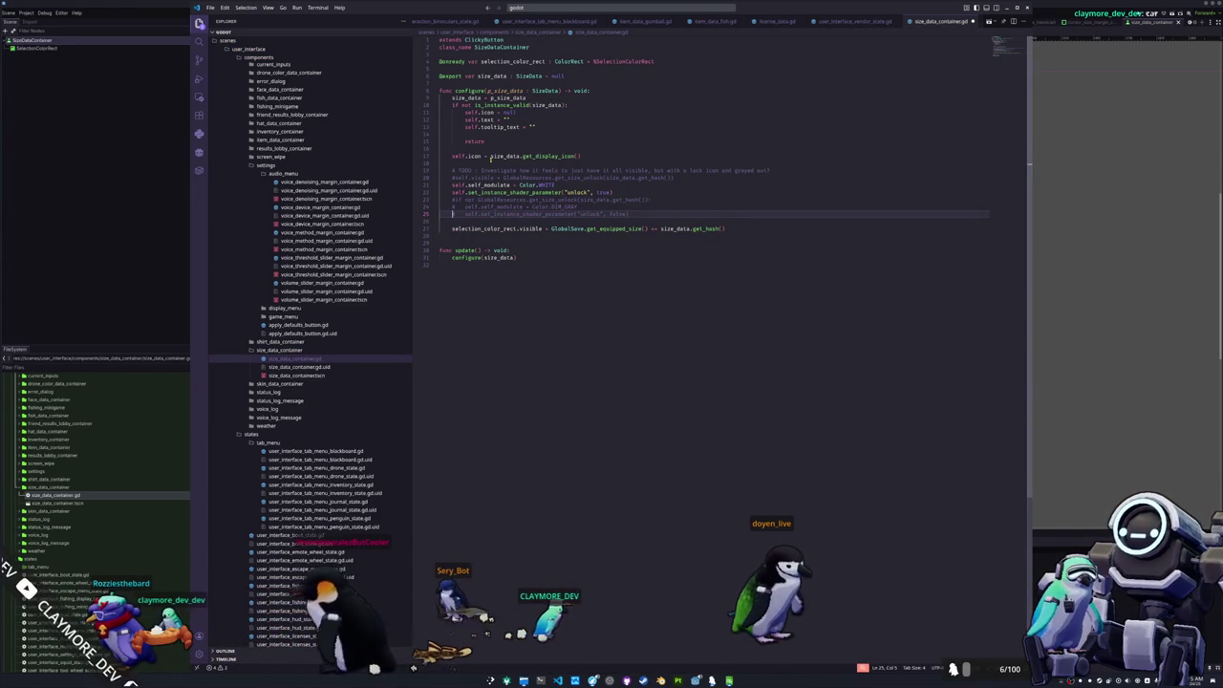
- Move to the script's end, briefly open the size_data_container scene in Godot, then return
{"action": "left_click", "coordinate": [495, 237]}
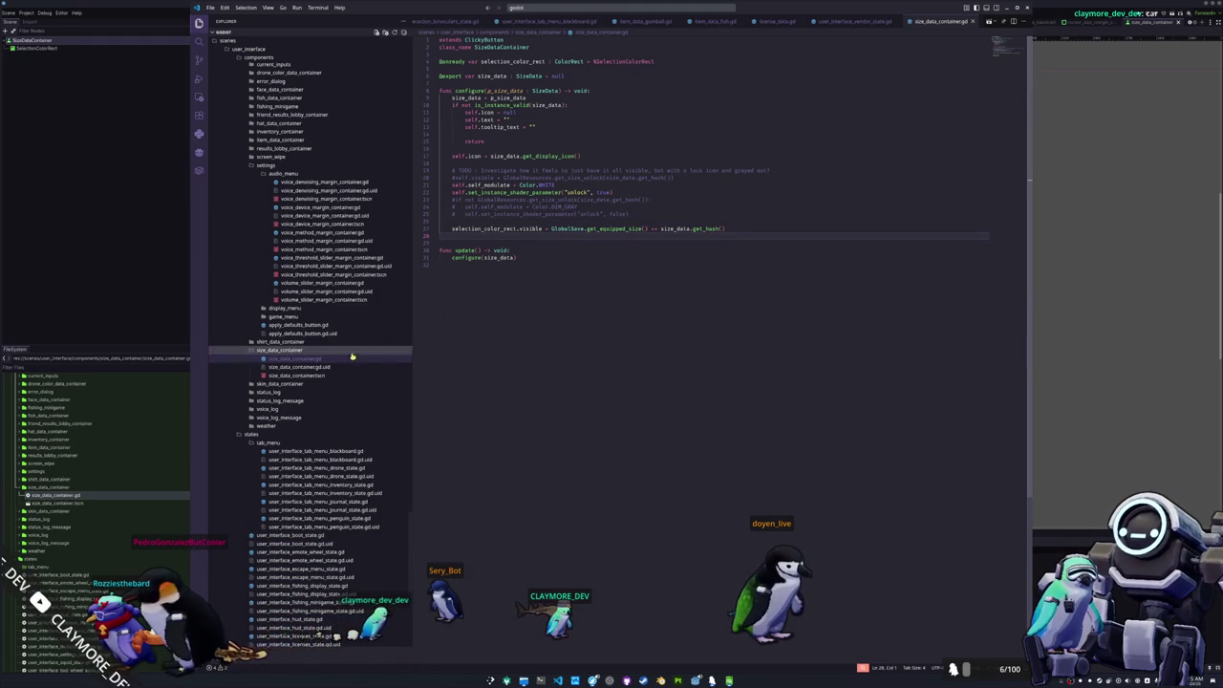
{"action": "left_click", "coordinate": [465, 281]}
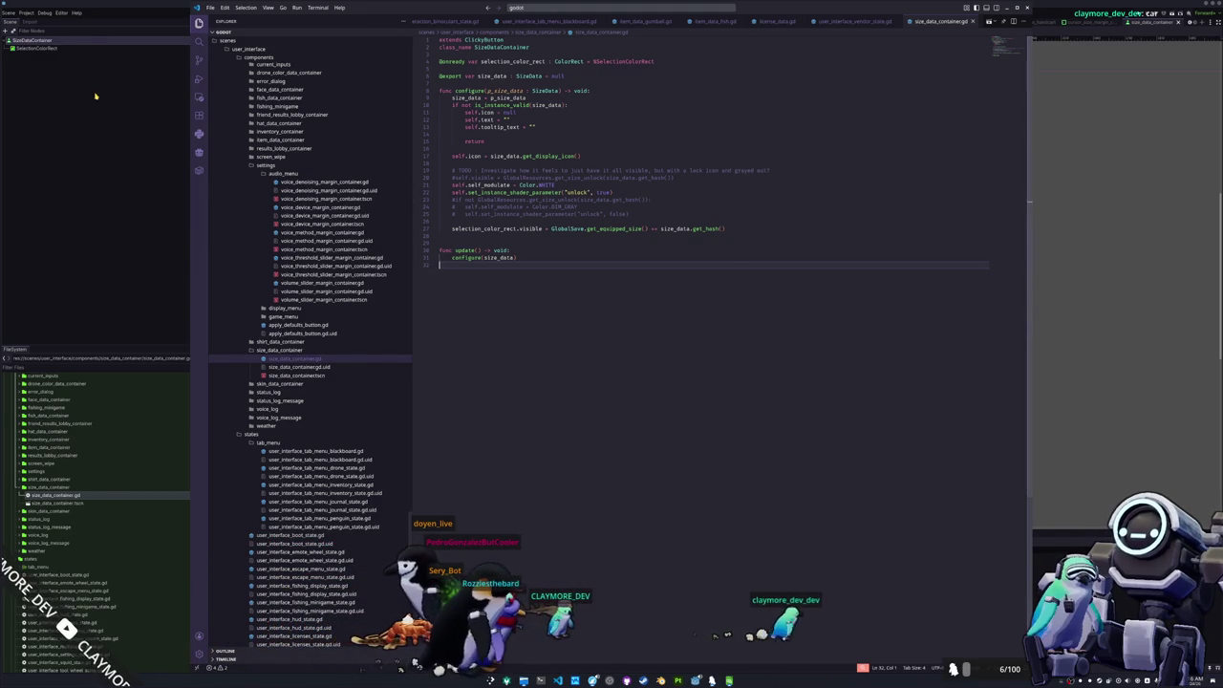
{"action": "double_click", "coordinate": [76, 502]}
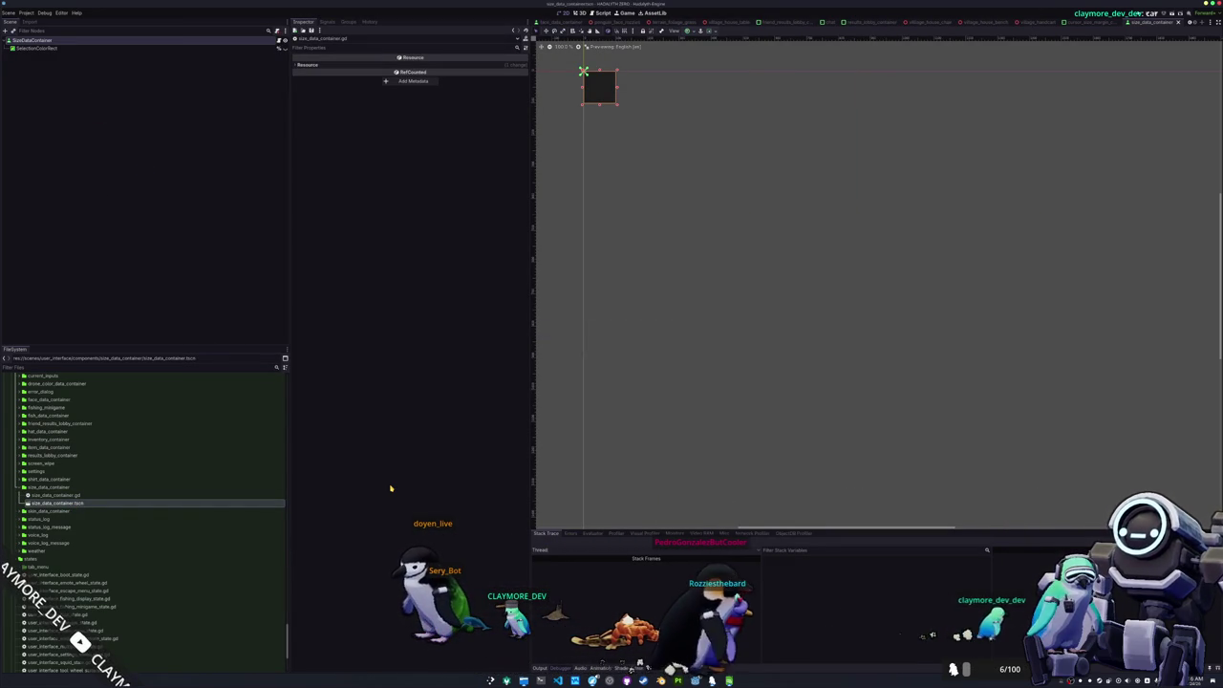
{"action": "key", "text": "alt+Tab"}
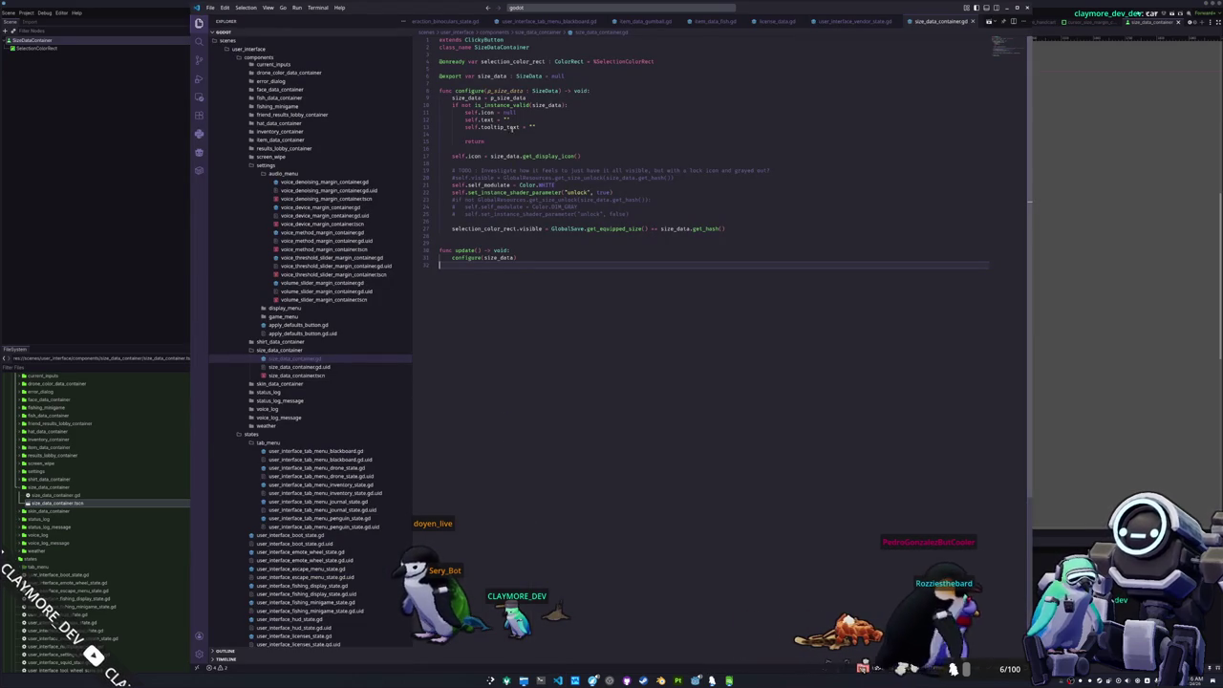
{"action": "left_click", "coordinate": [516, 8]}
{"action": "left_click", "coordinate": [664, 61]}
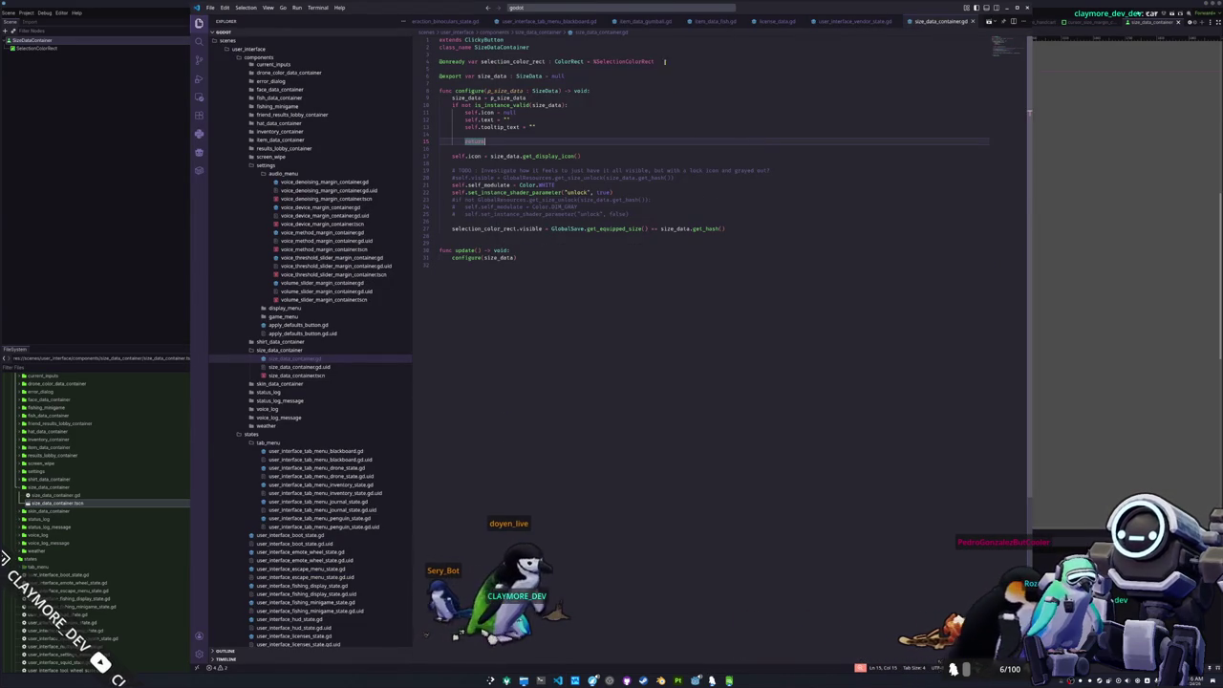
- Open user_interface_tab_menu_penguin_state.gd via the file search
{"action": "left_click", "coordinate": [673, 11]}
{"action": "type", "text": "size_"}
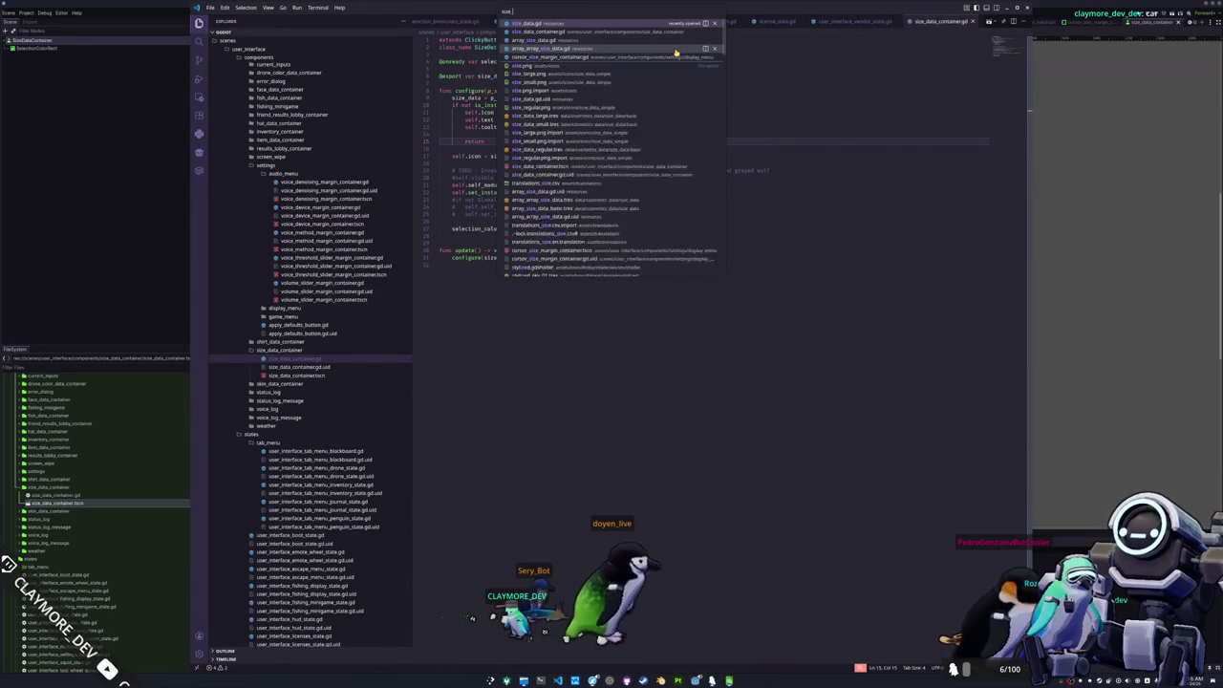
{"action": "type", "text": "dota"}
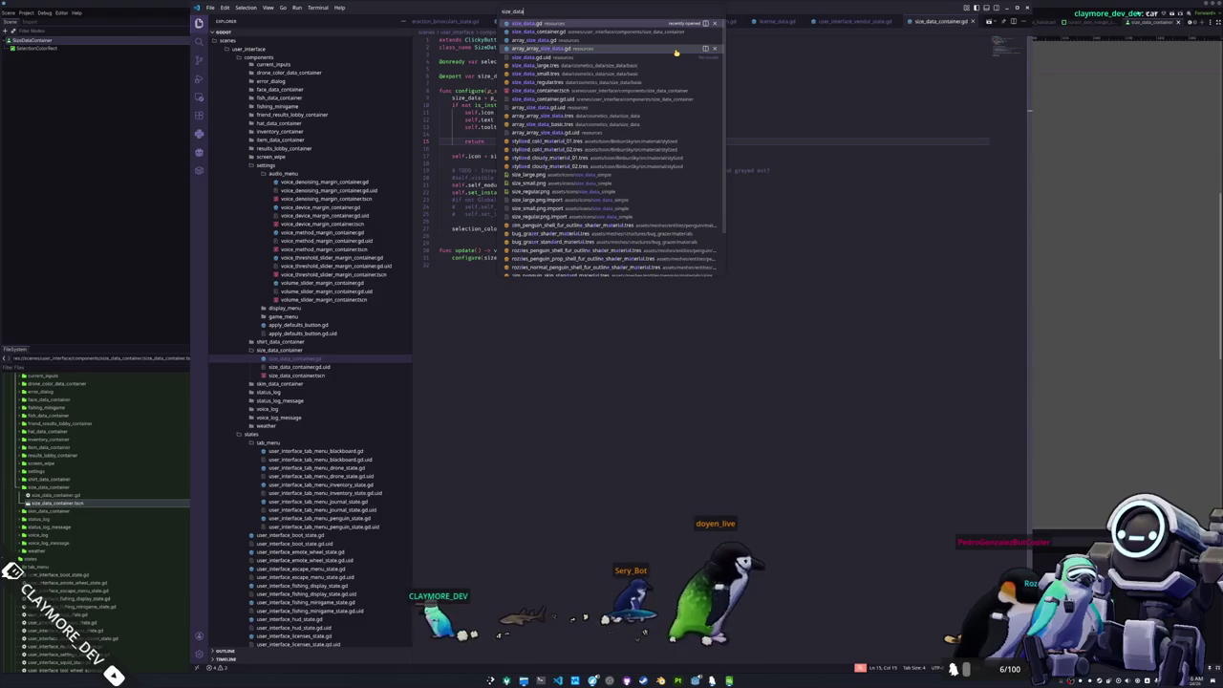
{"action": "key", "text": "ctrl+a"}
{"action": "type", "text": "tab_menu"}
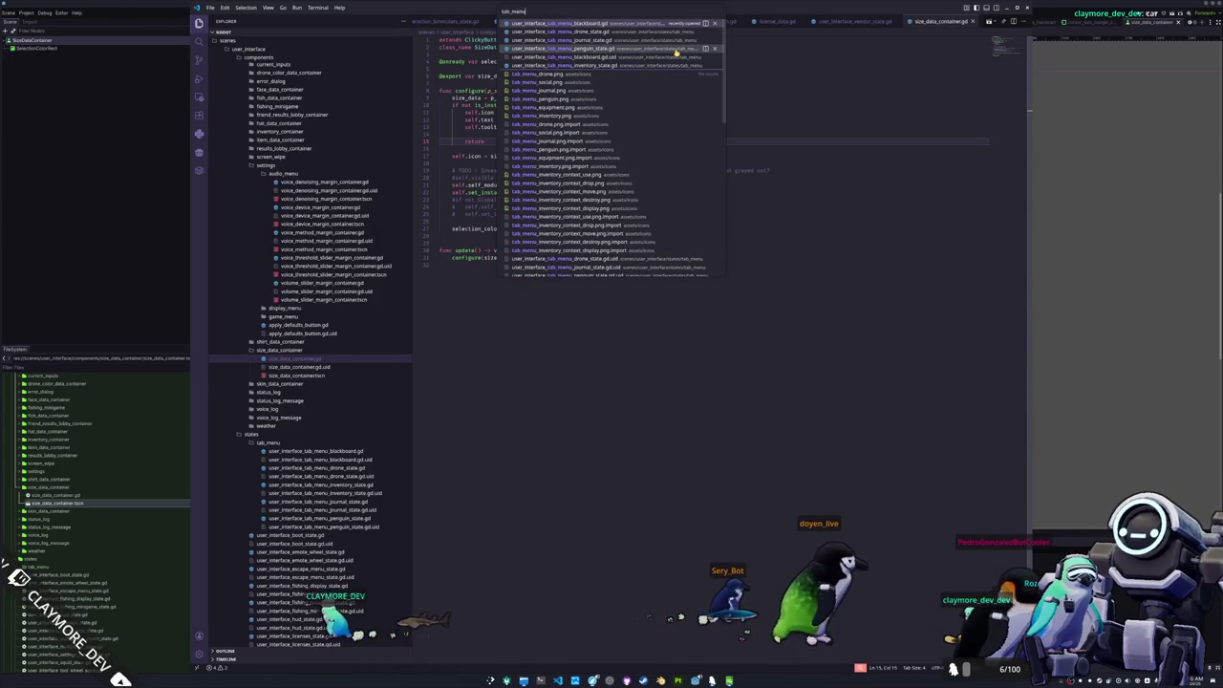
{"action": "key", "text": "Down"}
{"action": "key", "text": "Down"}
{"action": "key", "text": "Down"}
{"action": "key", "text": "Return"}
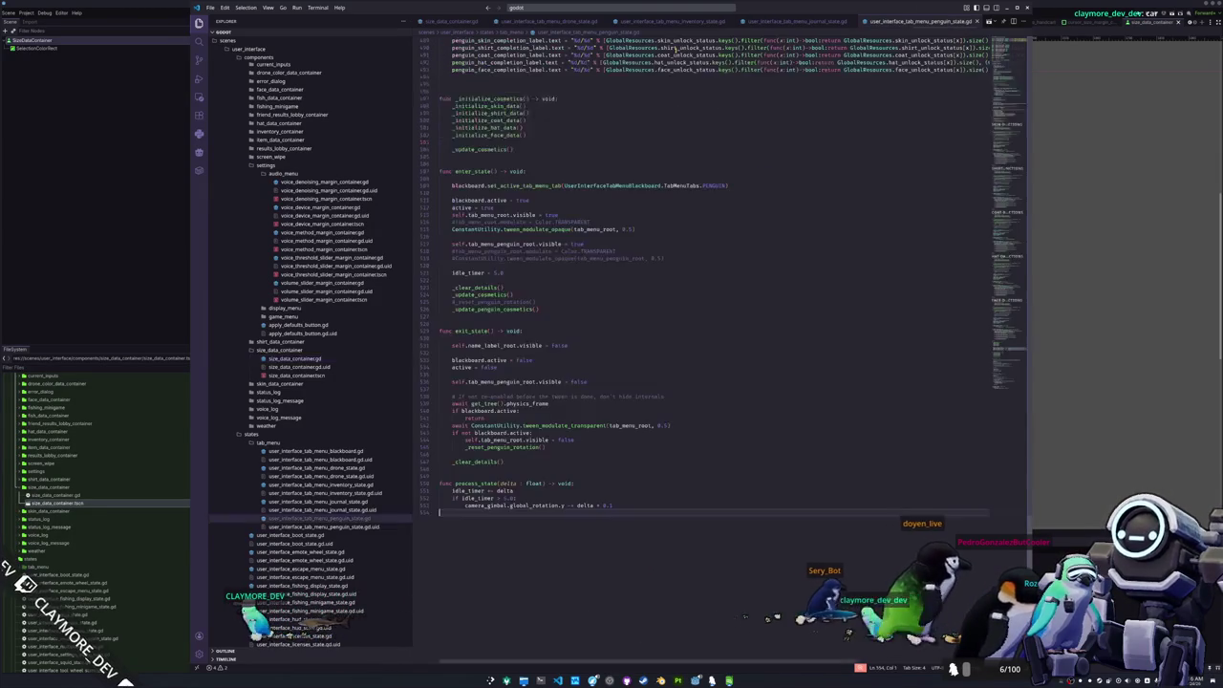
{"action": "scroll", "coordinate": [635, 165], "scroll_direction": "up", "scroll_amount": 2}
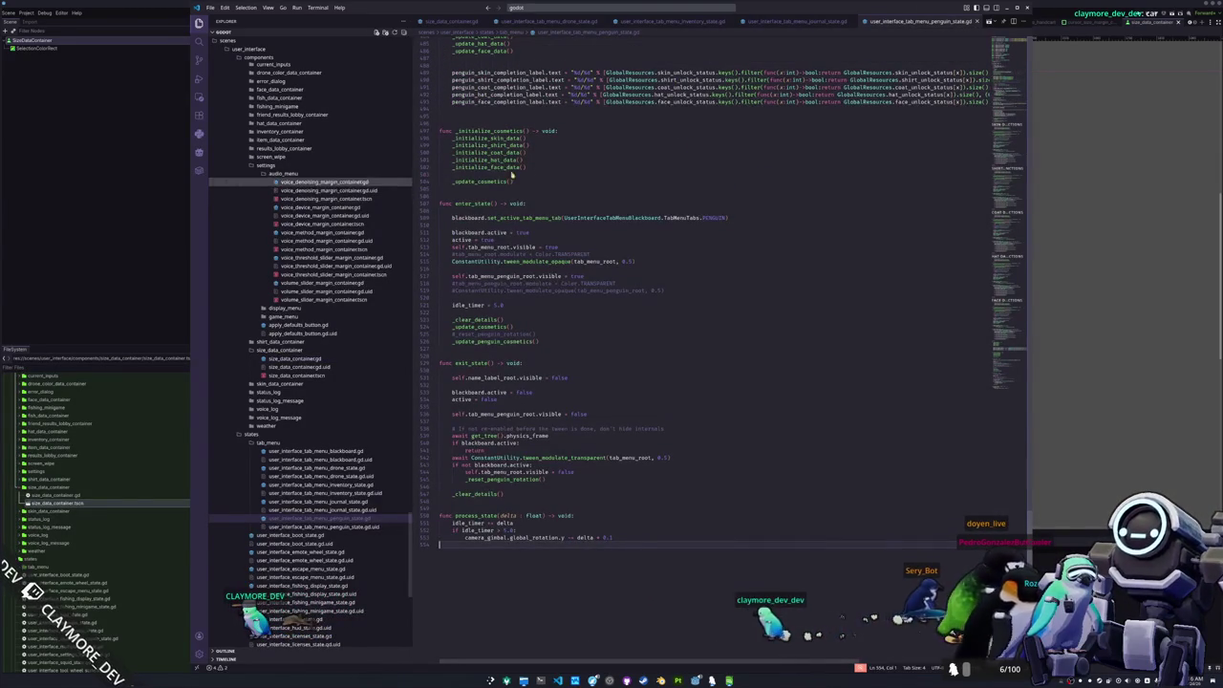
{"action": "scroll", "coordinate": [512, 174], "scroll_direction": "up", "scroll_amount": 20}
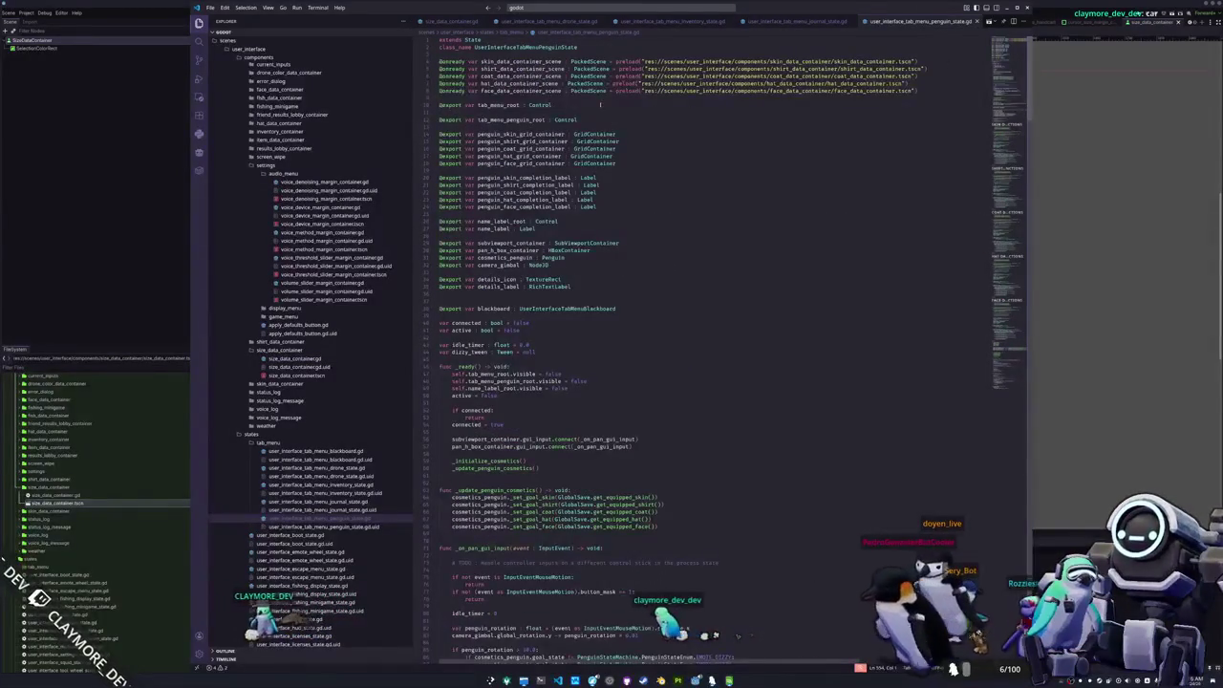
{"action": "left_click", "coordinate": [548, 54]}
{"action": "key", "text": "Return"}
{"action": "type", "text": "@o"}
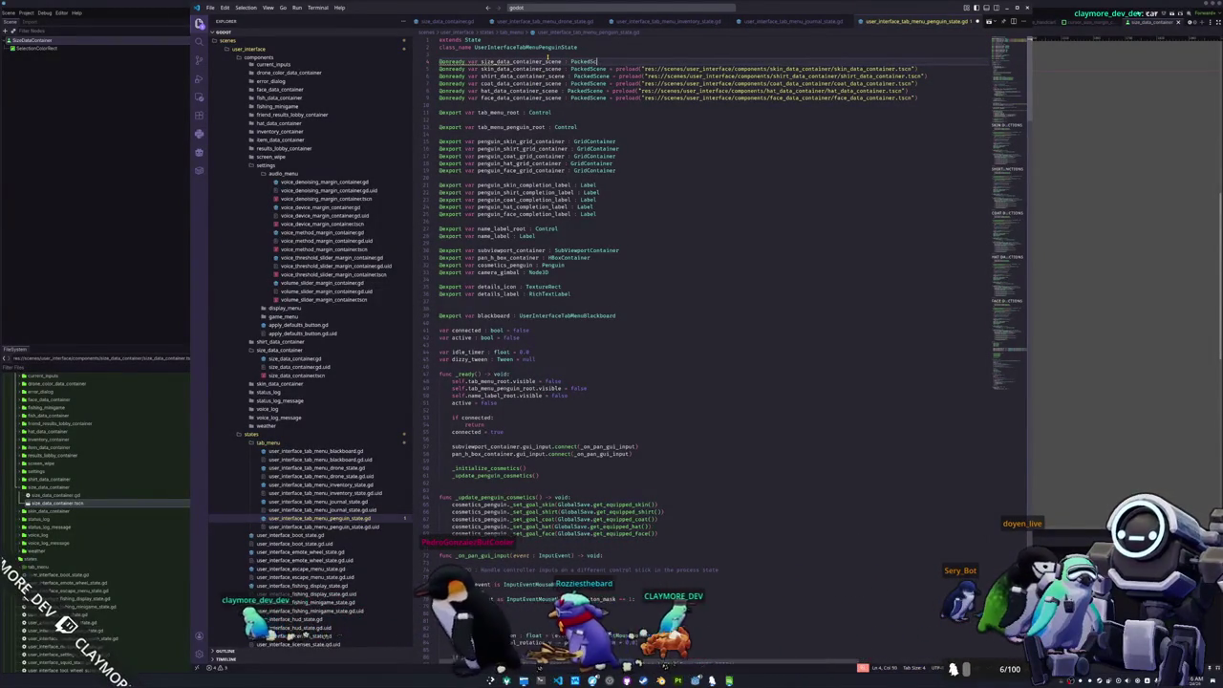
{"action": "type", "text": "d("}
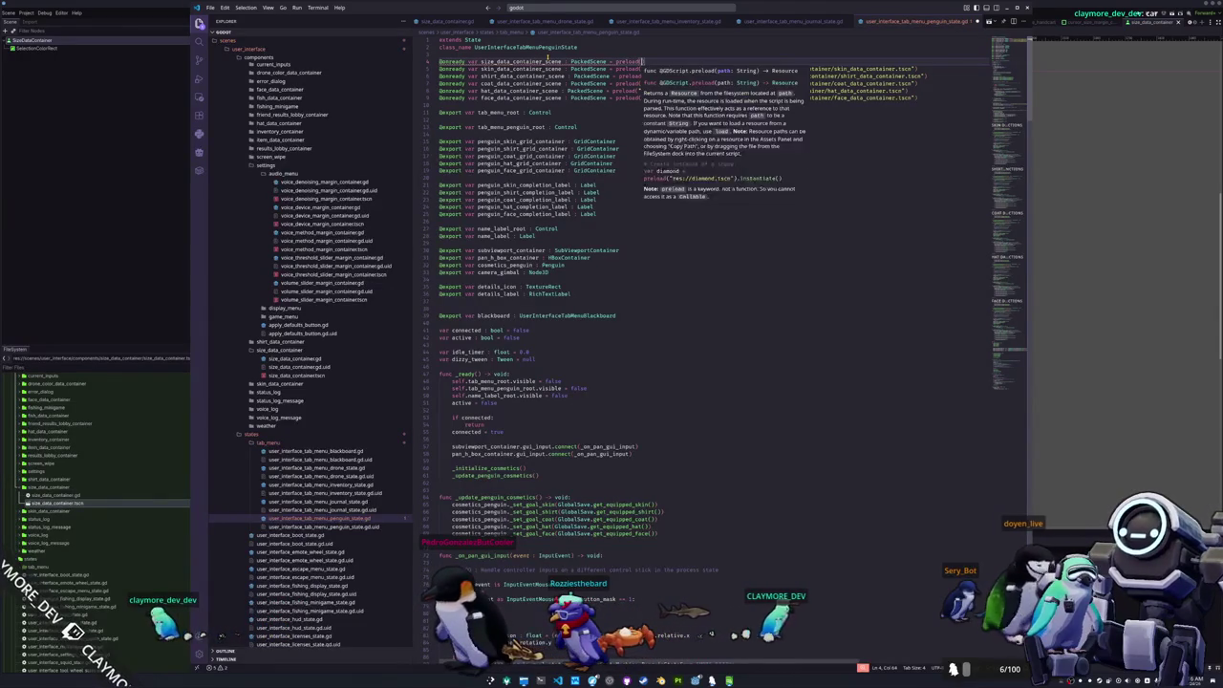
- Fill the preload with the skin_data_container path, changing both skin words to size
{"action": "key", "text": "Down"}
{"action": "key", "text": "shift+alt+Right"}
{"action": "key", "text": "shift+alt+Right"}
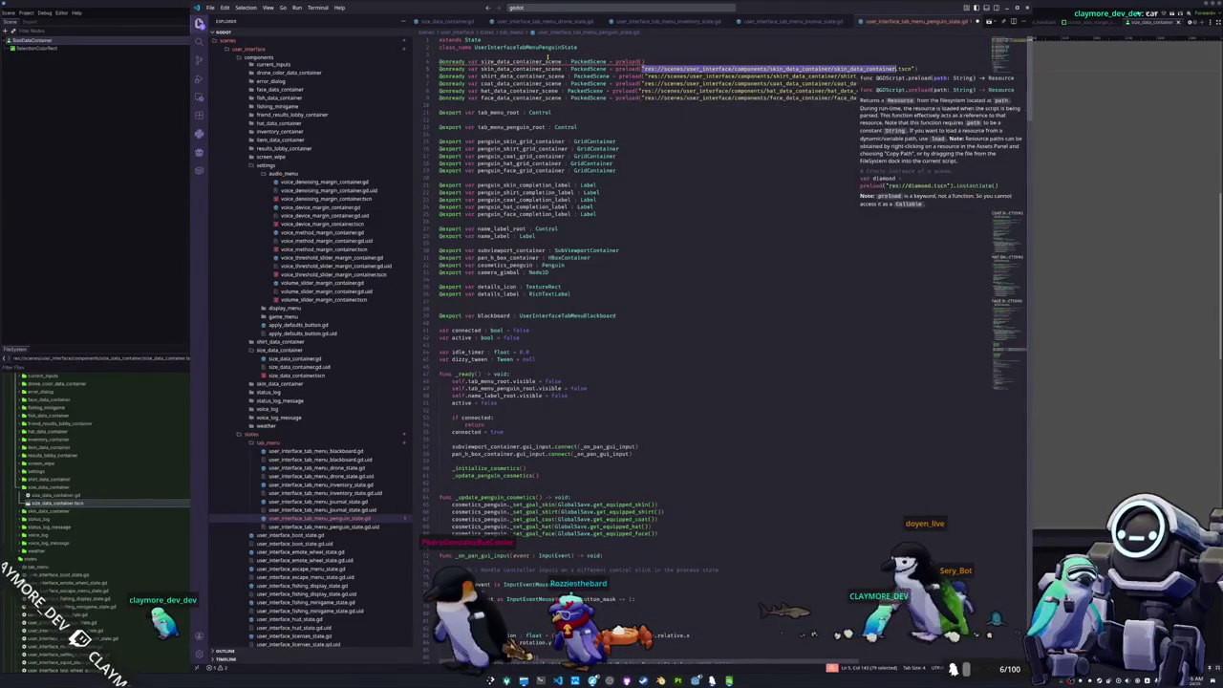
{"action": "key", "text": "ctrl+c"}
{"action": "key", "text": "Up"}
{"action": "key", "text": "ctrl+v"}
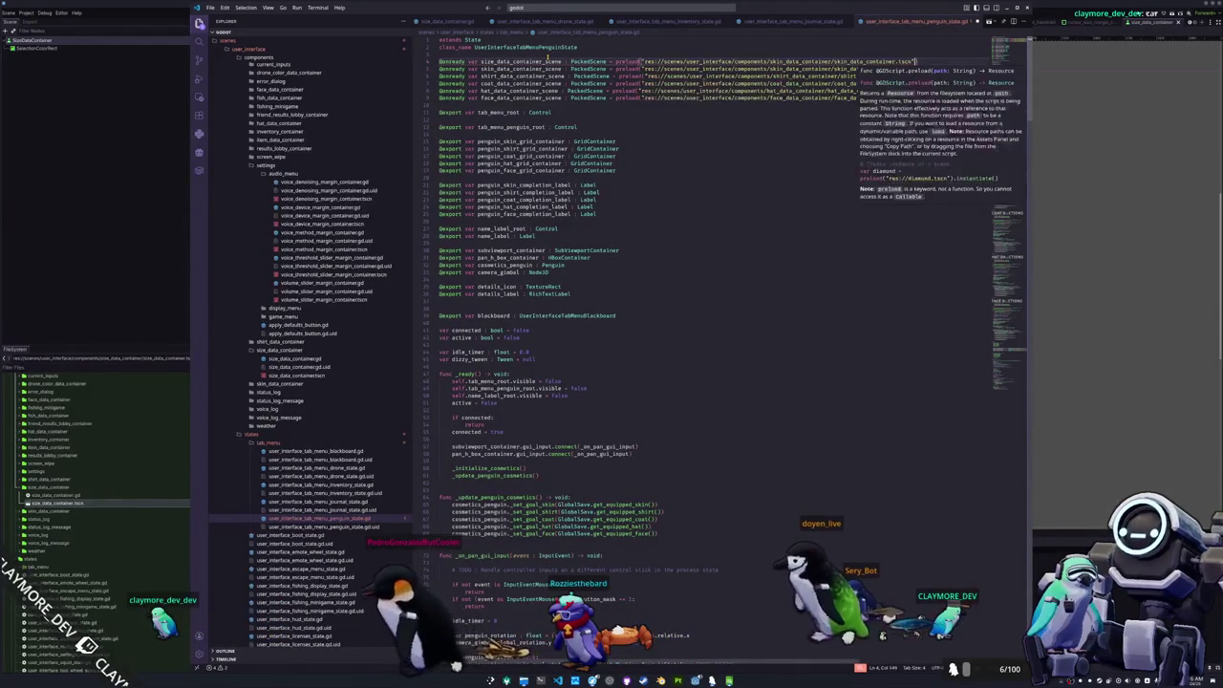
{"action": "key", "text": "Right"}
{"action": "key", "text": "Right"}
{"action": "key", "text": "Right"}
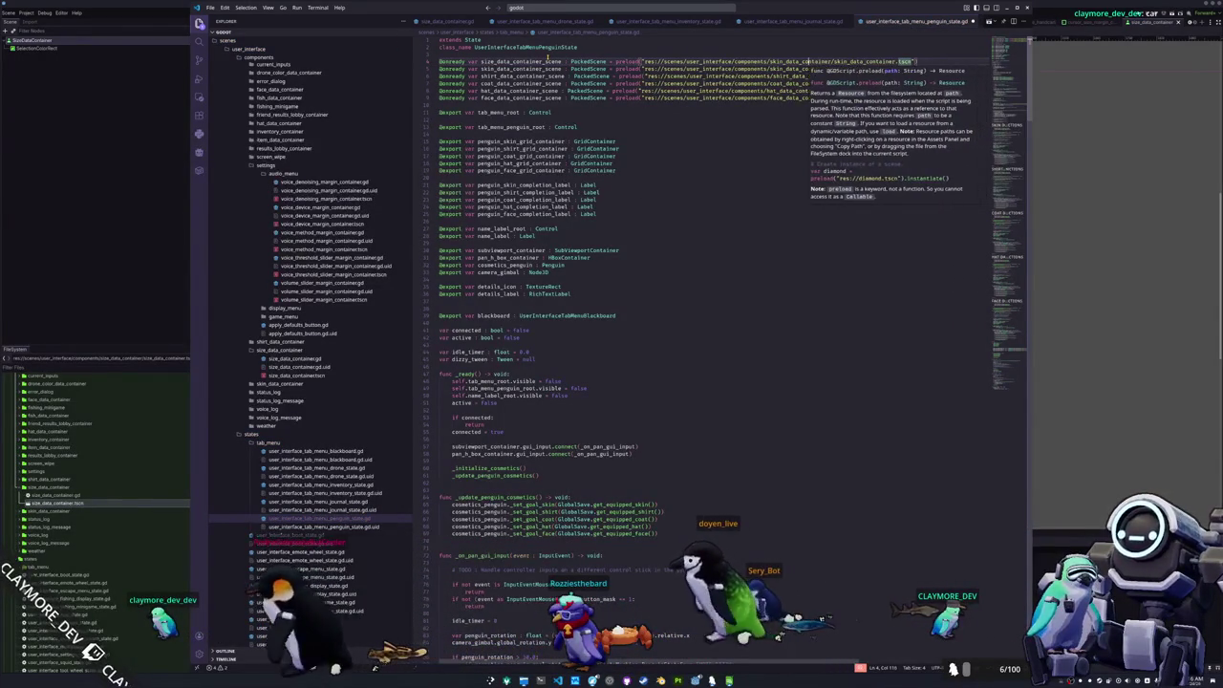
{"action": "key", "text": "shift+Right"}
{"action": "key", "text": "ctrl+d"}
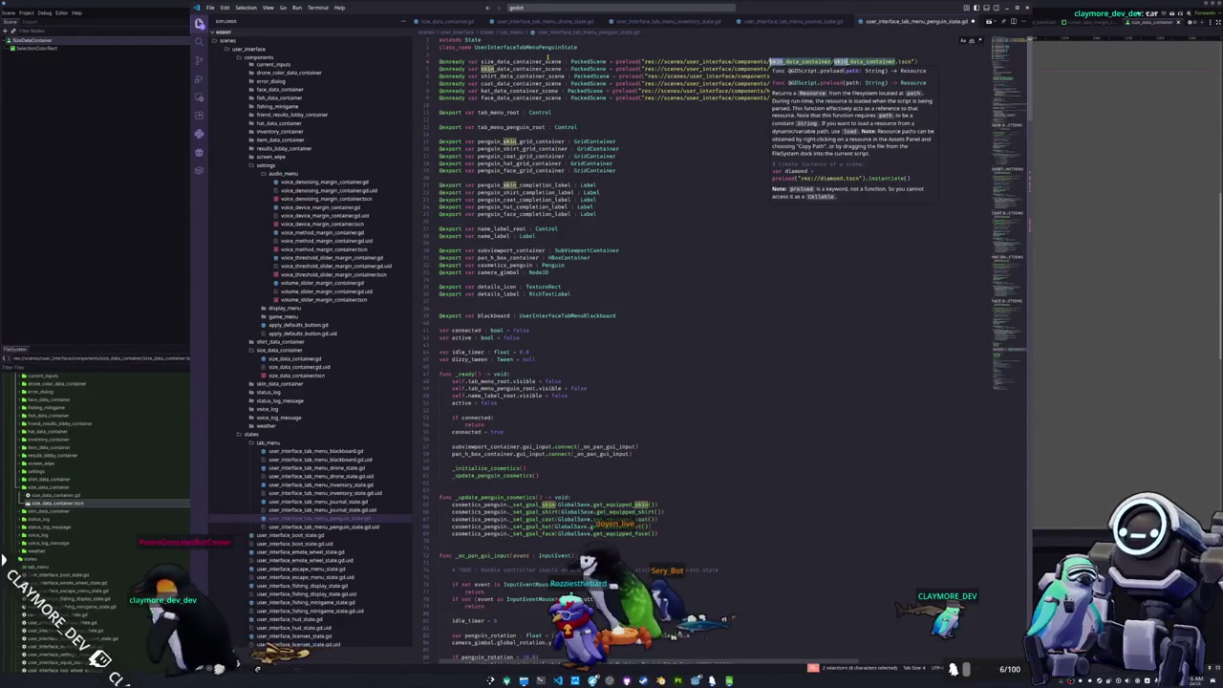
{"action": "type", "text": "ize"}
{"action": "key", "text": "Escape"}
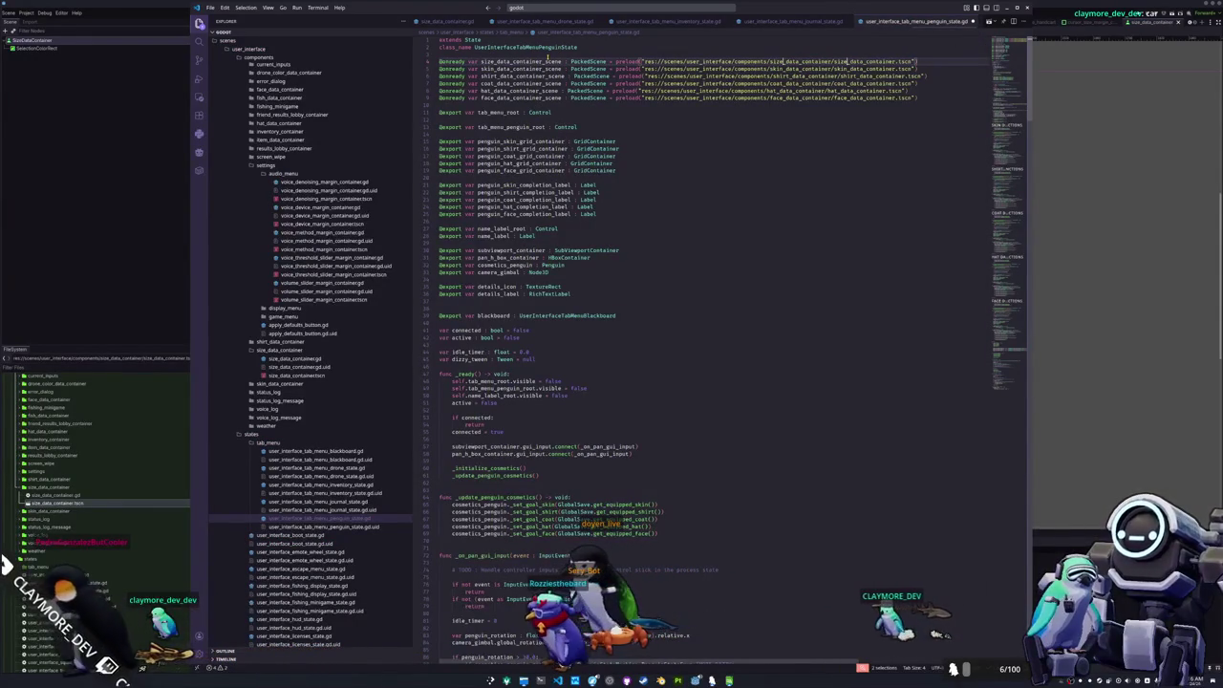
- Add a penguin_size_grid_container GridContainer export below the face grid container
{"action": "key", "text": "Down"}
{"action": "key", "text": "Down"}
{"action": "key", "text": "Down"}
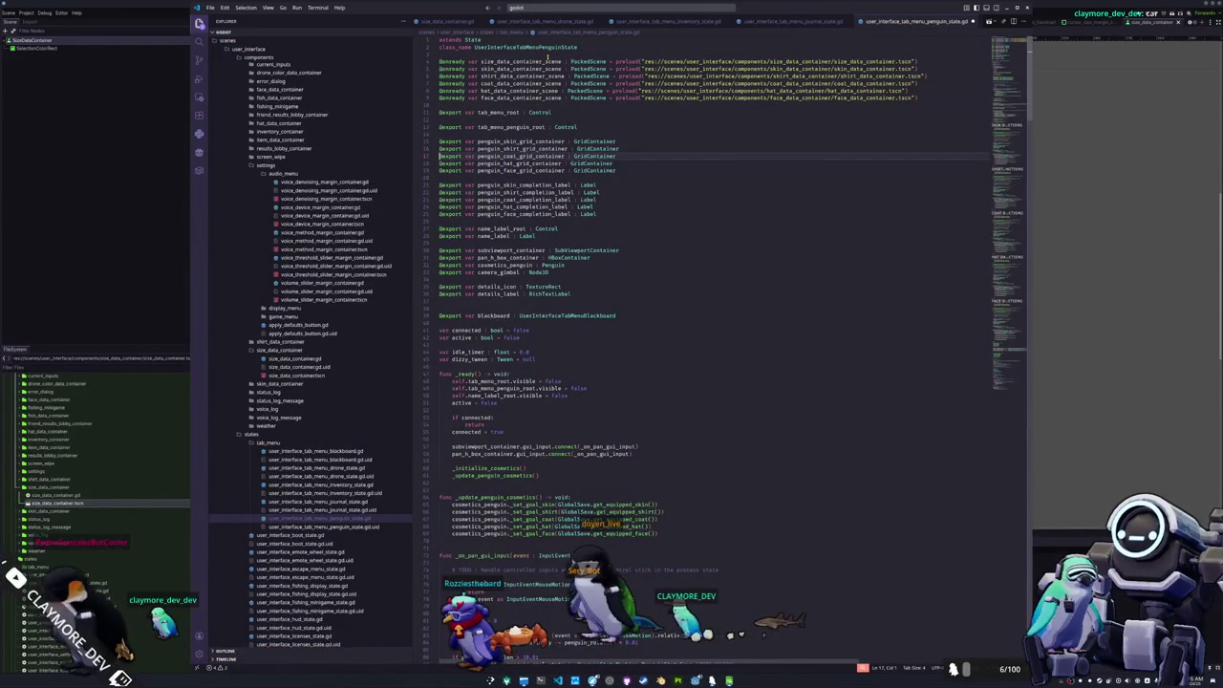
{"action": "key", "text": "Up"}
{"action": "key", "text": "Up"}
{"action": "key", "text": "Up"}
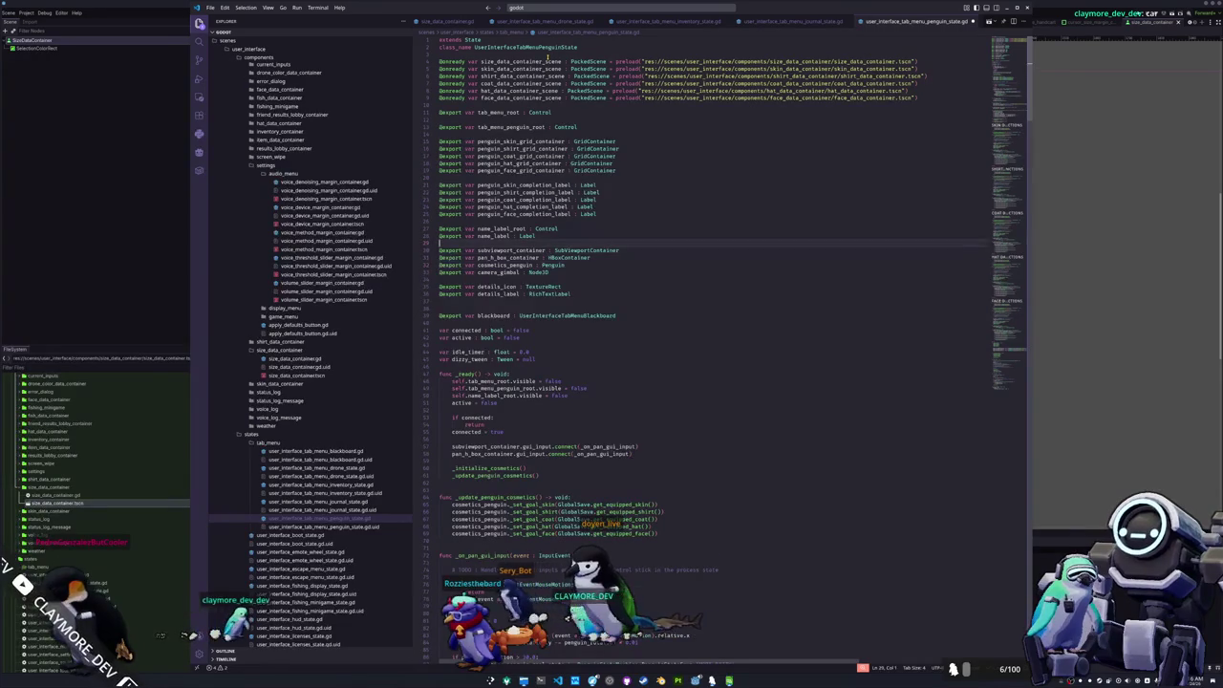
{"action": "key", "text": "Return"}
{"action": "type", "text": "var penguin_ski"}
{"action": "type", "text": "e_grid_container : Grid"}
{"action": "key", "text": "shift+Home"}
{"action": "key", "text": "ctrl+x"}
{"action": "key", "text": "alt+Down"}
{"action": "key", "text": "alt+Down"}
{"action": "key", "text": "alt+Down"}
{"action": "key", "text": "ctrl+v"}
- Move the size_data_container preload line below the face scene preload
{"action": "key", "text": "Up"}
{"action": "key", "text": "Up"}
{"action": "key", "text": "Up"}
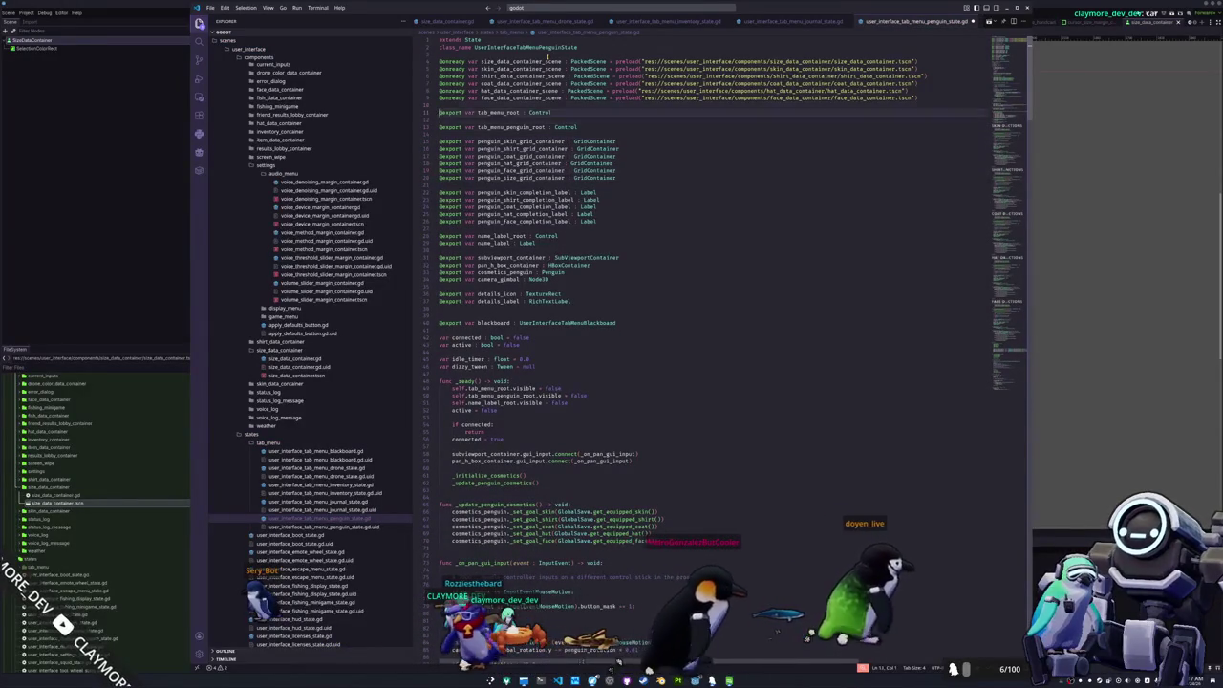
{"action": "key", "text": "Up"}
{"action": "key", "text": "Up"}
{"action": "key", "text": "Up"}
{"action": "key", "text": "ctrl+x"}
{"action": "key", "text": "Down"}
{"action": "key", "text": "Down"}
{"action": "key", "text": "Down"}
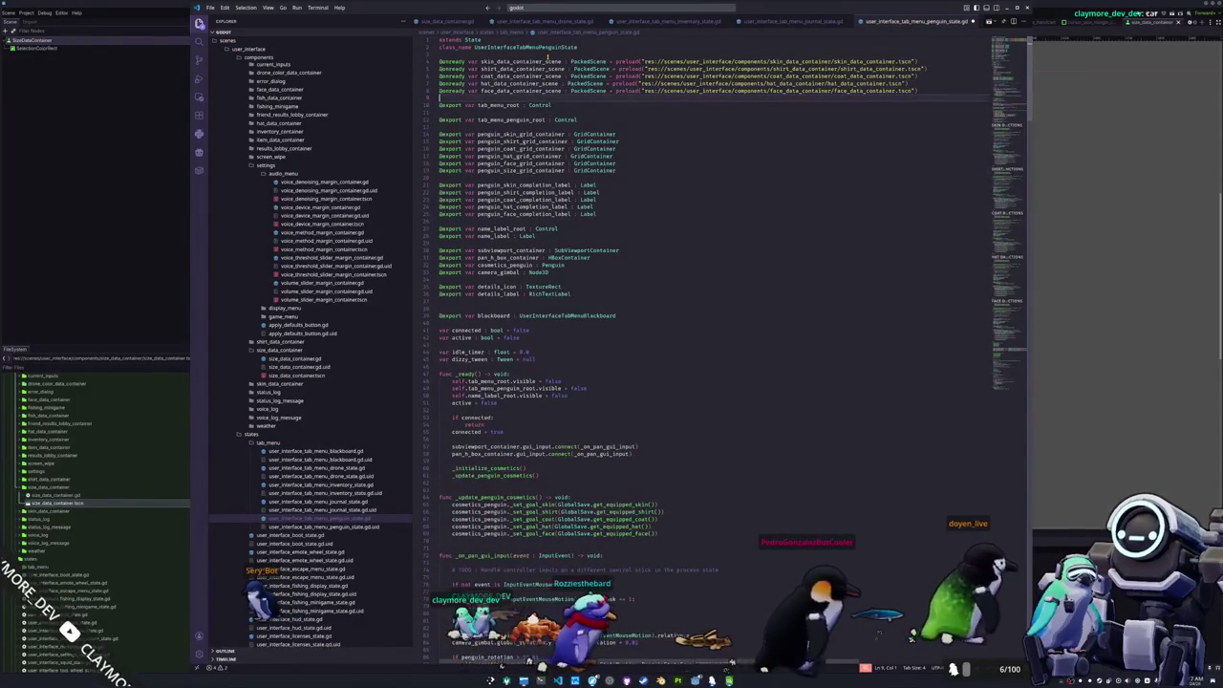
{"action": "key", "text": "ctrl+v"}
{"action": "key", "text": "Down"}
{"action": "key", "text": "Down"}
{"action": "key", "text": "Down"}
{"action": "key", "text": "Down"}
{"action": "key", "text": "Down"}
{"action": "key", "text": "Down"}
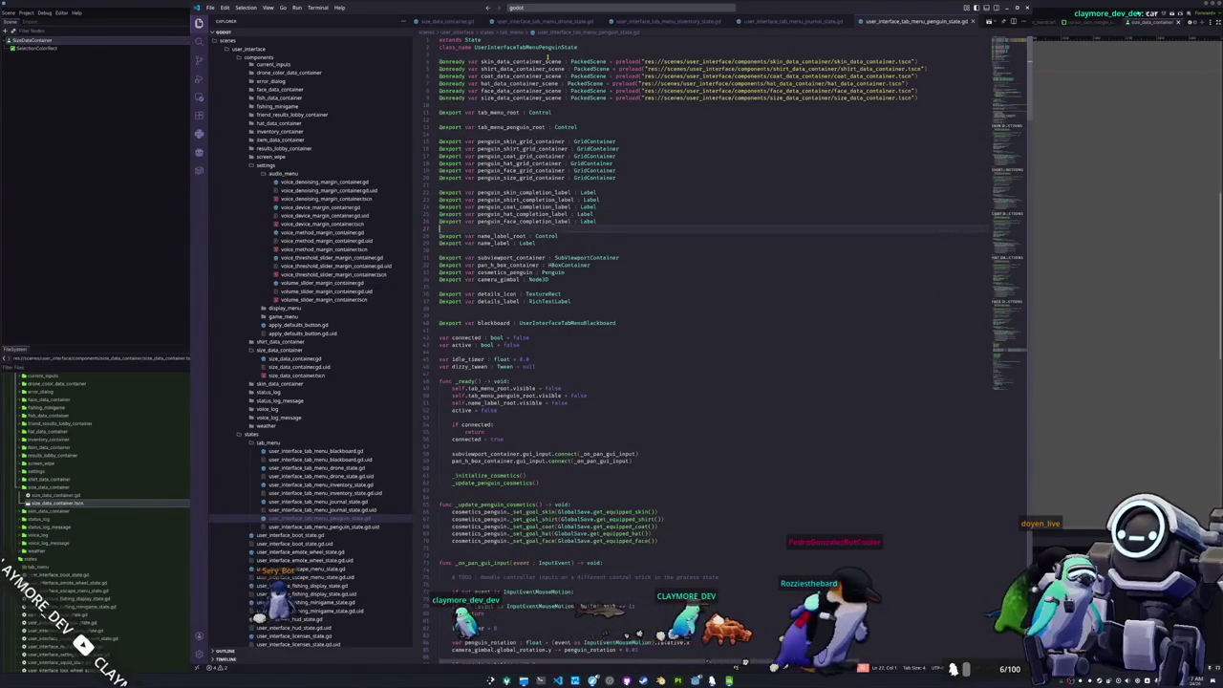
{"action": "key", "text": "Return"}
{"action": "key", "text": "Up"}
{"action": "type", "text": "@export v"}
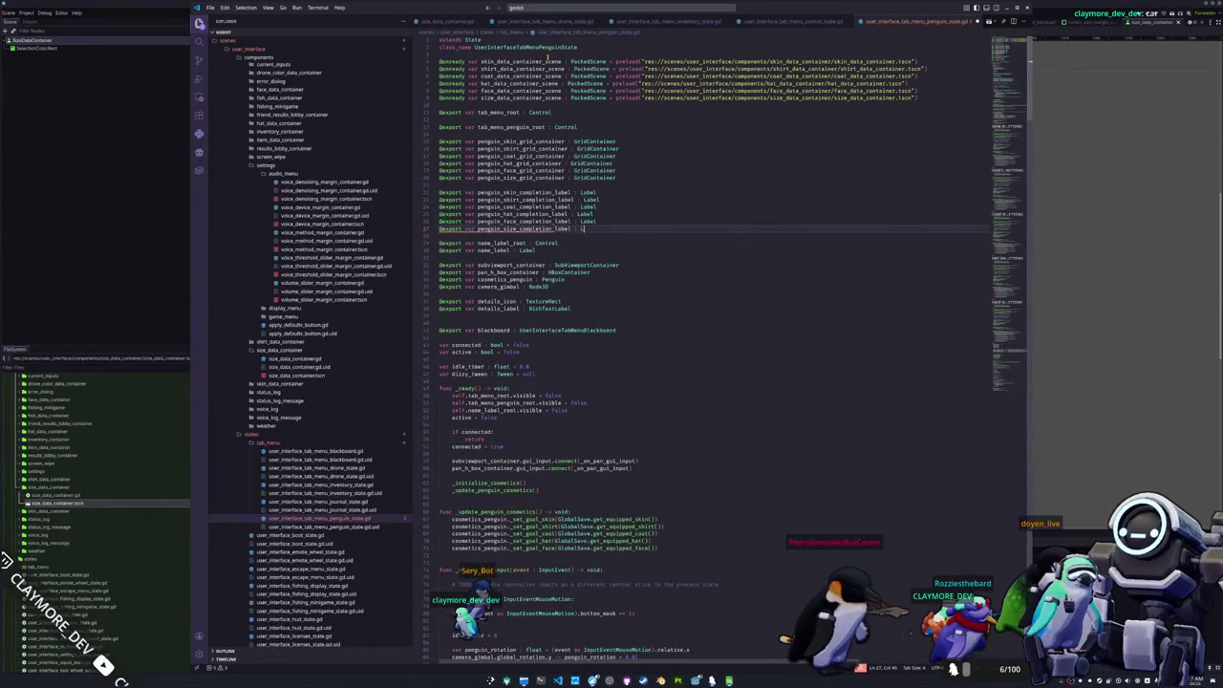
{"action": "key", "text": "Down"}
{"action": "key", "text": "Down"}
{"action": "key", "text": "Down"}
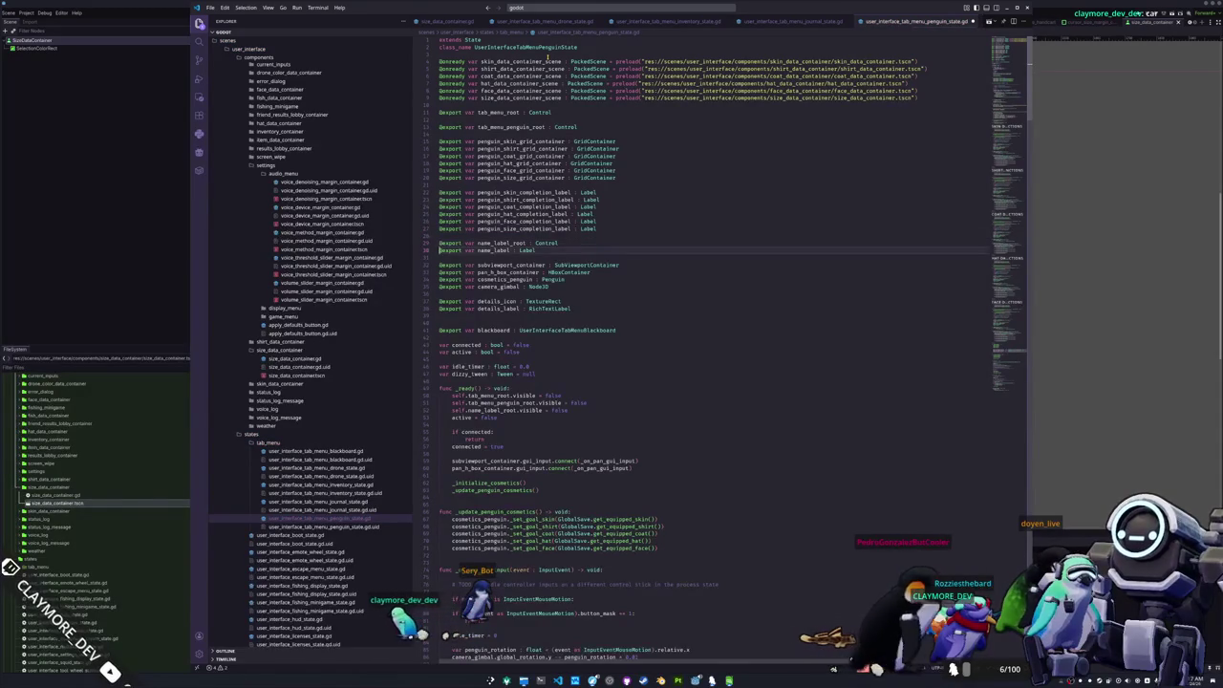
{"action": "key", "text": "Down"}
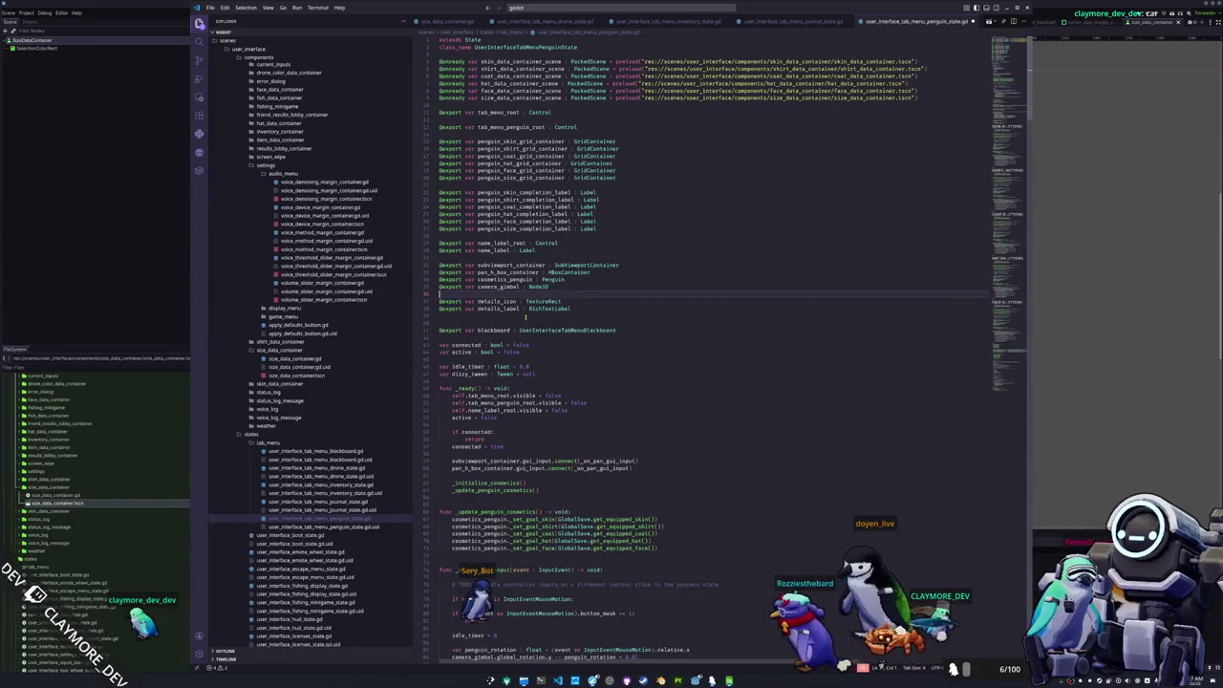
{"action": "scroll", "coordinate": [513, 318], "scroll_direction": "down", "scroll_amount": 9}
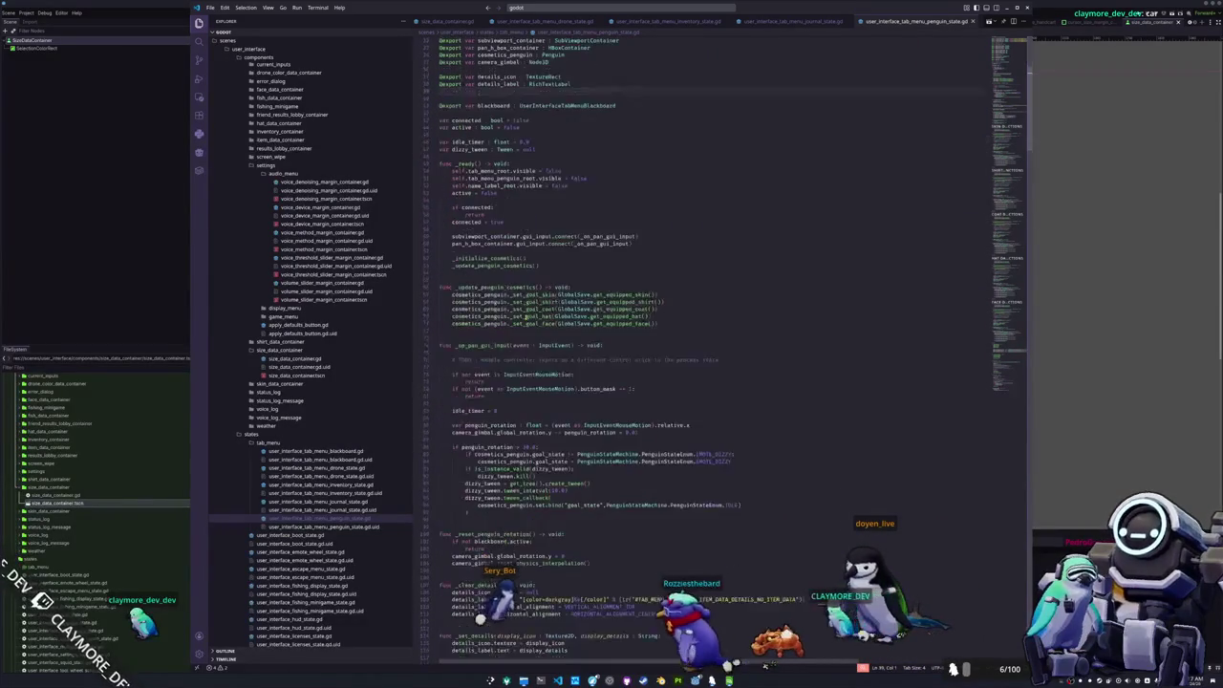